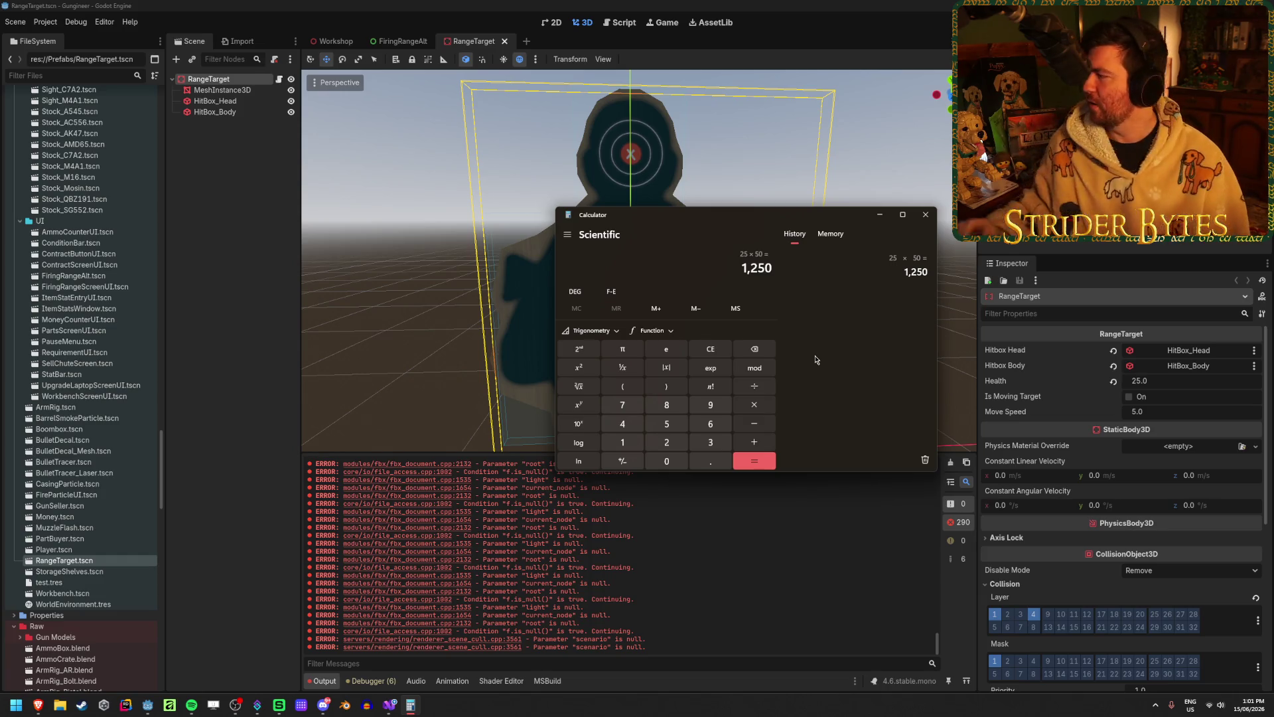
- Move the Calculator window lower, then close it to reveal the RangeTarget scene
key("alt+Tab")
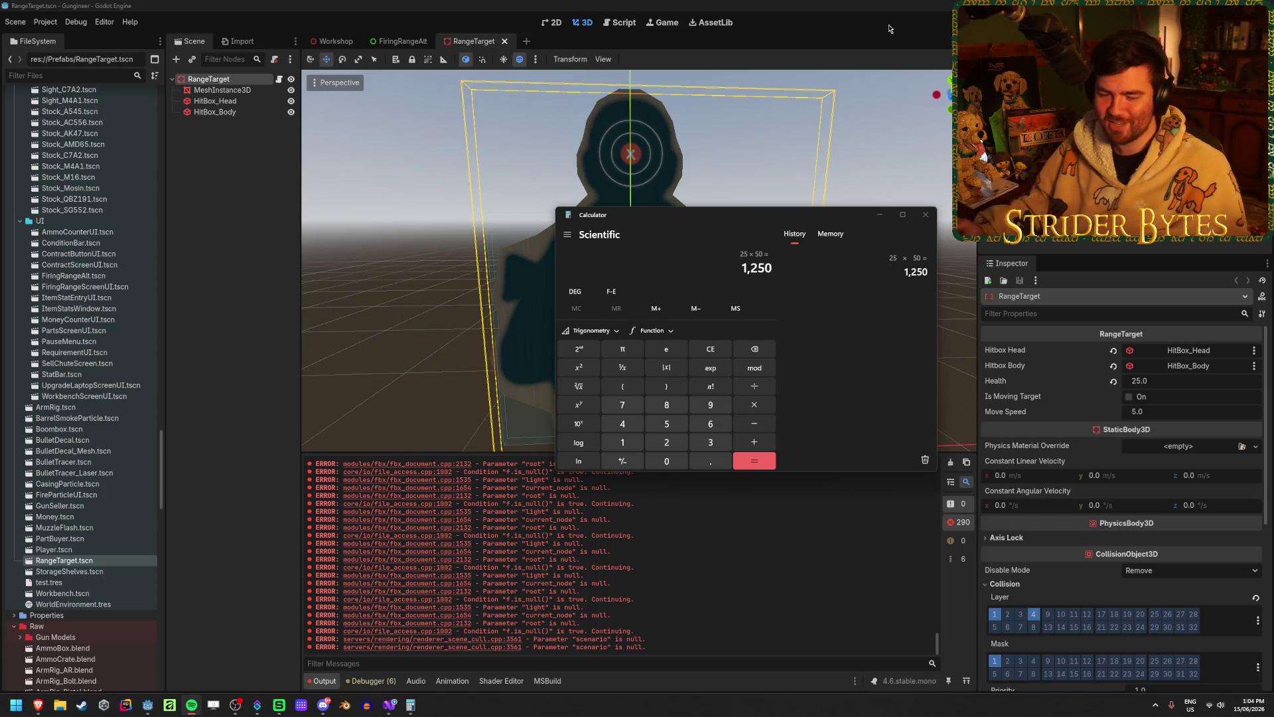
mouse_move(685, 216)
left_mouse_down()
mouse_move(615, 216)
mouse_move(663, 257)
left_mouse_up()
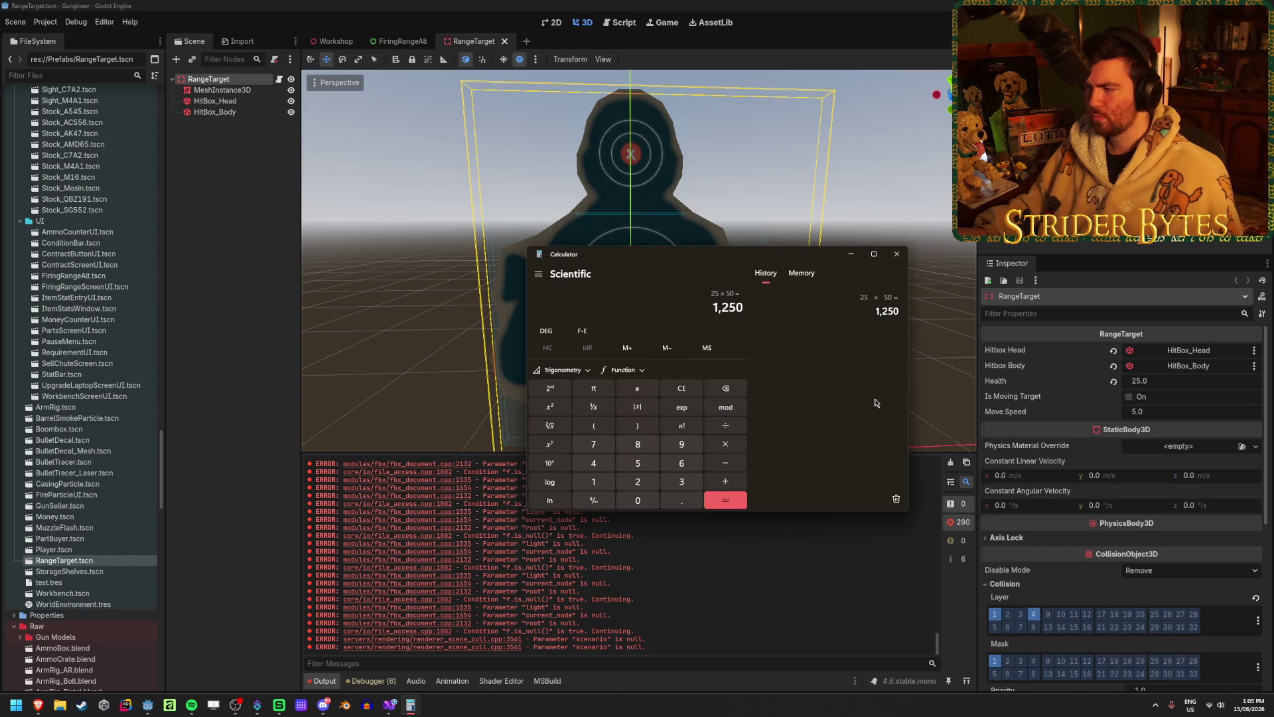
left_click(895, 254)
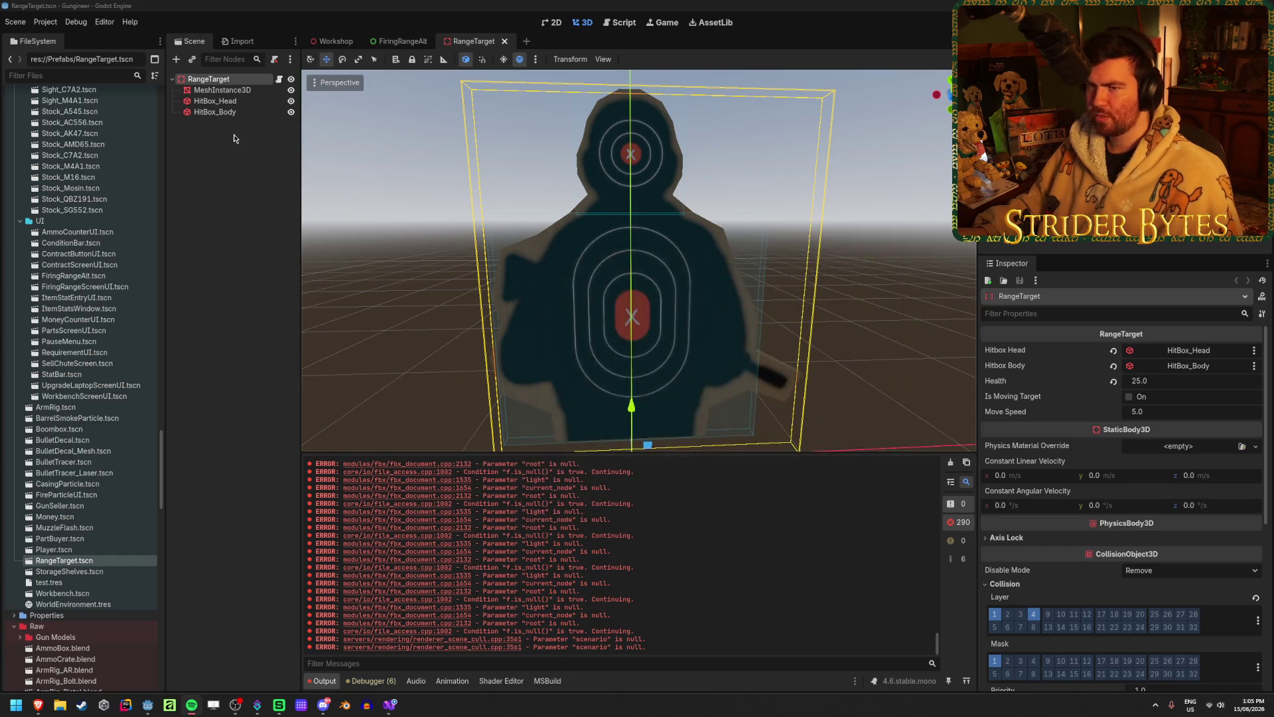
scroll(1046, 403, "down", 5)
scroll(1047, 403, "down", 5)
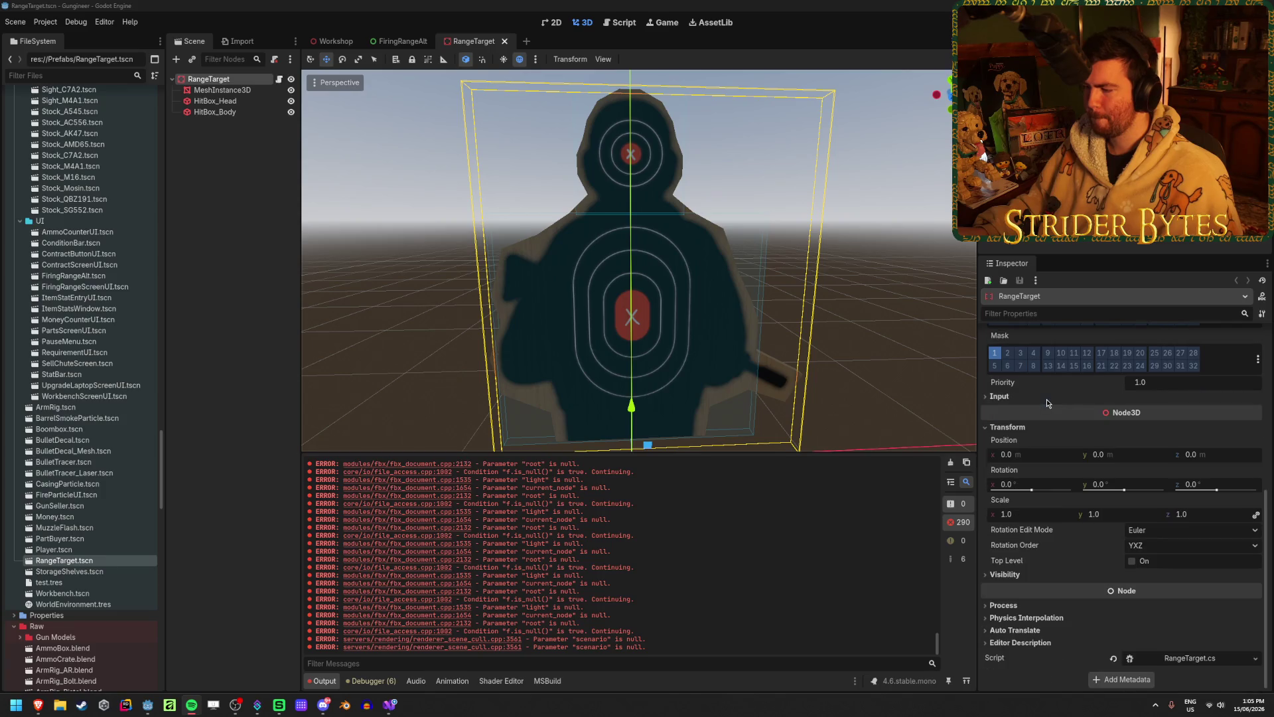
key("alt+Tab")
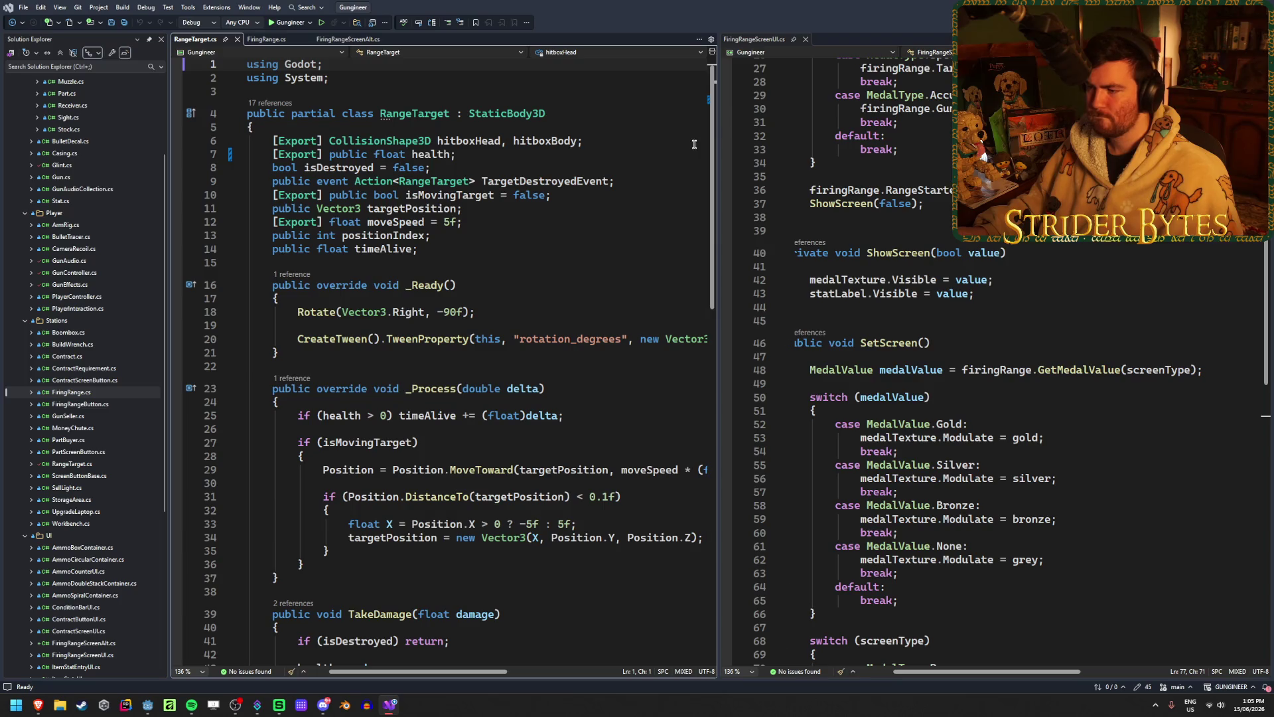
- Inspect SetScreen's totalDamage and powerBar lines in FiringRangeScreenAlt.cs, then return to Godot
left_click(265, 40)
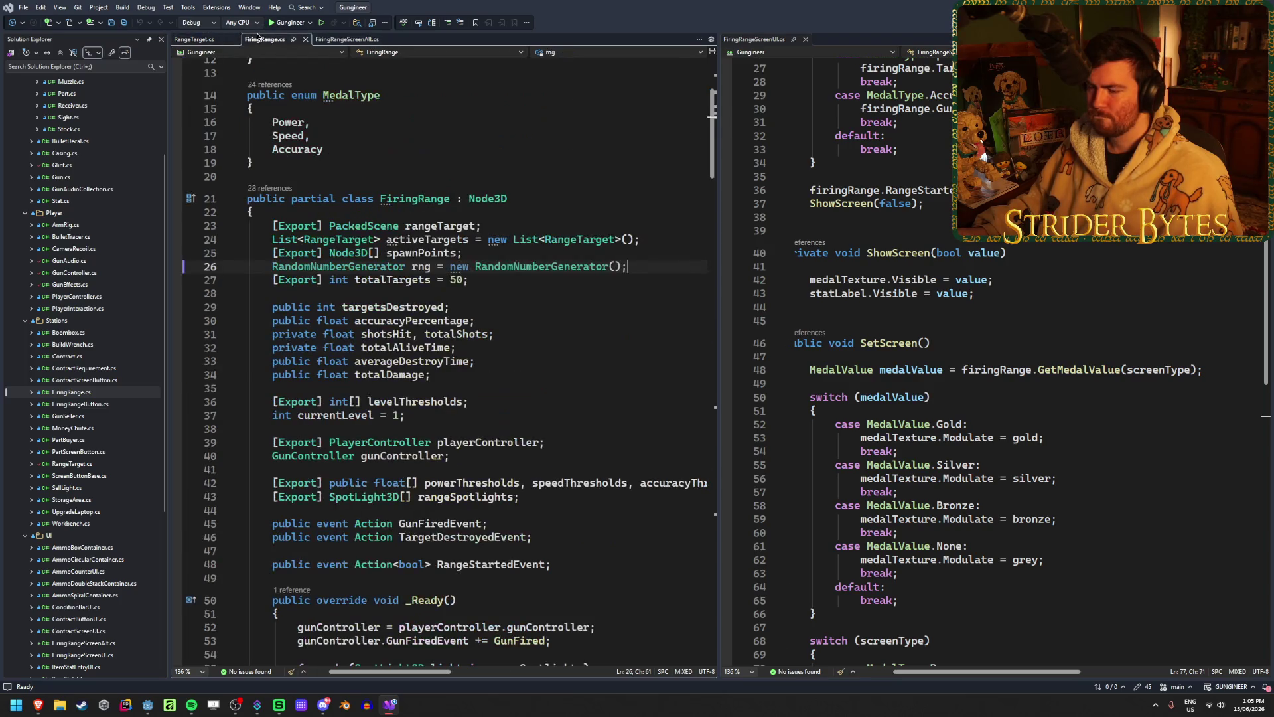
left_click(328, 41)
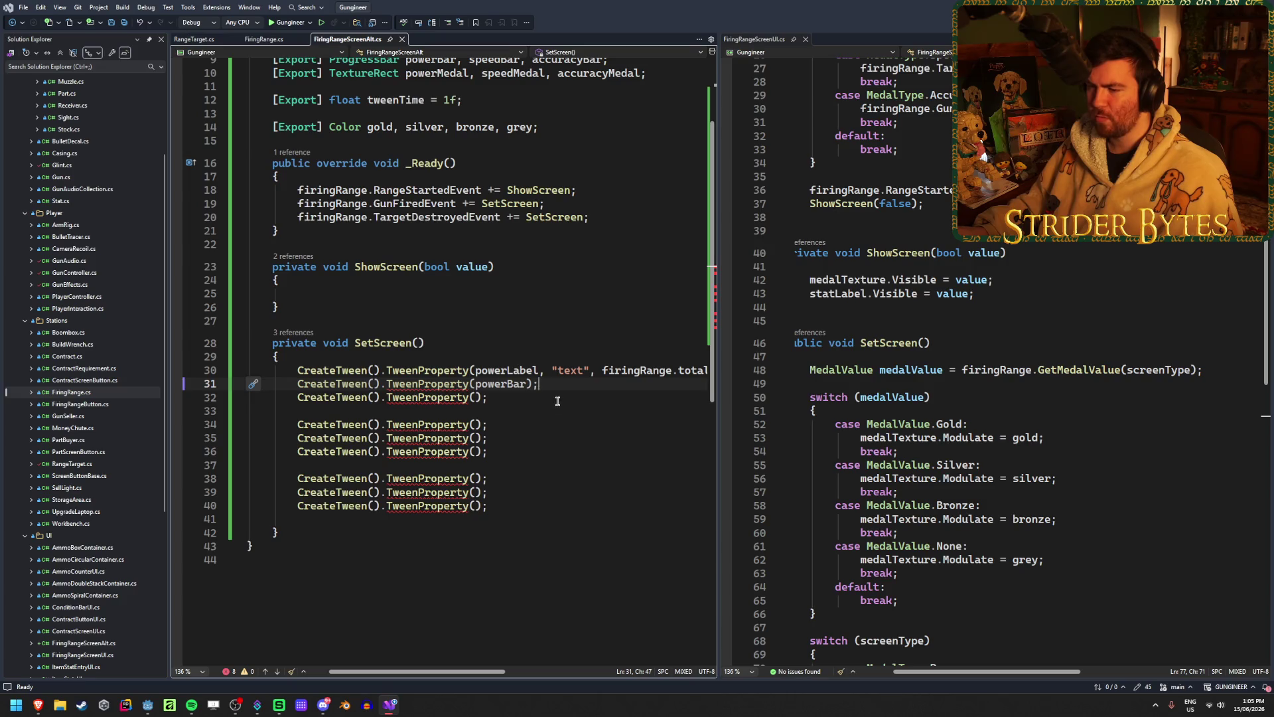
scroll(557, 401, "right", 3)
double_click(642, 372)
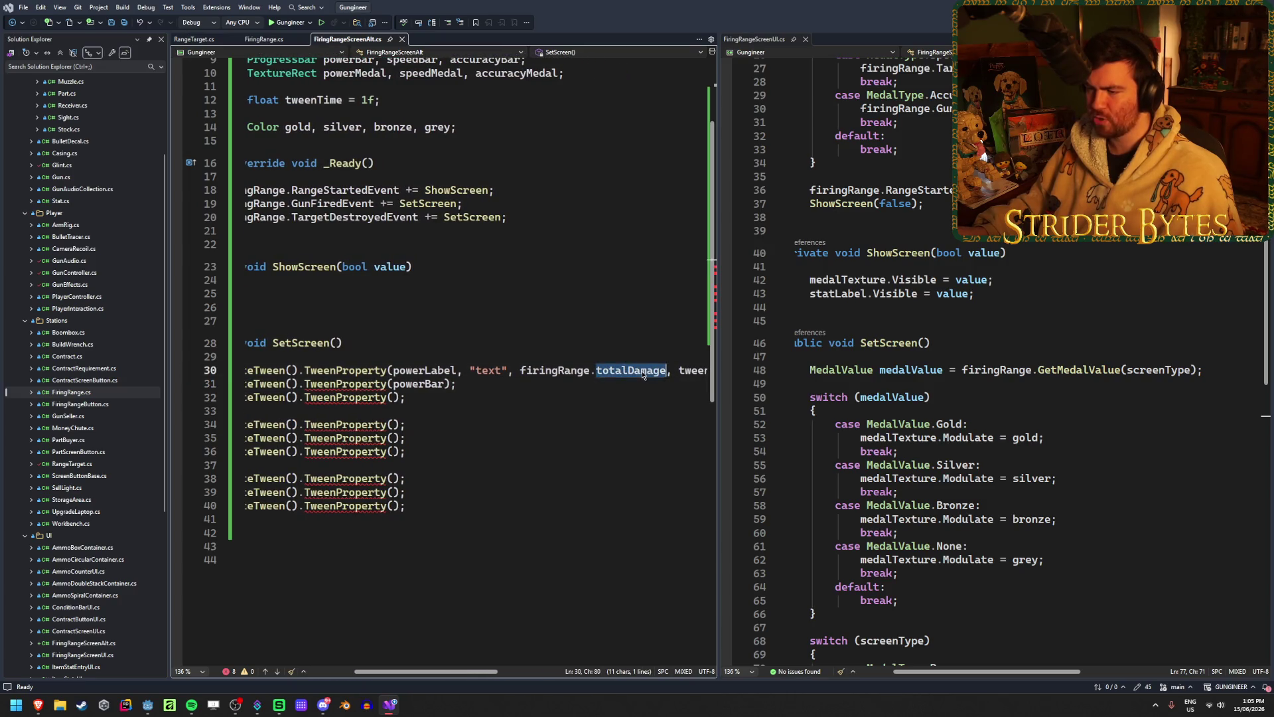
left_click(607, 383)
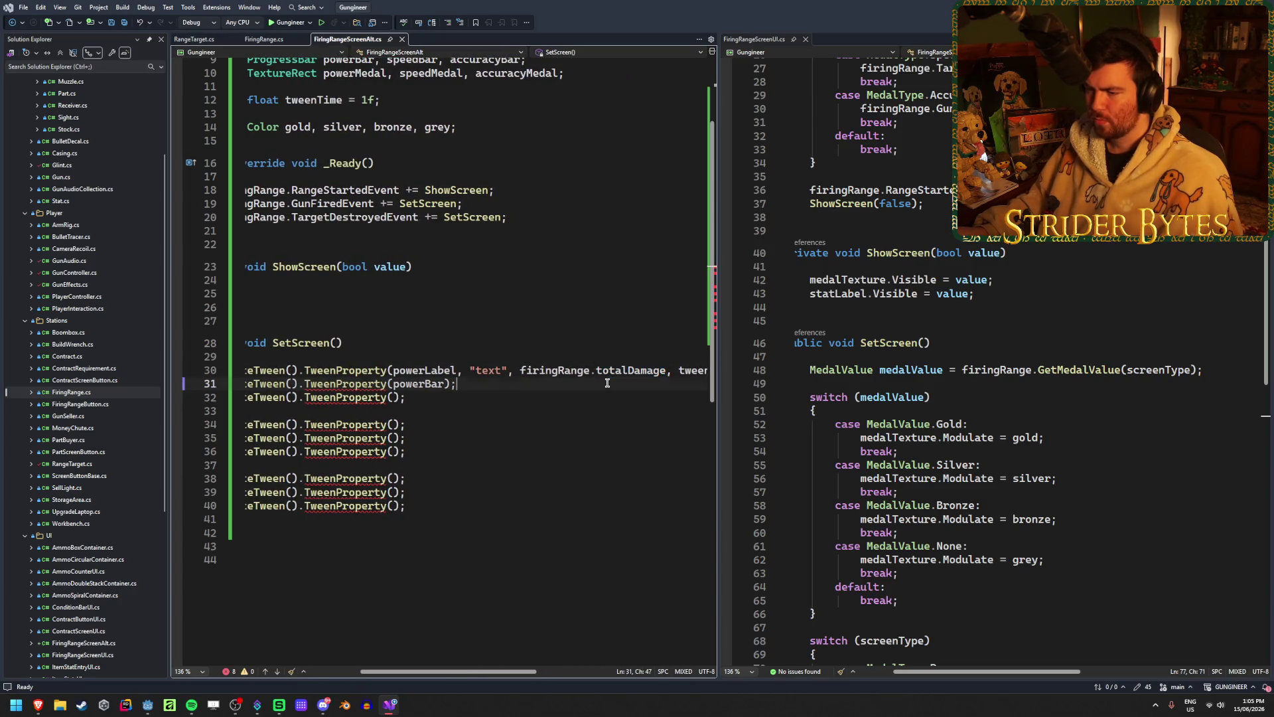
scroll(465, 398, "right", 2)
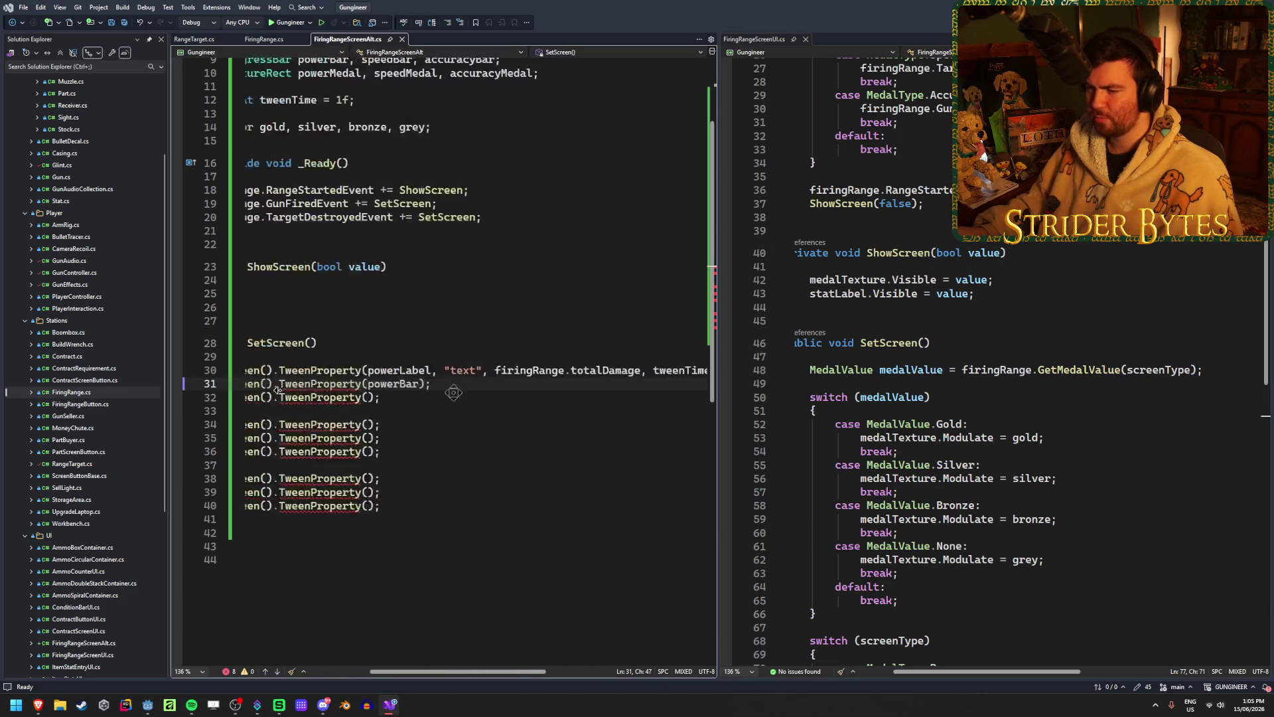
scroll(467, 400, "left", 5)
key("Left")
key("Left")
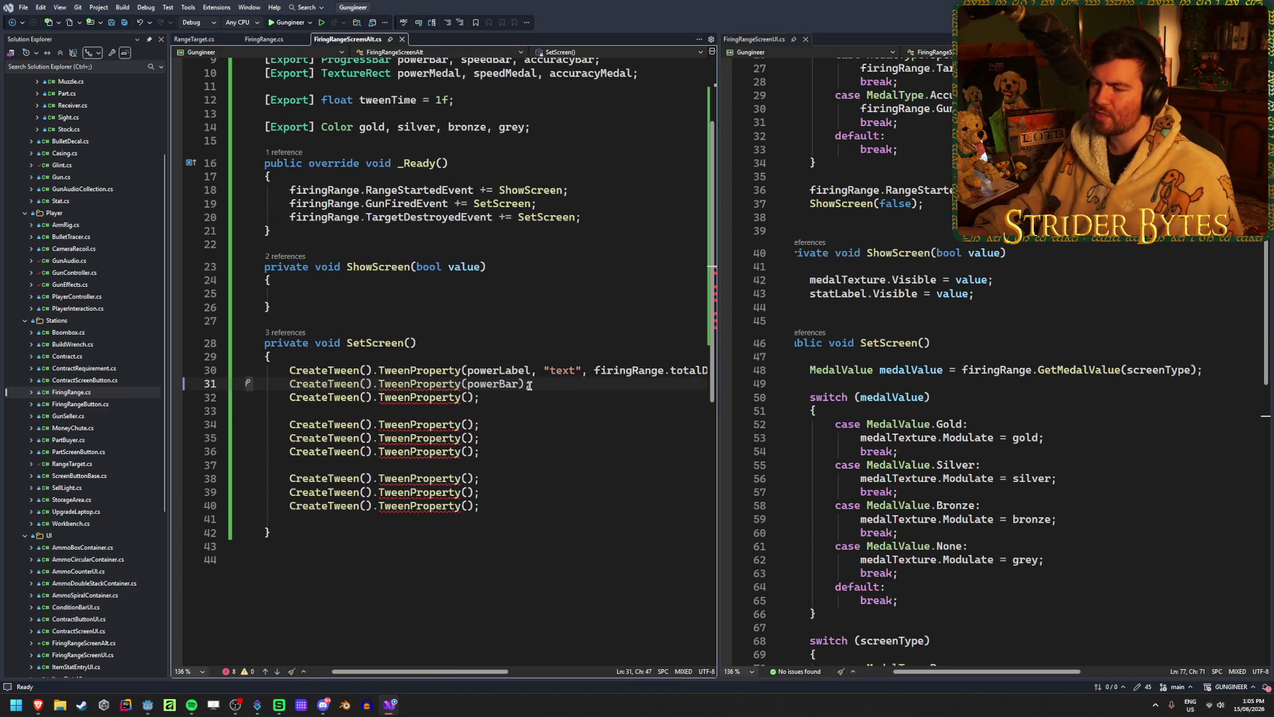
key("ctrl+w")
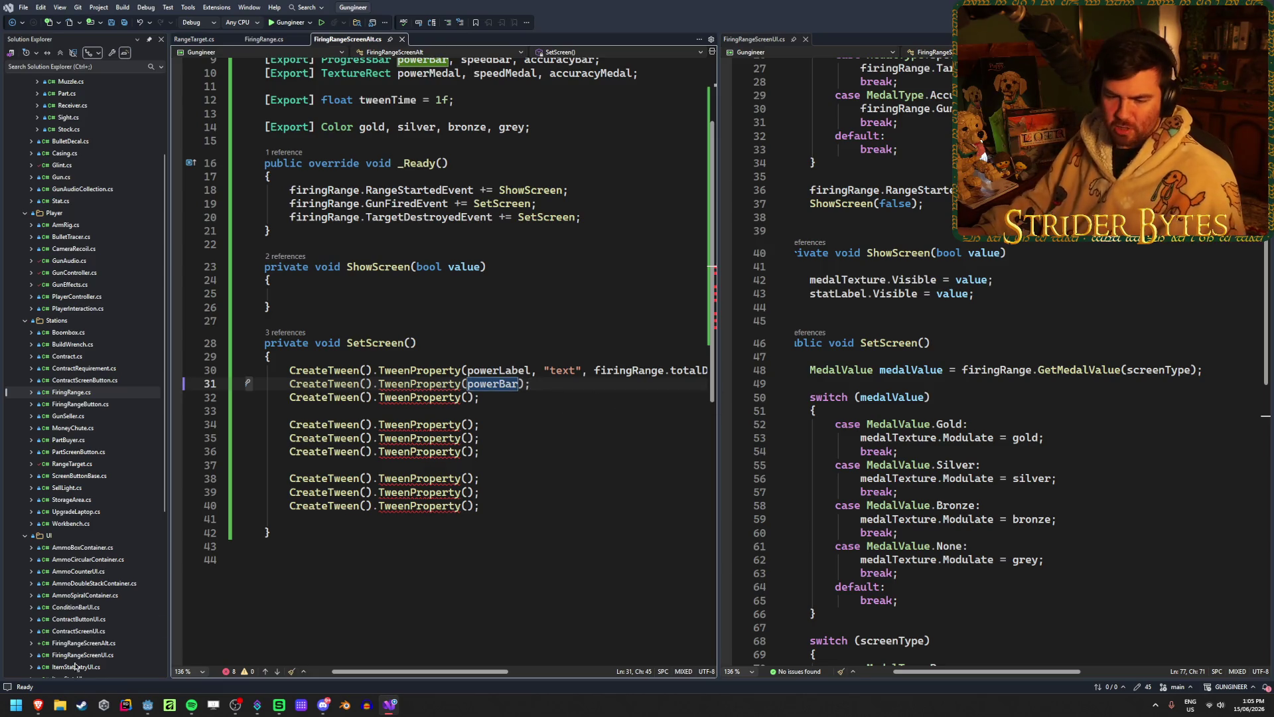
key("alt+Tab")
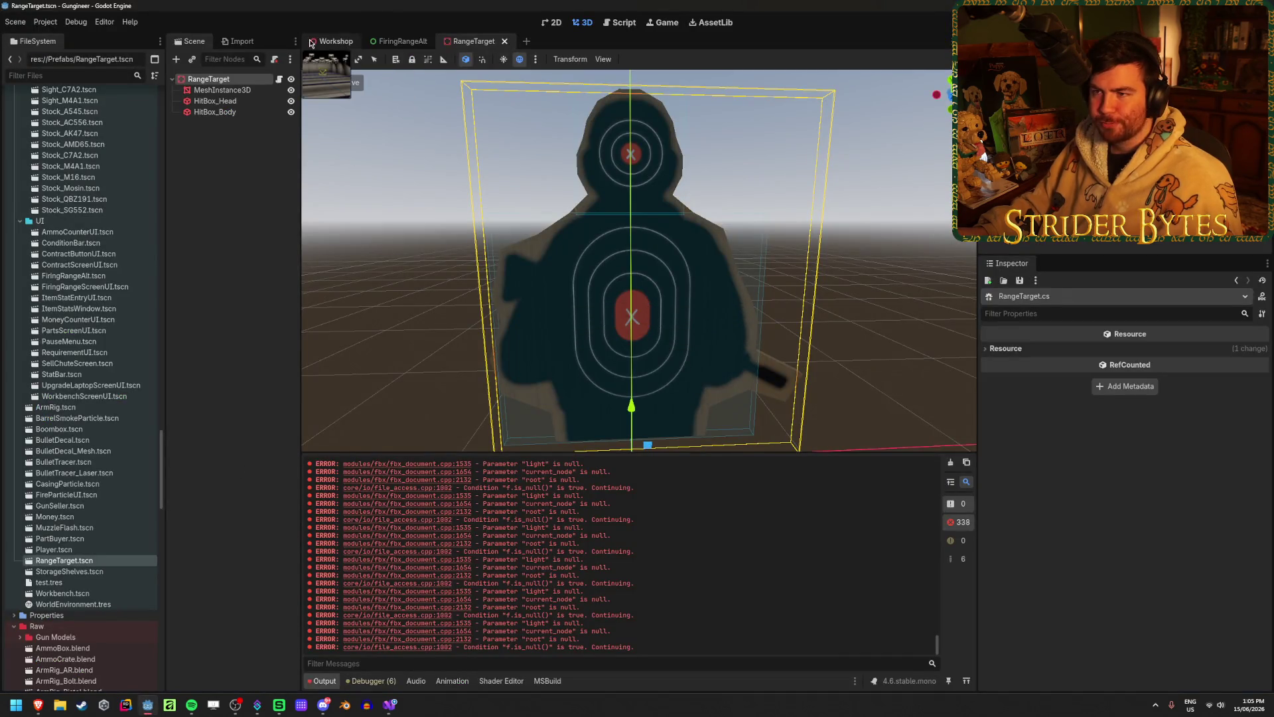
left_click(335, 41)
- In FiringRangeAlt, select the Power progress bar and turn on Rounded
left_click(400, 41)
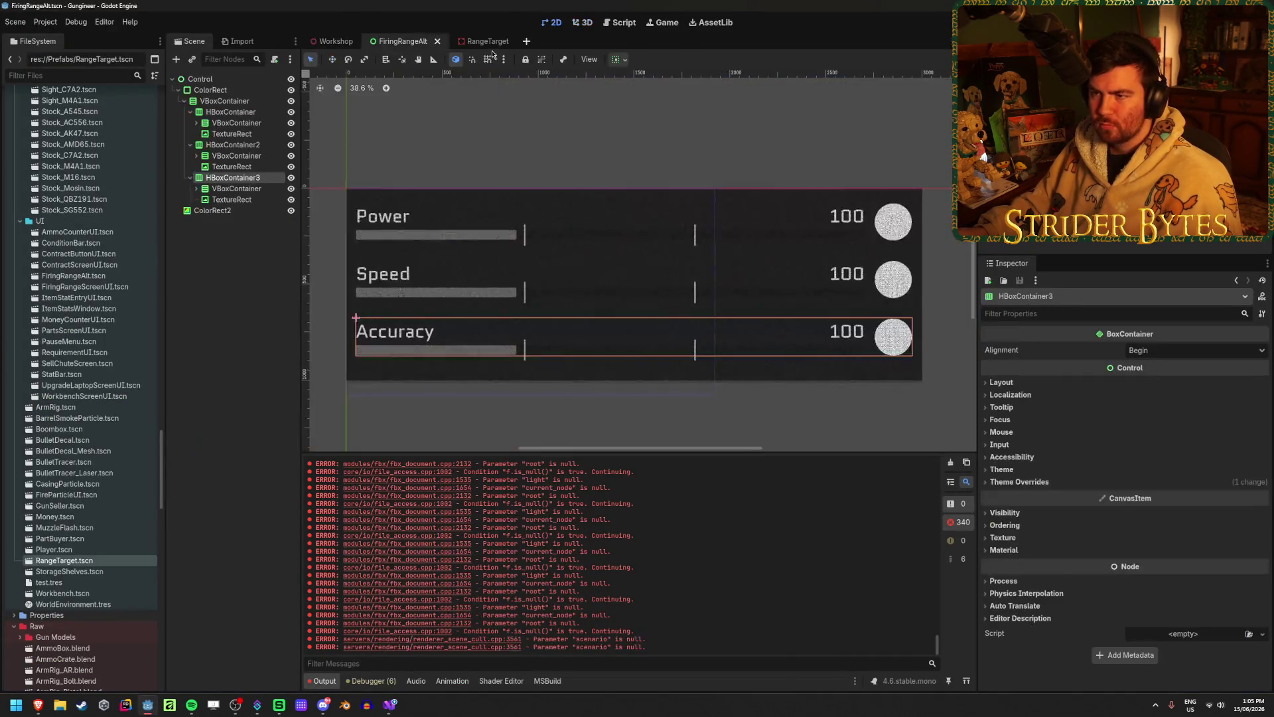
left_click(239, 286)
left_click(196, 122)
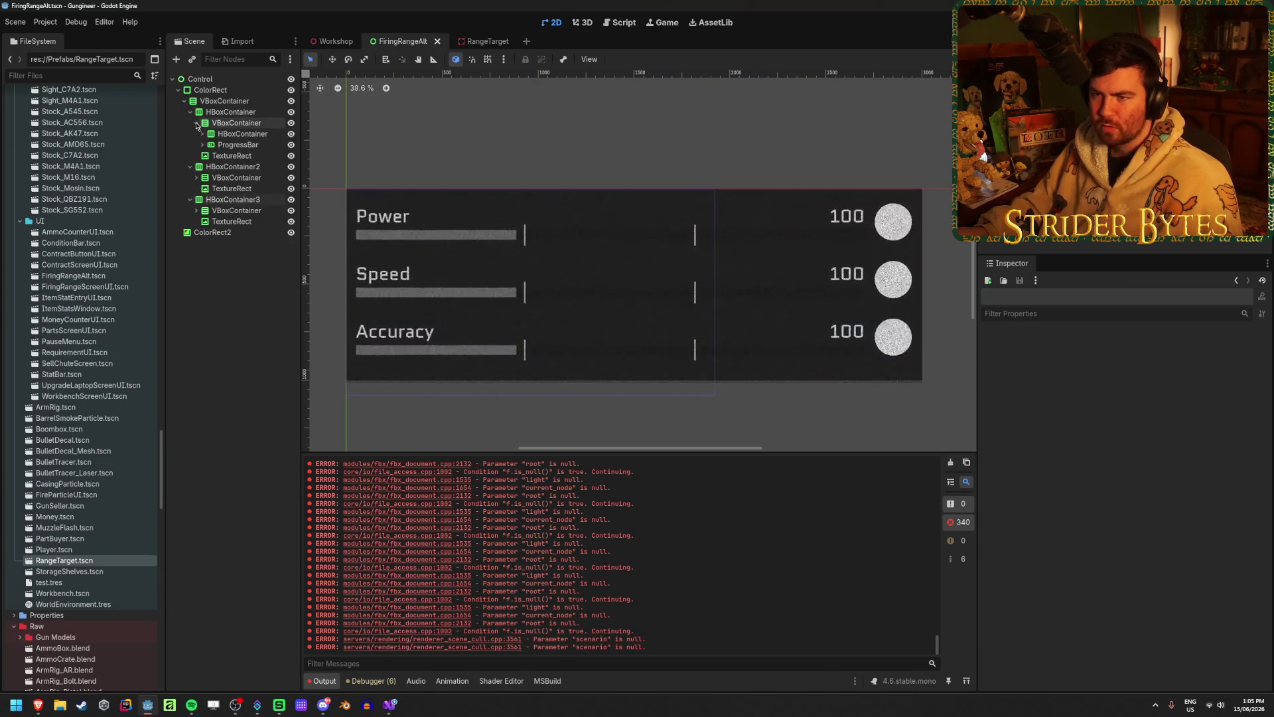
left_click(240, 144)
scroll(1059, 418, "up", 5)
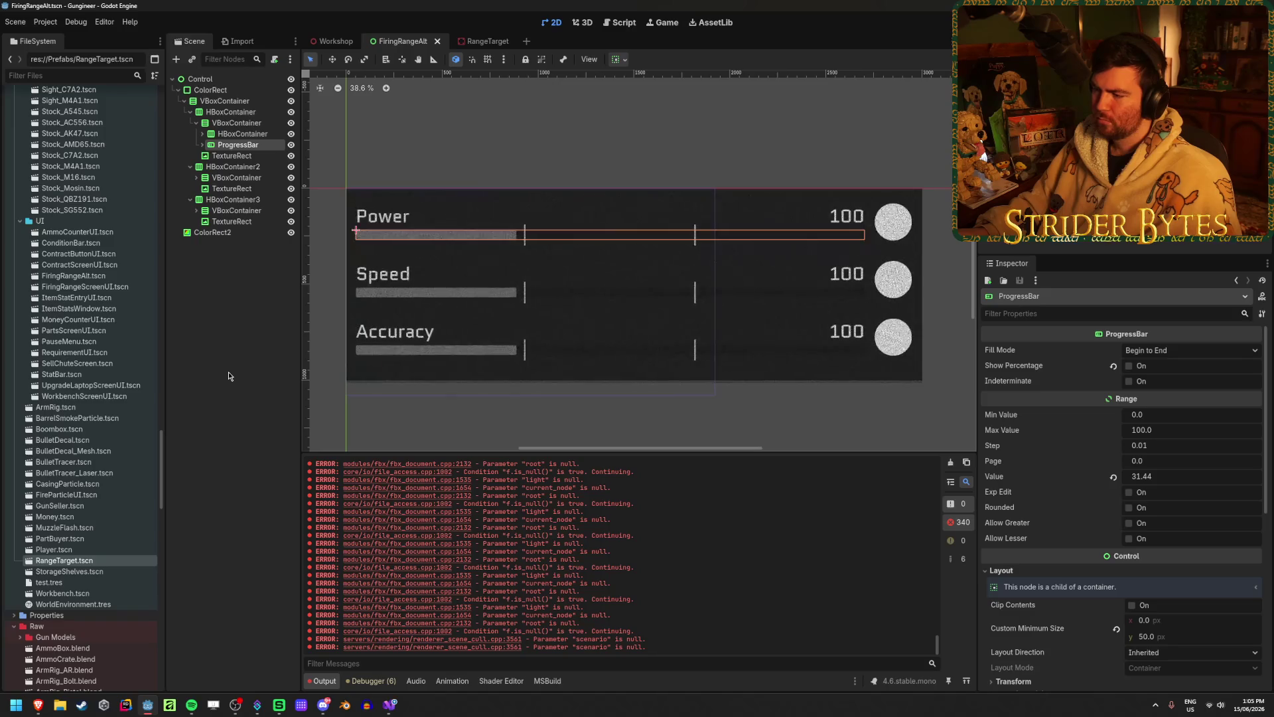
left_click(1129, 492)
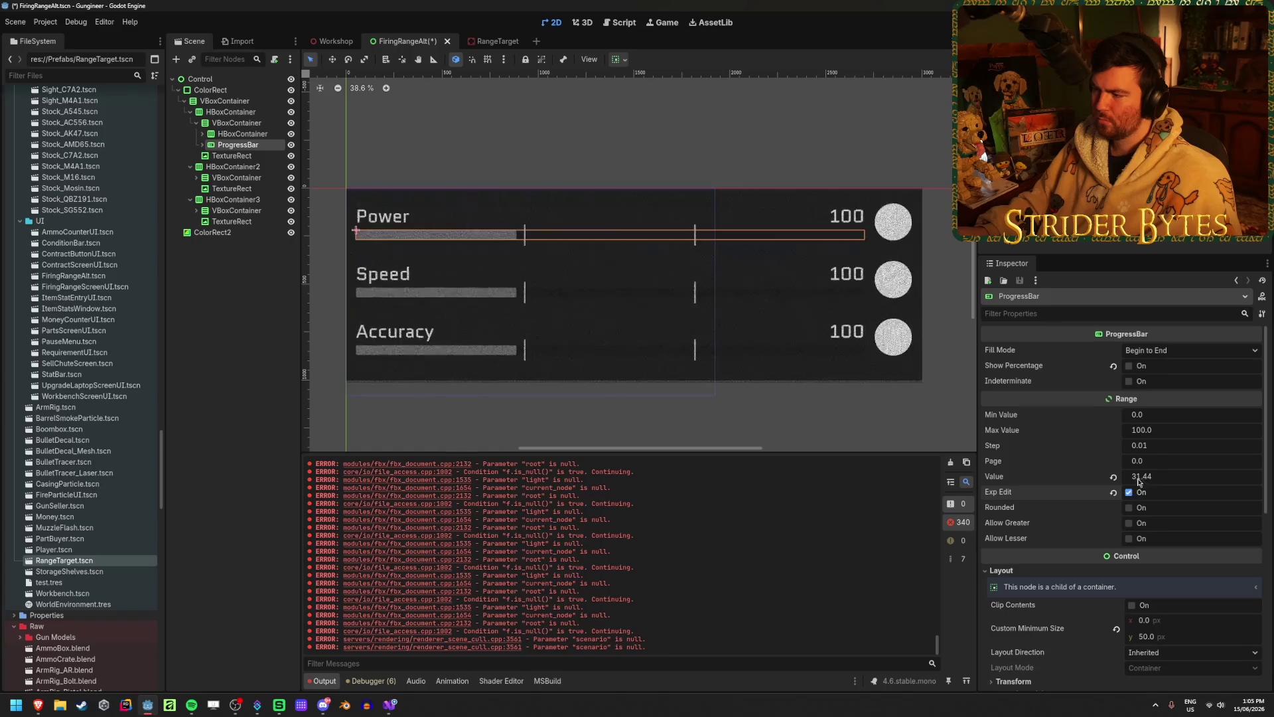
mouse_move(1148, 476)
left_mouse_down()
mouse_move(1114, 476)
mouse_move(1173, 475)
mouse_move(1150, 476)
left_mouse_up()
left_click(1129, 507)
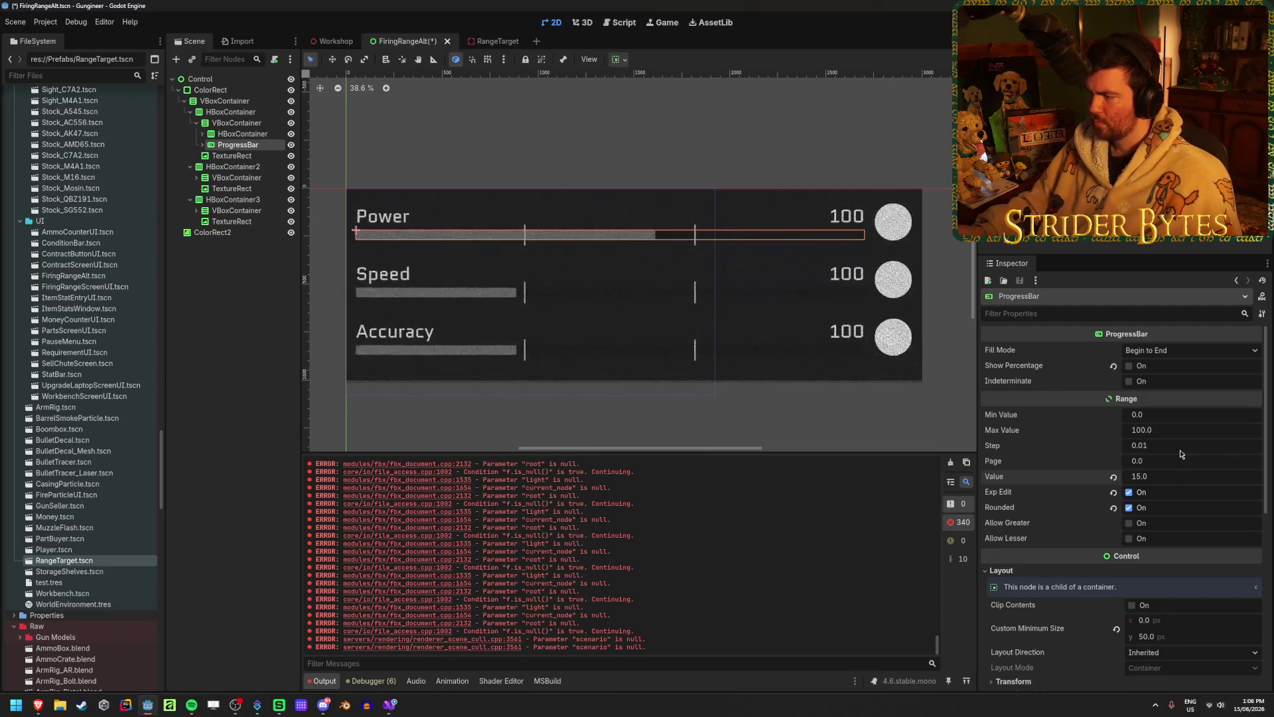
- Set the Power bar's Max Value to 1000 and its Value to 250
left_click(1169, 428)
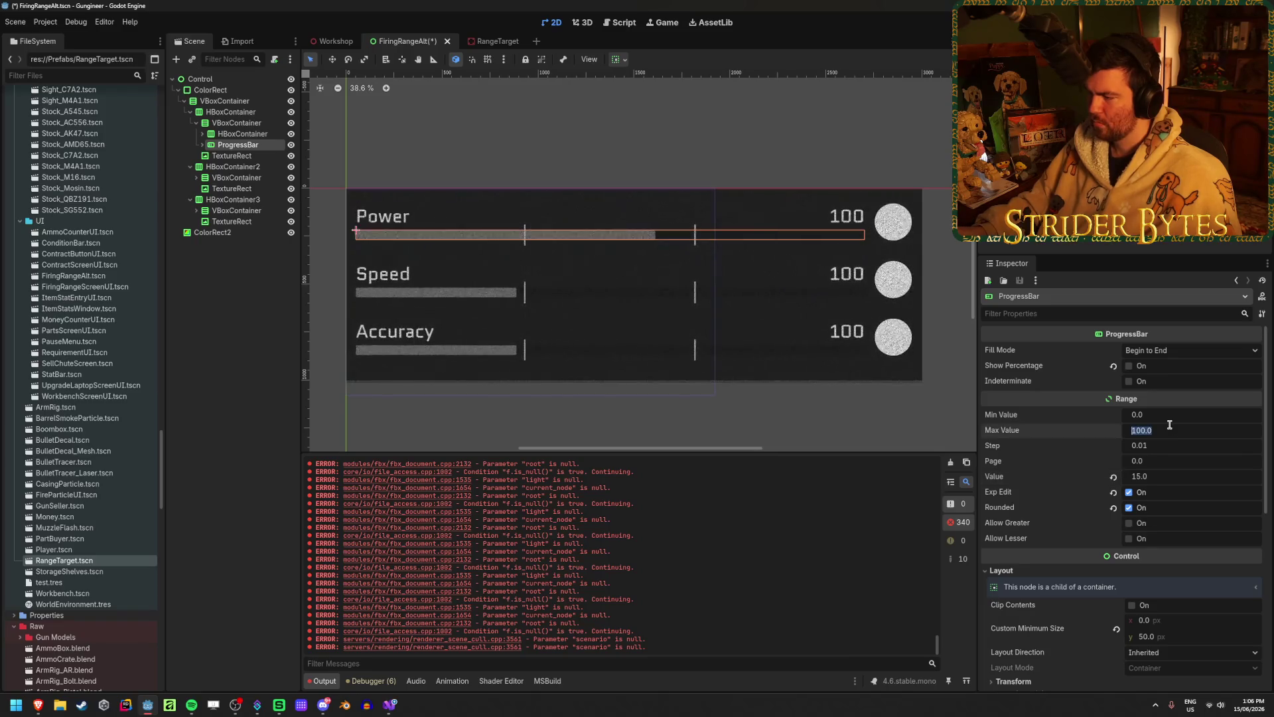
type("10")
key("Return")
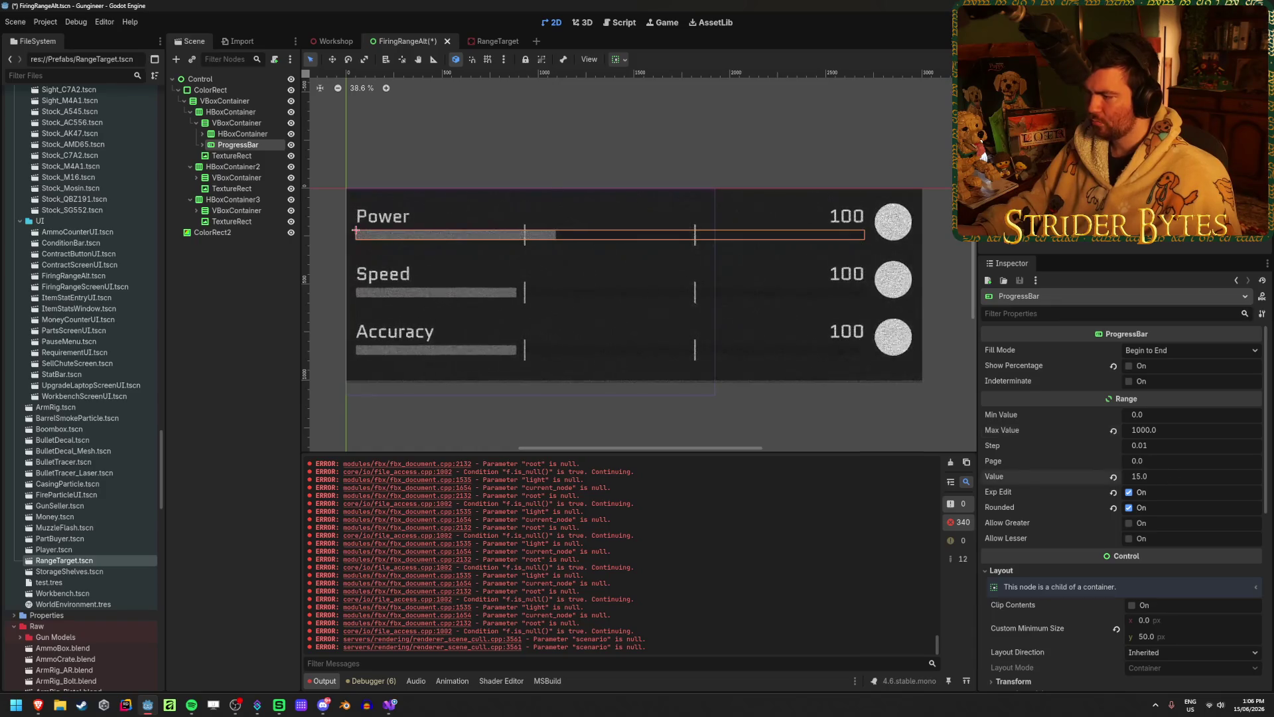
left_click_drag(1166, 479, 1181, 479)
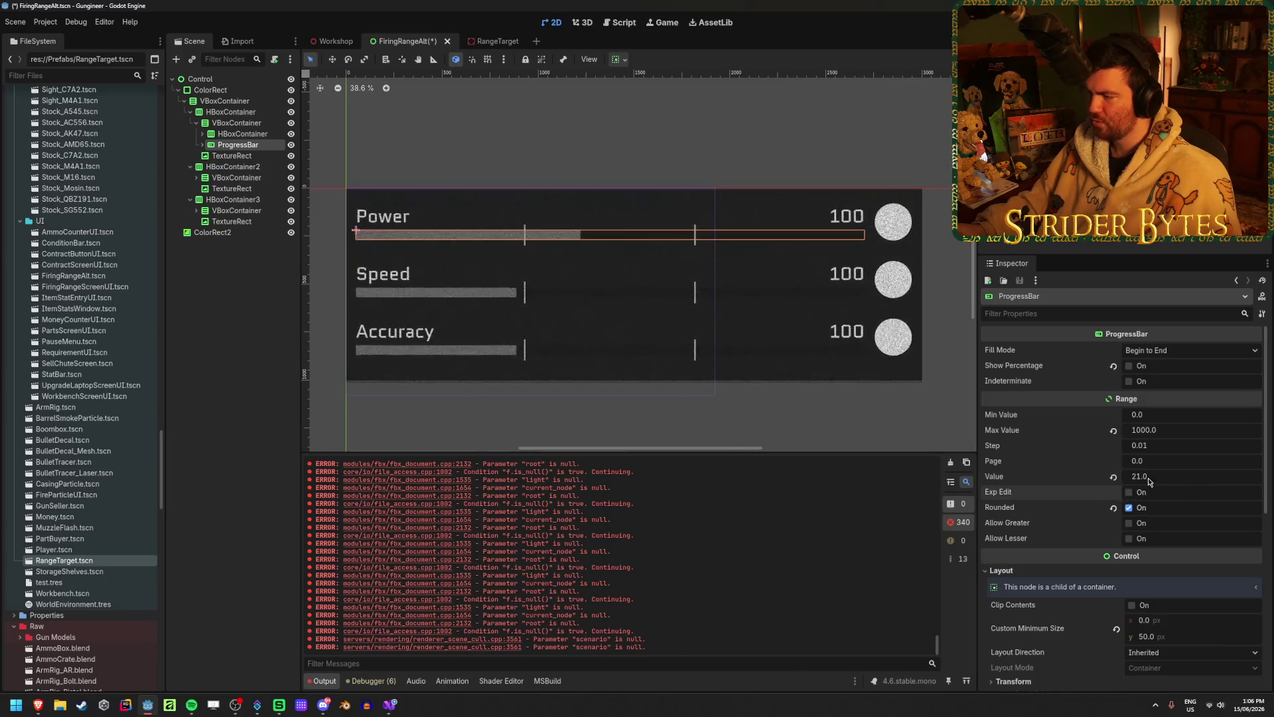
left_click_drag(1149, 481, 1144, 481)
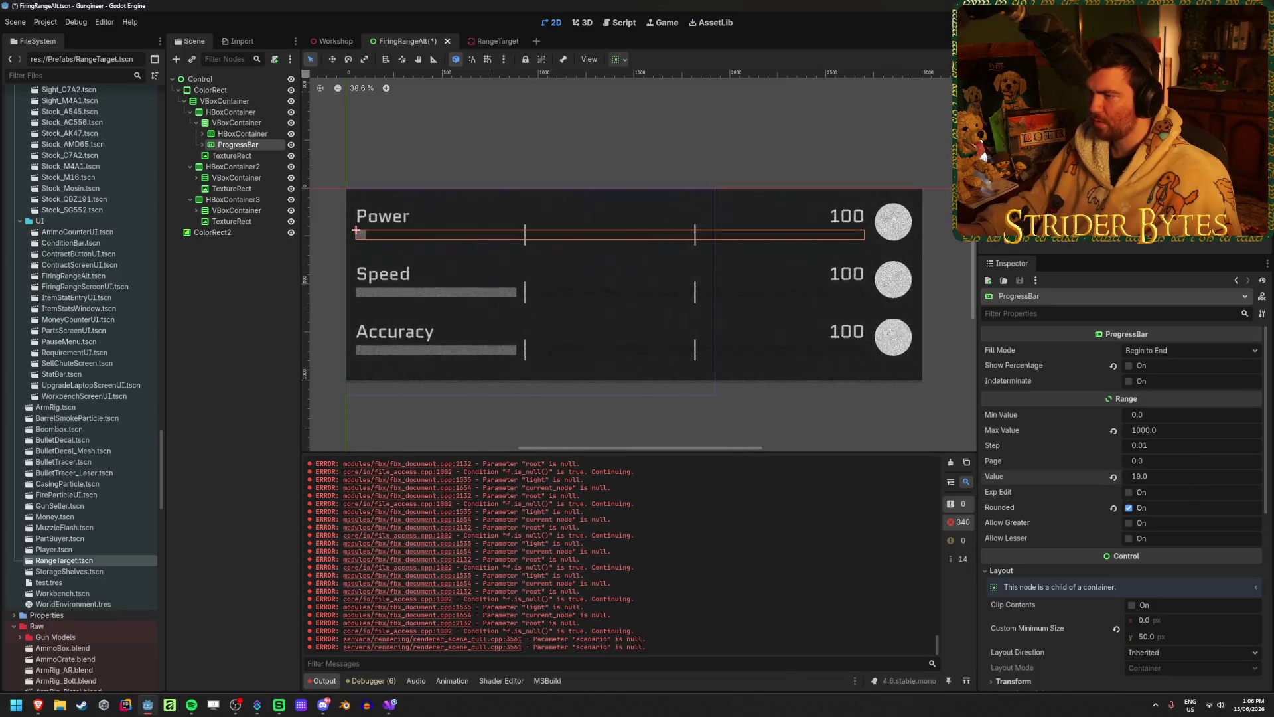
left_click(1167, 476)
type("250")
key("Return")
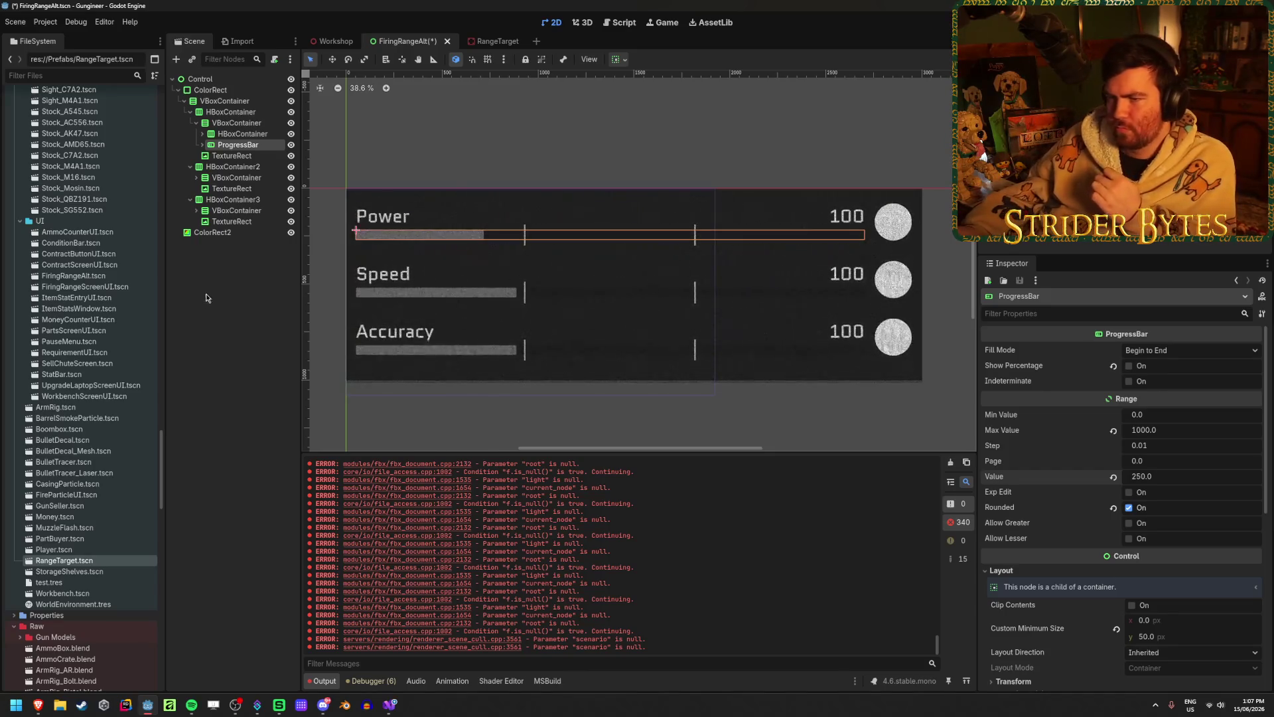
- Copy the Power bar's VSeparator2 and Control3 pair to add another threshold separator
left_click(223, 285)
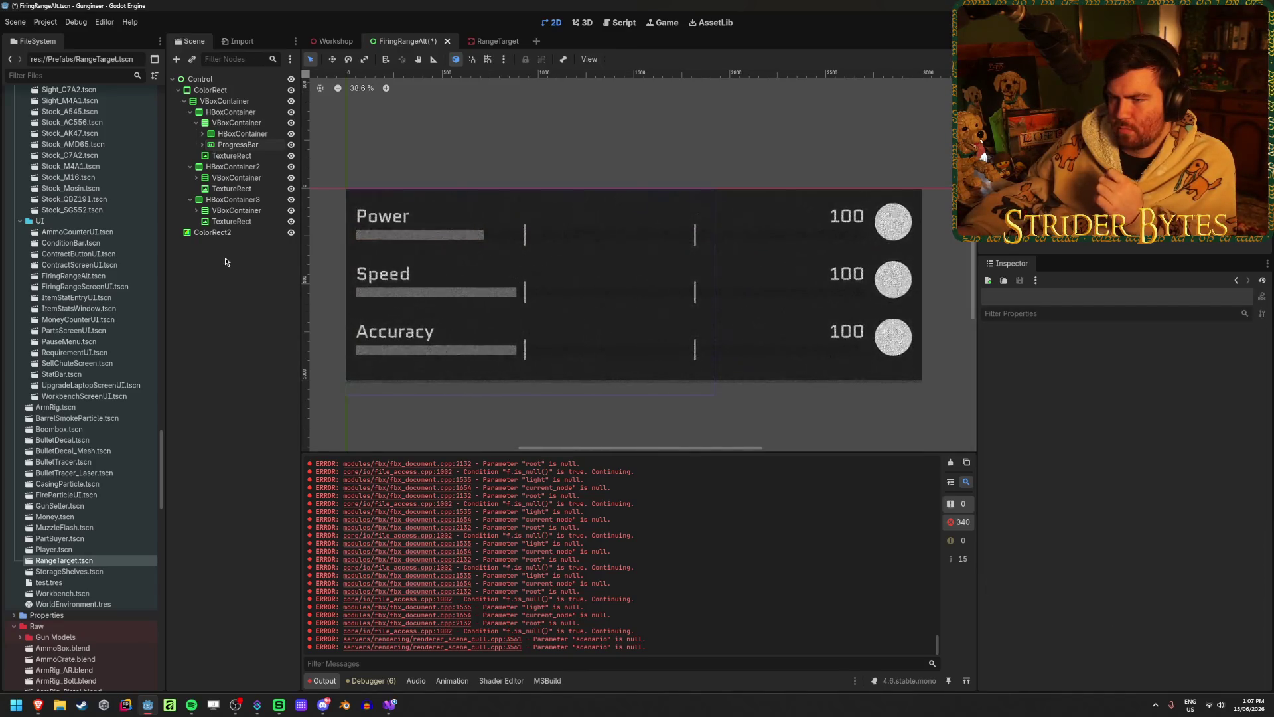
left_click(202, 145)
left_click(209, 156)
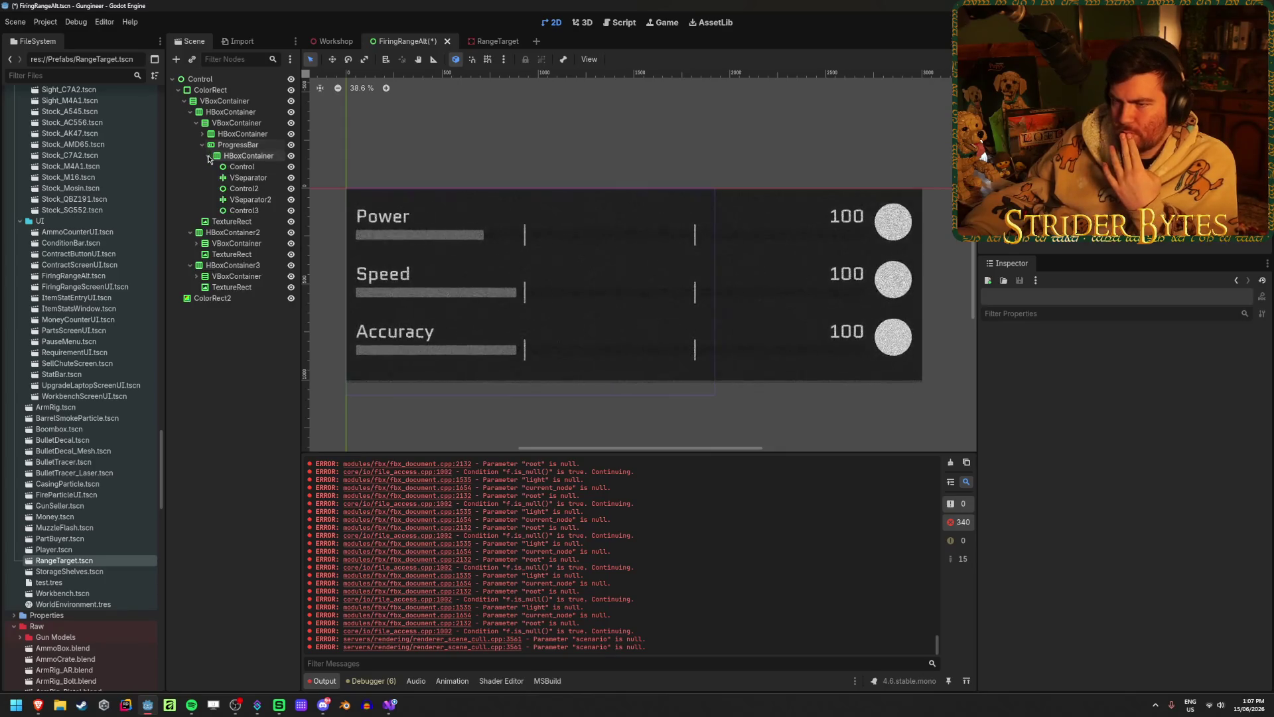
left_click(250, 199)
left_click(247, 211, "ctrl")
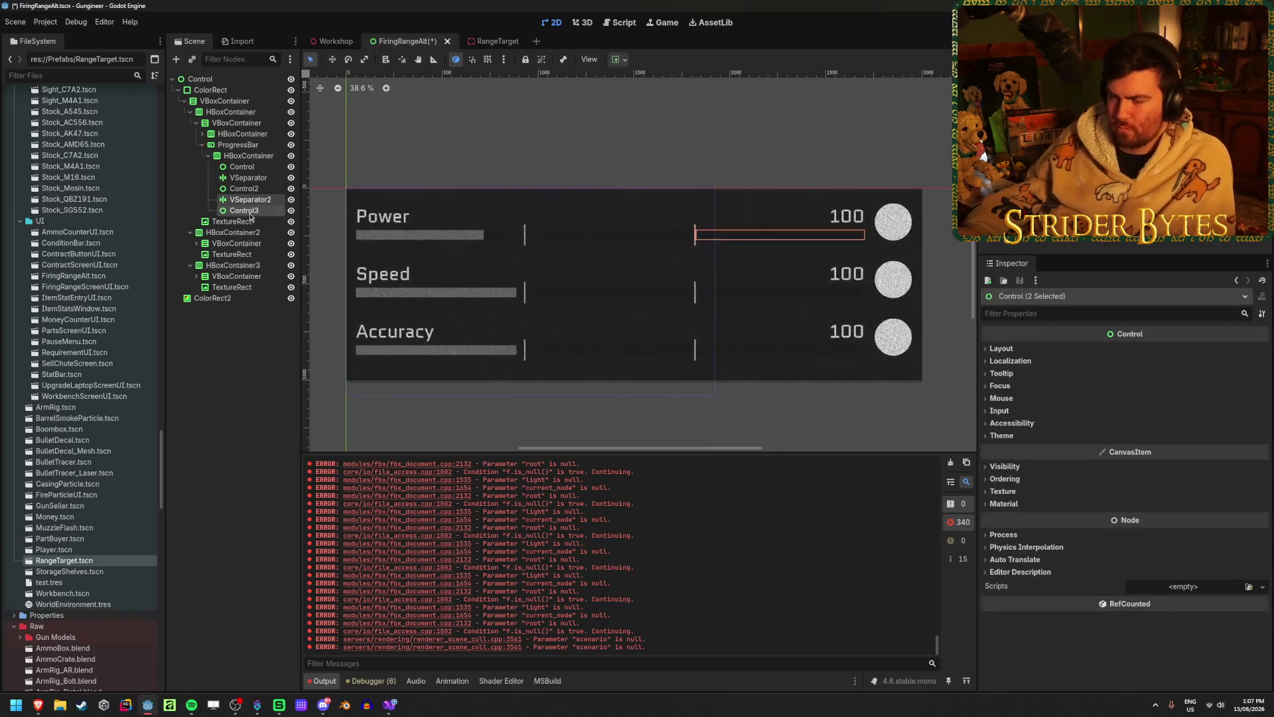
mouse_move(250, 217)
left_mouse_down()
mouse_move(219, 208)
mouse_move(223, 156)
left_mouse_up()
left_click(260, 420)
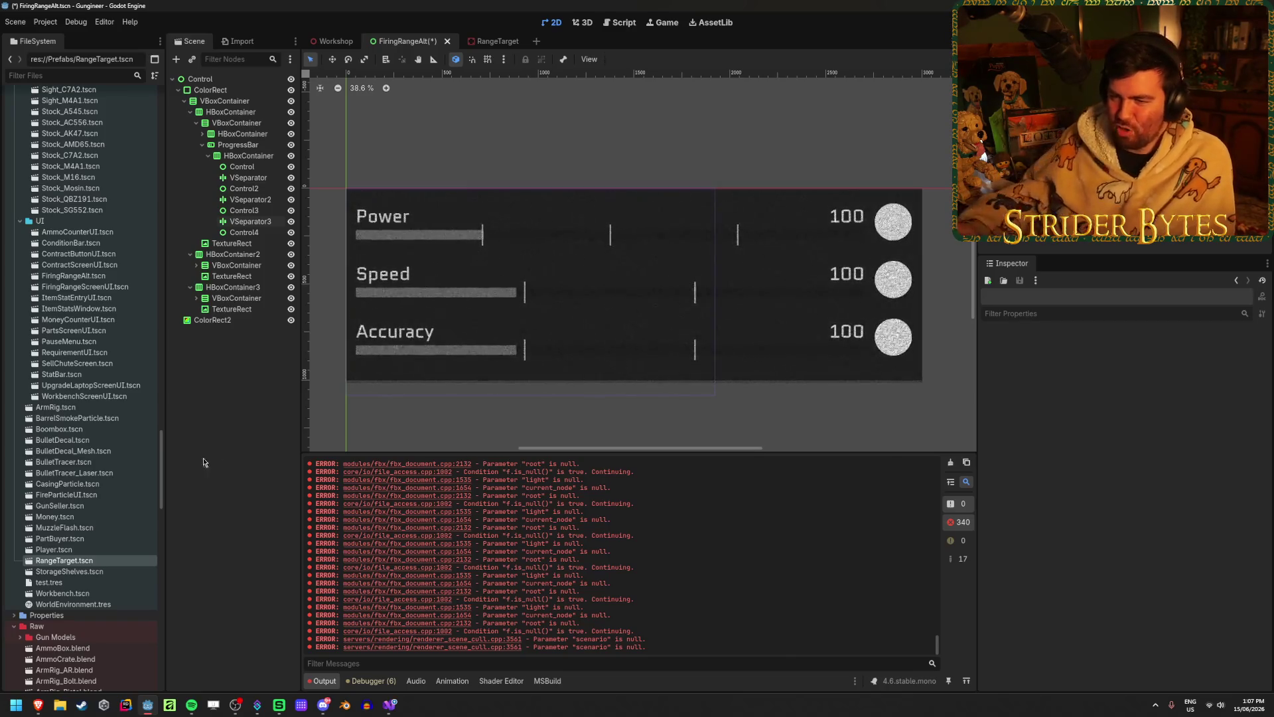
- Duplicate the Speed bar's last separator and spacer pair
left_click(196, 265)
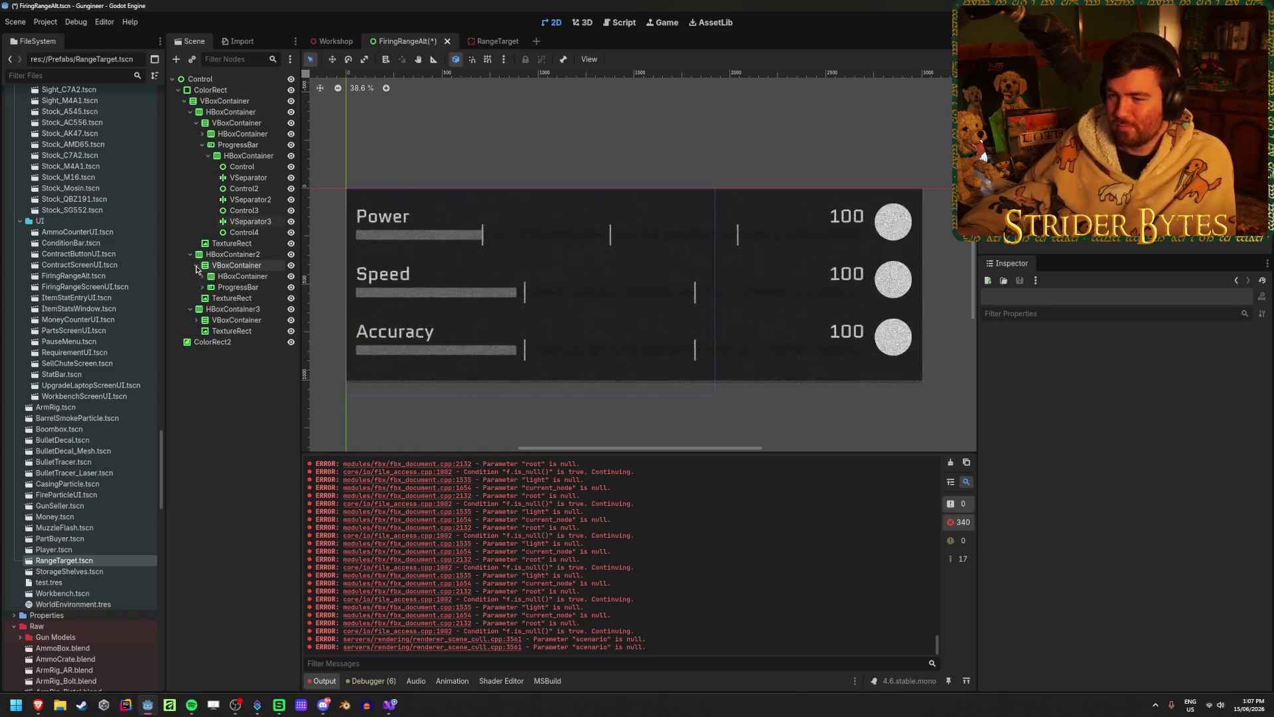
left_click(202, 287)
left_click(208, 298)
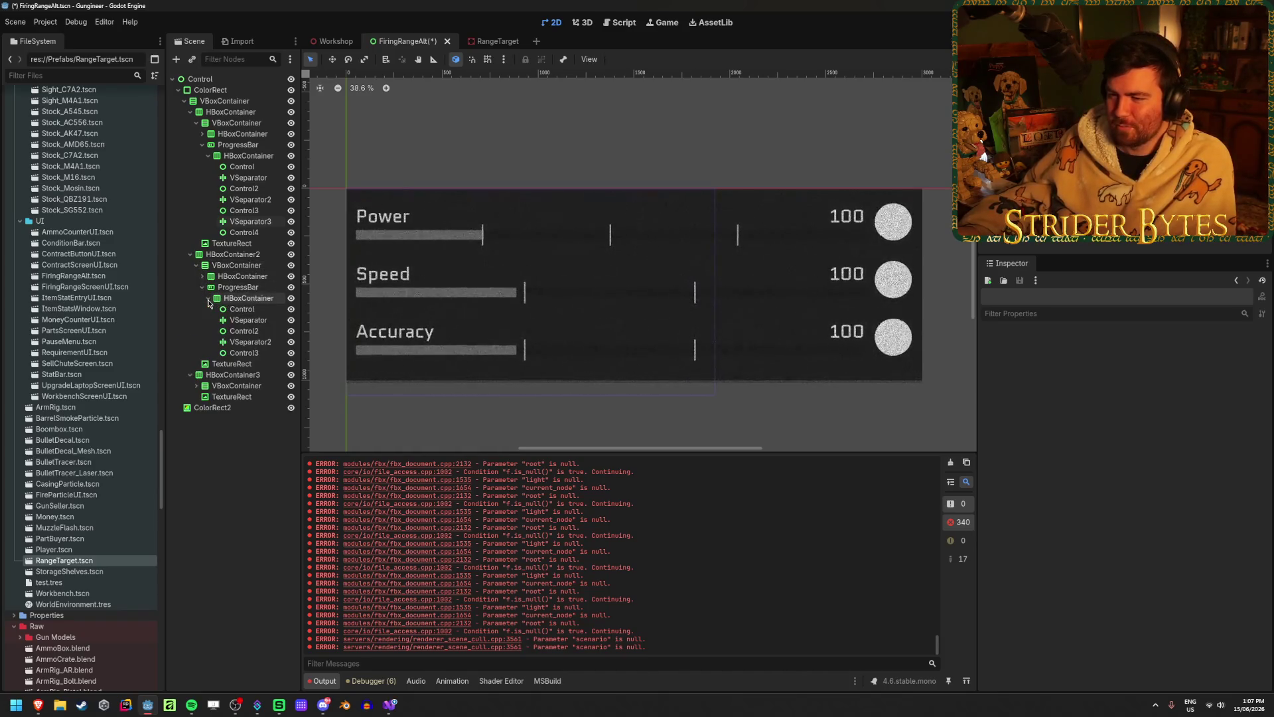
left_click(247, 342)
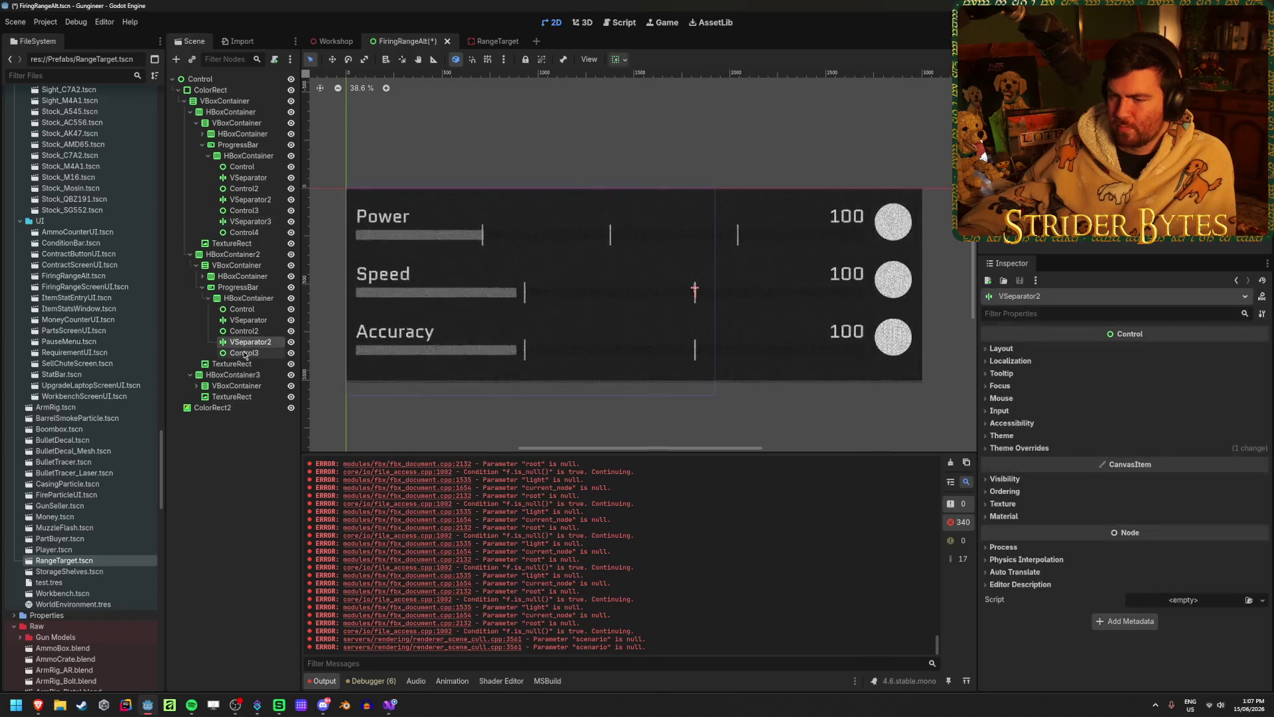
left_click(244, 353, "shift")
key("ctrl+d")
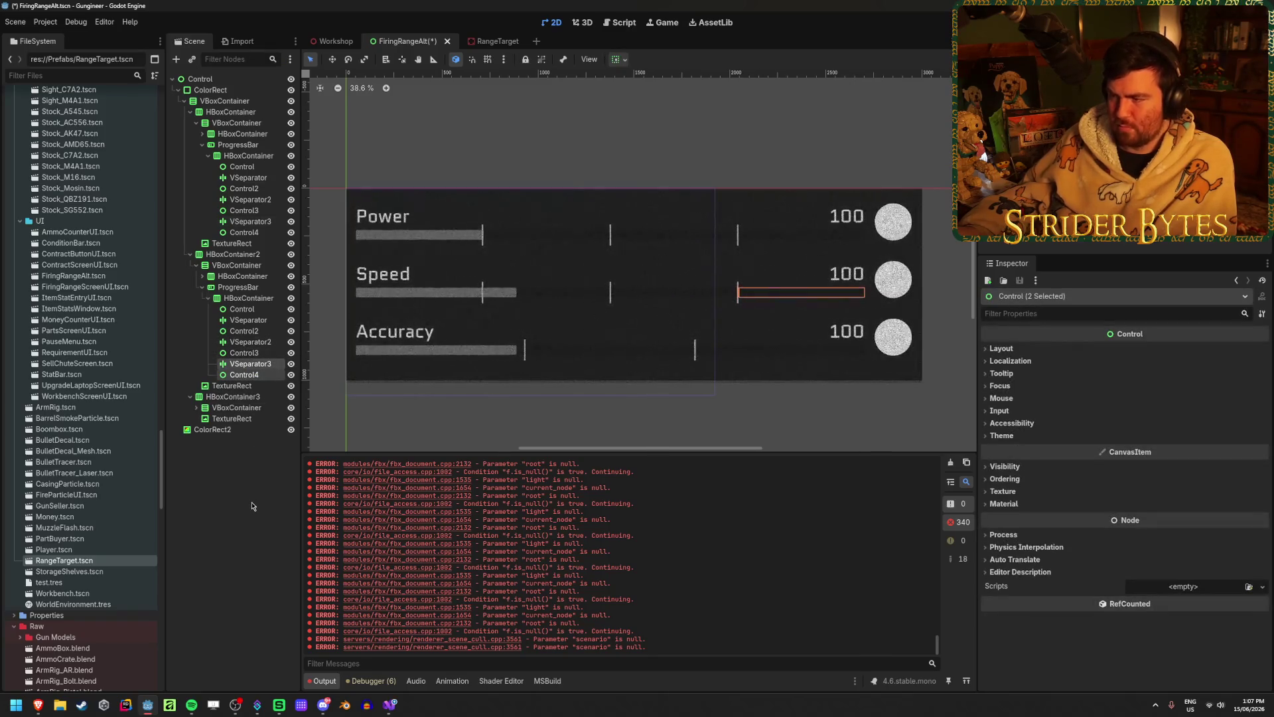
left_click(251, 507)
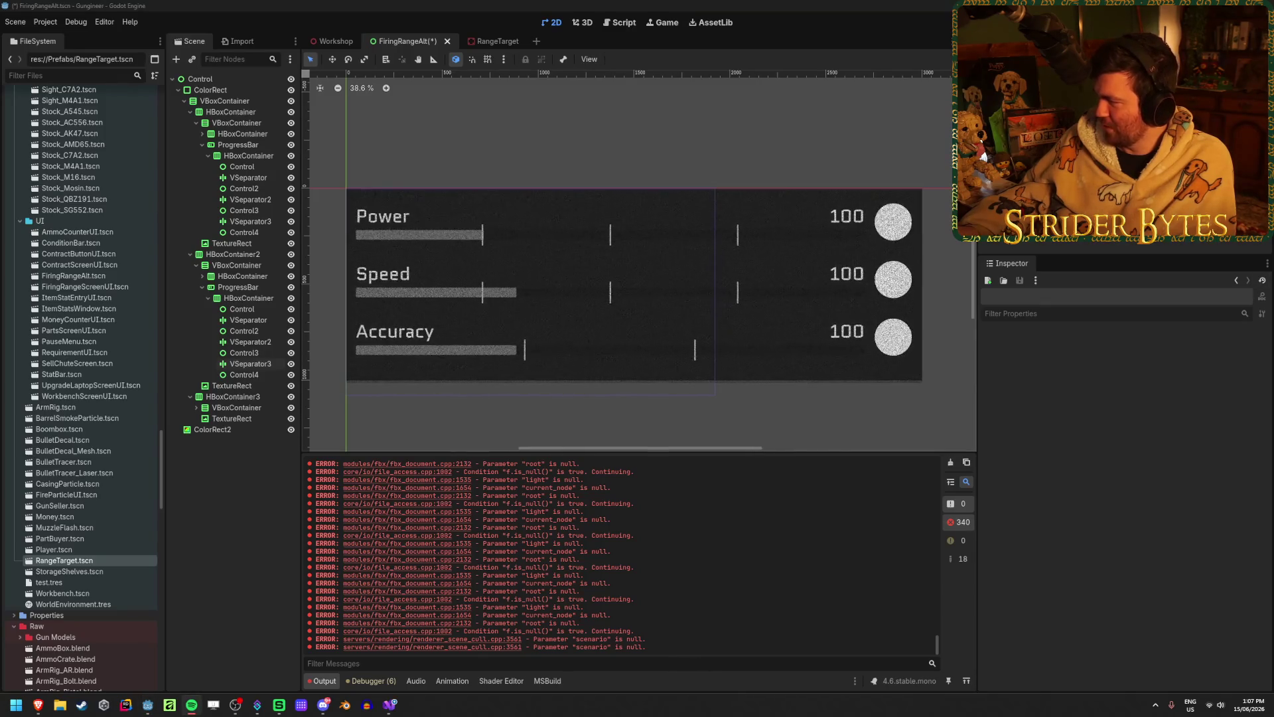
left_click(423, 4)
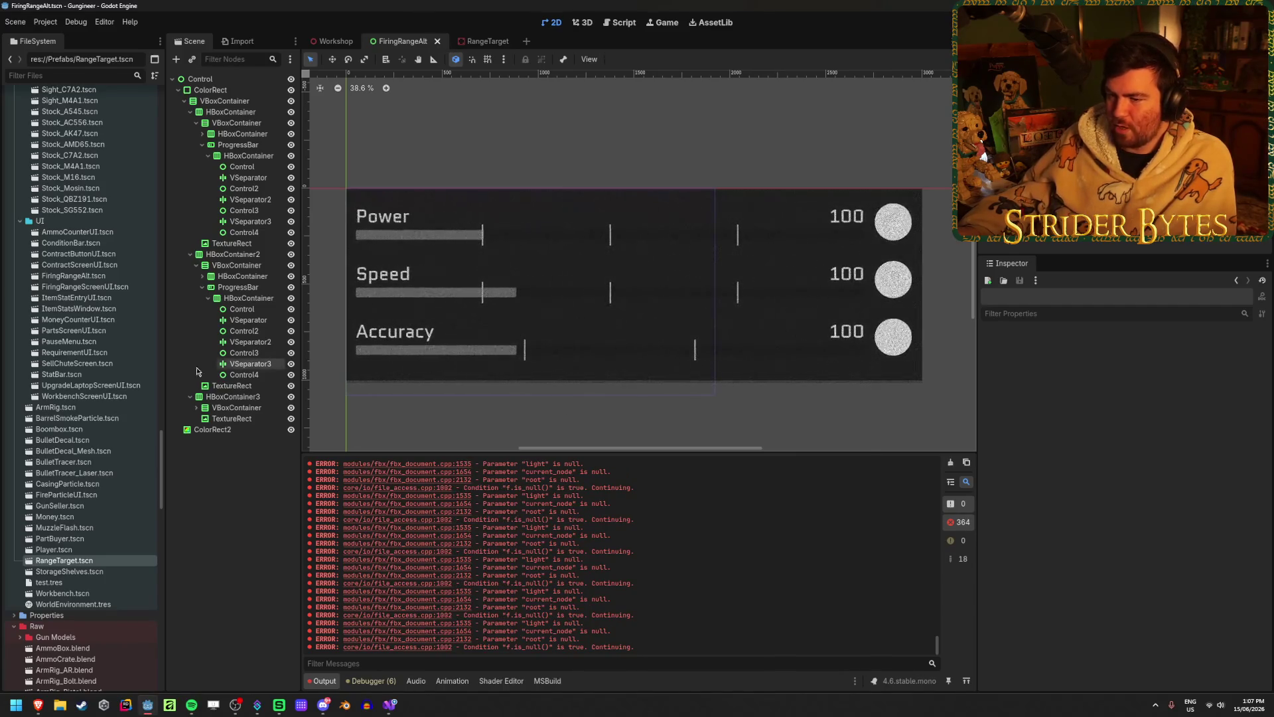
- Duplicate the Accuracy bar's last separator and spacer pair
left_click(197, 408)
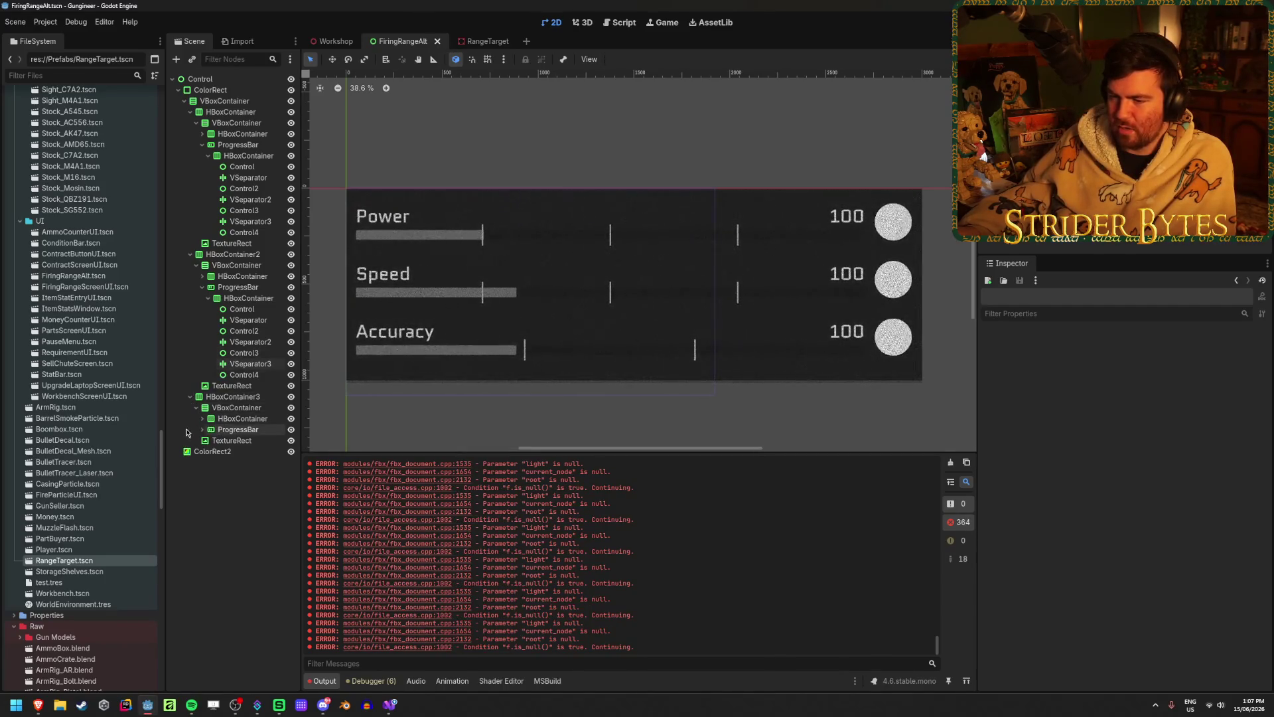
left_click(203, 429)
left_click(251, 484)
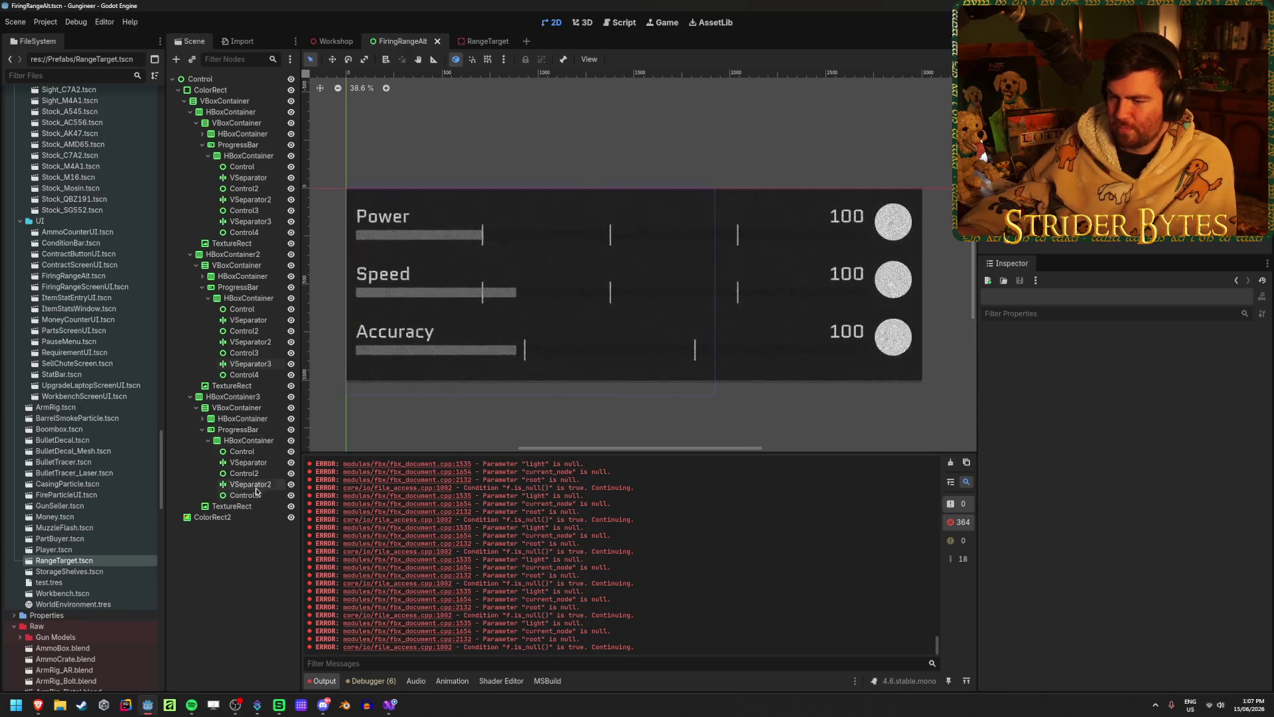
left_click(244, 495, "shift")
key("ctrl+d")
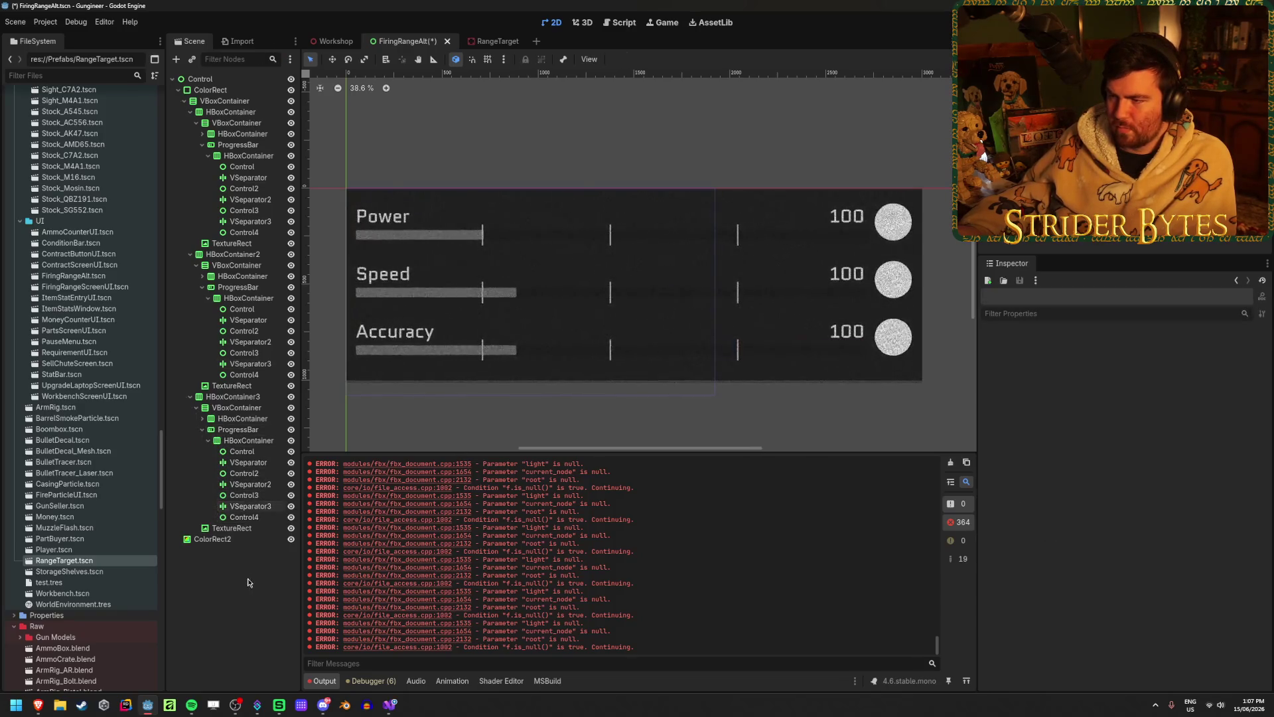
- Delete the extra separator and spacer from the Power bar and save the scene
left_click(250, 221)
left_click(247, 228, "shift")
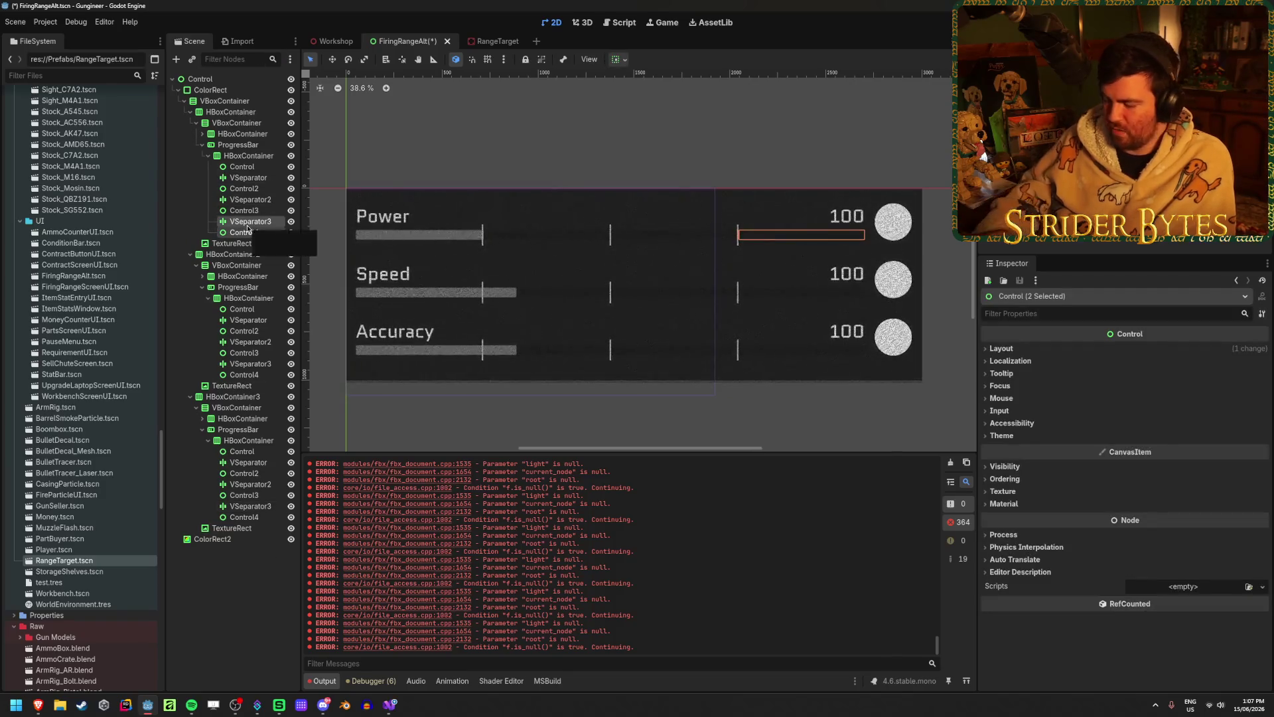
key("Delete")
key("Return")
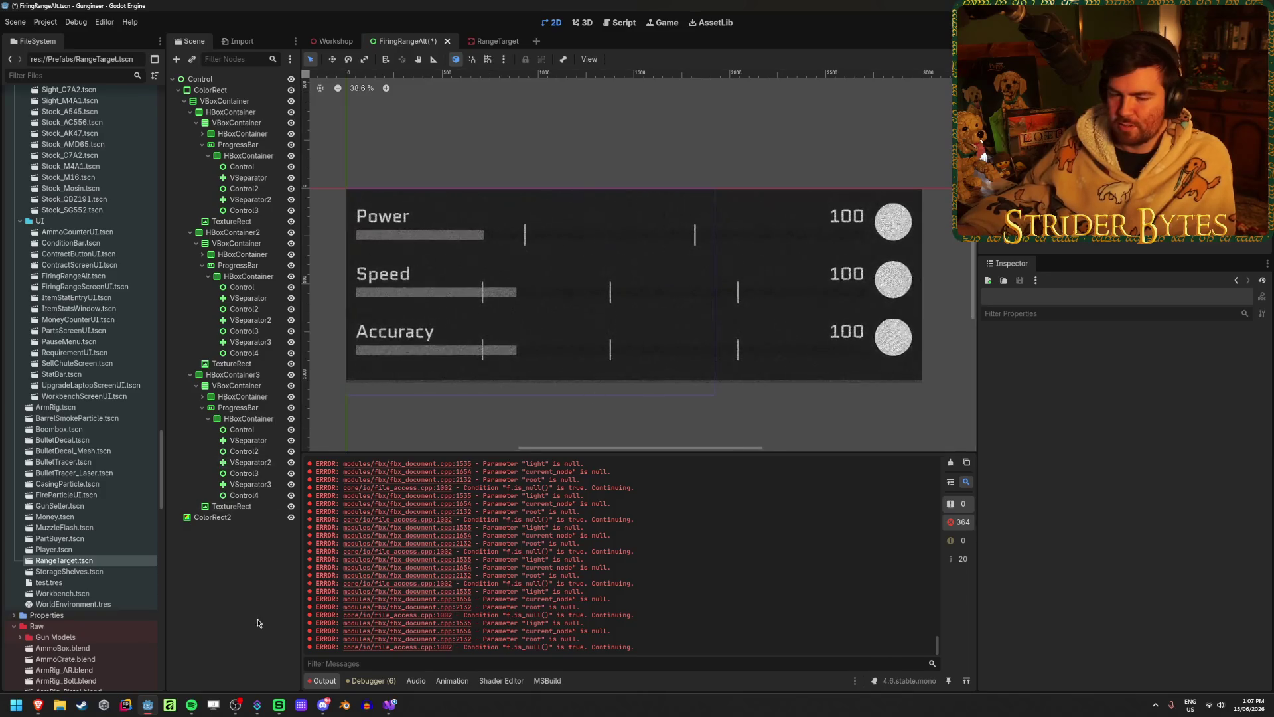
key("ctrl+s")
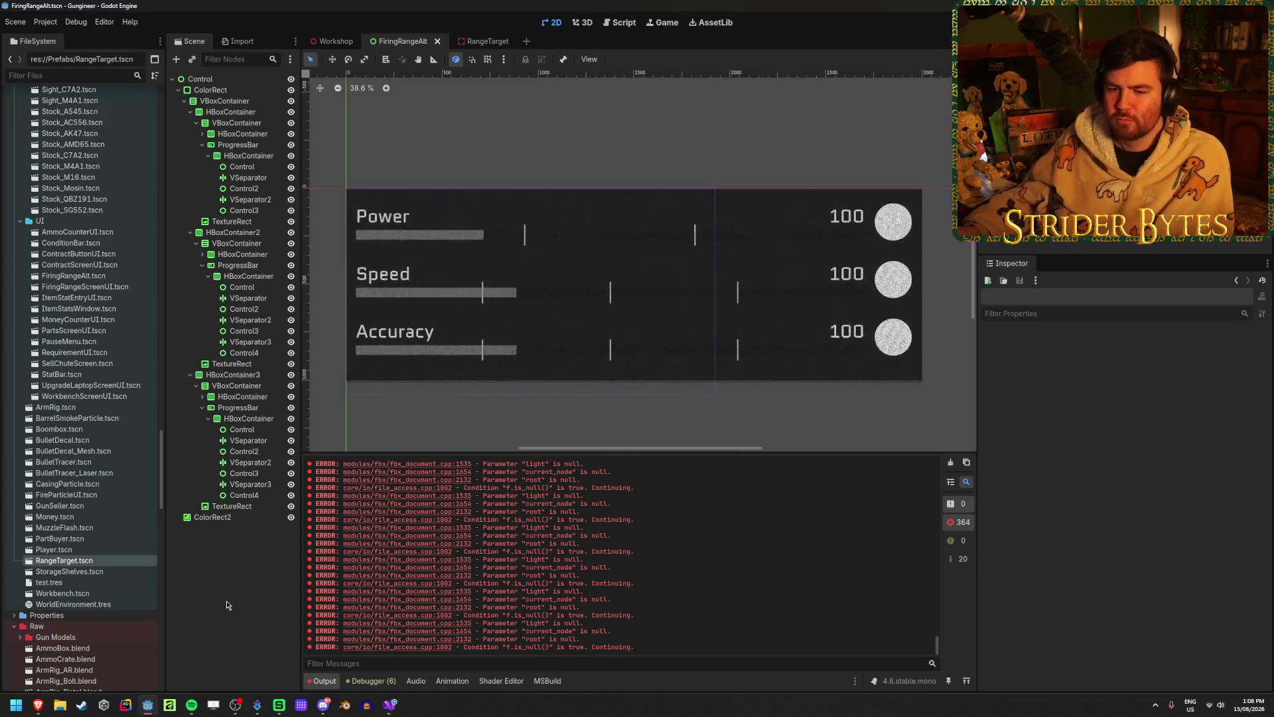
- Check the results screen in the Workshop scene, then return to FiringRangeAlt
left_click(234, 353)
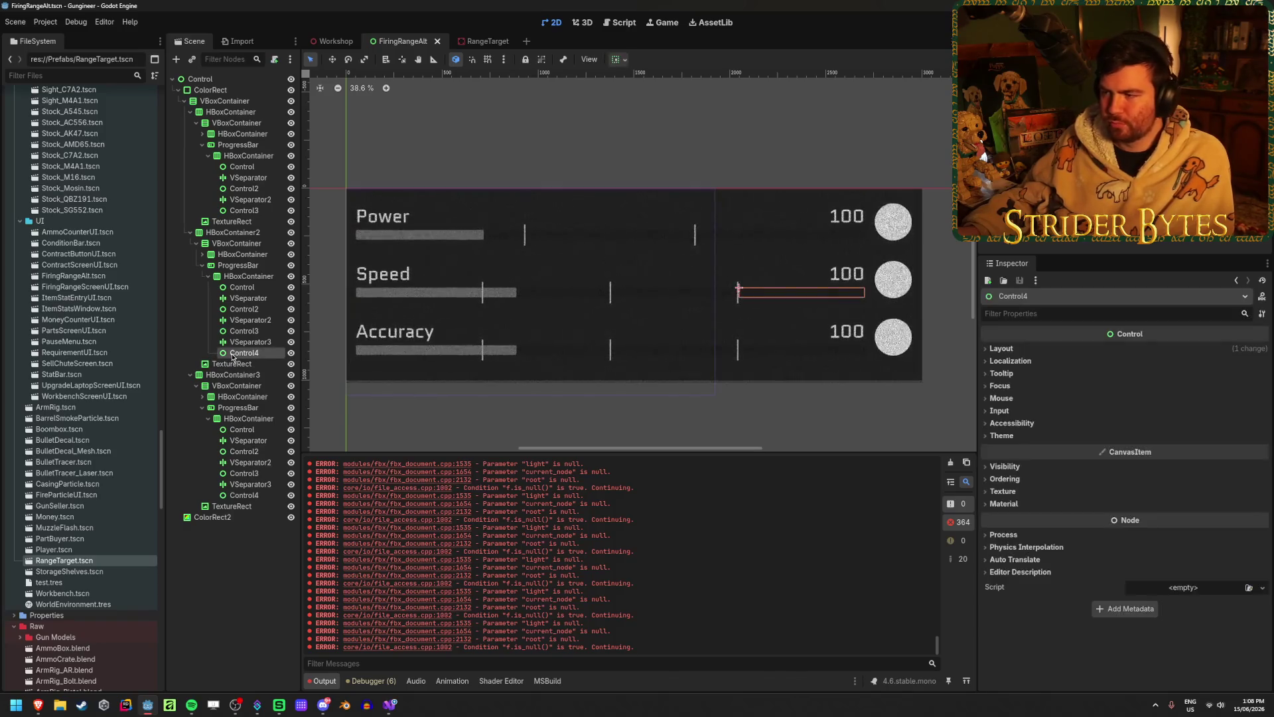
left_click(248, 634)
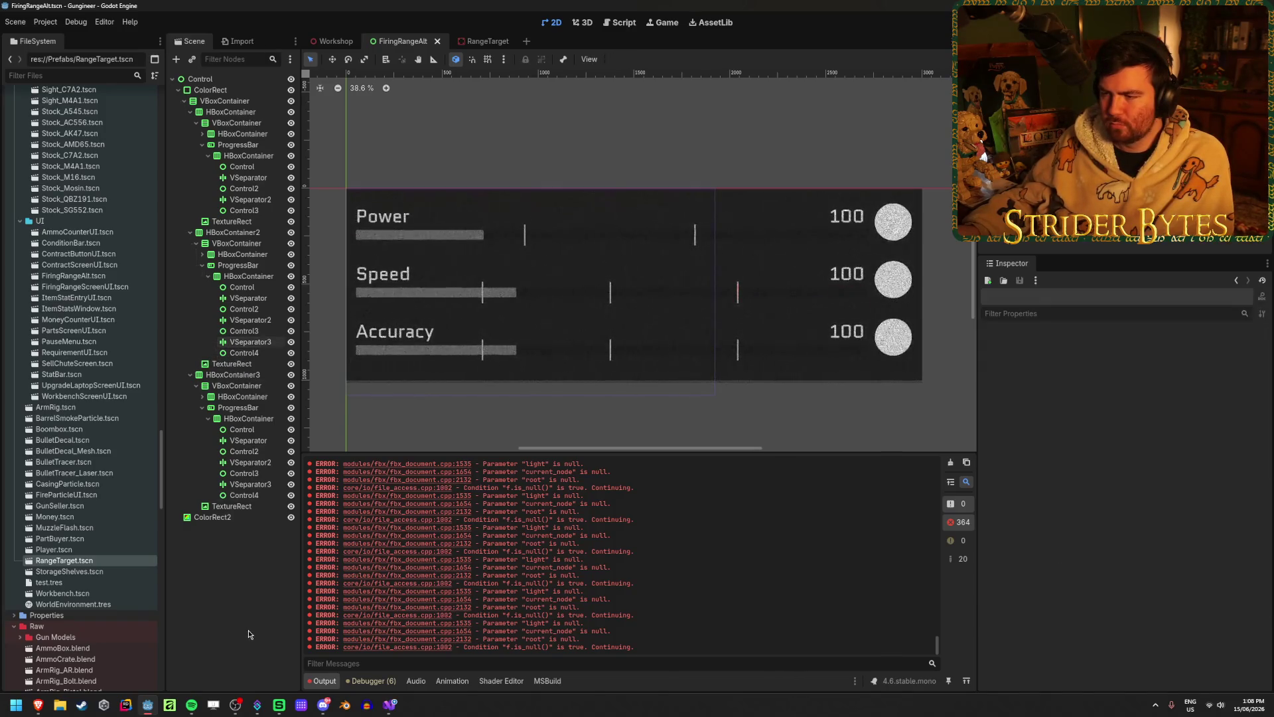
left_click(328, 44)
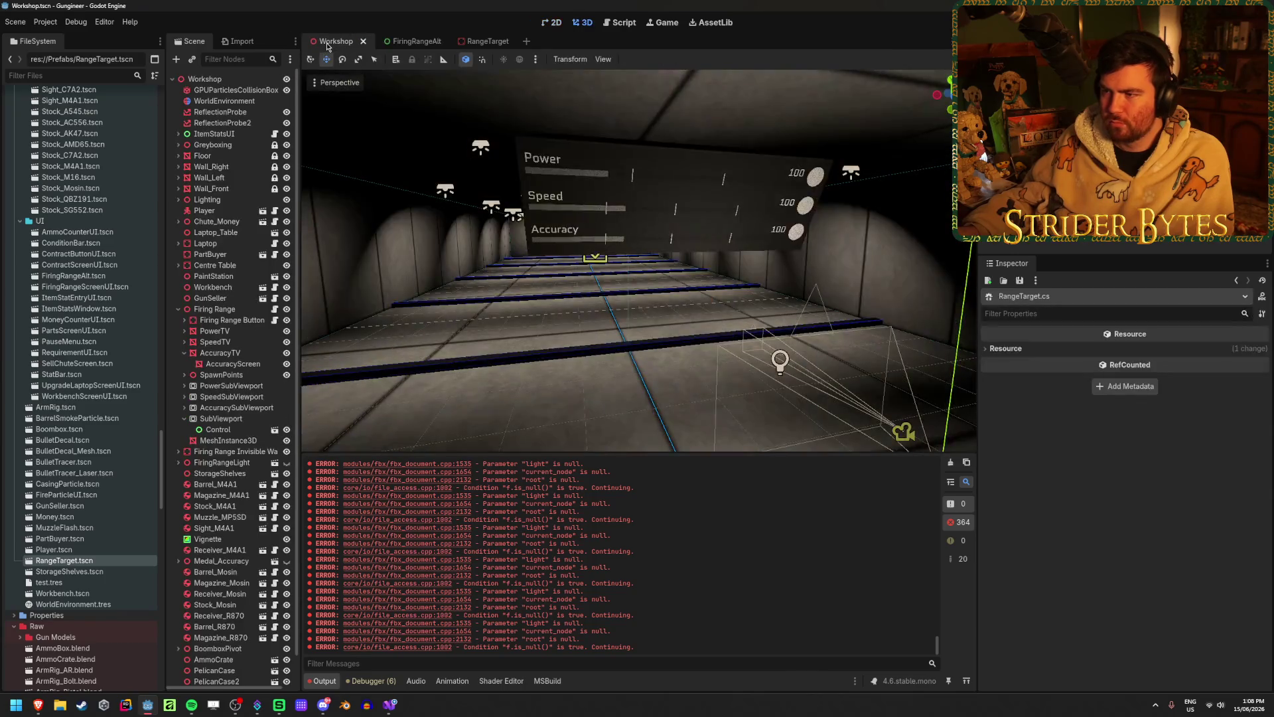
left_click(406, 41)
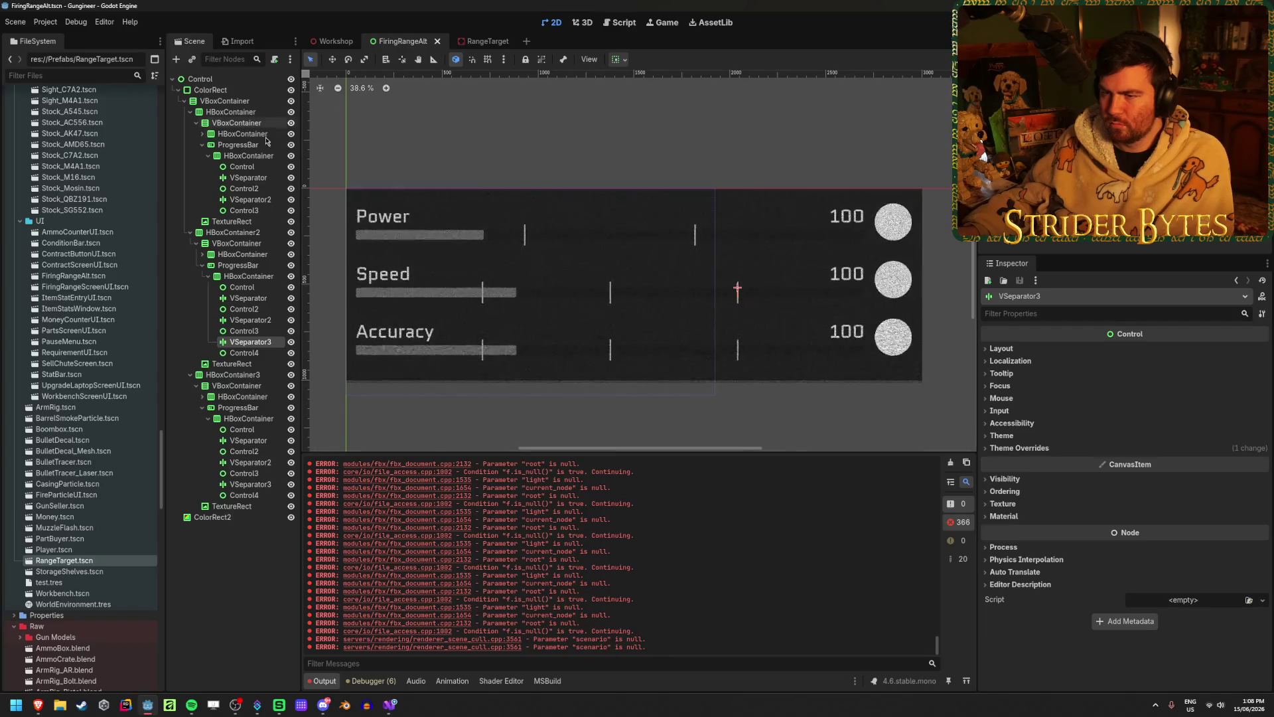
left_click(208, 276)
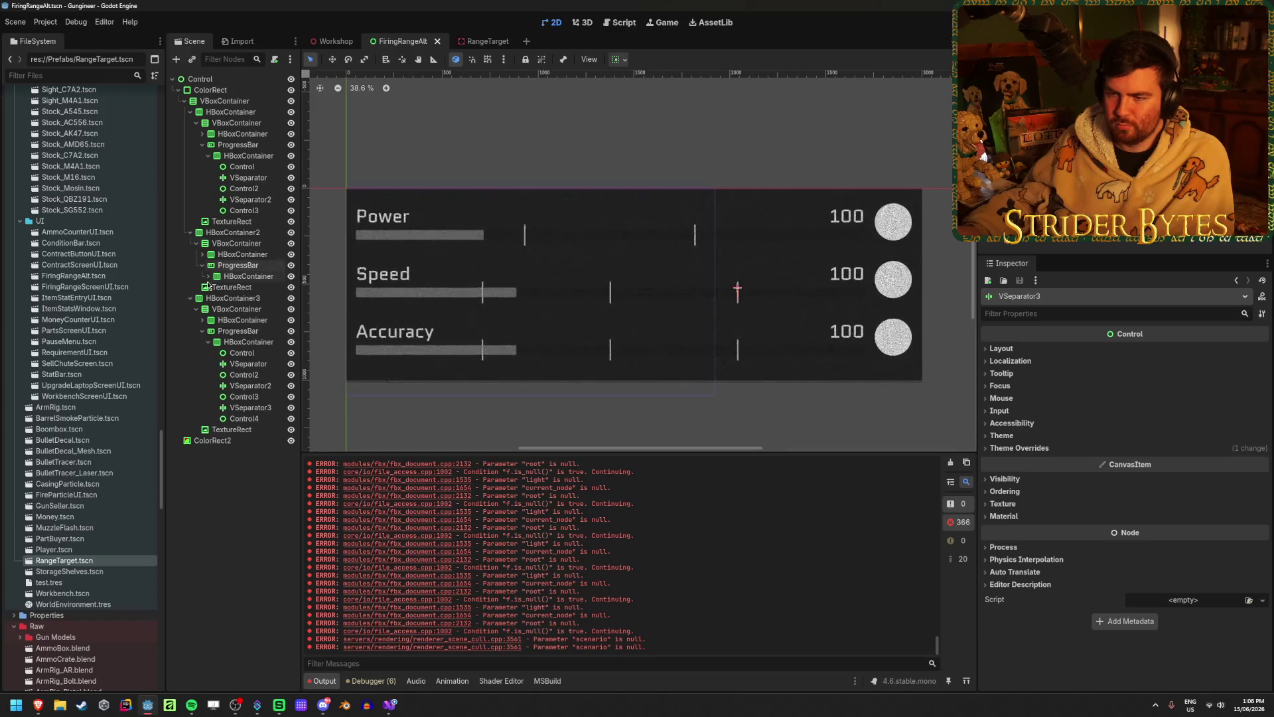
left_click(208, 341)
left_click(202, 330)
left_click(202, 265)
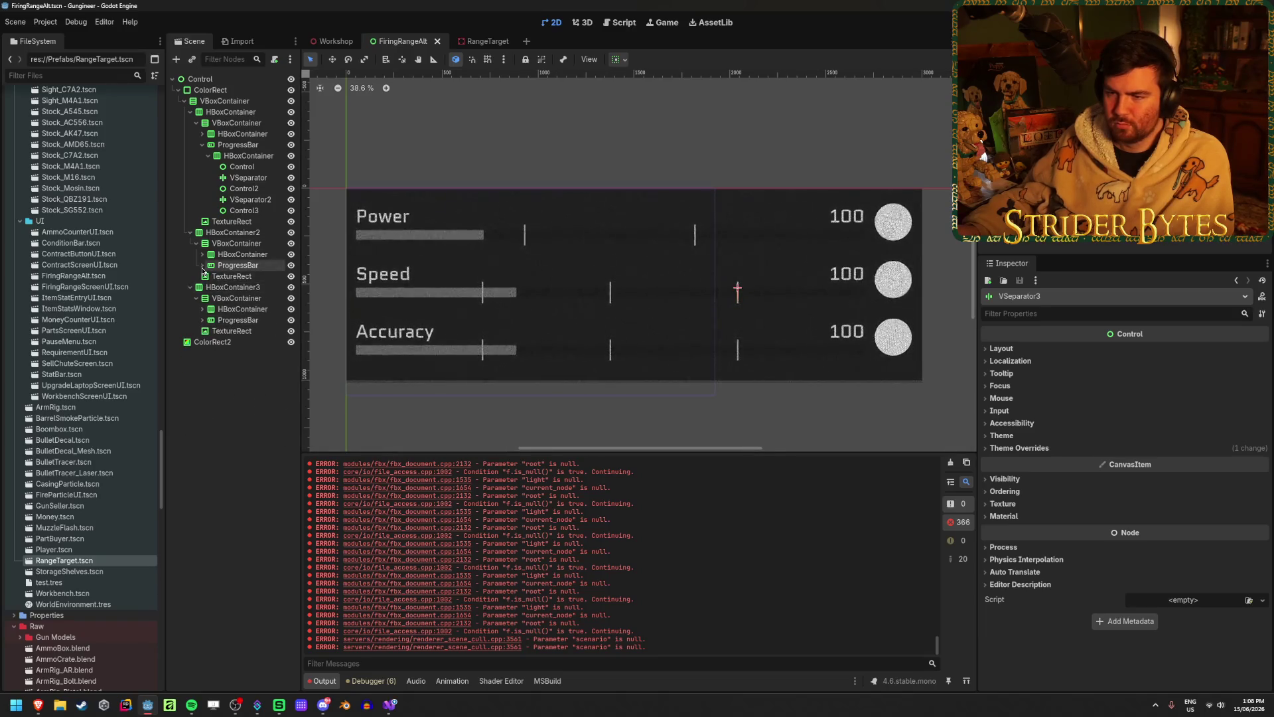
left_click(209, 155)
left_click(203, 145)
left_click(200, 124)
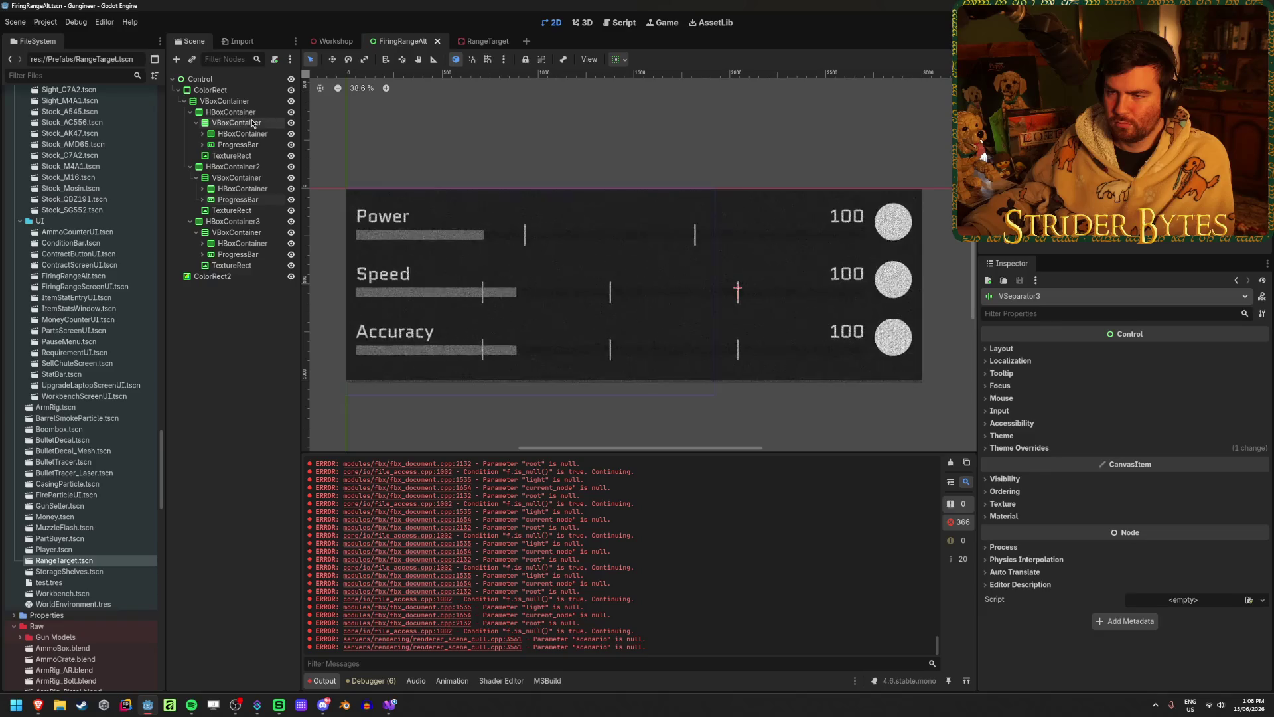
left_click(209, 145)
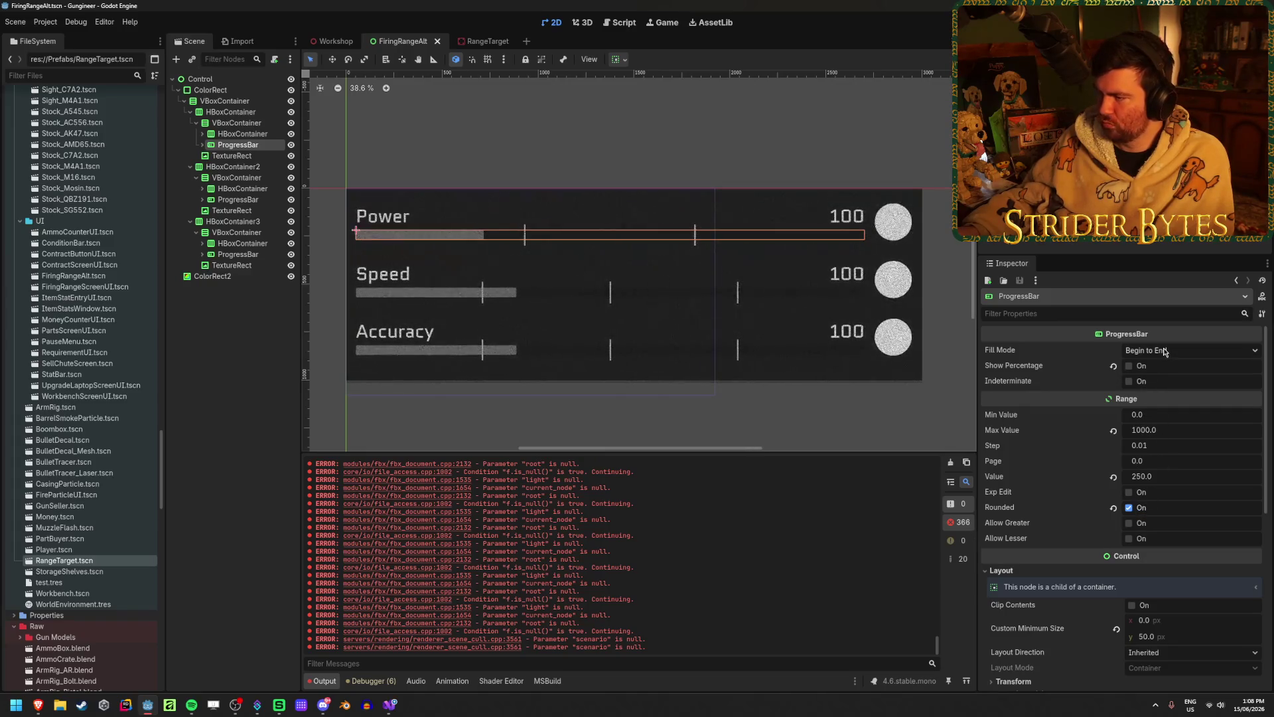
left_click(230, 372)
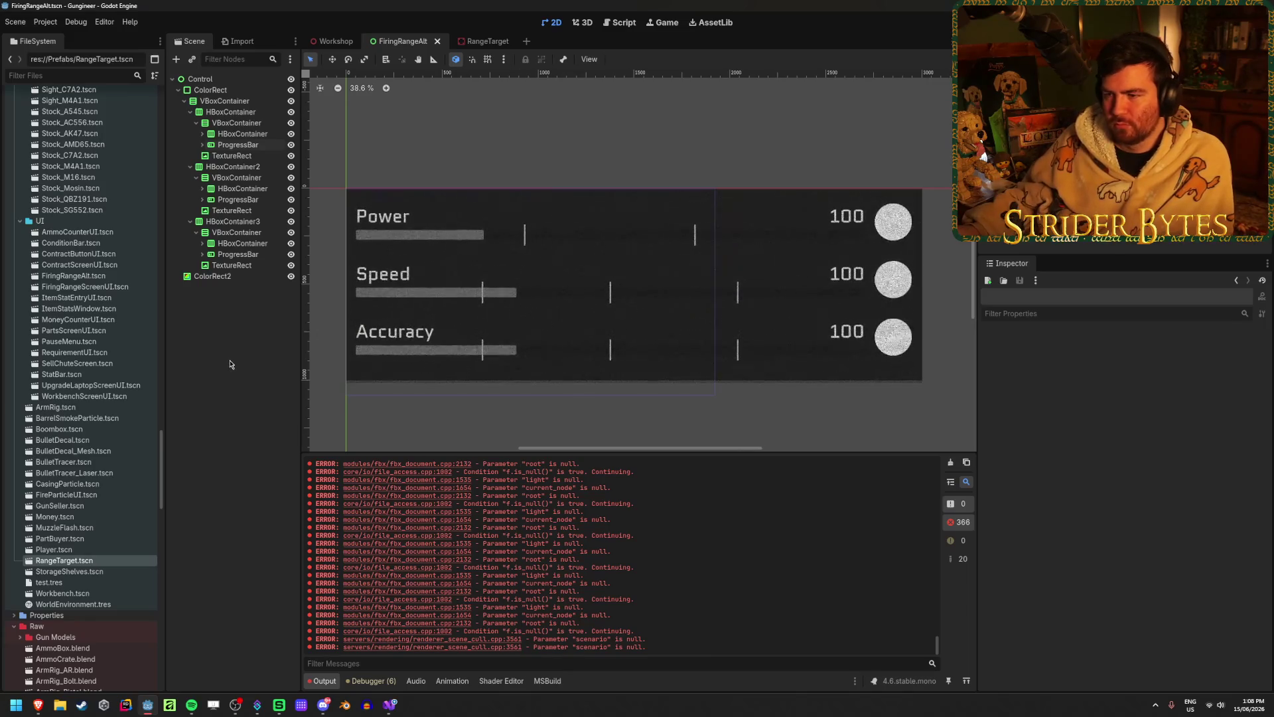
left_click(252, 199)
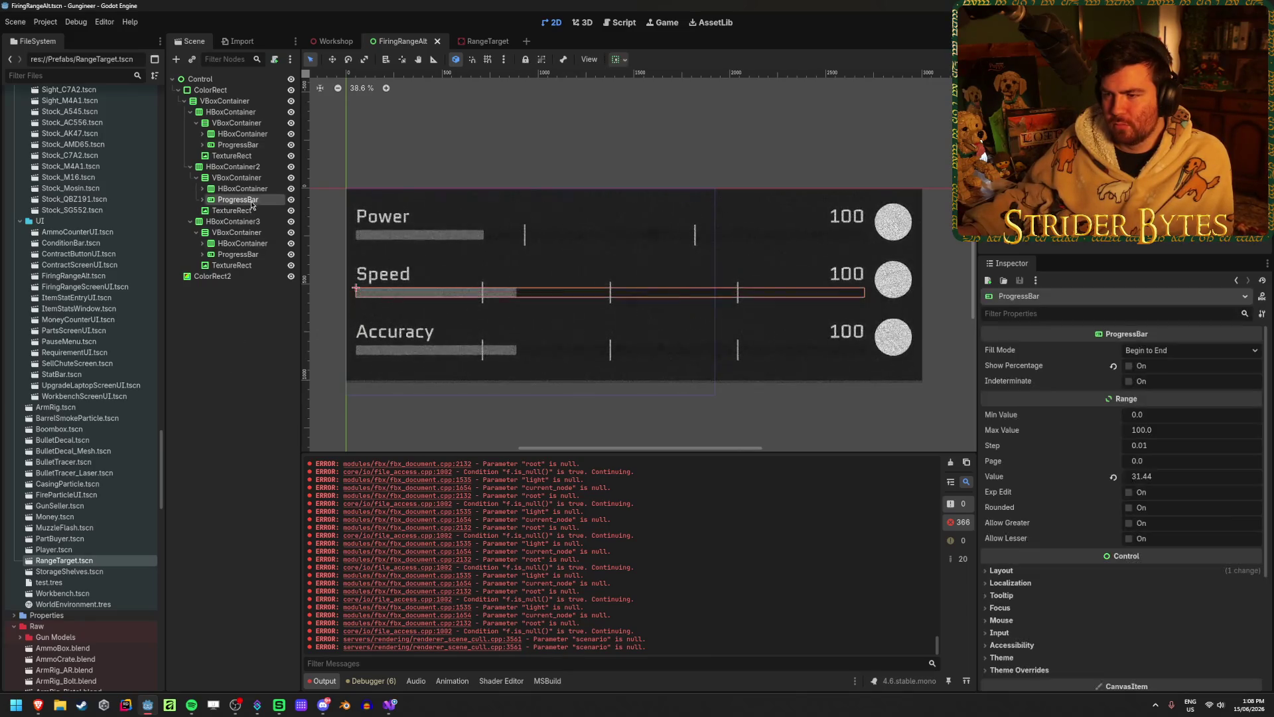
- Set the Power progress bar's Value to 500 and save the scene
left_click(233, 155)
left_click(238, 145)
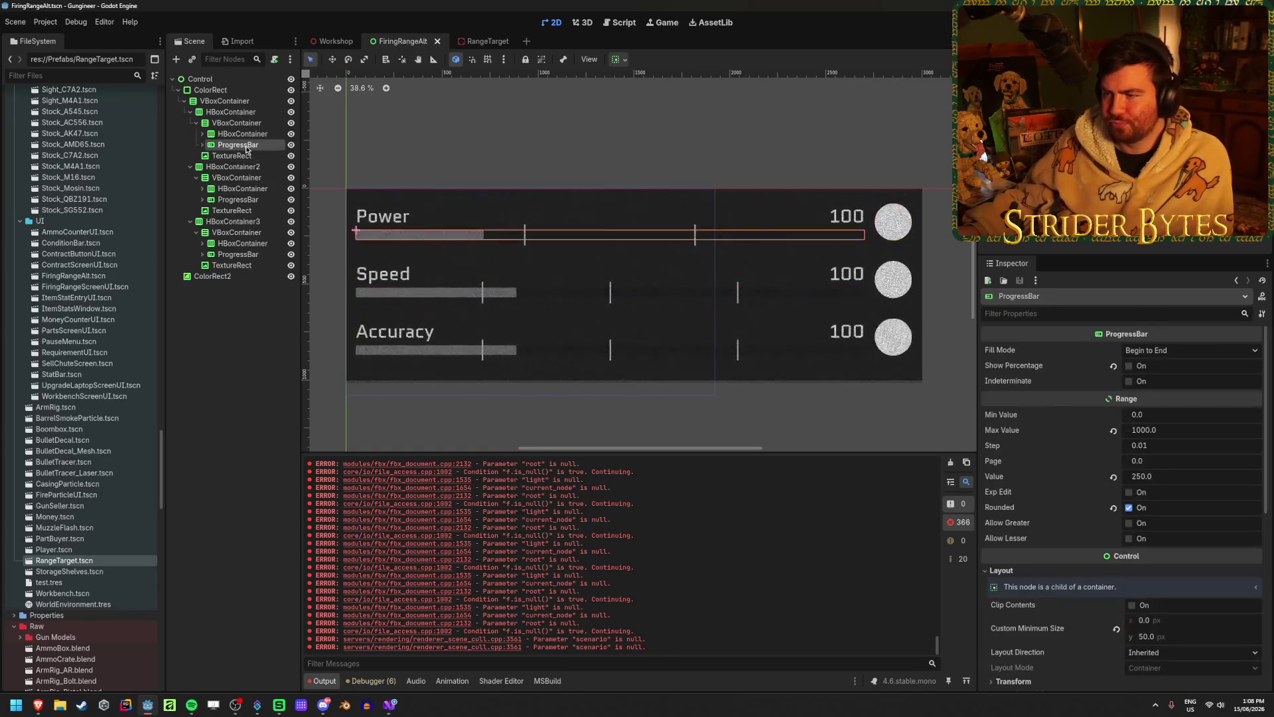
left_click(1160, 477)
type("500")
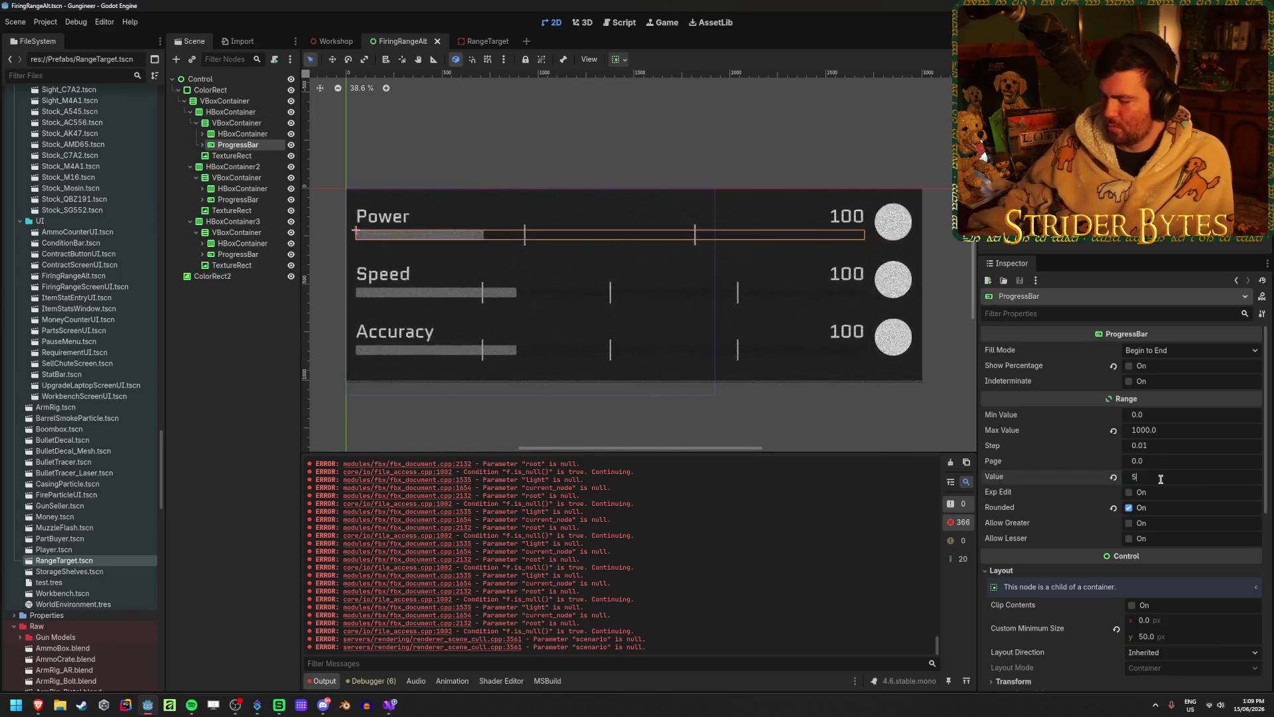
key("Return")
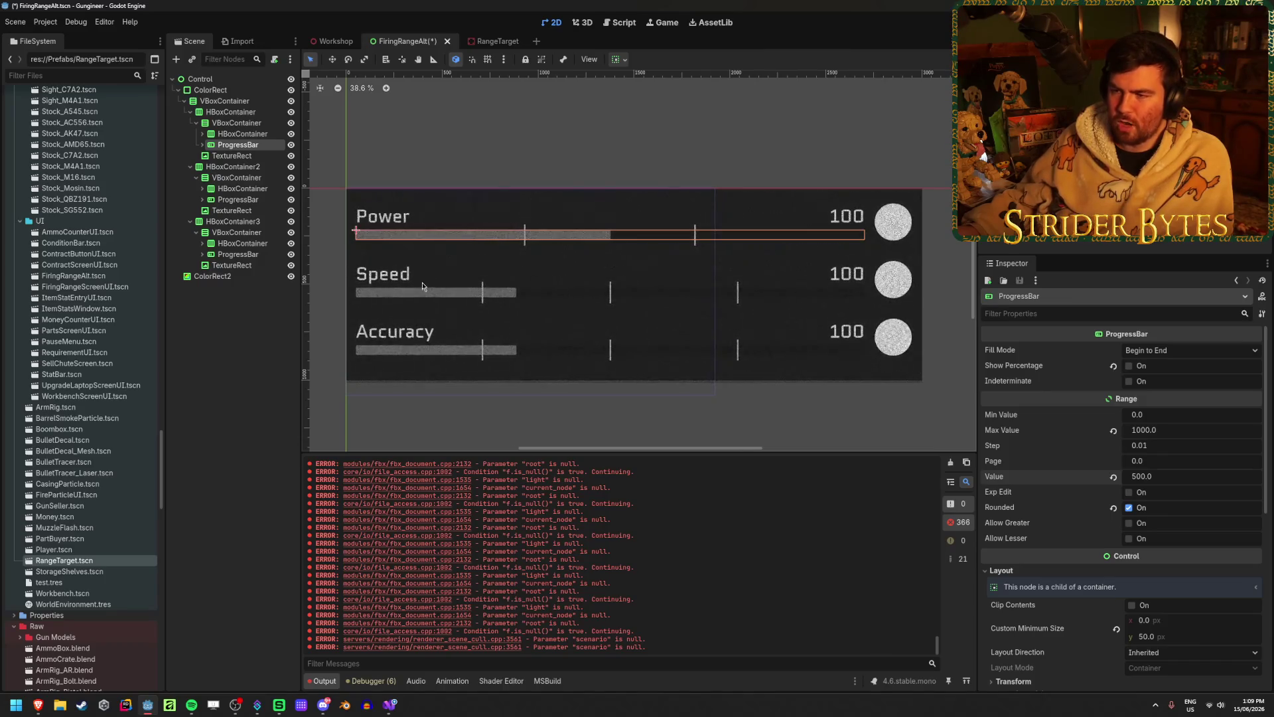
left_click(262, 372)
key("ctrl+s")
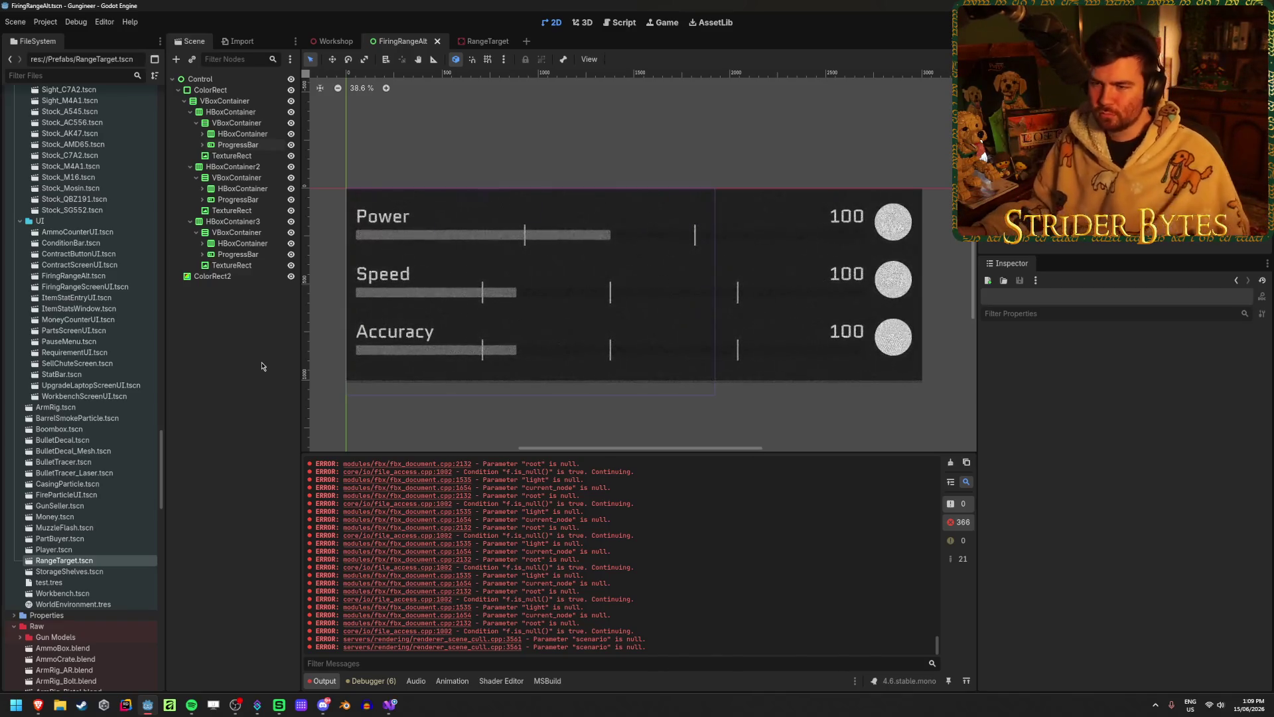
left_click(272, 146)
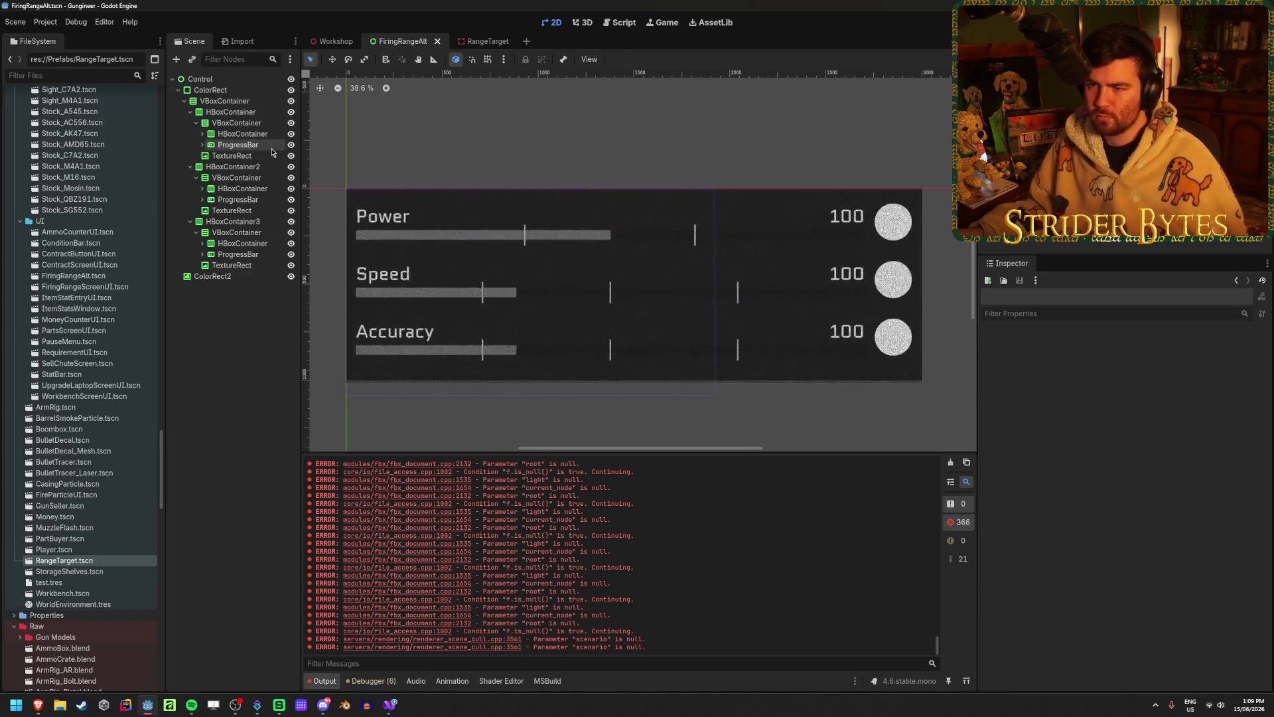
- Duplicate the Power bar's second separator, move the copy into place, and save
left_click(246, 383)
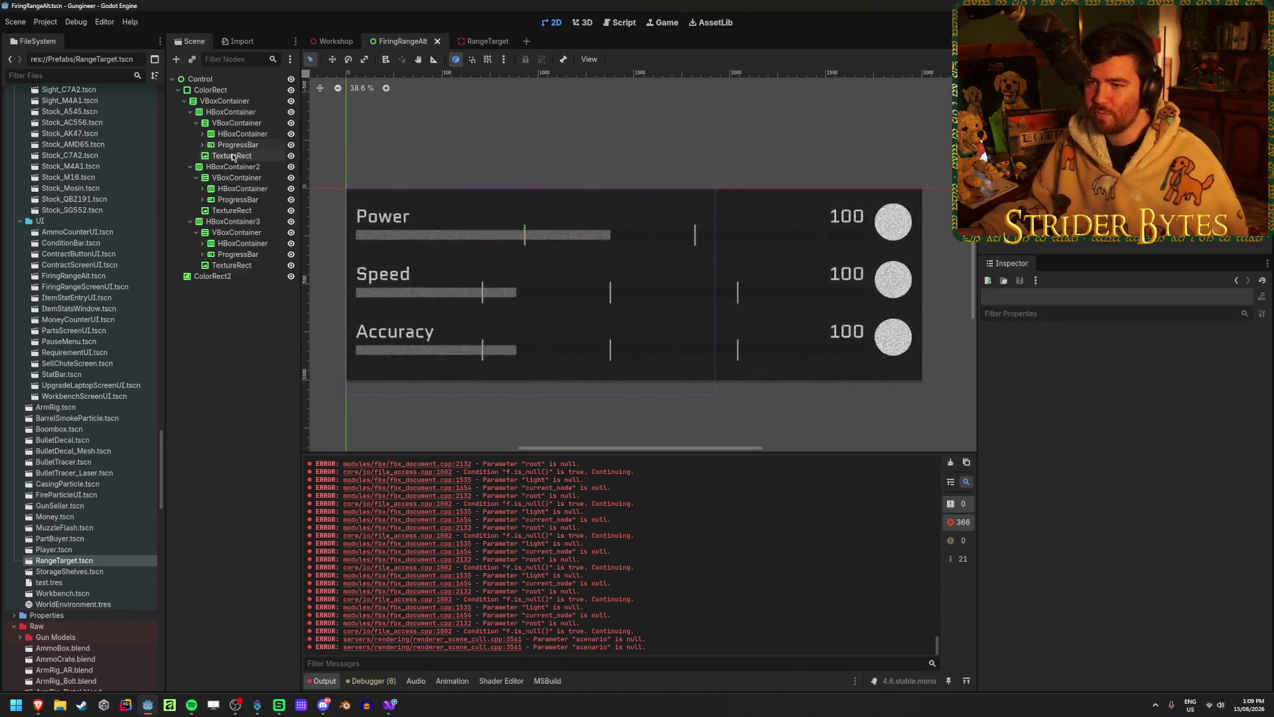
left_click(202, 145)
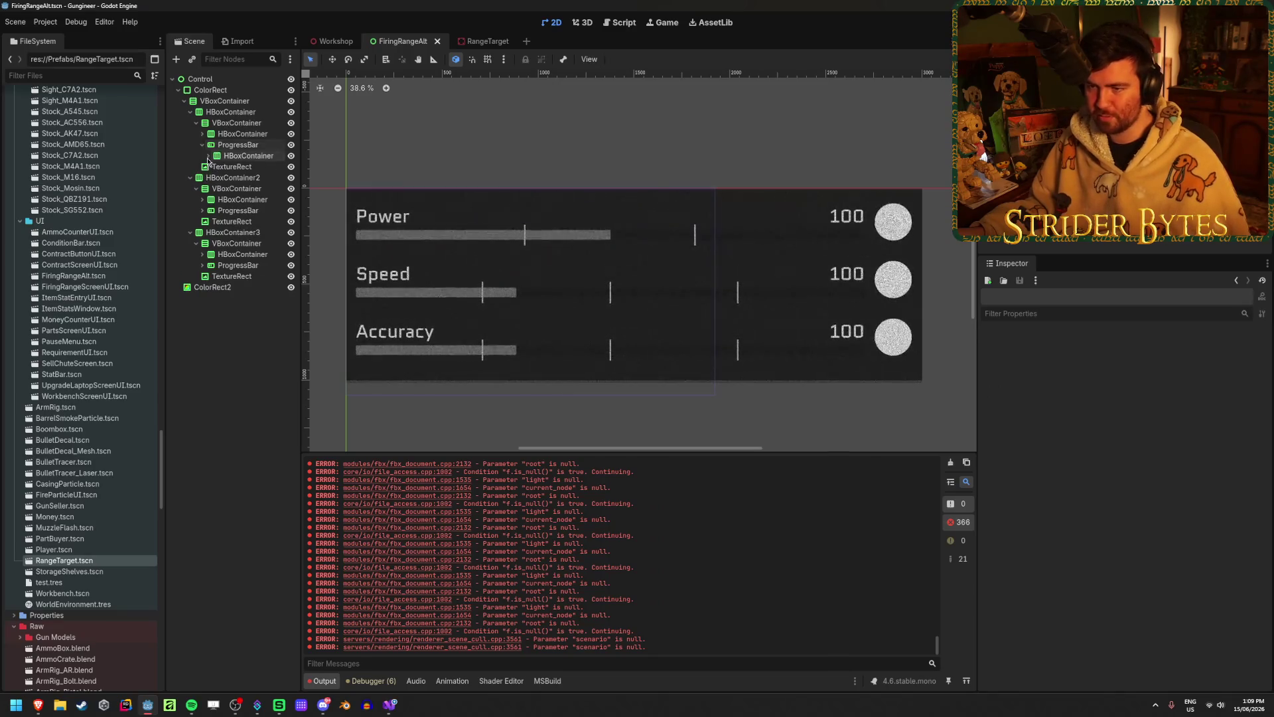
left_click(208, 155)
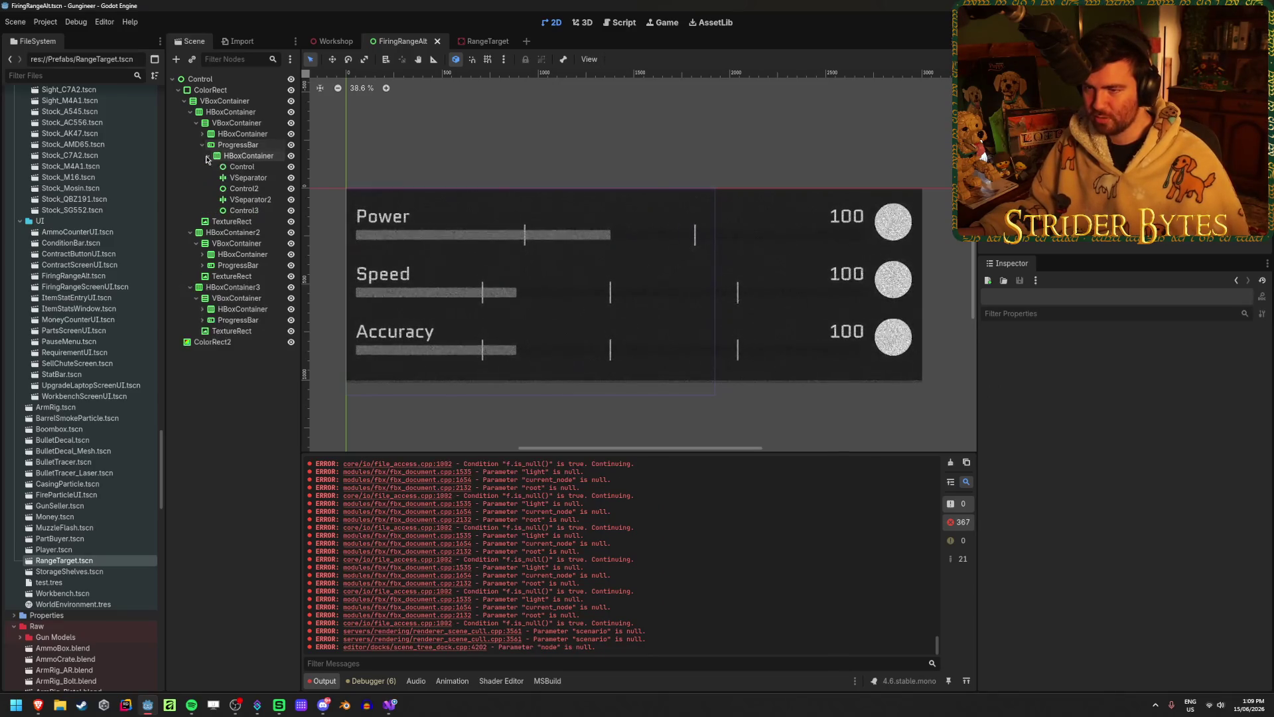
left_click(252, 210)
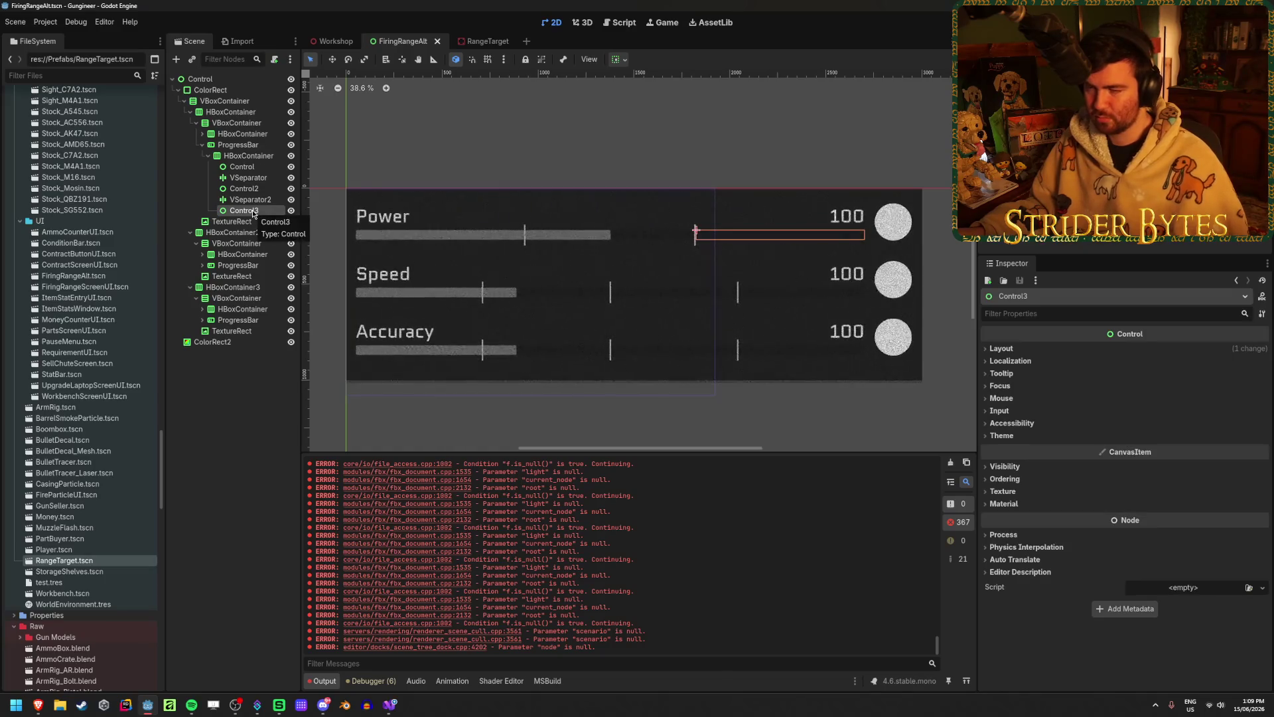
left_click(263, 200)
key("ctrl+d")
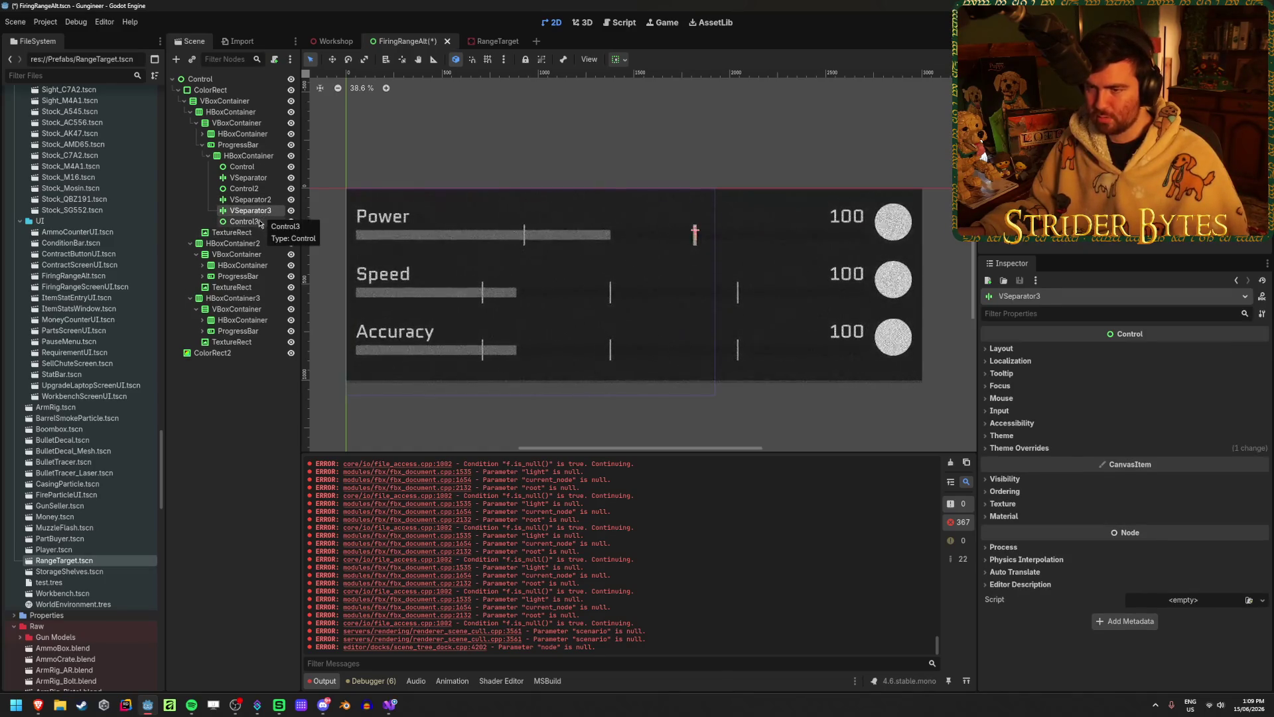
left_click_drag(262, 216, 246, 227)
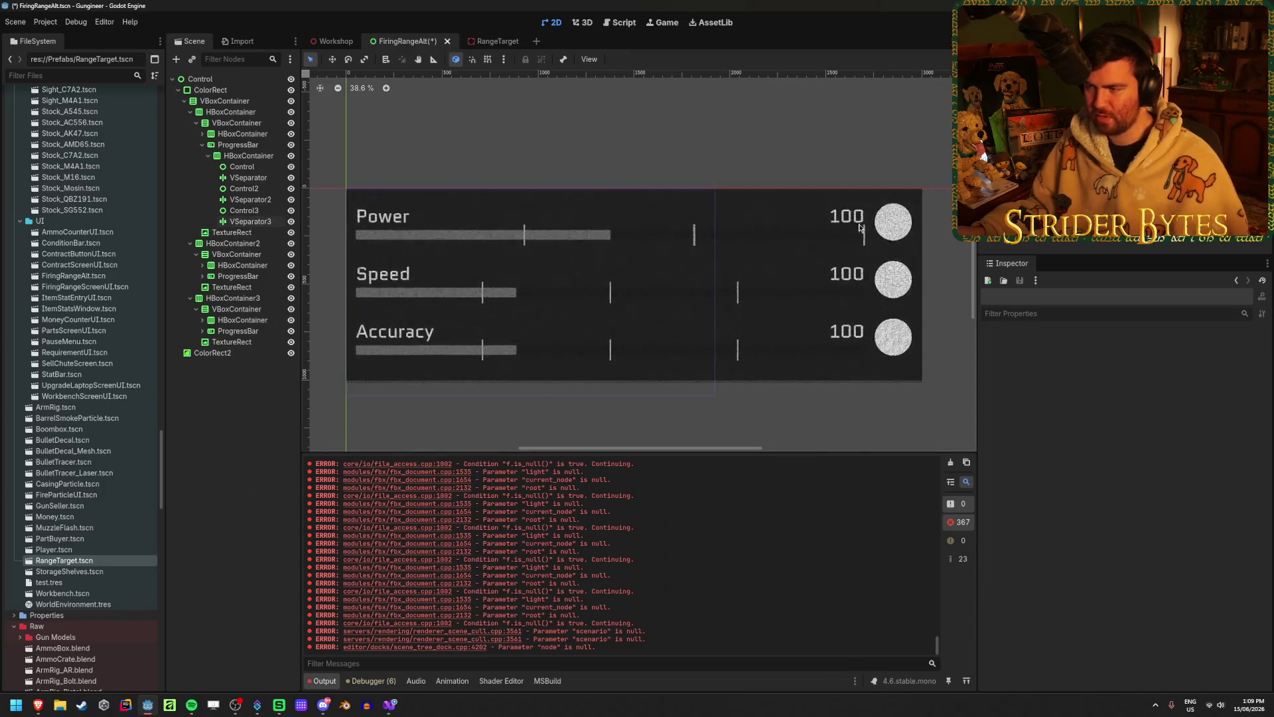
key("ctrl+s")
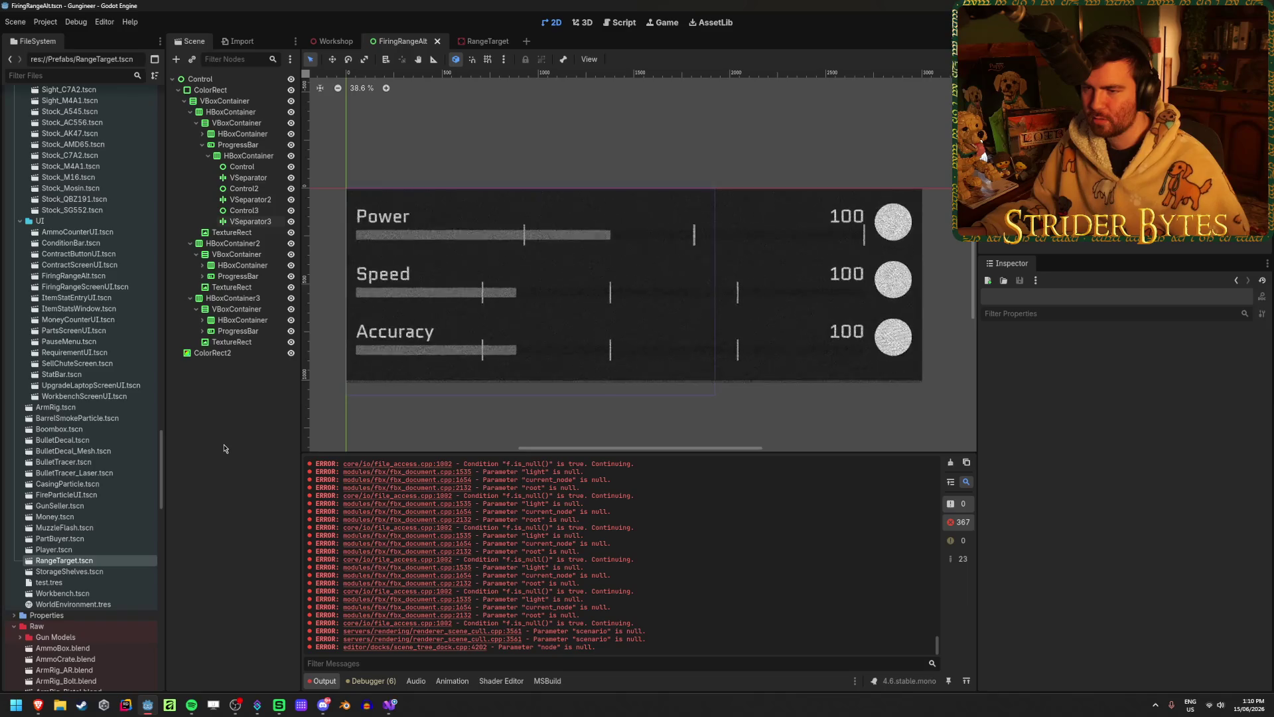
left_click(249, 155)
- Try a Power bar Value of 1200 and save the scene
left_click(239, 144)
left_click(267, 524)
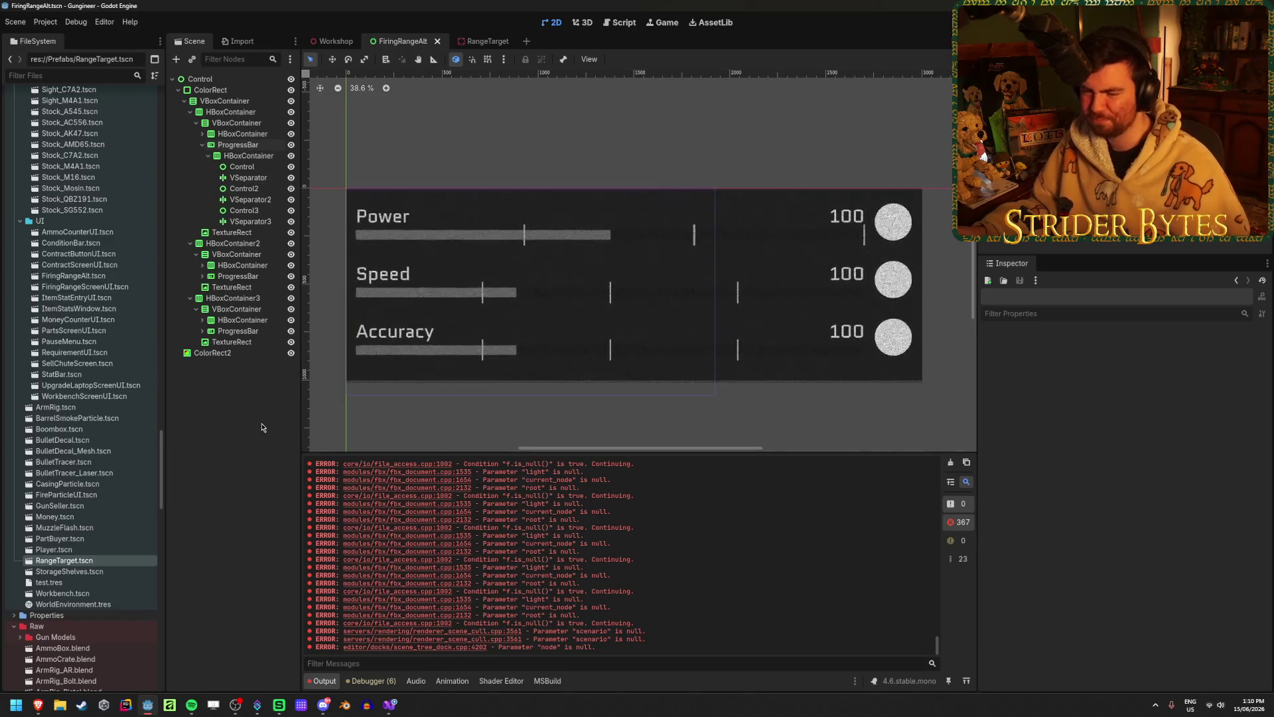
left_click(258, 145)
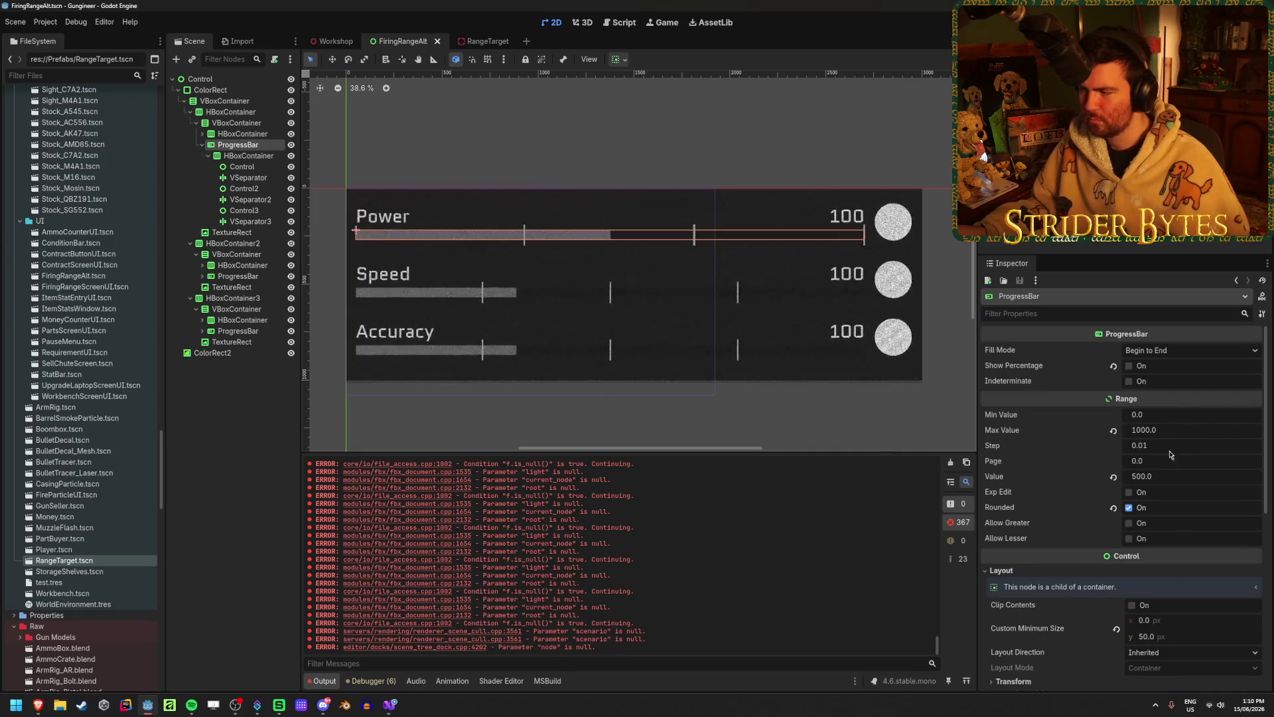
left_click(1159, 476)
type("1200")
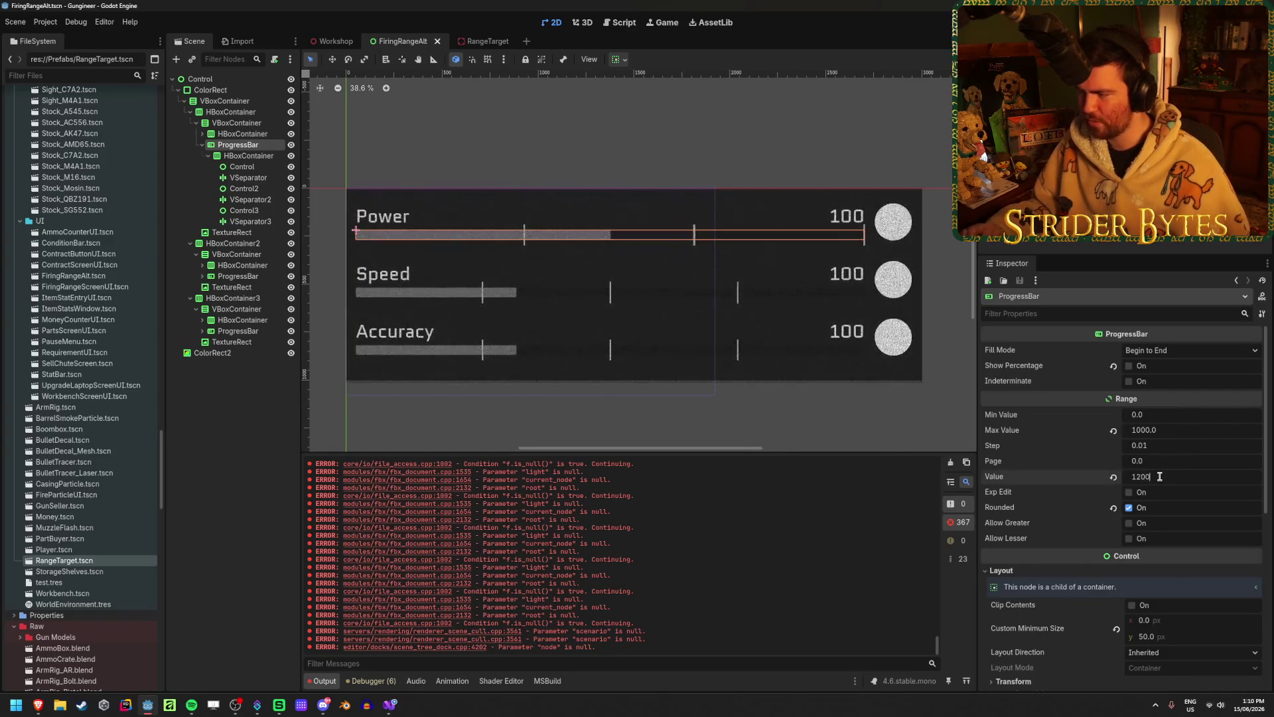
key("Return")
left_click(180, 512)
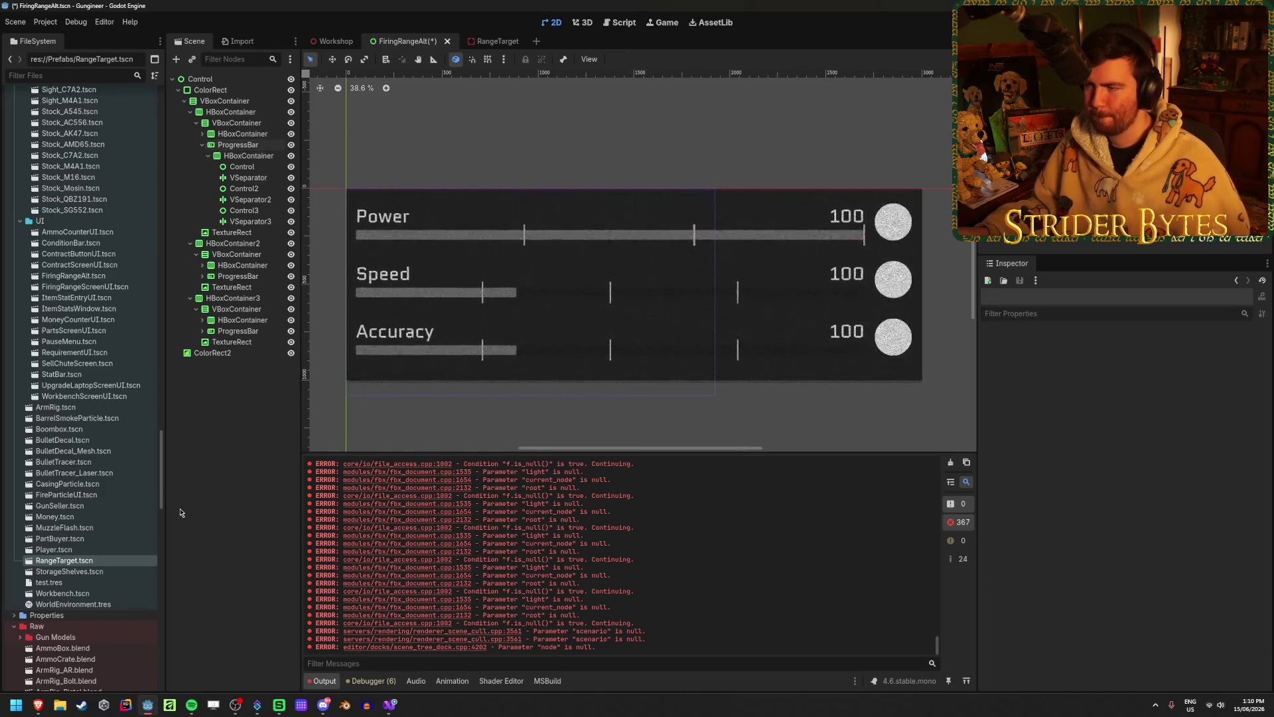
key("ctrl+s")
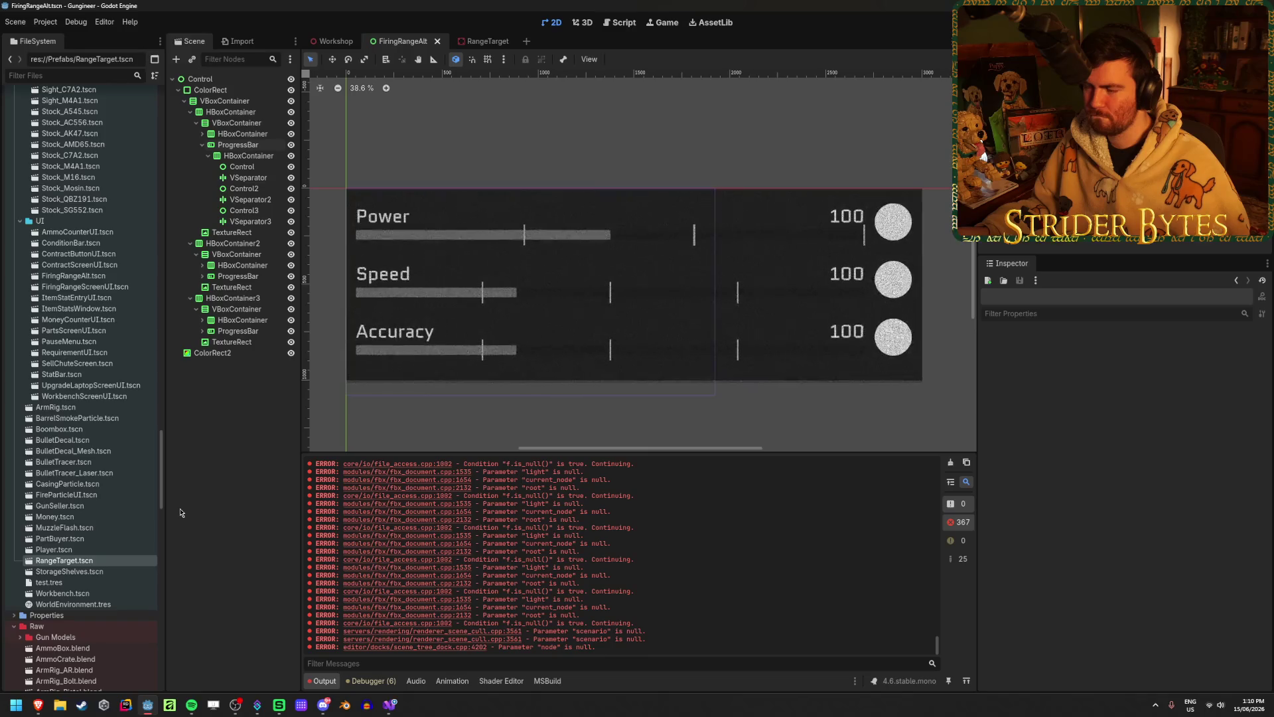
- Set the Power progress bar's Value back to 250
left_click(238, 145)
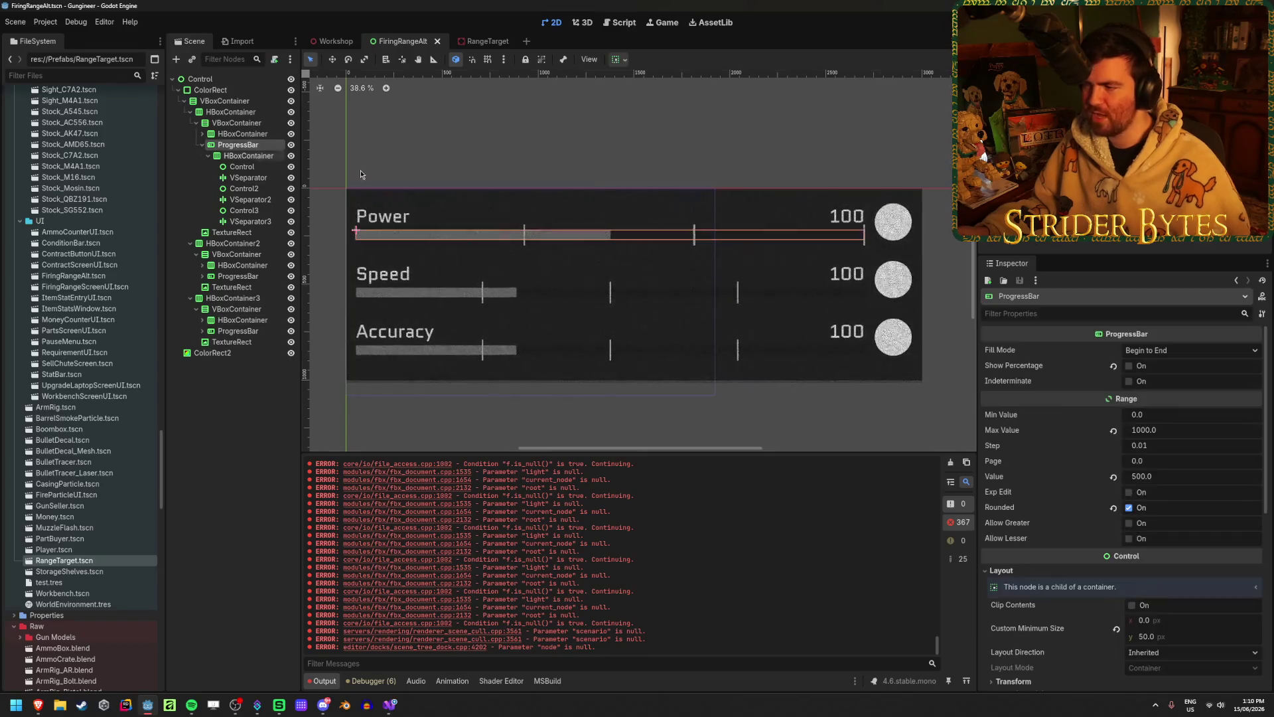
left_click(1167, 476)
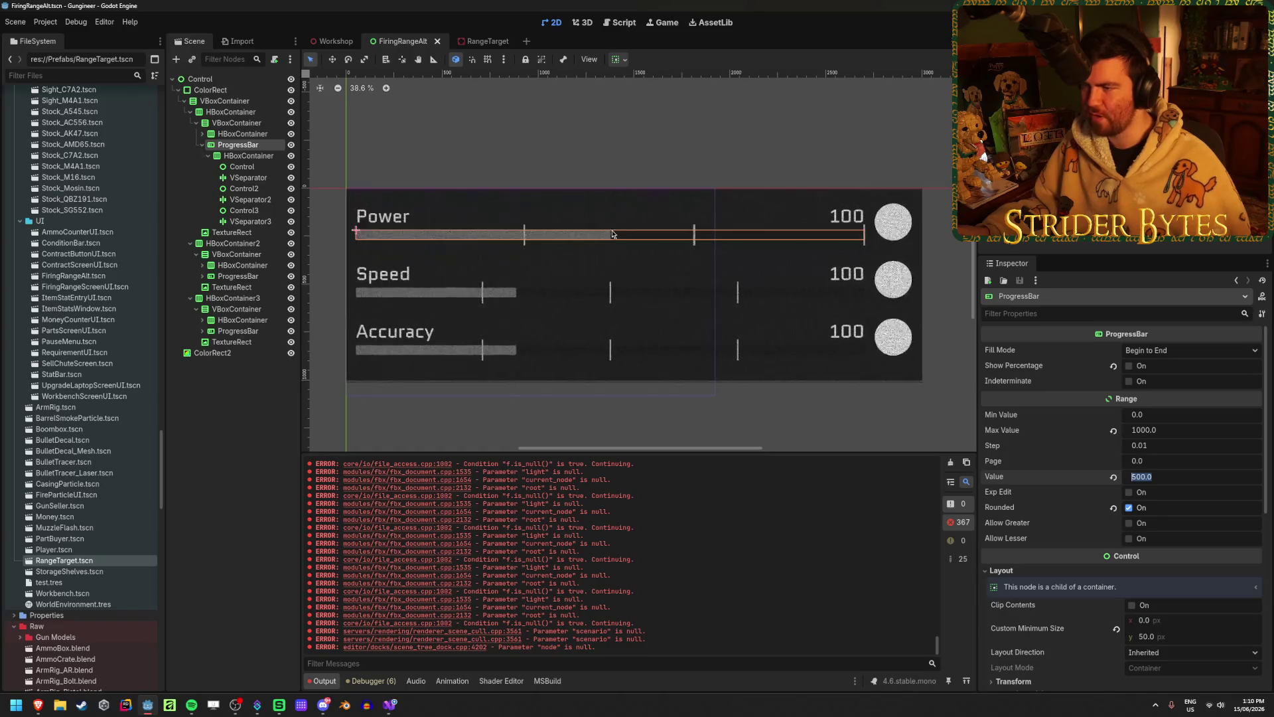
type("250")
key("Return")
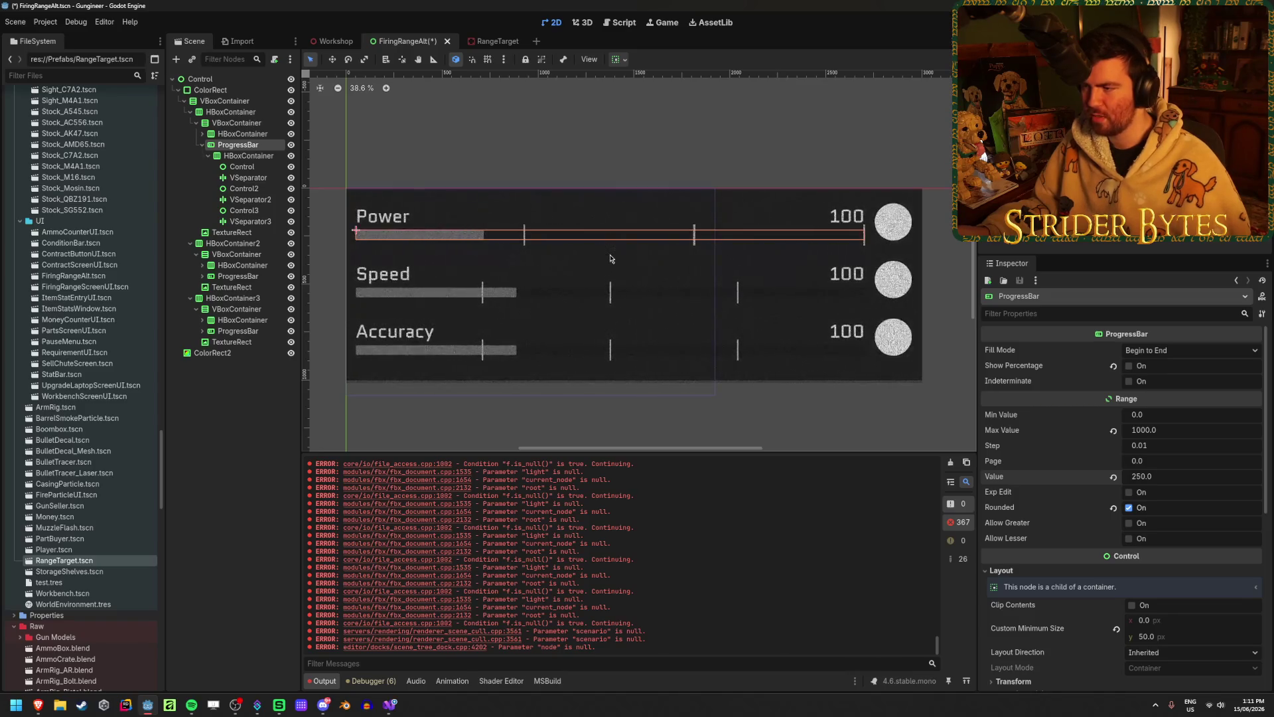
- Adjust the Power bar spacers, giving the last spacer Control3 a Stretch Ratio of 2
left_click(245, 167)
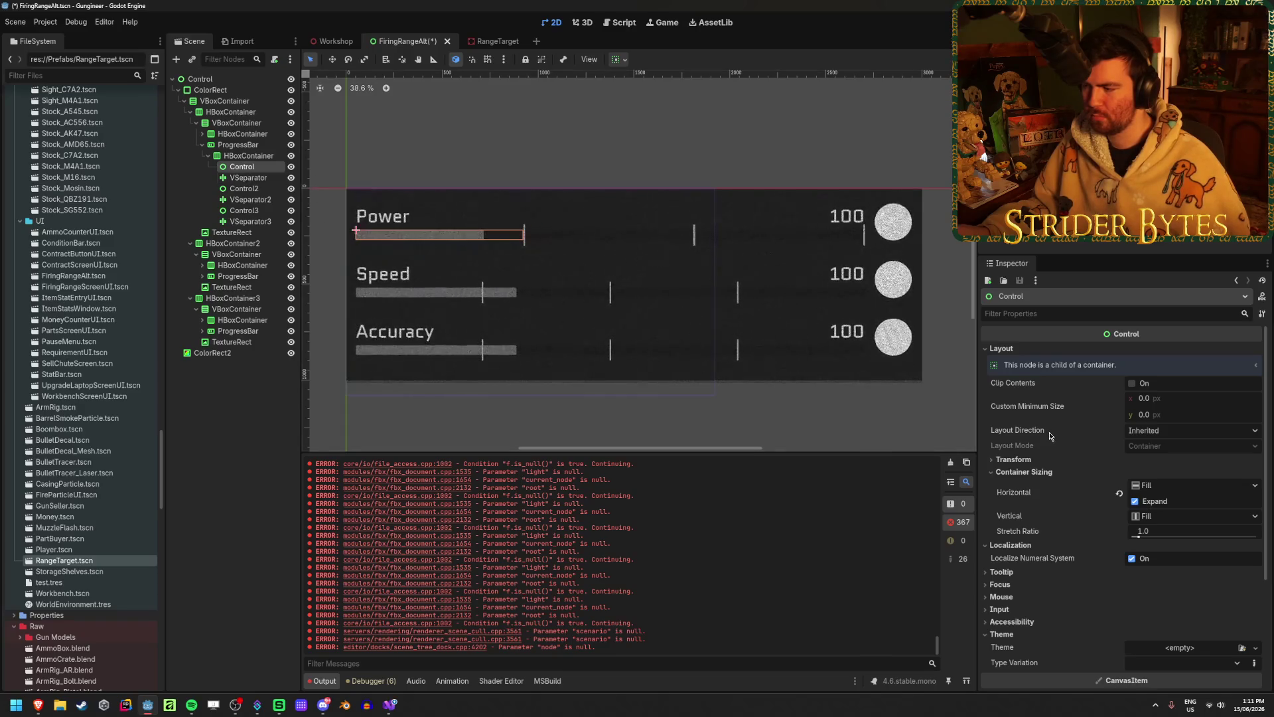
left_click_drag(1137, 536, 1204, 547)
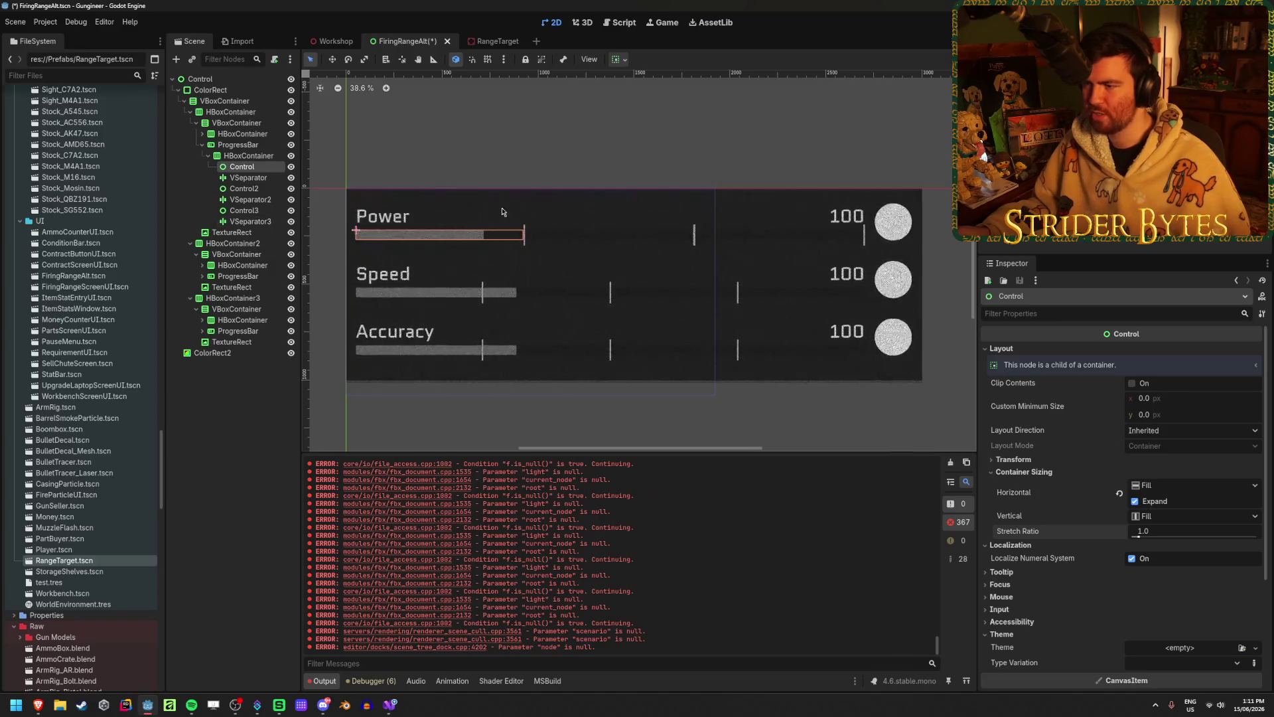
left_click(259, 210)
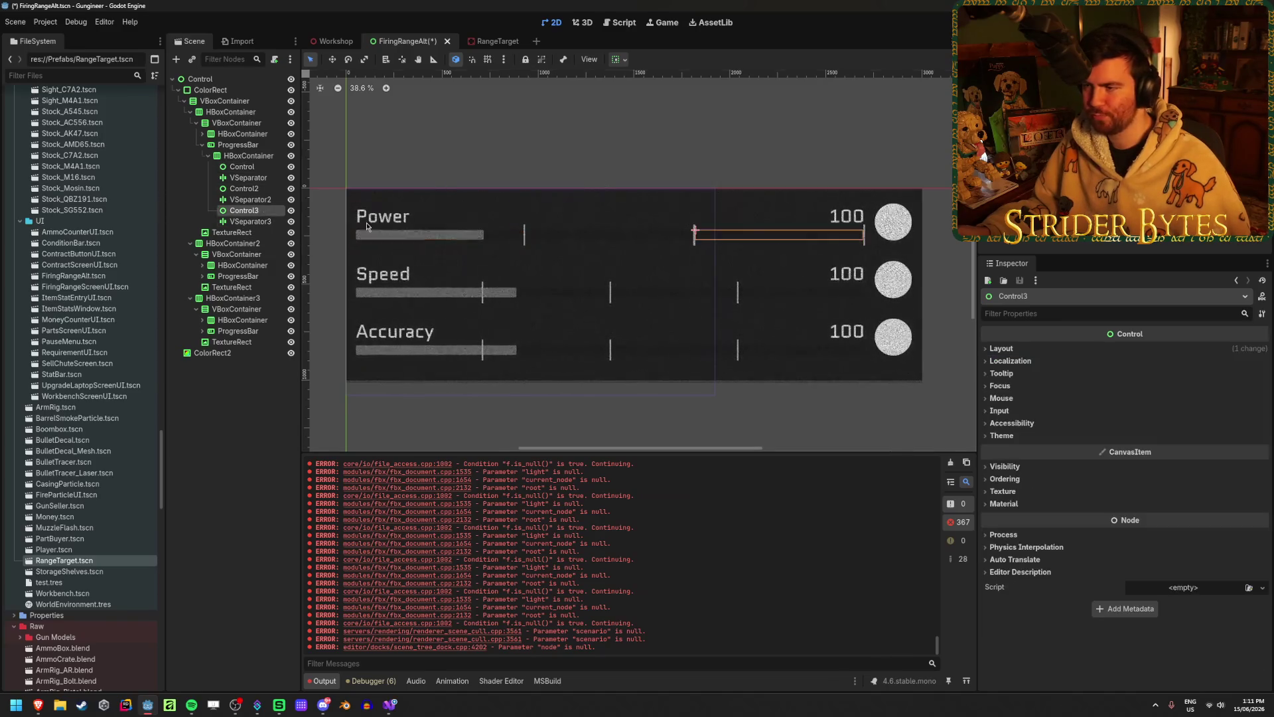
left_click(1002, 436)
left_click(1002, 435)
left_click(1001, 348)
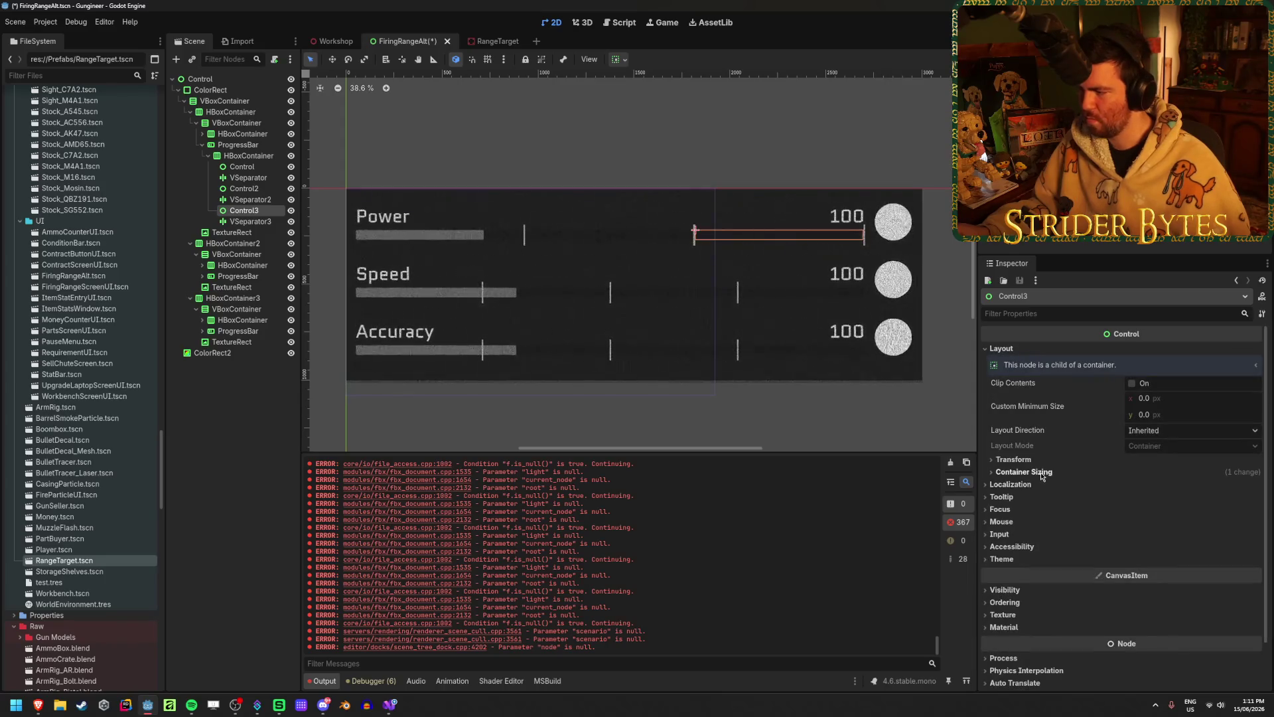
left_click(1015, 472)
left_click(1141, 531)
type("2")
key("Return")
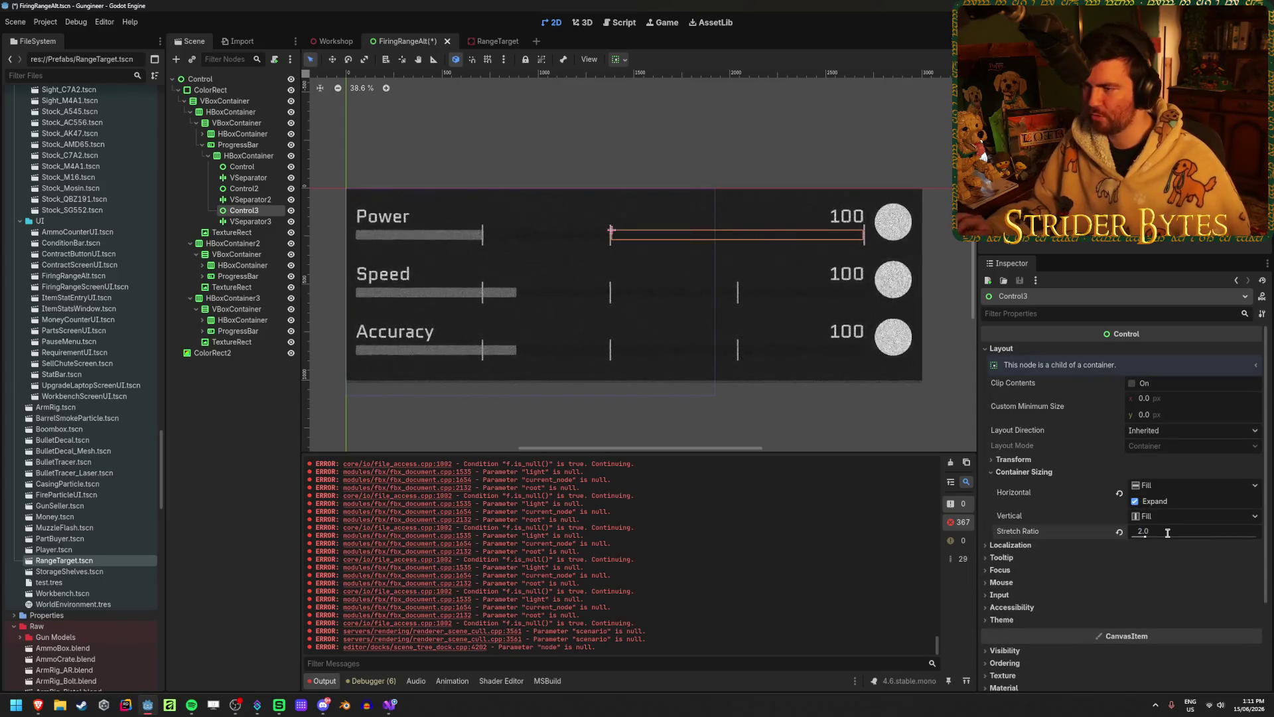
left_click(194, 482)
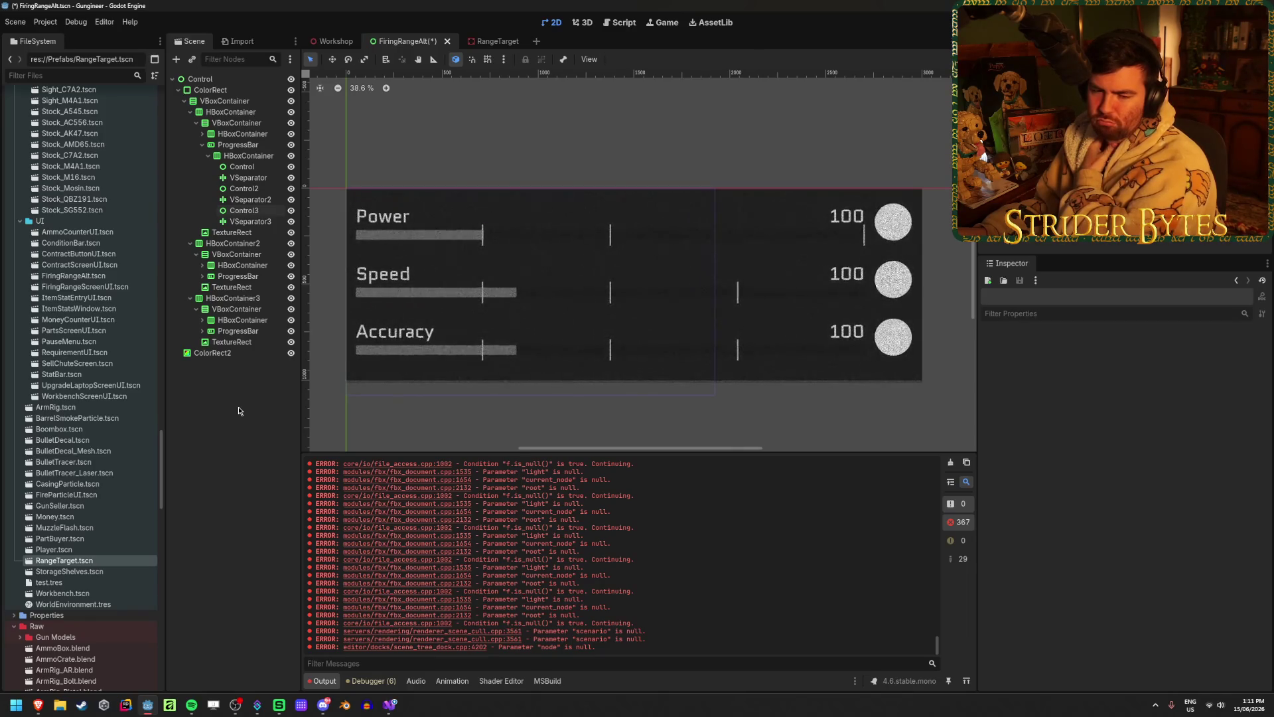
- Save the scene and recheck the Power bar's last spacer
key("ctrl+s")
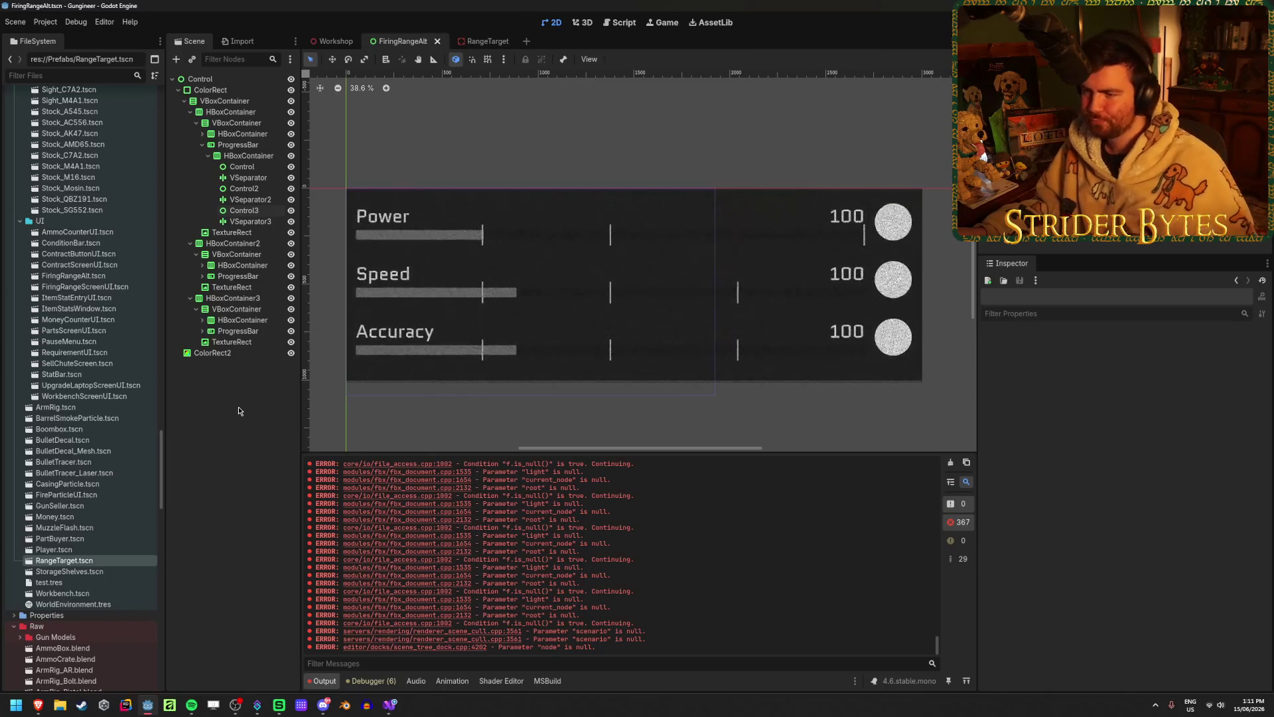
left_click(243, 210)
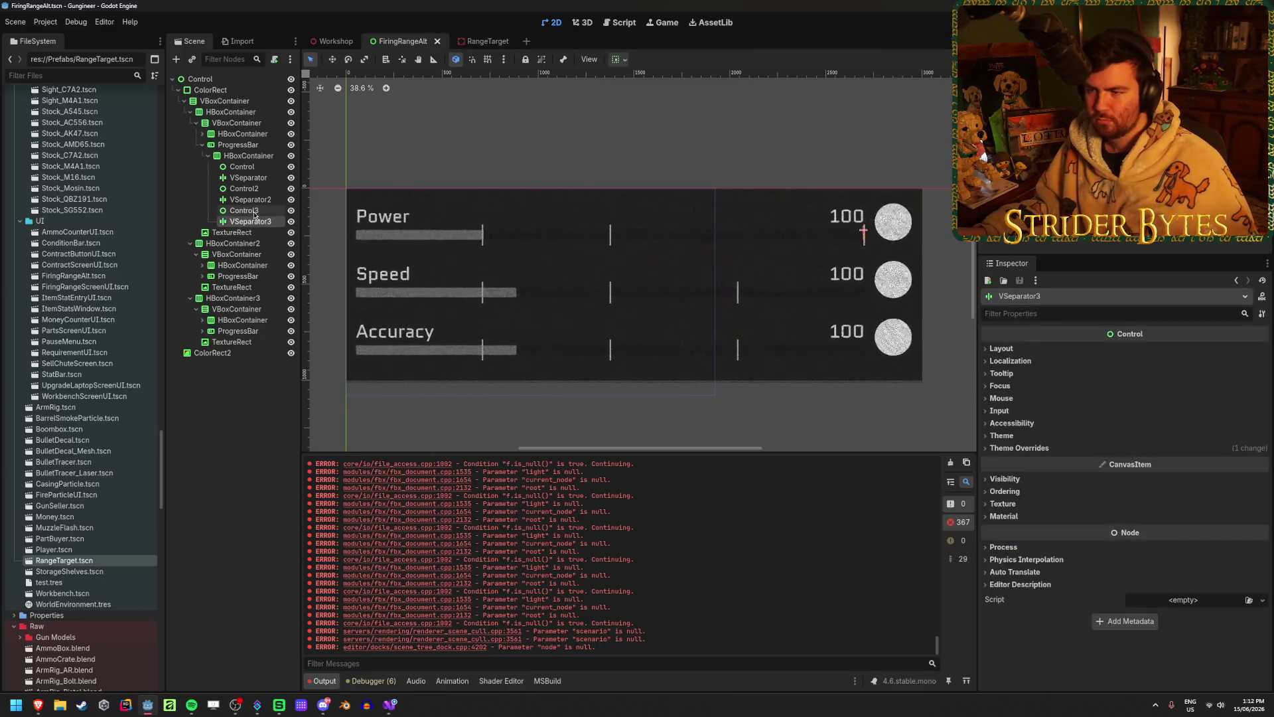
left_click(276, 459)
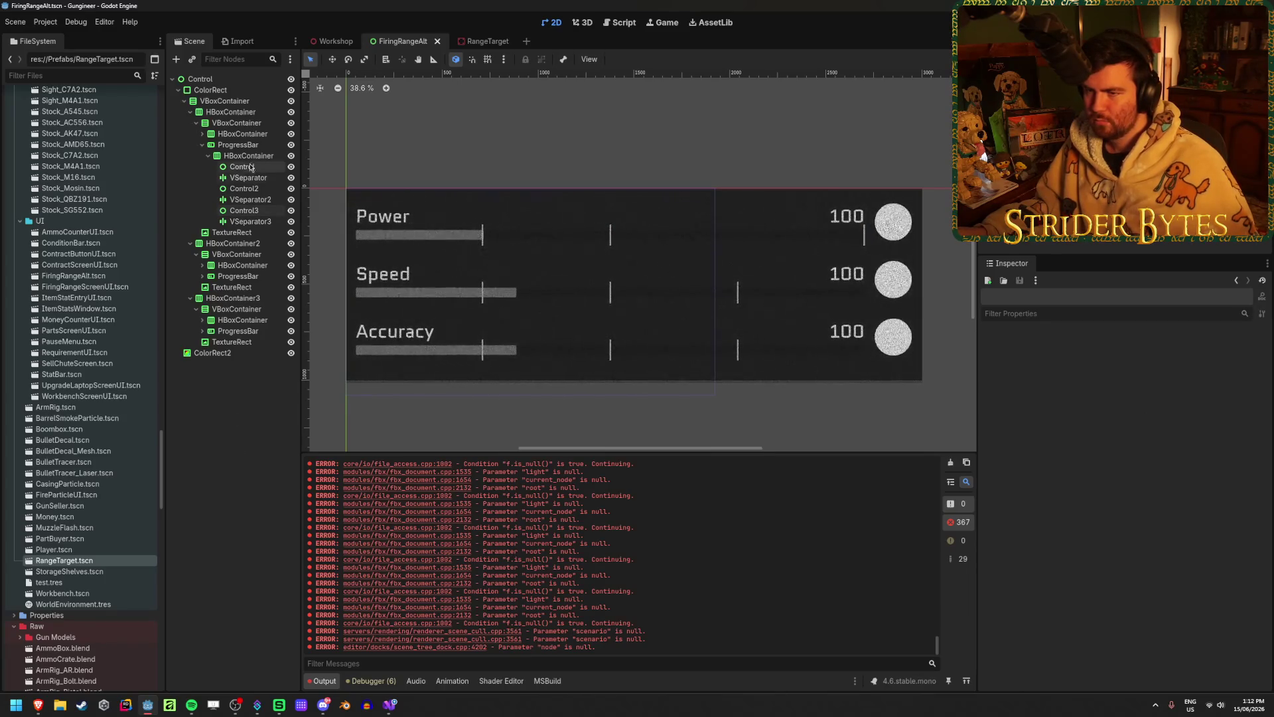
- Select the Speed progress bar and set its Min Value 0 and Max Value 5
left_click(203, 276)
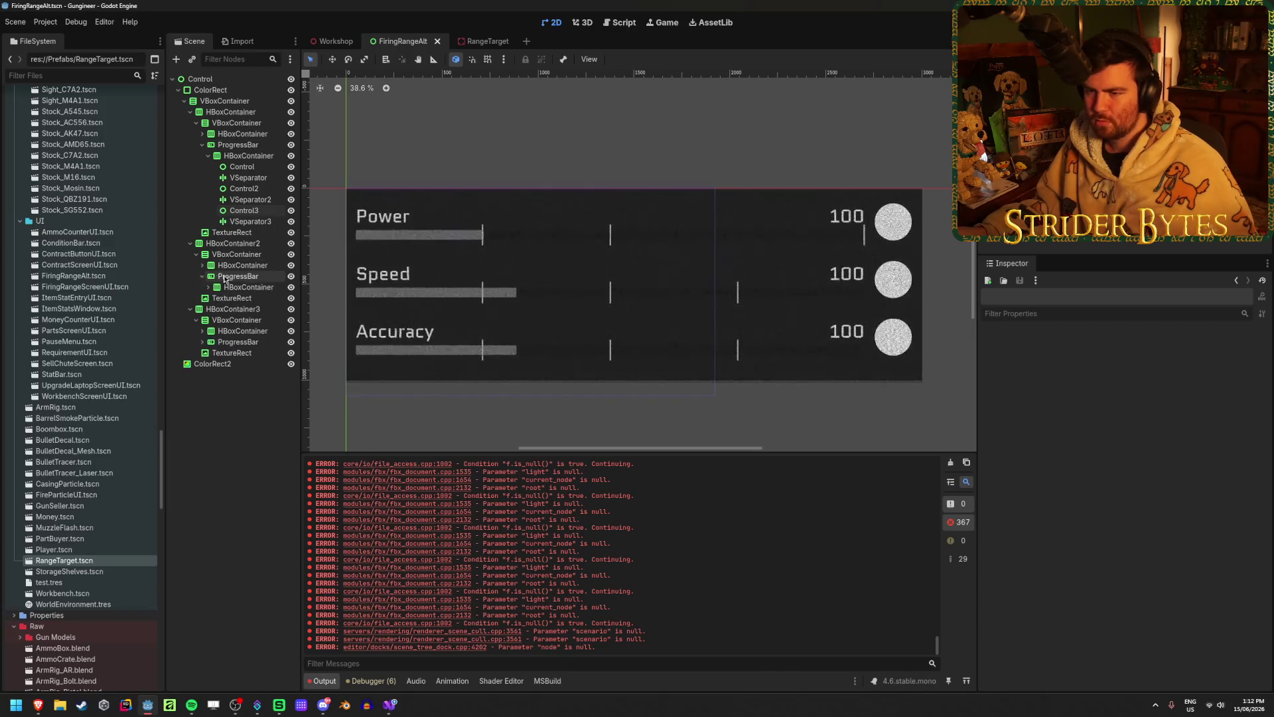
left_click(237, 276)
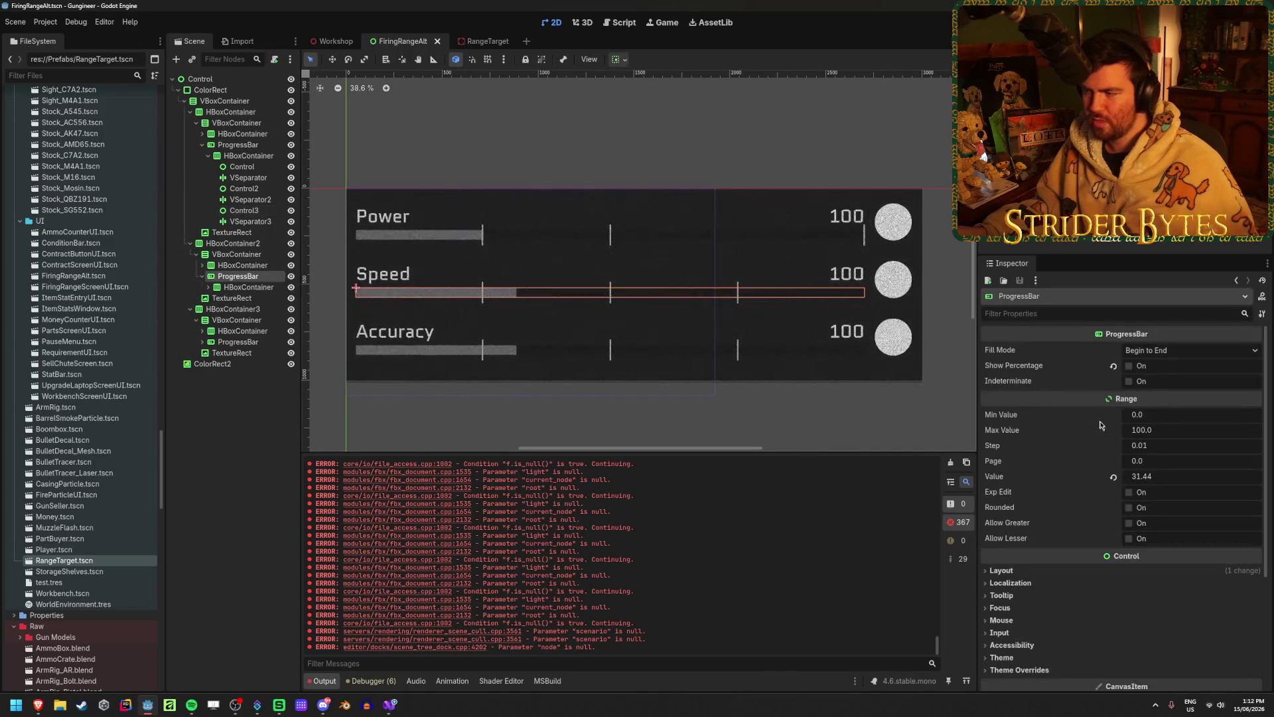
left_click(1161, 416)
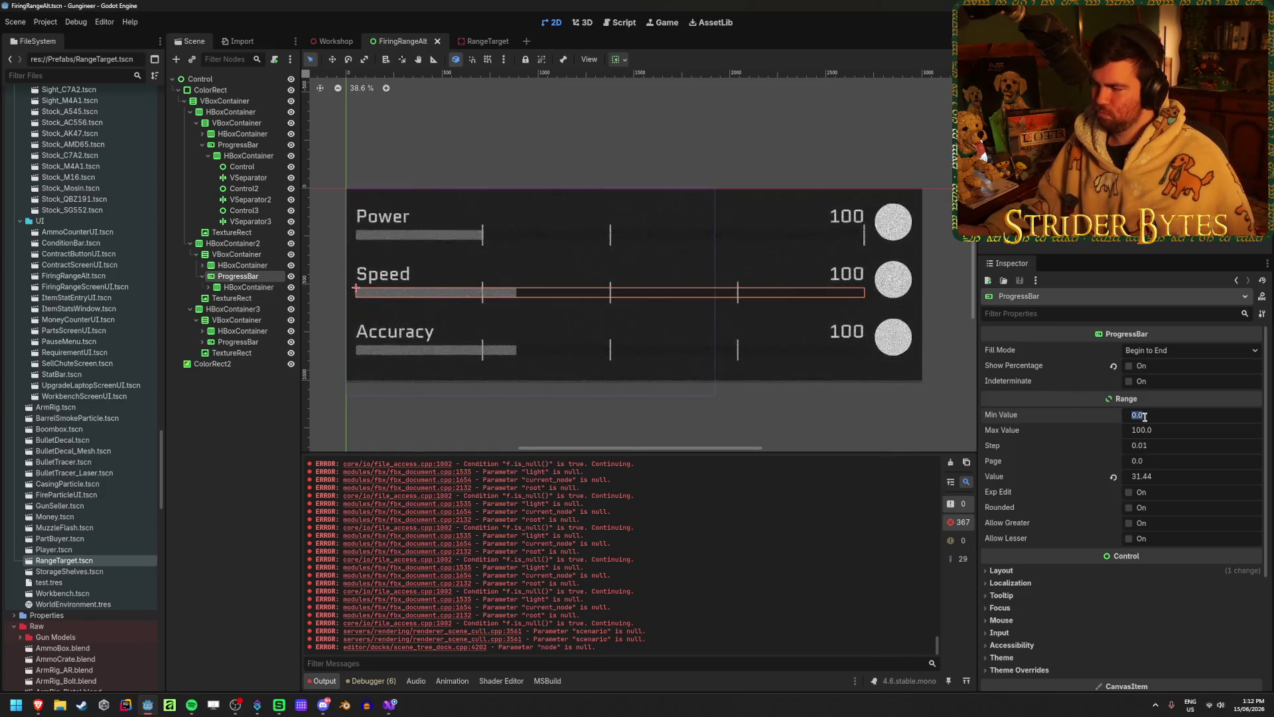
left_click(1161, 429)
type("0")
key("Return")
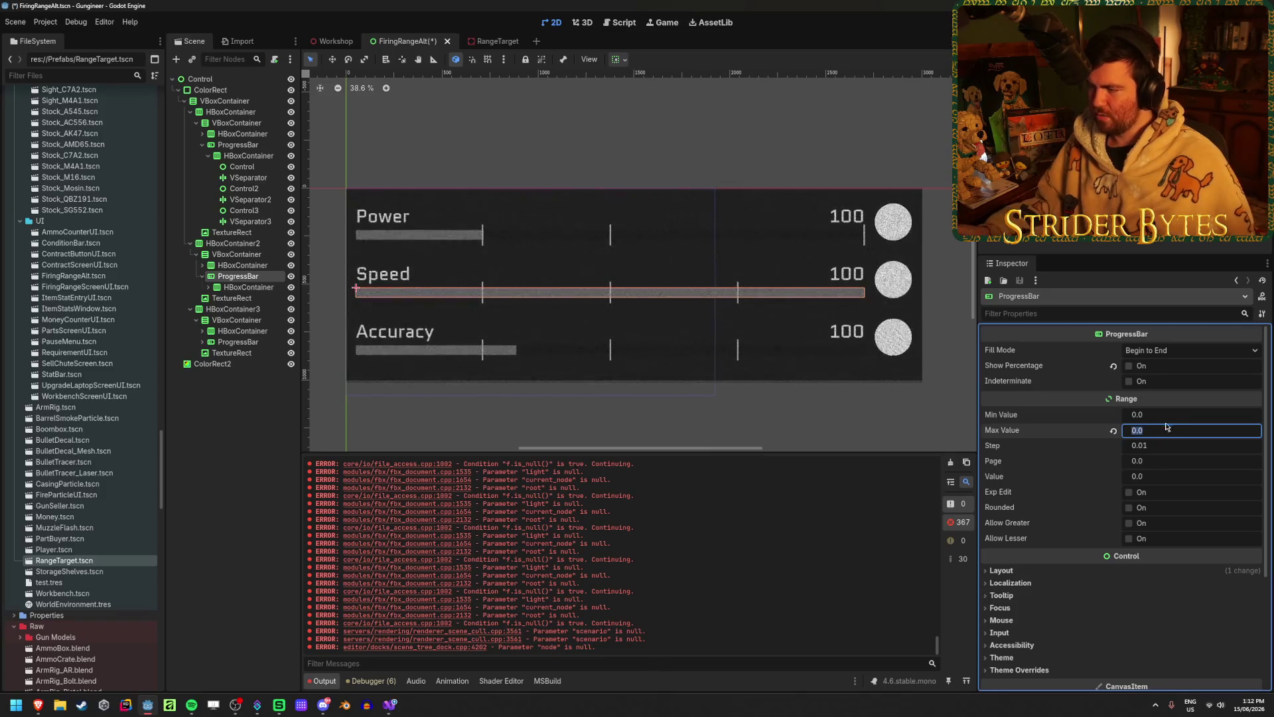
type("5")
key("Return")
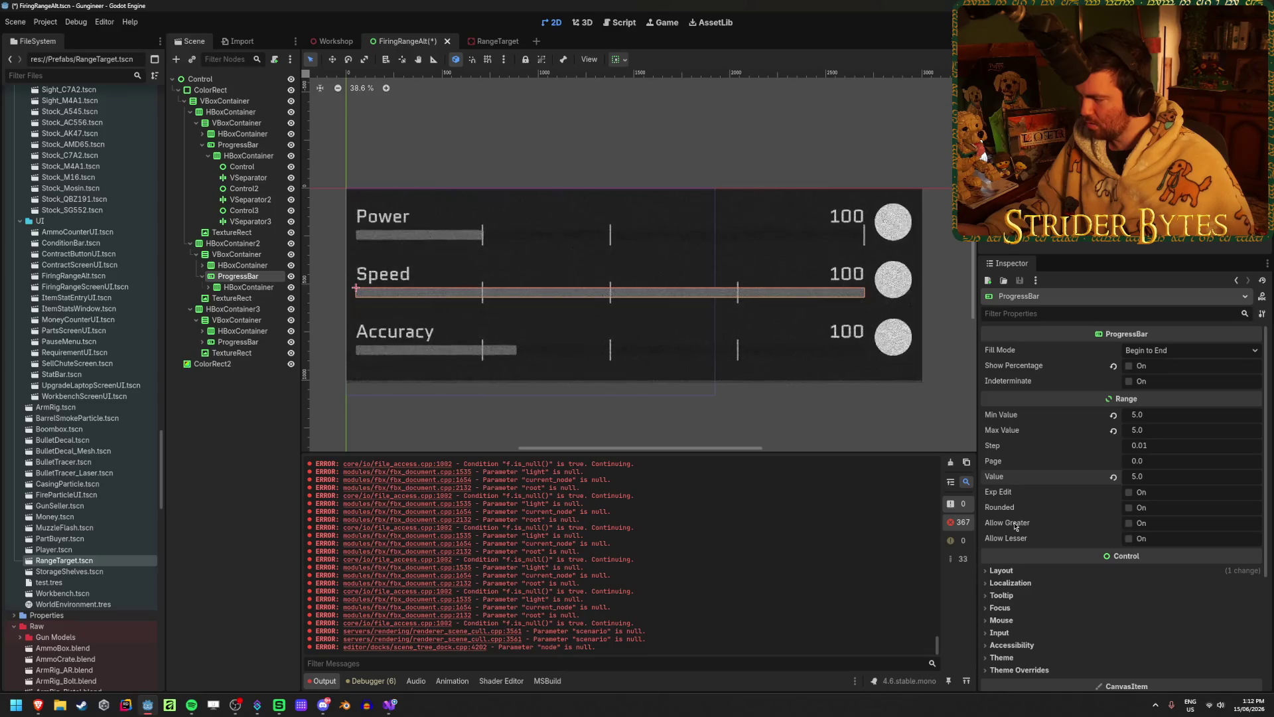
- Try a Max Value of 500 and a larger page size, then reset page to 0
mouse_move(1014, 526)
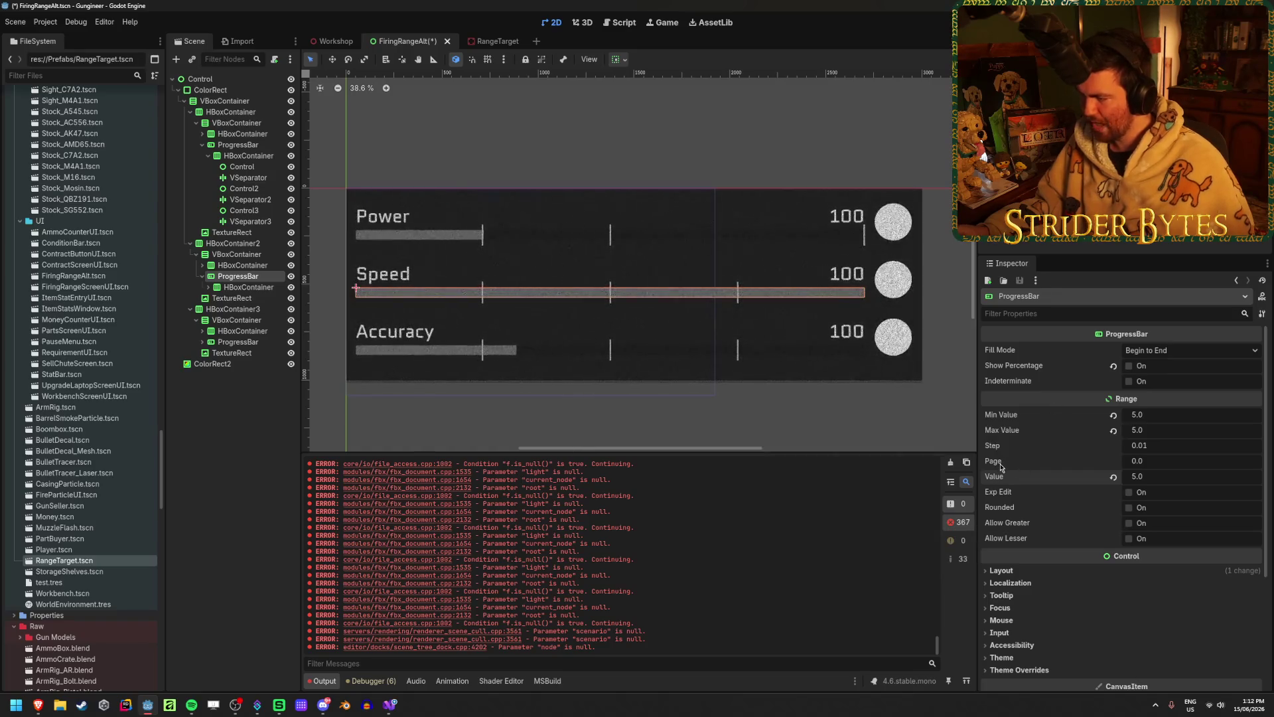
mouse_move(1002, 465)
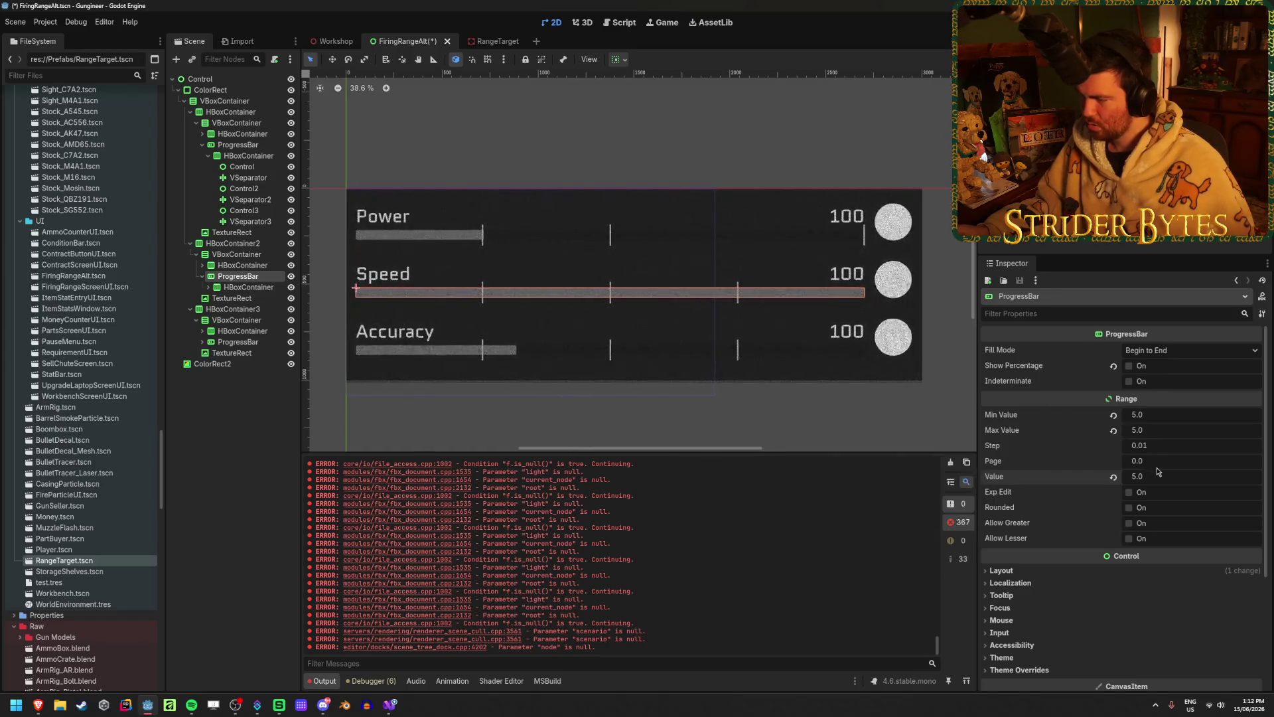
left_click(1141, 430)
type("500")
key("Return")
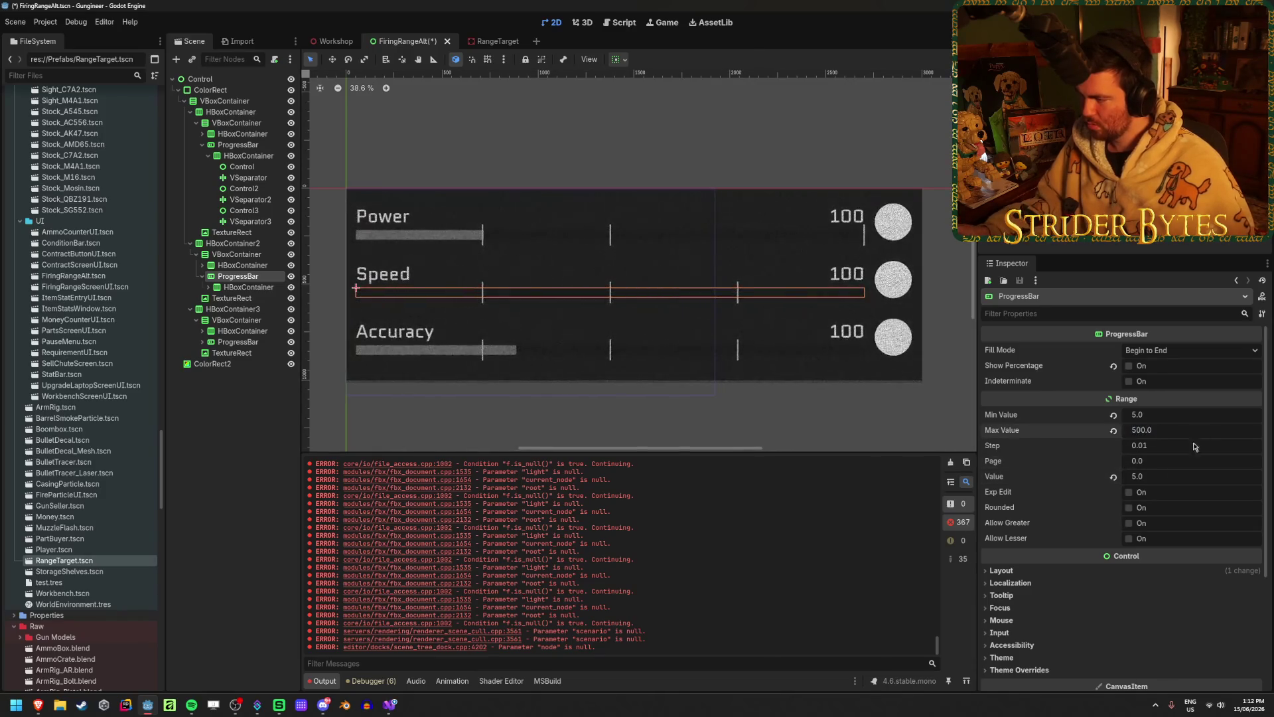
mouse_move(1141, 461)
left_mouse_down()
mouse_move(1194, 461)
mouse_move(1151, 475)
mouse_move(1165, 475)
mouse_move(1151, 460)
left_mouse_up()
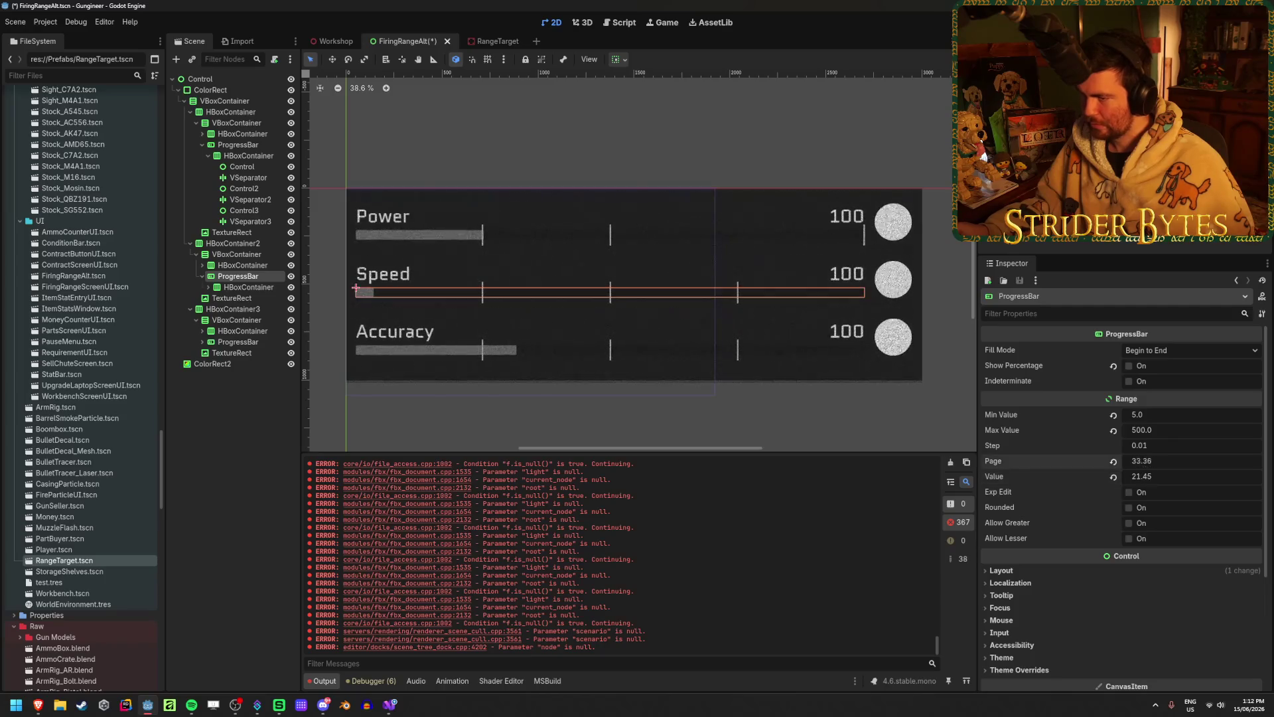
left_click(1114, 463)
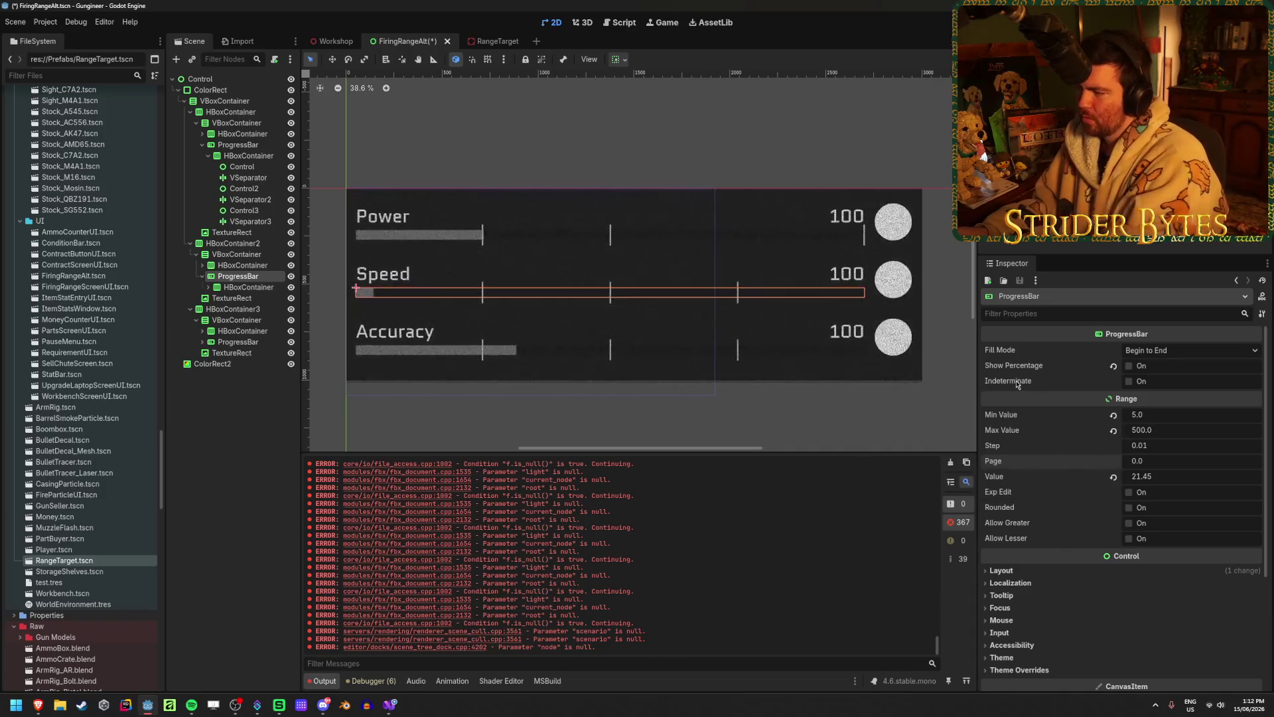
- Try End to Begin and Begin to End fill modes, resetting Max Value to 100
left_click(1177, 356)
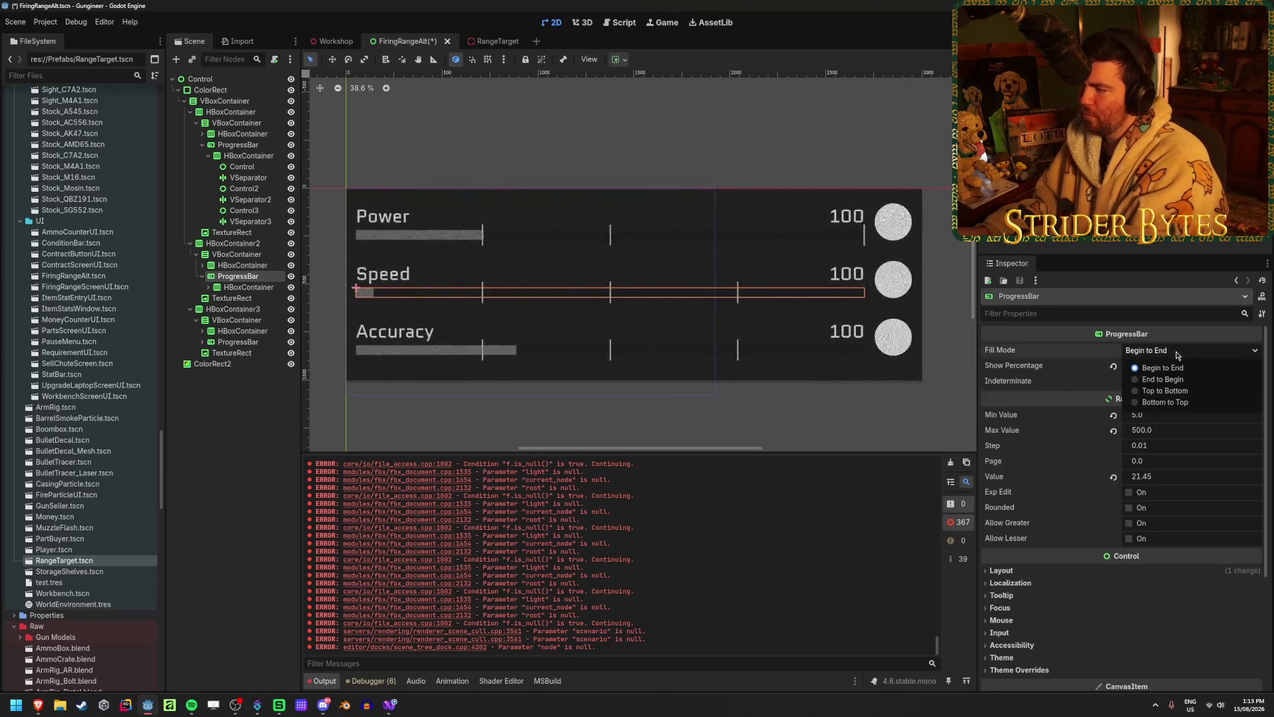
left_click(1173, 379)
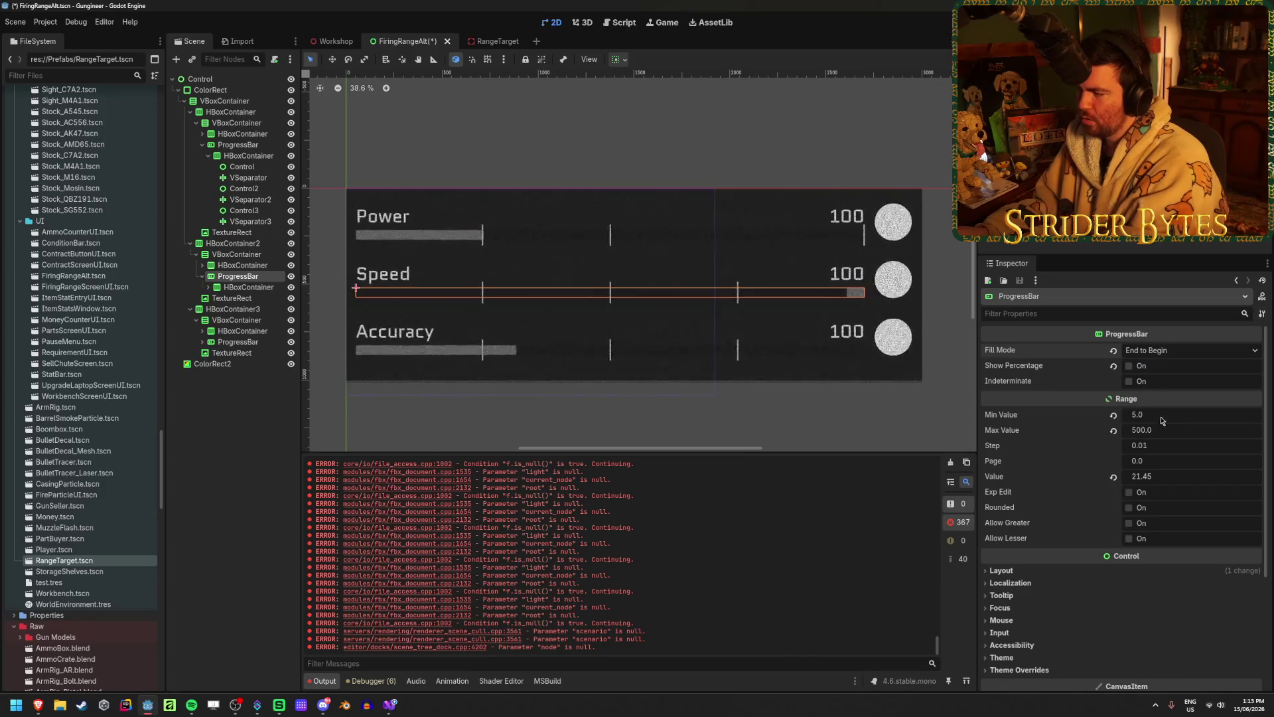
left_click(1114, 431)
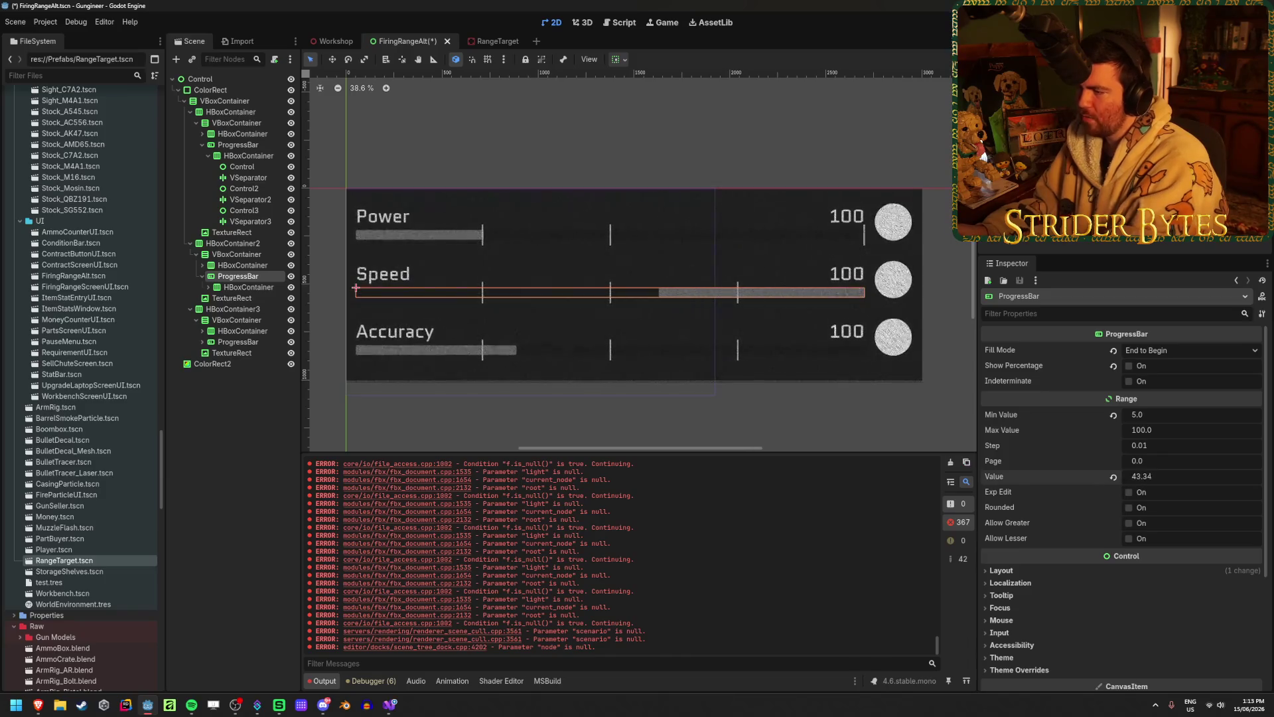
left_click(1217, 350)
left_click(1148, 366)
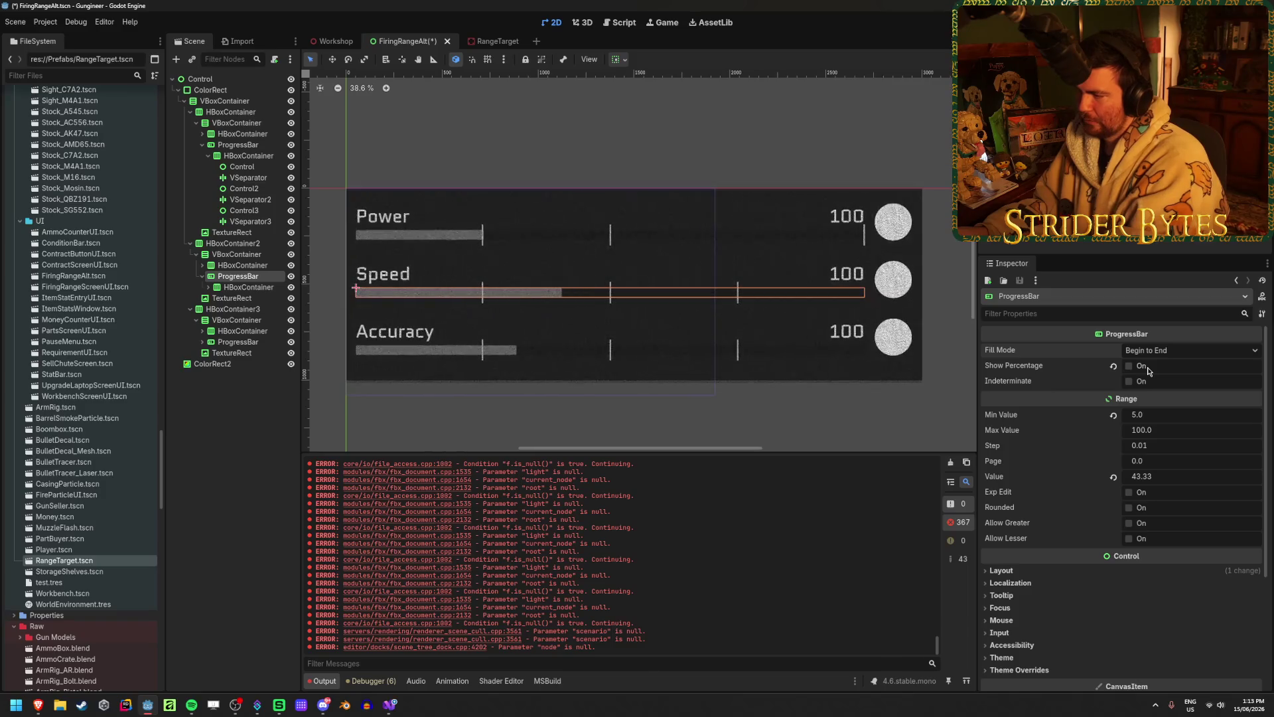
- Set the Speed bar's range to 0–5 with End to Begin fill and preview the value
left_click(1161, 420)
type("0")
left_click(1151, 429)
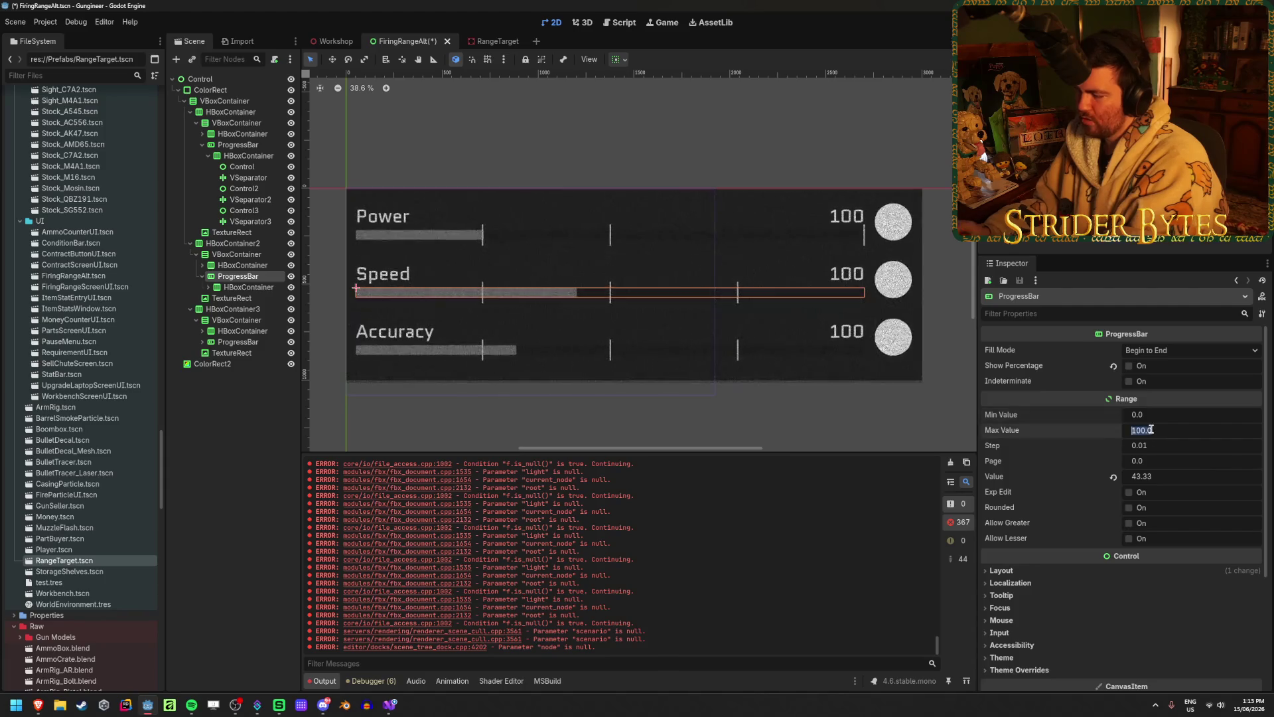
type("5")
key("Return")
left_click(1181, 349)
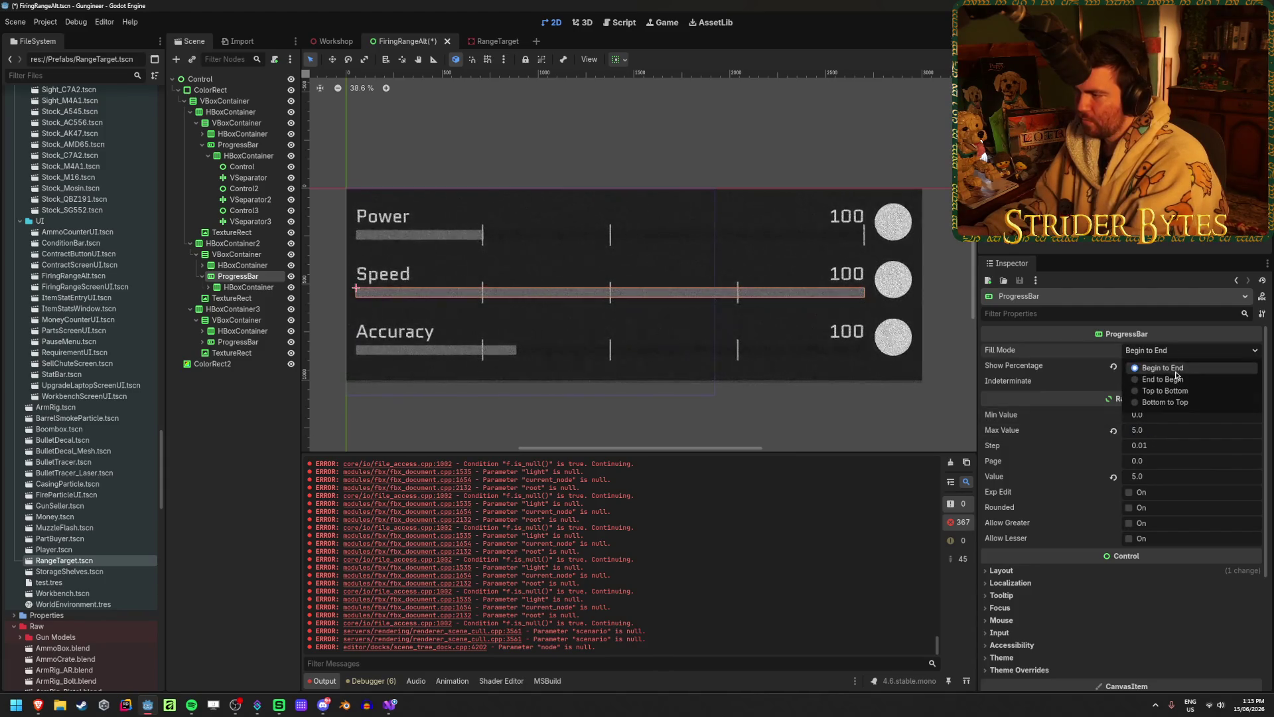
left_click(1177, 379)
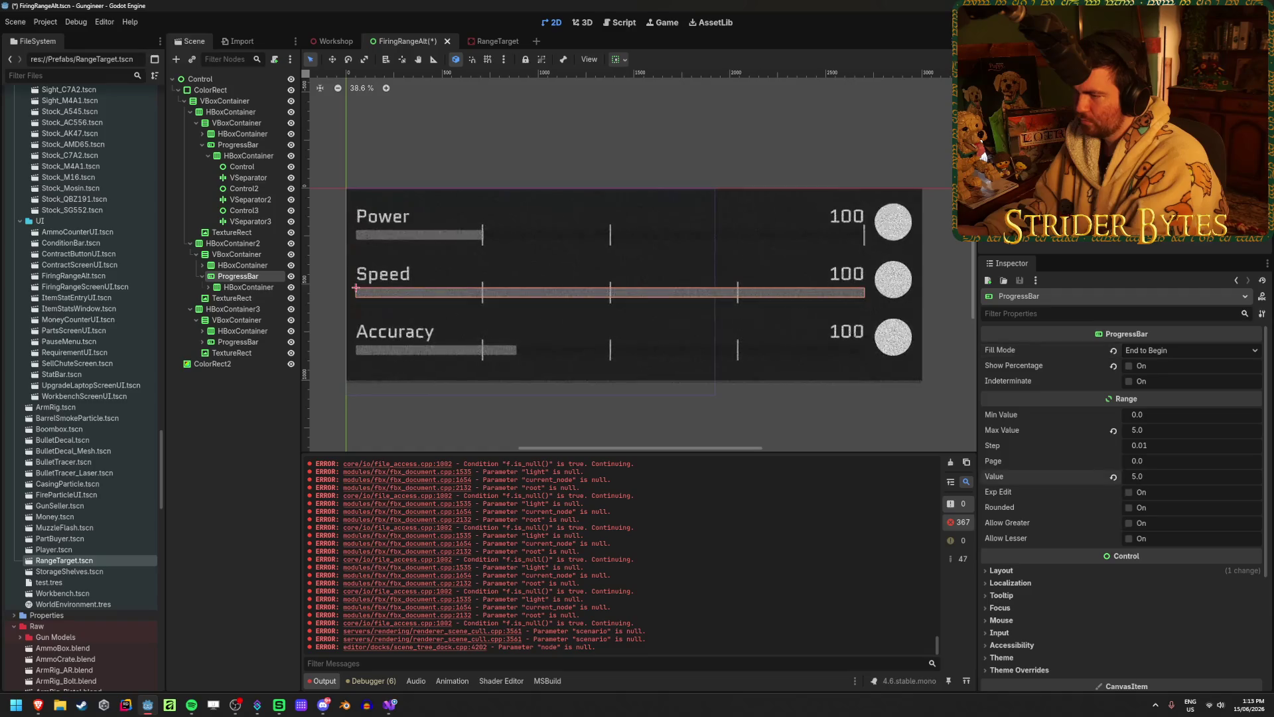
mouse_move(1167, 476)
left_mouse_down()
mouse_move(1102, 476)
mouse_move(1130, 476)
left_mouse_up()
left_click(1191, 355)
left_click(1173, 371)
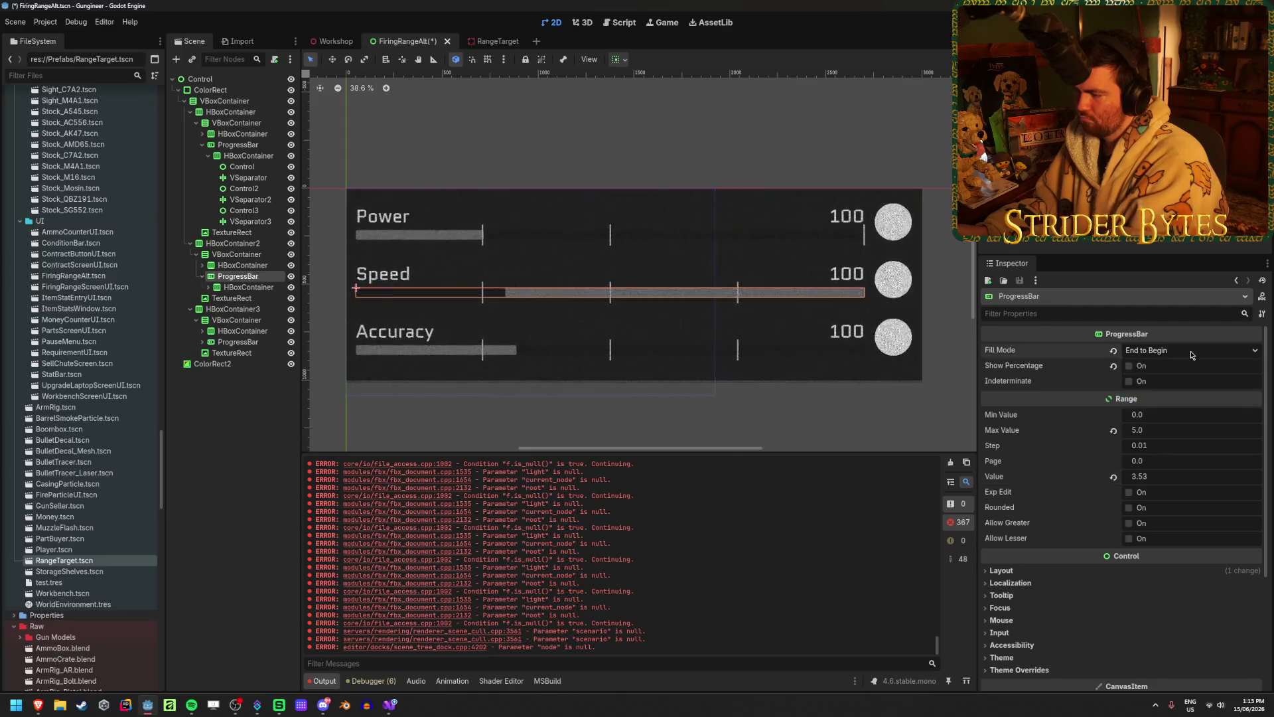
scroll(1173, 370, "down", 2)
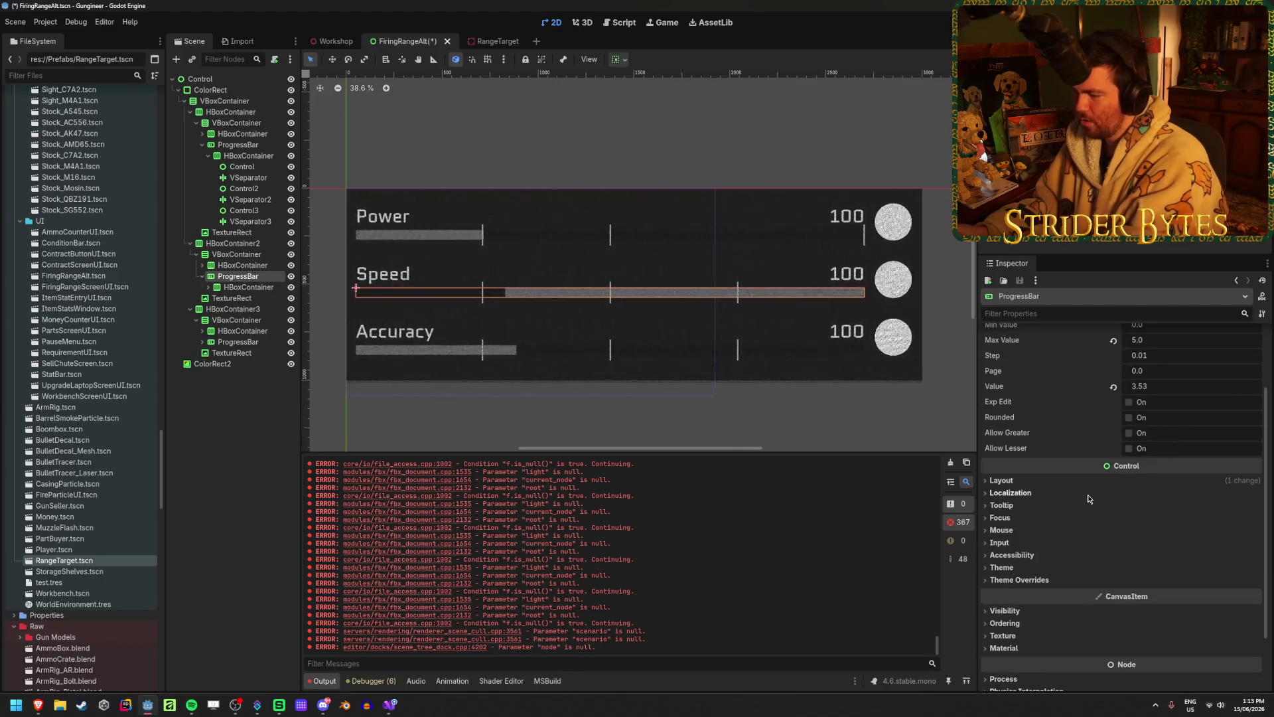
left_click(1011, 481)
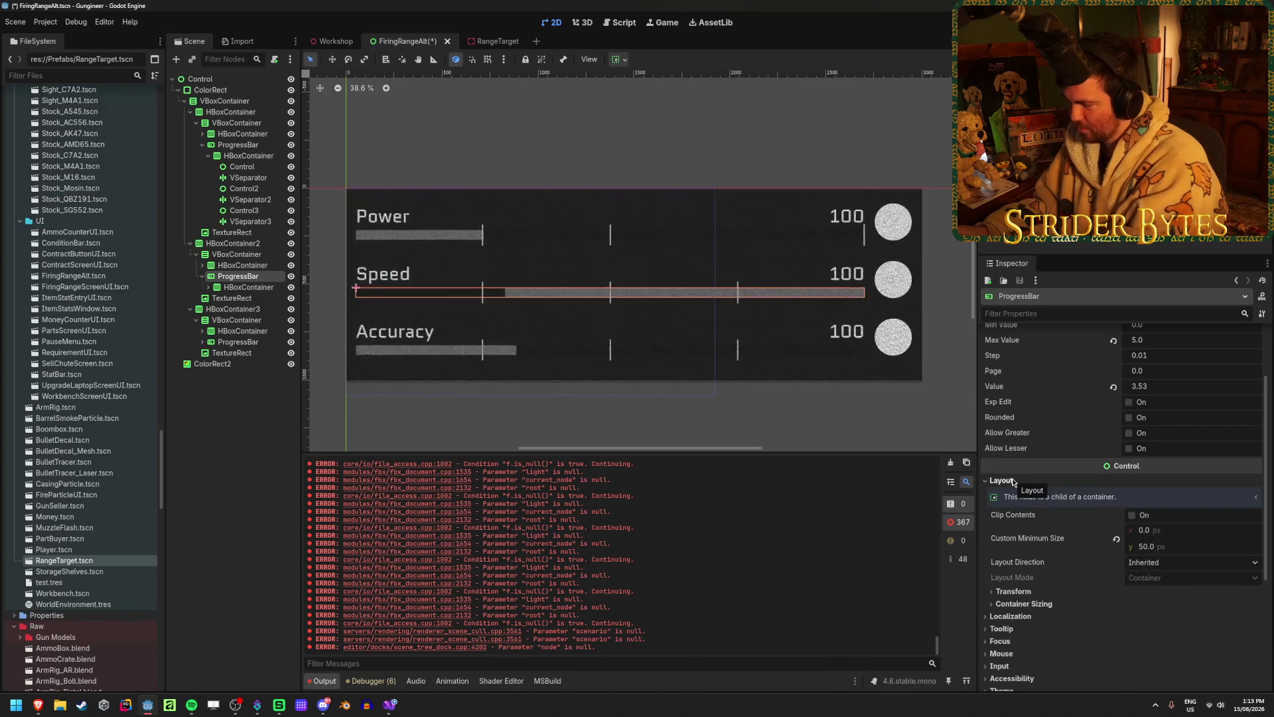
left_click(1016, 590)
scroll(1027, 592, "down", 4)
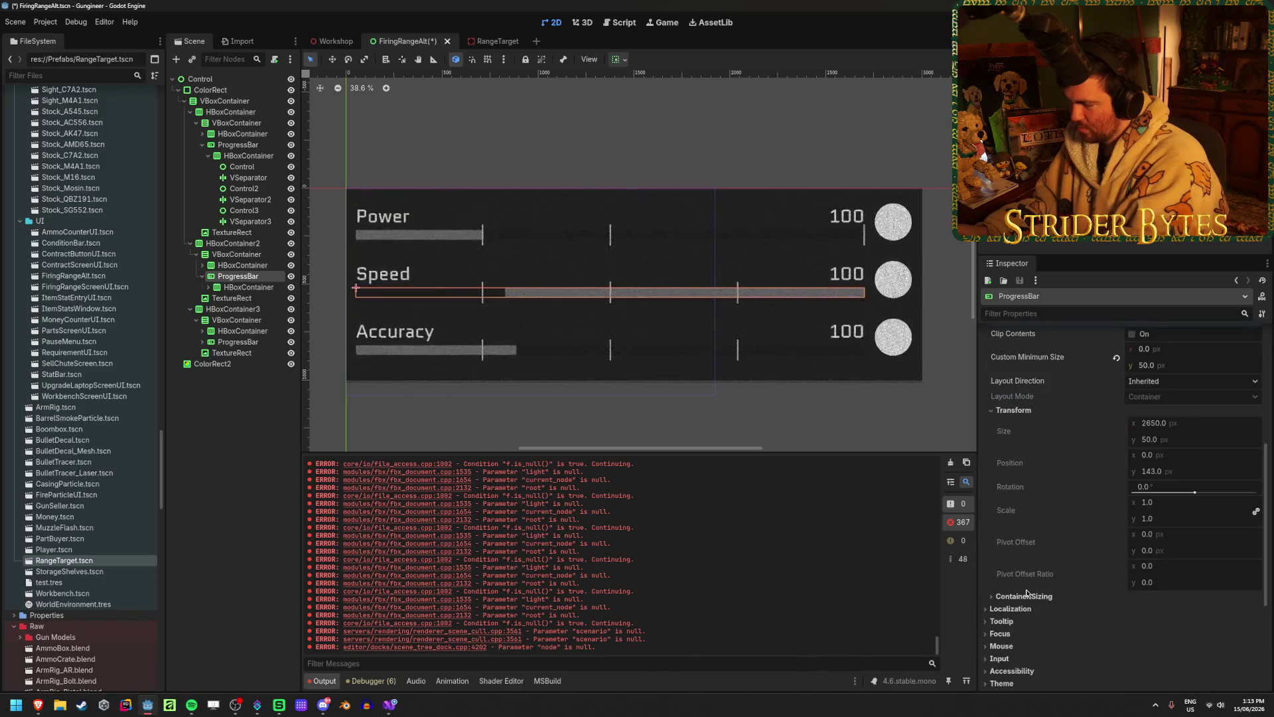
left_click(1026, 595)
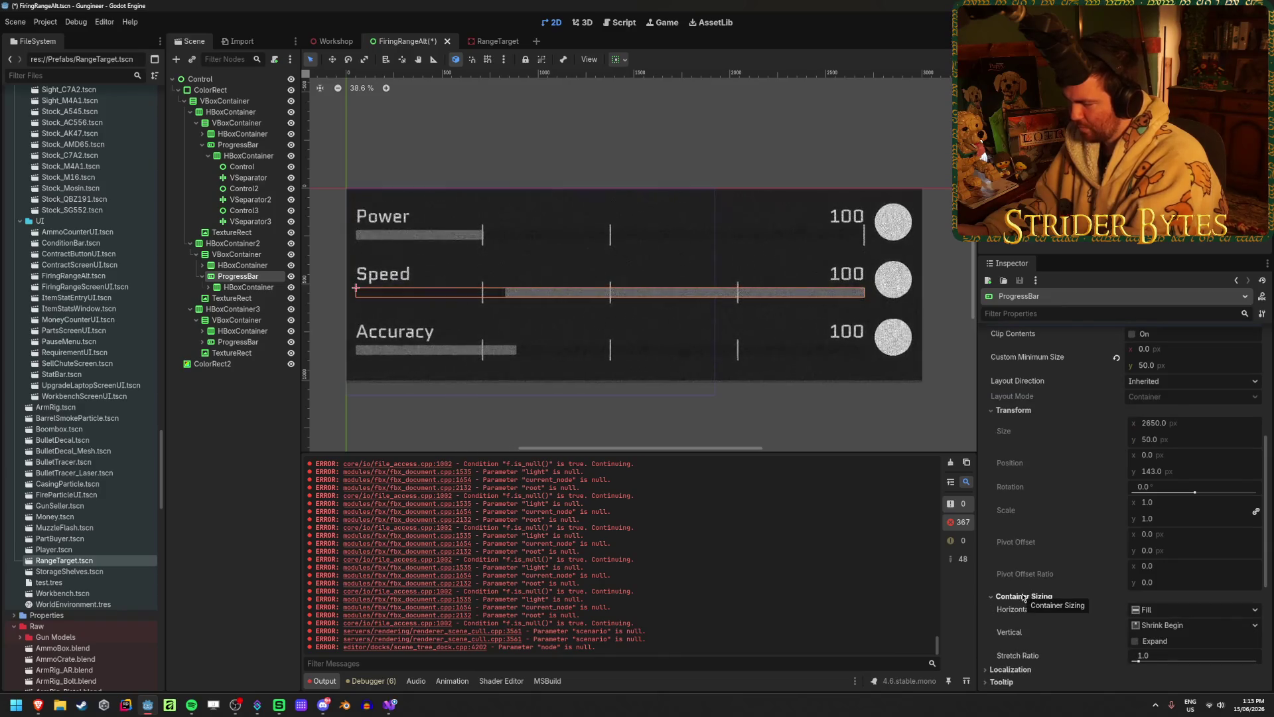
scroll(1024, 597, "down", 3)
scroll(1008, 464, "up", 5)
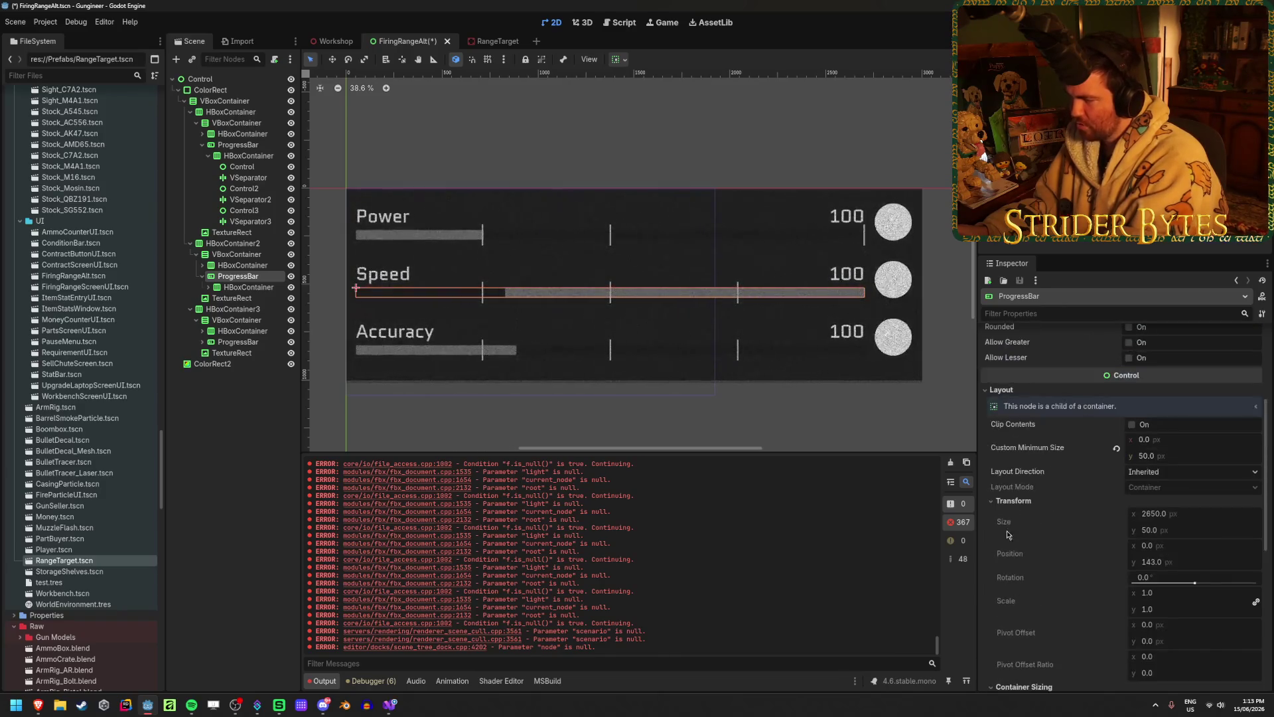
left_click(1002, 397)
left_click(1002, 406)
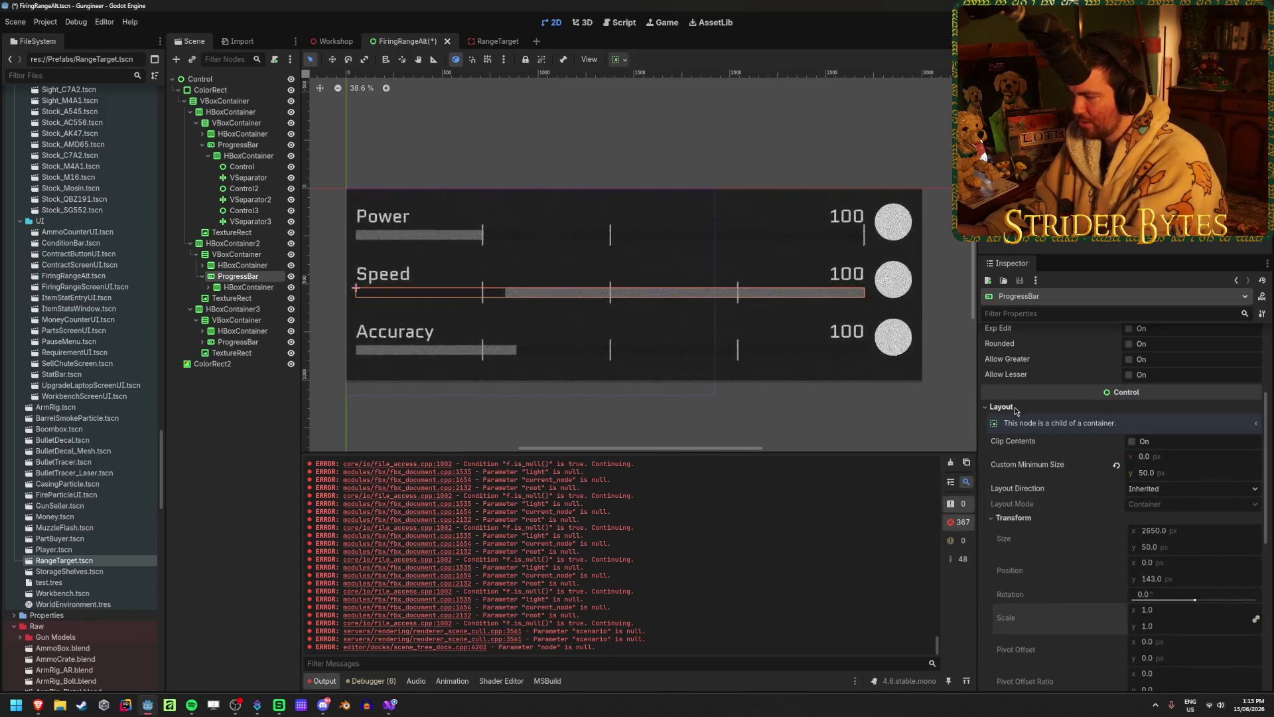
left_click(1013, 408)
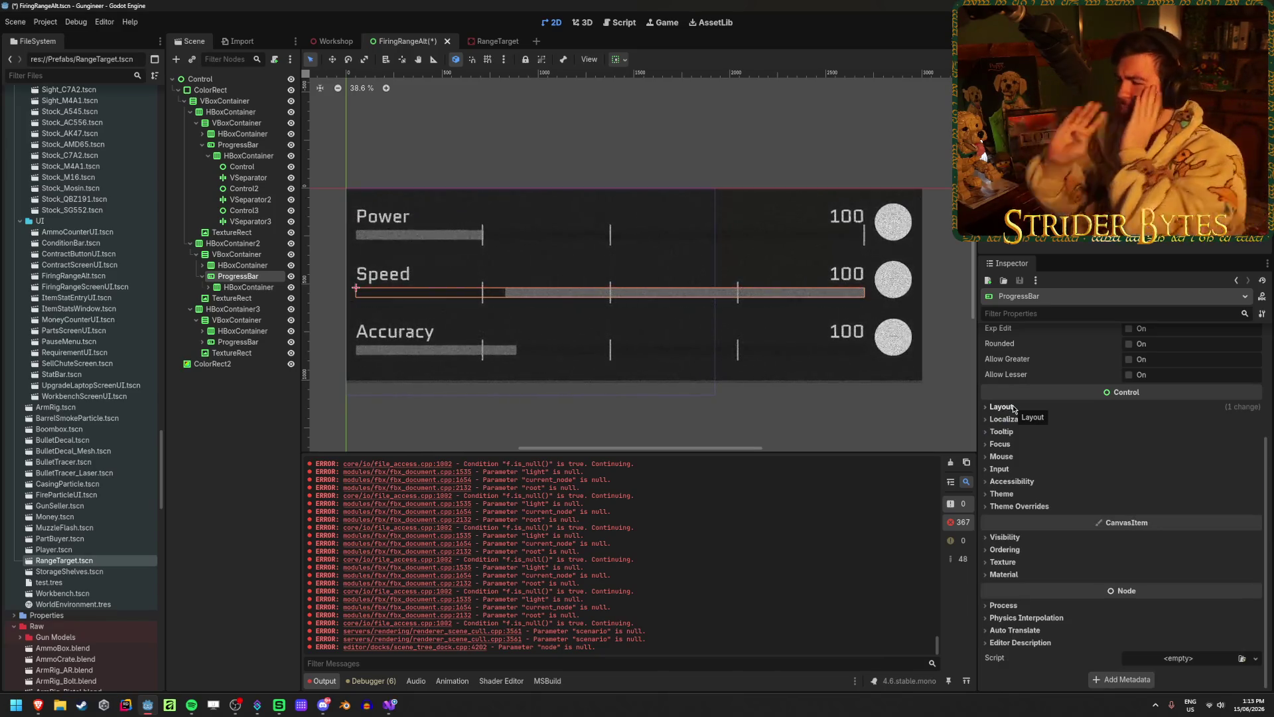
scroll(1172, 356, "up", 3)
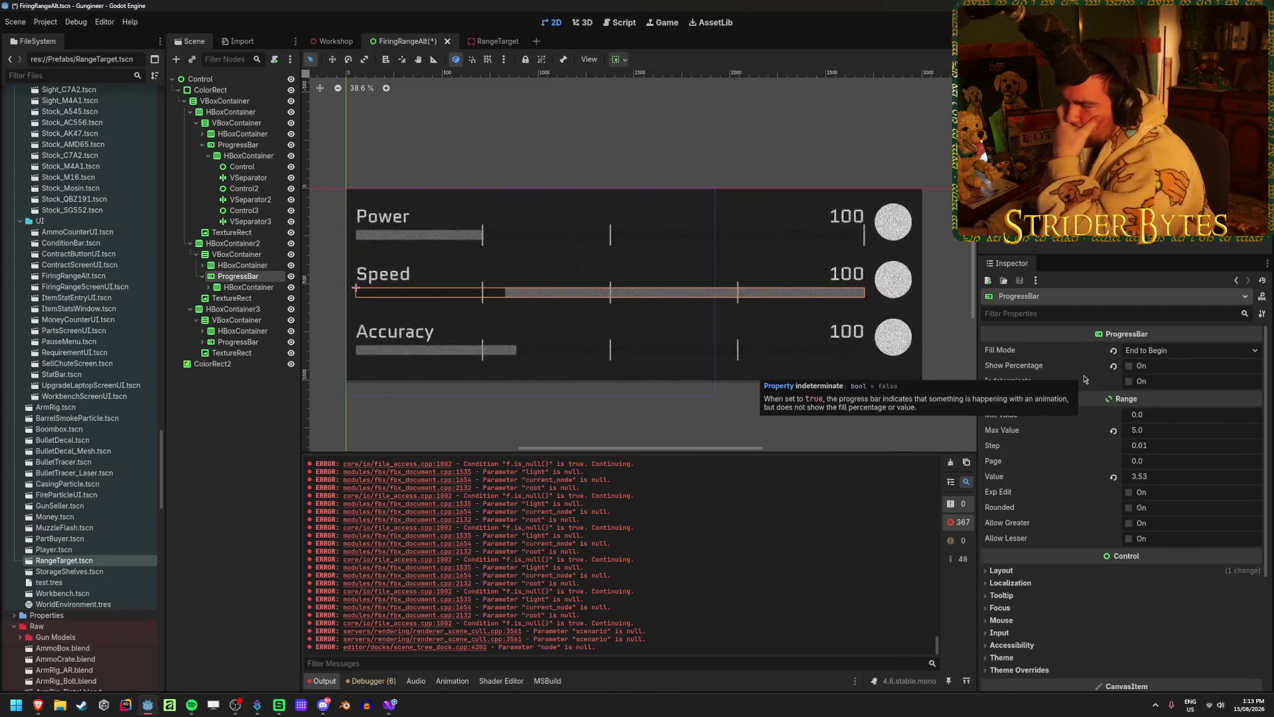
- Make the Speed bar fill Begin to End with a Max Value of 10
left_click(1171, 353)
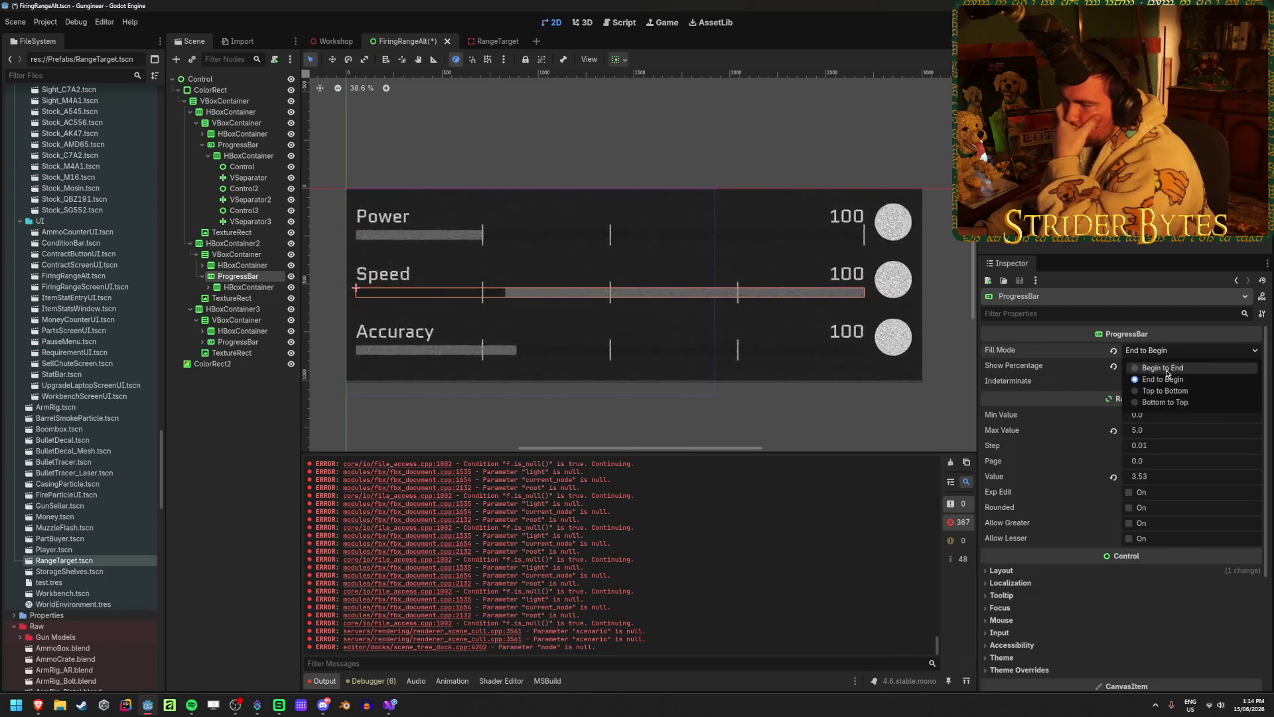
left_click(1162, 368)
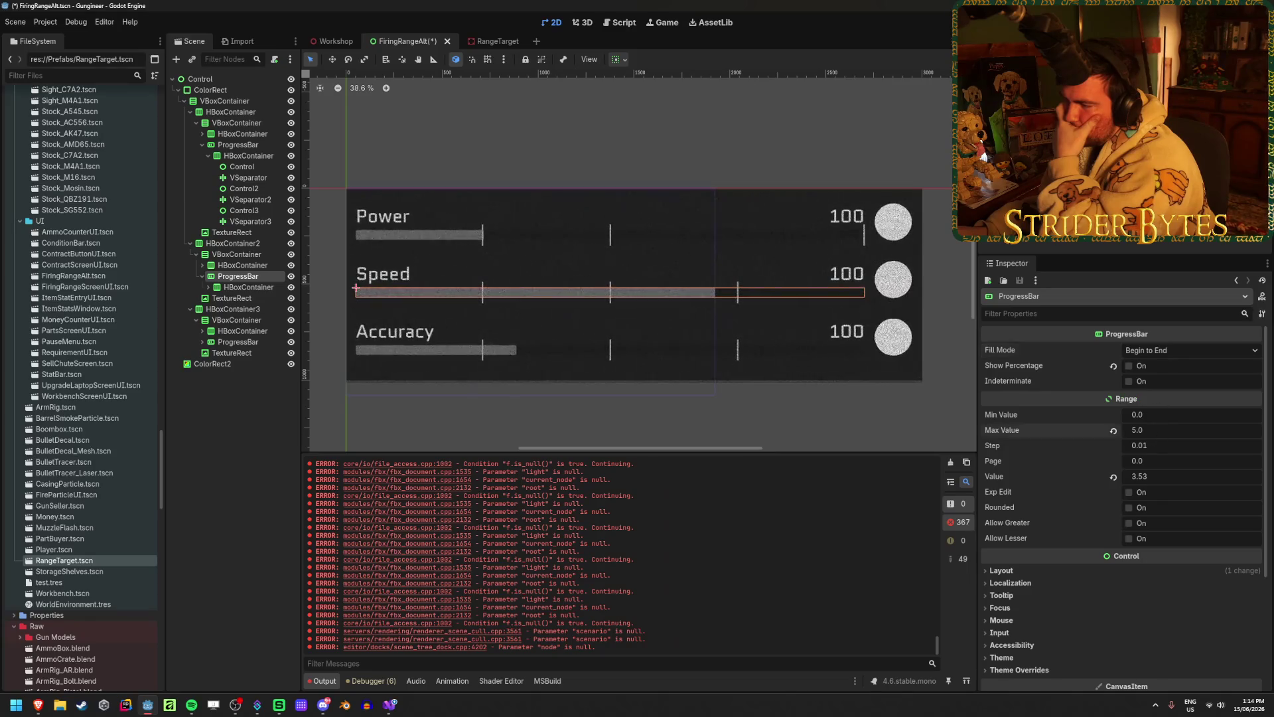
mouse_move(1161, 430)
left_mouse_down()
mouse_move(1254, 430)
mouse_move(1154, 430)
mouse_move(1171, 429)
left_mouse_up()
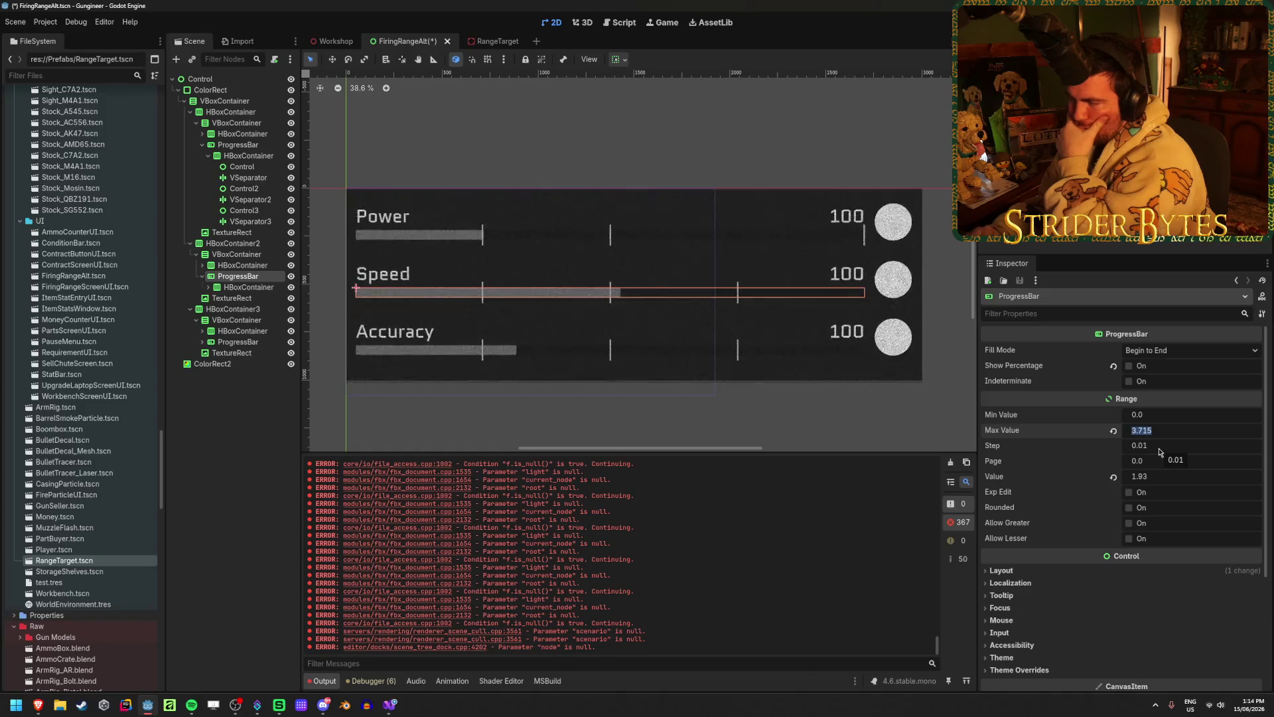
type("10")
key("Return")
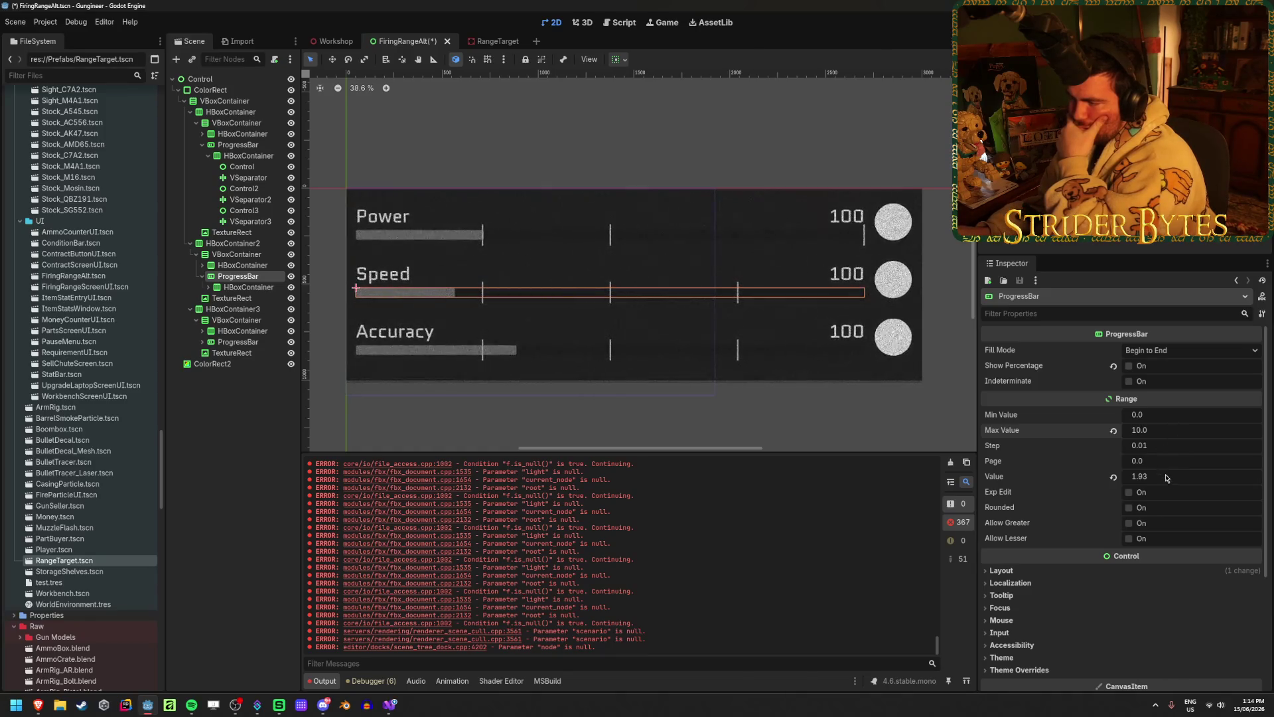
- Try Speed values 2, 8 and 0, then set the value to 10 so the bar is full
left_click(1167, 477)
type("2")
key("Return")
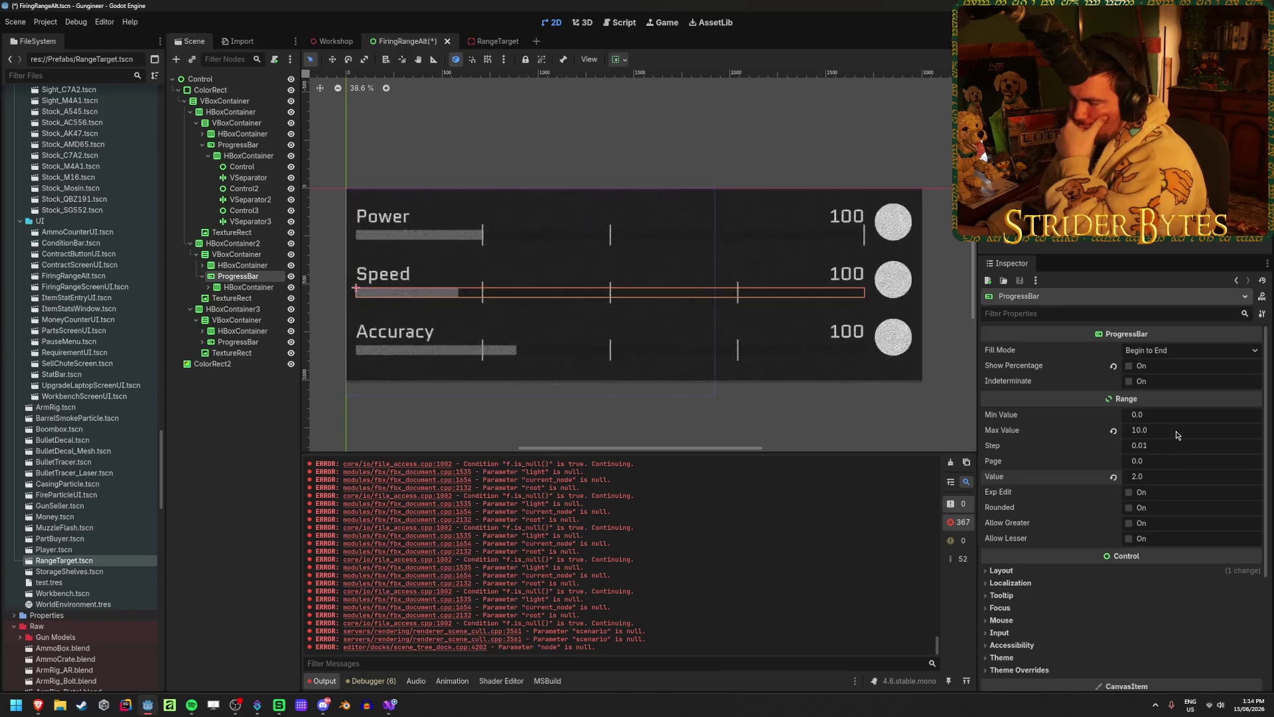
left_click(1148, 477)
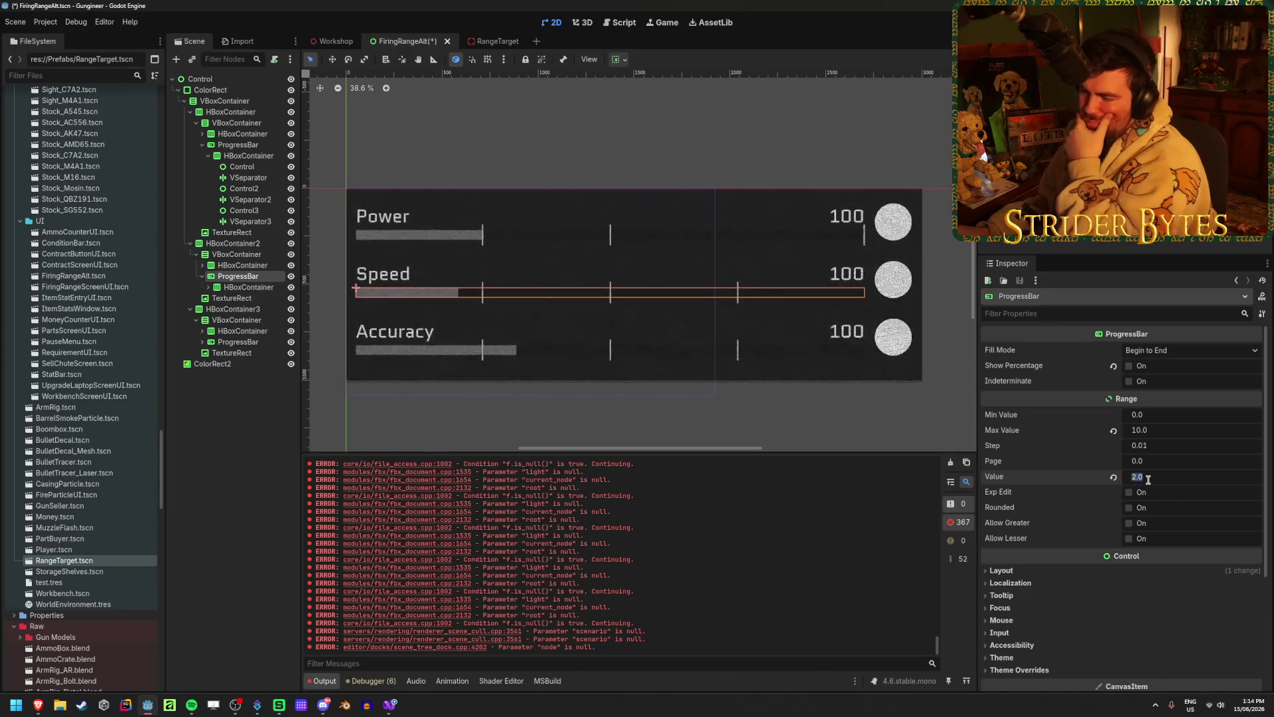
type("8")
key("Return")
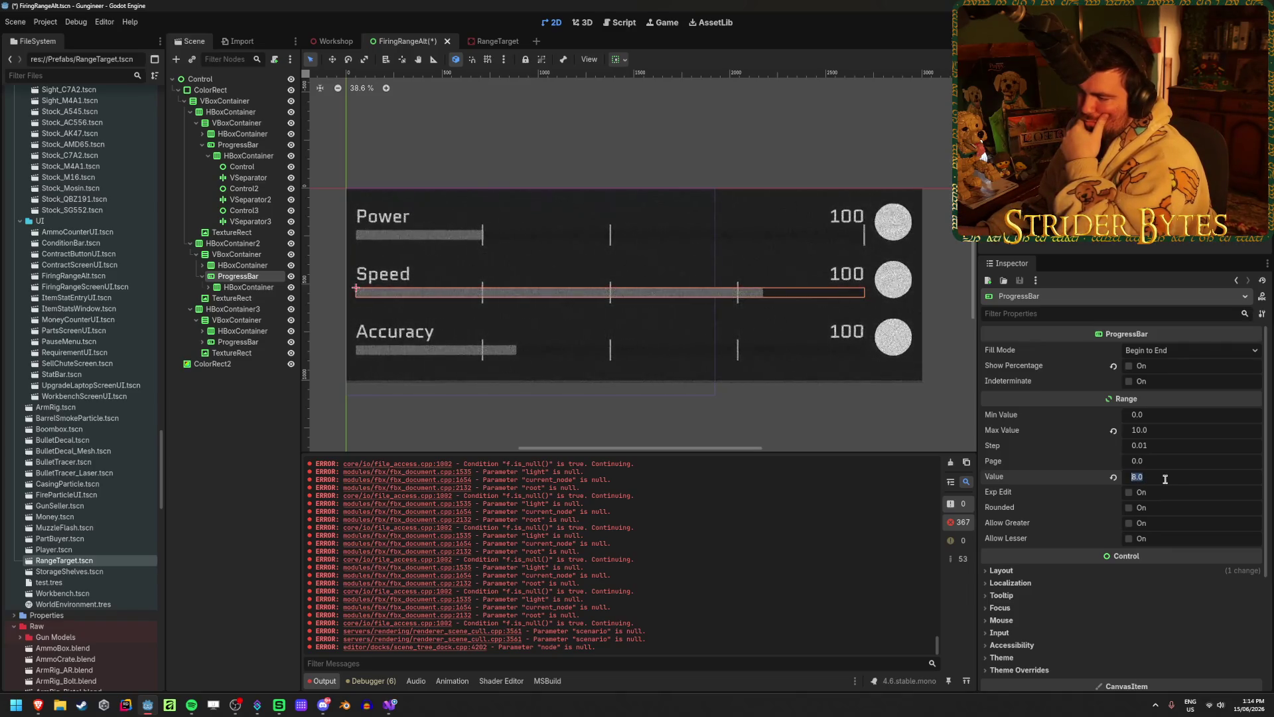
type("0")
key("Return")
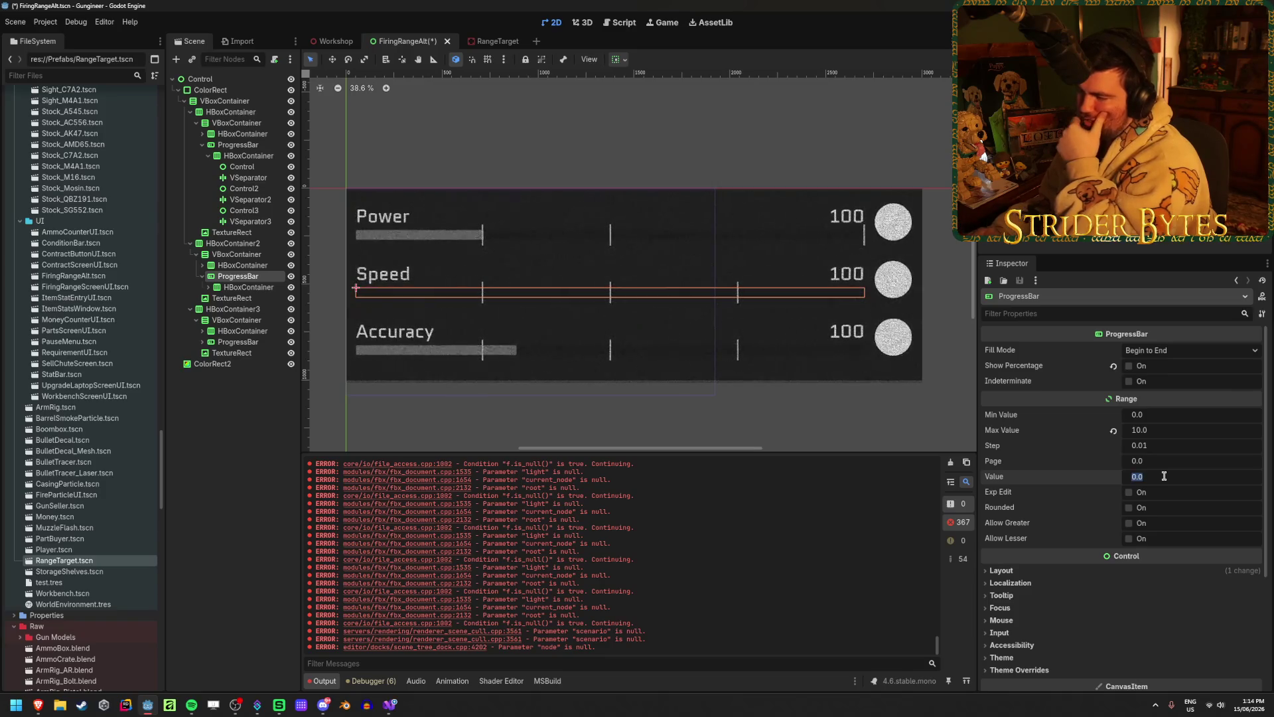
type("10")
key("Return")
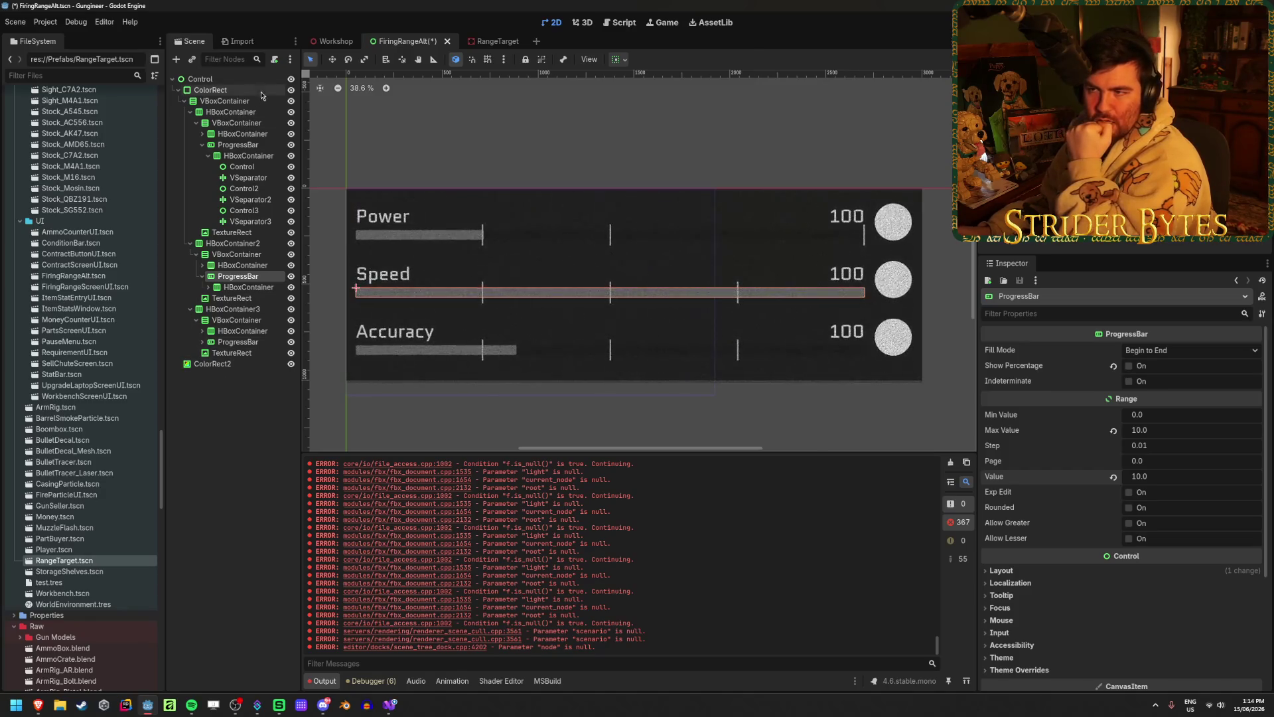
key("ctrl+shift+Tab")
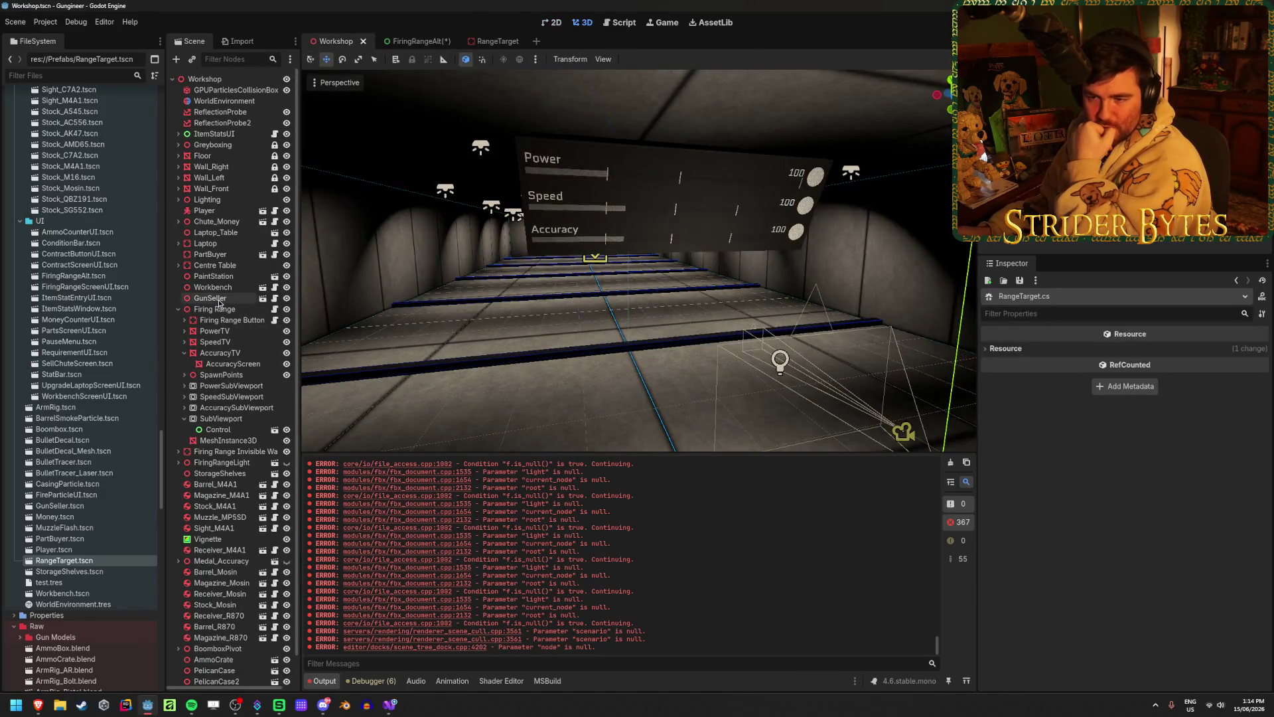
left_click(214, 309)
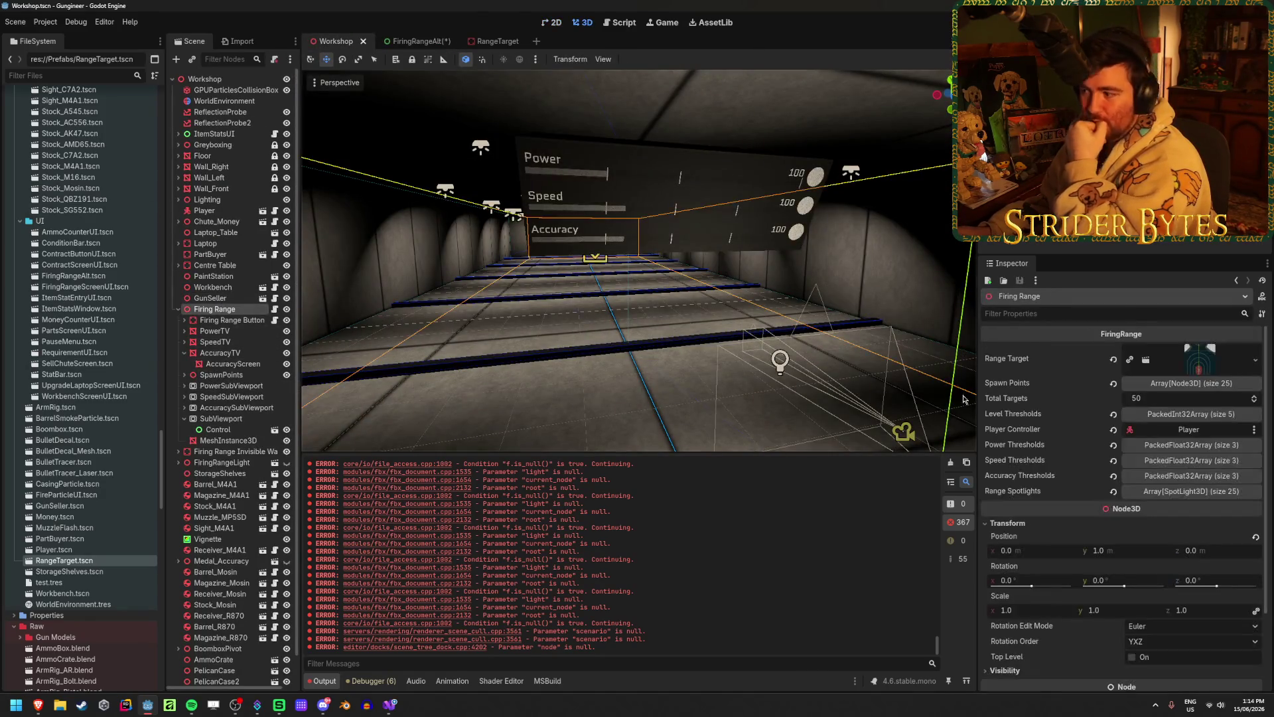
left_click(1207, 446)
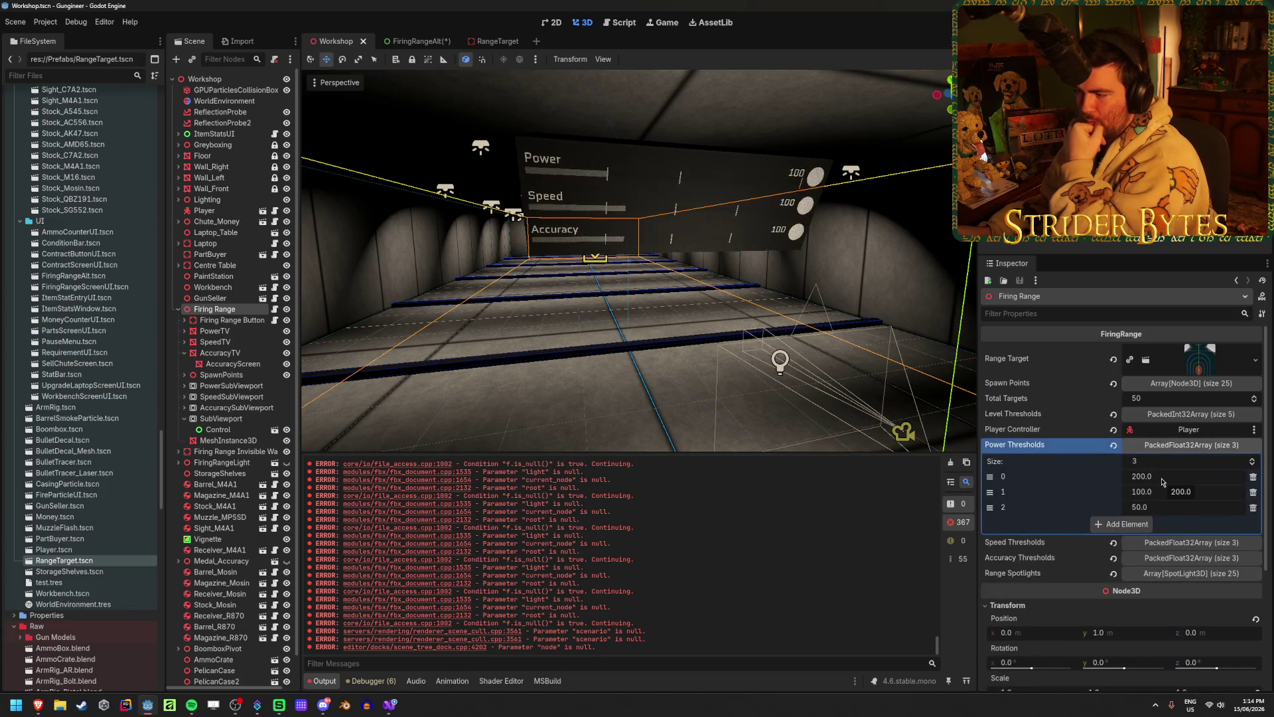
left_click(1183, 544)
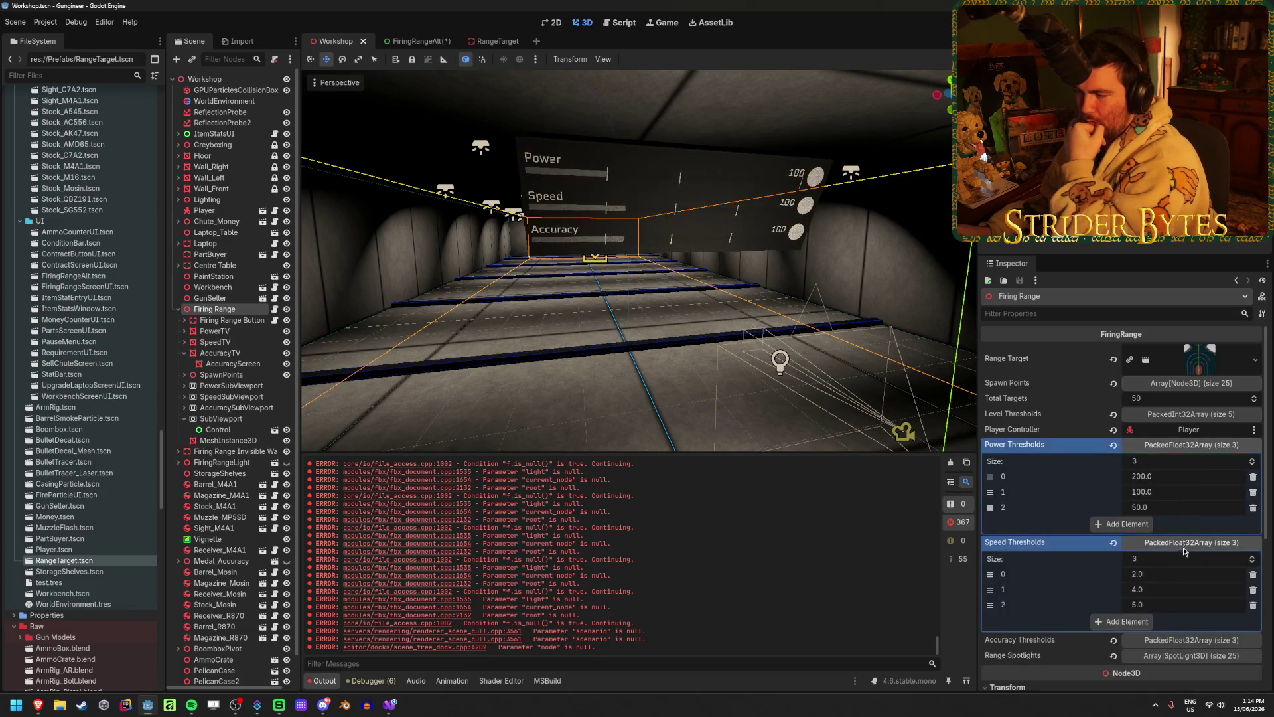
left_click(1180, 641)
scroll(1184, 636, "down", 3)
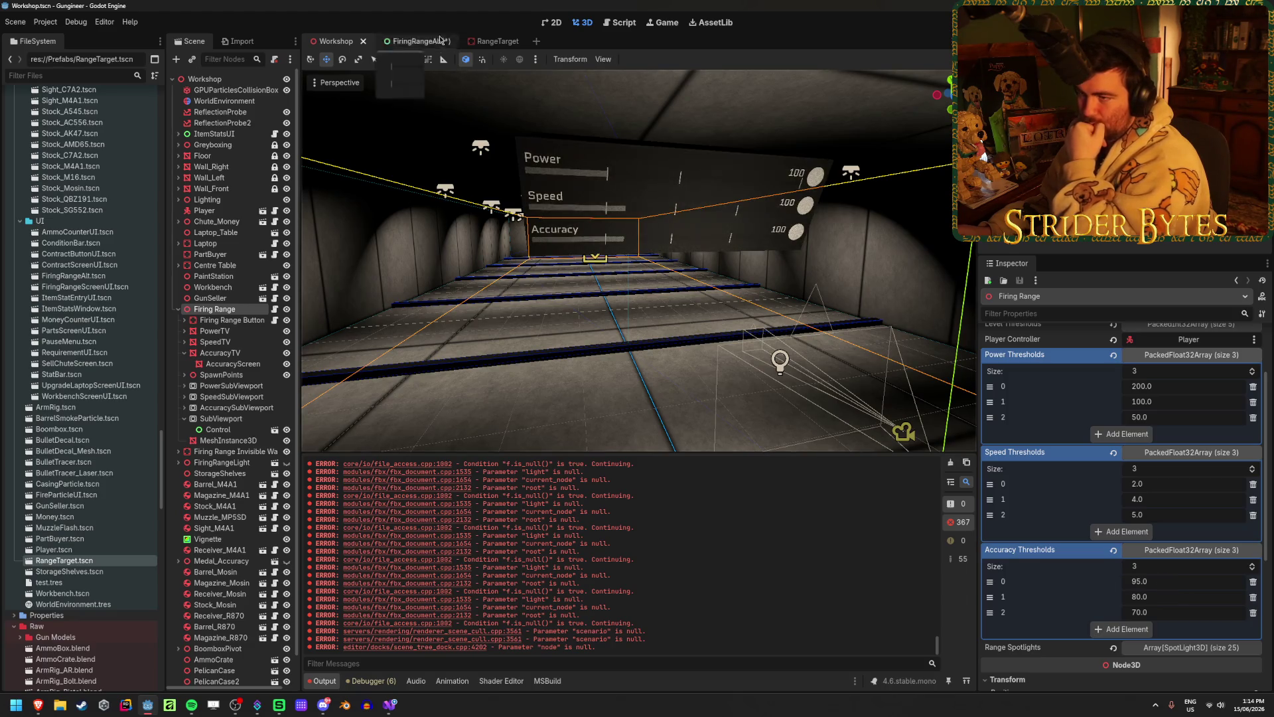
left_click(411, 41)
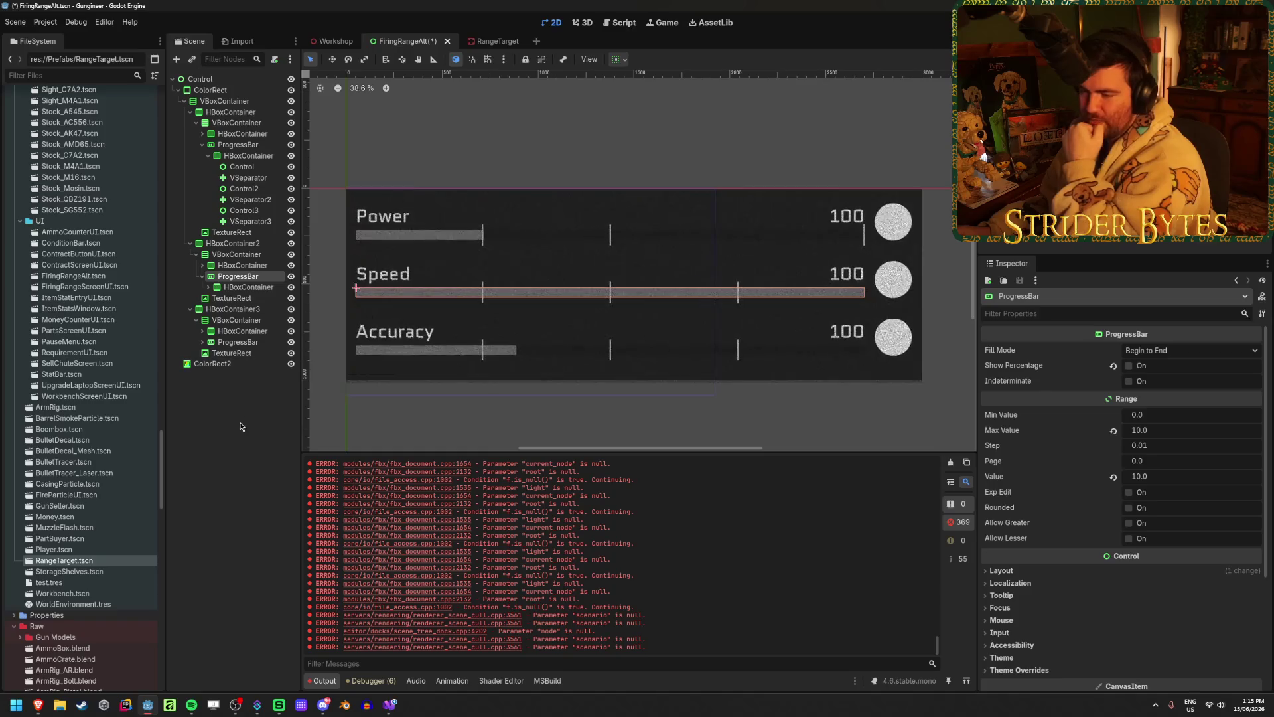
left_click(237, 342)
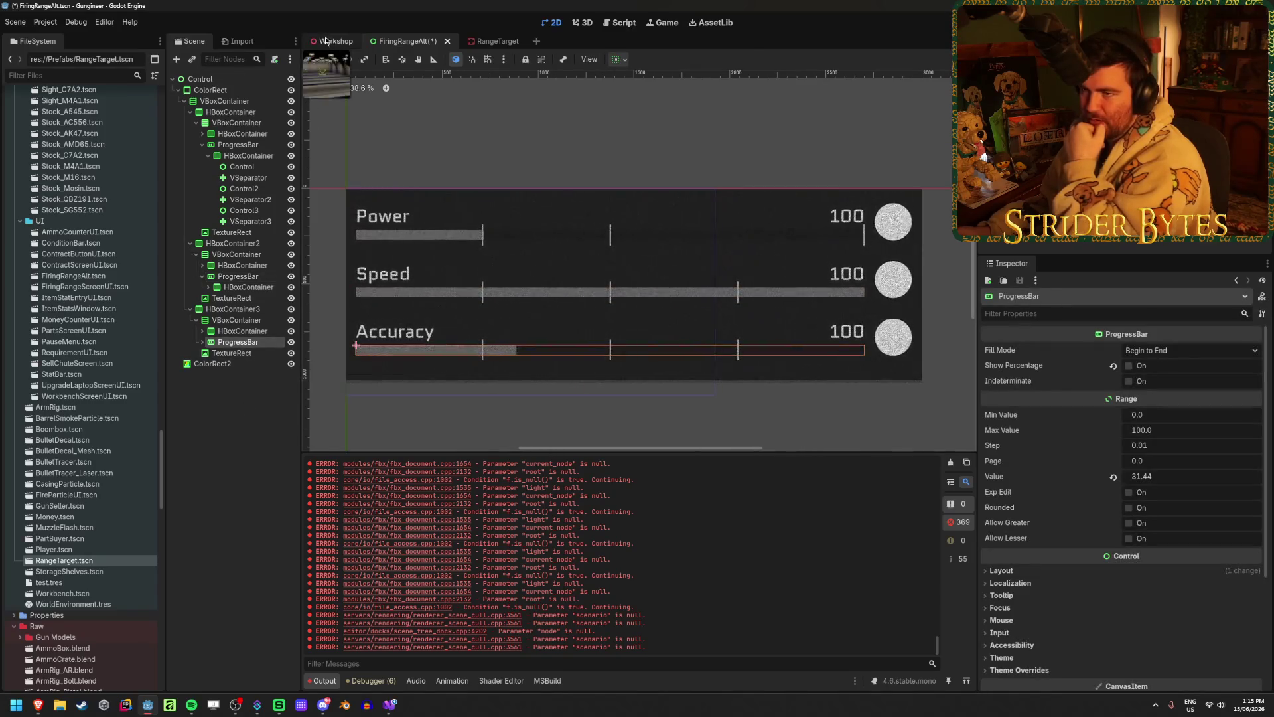
left_click(334, 41)
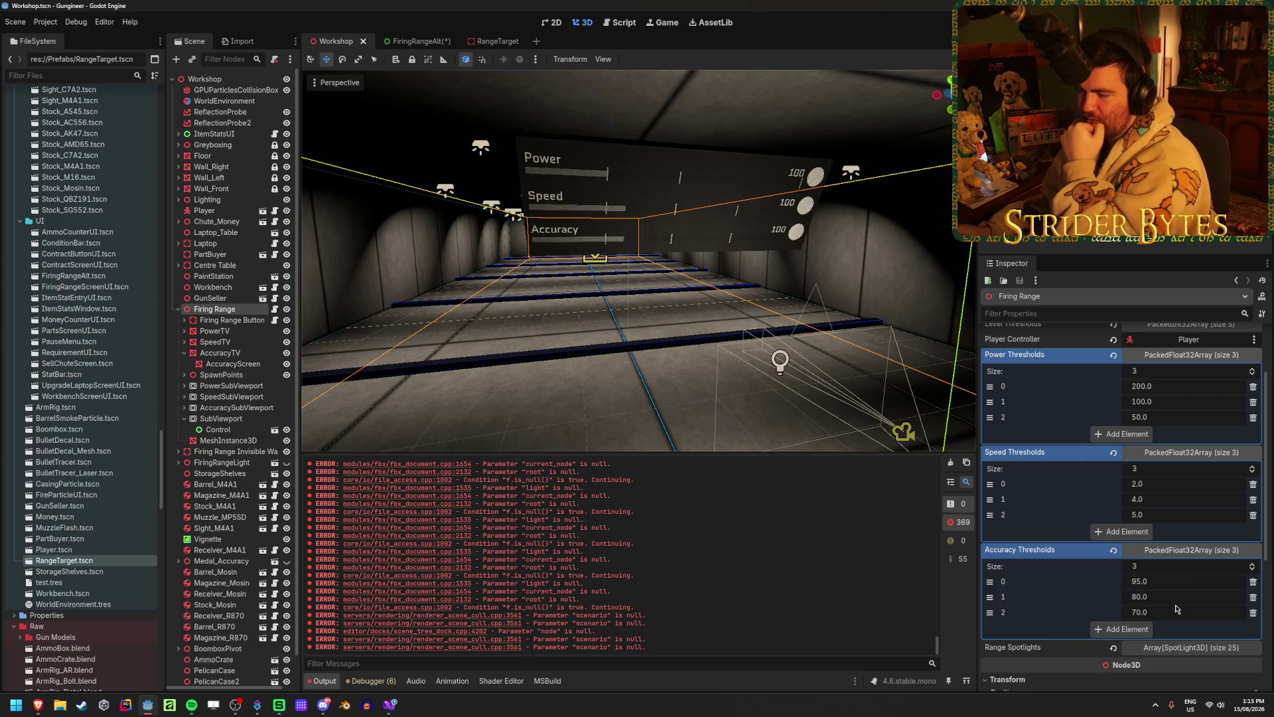
left_click(414, 41)
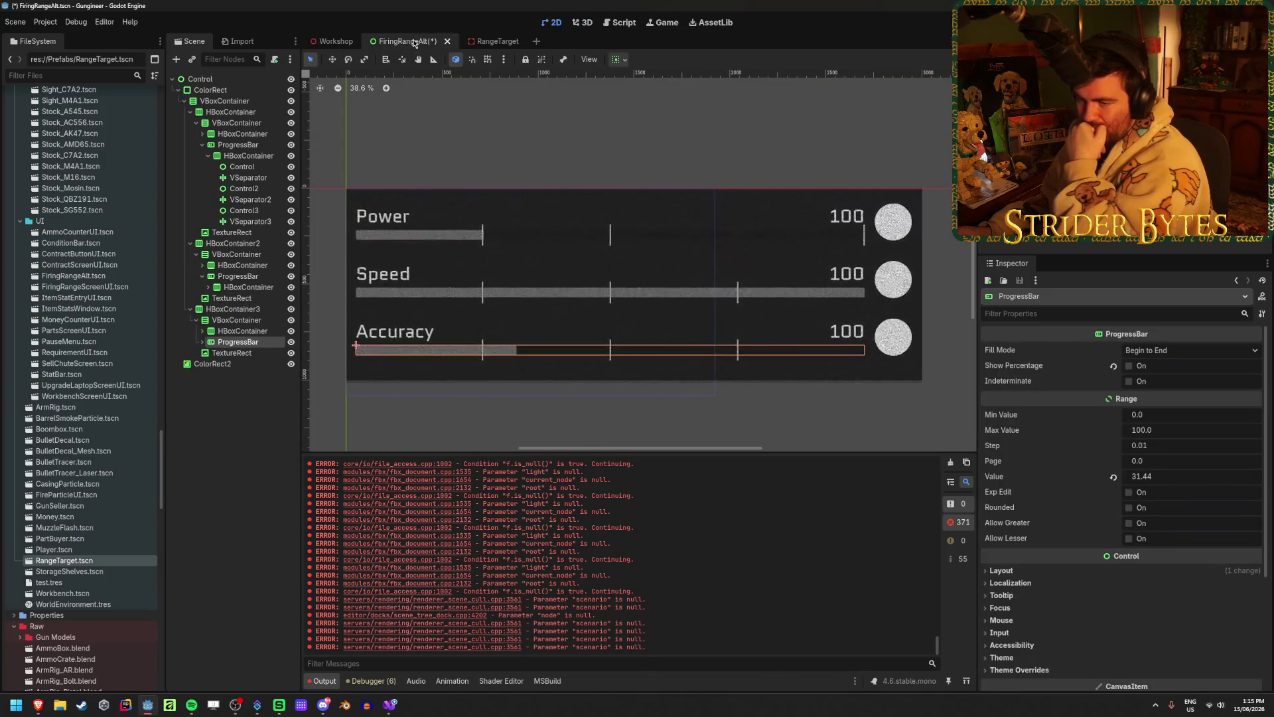
left_click(251, 341)
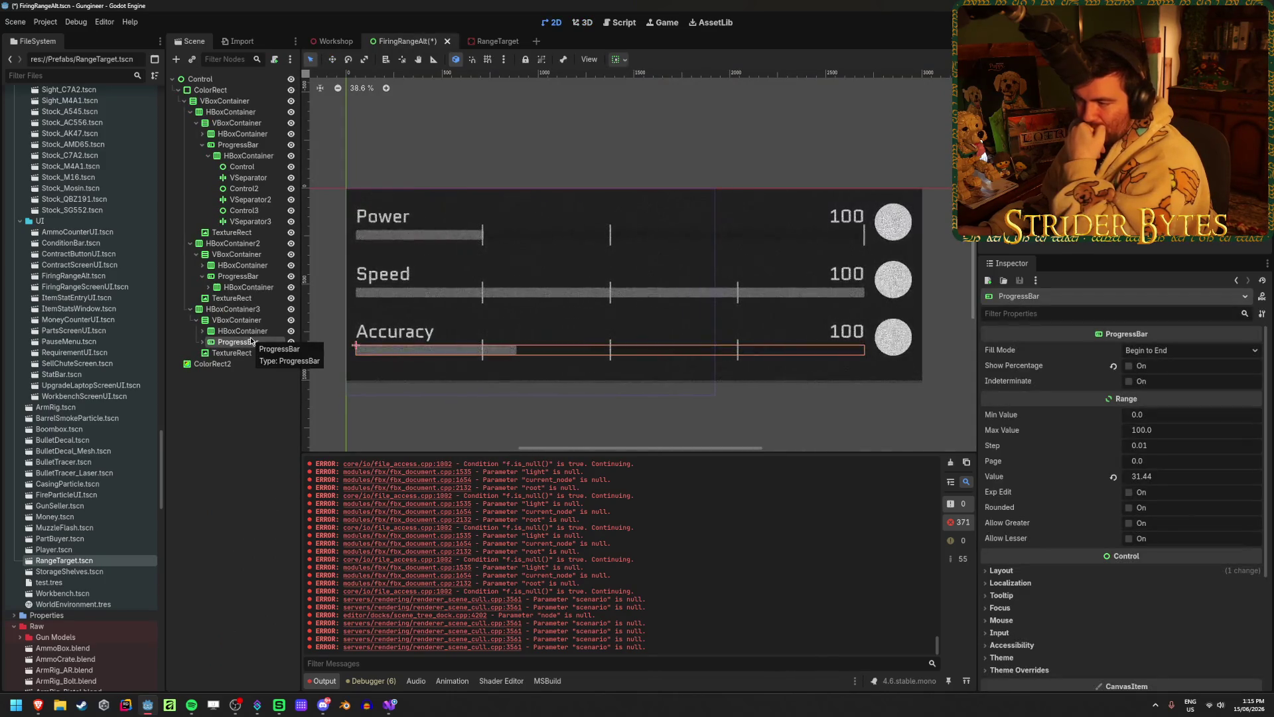
- Give the Accuracy bar's first Control spacer a stretch ratio of 70
left_click(202, 342)
left_click(209, 352)
left_click(233, 365)
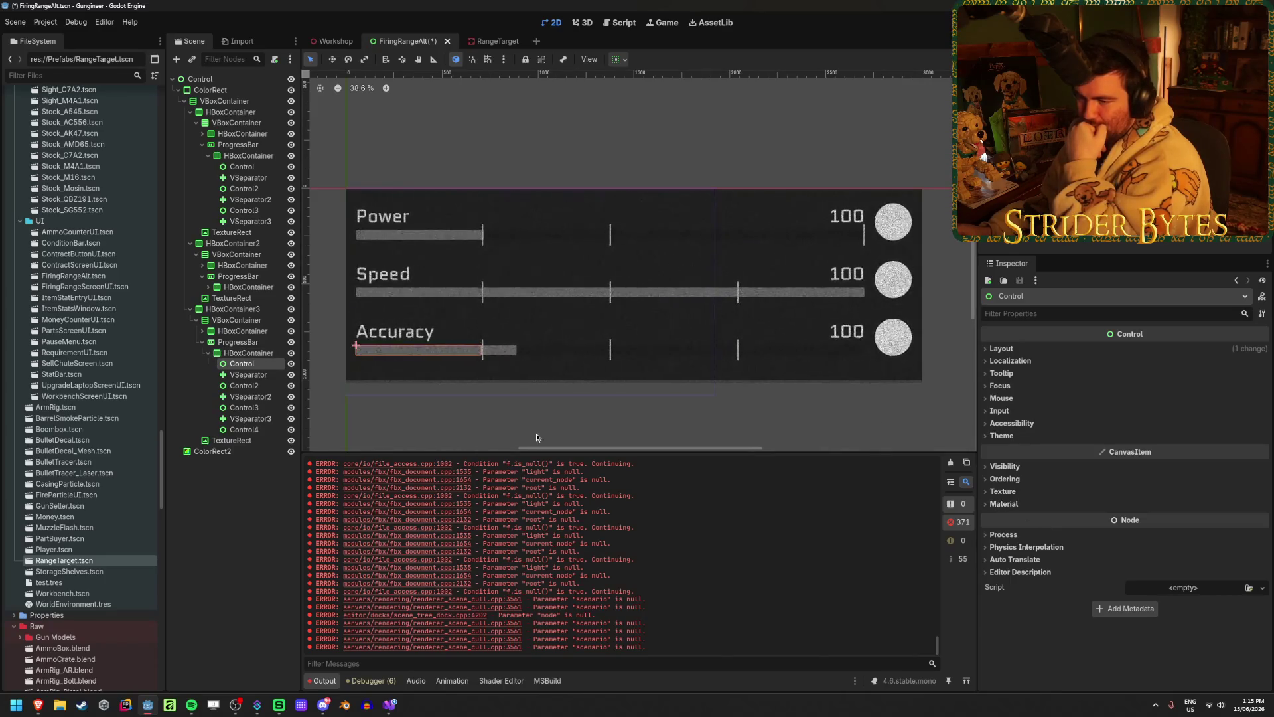
left_click(1001, 436)
left_click(1014, 437)
left_click(1014, 437)
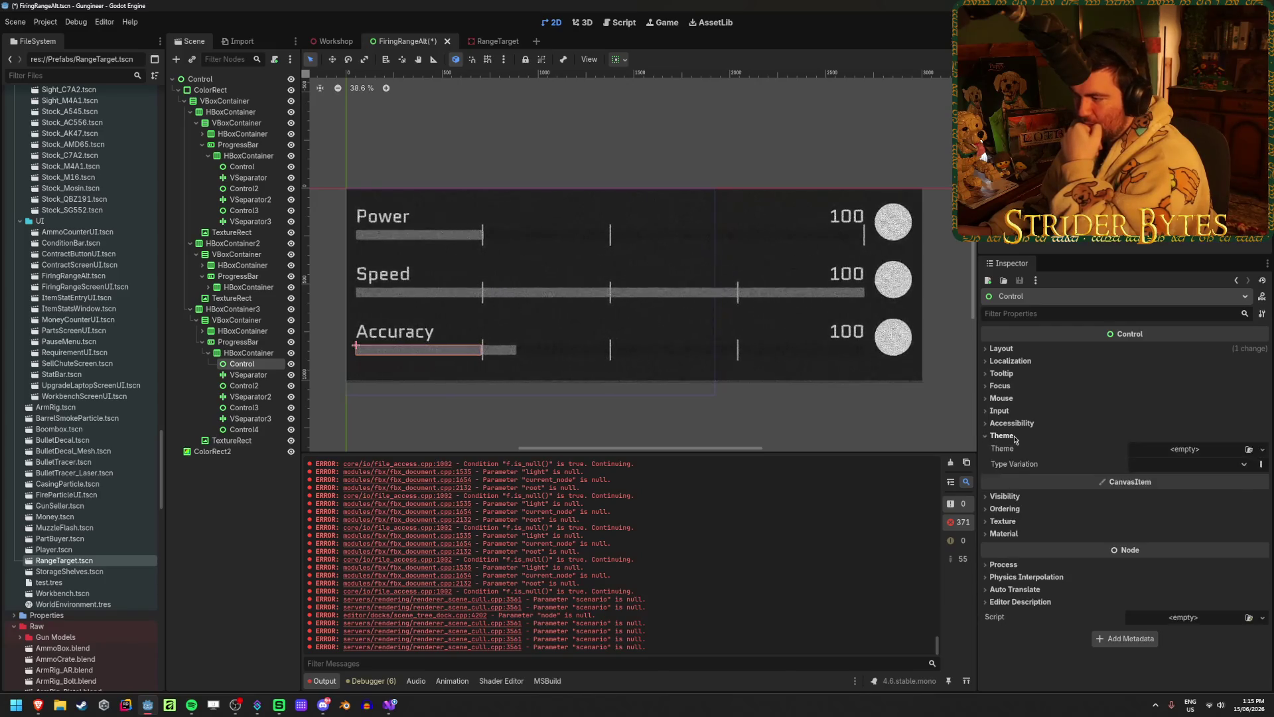
left_click(1014, 438)
left_click(1005, 349)
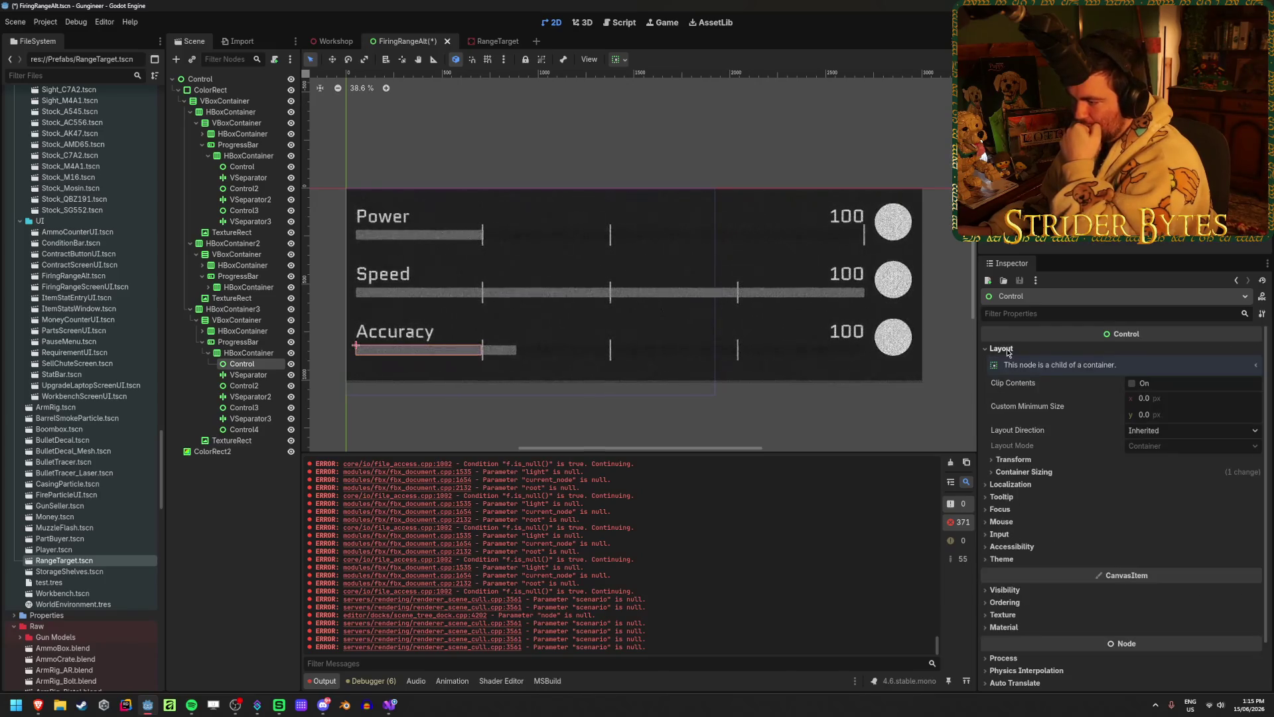
left_click(1022, 471)
left_click(1160, 529)
type("70")
key("Return")
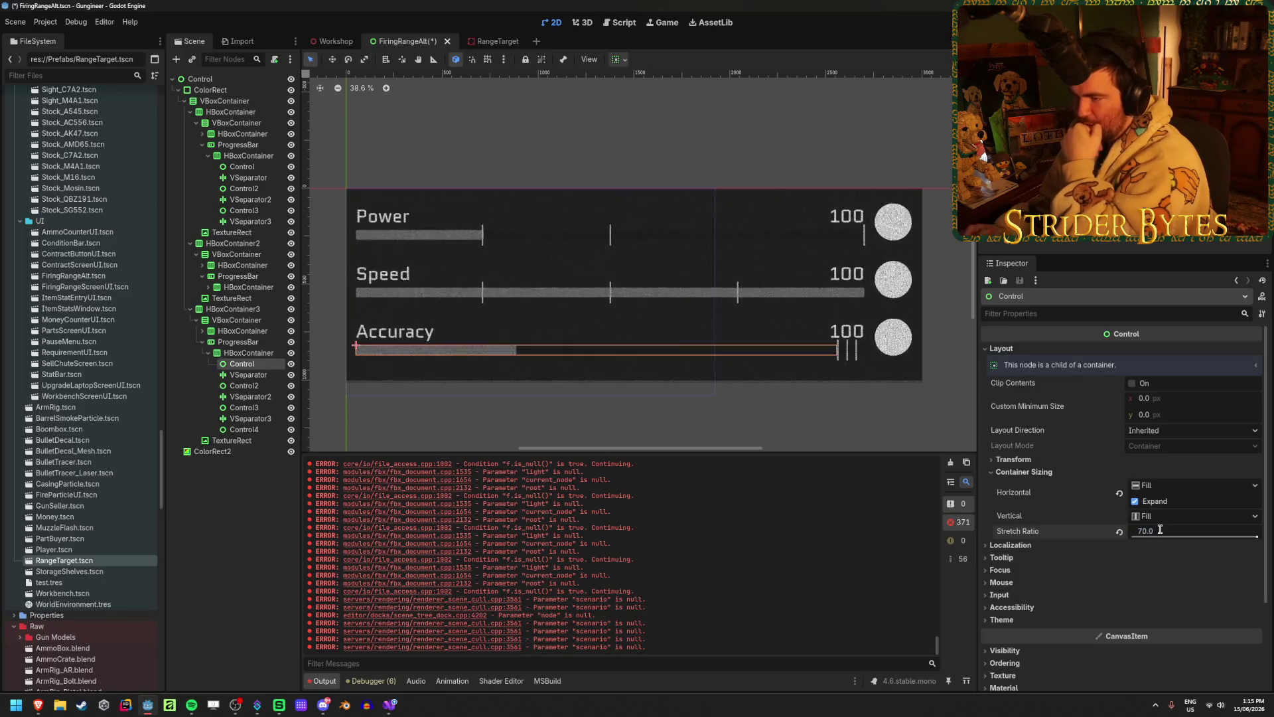
- Set the Control2 spacer's stretch ratio to 10
left_click(255, 387)
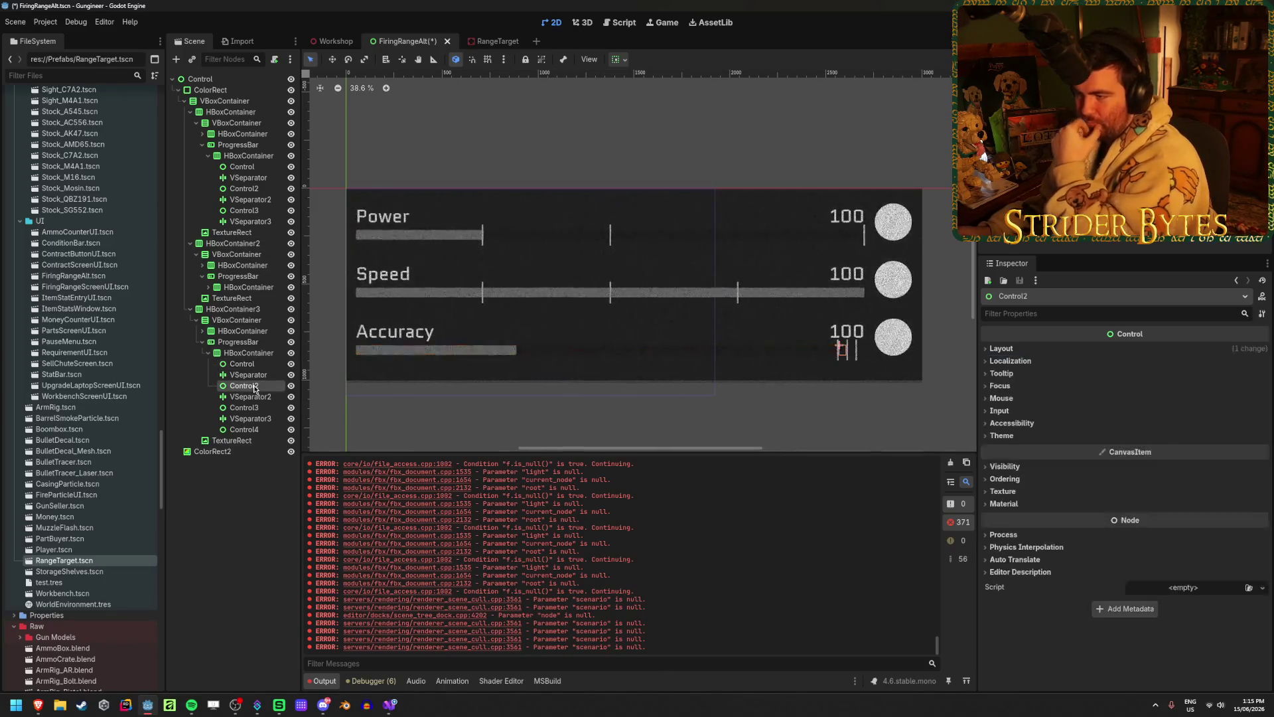
left_click(1002, 349)
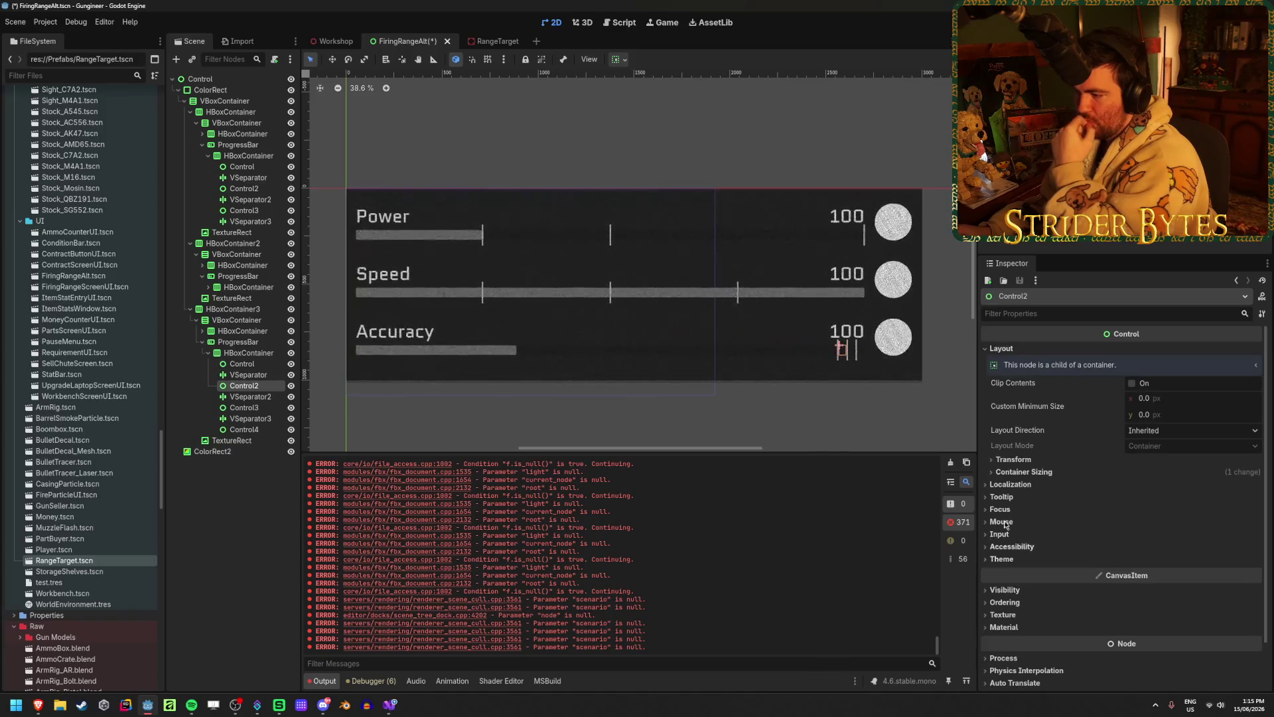
left_click(1024, 472)
left_click(1175, 531)
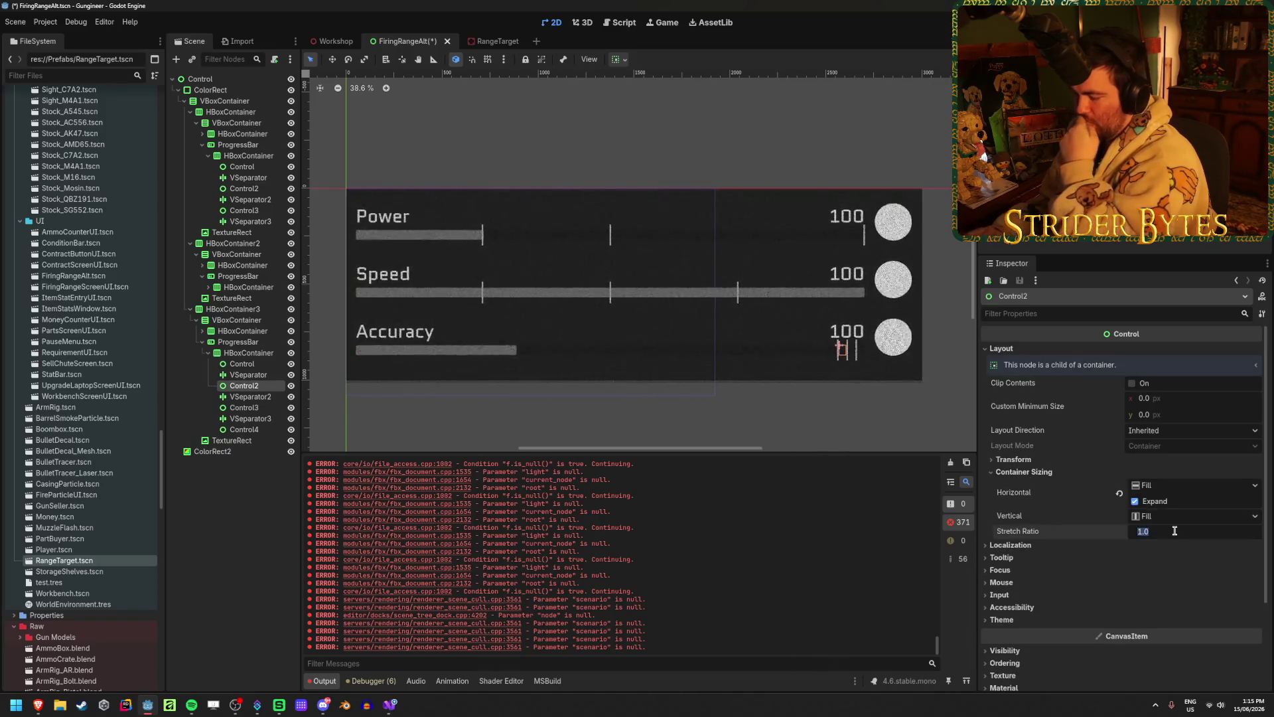
type("10")
key("Return")
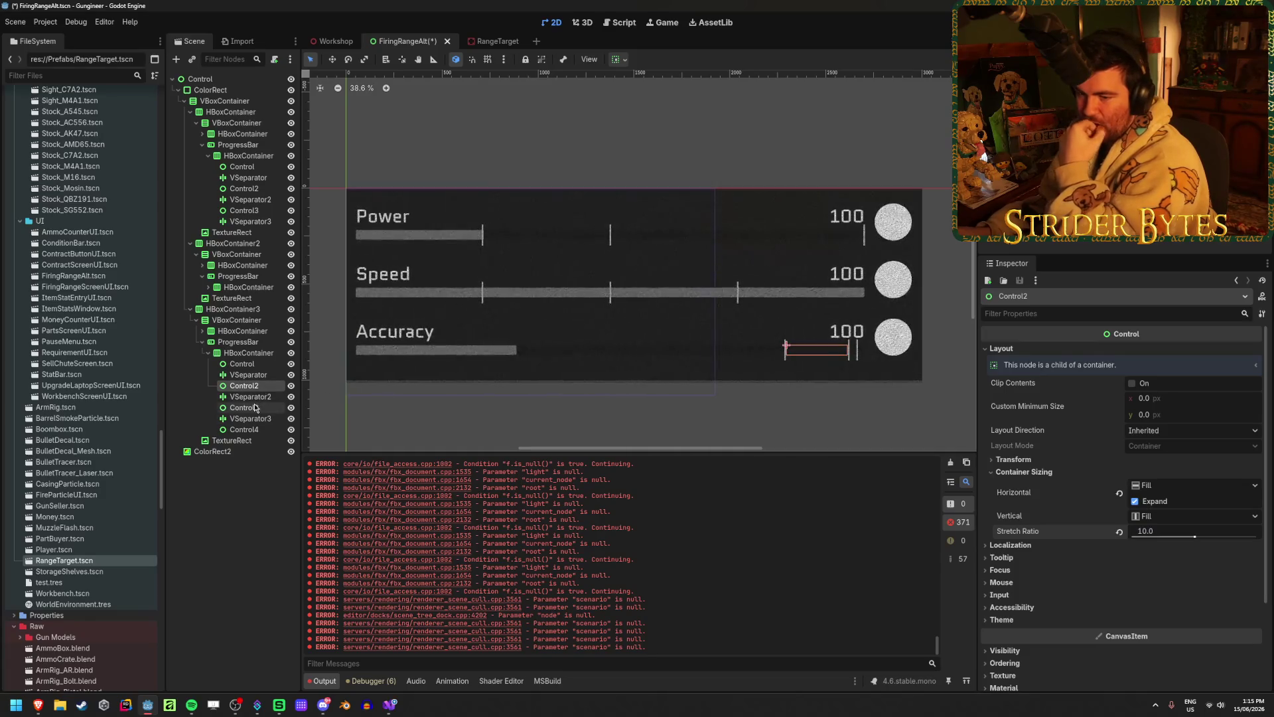
- Set the last spacer, Control4, to a stretch ratio of 5
left_click(255, 407)
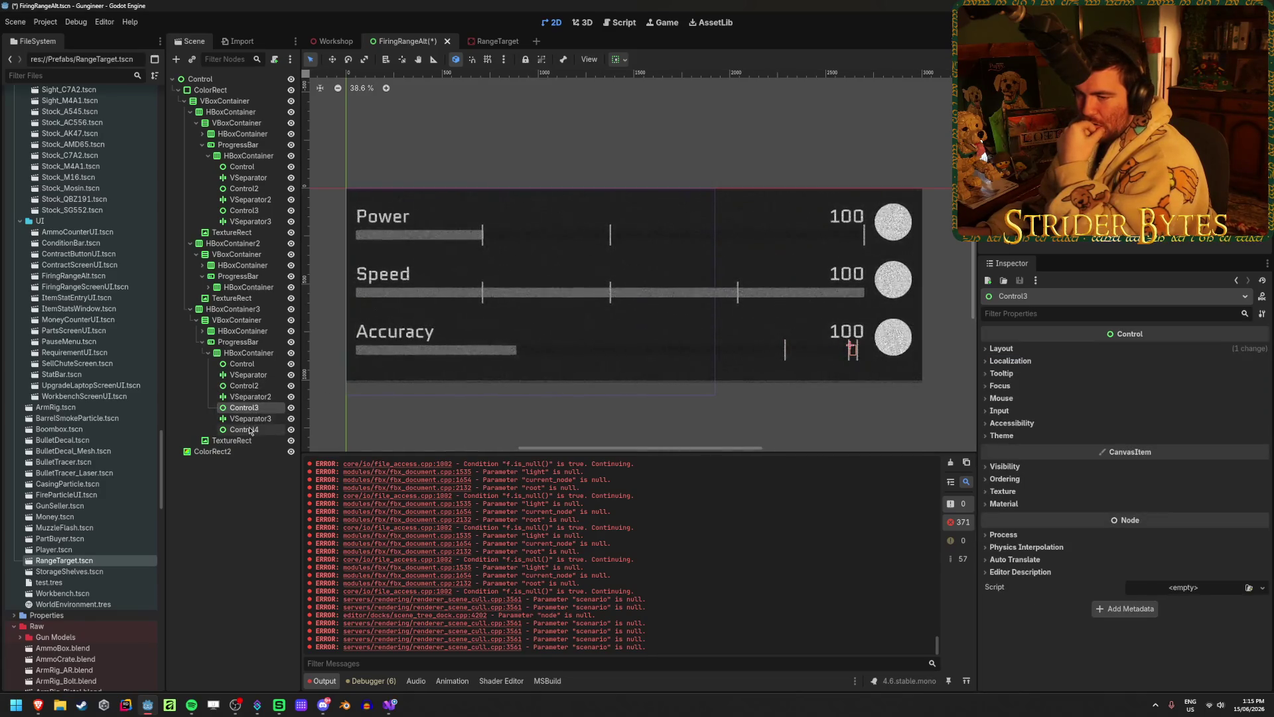
left_click(250, 430)
left_click(1006, 350)
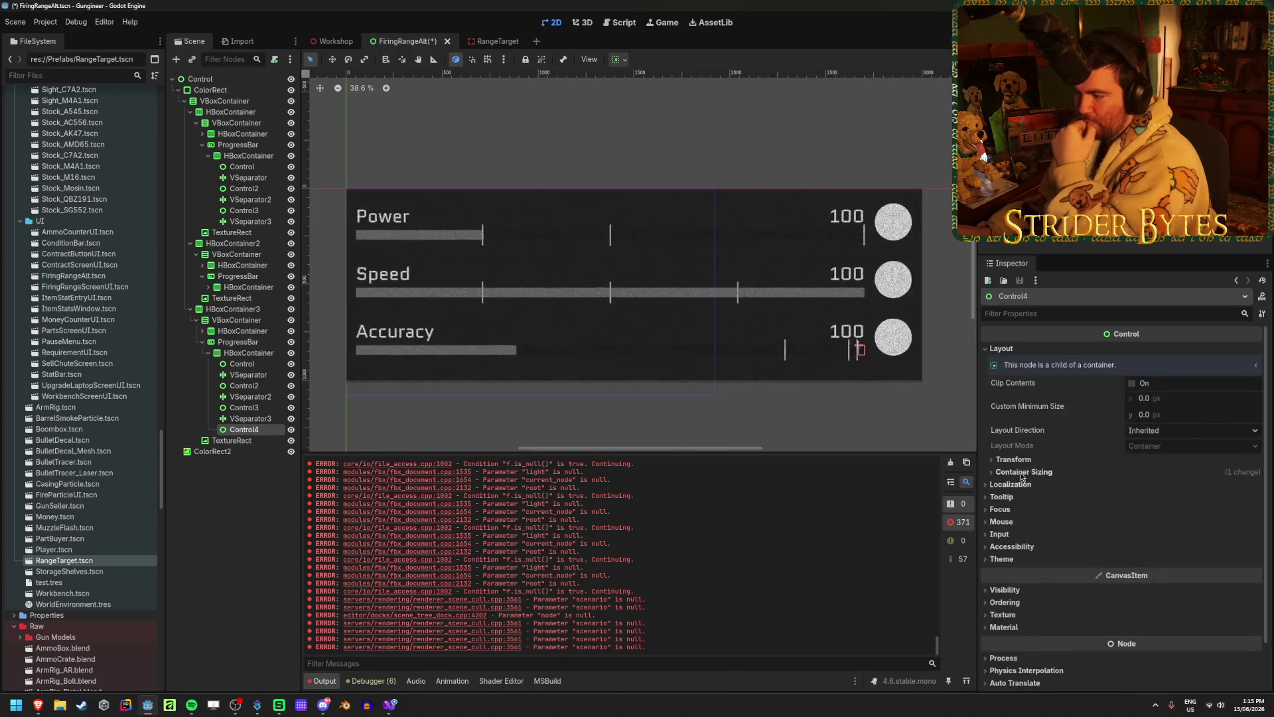
left_click(1020, 472)
left_click(1159, 531)
type("5")
key("Return")
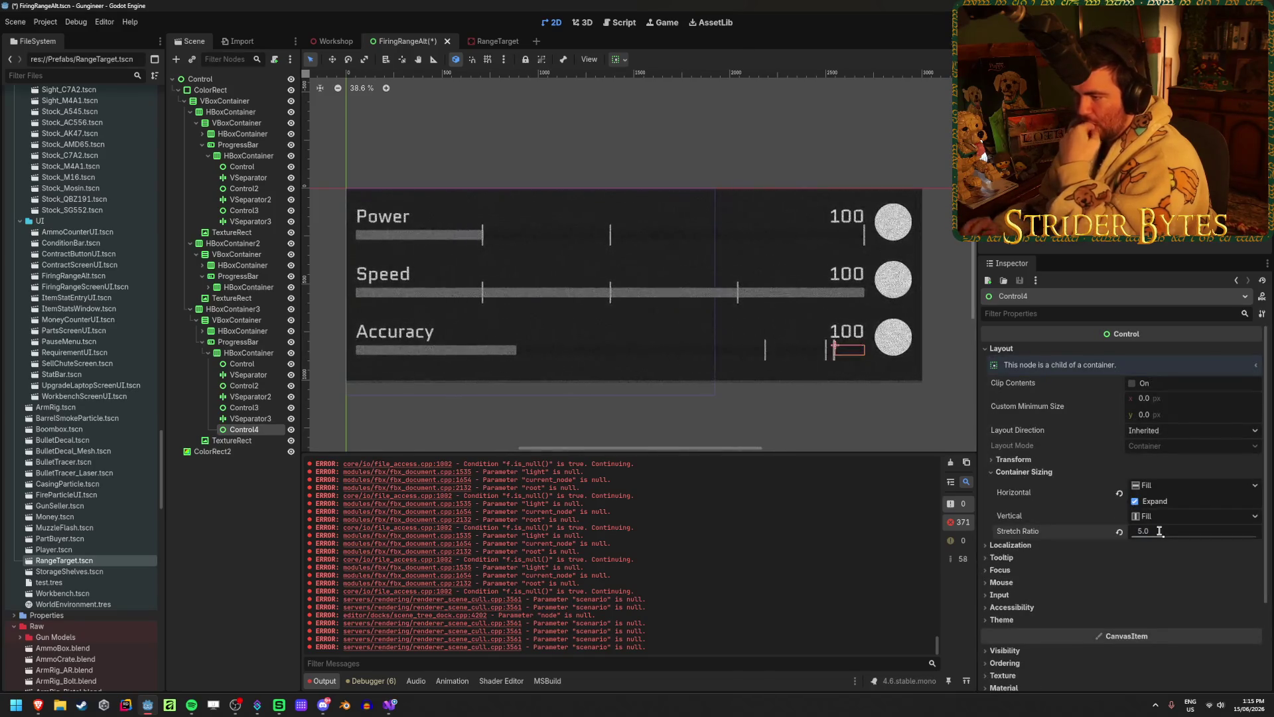
- Edit Control3's stretch ratio under Layout > Container Sizing
left_click(244, 407)
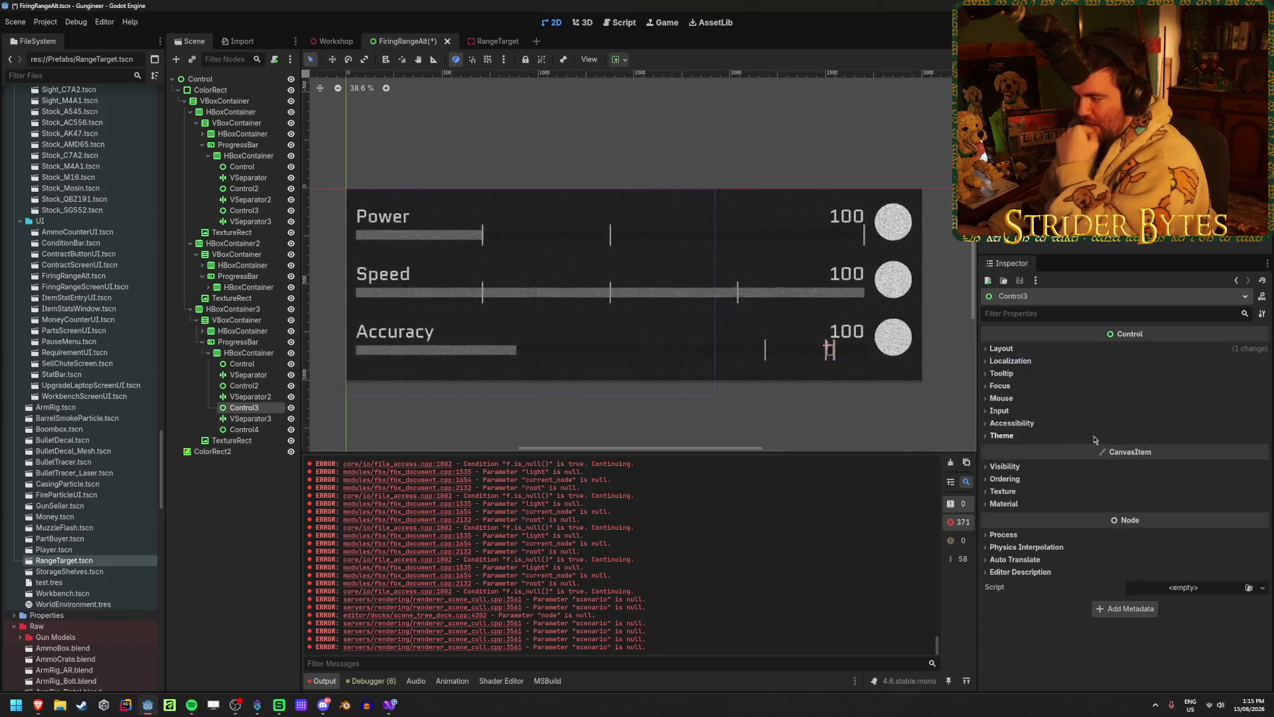
left_click(1002, 349)
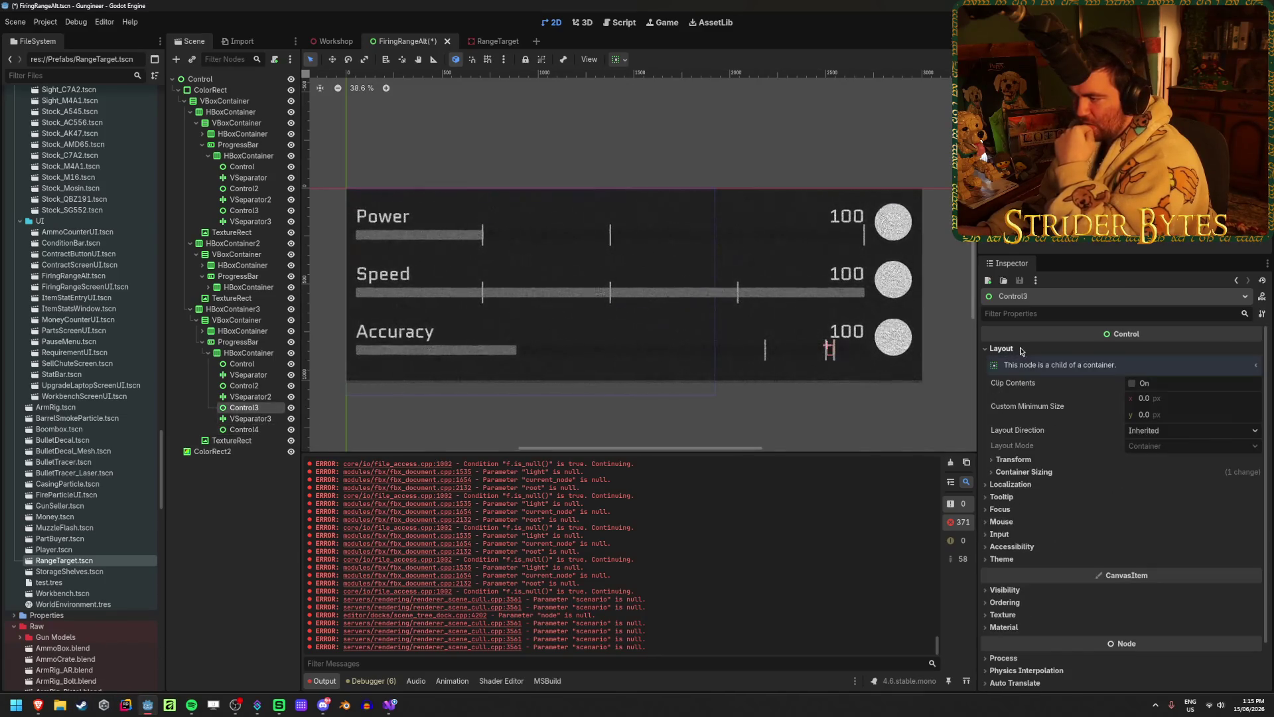
left_click(1024, 473)
left_click(1155, 531)
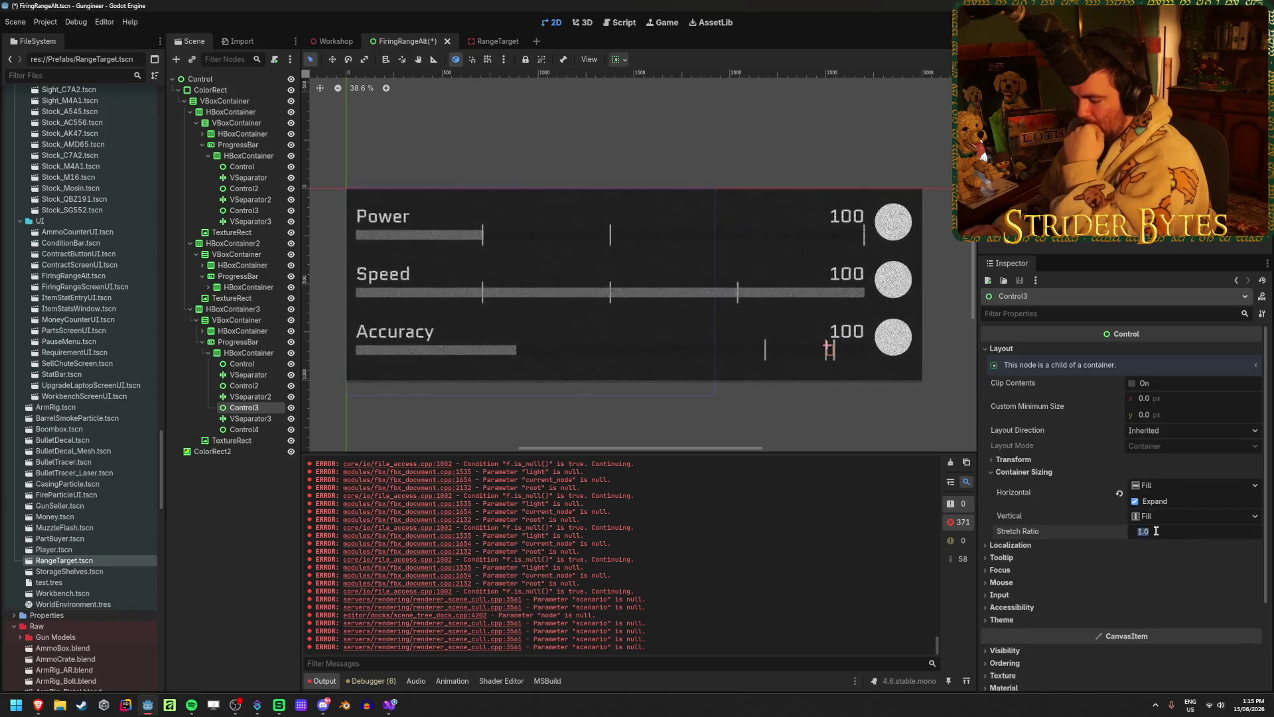
left_click(238, 525)
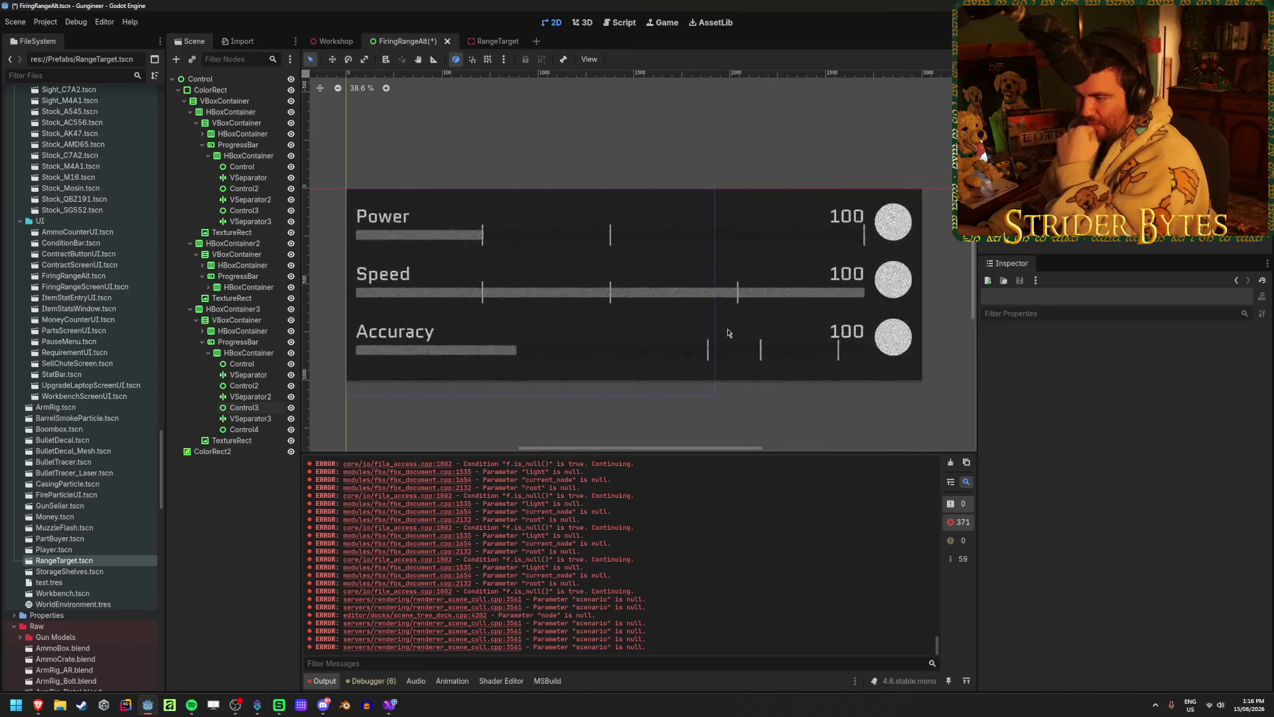
- Select the Accuracy progress bar and set its Value to 70
left_click(239, 343)
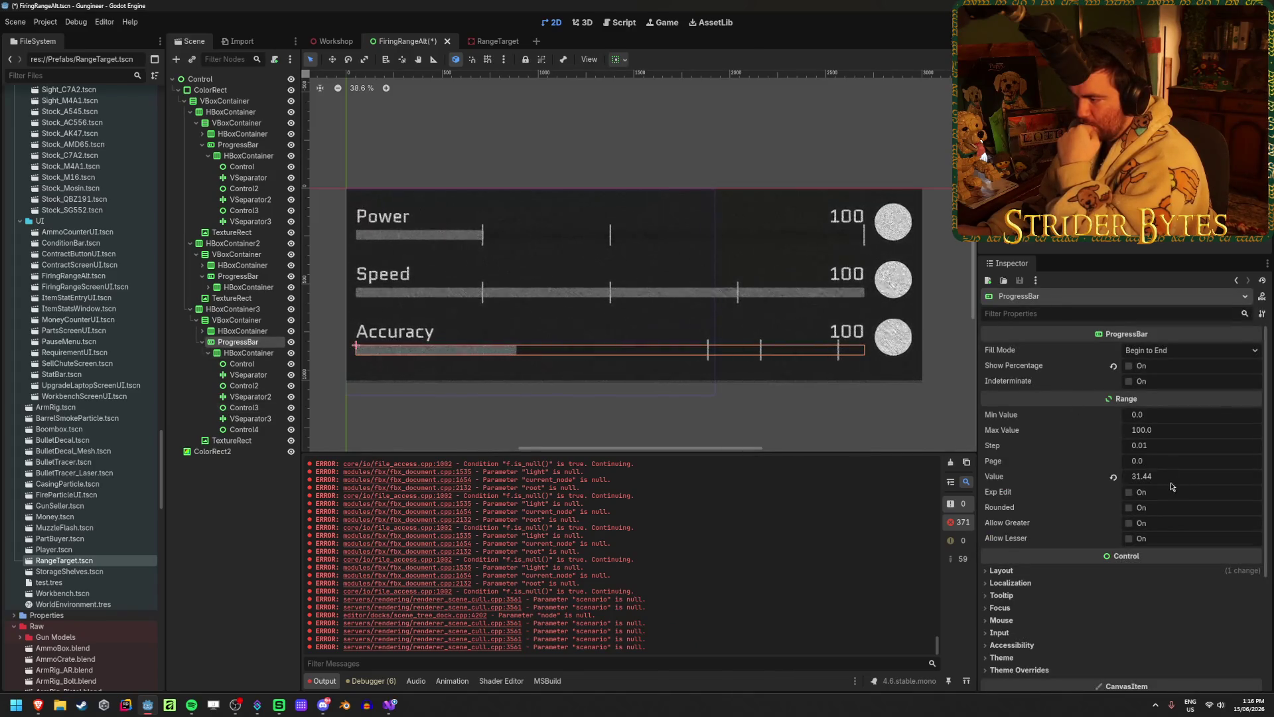
left_click(1143, 473)
type("70")
key("Return")
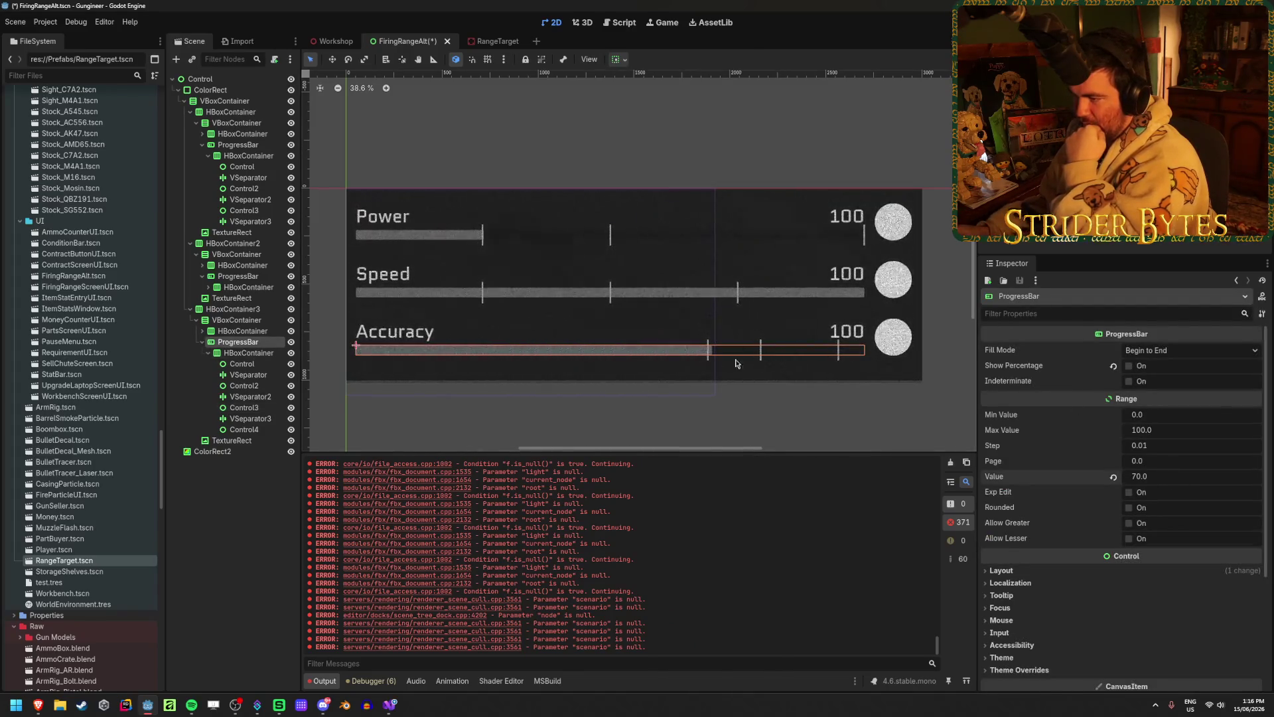
scroll(723, 355, "up", 8)
scroll(685, 376, "down", 7)
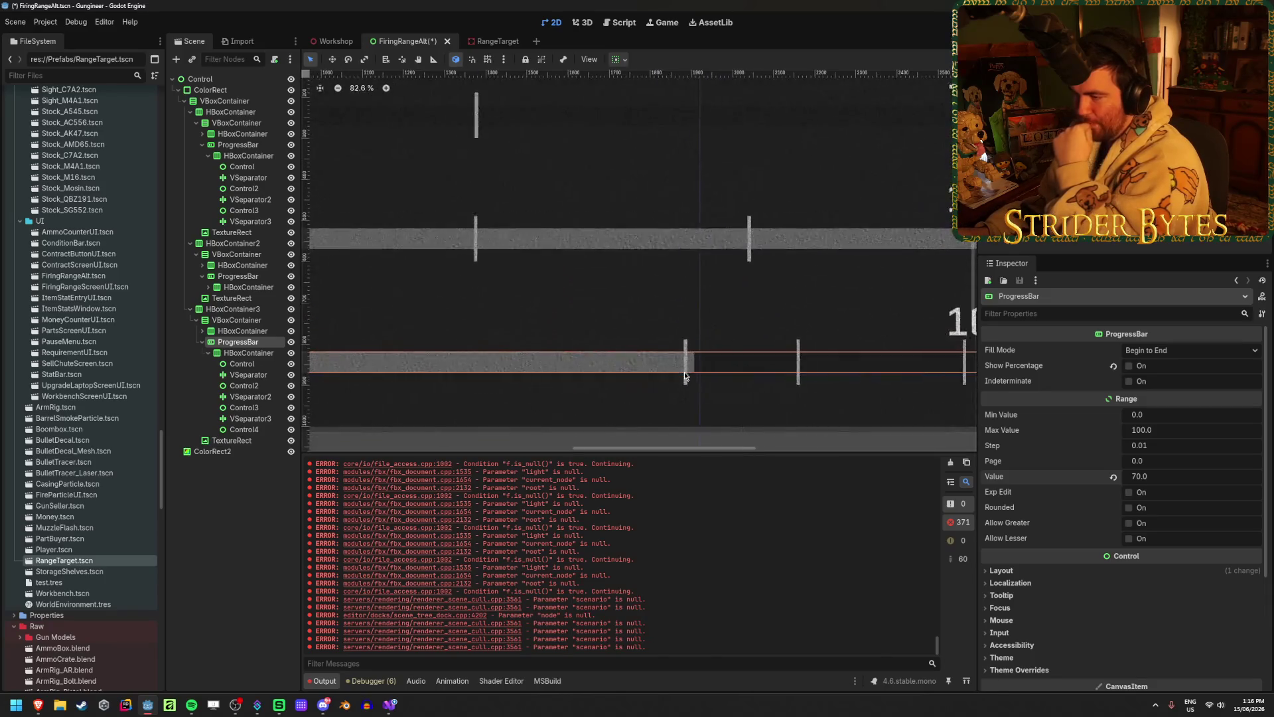
- Try Accuracy values 80 and 95 to compare the fill against the separators
left_click(1171, 476)
type("80")
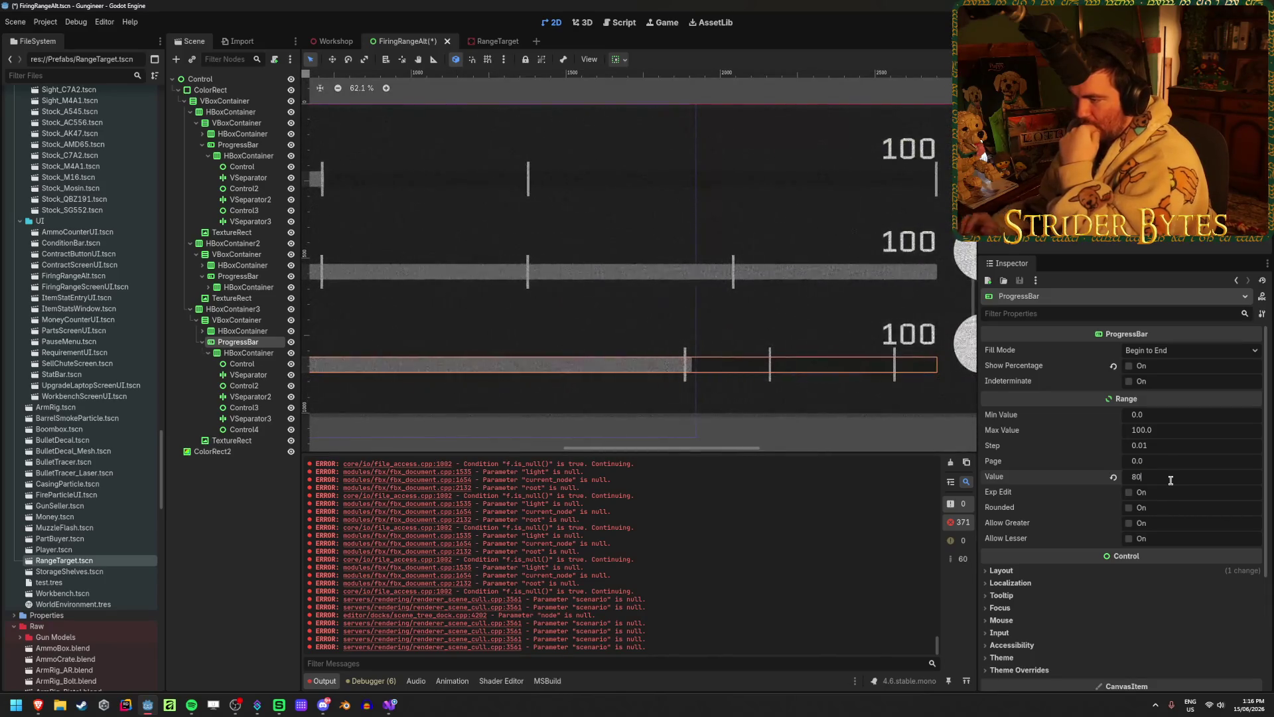
key("Return")
type("95")
key("Return")
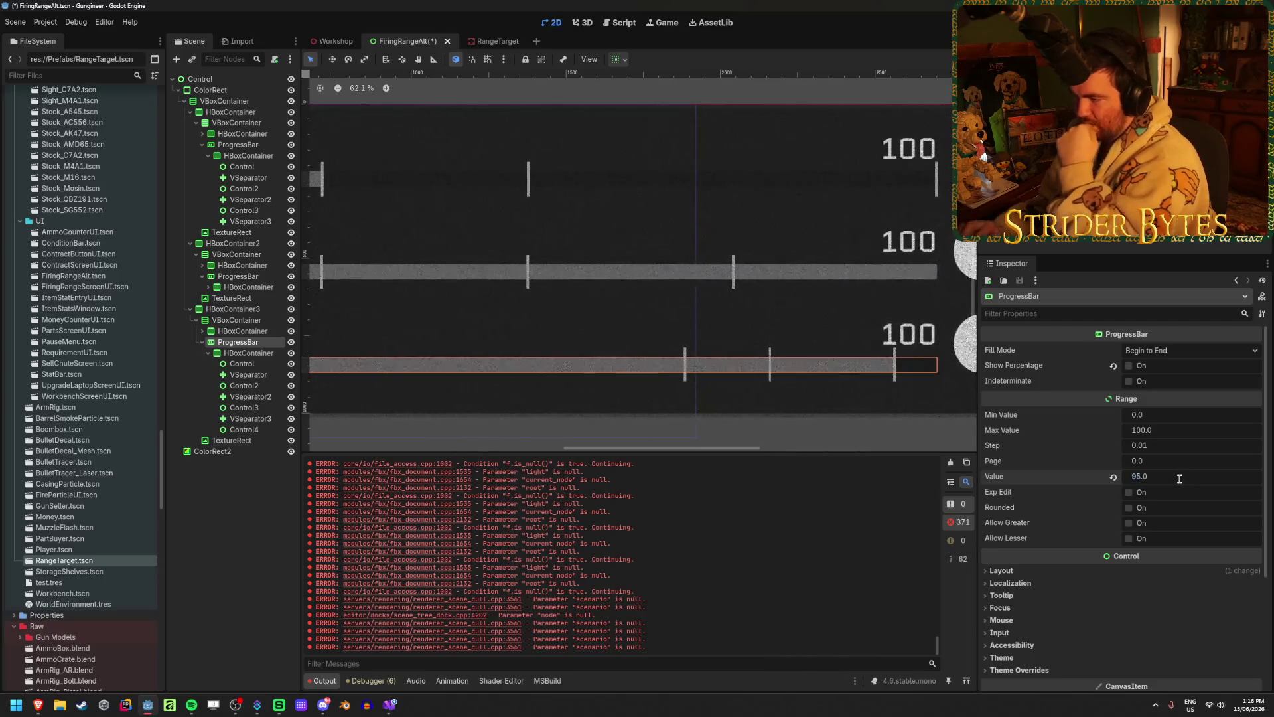
scroll(806, 332, "up", 8)
scroll(805, 361, "down", 10)
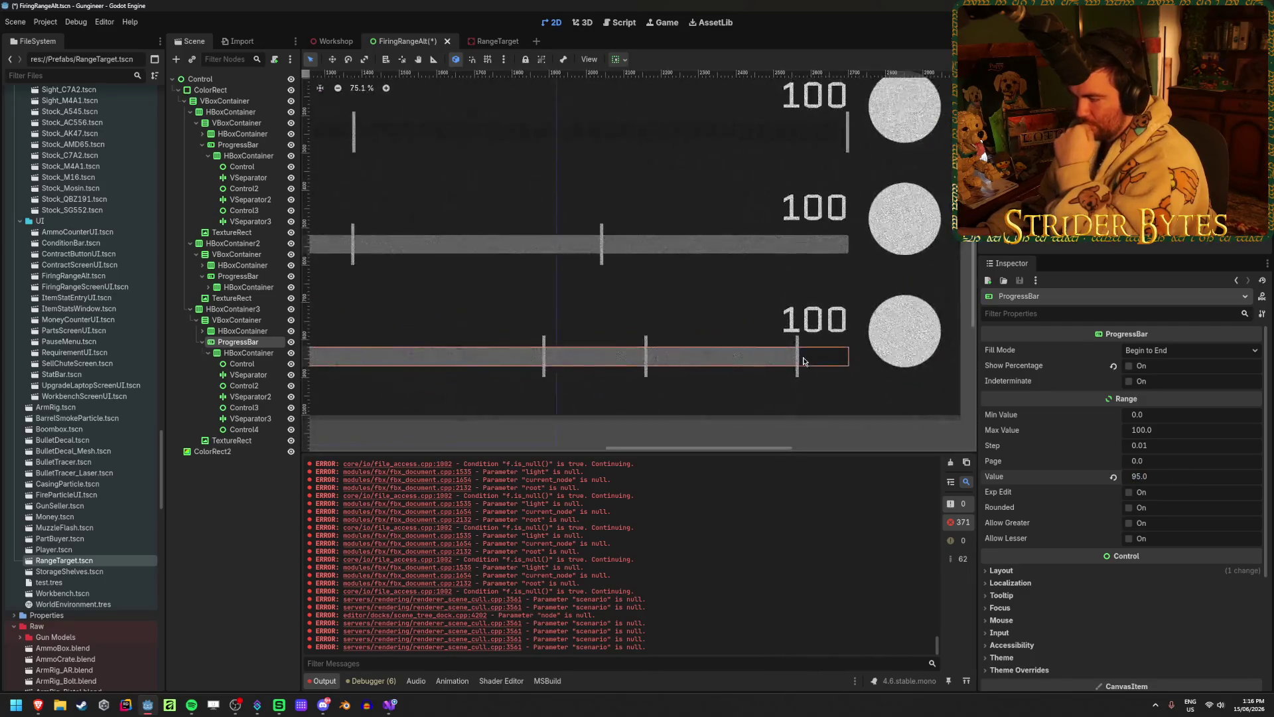
scroll(803, 361, "up", 13)
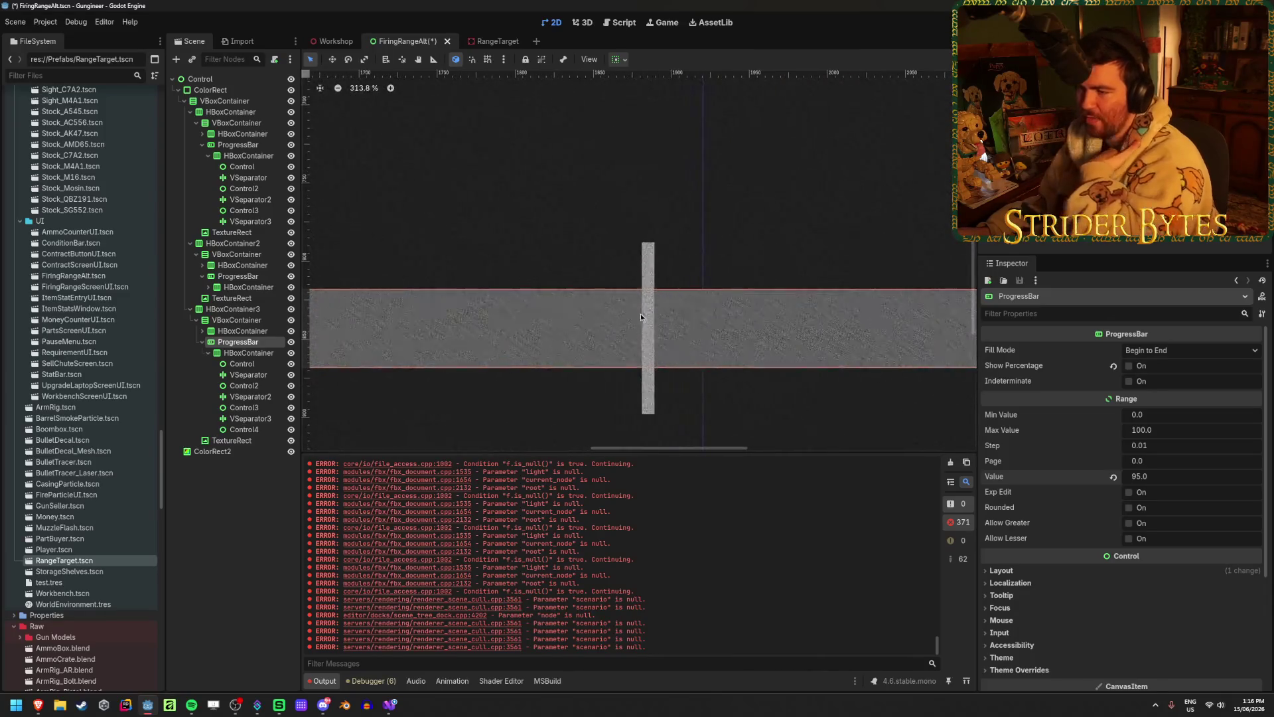
scroll(643, 341, "down", 9)
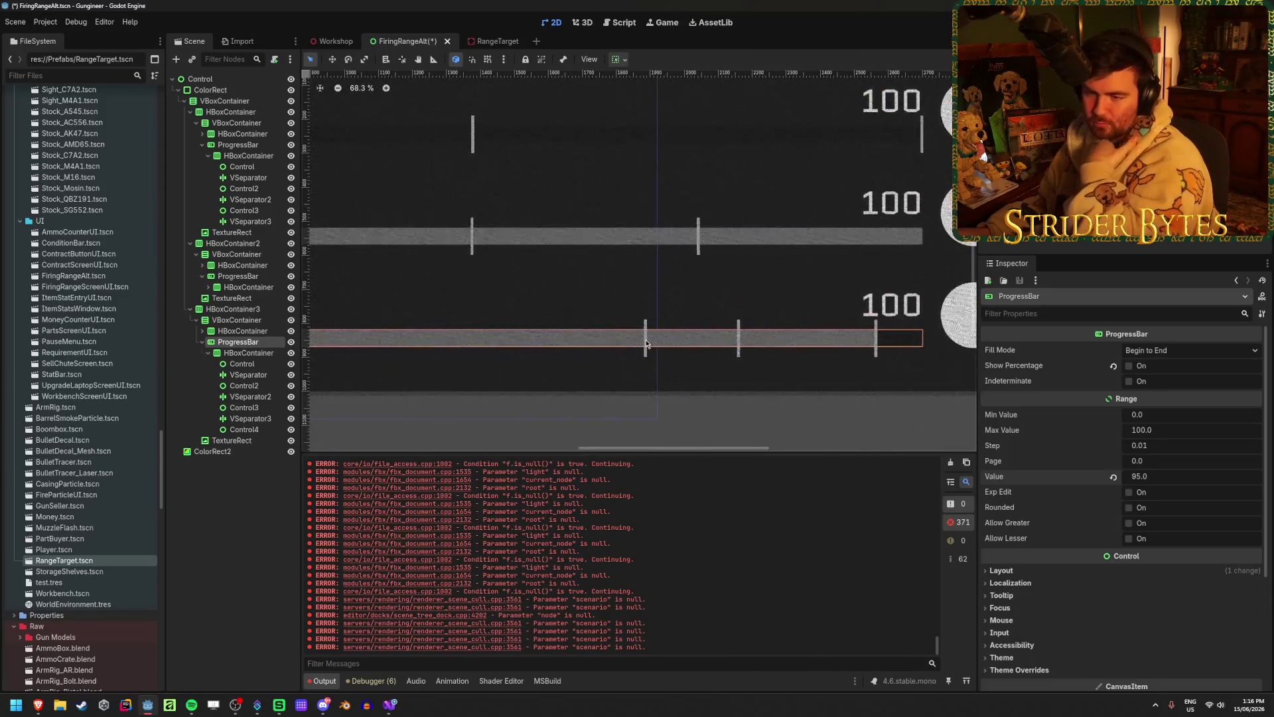
scroll(636, 330, "down", 1)
scroll(635, 330, "down", 3)
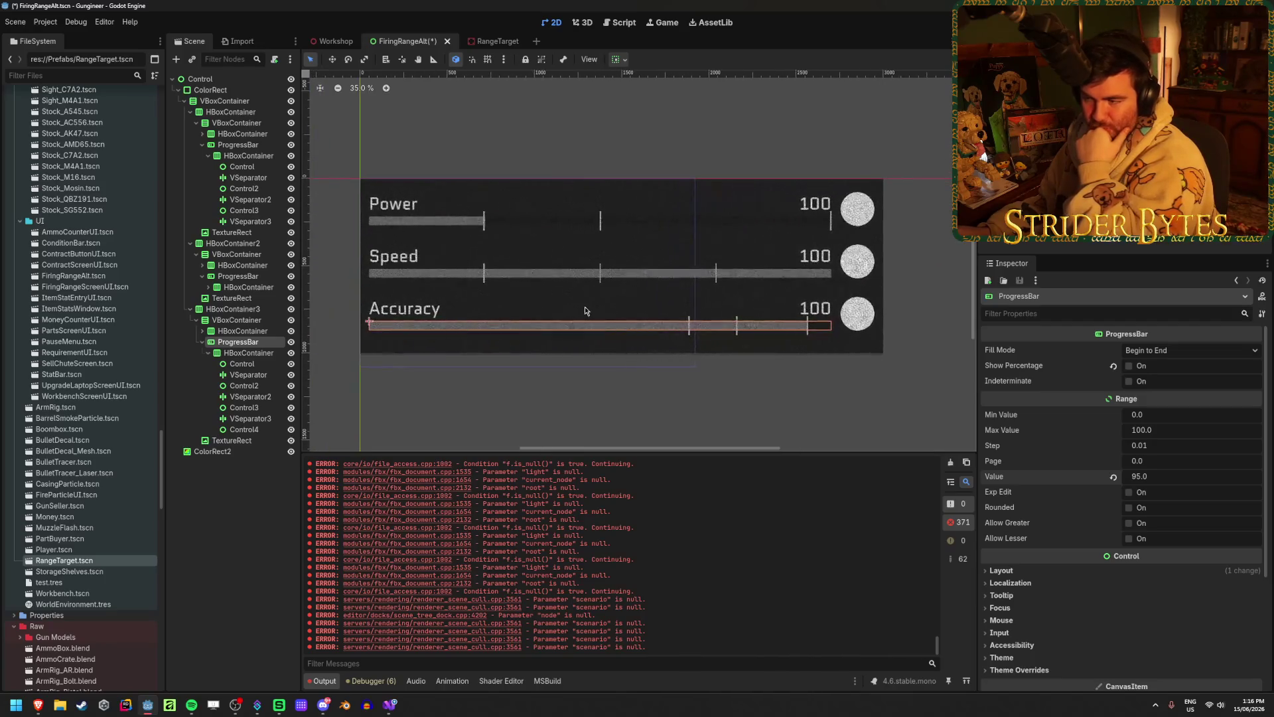
scroll(678, 340, "up", 2)
scroll(727, 335, "up", 14)
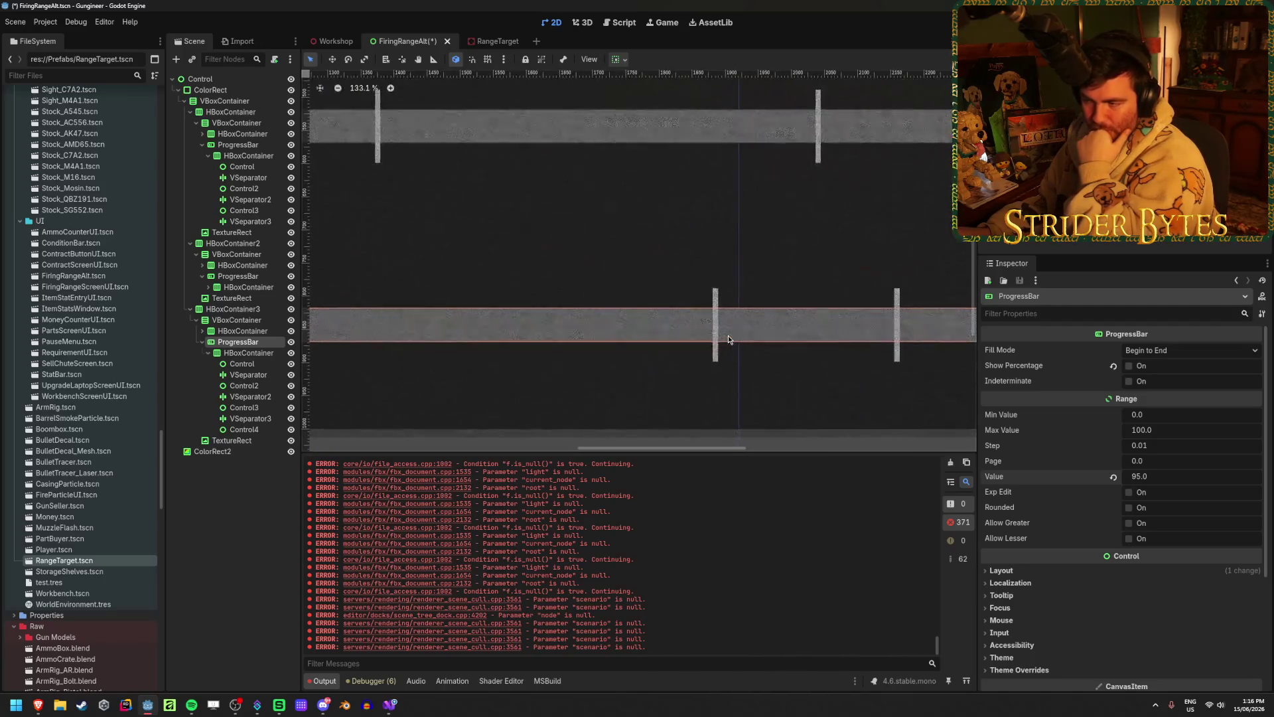
scroll(727, 336, "down", 12)
- Return the Accuracy value to 70 and select the bar's first Control spacer
left_click(1180, 476)
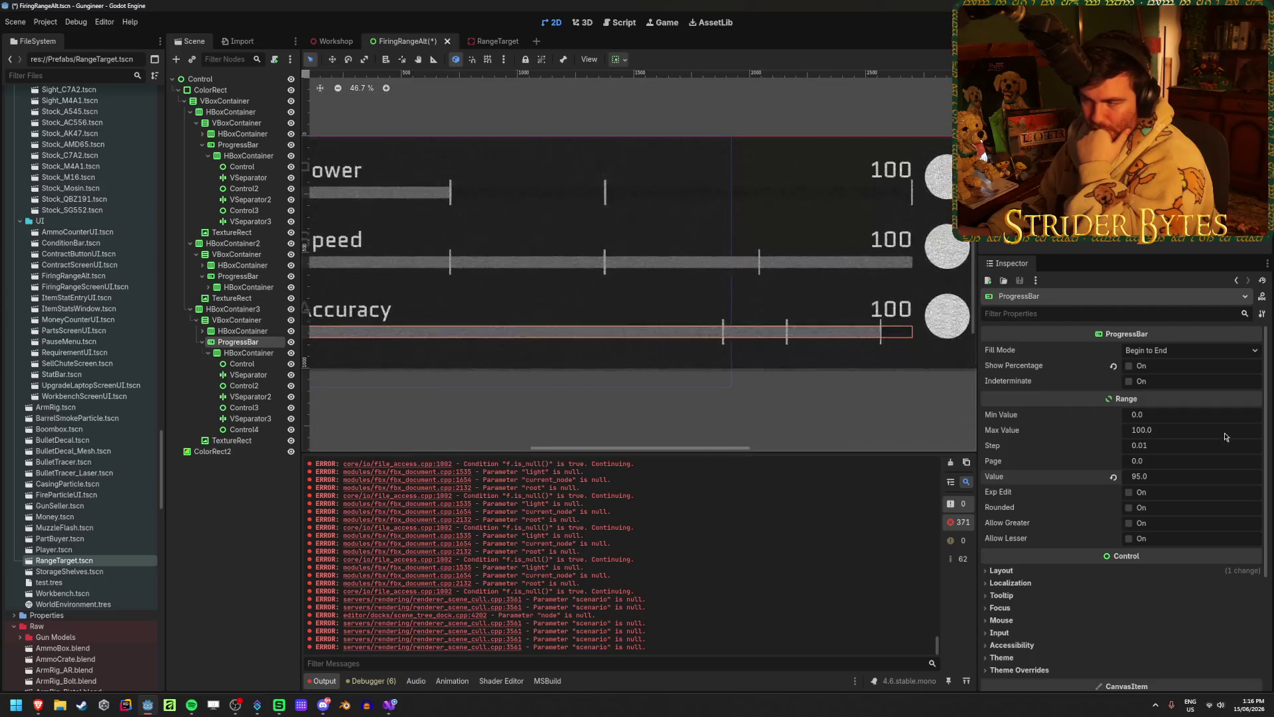
type("70")
key("Return")
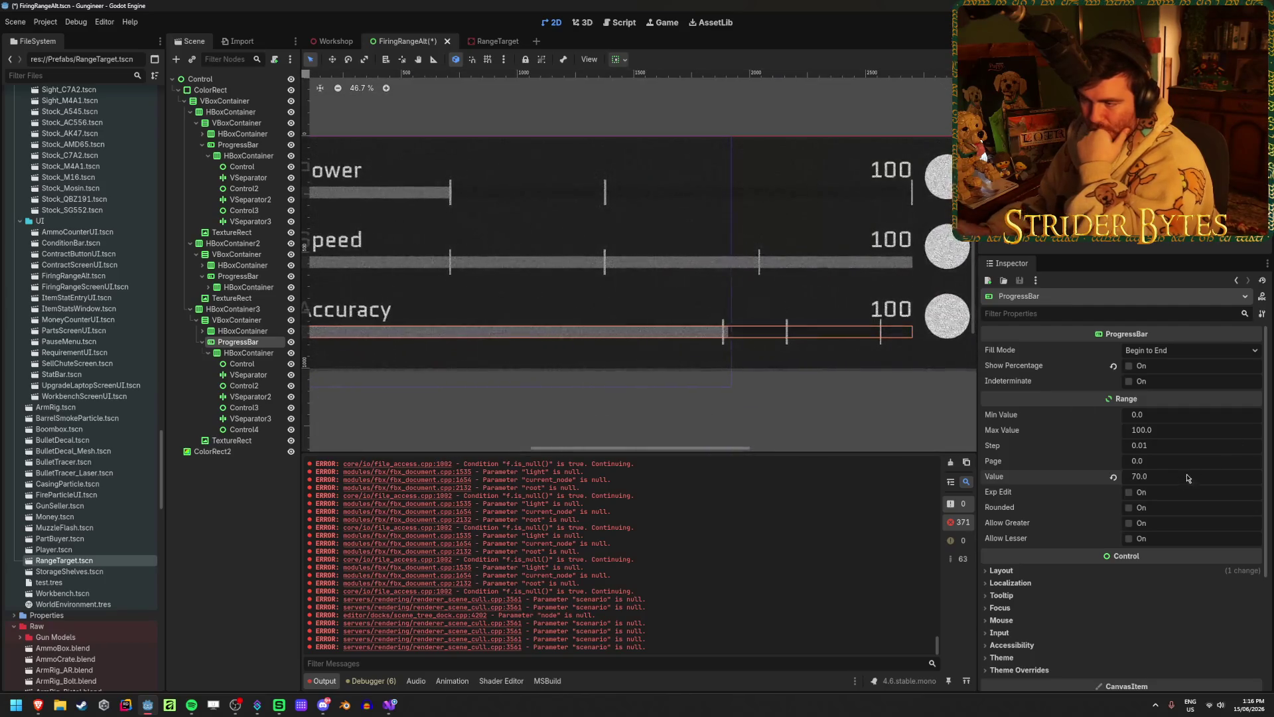
scroll(799, 345, "up", 8)
left_click(246, 366)
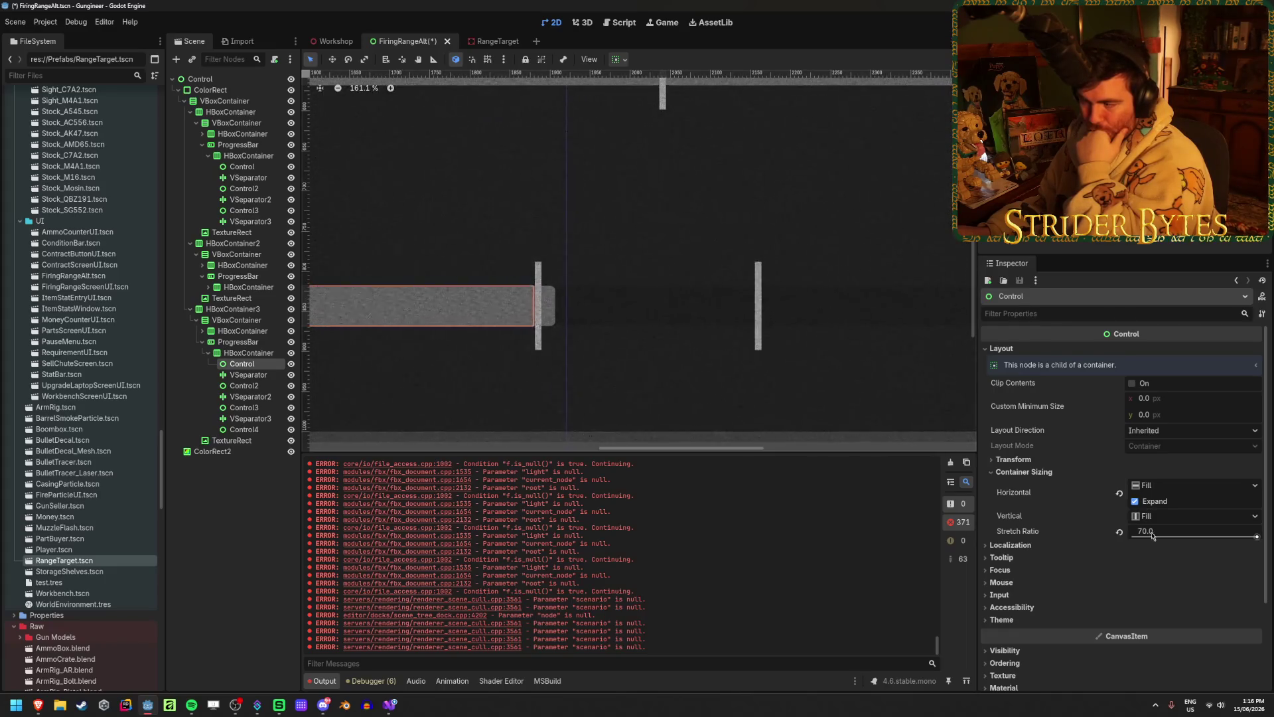
- Raise the first spacer's stretch ratio to 72.65, then set the Accuracy value to 80
left_click_drag(1151, 535, 1162, 536)
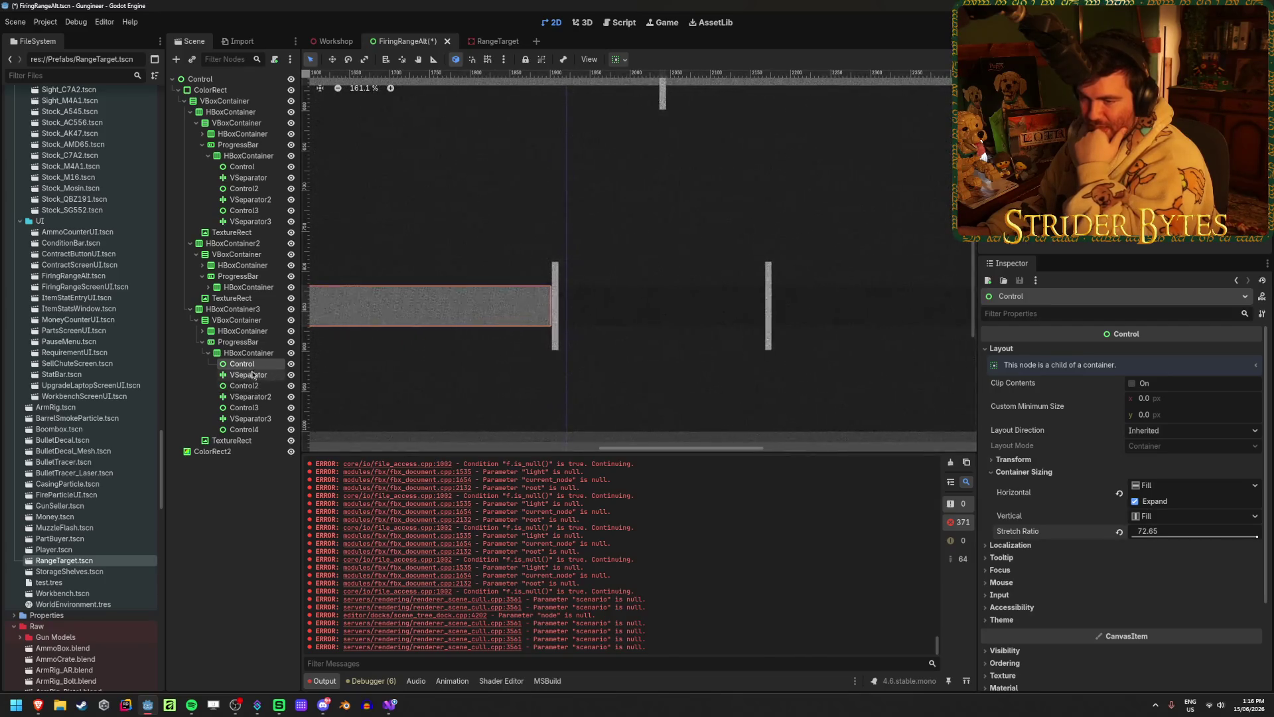
left_click(237, 342)
left_click(1161, 478)
type("80")
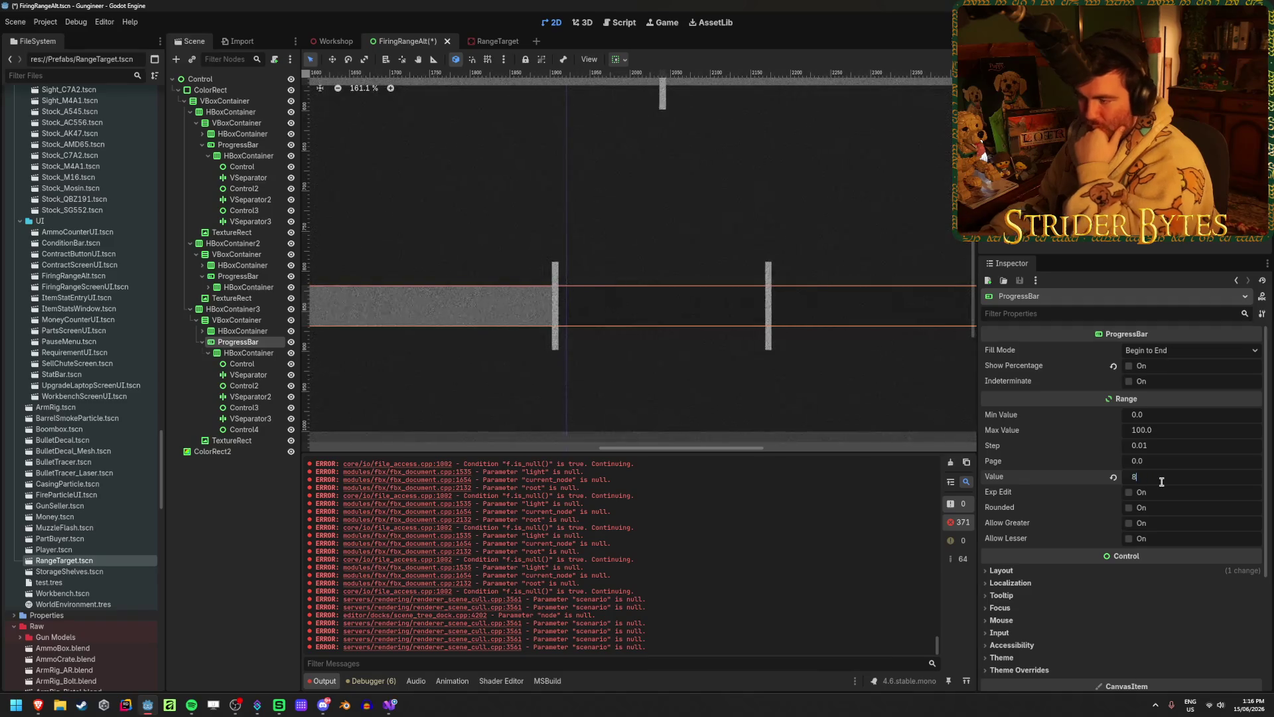
key("Return")
- Test Accuracy at 95, bring it back to about 70, and clear the selection
scroll(542, 312, "right", 5)
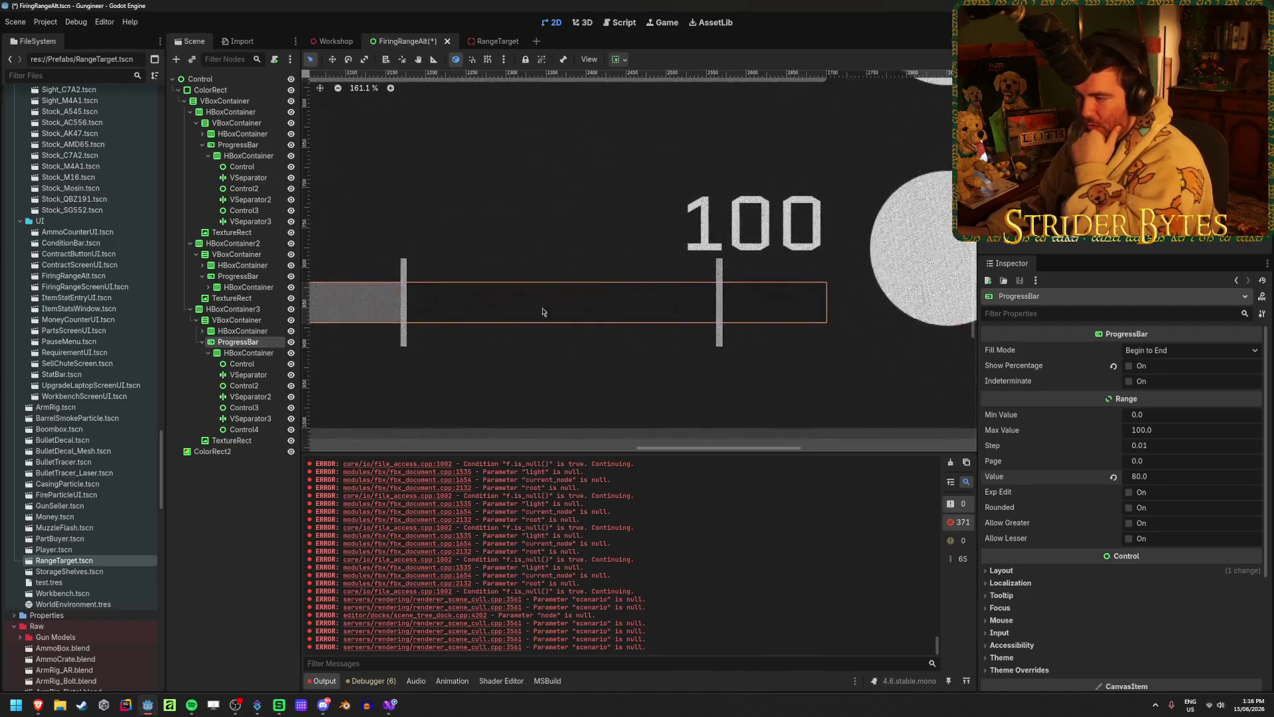
type("95")
key("Return")
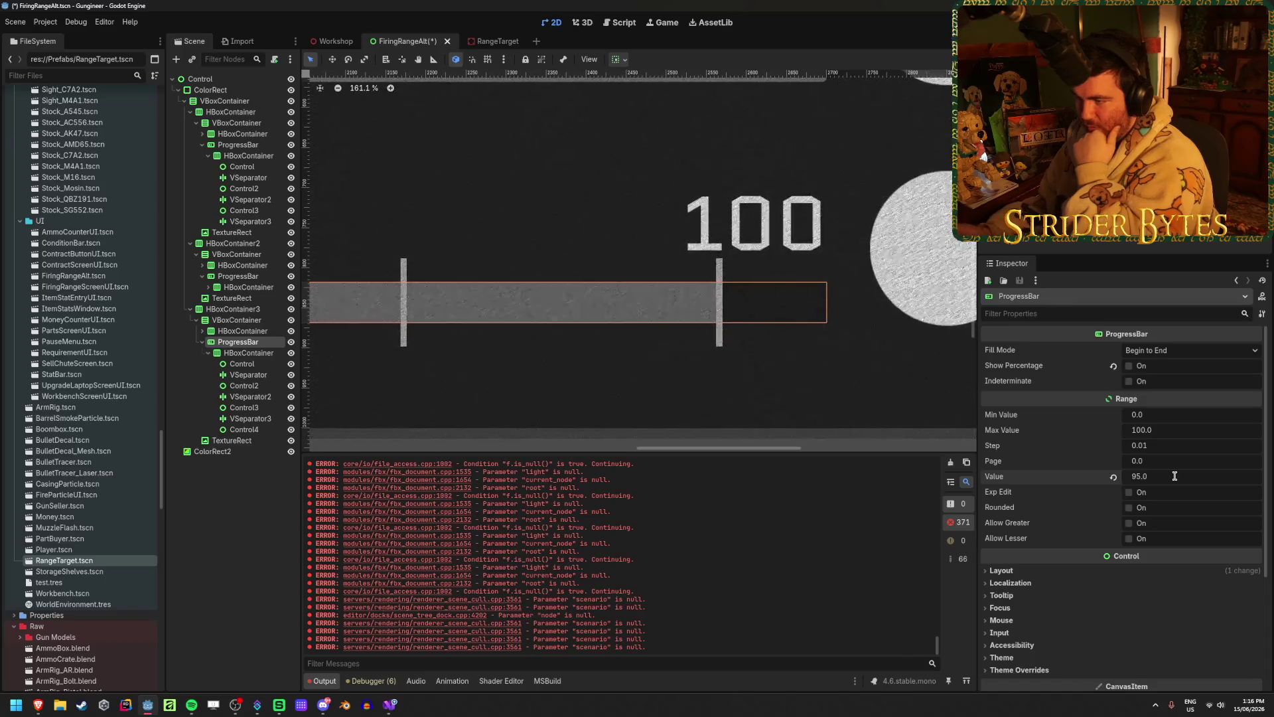
scroll(446, 369, "down", 2)
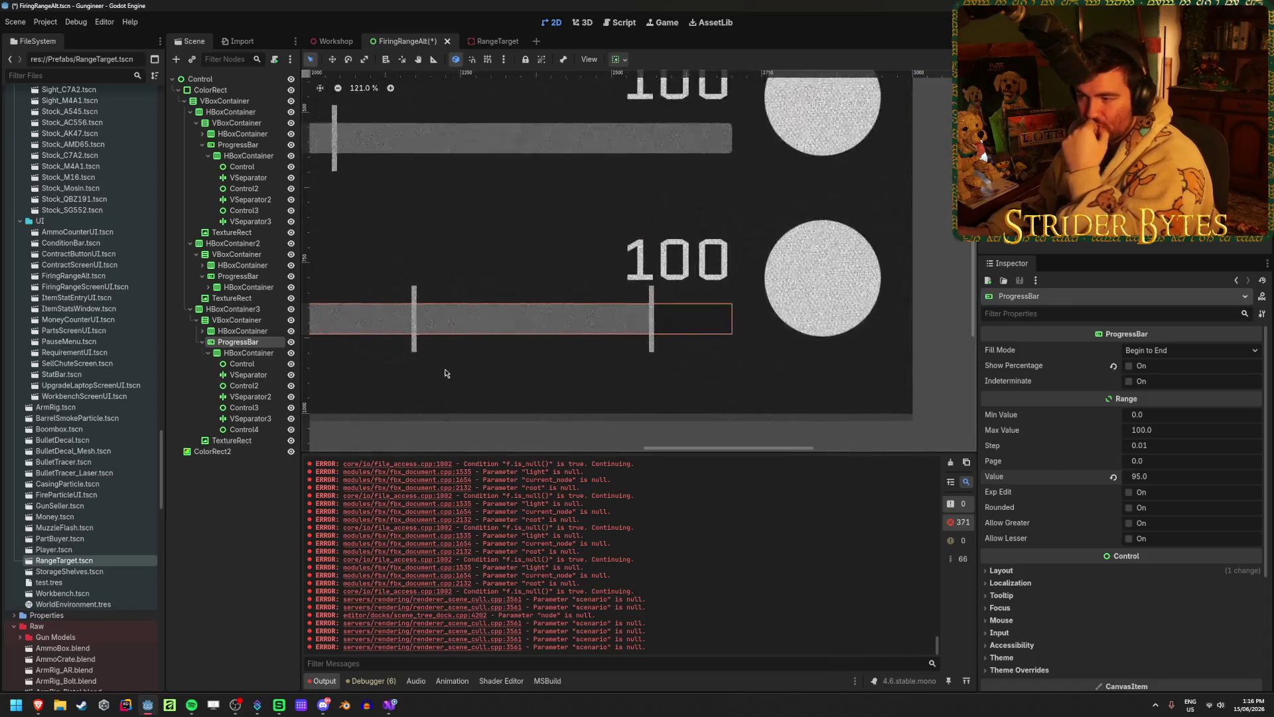
left_click_drag(567, 366, 576, 370)
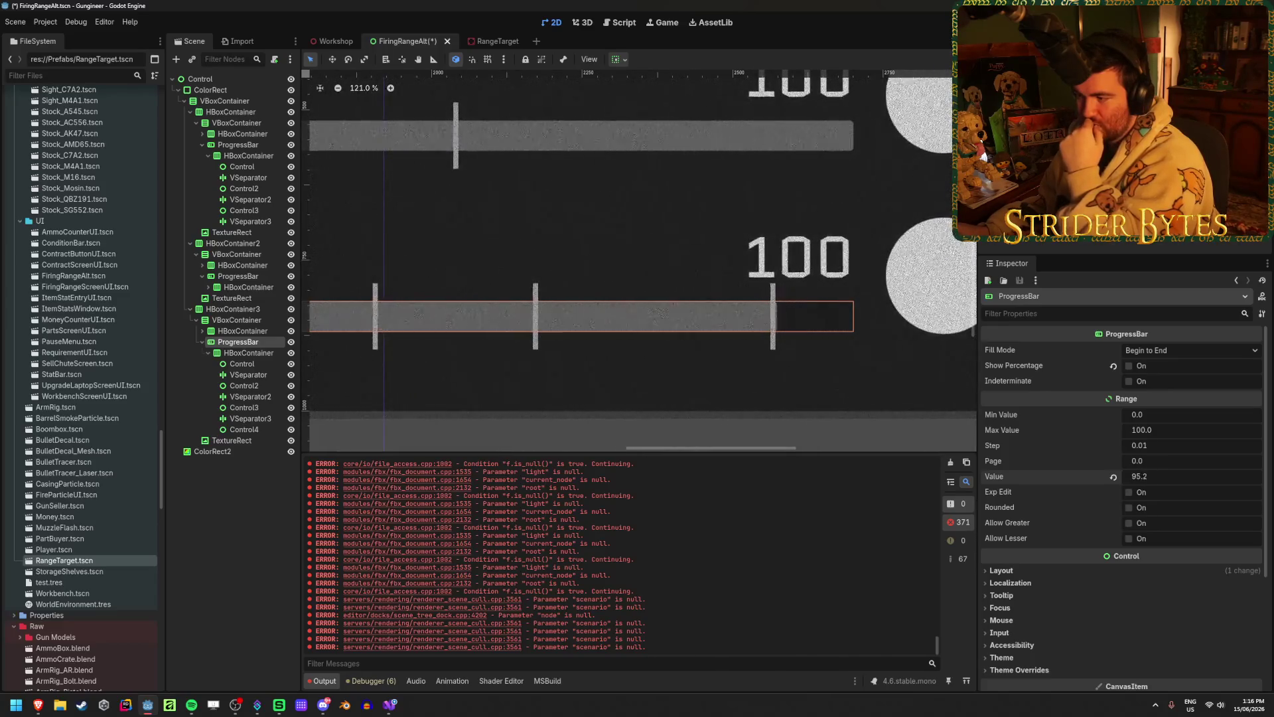
left_click_drag(1168, 477, 1114, 476)
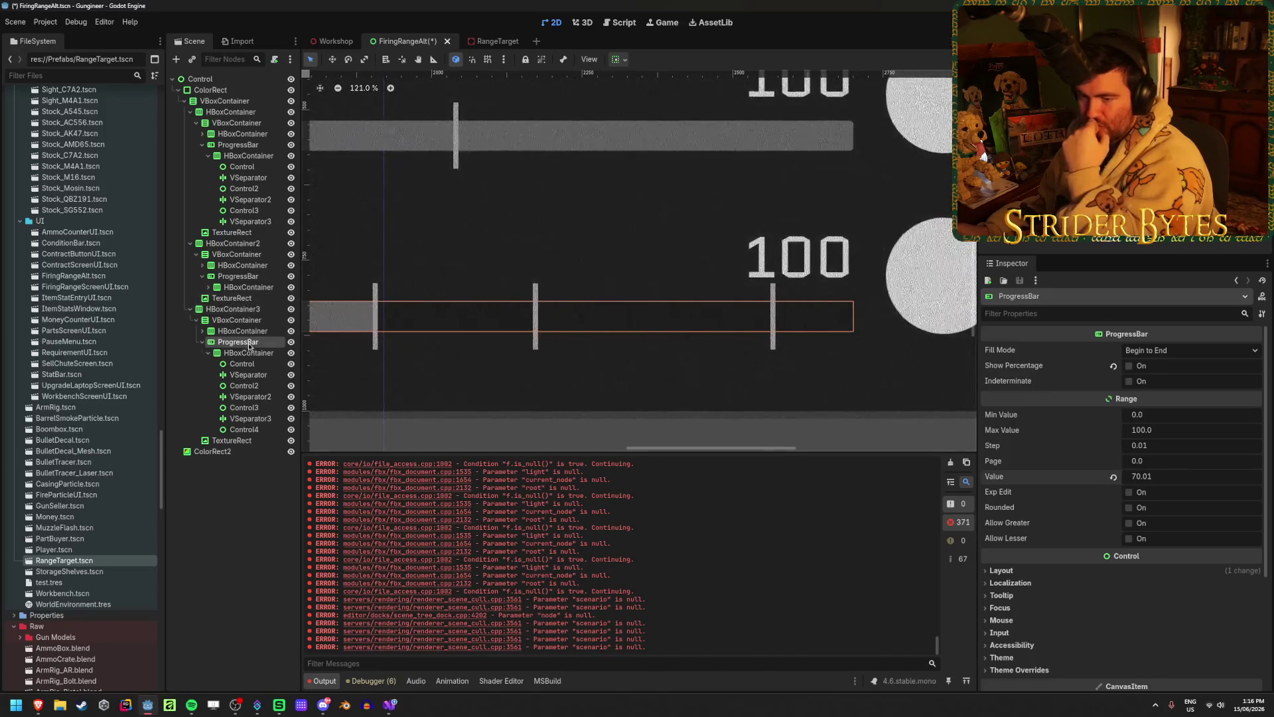
left_click(242, 364)
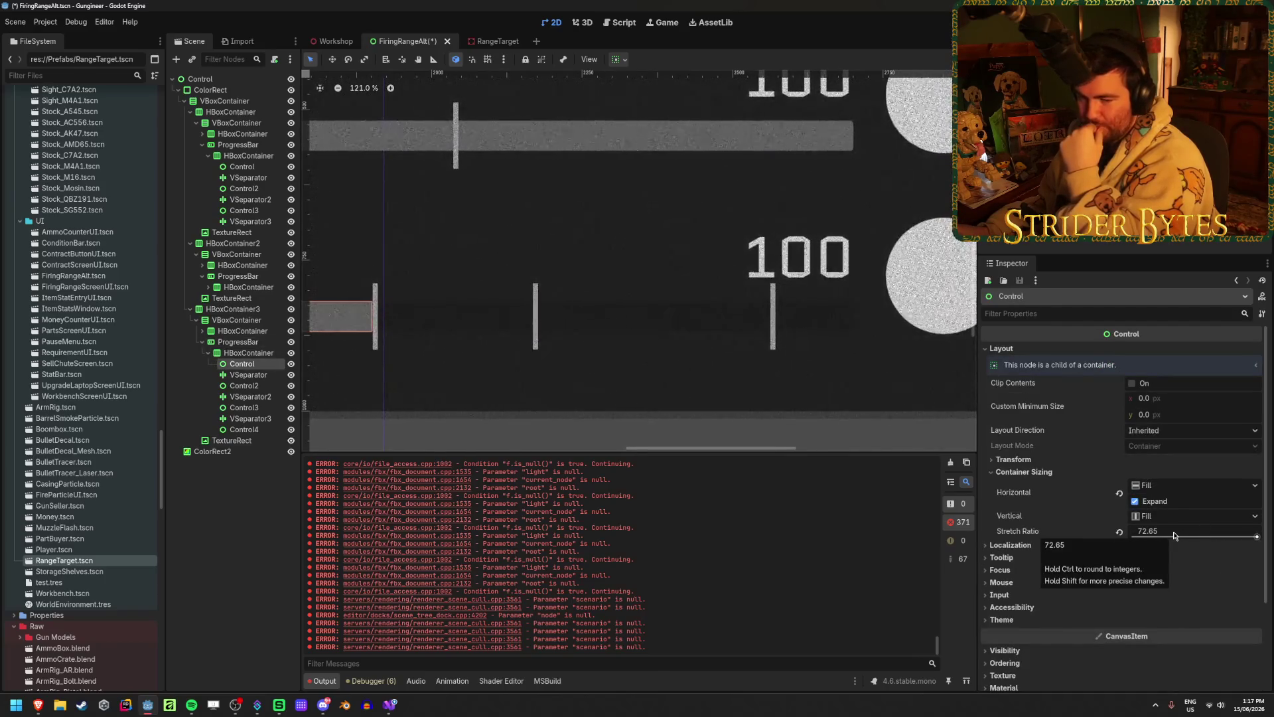
left_click(221, 523)
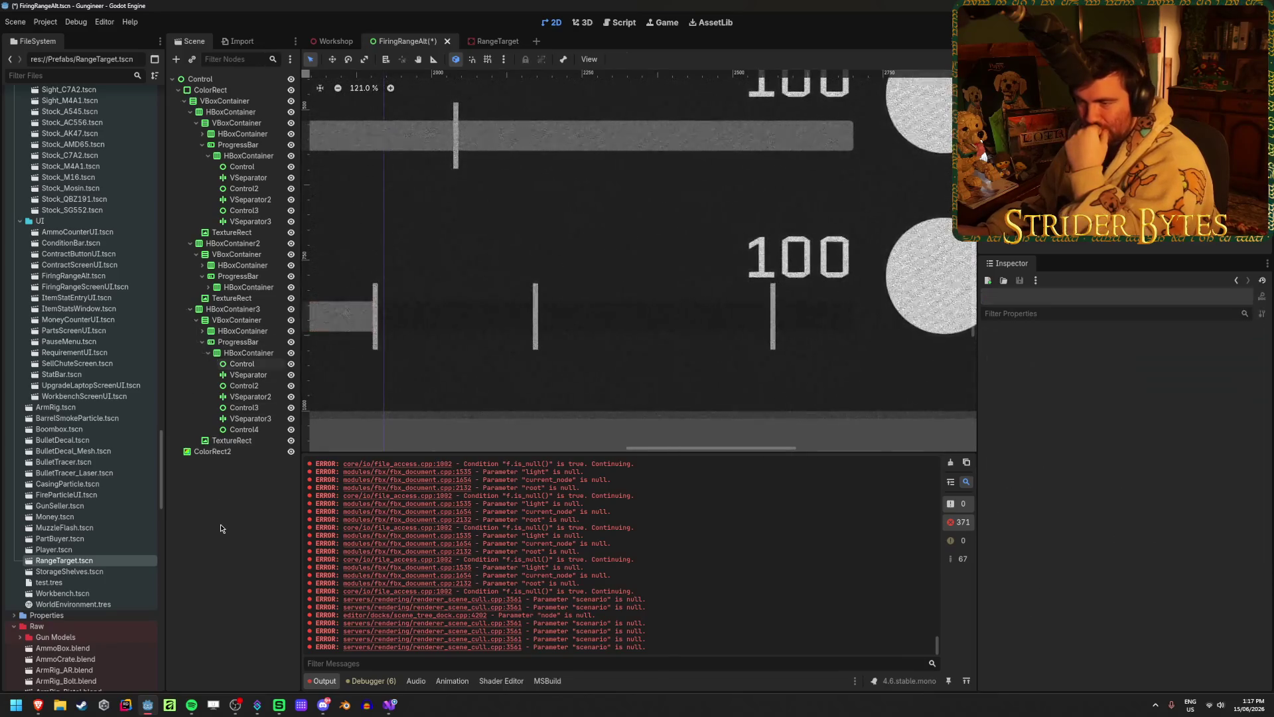
- Compare against the Workshop scene's Firing Range thresholds, then save the FiringRangeAlt scene
scroll(692, 356, "down", 7)
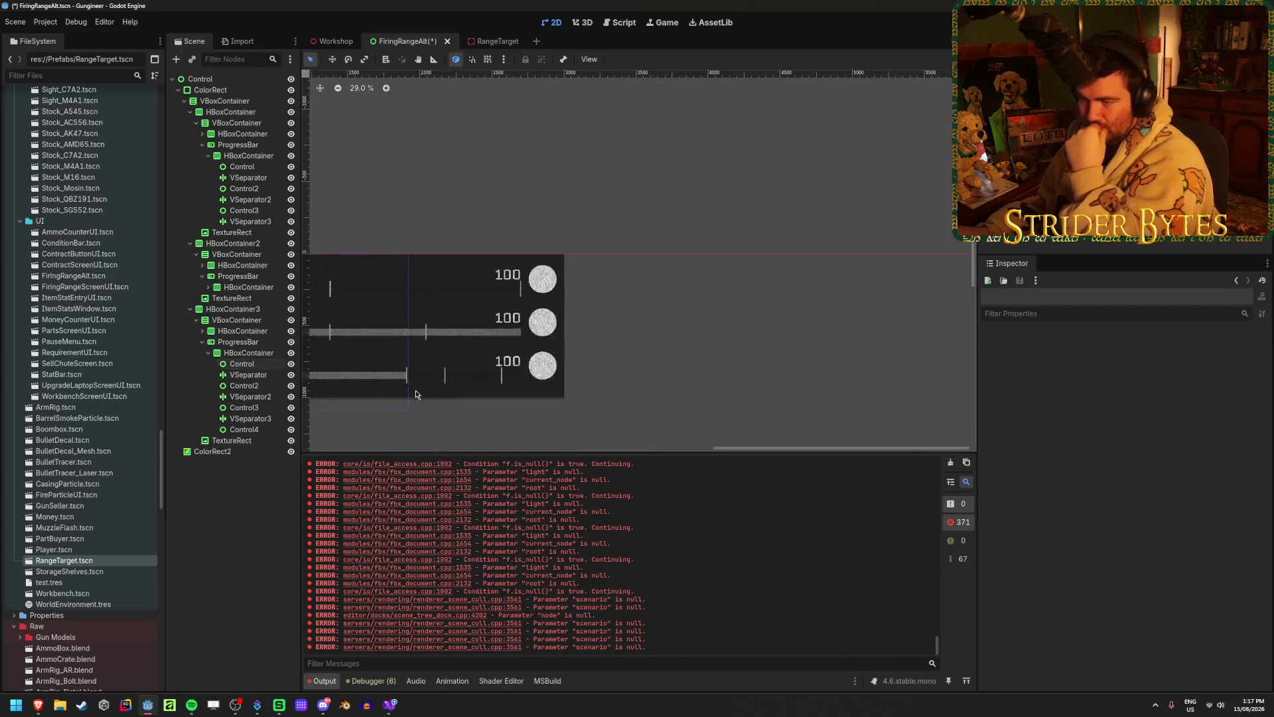
scroll(664, 345, "up", 2)
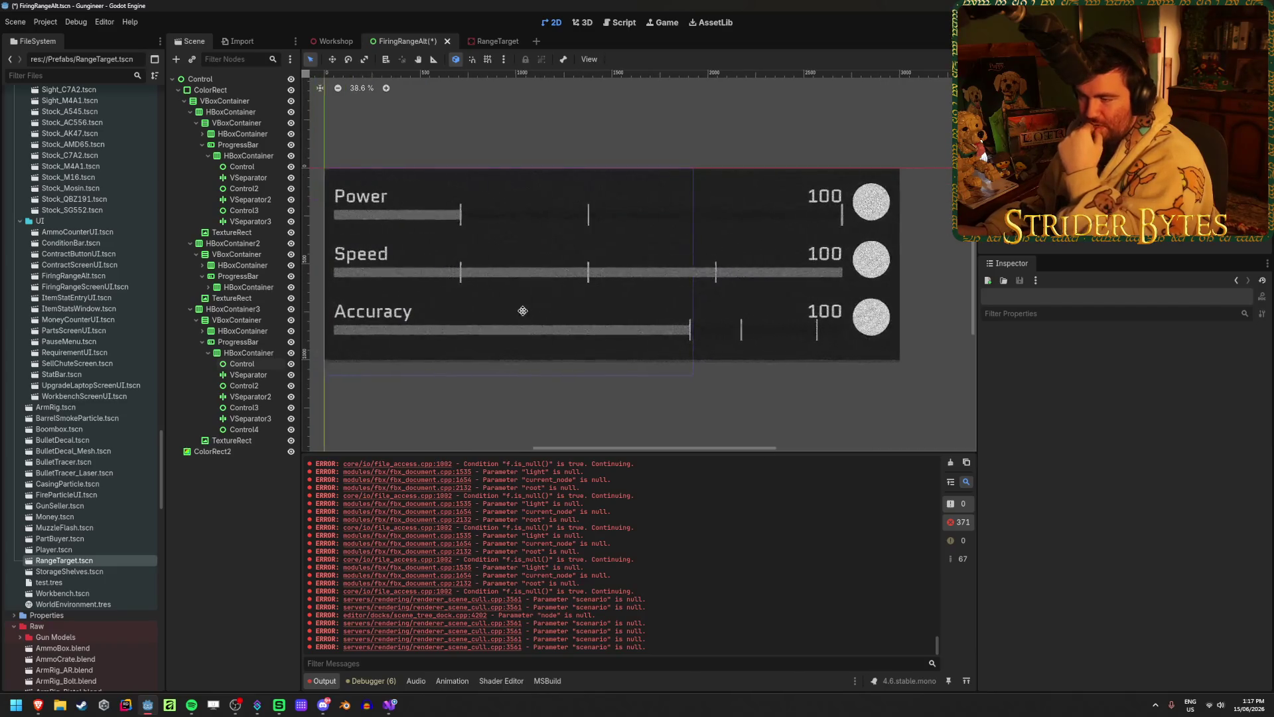
mouse_move(38, 705)
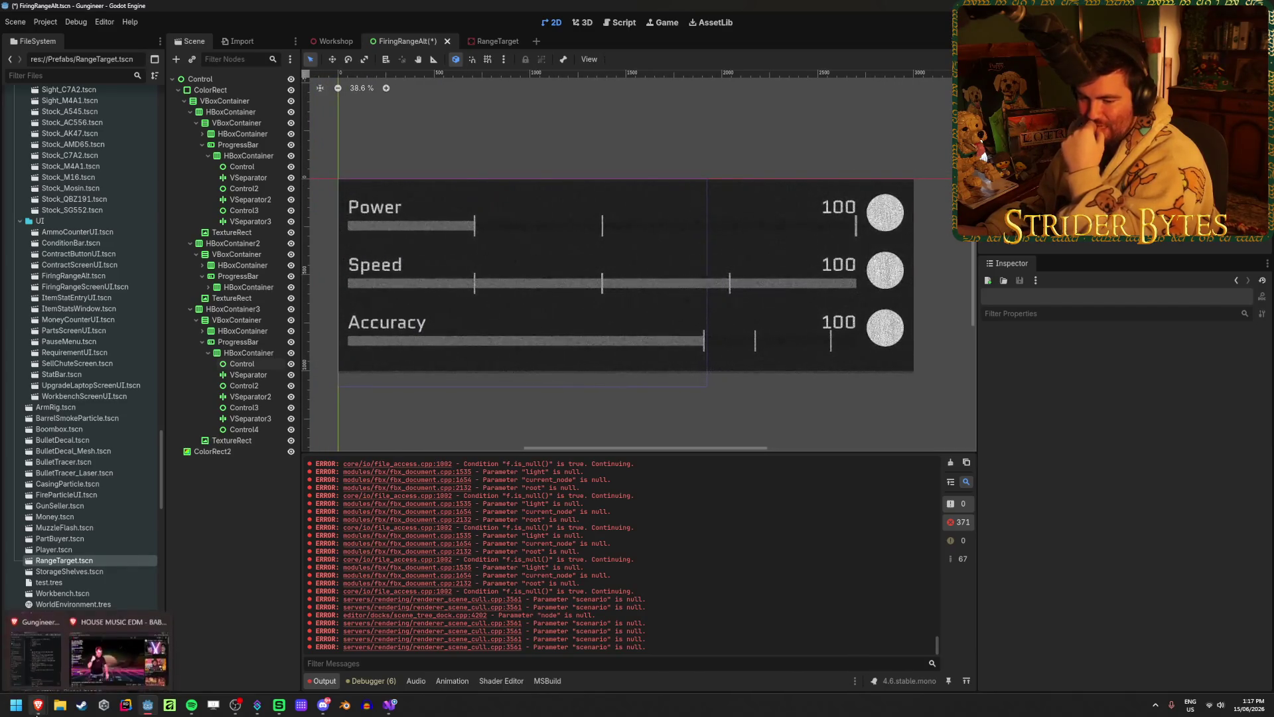
left_click(256, 286)
key("ctrl+shift+Tab")
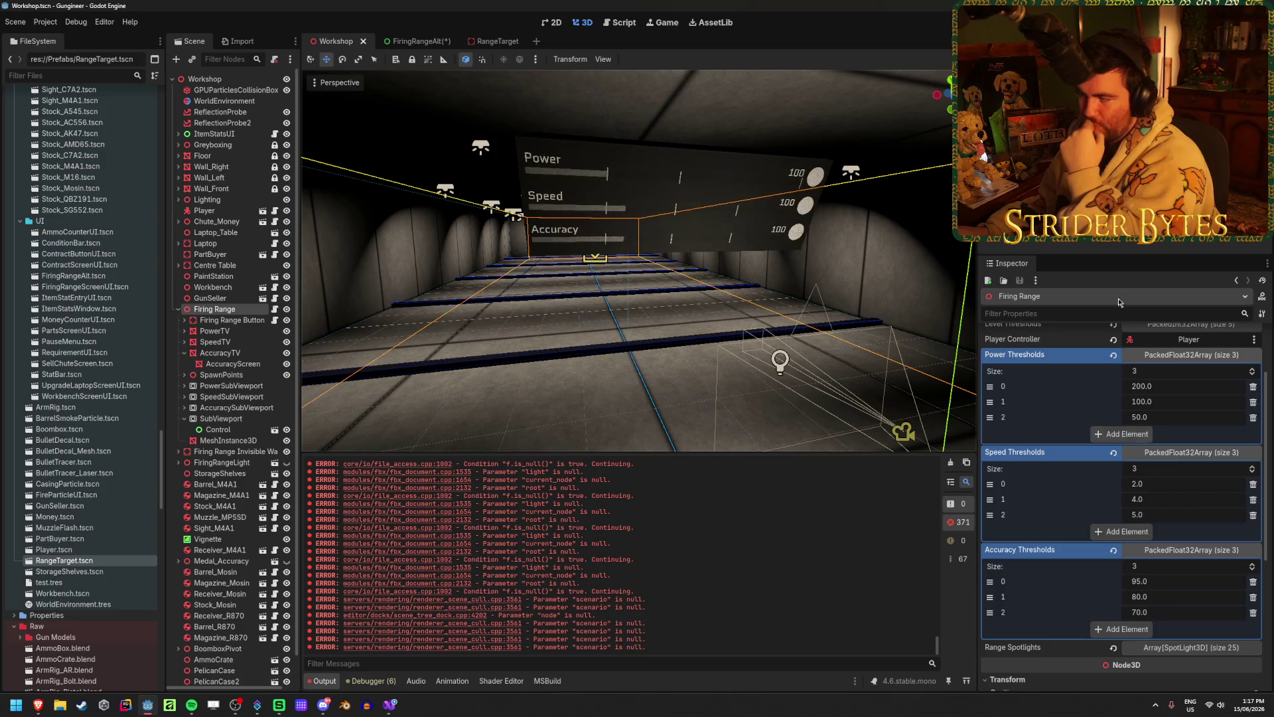
left_click(378, 710)
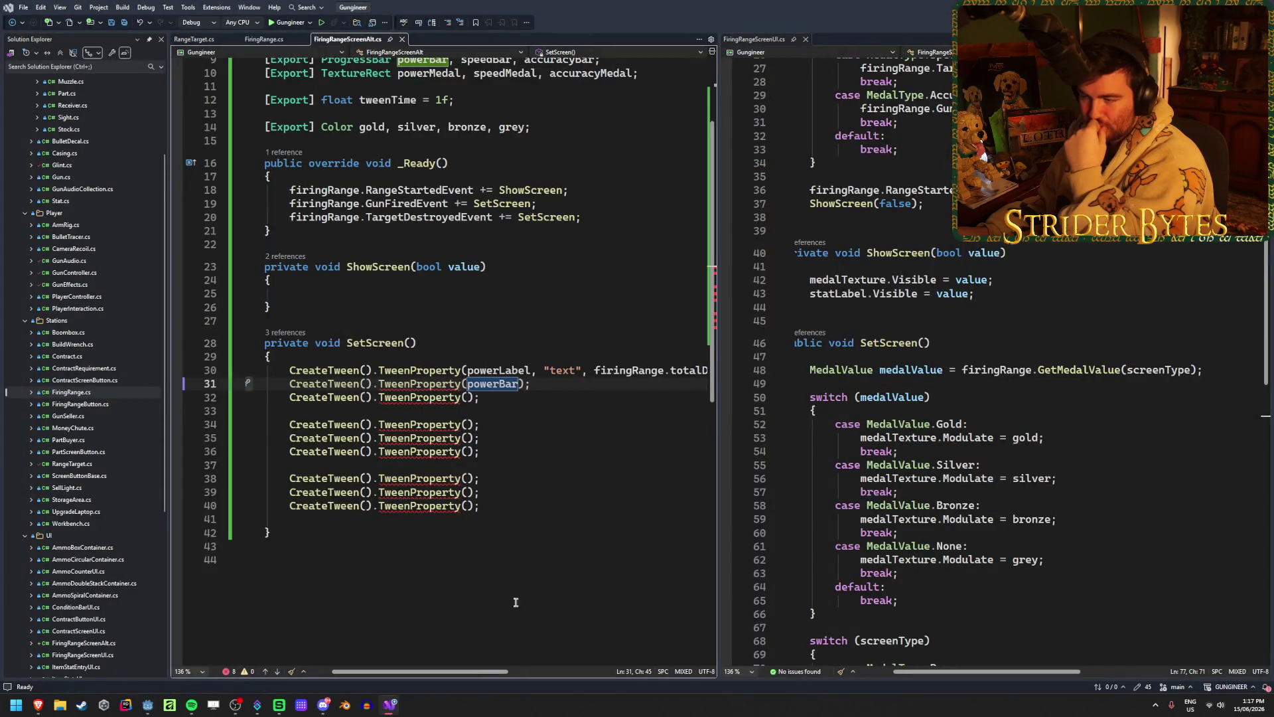
key("alt+Tab")
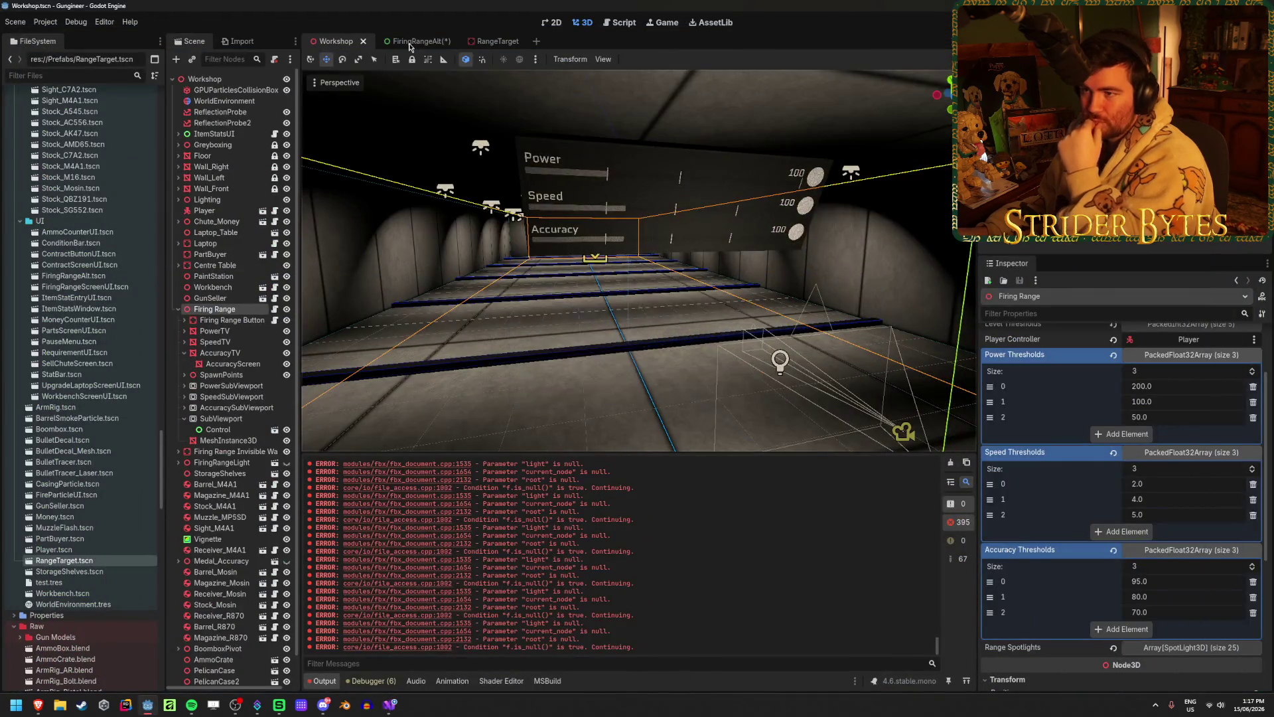
left_click(421, 45)
key("ctrl+s")
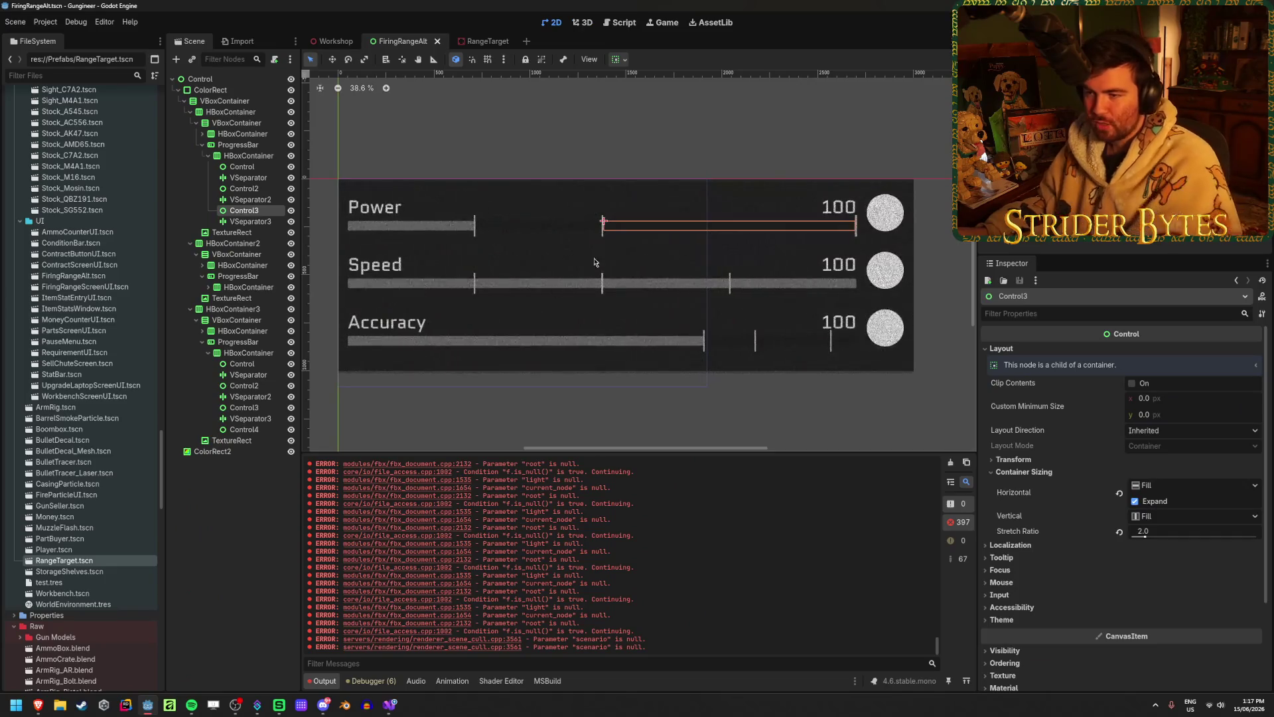
- Give the Speed bar's first Control spacer a stretch ratio of 5
left_click(209, 287)
left_click(241, 298)
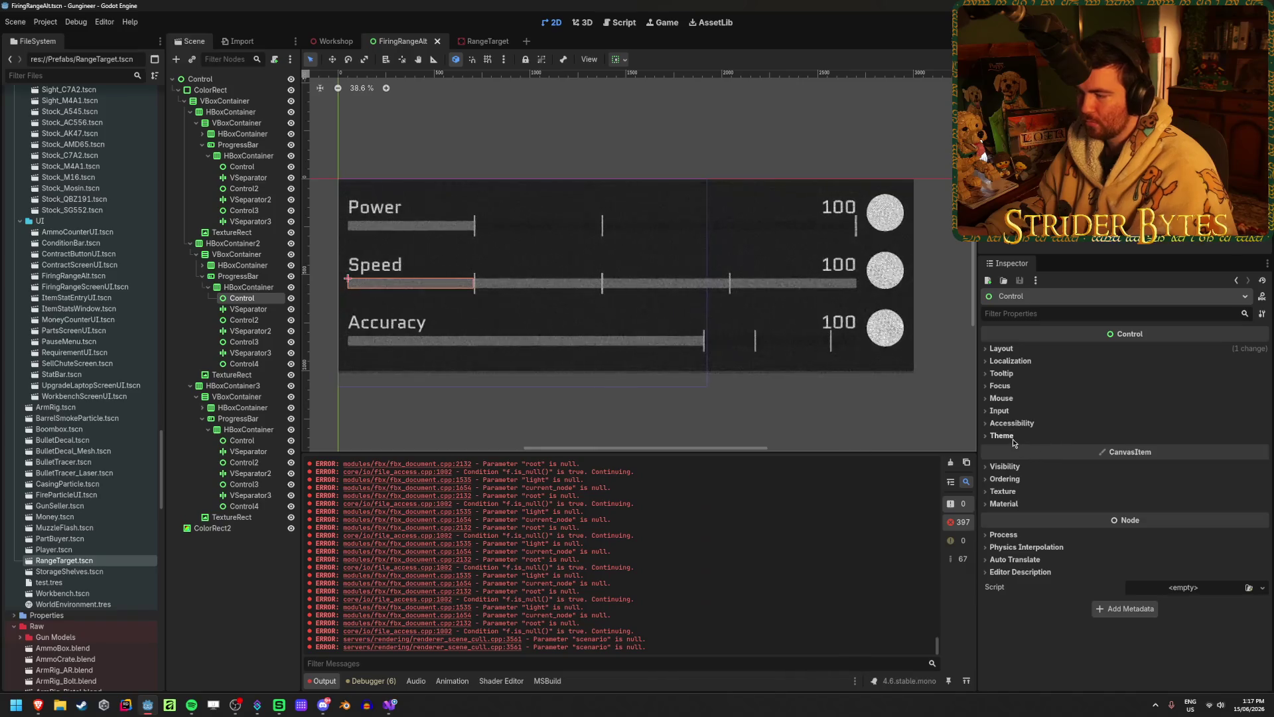
left_click(1002, 436)
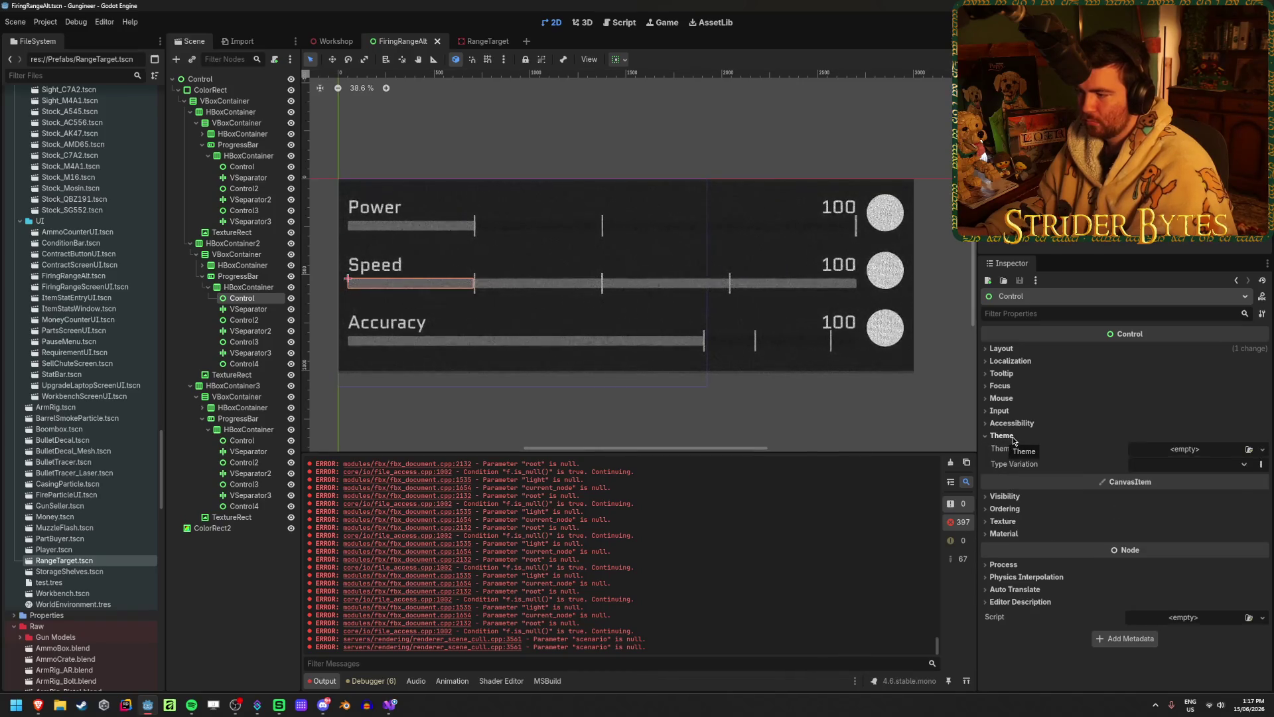
left_click(1012, 437)
left_click(1001, 349)
left_click(1051, 469)
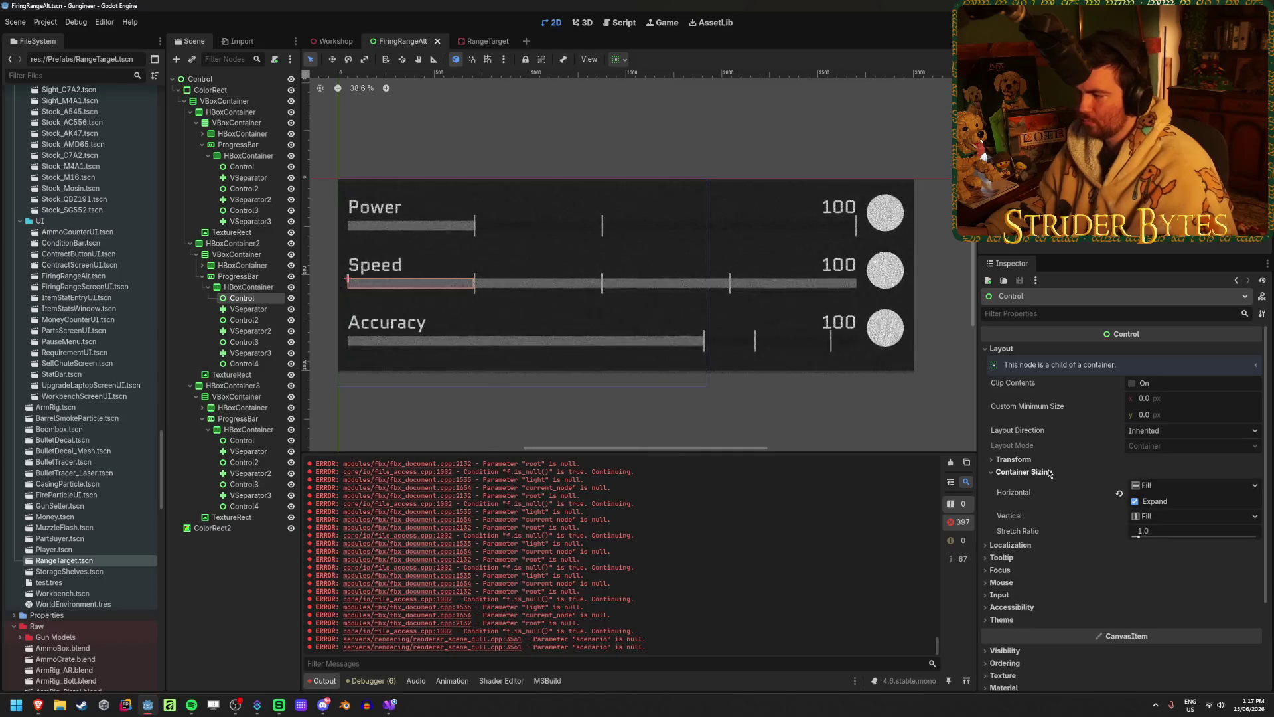
left_click(1157, 525)
type("5")
key("Return")
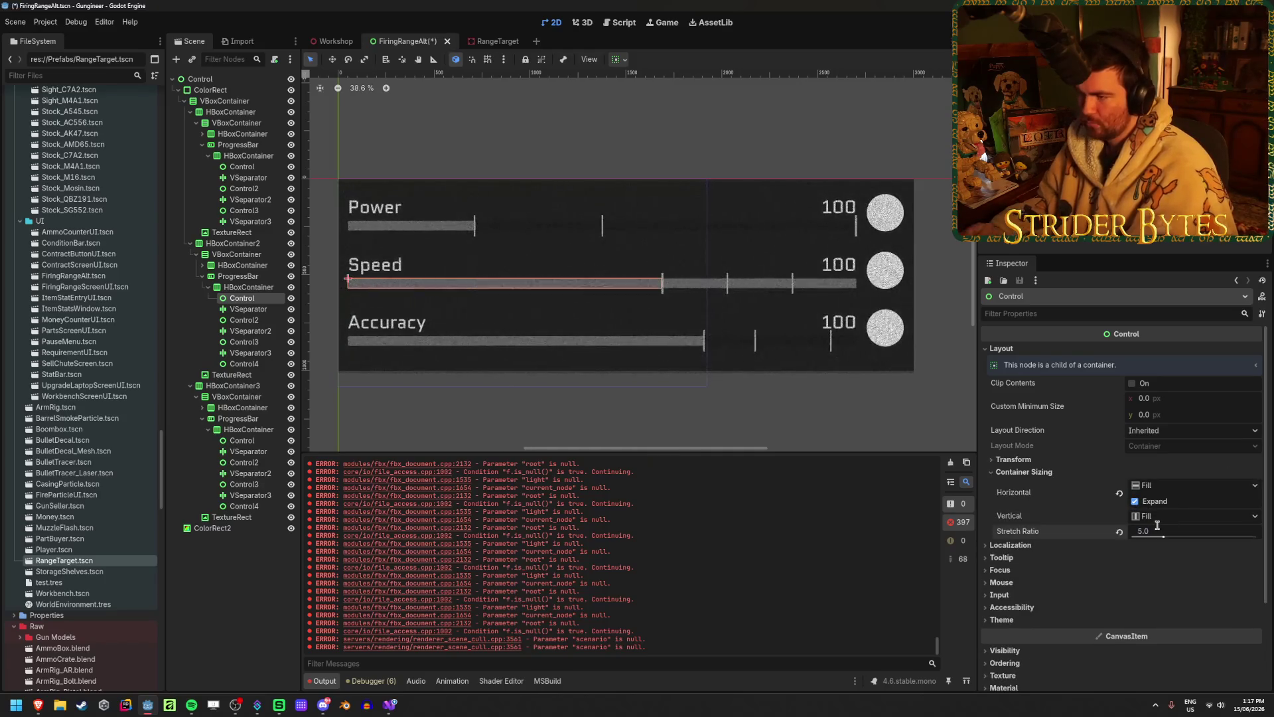
- Check that Control2's stretch ratio remains 1.0
left_click(244, 320)
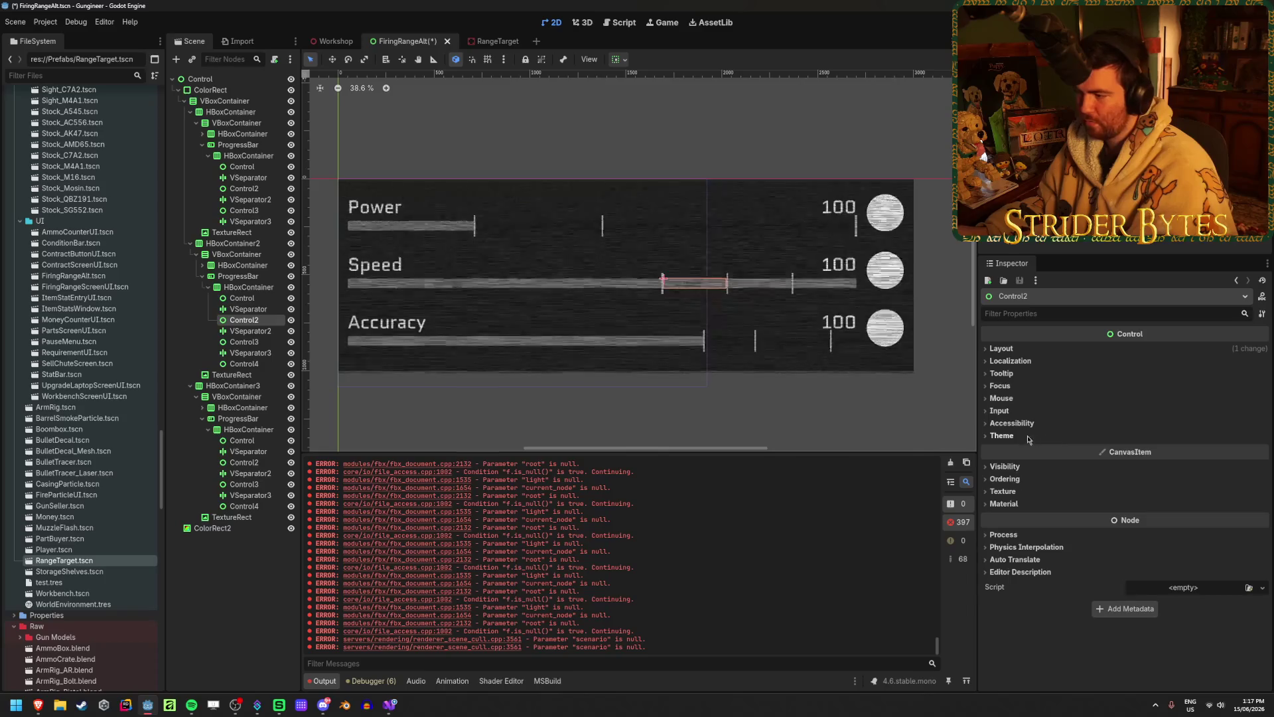
left_click(1001, 348)
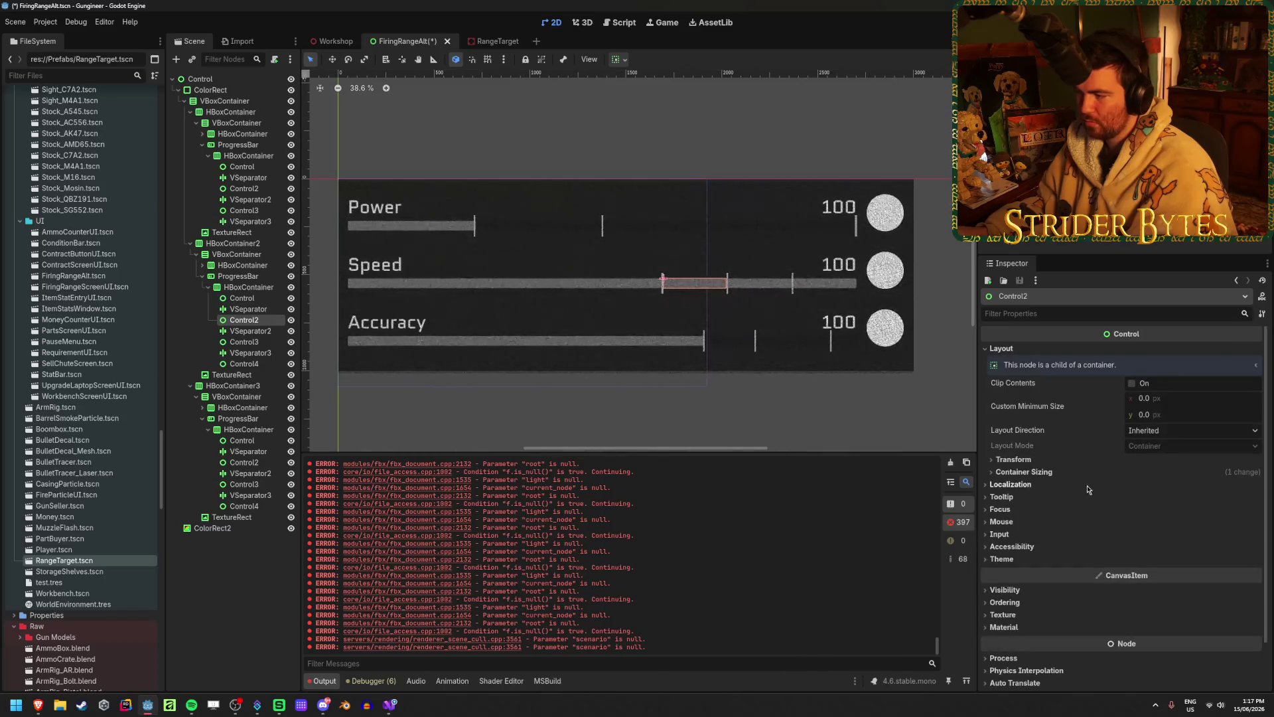
left_click(1026, 471)
left_click(1026, 471)
left_click(1013, 459)
left_click(1013, 459)
left_click(1026, 472)
left_click(1194, 539)
- Set both Control3 and Control4 spacers to a stretch ratio of 2
left_click(244, 341)
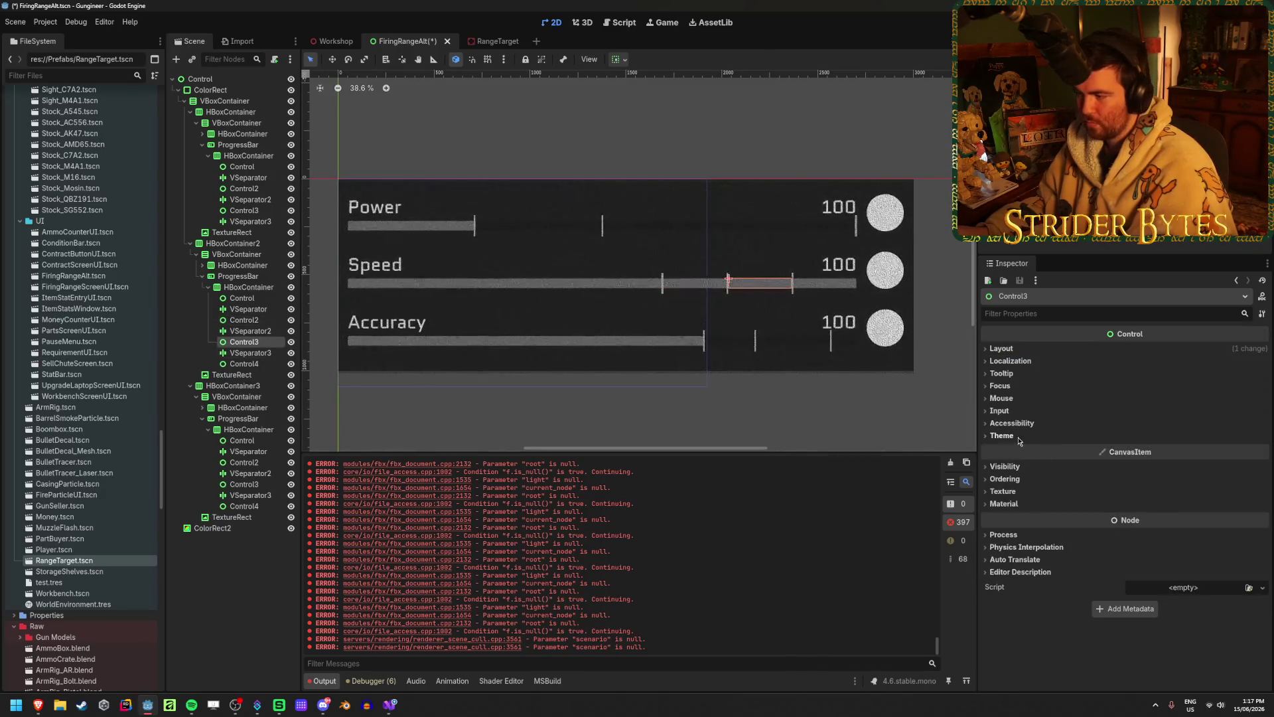
left_click(1001, 349)
left_click(1024, 472)
left_click(1174, 530)
type("2")
key("Return")
left_click(244, 364)
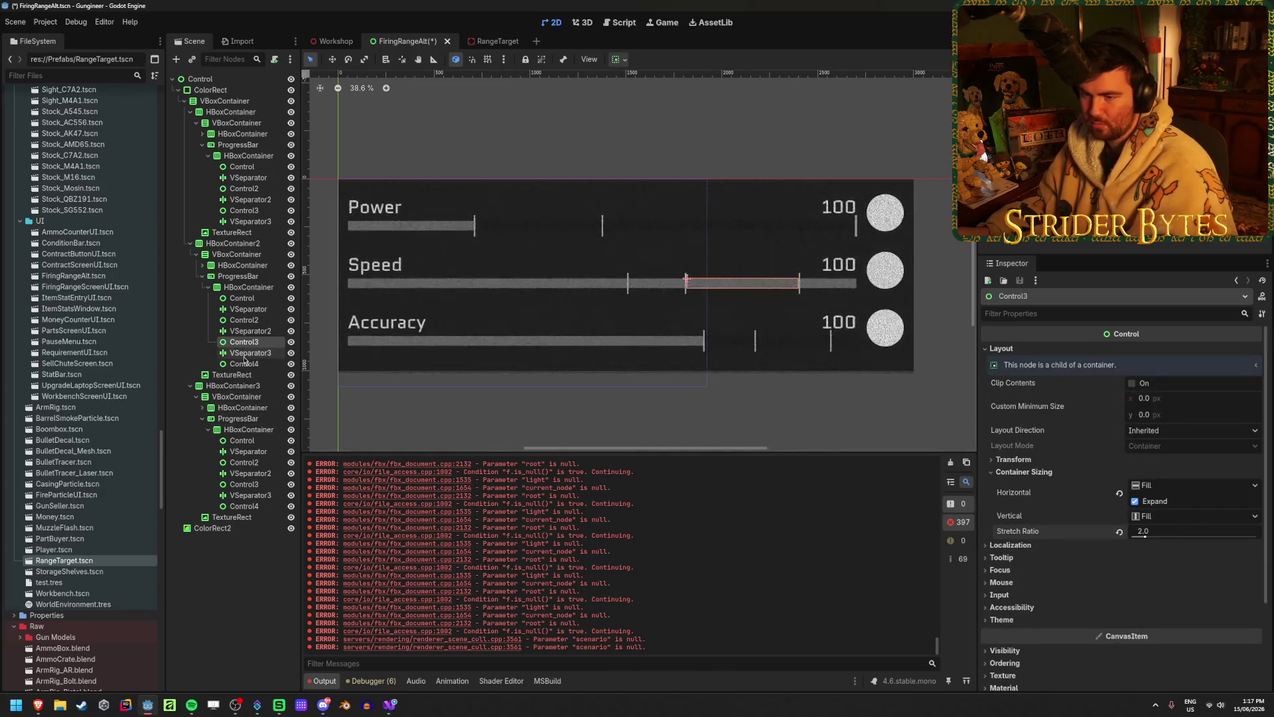
left_click(1024, 472)
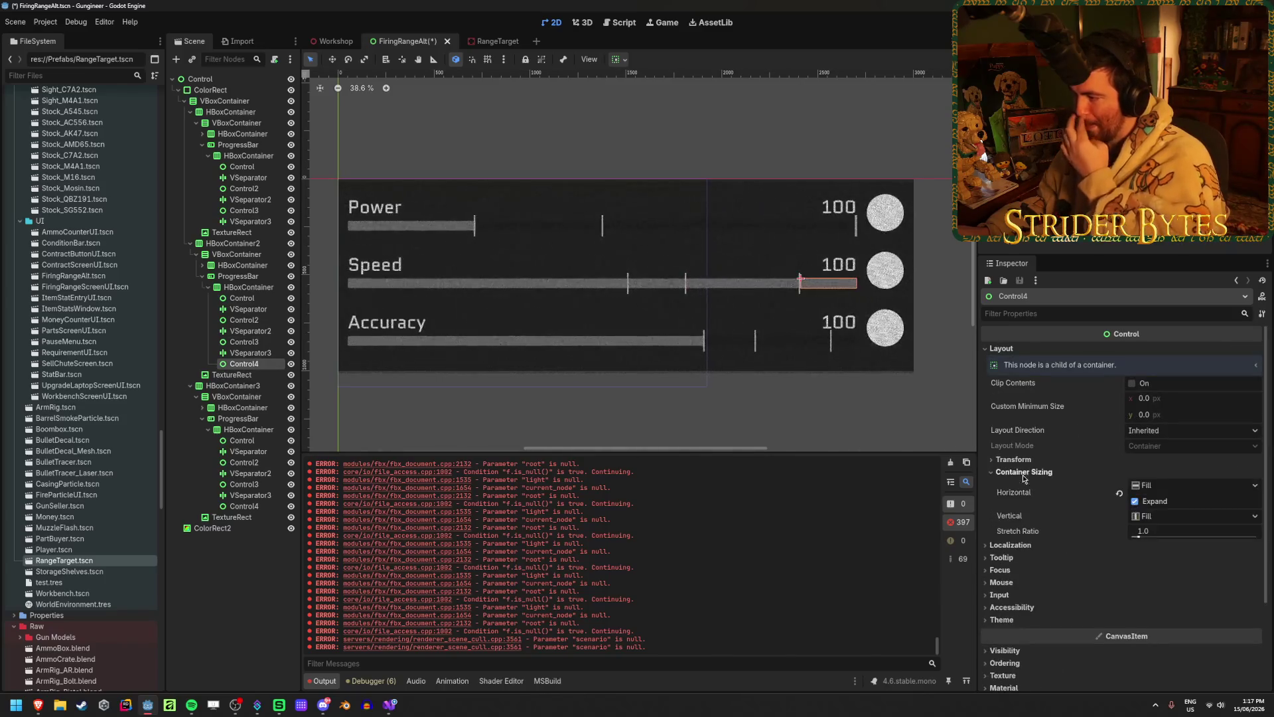
left_click_drag(1142, 531, 1156, 524)
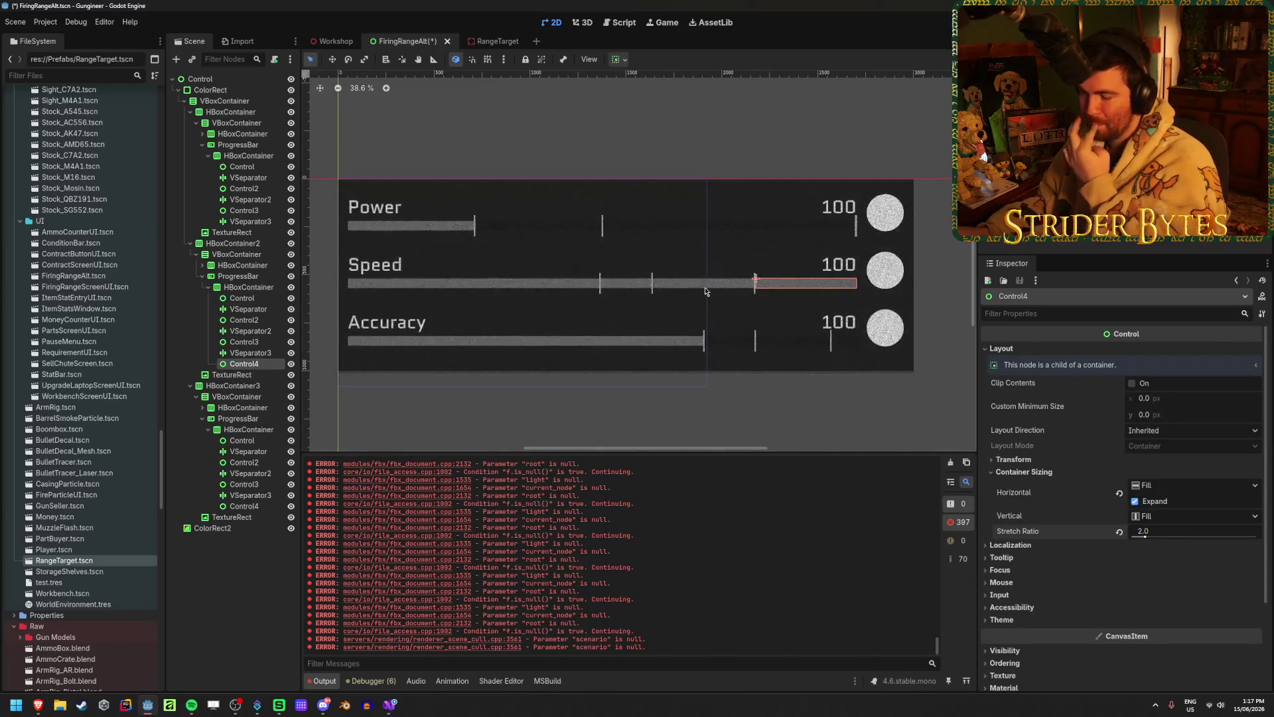
left_click(241, 298)
- Nudge the Speed bar's first spacer stretch ratio to 5.16
scroll(572, 295, "up", 5)
scroll(550, 229, "up", 4)
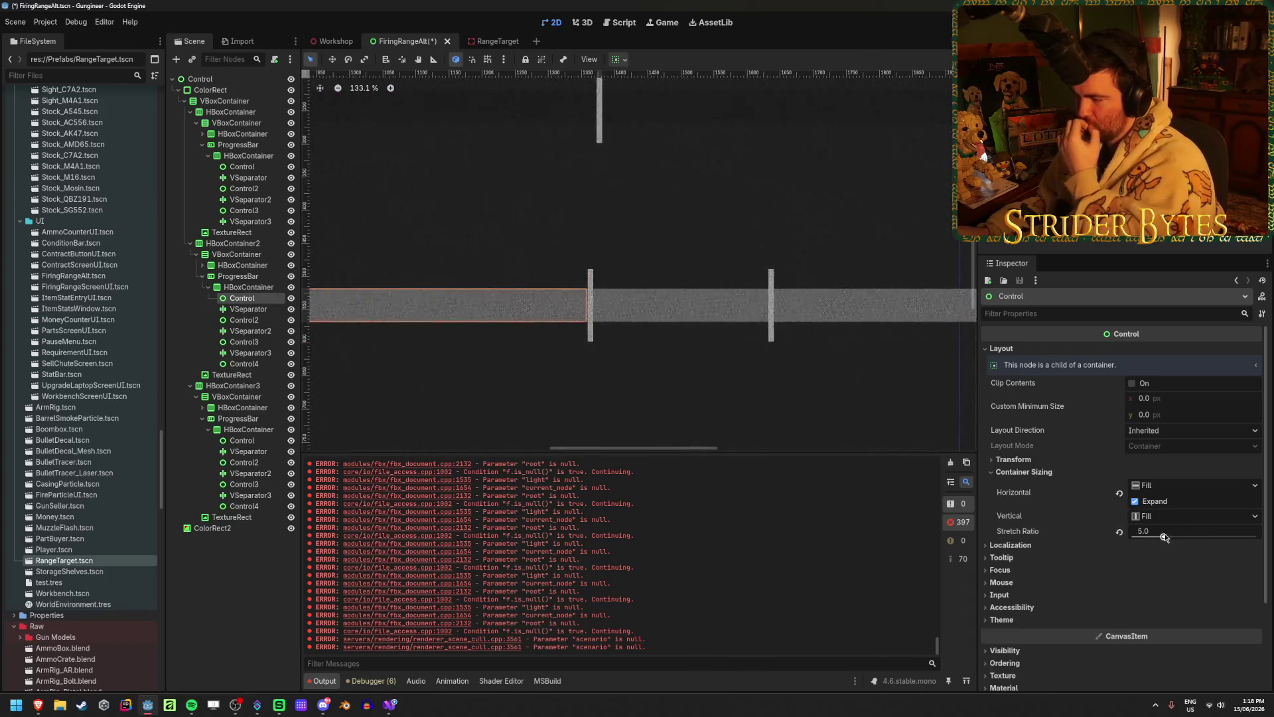
left_click_drag(1163, 538, 1164, 537)
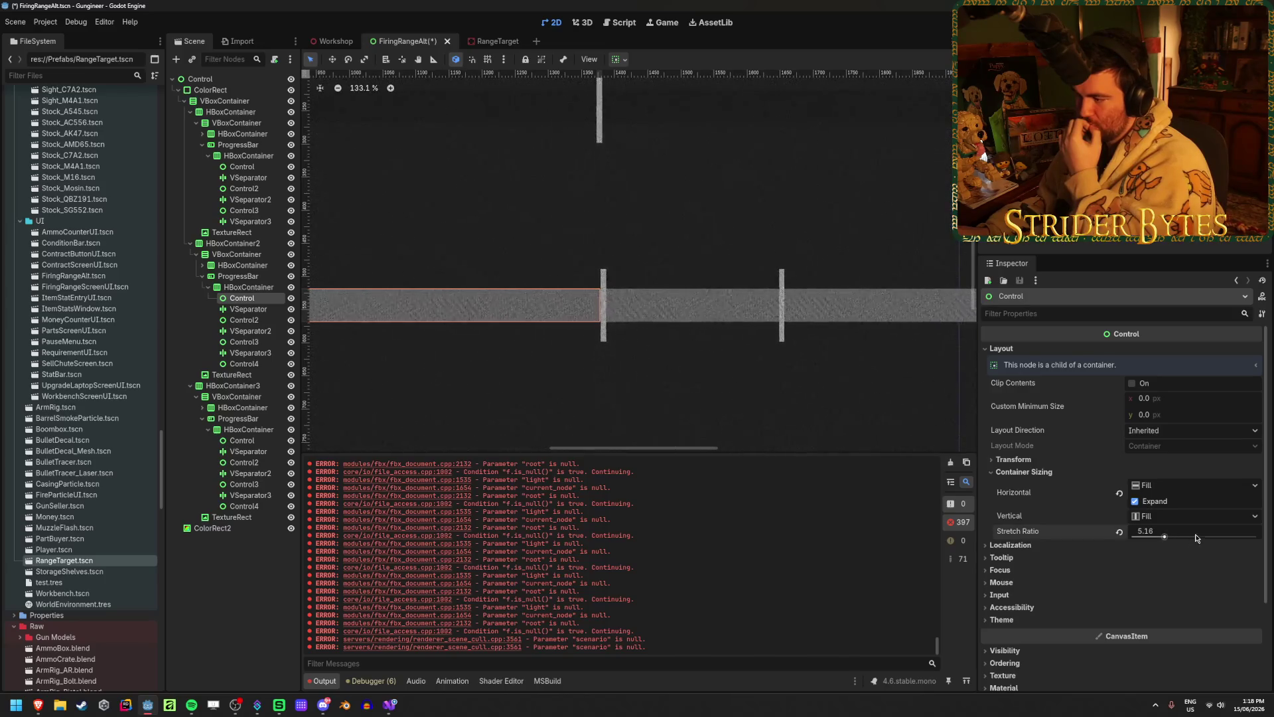
scroll(762, 364, "down", 5)
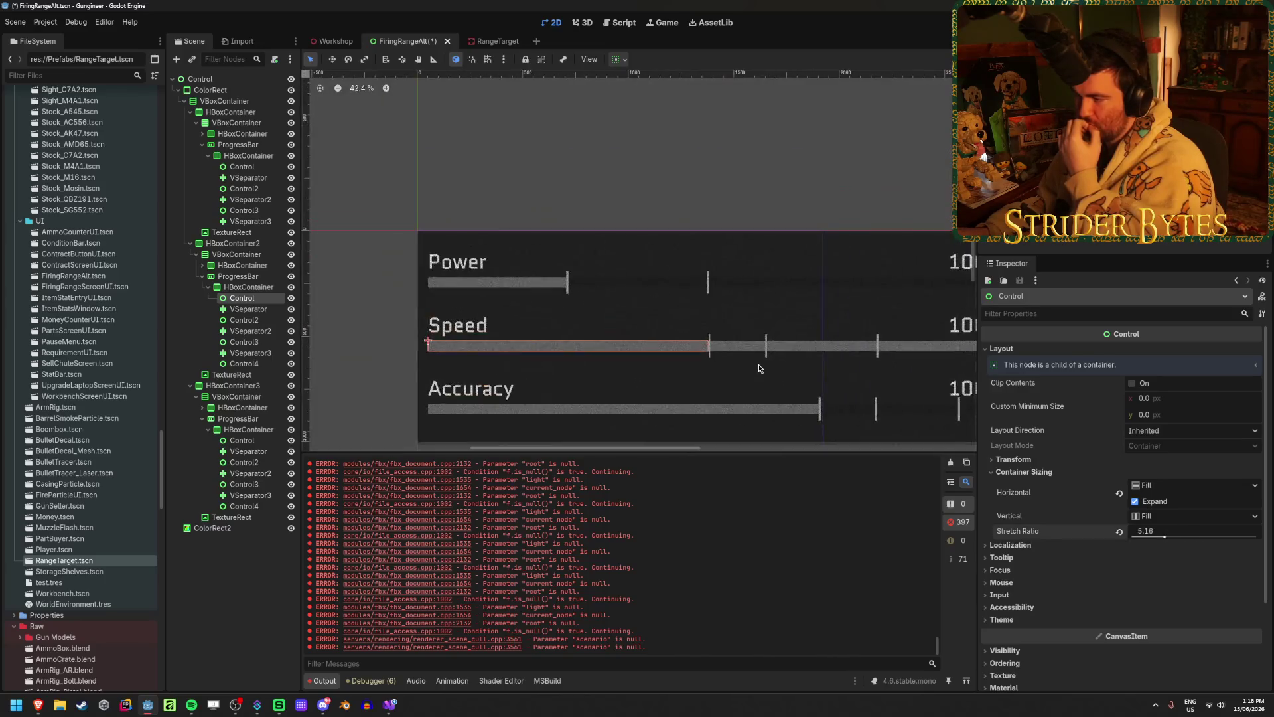
scroll(746, 361, "up", 4)
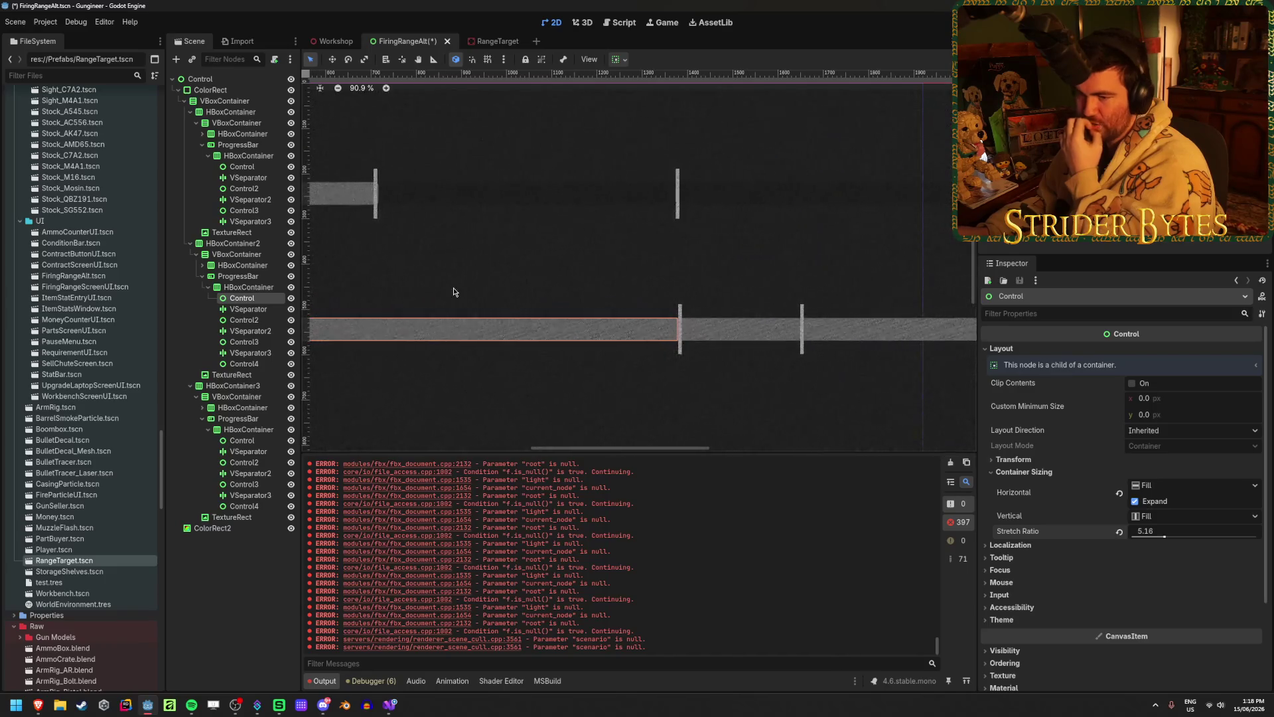
- Test the Speed bar at value 5 and set its first spacer stretch ratio to 5.1
left_click(237, 276)
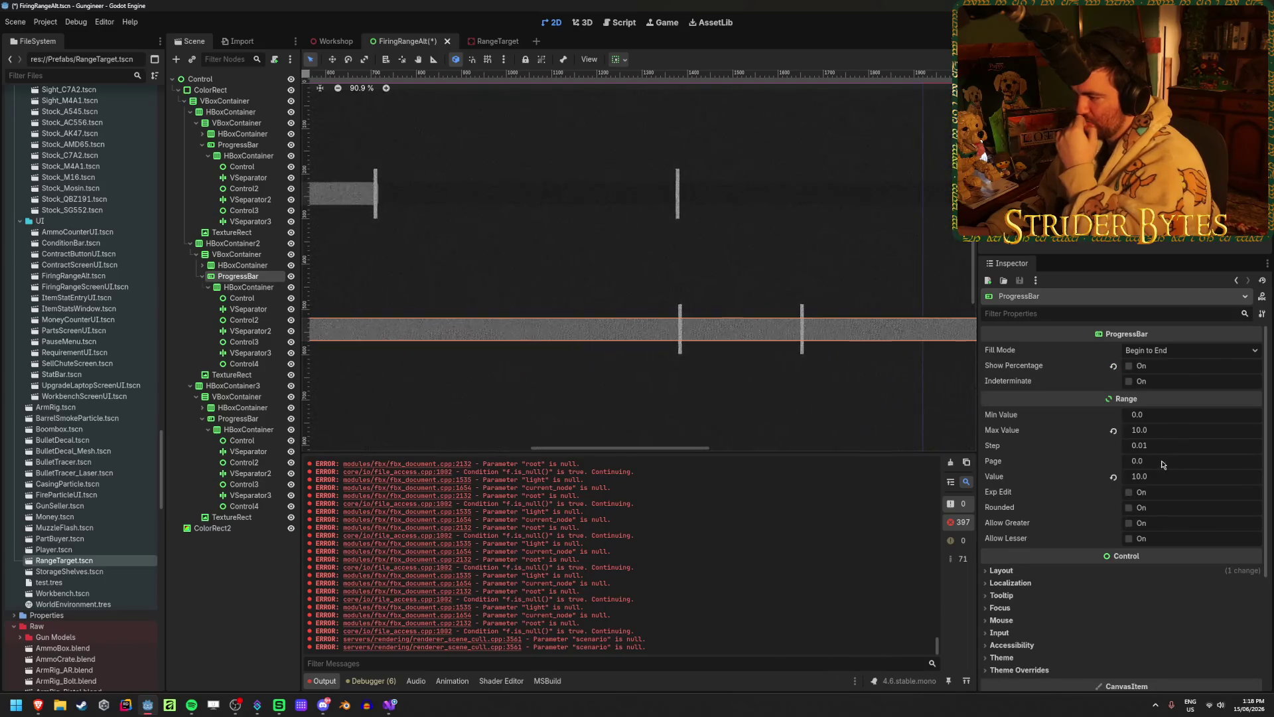
left_click(1138, 476)
type("5")
key("Return")
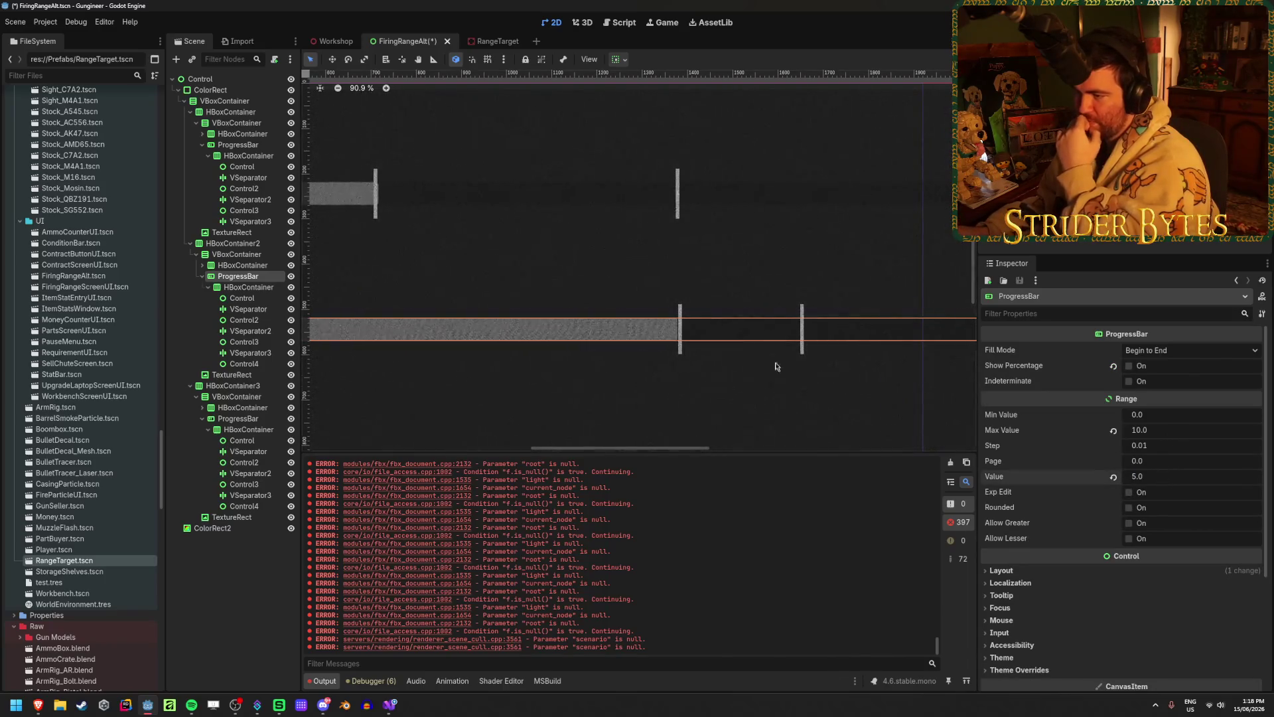
scroll(834, 330, "up", 2)
scroll(834, 330, "up", 2)
left_click(242, 298)
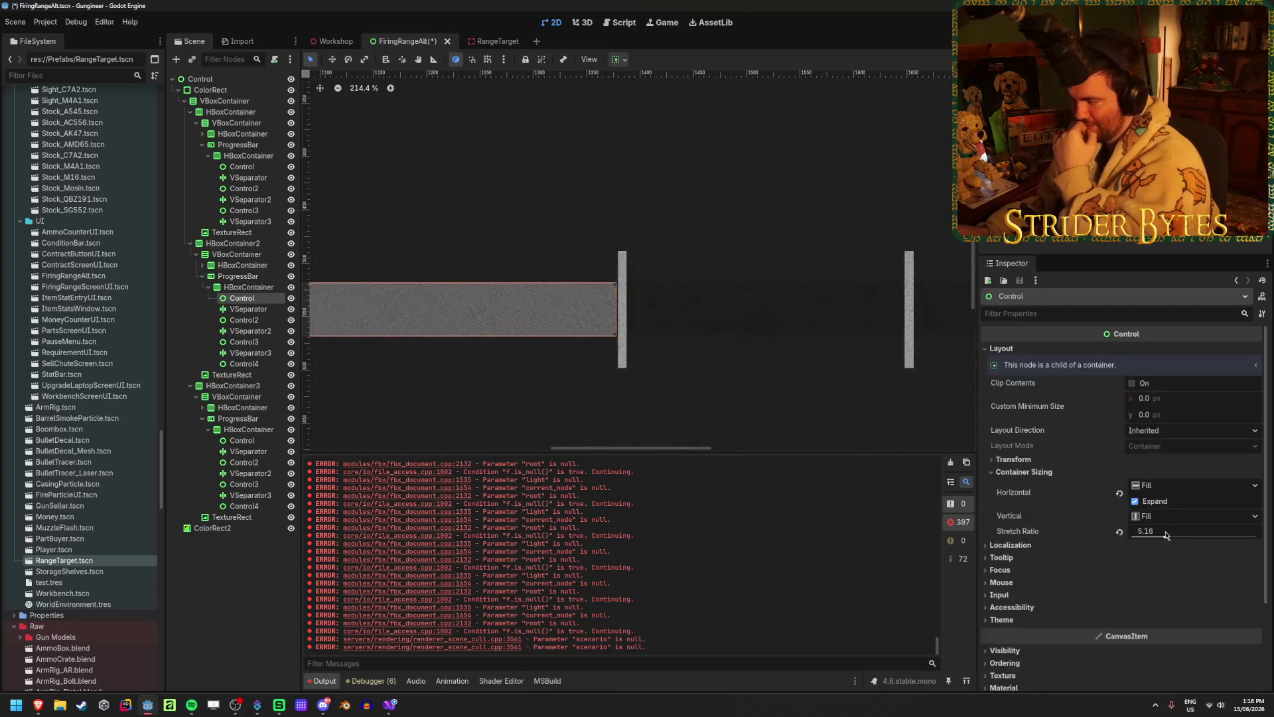
left_click(1160, 531)
type(".1")
key("Return")
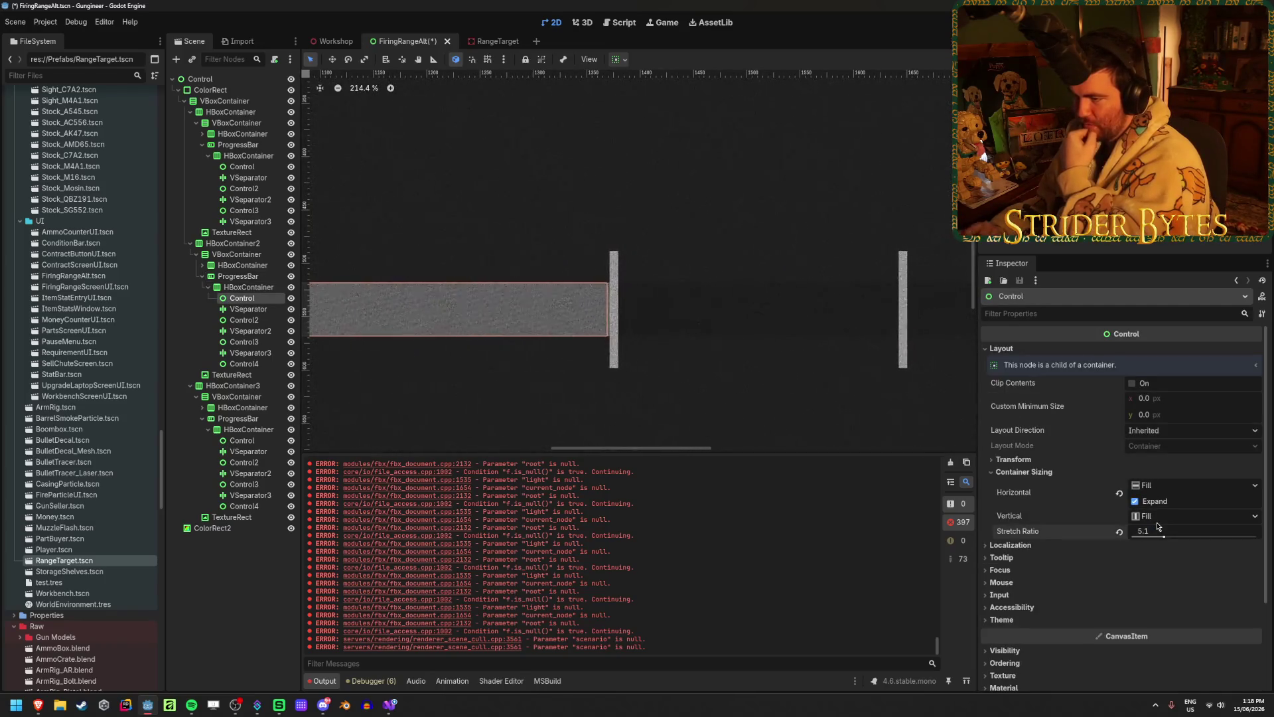
- Test the Speed bar at value 8 and set the first spacer's stretch ratio to 5.13
left_click(250, 277)
scroll(685, 334, "down", 4)
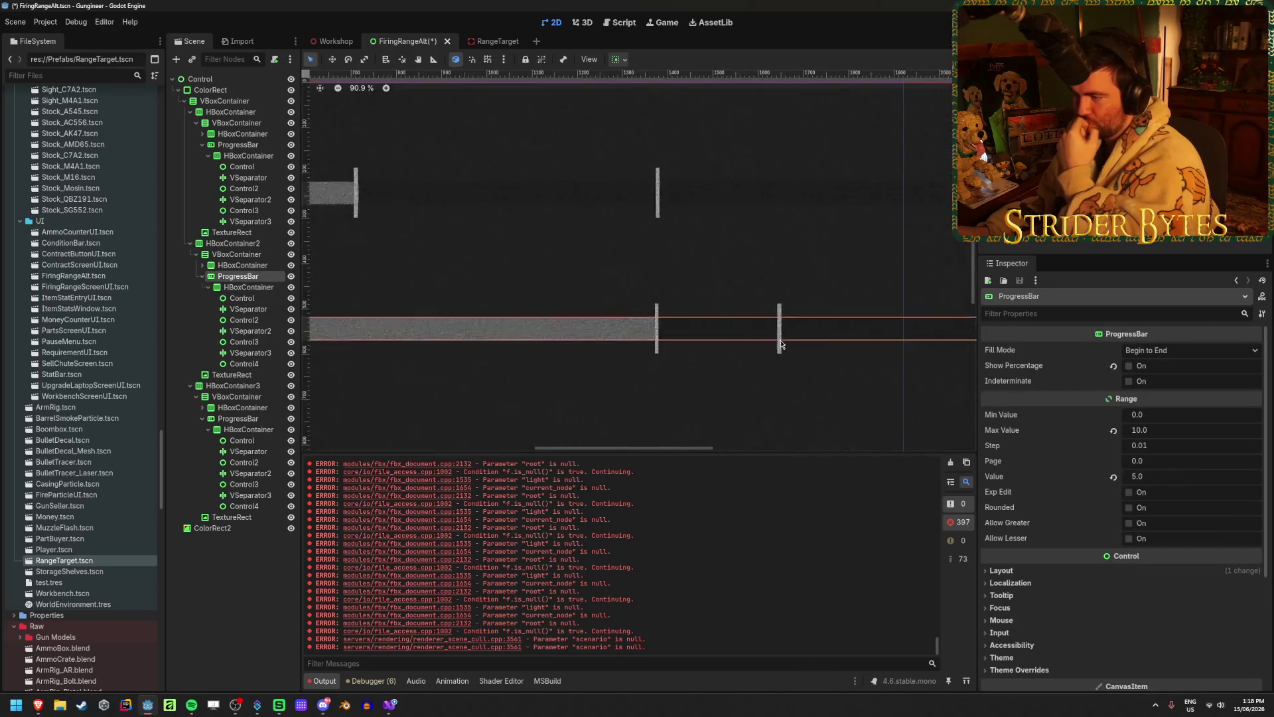
left_click(1163, 474)
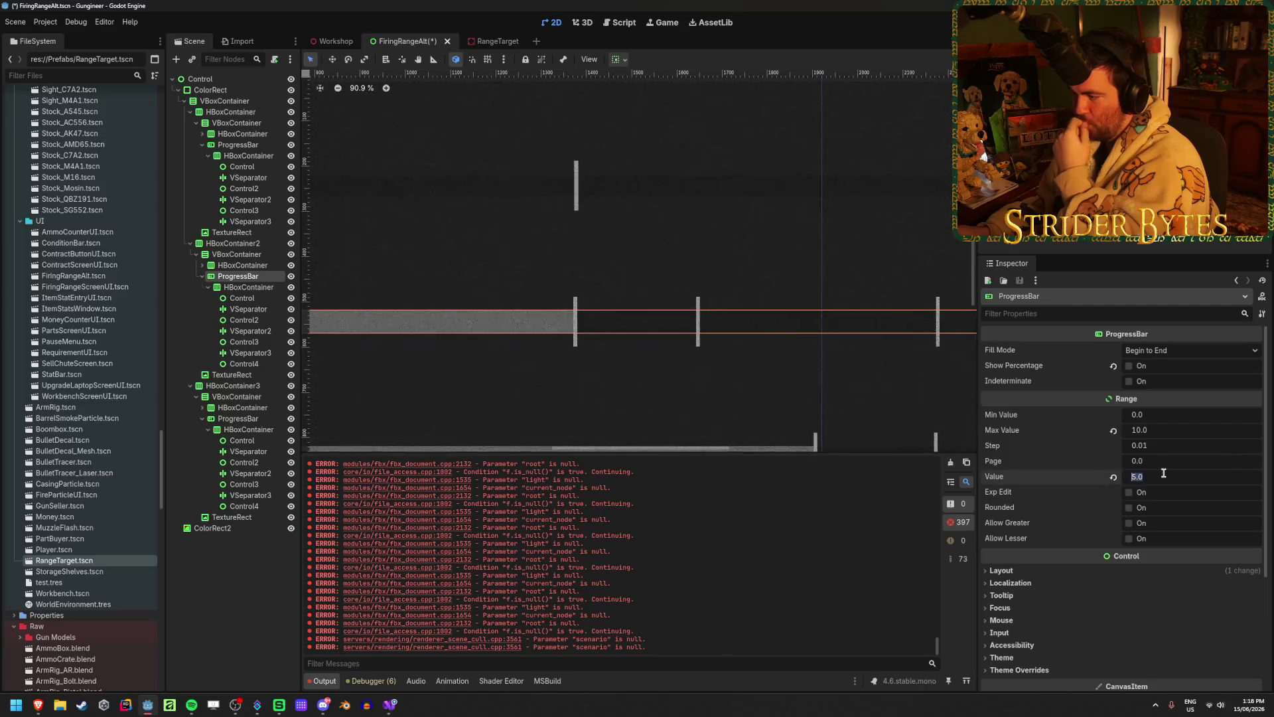
scroll(690, 335, "up", 4)
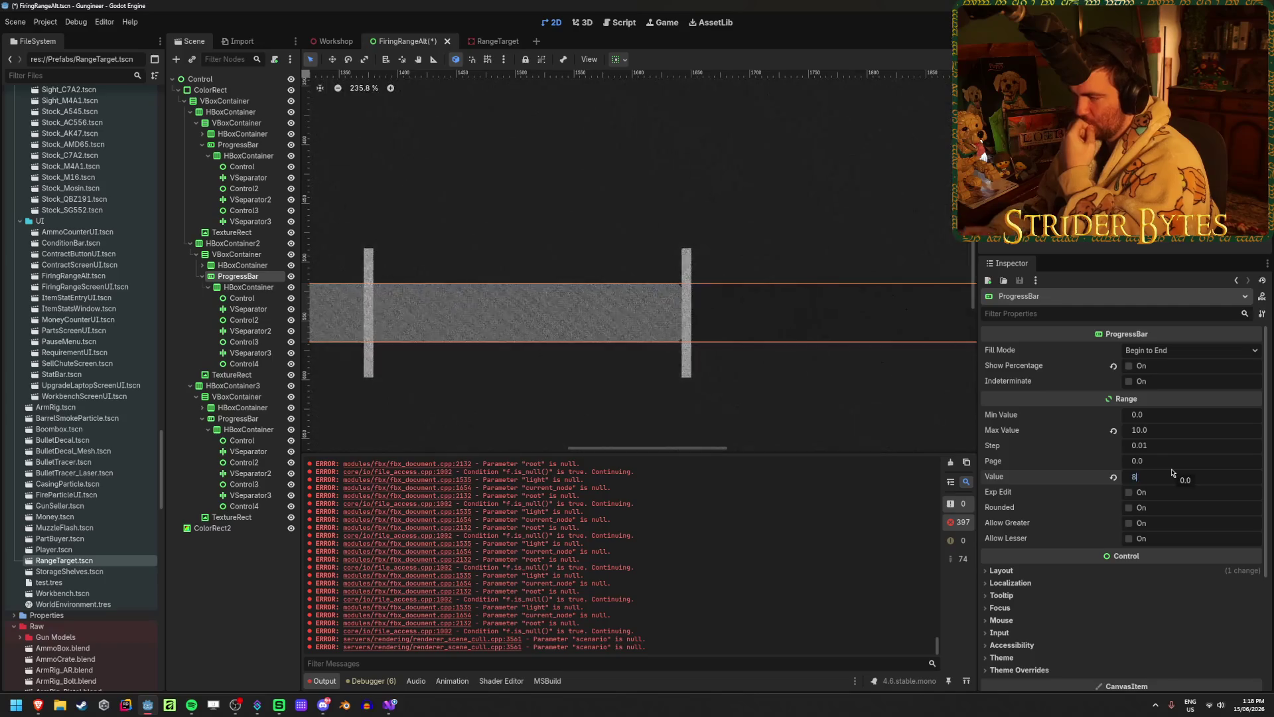
key("Return")
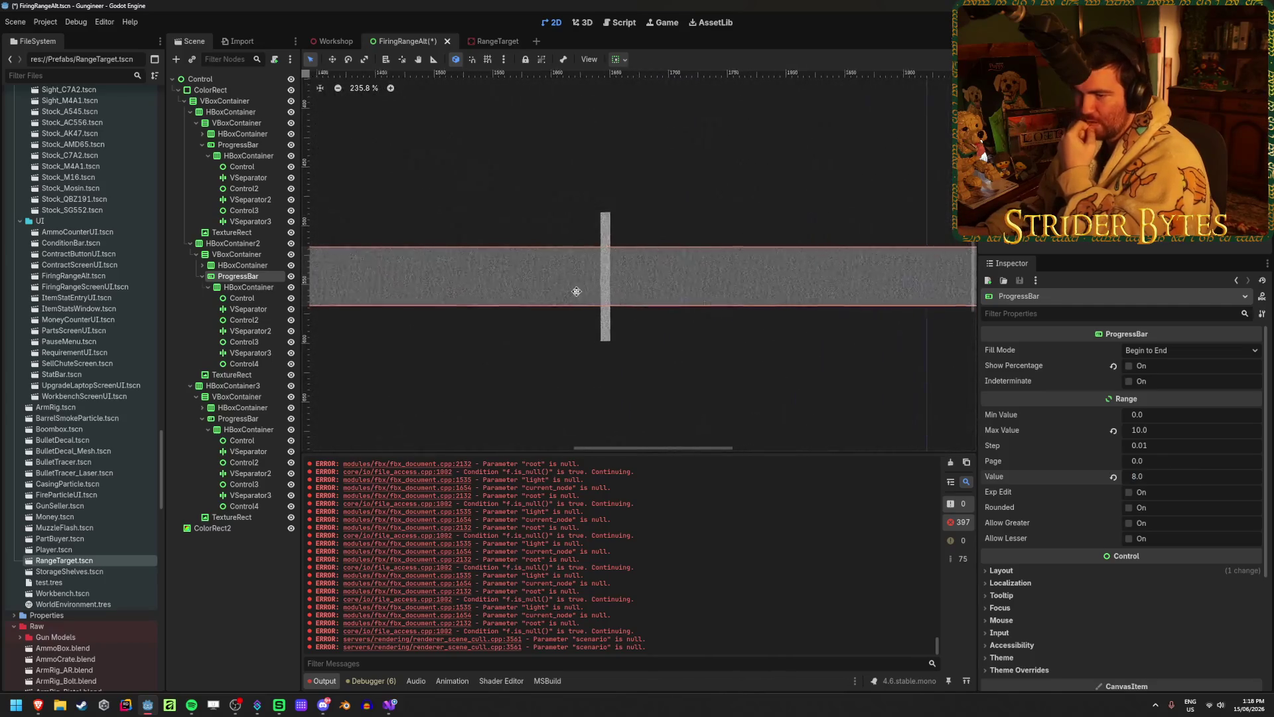
left_click(255, 299)
left_click(1187, 529)
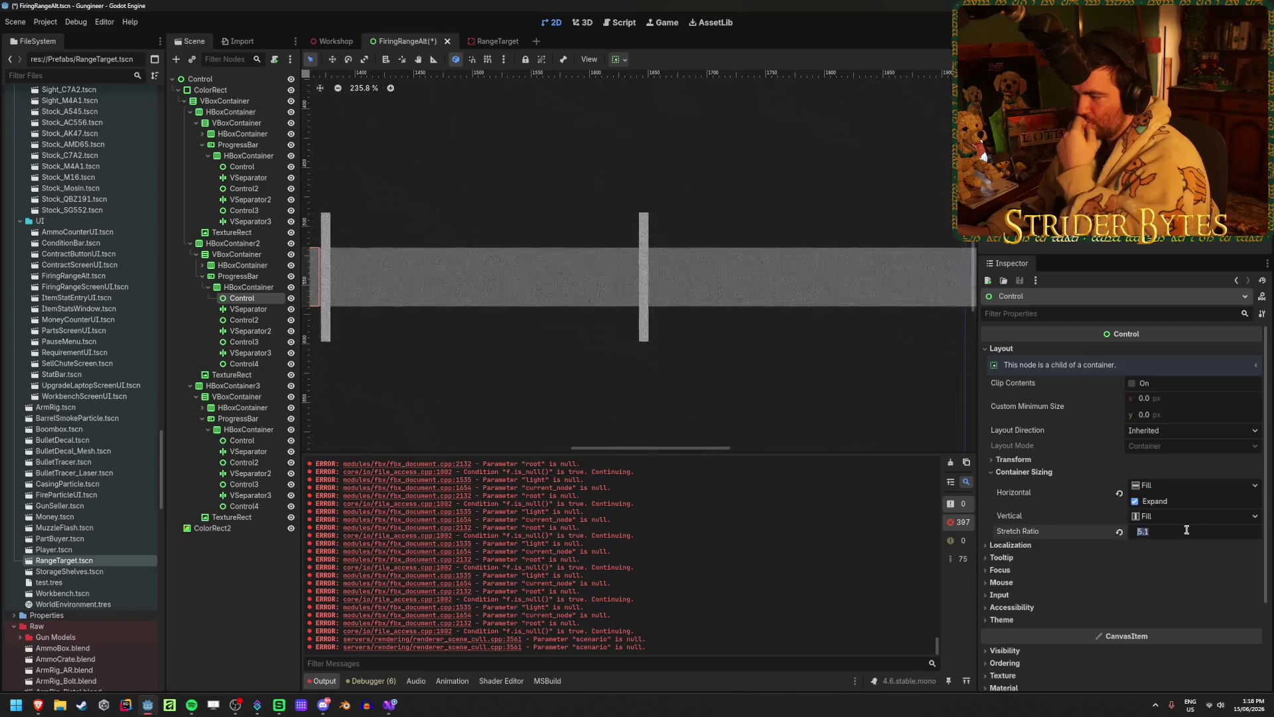
key("Return")
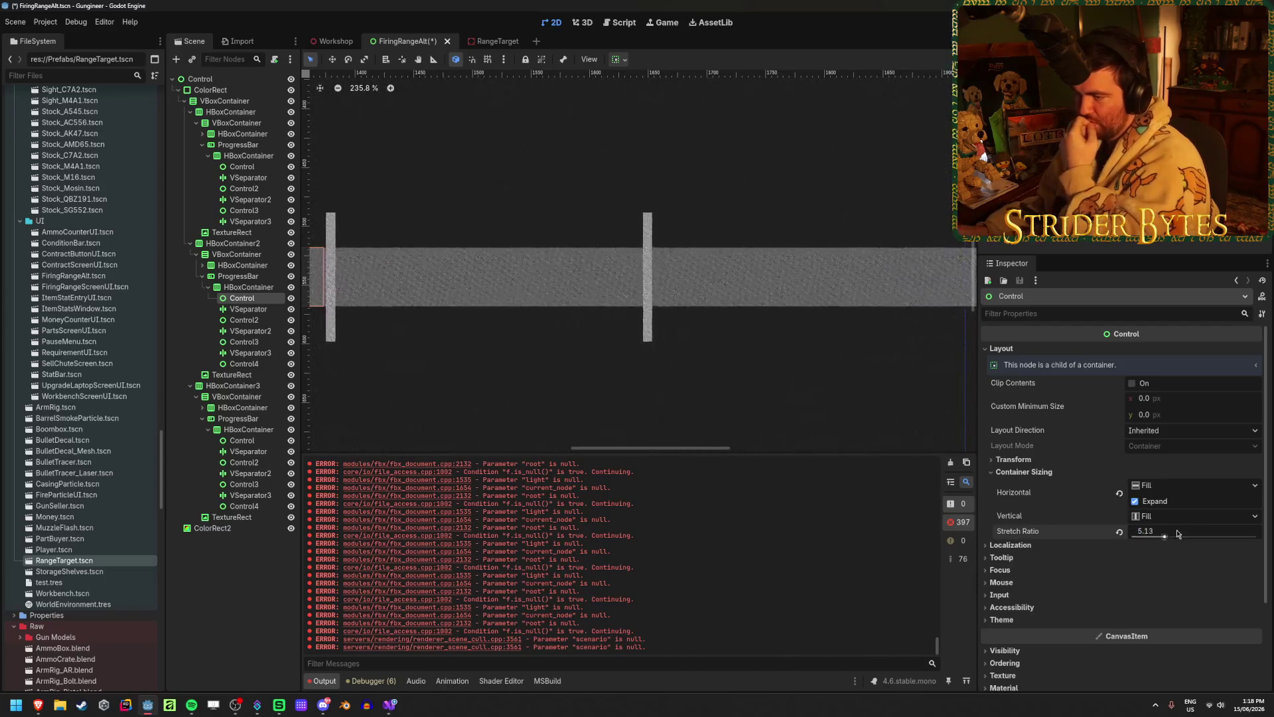
- Change the first spacer's stretch ratio to 4.05 and set the Speed bar value to 6
scroll(746, 379, "down", 2)
scroll(556, 307, "right", 2)
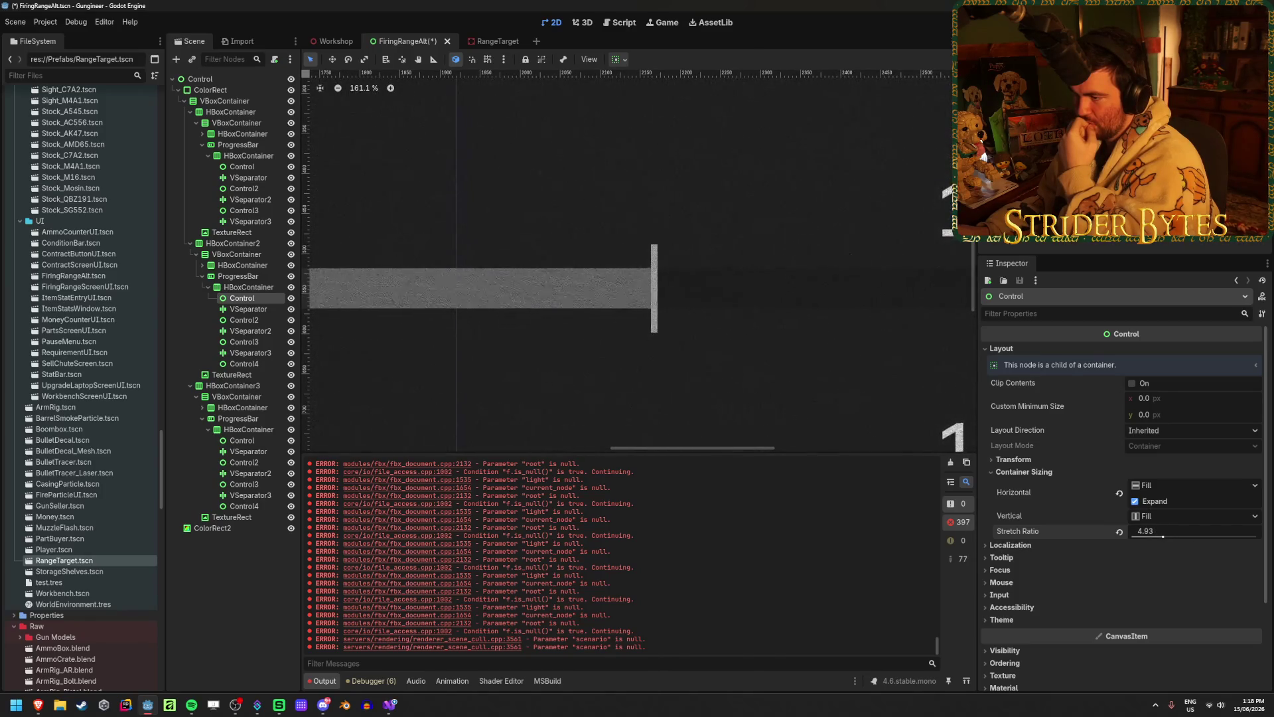
left_click(1181, 529)
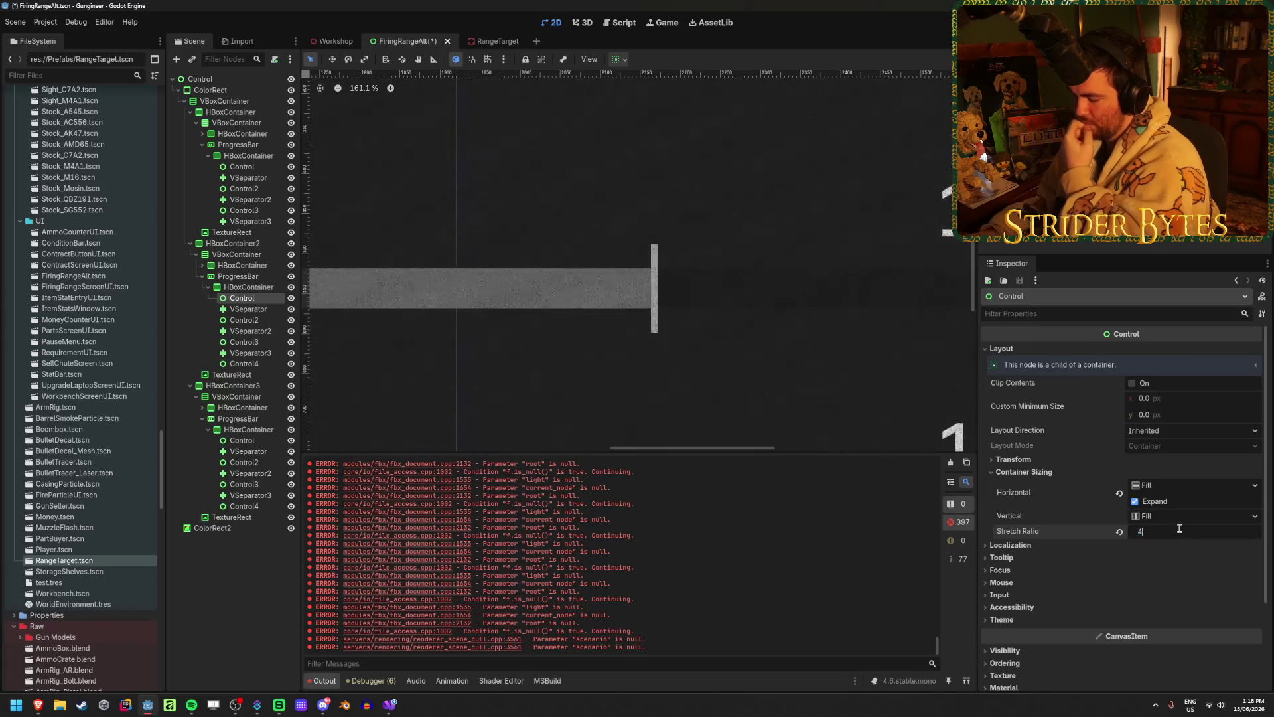
type(".95")
scroll(810, 303, "left", 4)
scroll(762, 326, "down", 2)
left_click(243, 276)
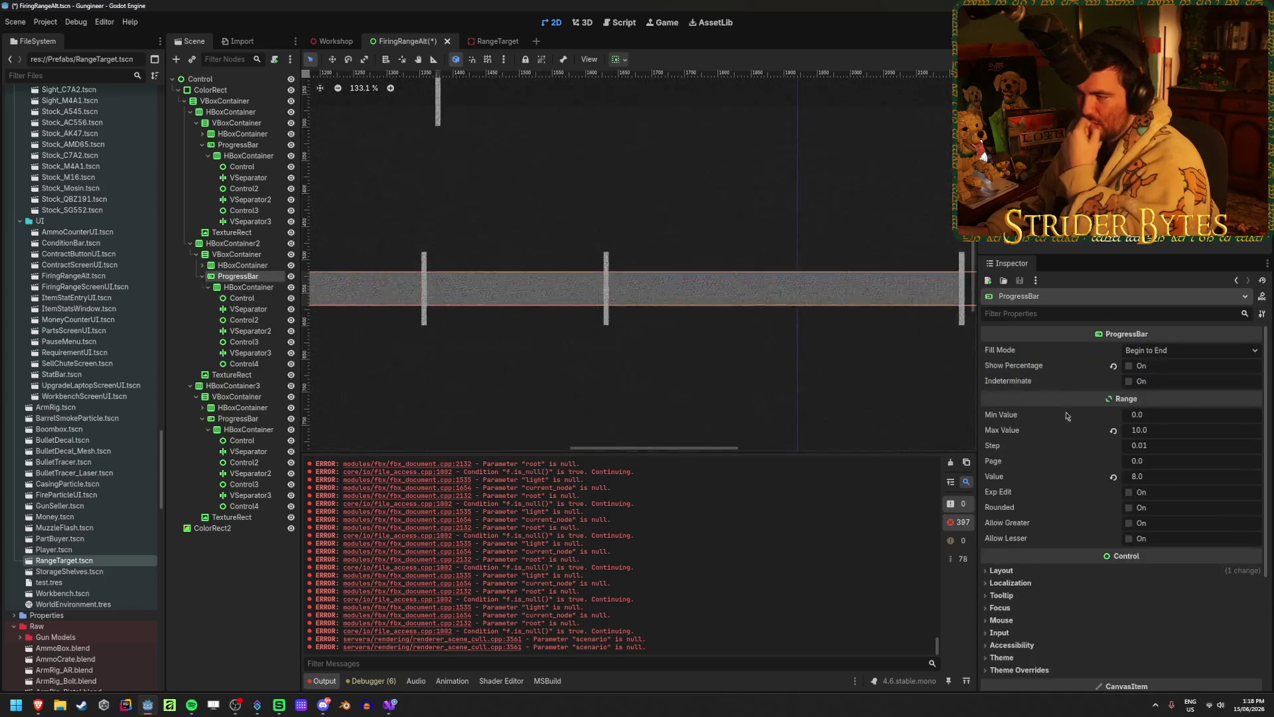
left_click(1158, 470)
type("6")
key("Return")
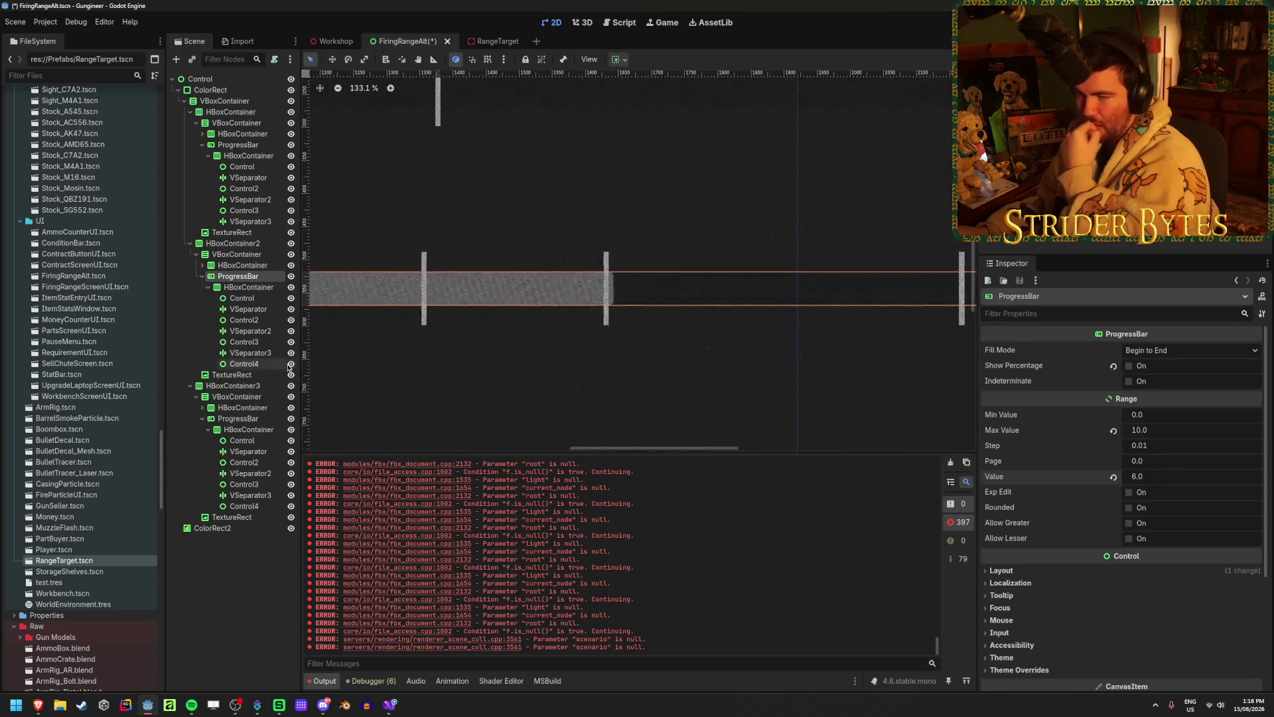
left_click(244, 297)
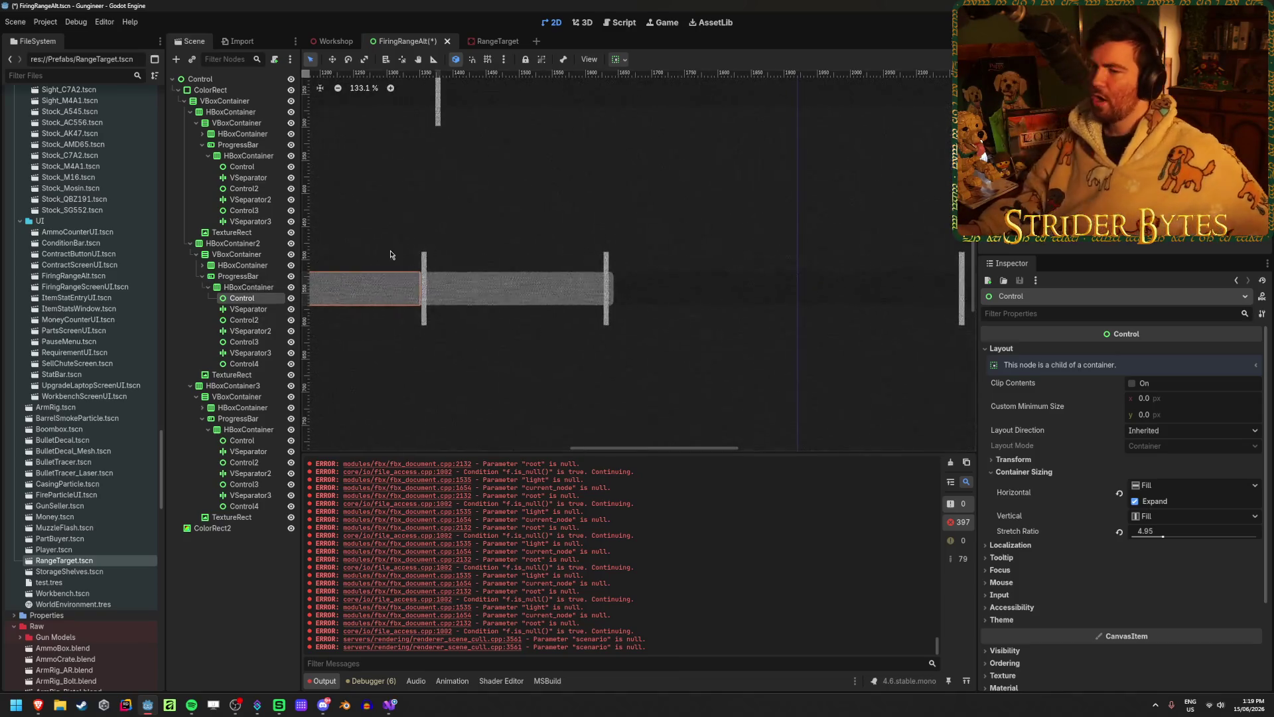
- Change the first Speed spacer's Stretch Ratio from 4.05 to 5
scroll(474, 300, "down", 13)
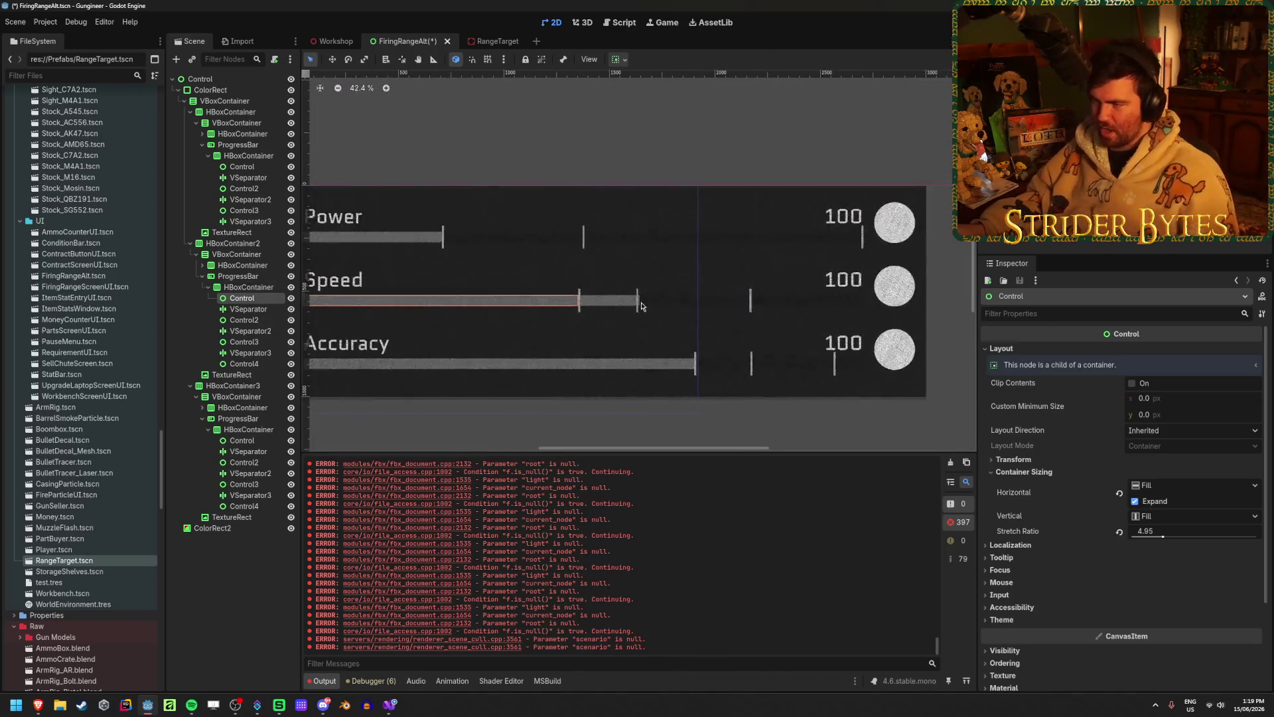
scroll(601, 312, "up", 10)
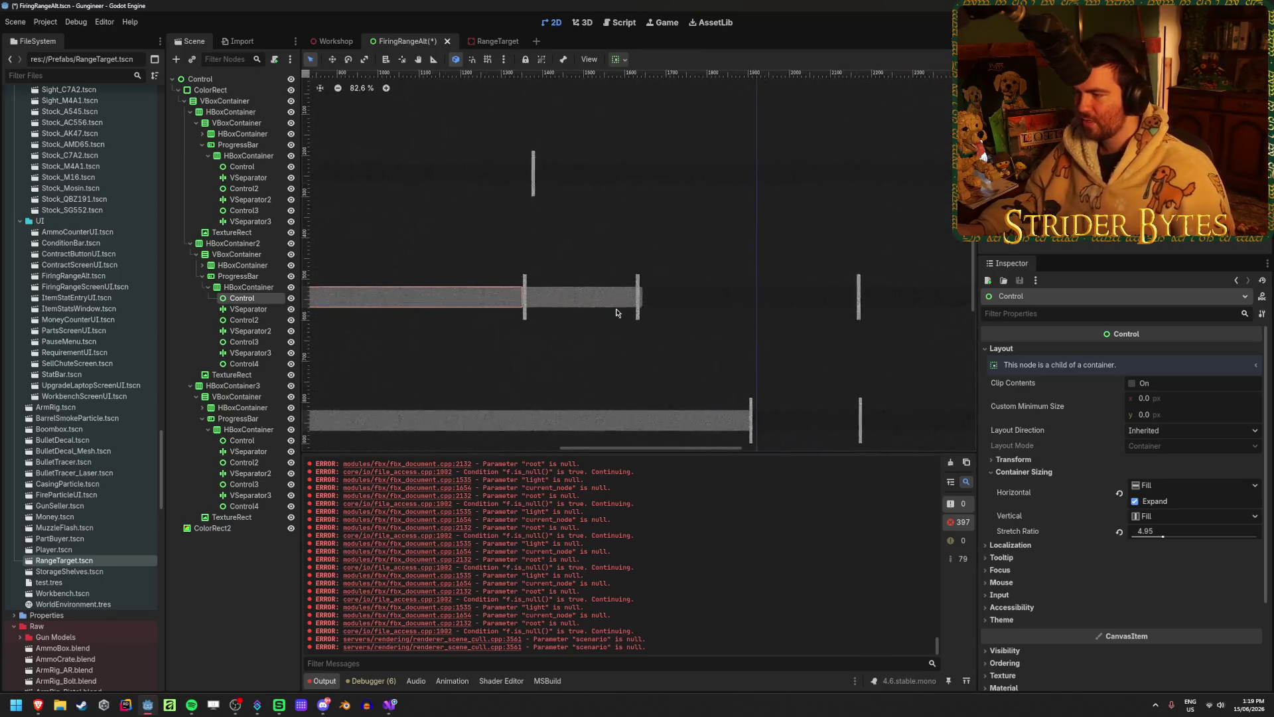
scroll(615, 296, "down", 4)
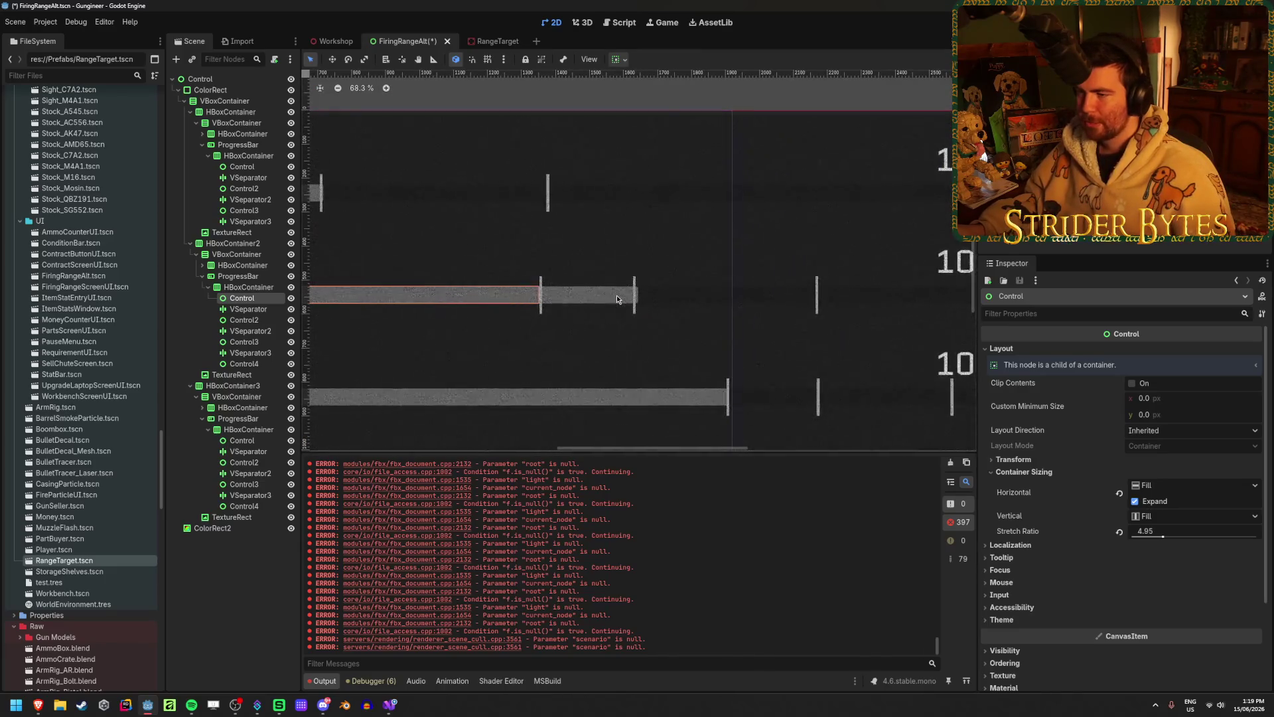
scroll(617, 299, "down", 1)
left_click(1173, 530)
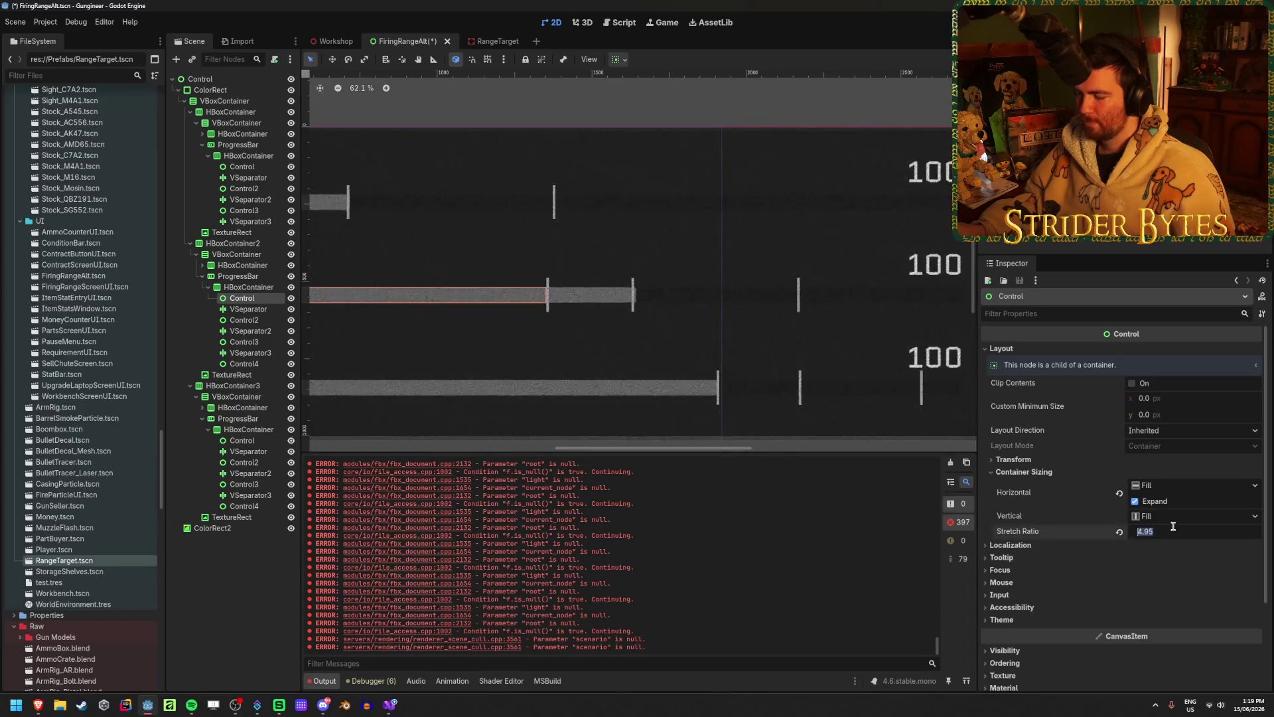
type("5")
key("Return")
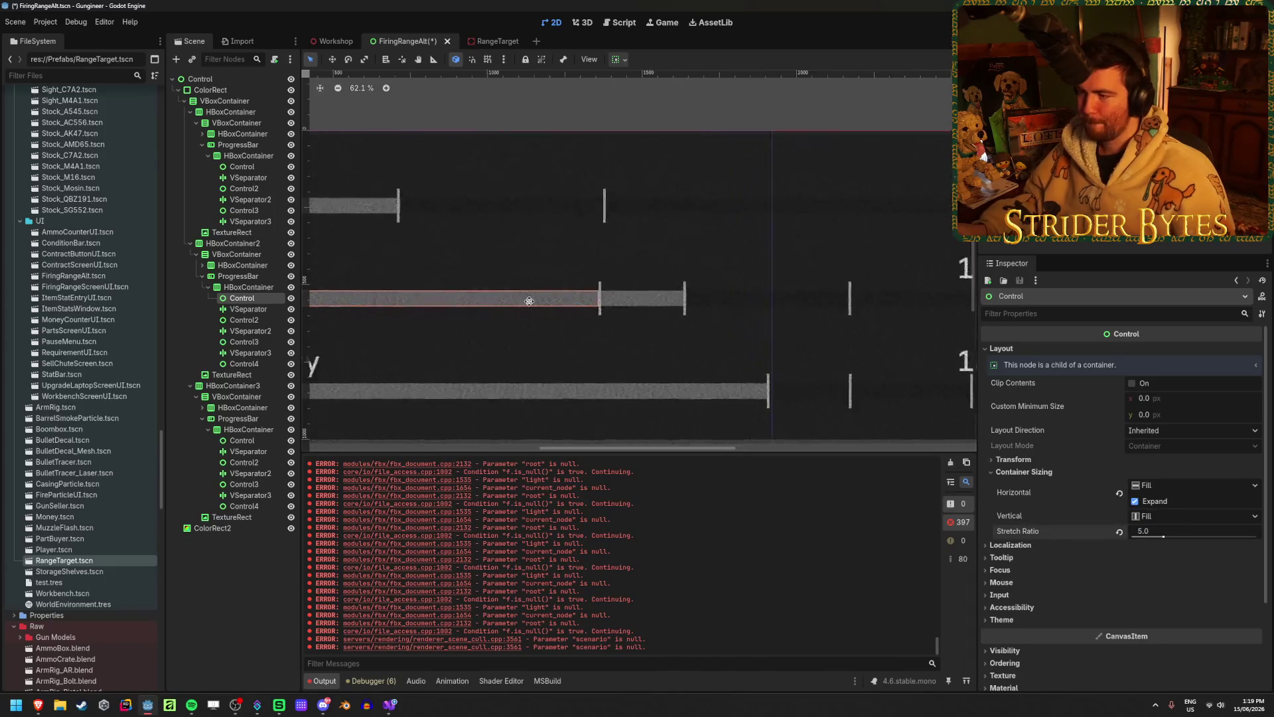
scroll(564, 292, "down", 3)
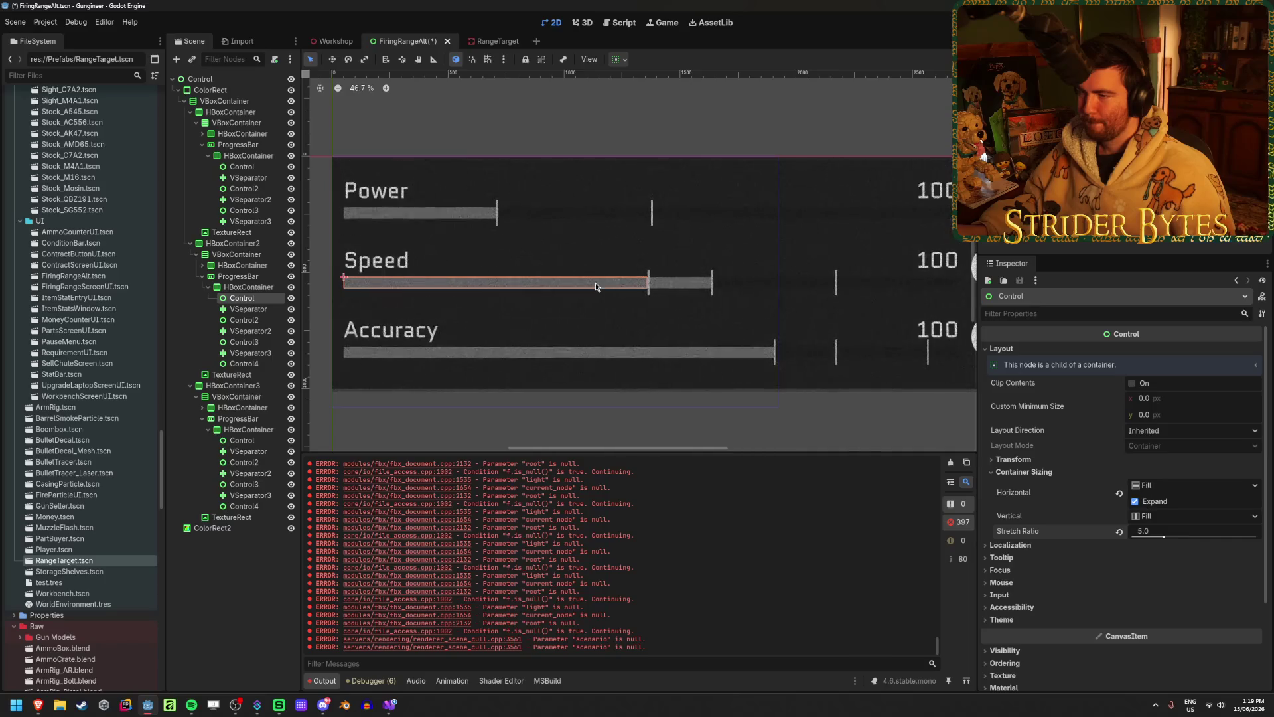
scroll(594, 288, "right", 1)
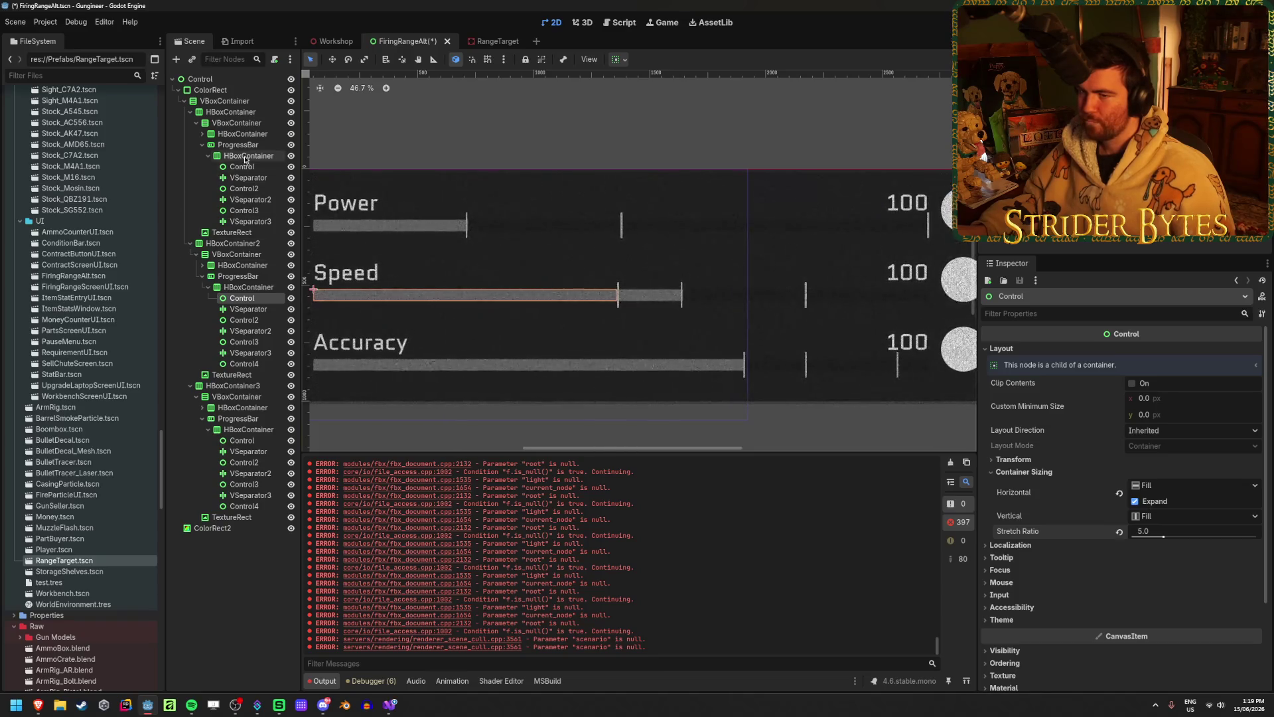
- Change the Power ProgressBar's Value from 250 to 500
left_click(504, 225)
left_click(1162, 483)
type("500")
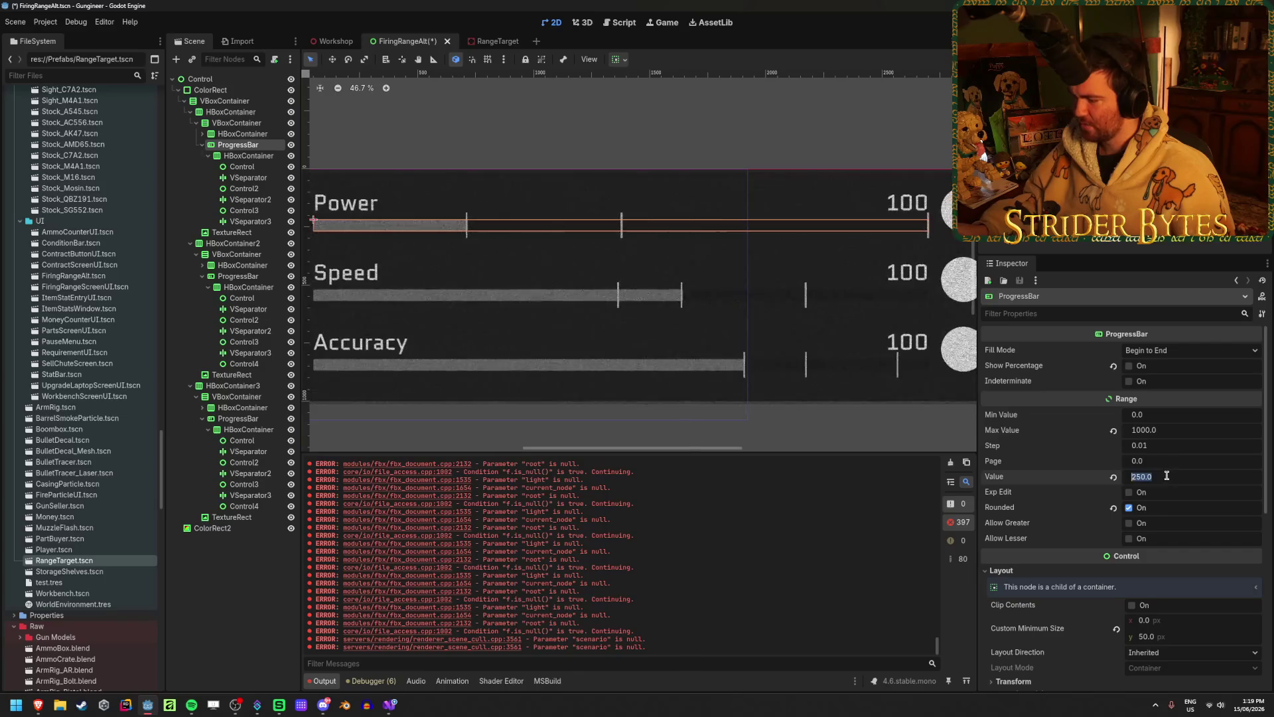
key("Return")
scroll(621, 190, "up", 5)
scroll(621, 190, "down", 6)
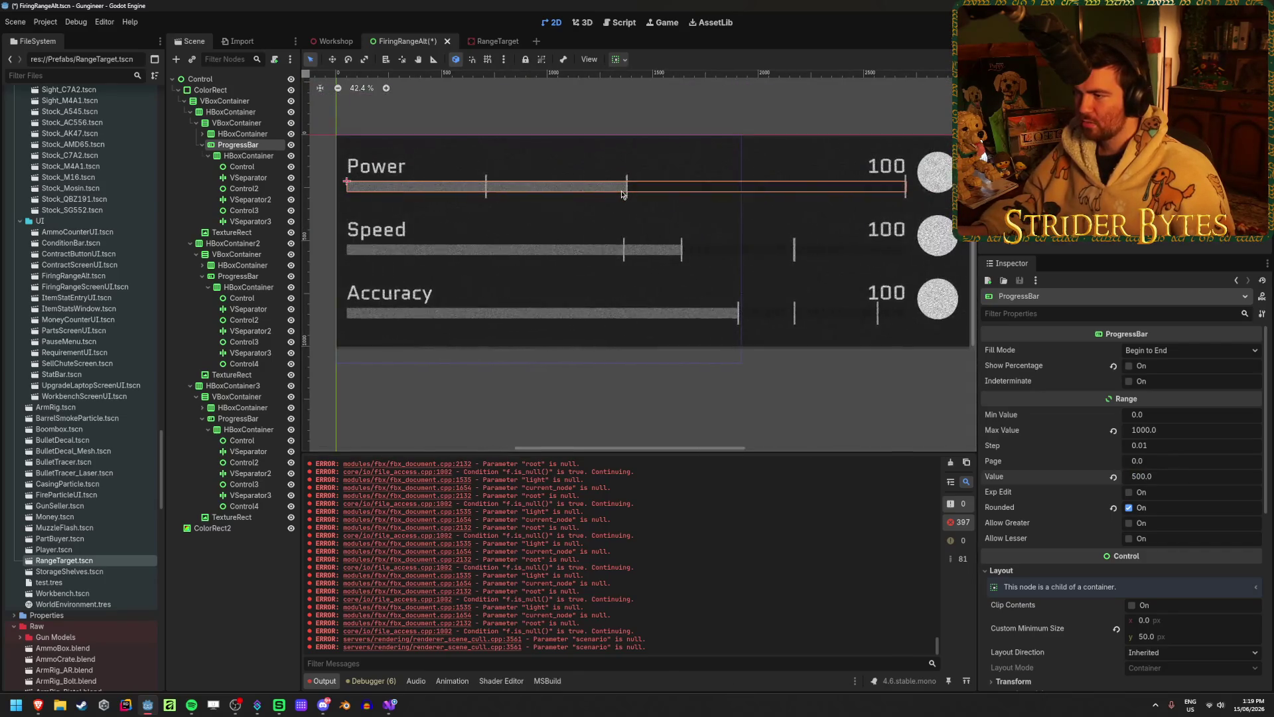
scroll(622, 193, "up", 4)
scroll(623, 190, "down", 3)
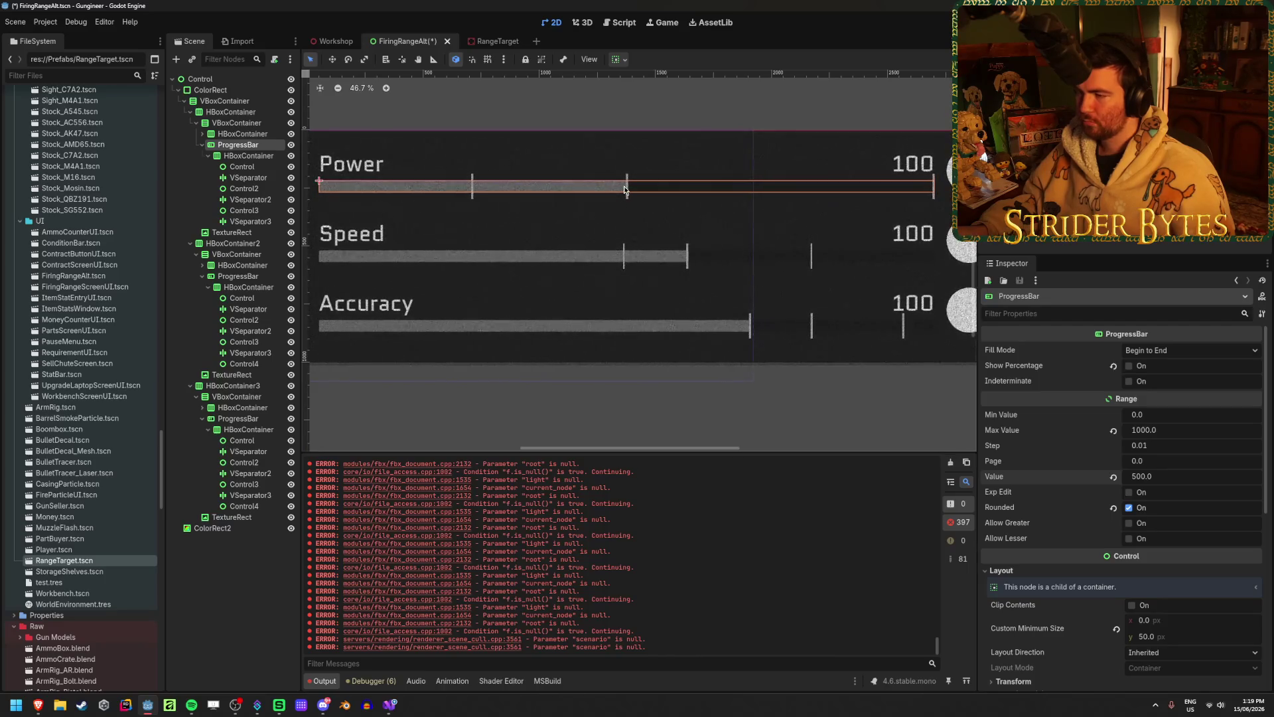
scroll(623, 190, "down", 2)
scroll(624, 189, "up", 1)
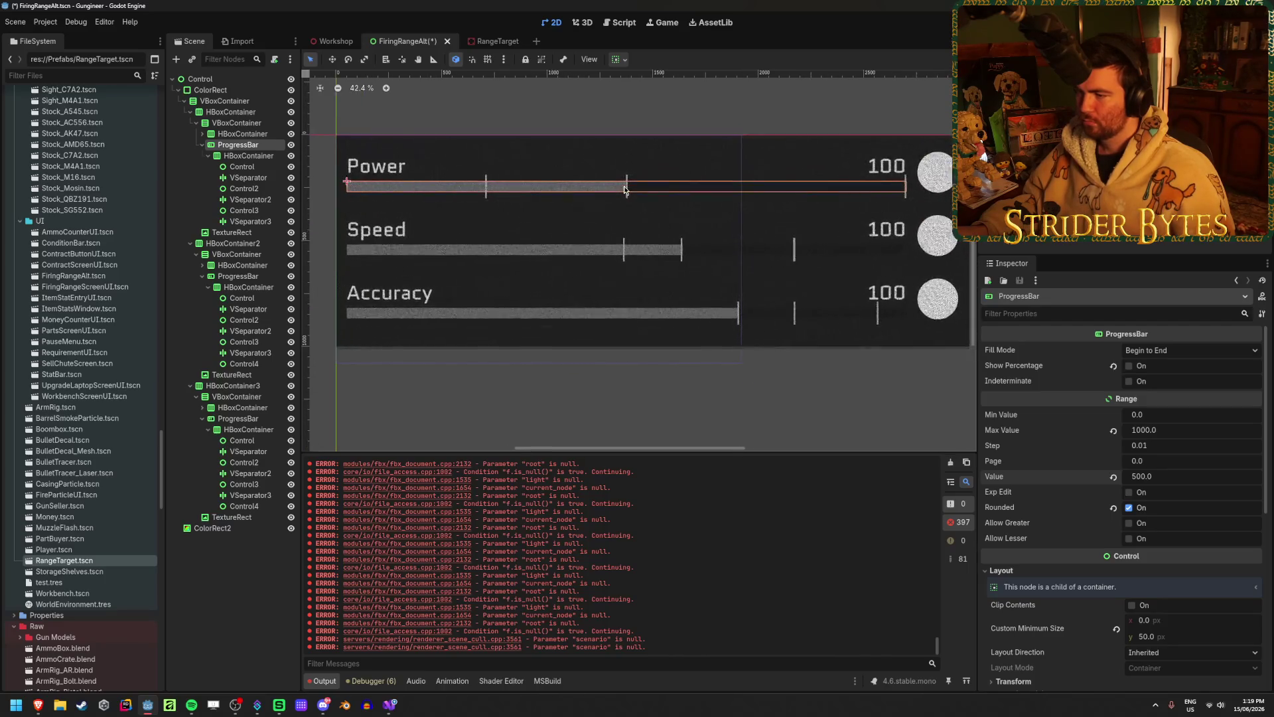
scroll(624, 189, "up", 1)
scroll(623, 190, "down", 1)
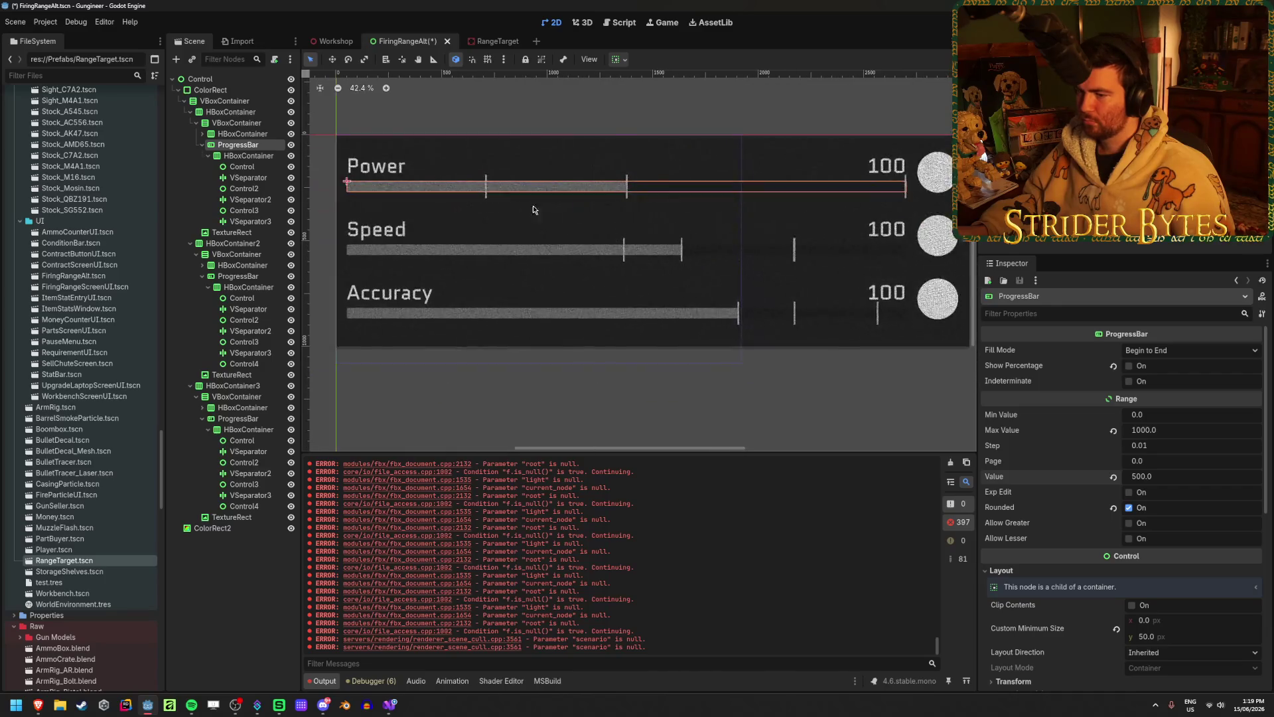
- Rebalance the Speed spacers: first stretch ratio 2, third 1, then first to 3
left_click(246, 299)
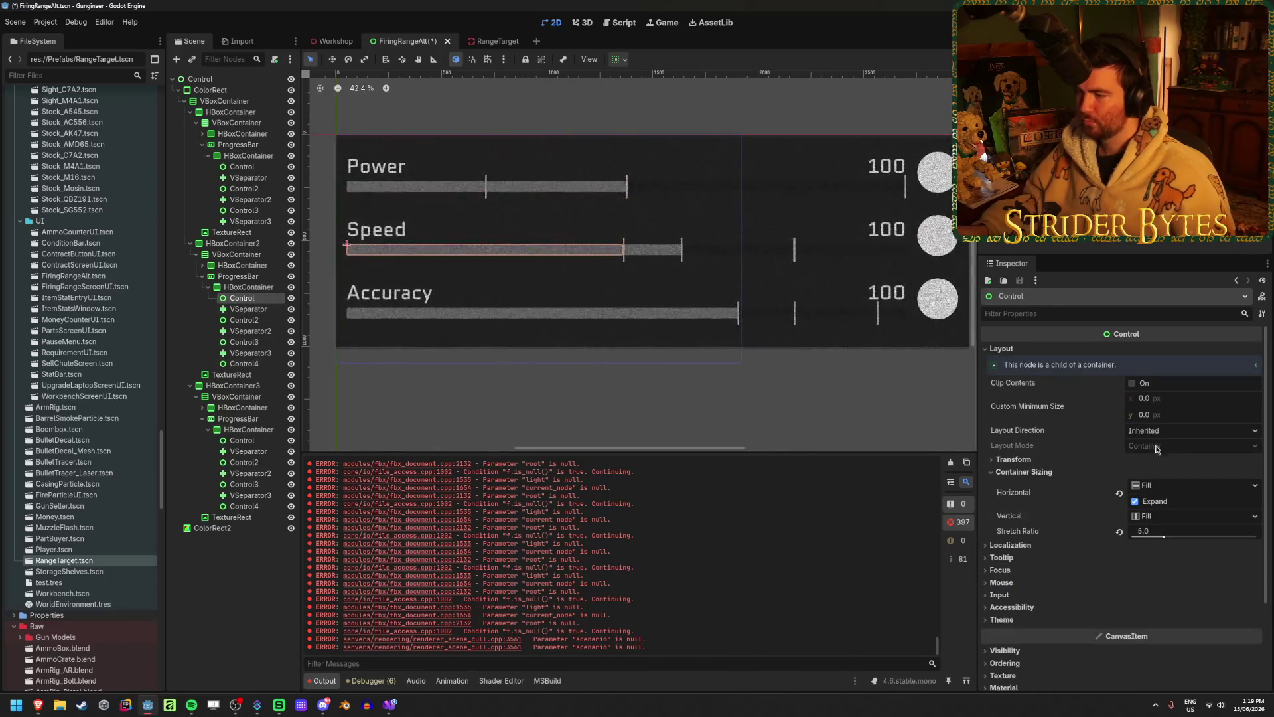
left_click_drag(1154, 536, 1143, 536)
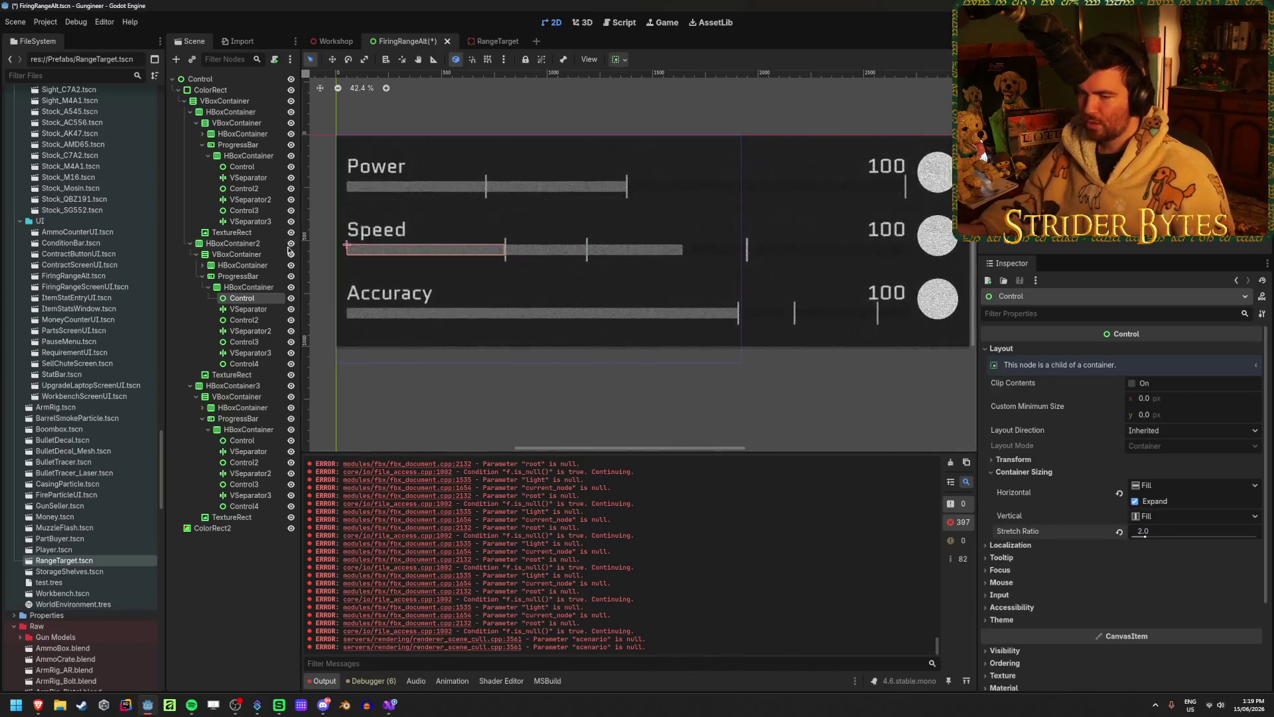
left_click(244, 320)
left_click(1162, 532)
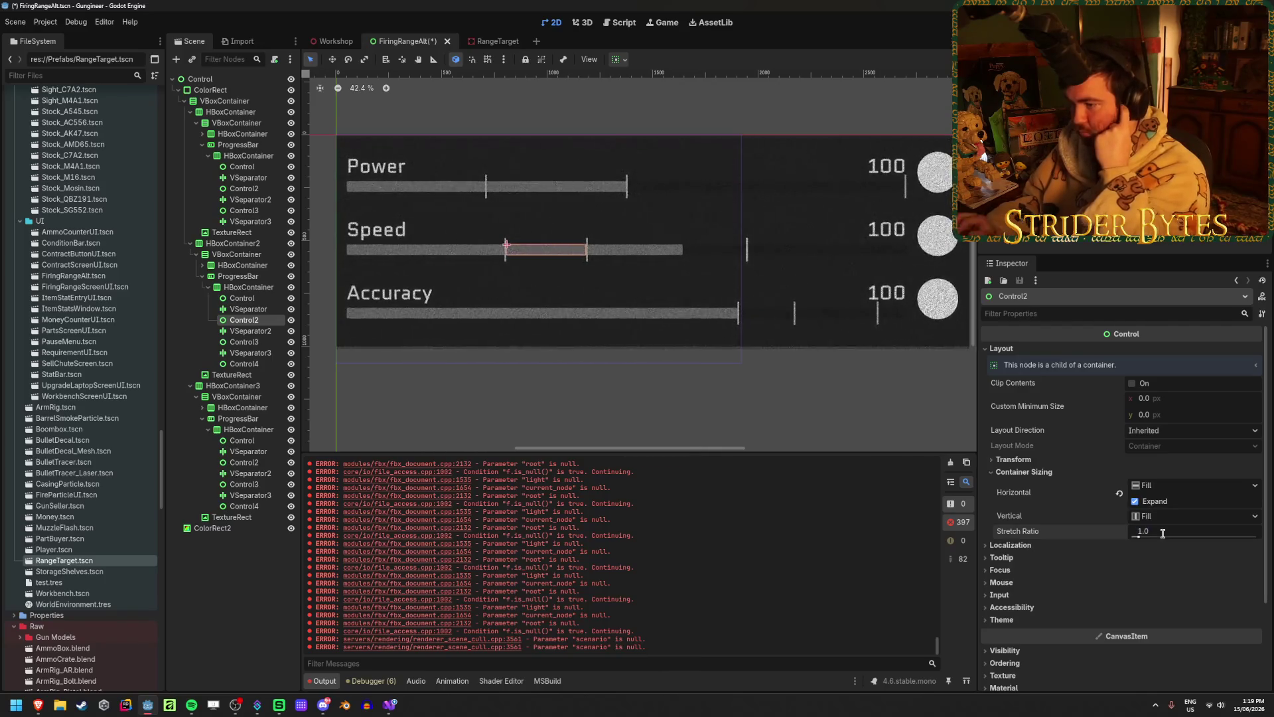
left_click(263, 343)
left_click_drag(1146, 537, 1140, 536)
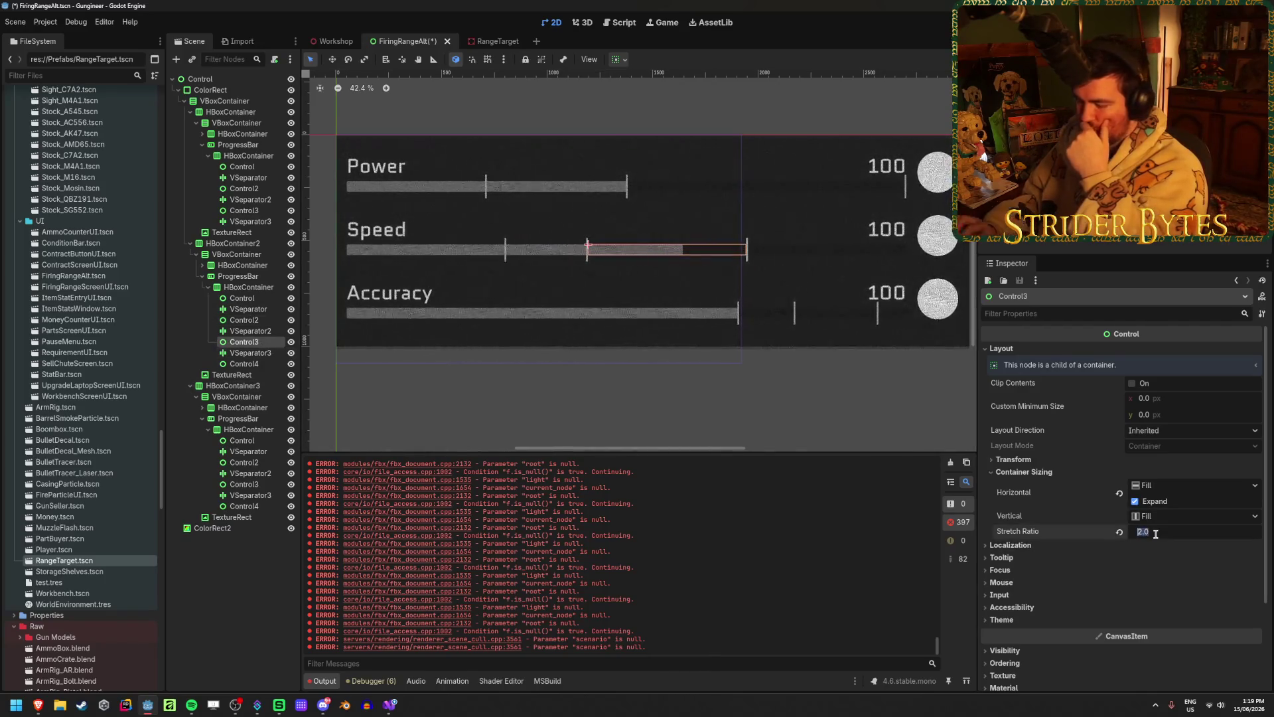
left_click(251, 365)
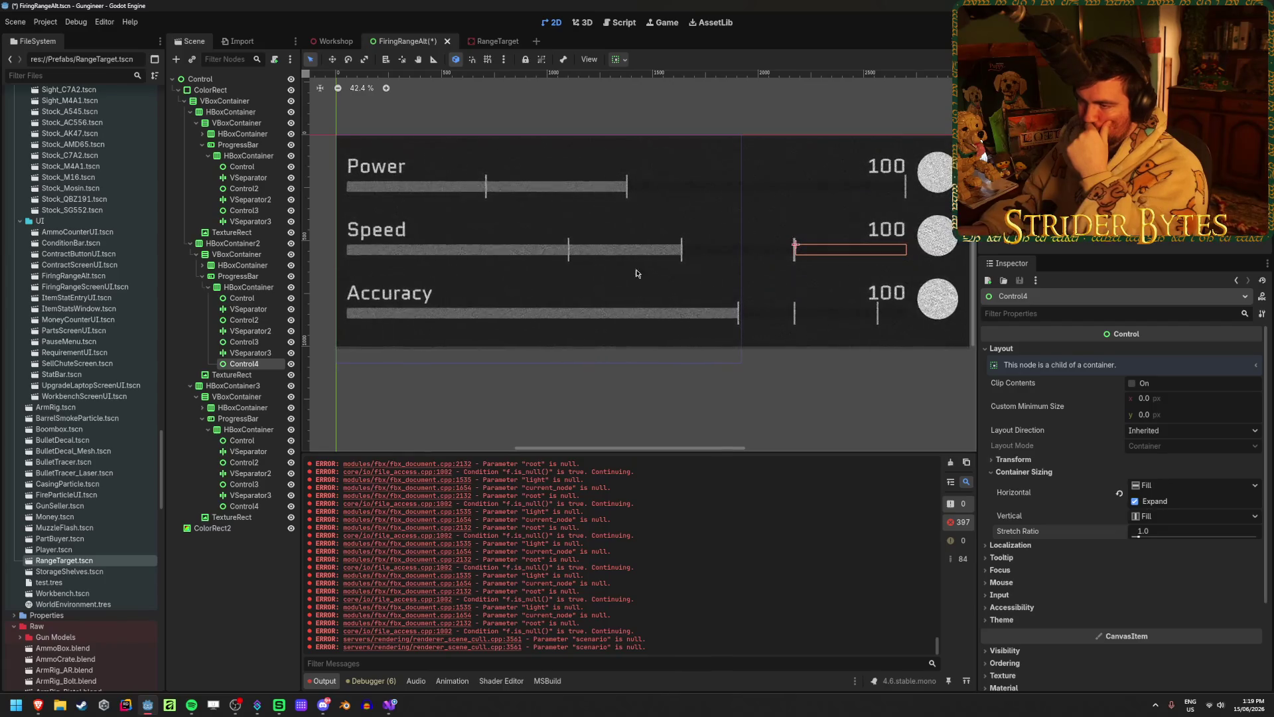
left_click(242, 298)
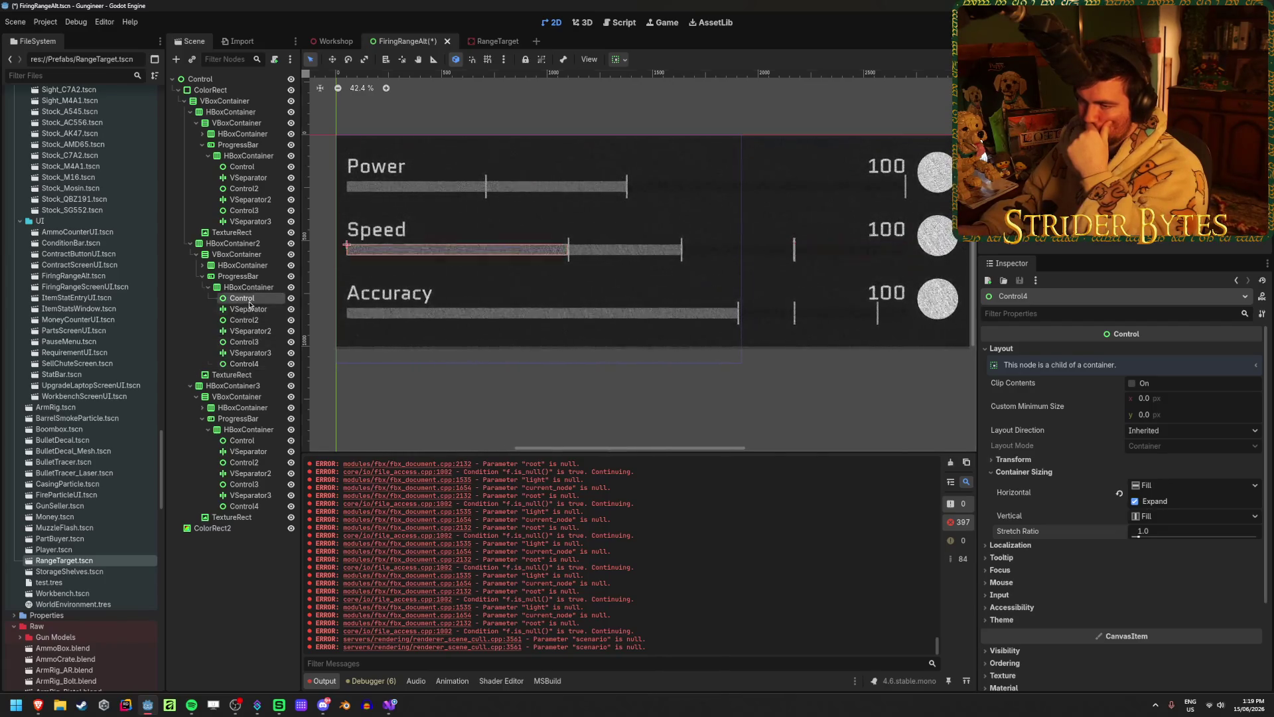
left_click_drag(1168, 533, 1195, 534)
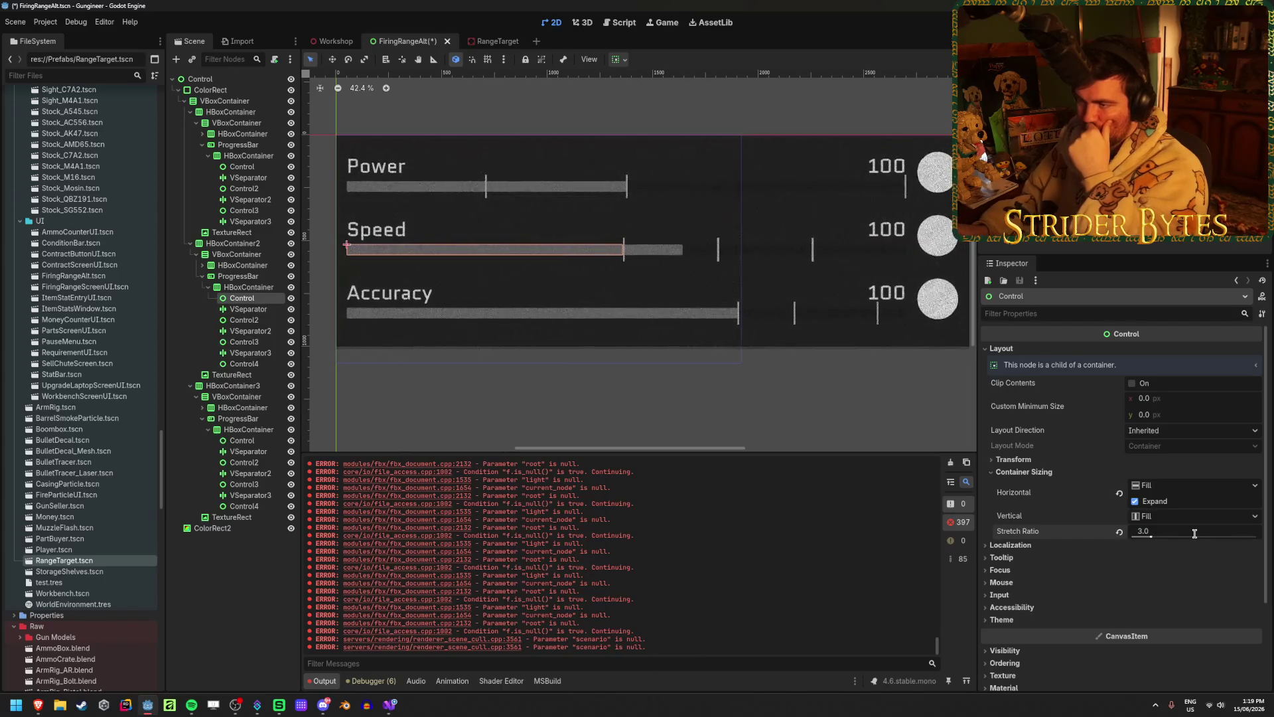
- Set the Speed ProgressBar's Value to 5 and expand its Layout properties
left_click(239, 276)
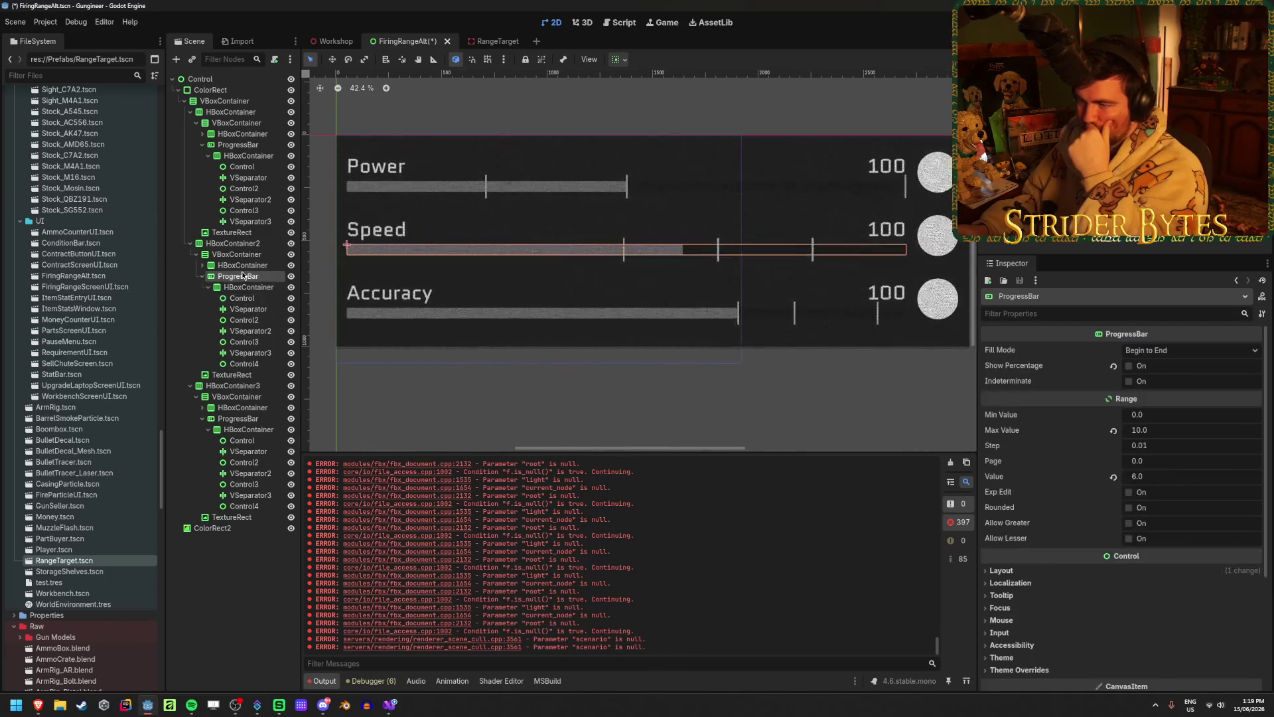
left_click(1164, 476)
type("5")
key("Return")
scroll(669, 220, "up", 1)
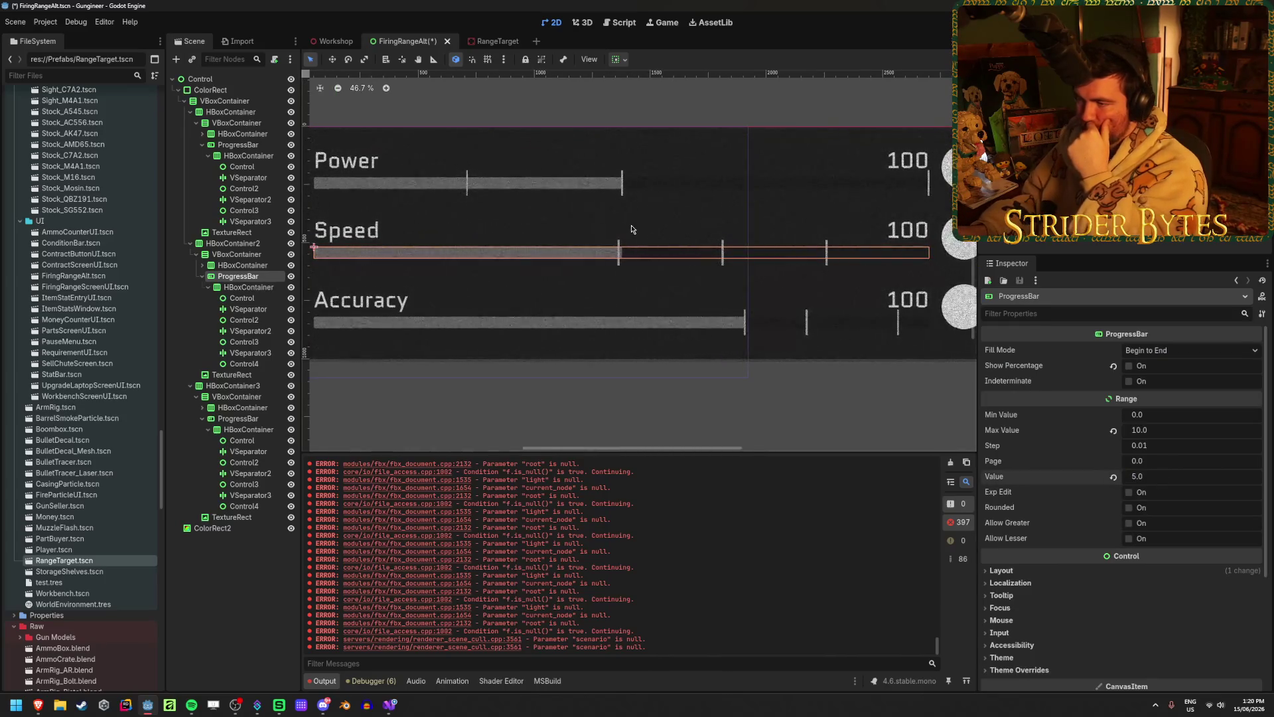
scroll(631, 229, "down", 2)
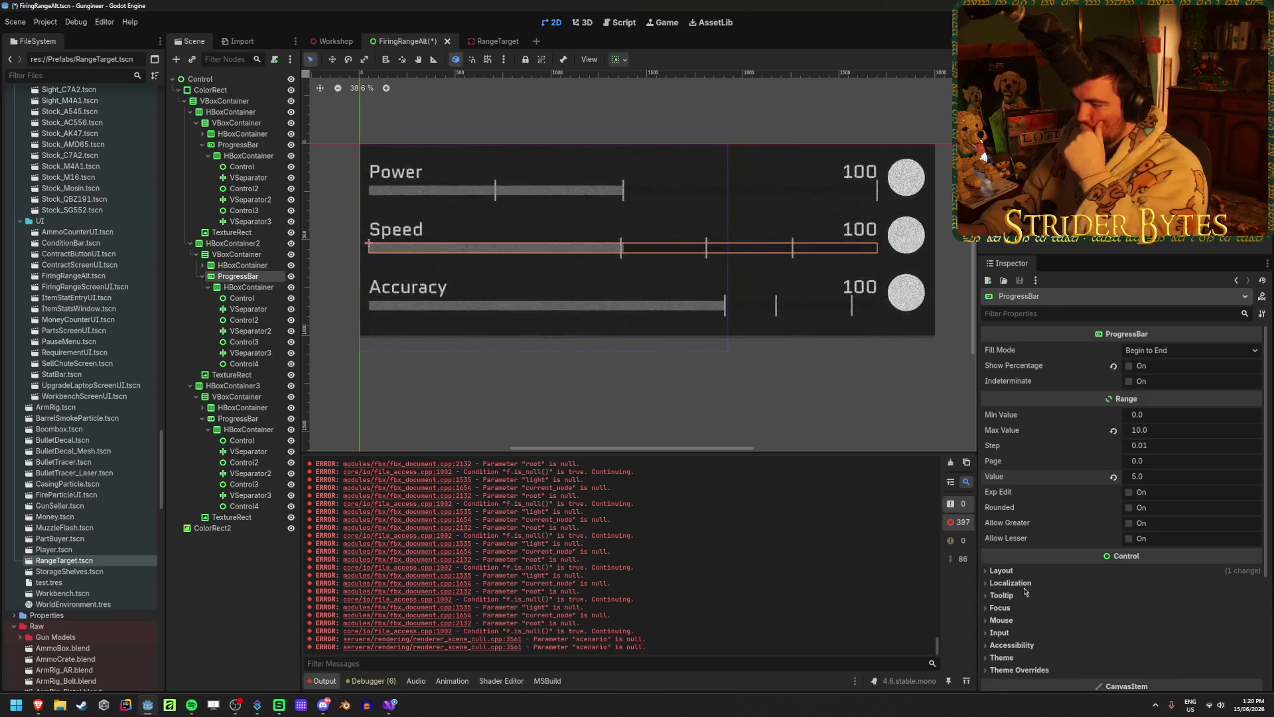
left_click(1001, 570)
scroll(1128, 530, "down", 3)
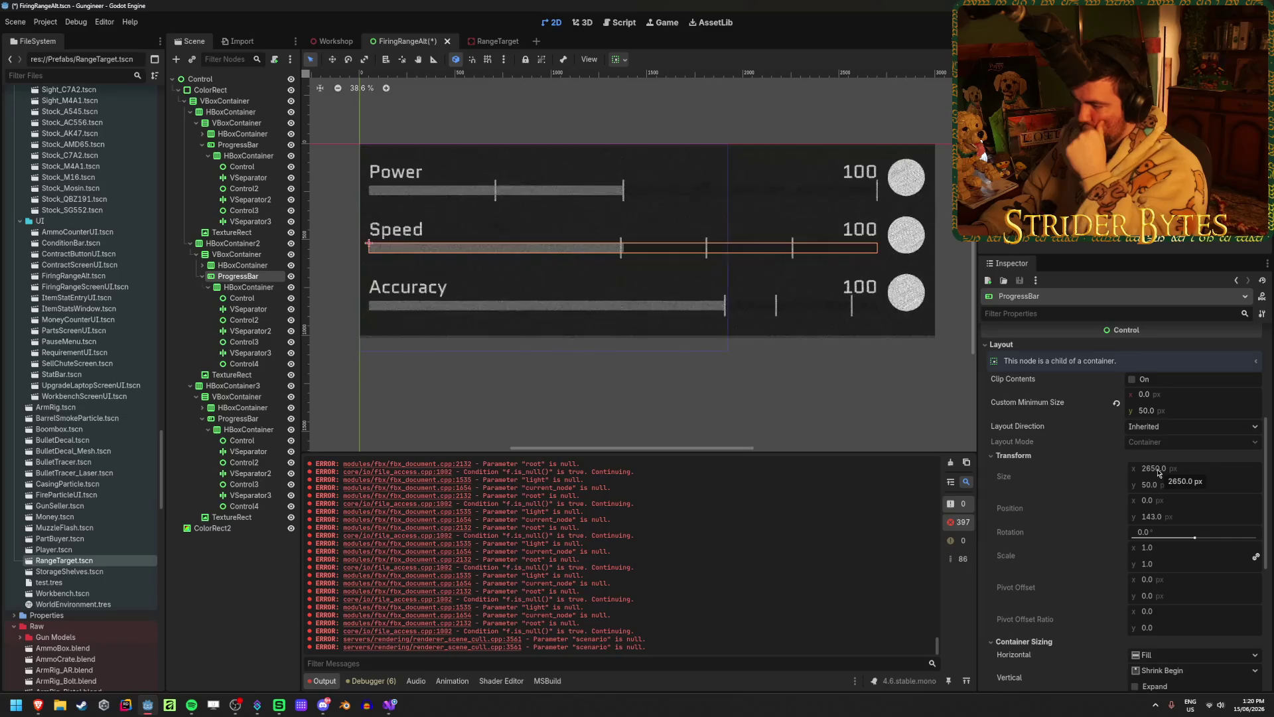
left_click(255, 310)
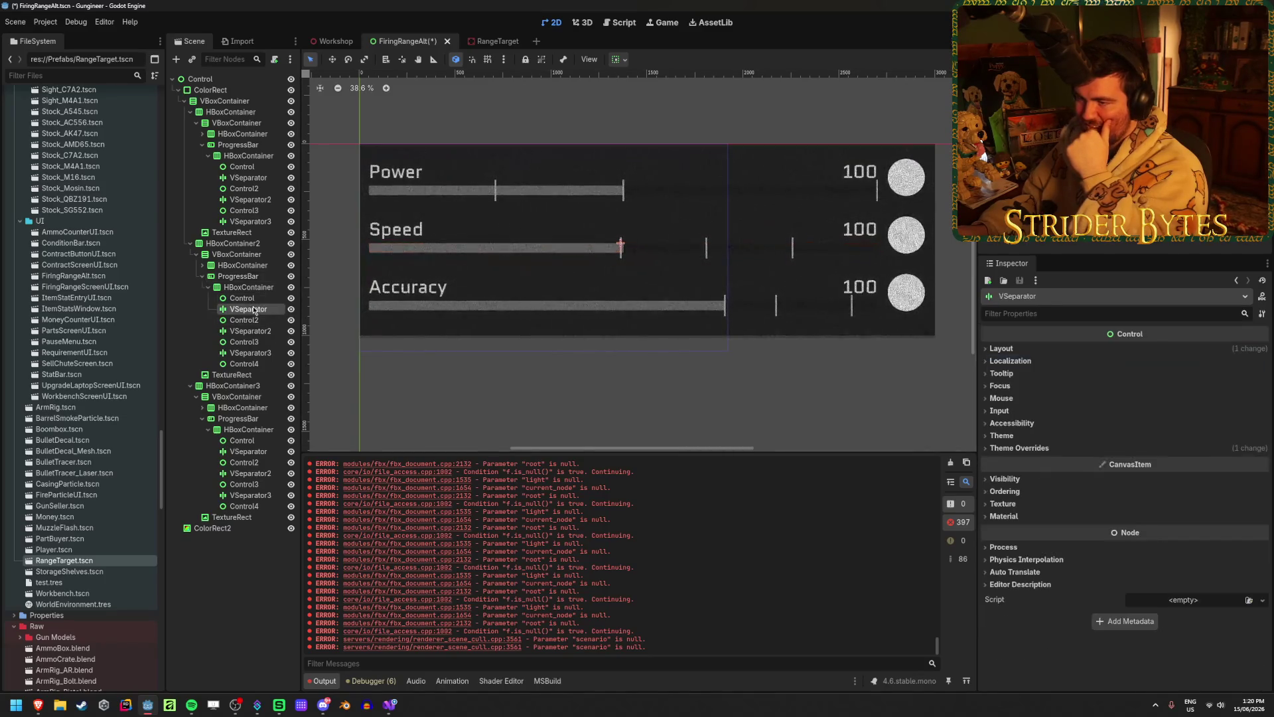
- Expand the separator's Theme Overrides > Styles StyleBoxLine and check its 8 px thickness
left_click(1019, 448)
left_click(1007, 472)
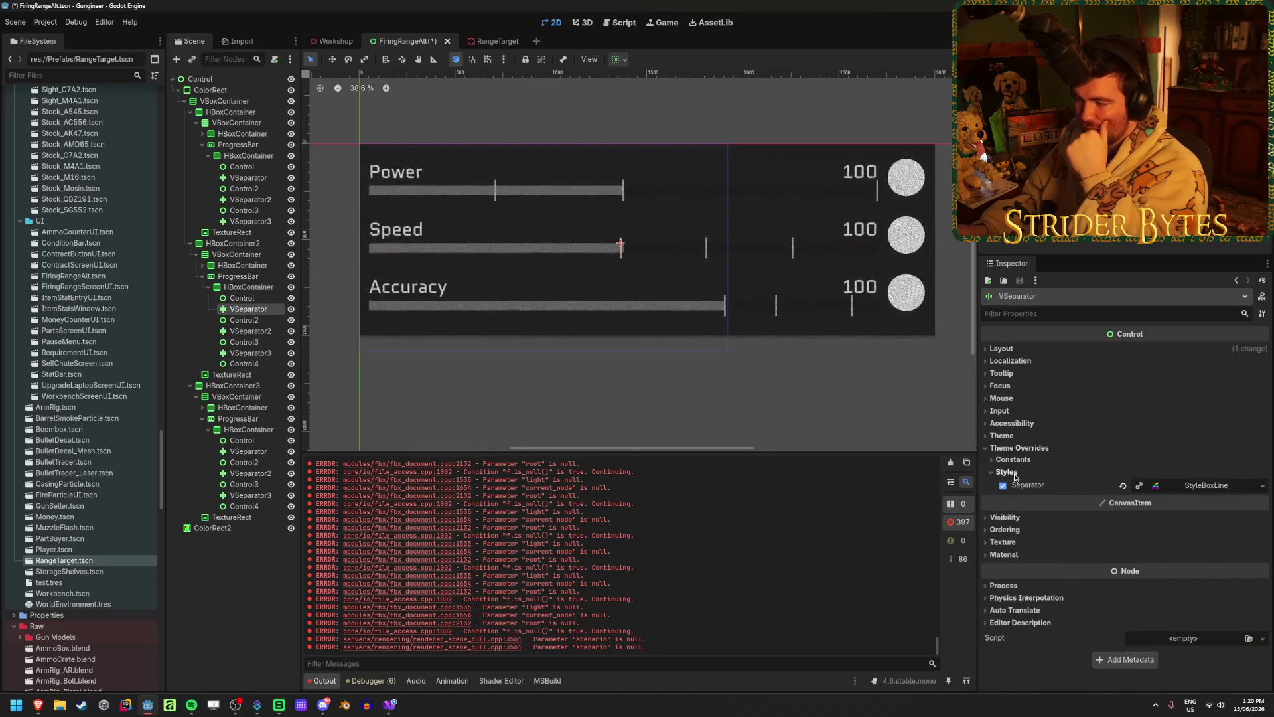
left_click(1221, 492)
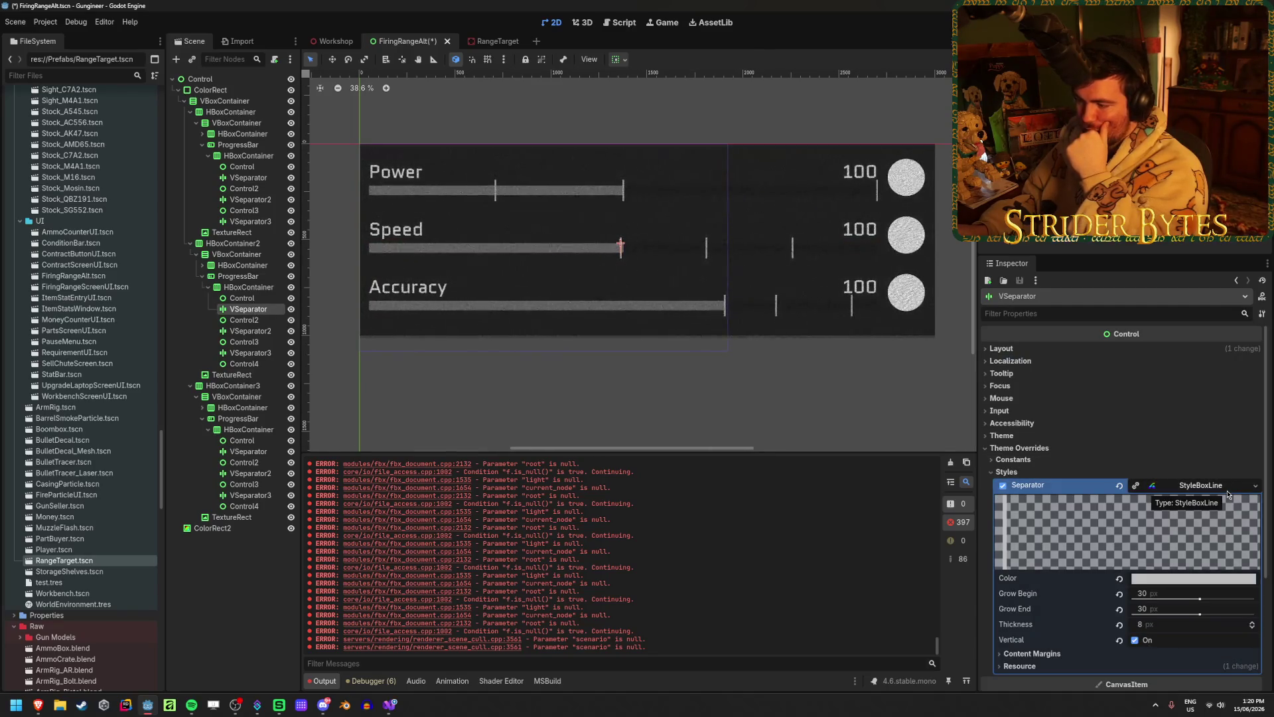
scroll(535, 252, "up", 2)
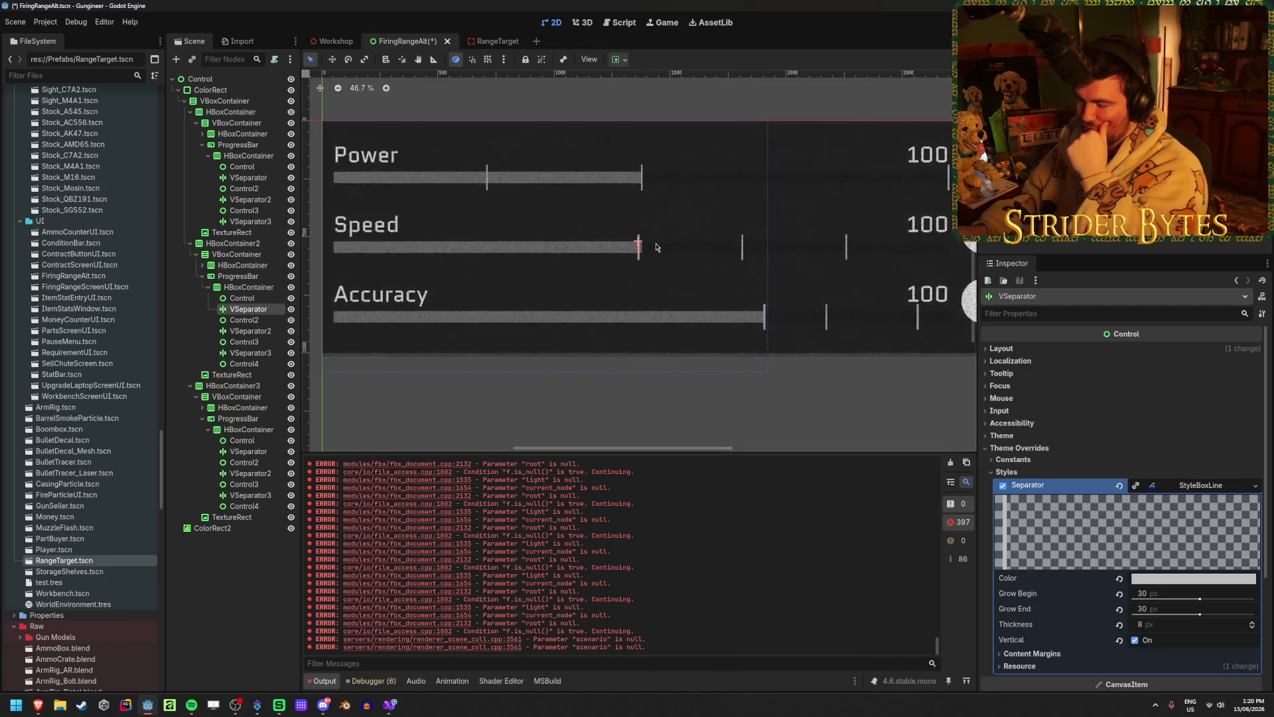
scroll(655, 247, "up", 19)
scroll(500, 244, "up", 10)
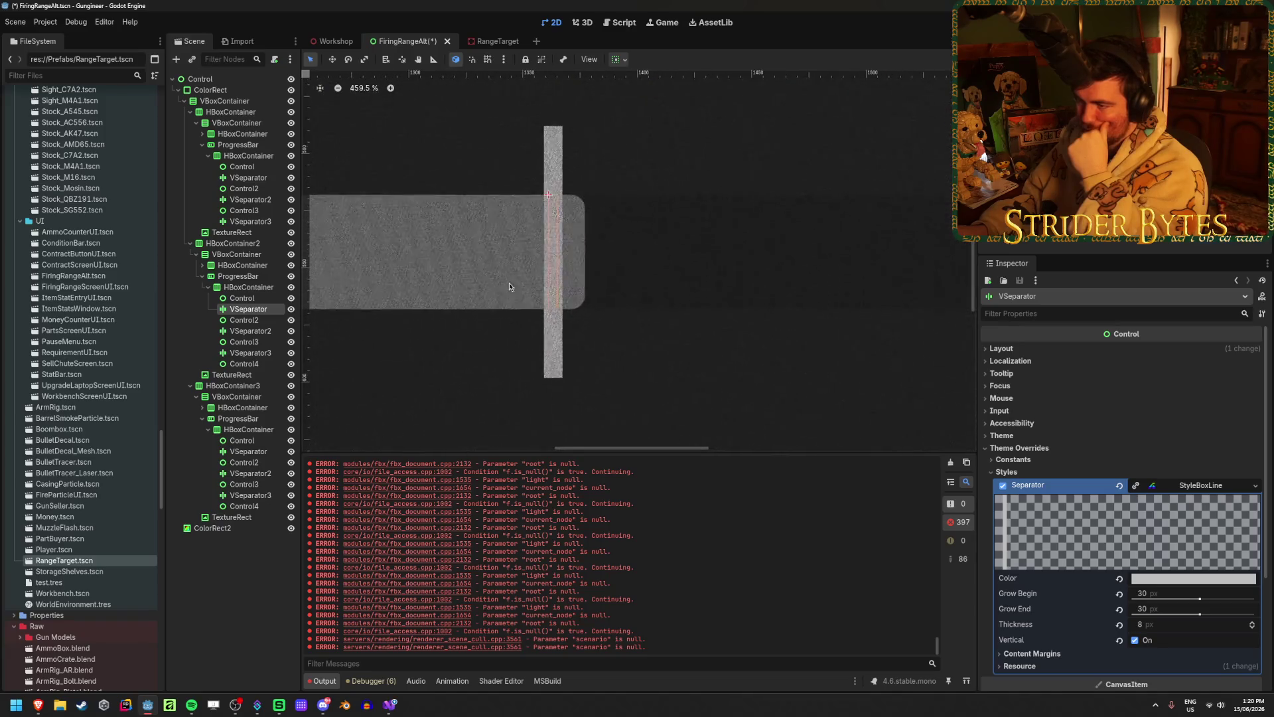
mouse_move(1171, 624)
left_mouse_down()
mouse_move(1191, 624)
mouse_move(1158, 624)
mouse_move(1171, 624)
left_mouse_up()
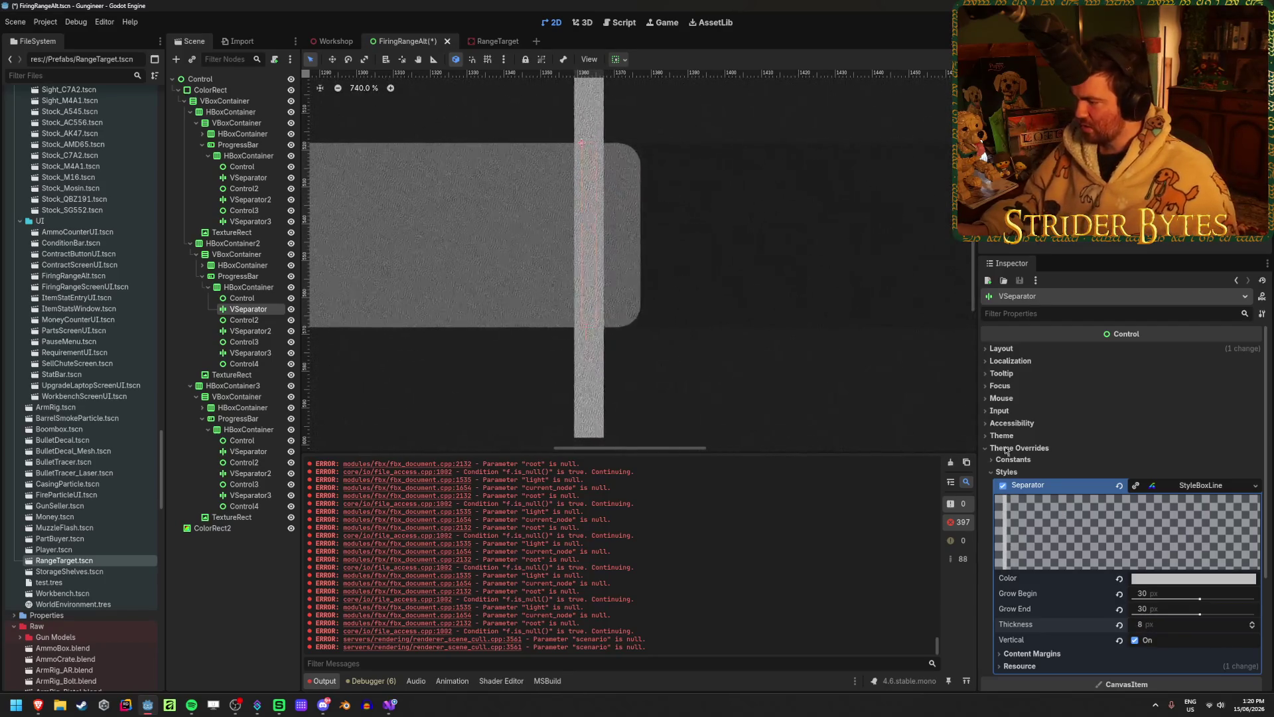
- Expand the separator's Layout section and undo a trial minimum size change, leaving 0 by 0
left_click(1070, 348)
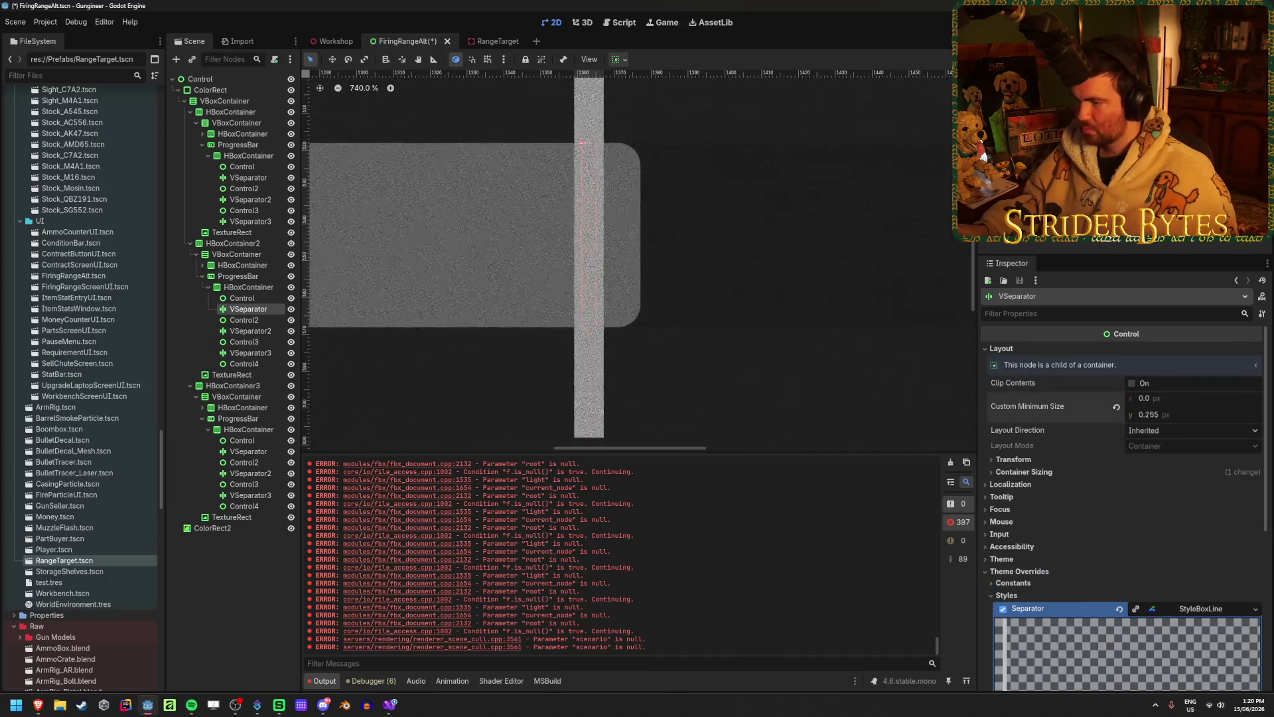
left_click_drag(1141, 416, 1157, 401)
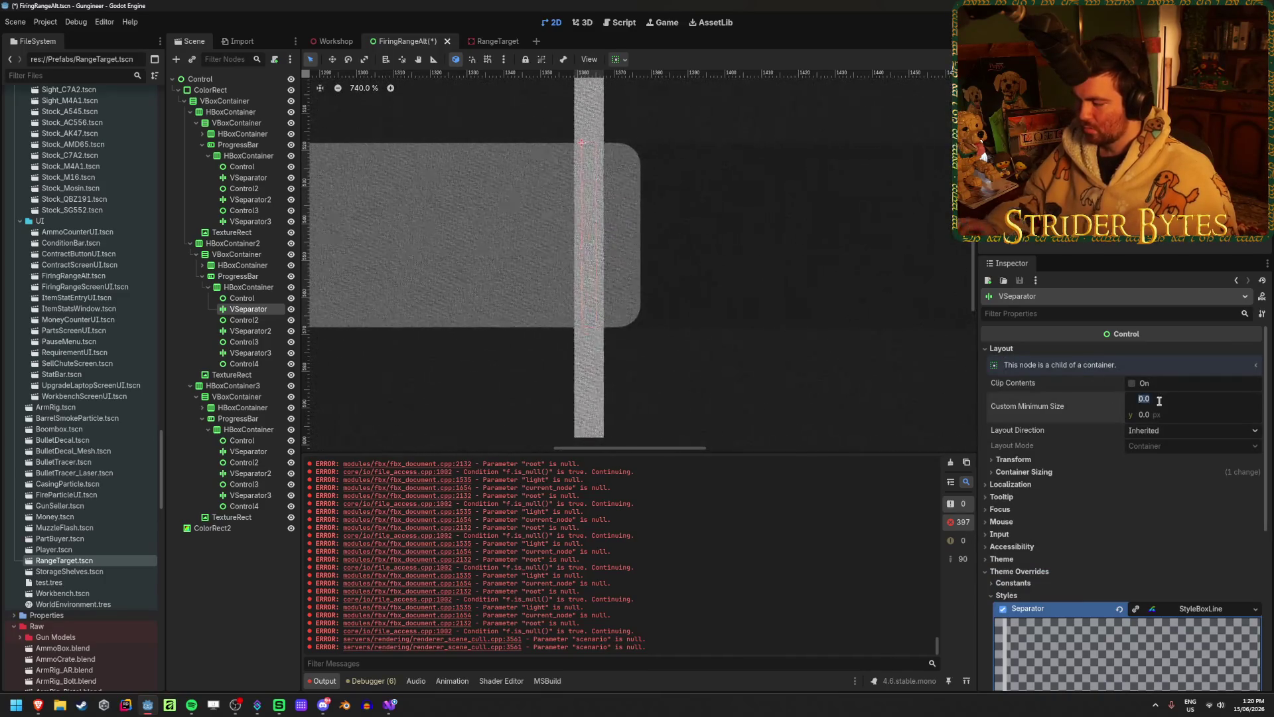
scroll(678, 244, "down", 6)
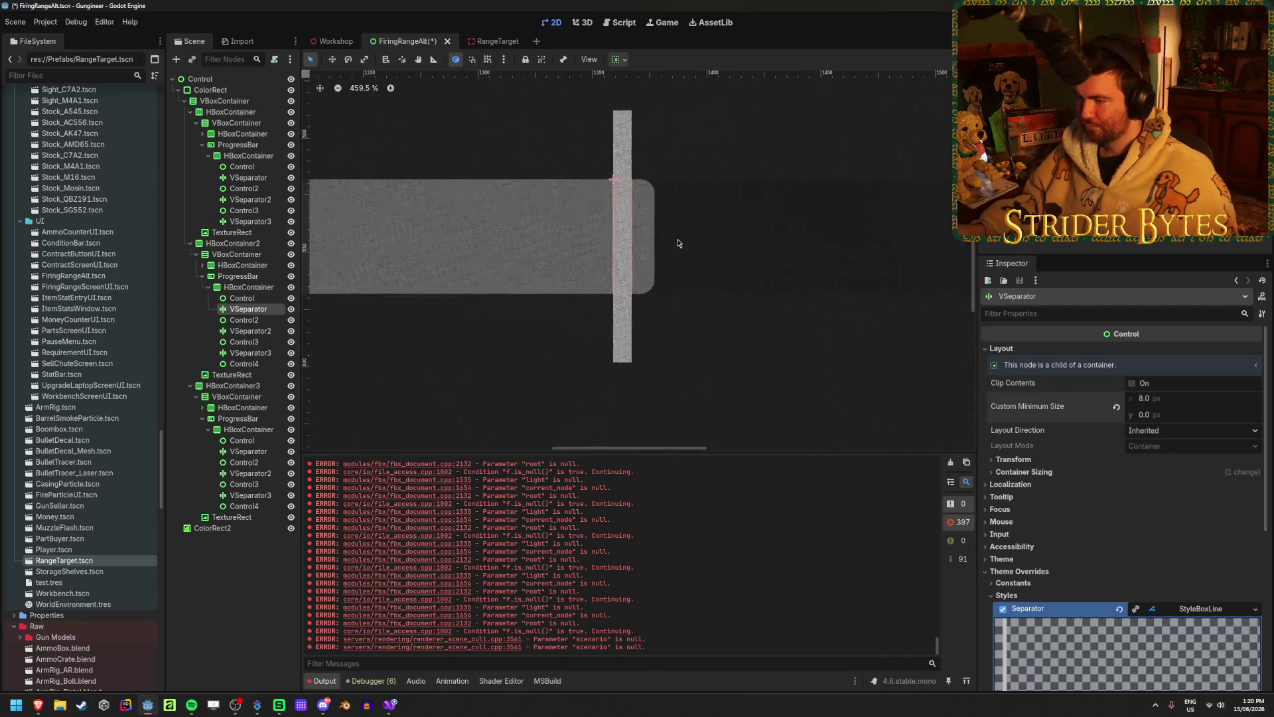
scroll(678, 244, "up", 7)
key("ctrl+z")
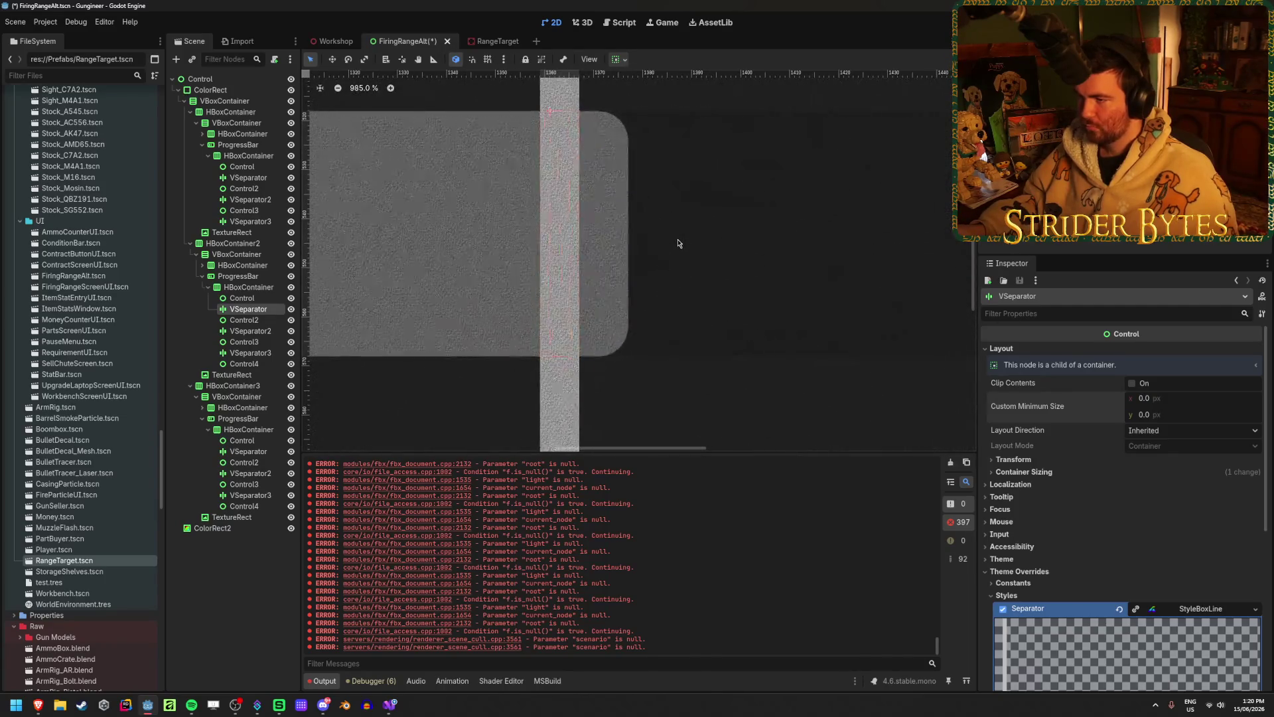
- Set the first Speed separator's Custom Minimum Size x to 8
left_click(240, 299)
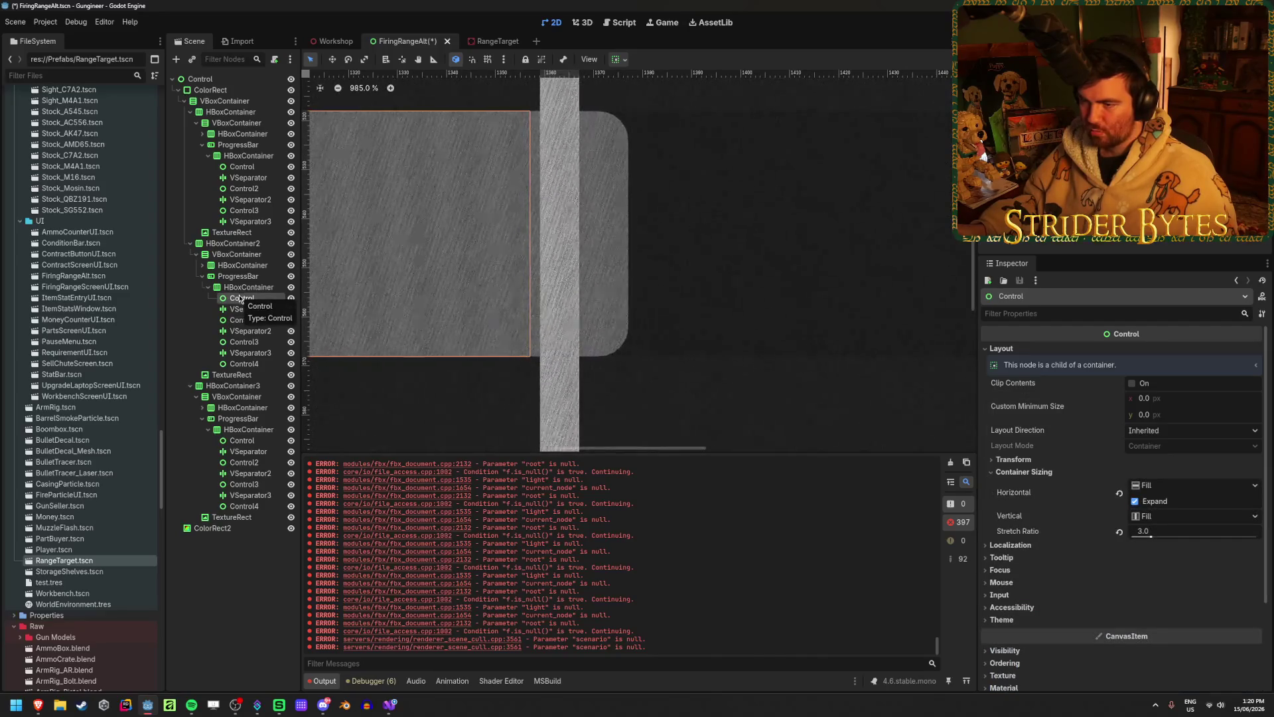
left_click(247, 310)
left_click(242, 298)
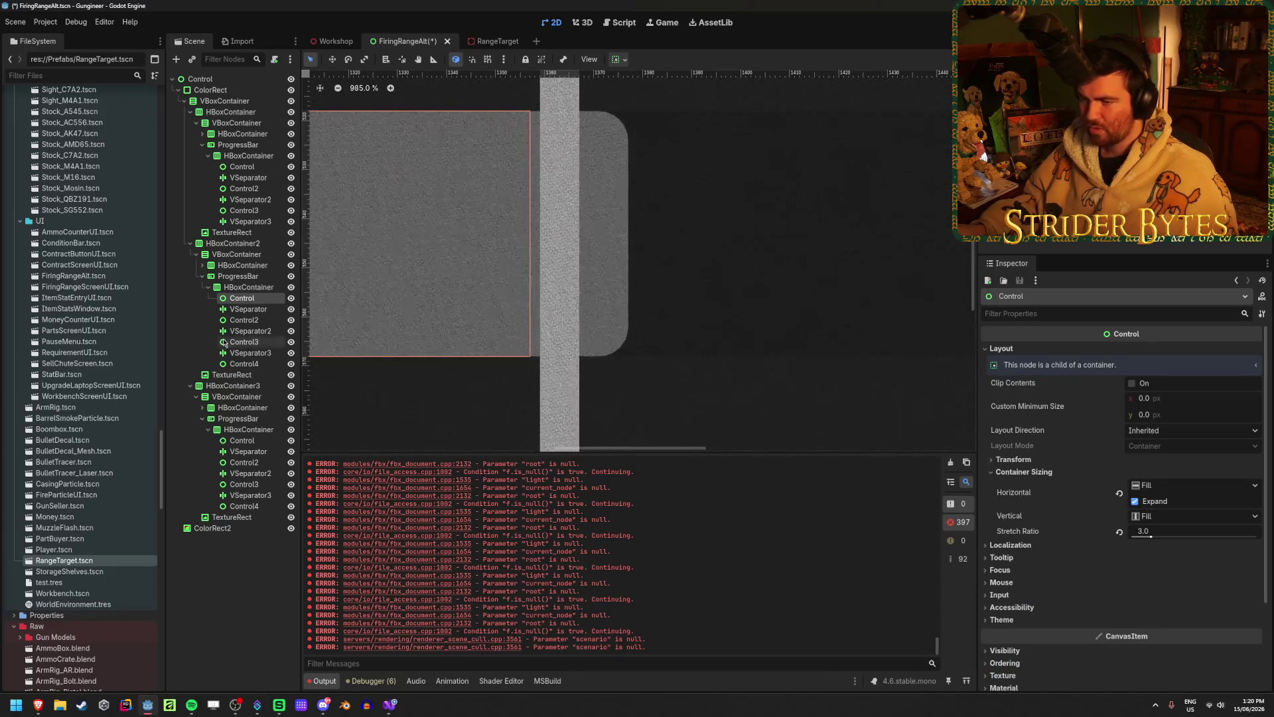
left_click(248, 309)
scroll(1135, 452, "down", 5)
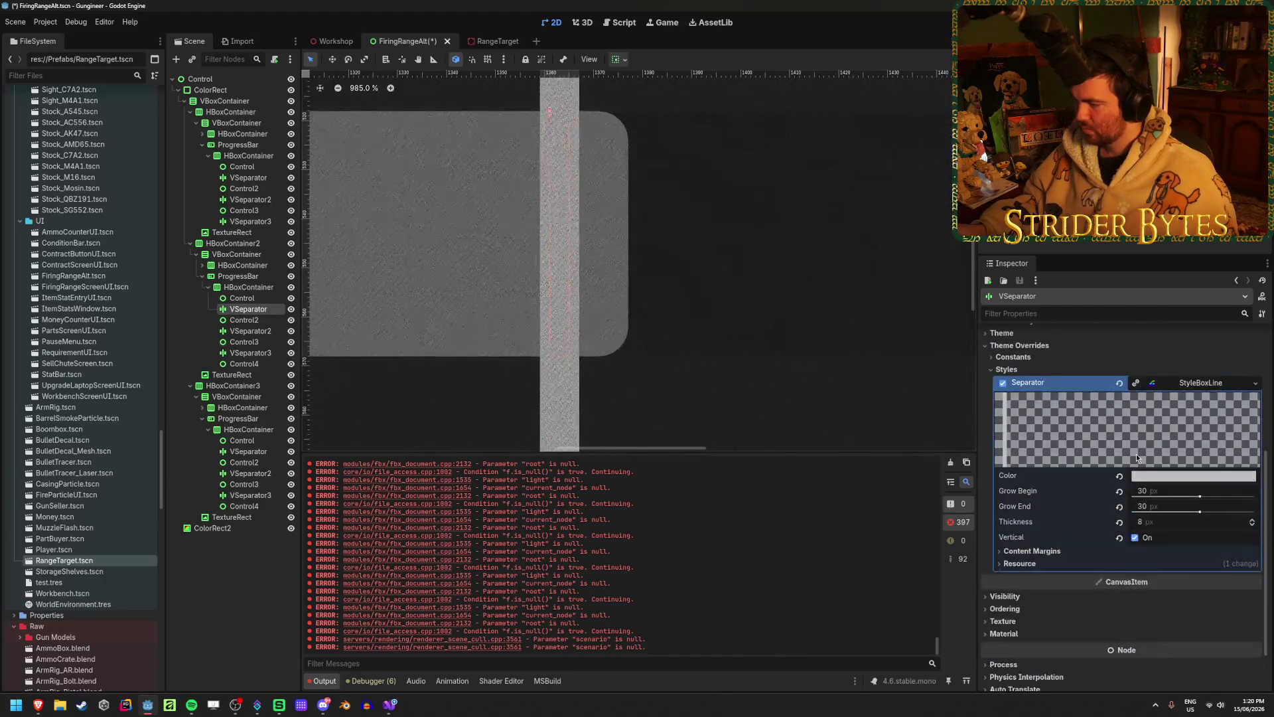
scroll(1158, 431, "up", 5)
left_click(1181, 398)
type("0.08")
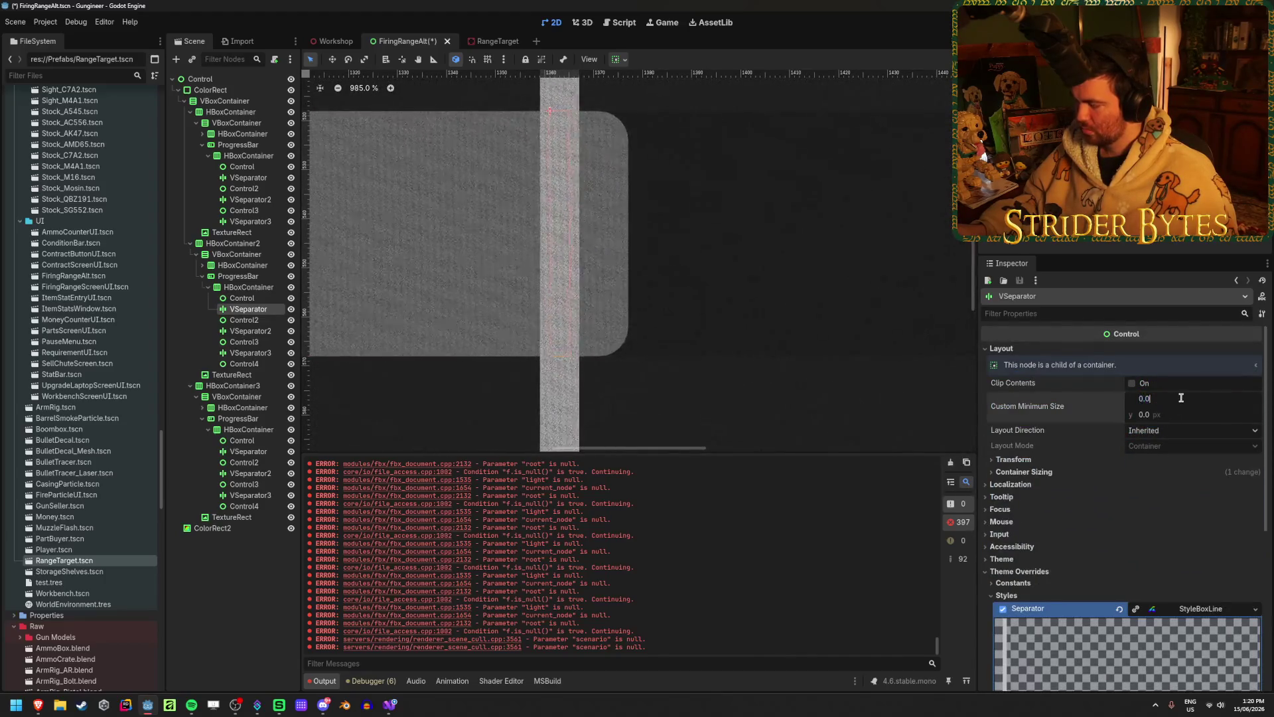
key("Return")
key("ctrl+a")
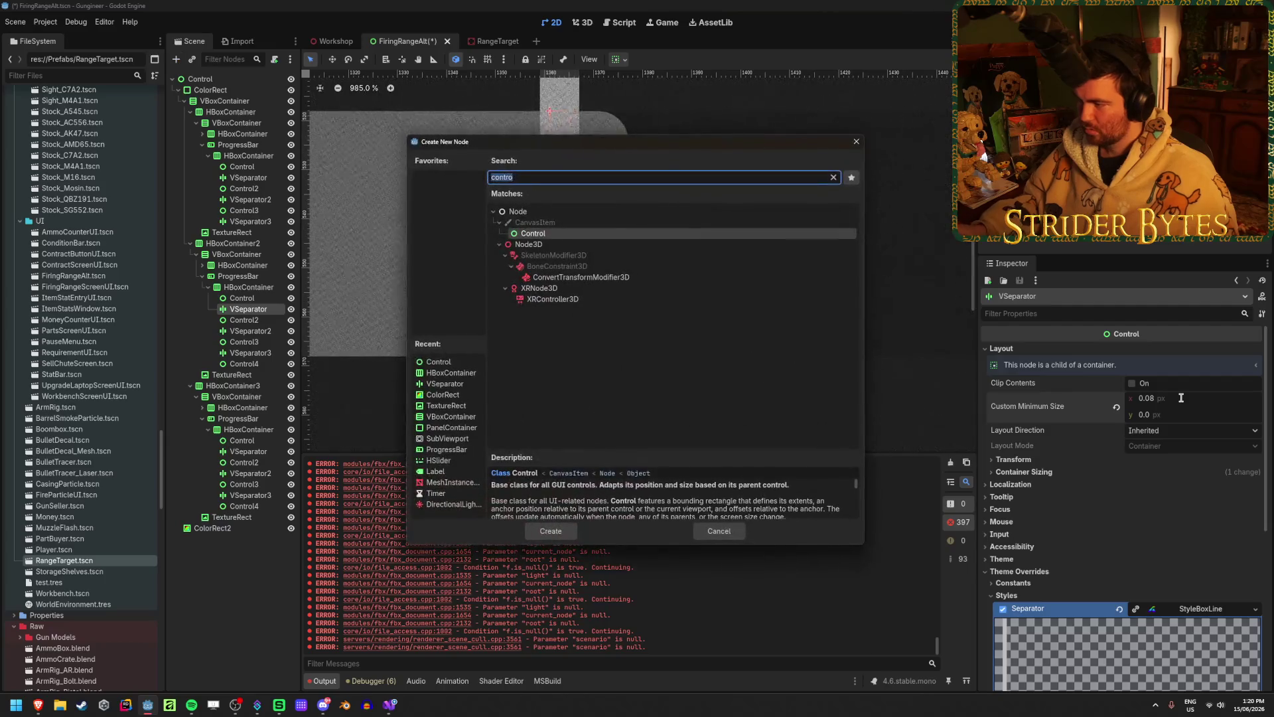
key("Escape")
left_click(1168, 399)
type("8")
key("Return")
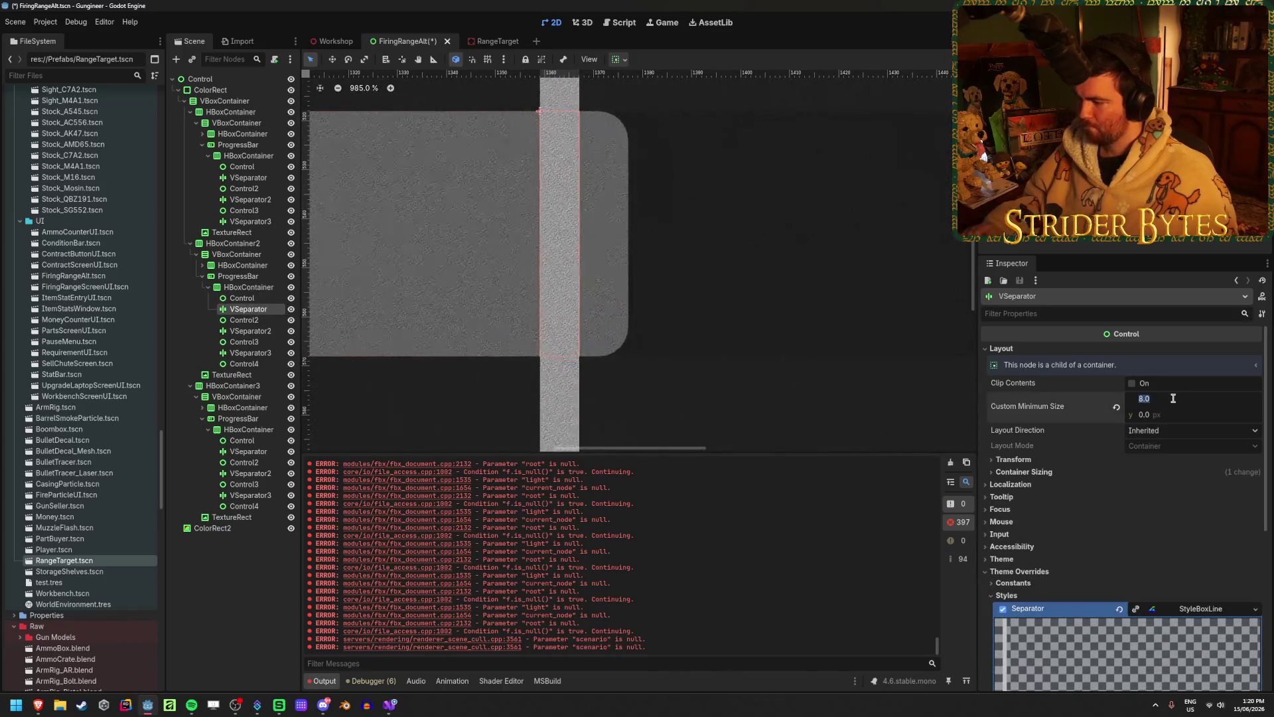
- Try a separator thickness of 0, undo back to 8, and select the Speed row's HBoxContainer
scroll(1165, 555, "down", 4)
left_click(1143, 522)
type("0")
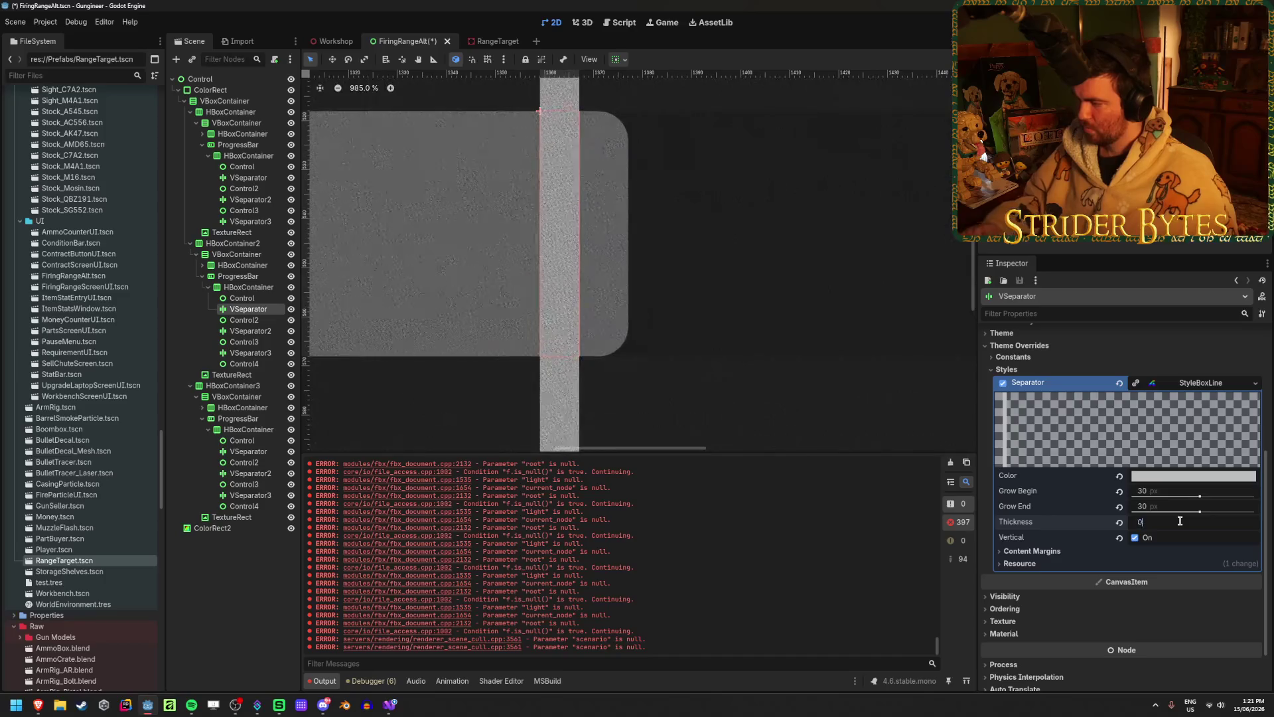
key("Return")
left_click(260, 298)
left_click(261, 309)
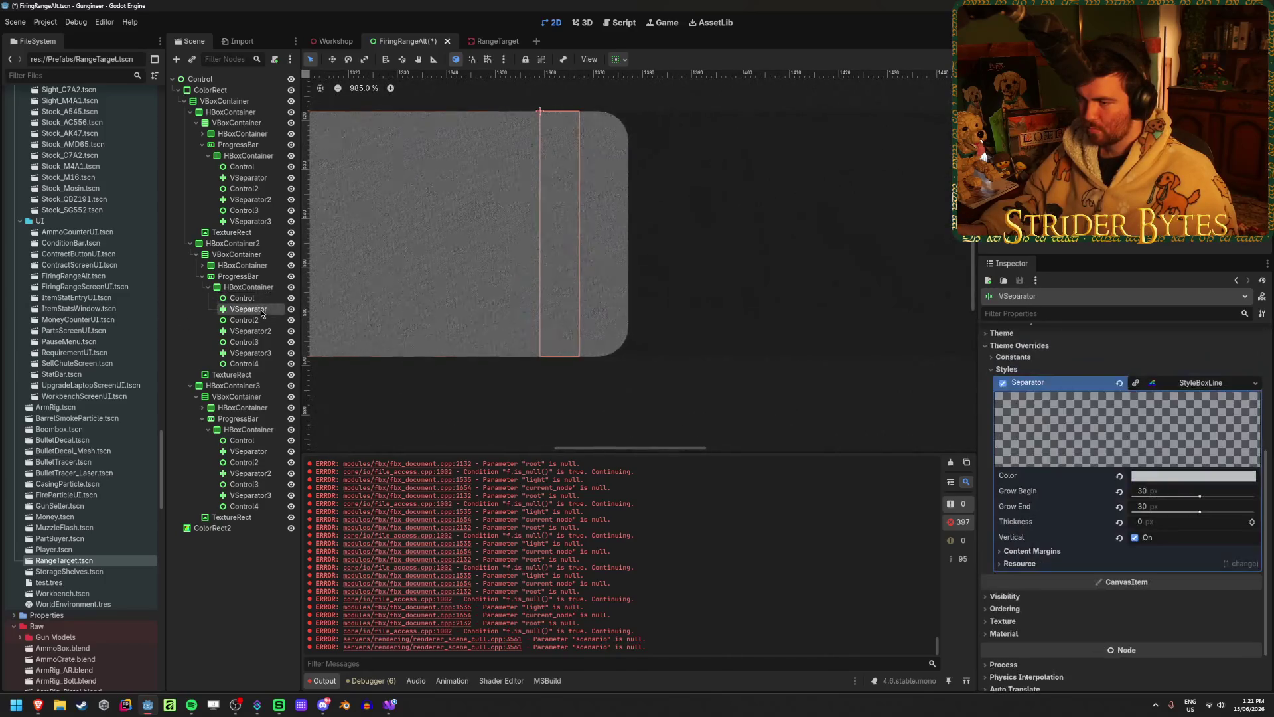
key("ctrl+z")
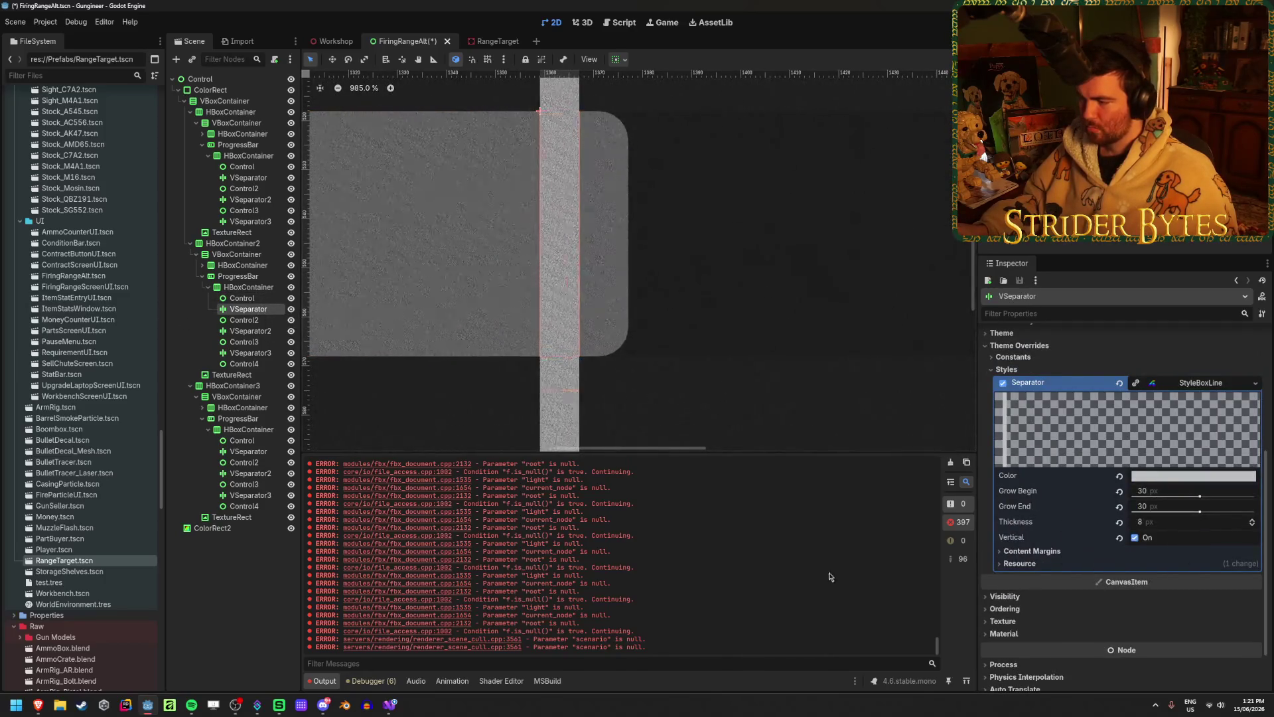
left_click(389, 352)
left_click(1019, 482)
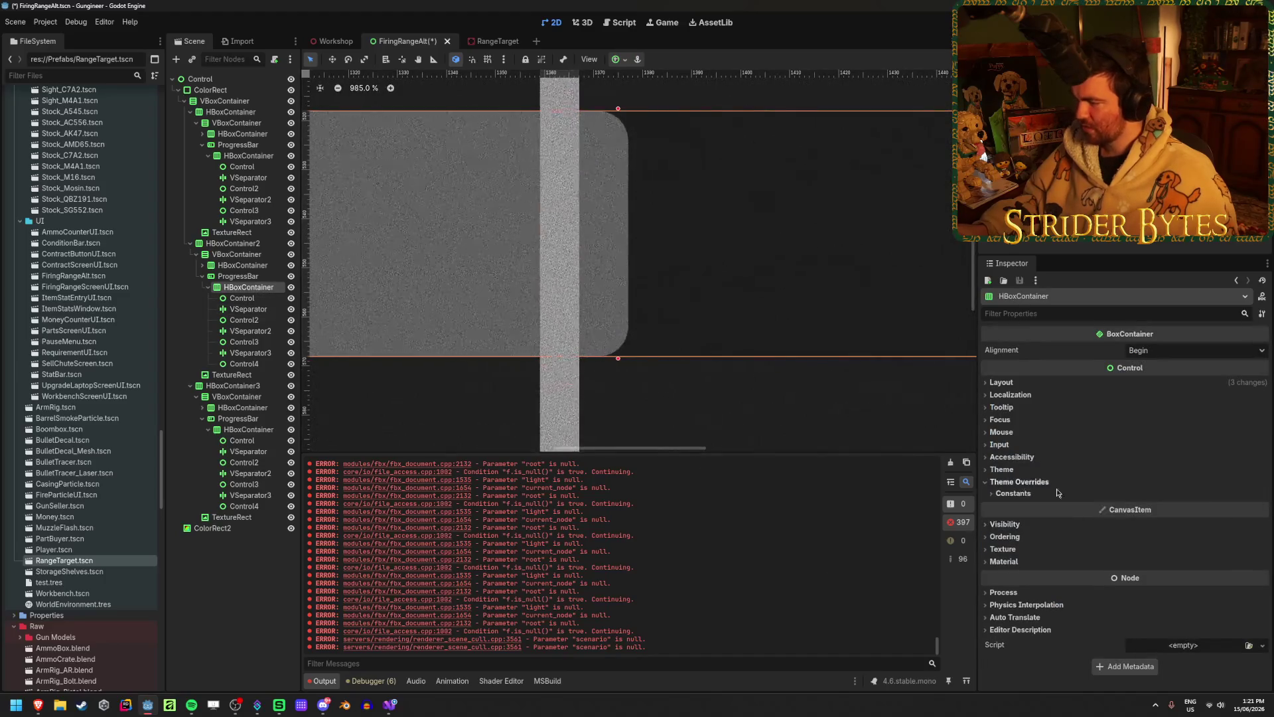
- Set Separation to 0 on the Speed, Power and Accuracy HBoxContainers
left_click(1015, 493)
left_click_drag(1155, 511, 1128, 511)
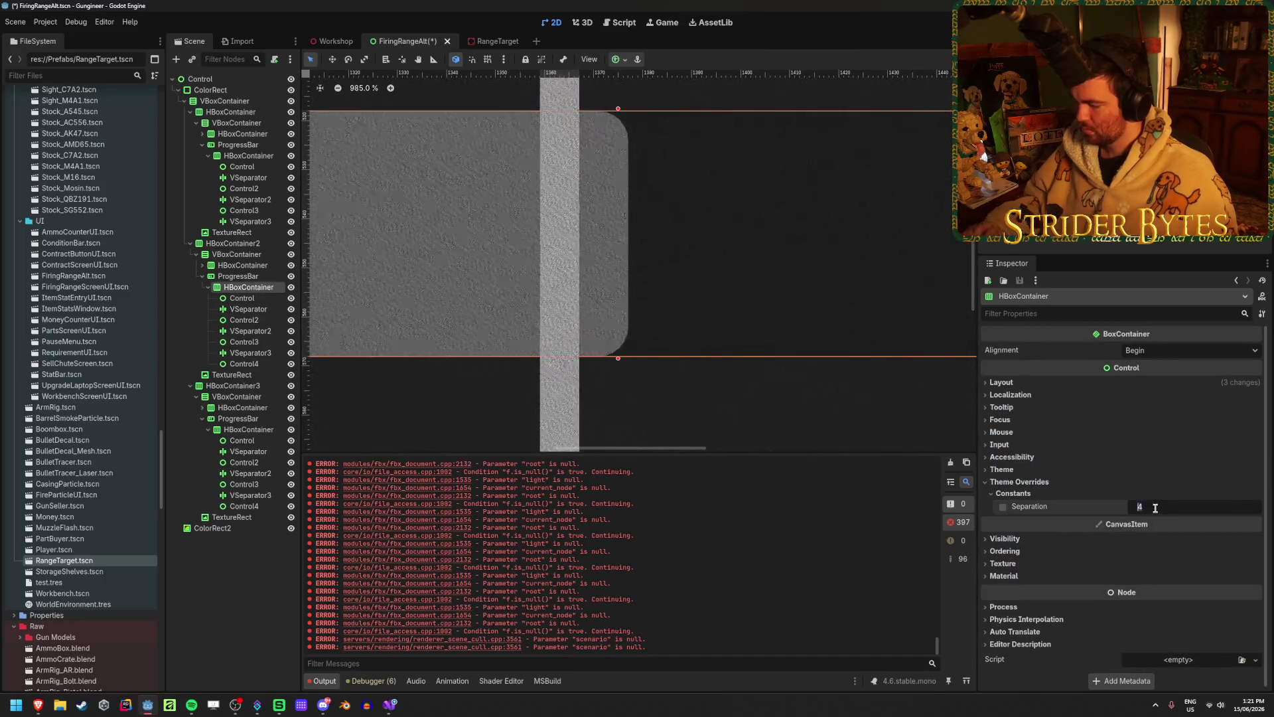
scroll(707, 358, "down", 3)
scroll(707, 358, "down", 12)
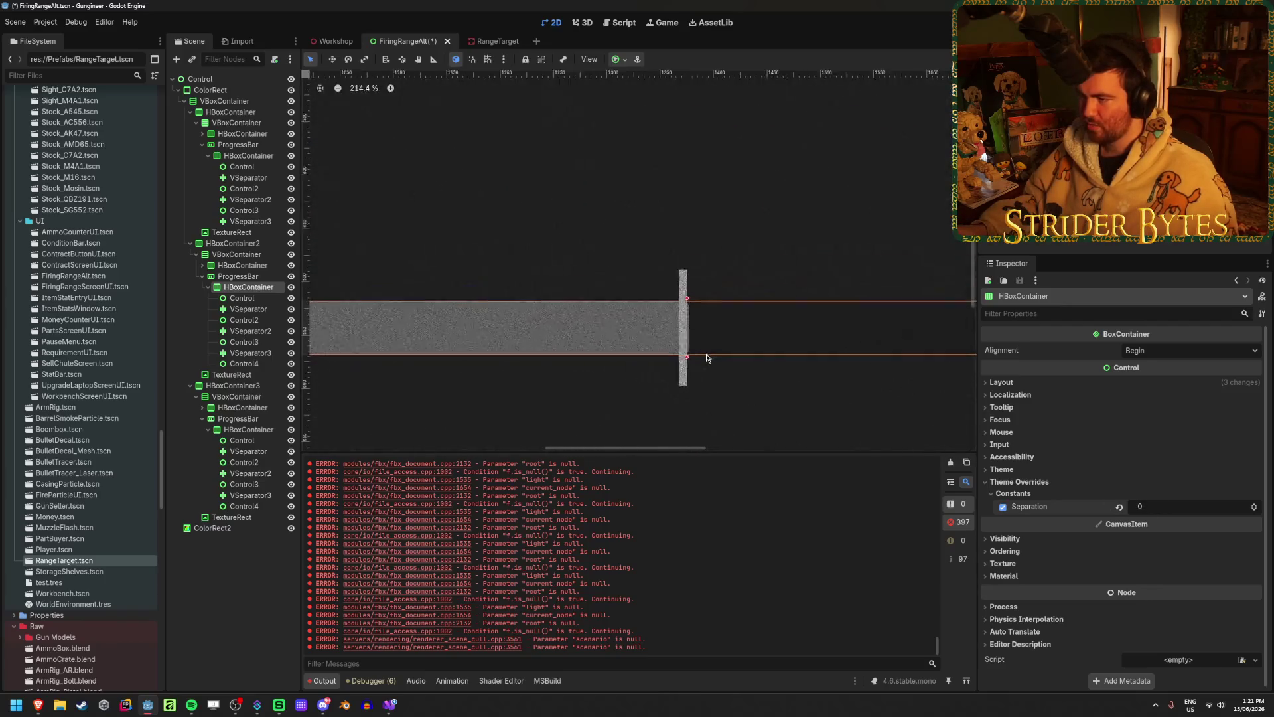
left_click(242, 155)
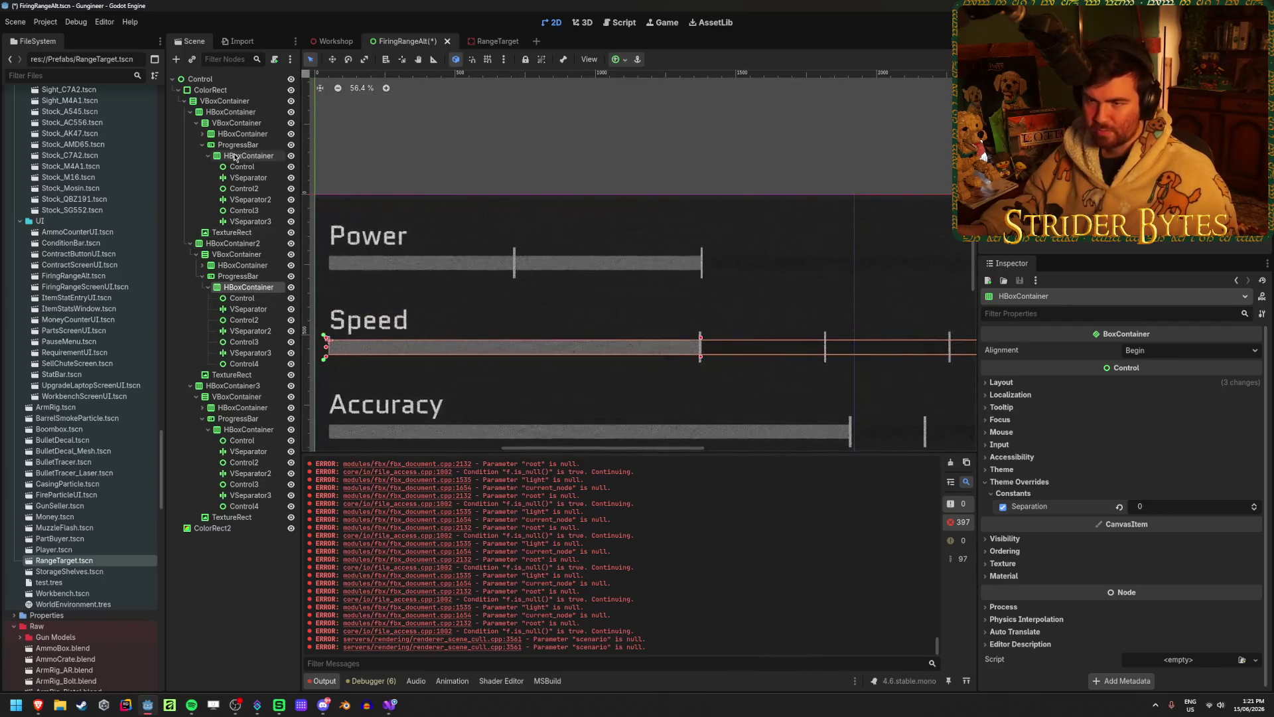
left_click(1095, 494)
left_click(1015, 493)
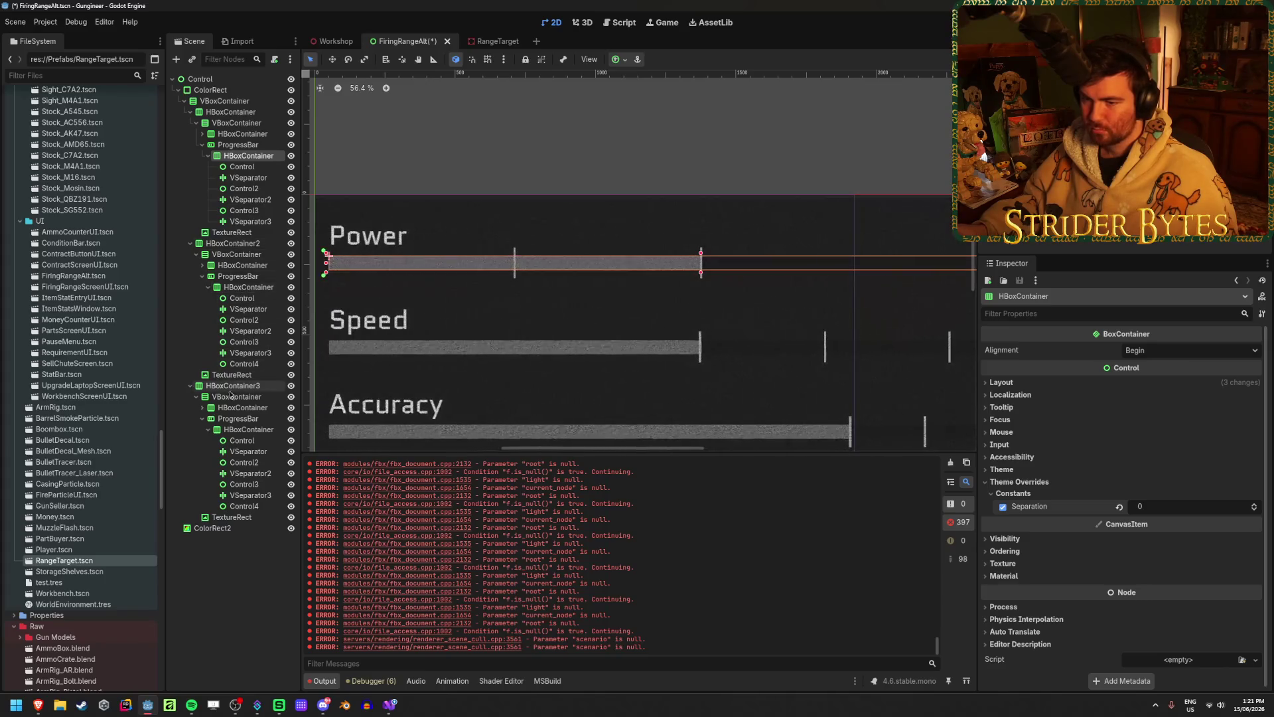
left_click(249, 429)
left_click(1019, 482)
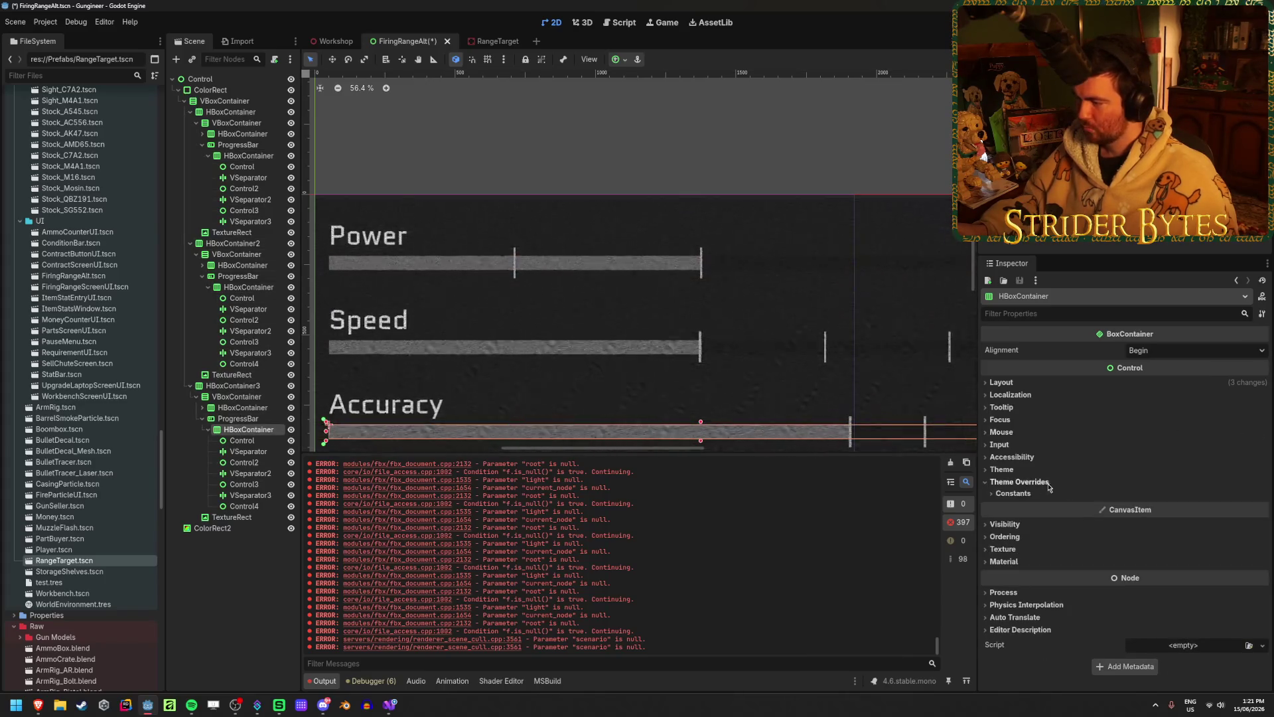
left_click(1014, 493)
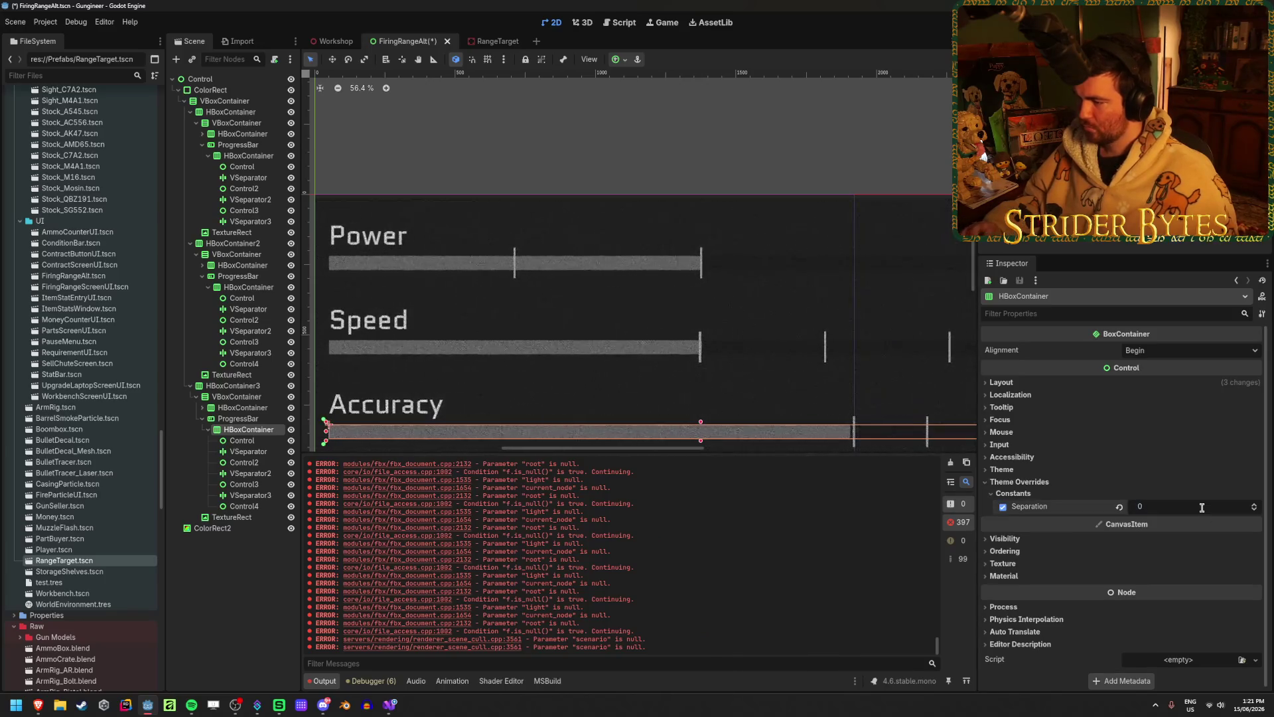
- Give the Accuracy bar's first spacer a stretch ratio of 70
left_click_drag(751, 296, 685, 233)
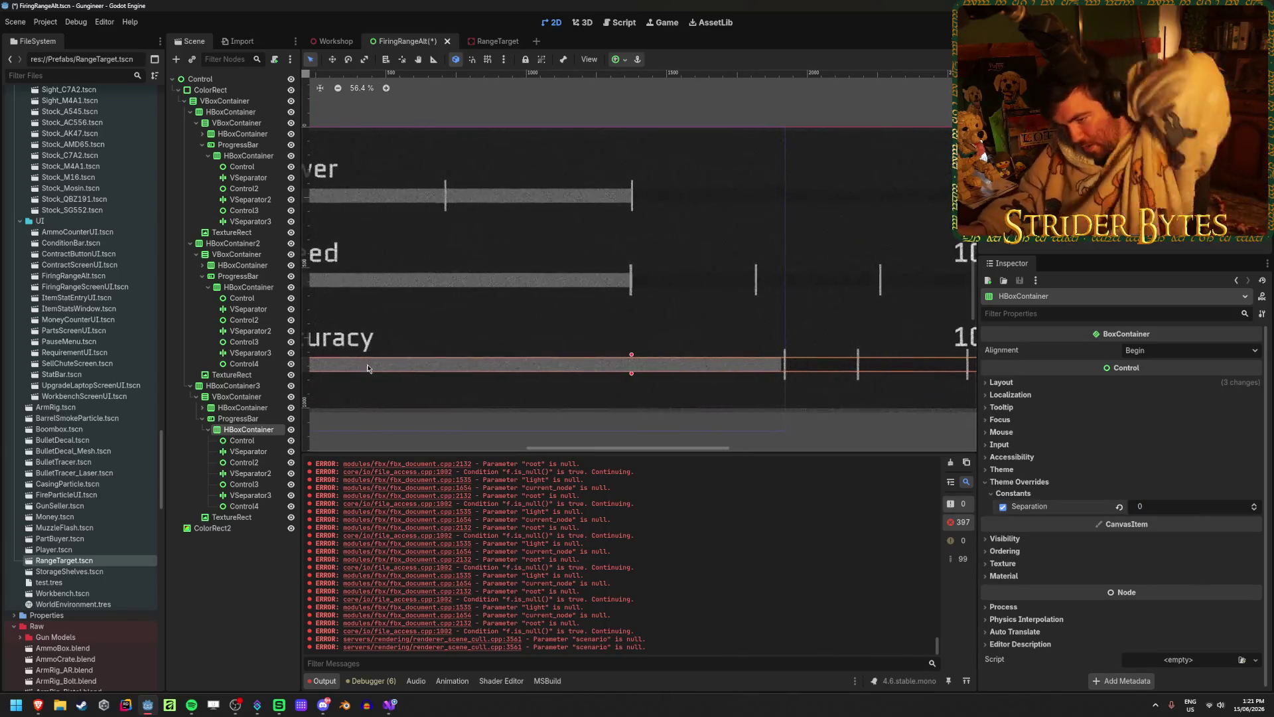
left_click(243, 440)
left_click(1169, 532)
key("Return")
scroll(716, 384, "up", 6)
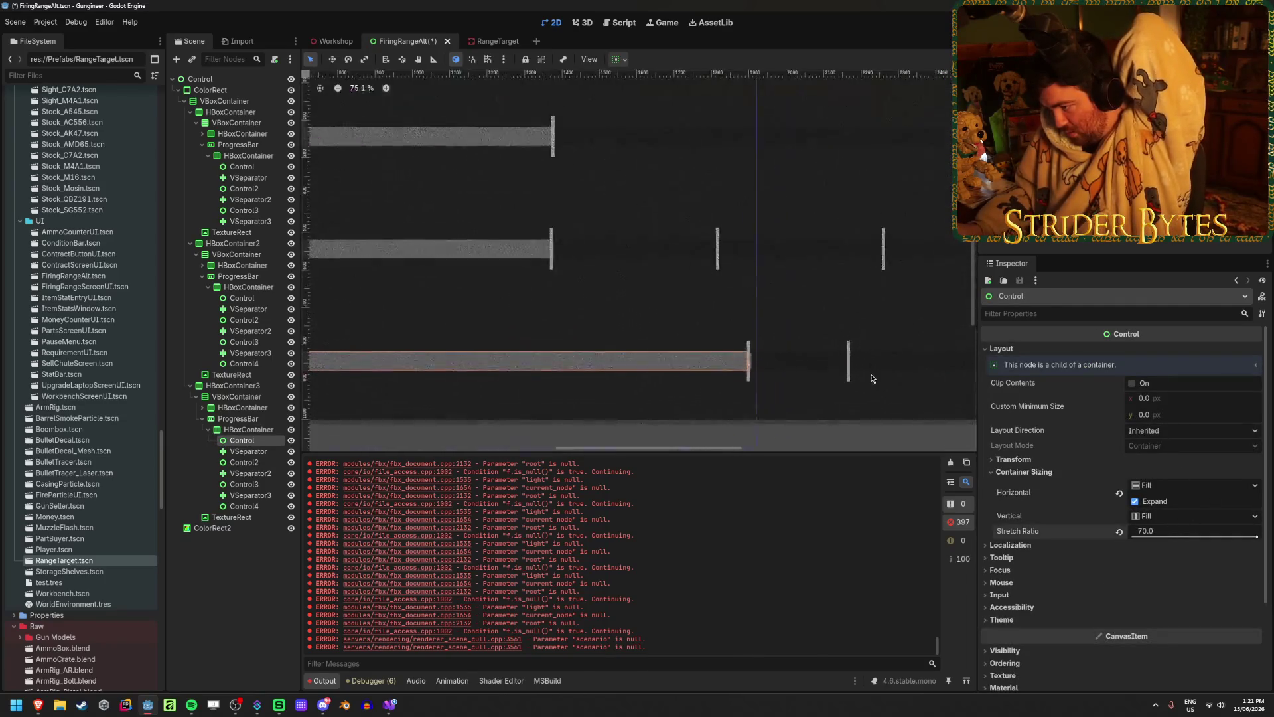
- Select the Accuracy ProgressBar and set its Value to 70
left_click(247, 430)
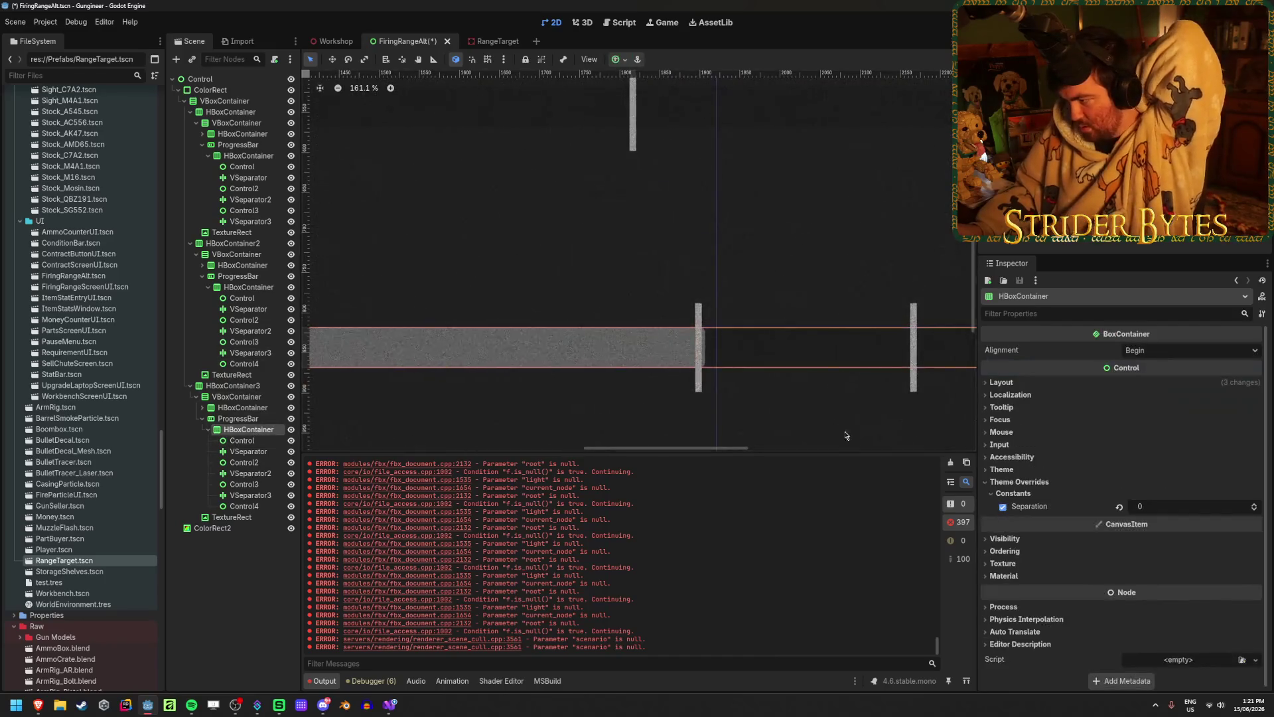
left_click(238, 418)
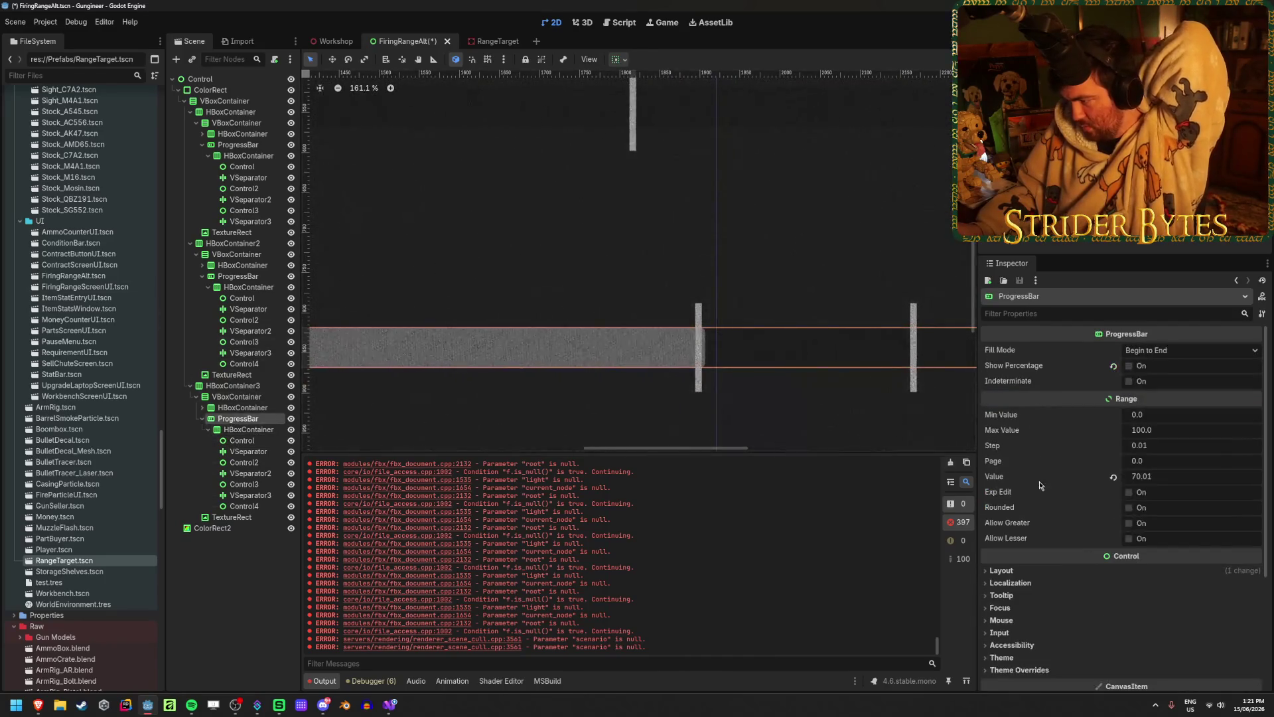
left_click(1160, 478)
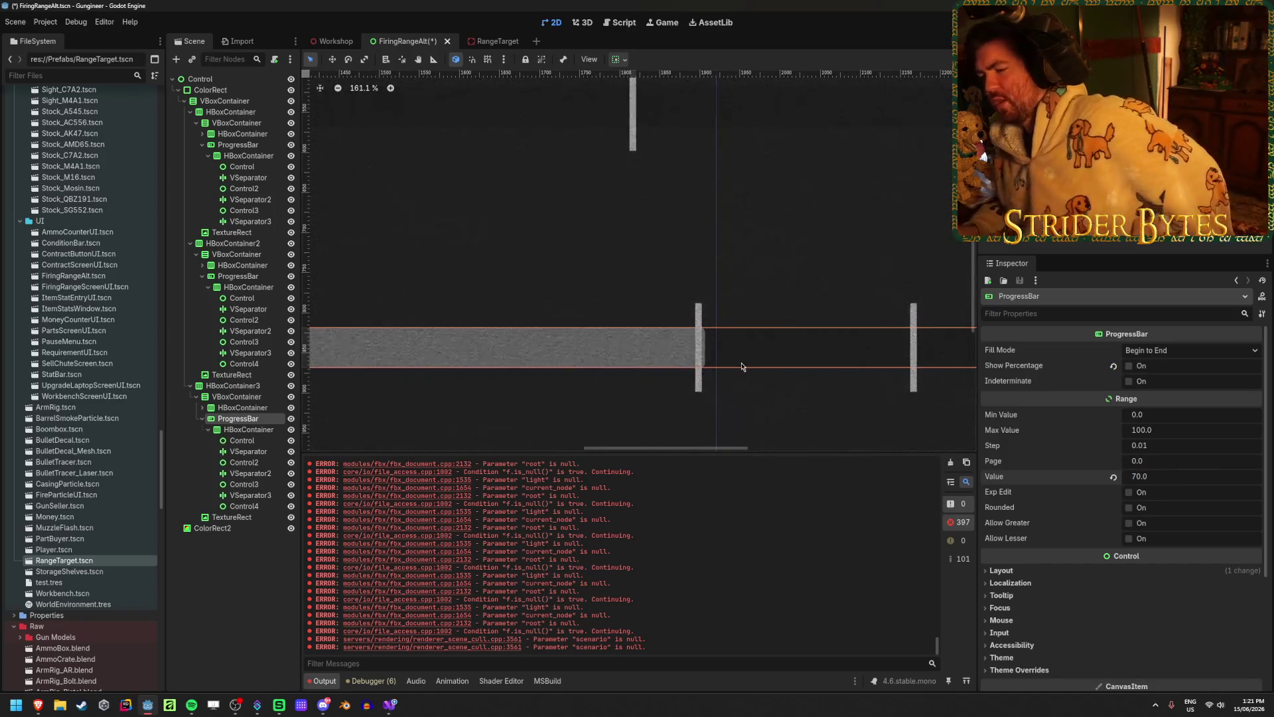
scroll(742, 367, "down", 5)
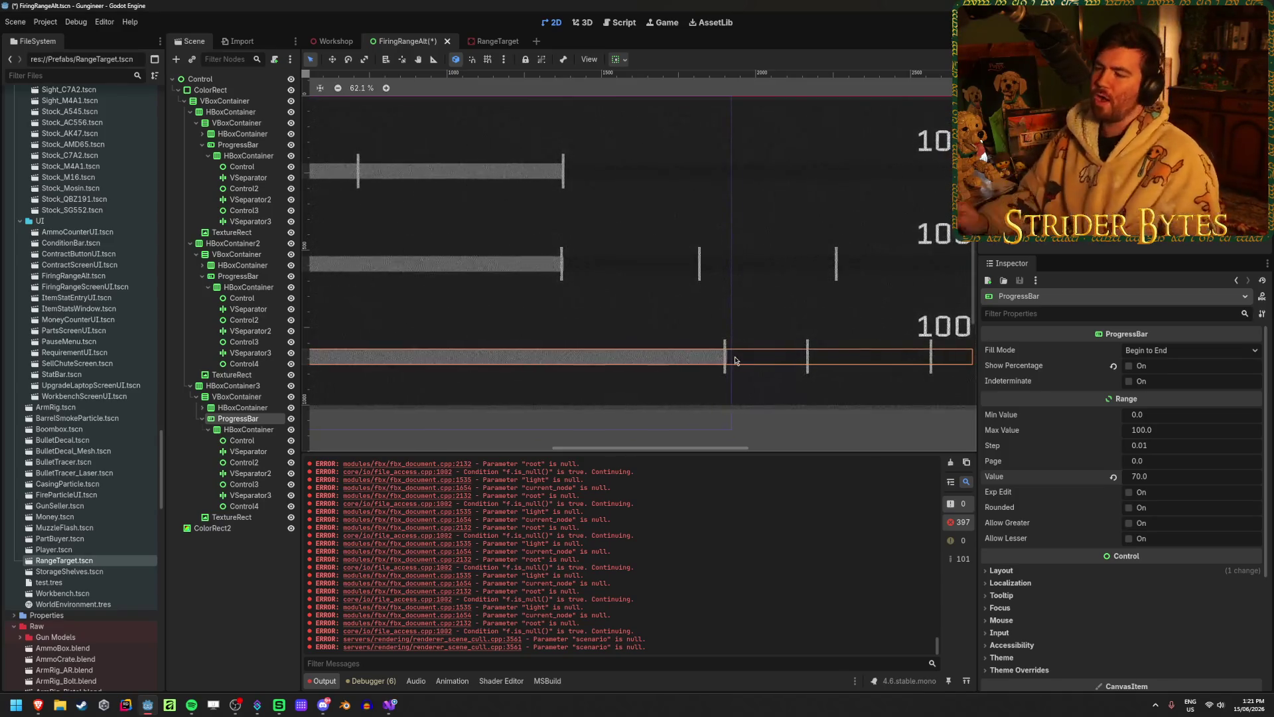
scroll(731, 369, "up", 8)
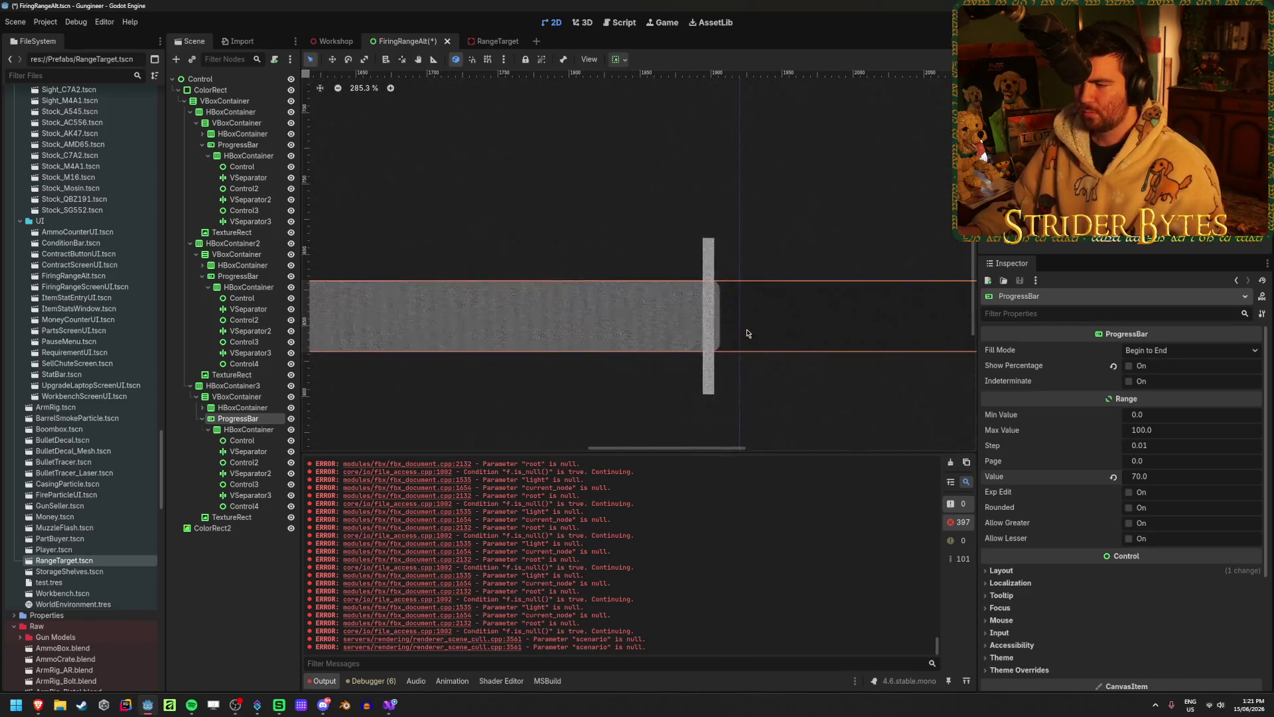
- Select the Accuracy bar's first threshold separator and inspect its Layout and Transform properties
left_click(242, 440)
left_click(247, 452)
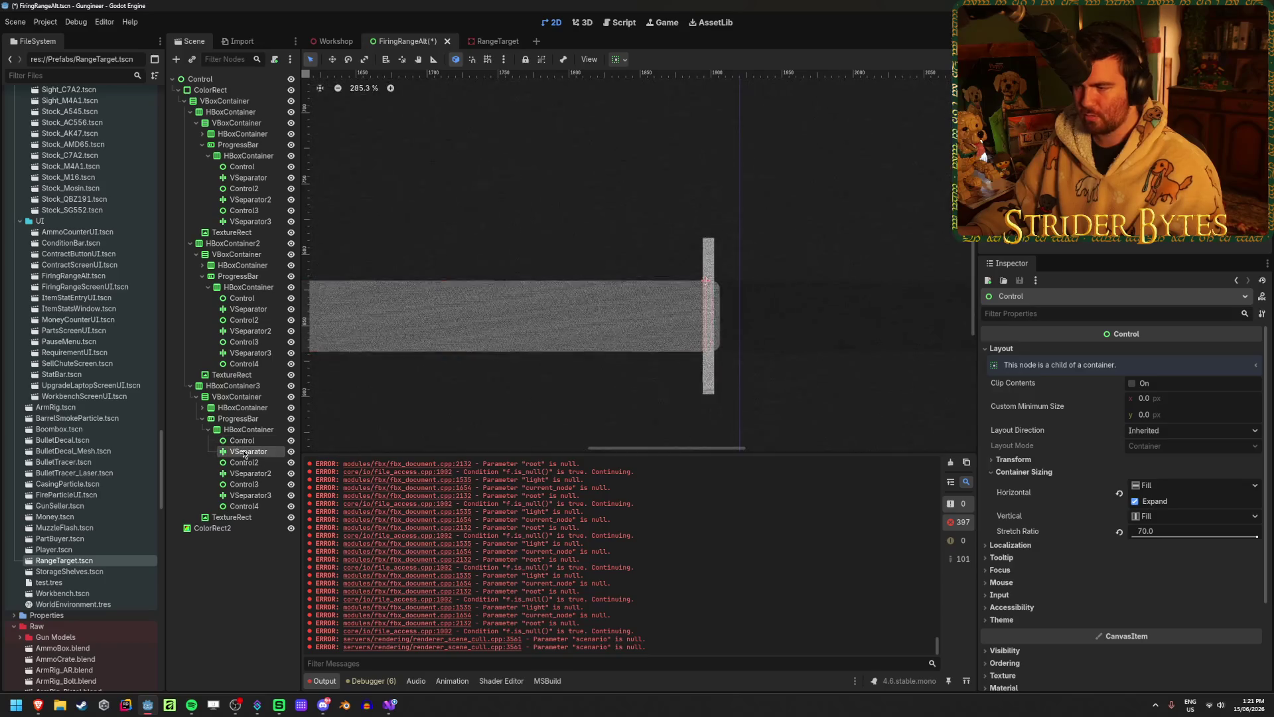
left_click(1002, 348)
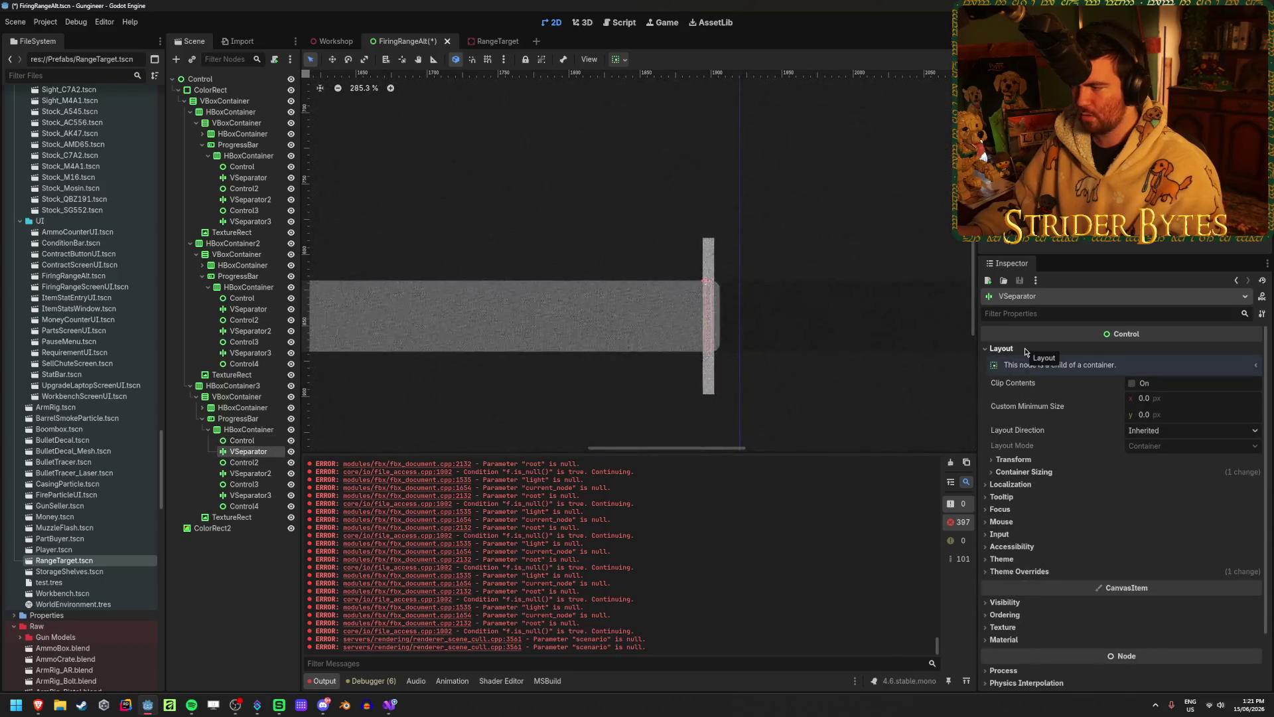
left_click(1013, 459)
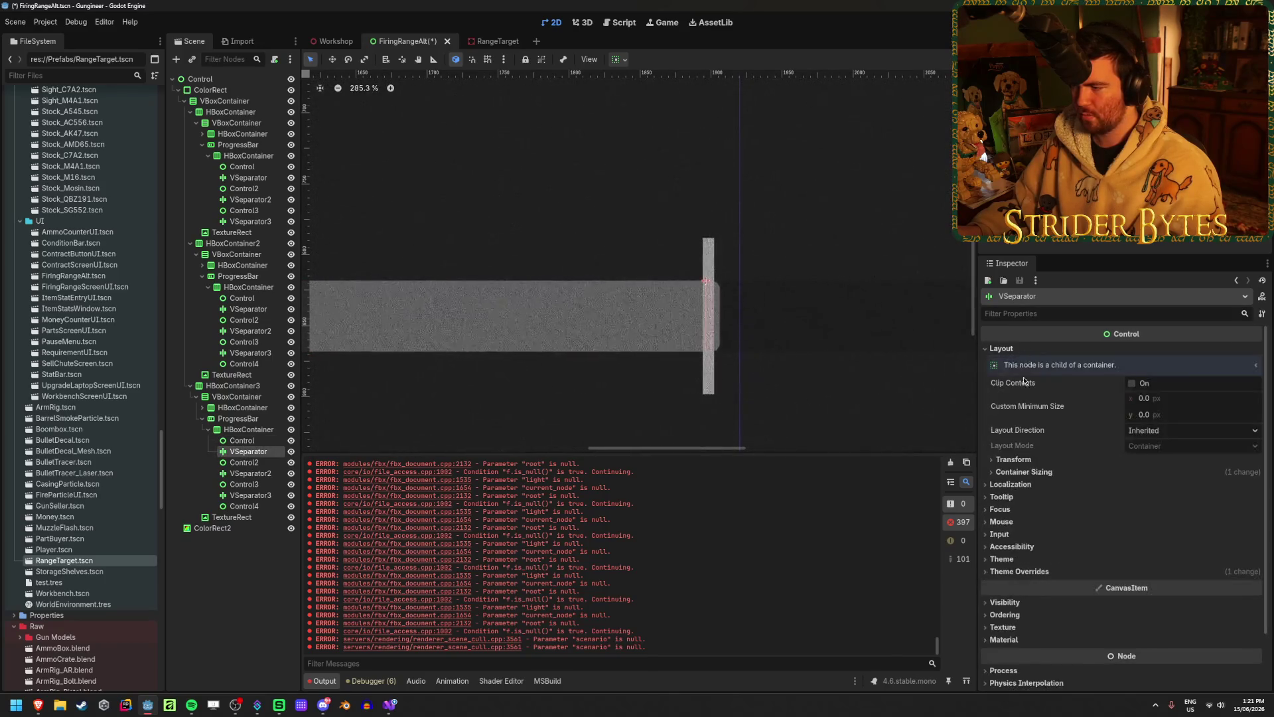
left_click(1021, 459)
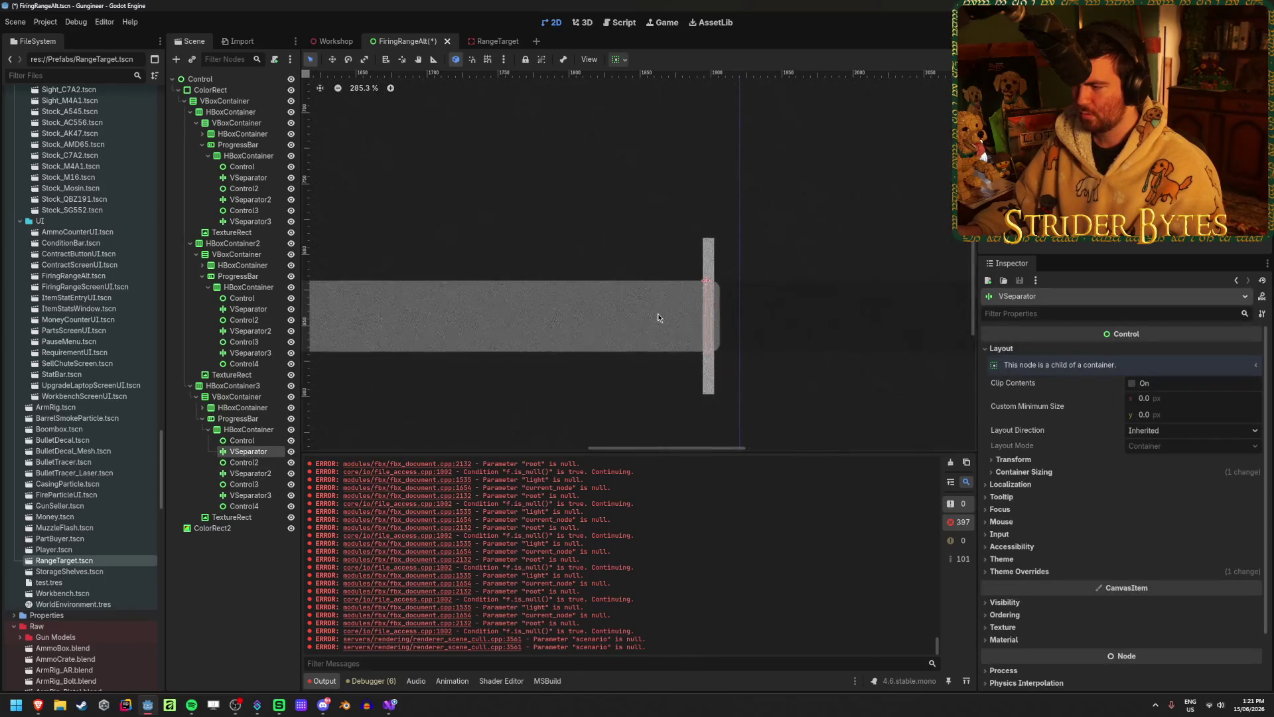
scroll(659, 317, "up", 5)
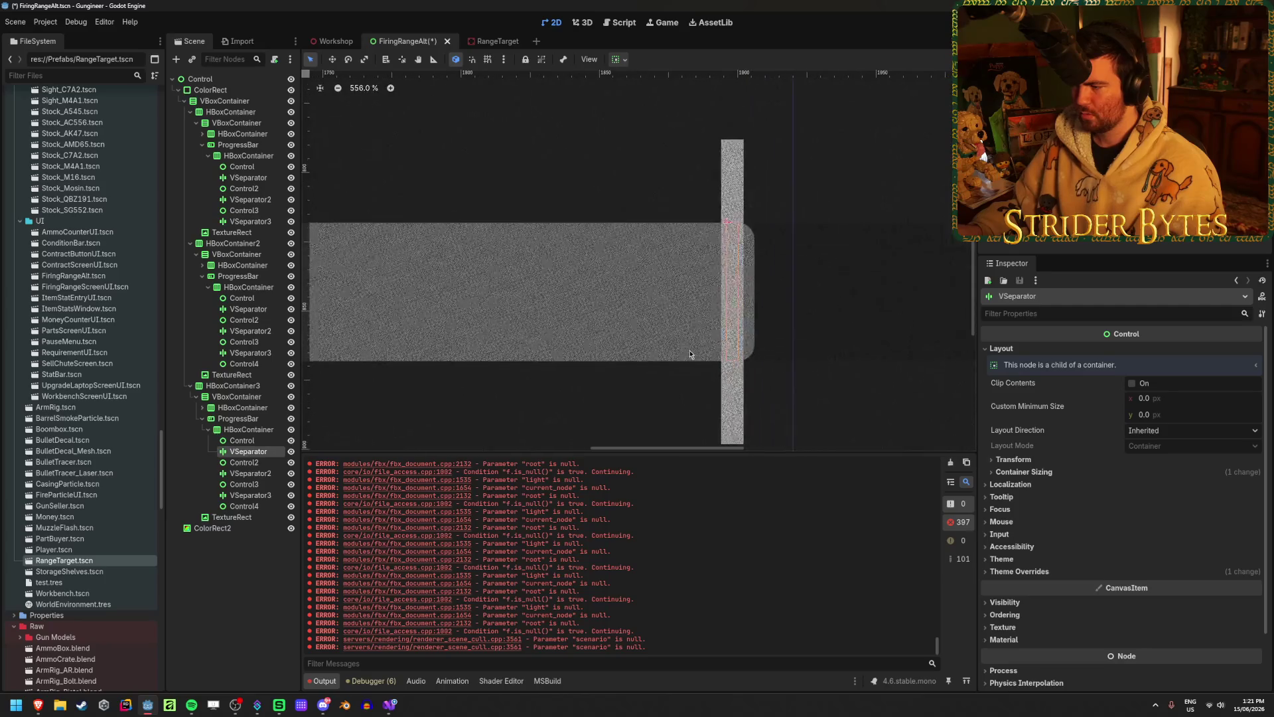
- Give the separator stretch ratio 0 and Shrink Center horizontal sizing, with Expand off
left_click(1061, 472)
left_click(1134, 502)
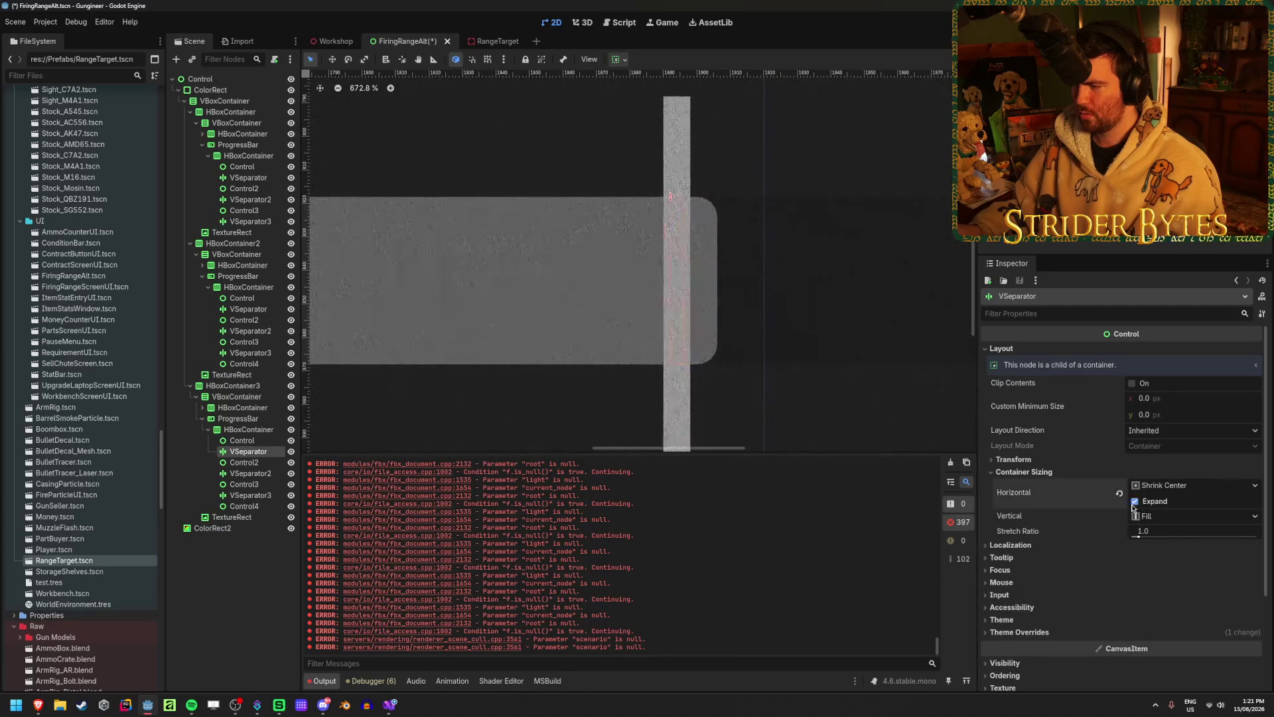
left_click(1134, 501)
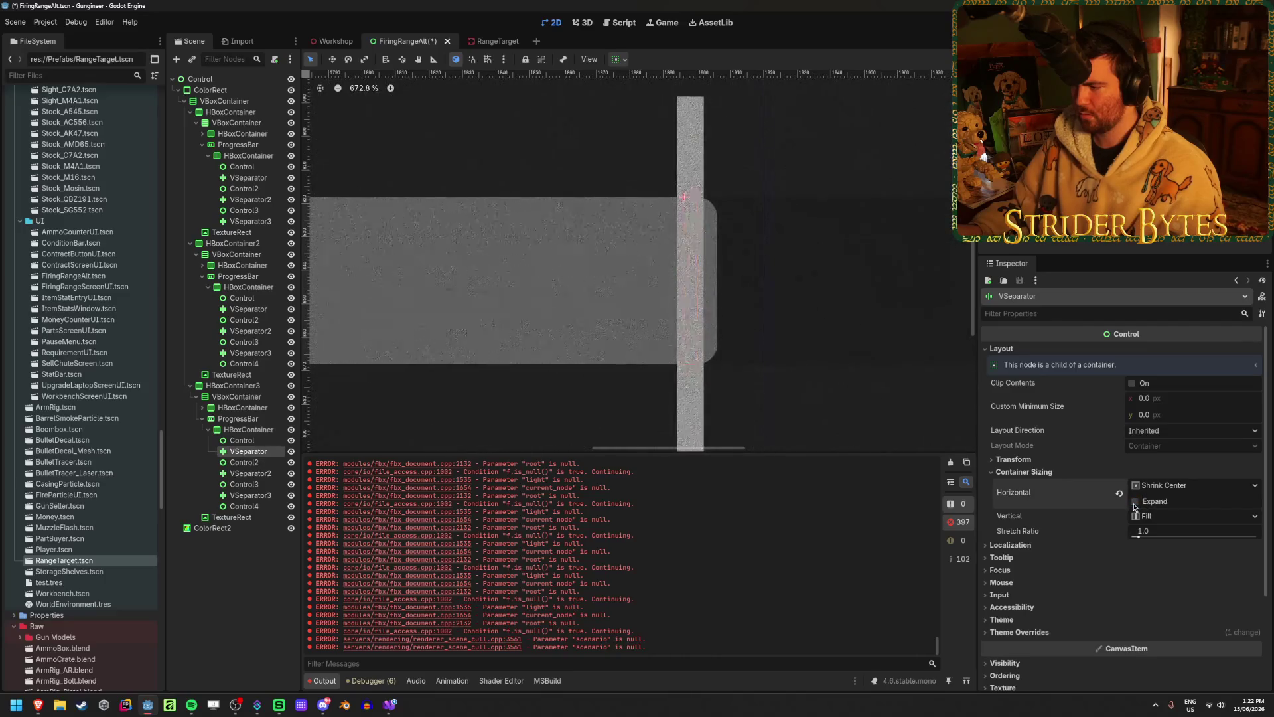
left_click(1161, 531)
type("0")
key("Return")
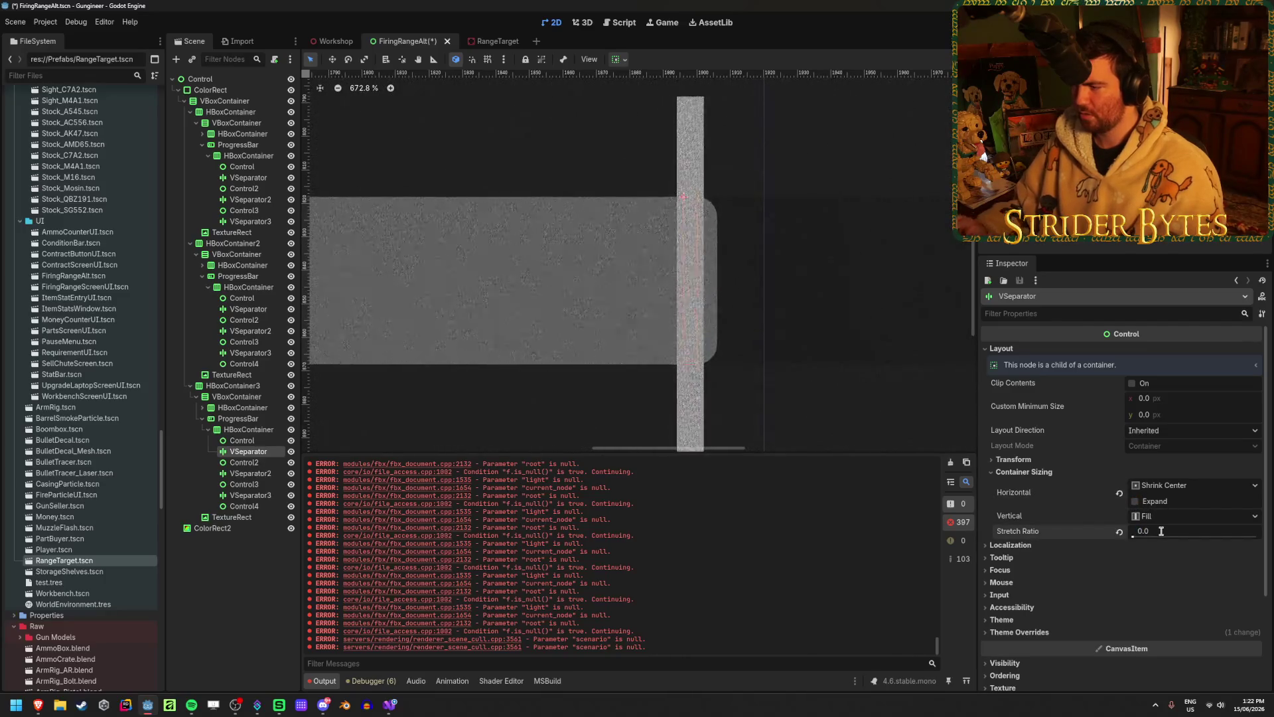
left_click(1192, 486)
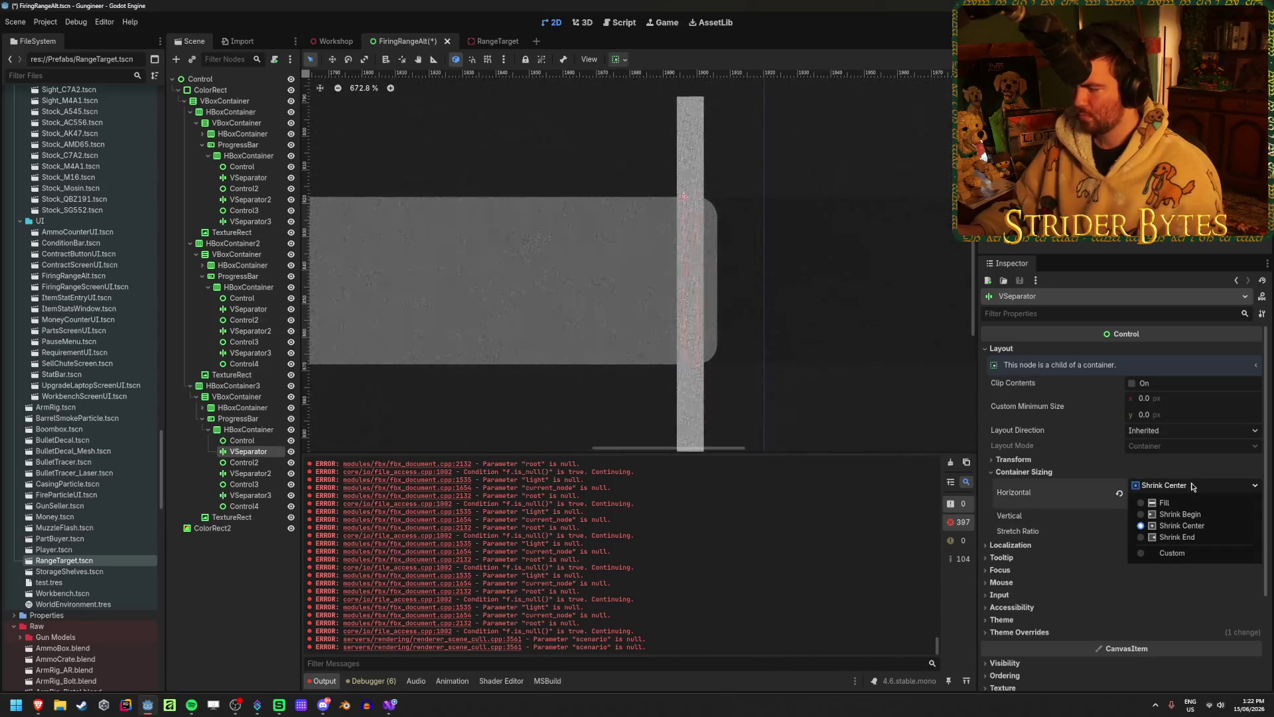
left_click(1182, 492)
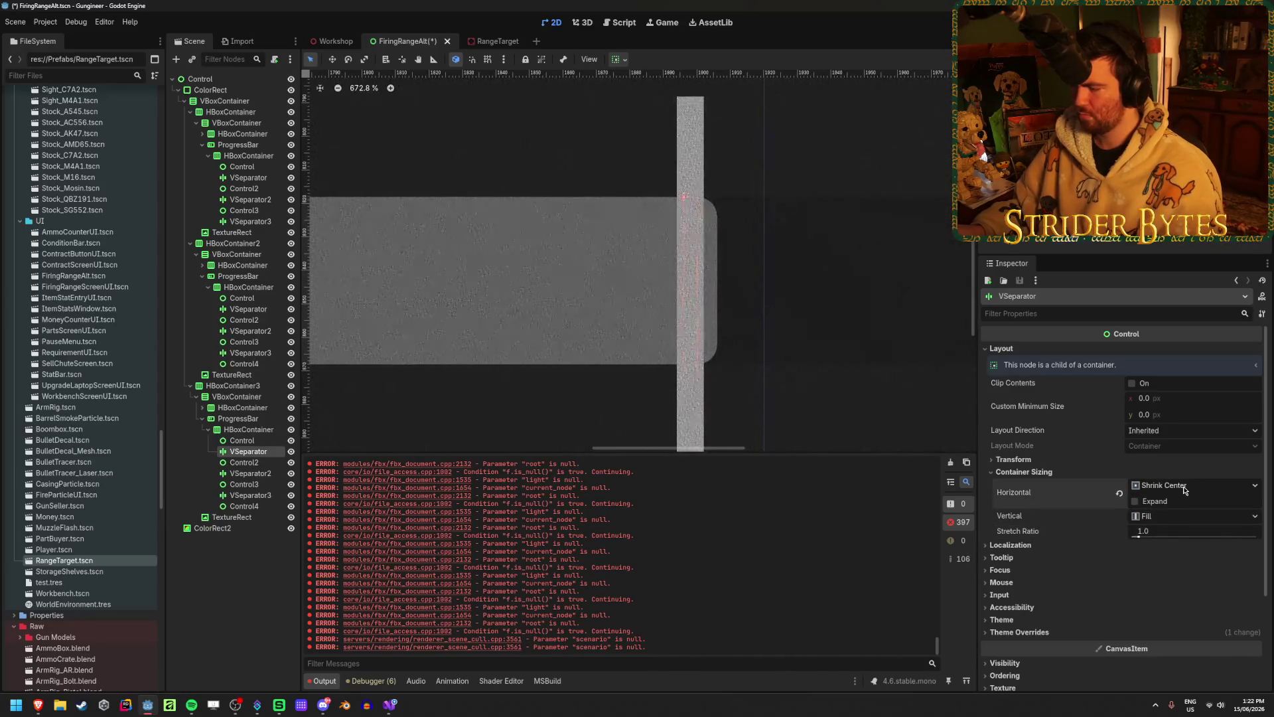
- Check the spacer's stretch ratio of 70, then reselect the first threshold separator
left_click(1013, 459)
left_click(1015, 459)
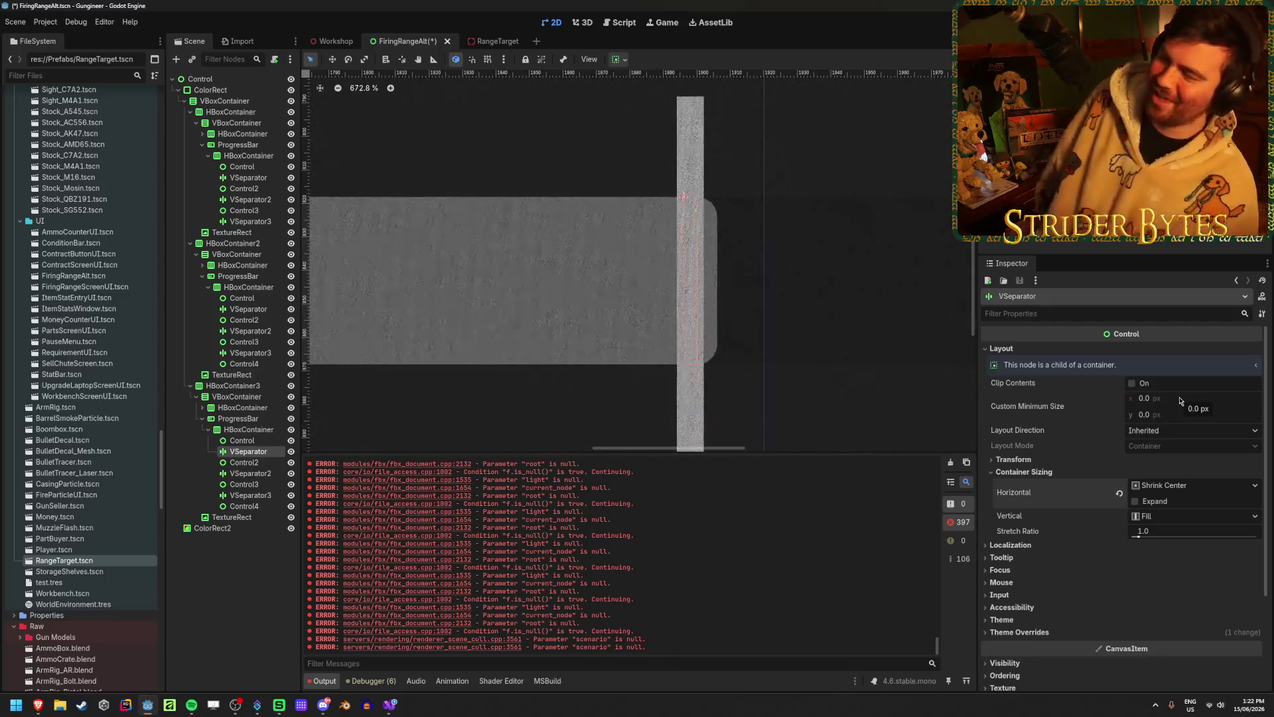
left_click(247, 441)
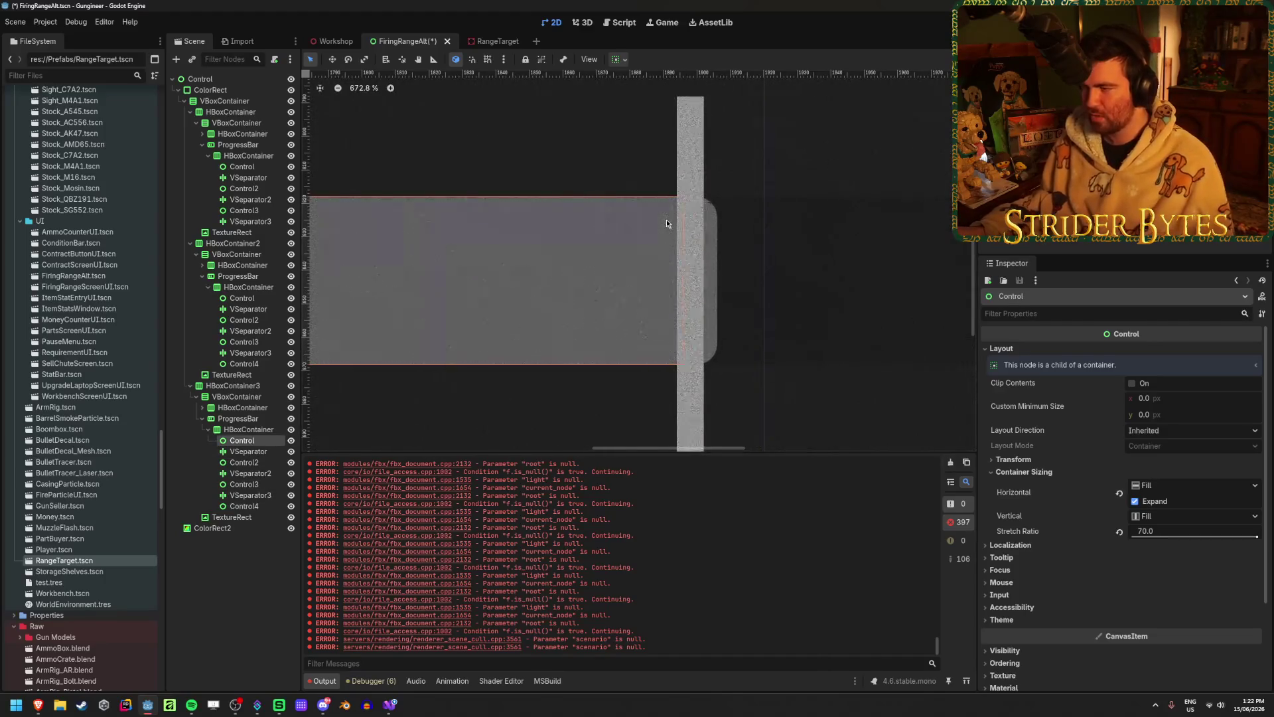
left_click(684, 204)
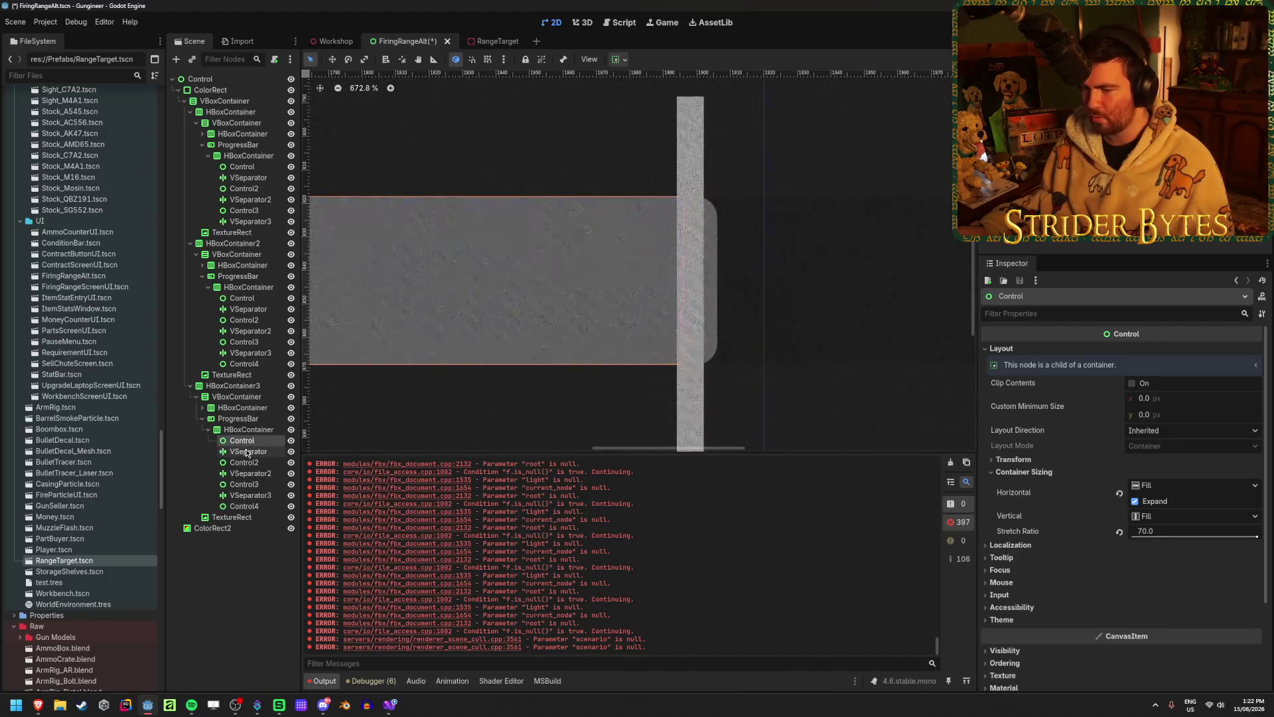
scroll(1066, 423, "down", 2)
scroll(1066, 423, "down", 1)
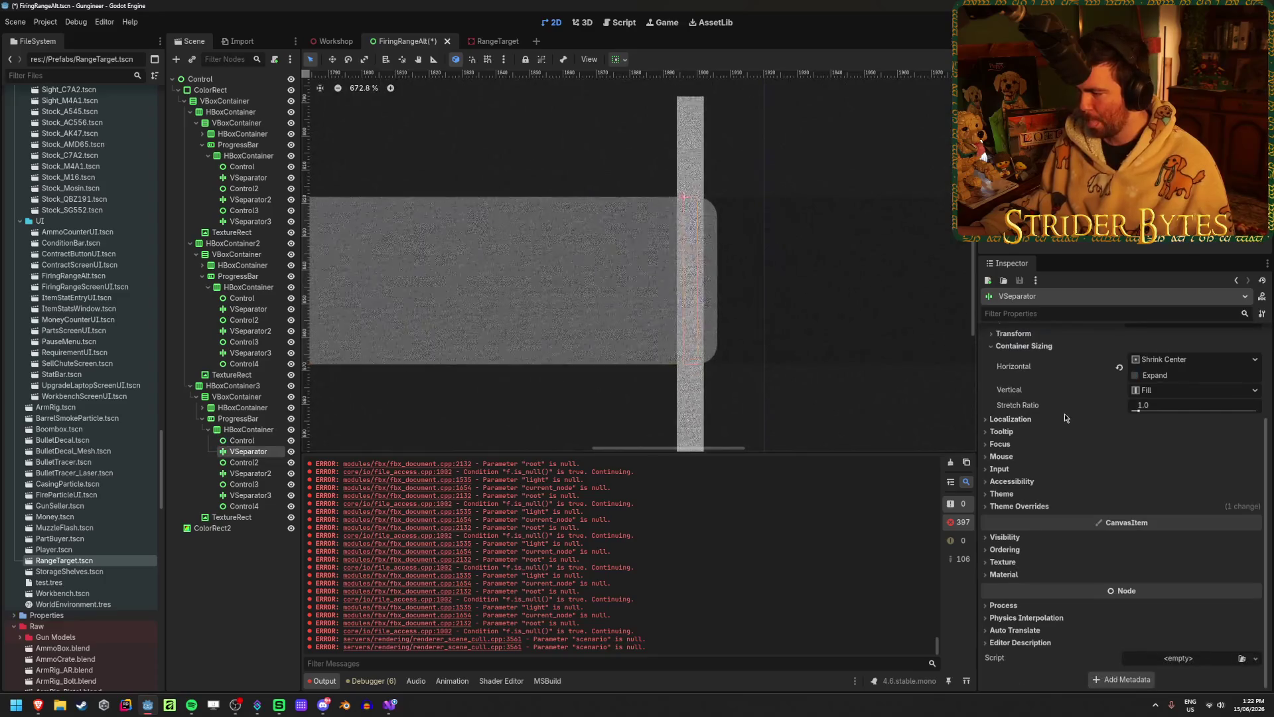
left_click(1025, 507)
left_click(1008, 530)
left_click(1169, 553)
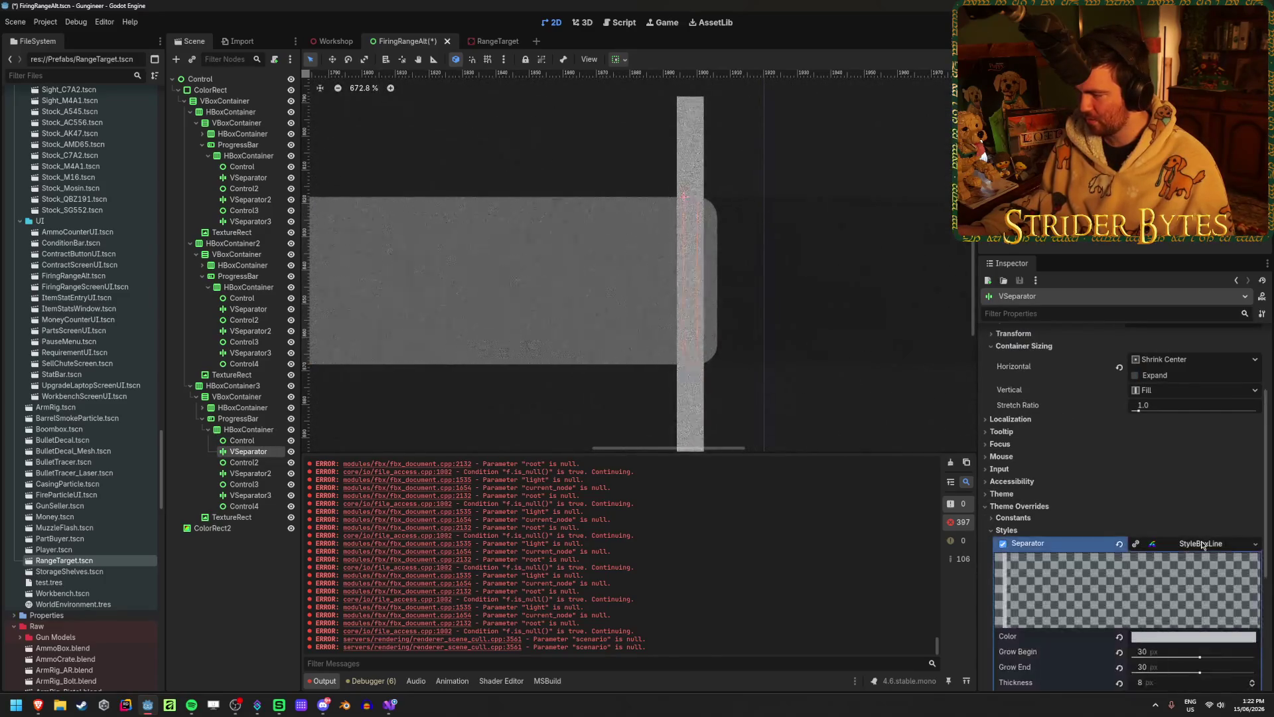
scroll(1199, 473, "down", 2)
mouse_move(1168, 546)
left_mouse_down()
mouse_move(1234, 546)
mouse_move(1134, 560)
left_mouse_up()
left_click(1058, 577)
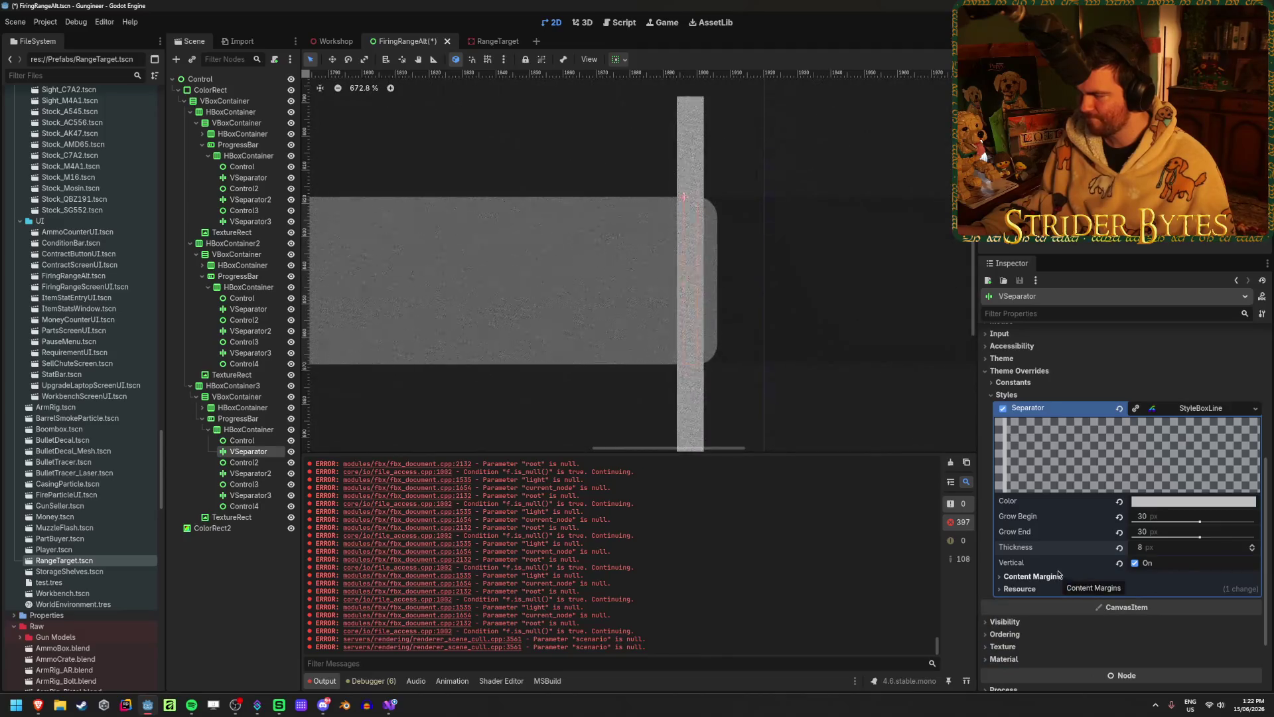
mouse_move(1139, 592)
left_mouse_down()
mouse_move(1194, 592)
mouse_move(1136, 596)
left_mouse_up()
left_click(1033, 577)
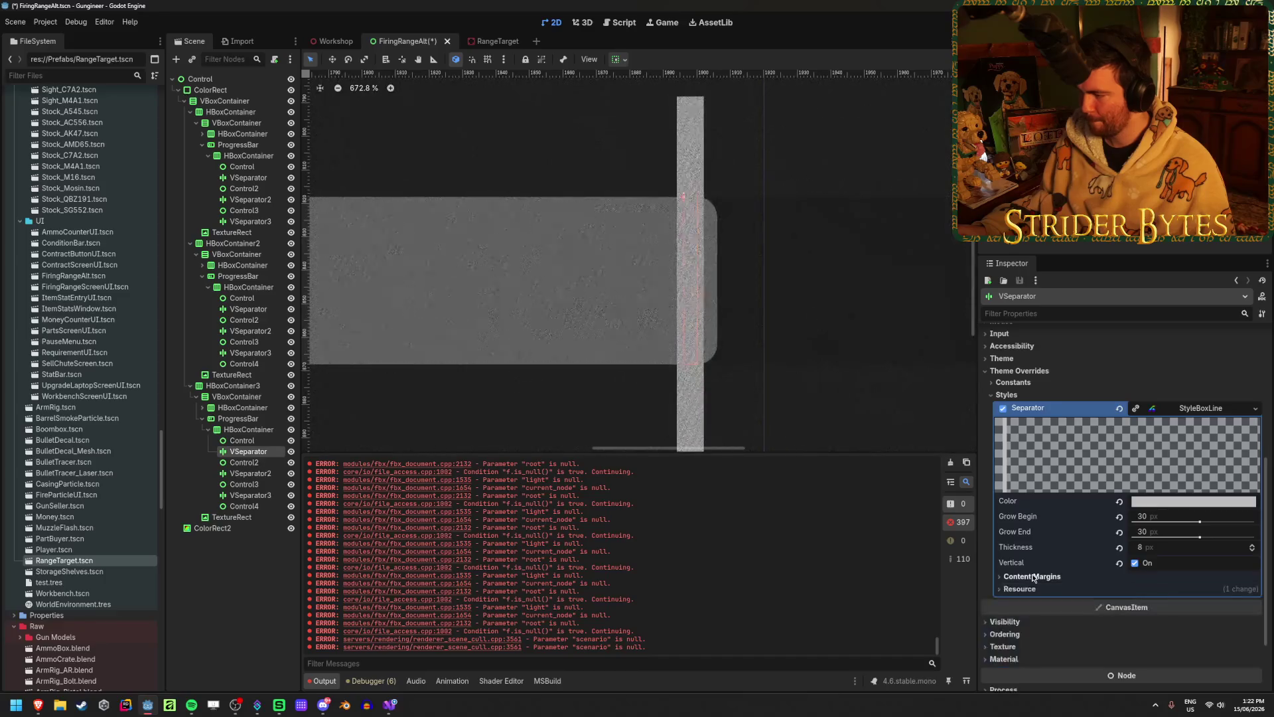
scroll(1033, 571, "down", 3)
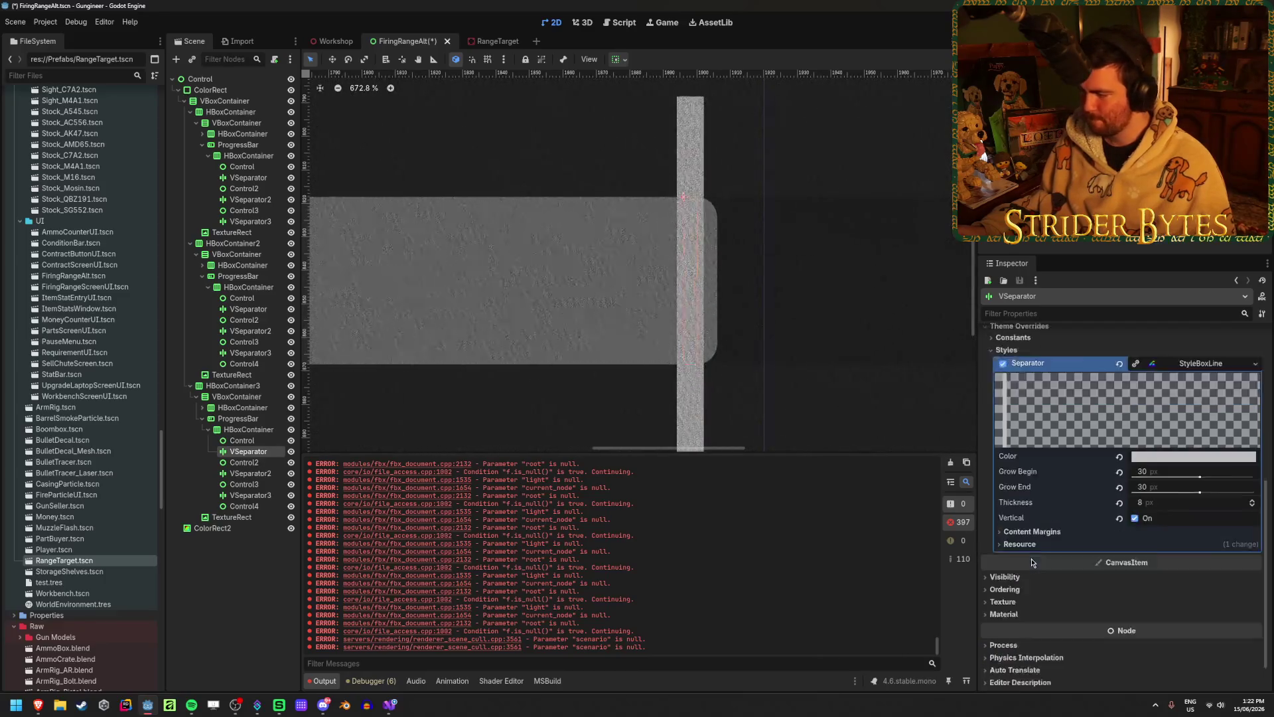
scroll(1032, 561, "up", 10)
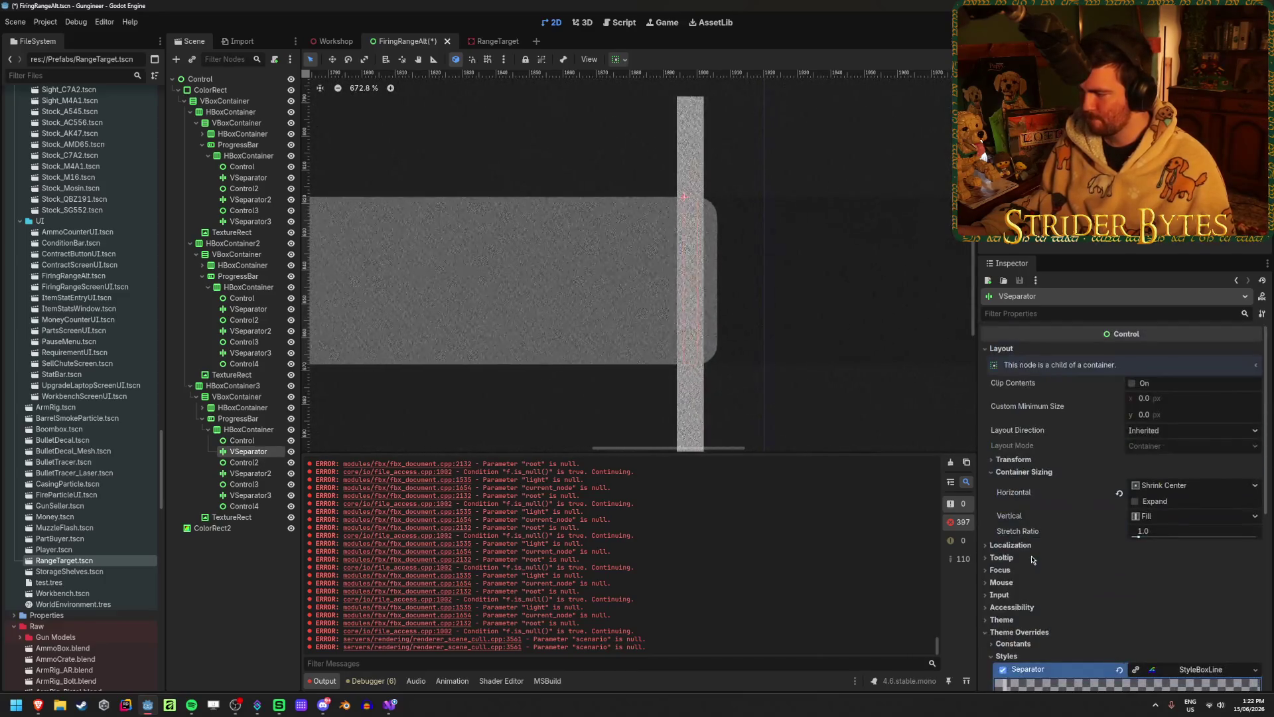
left_click(1136, 501)
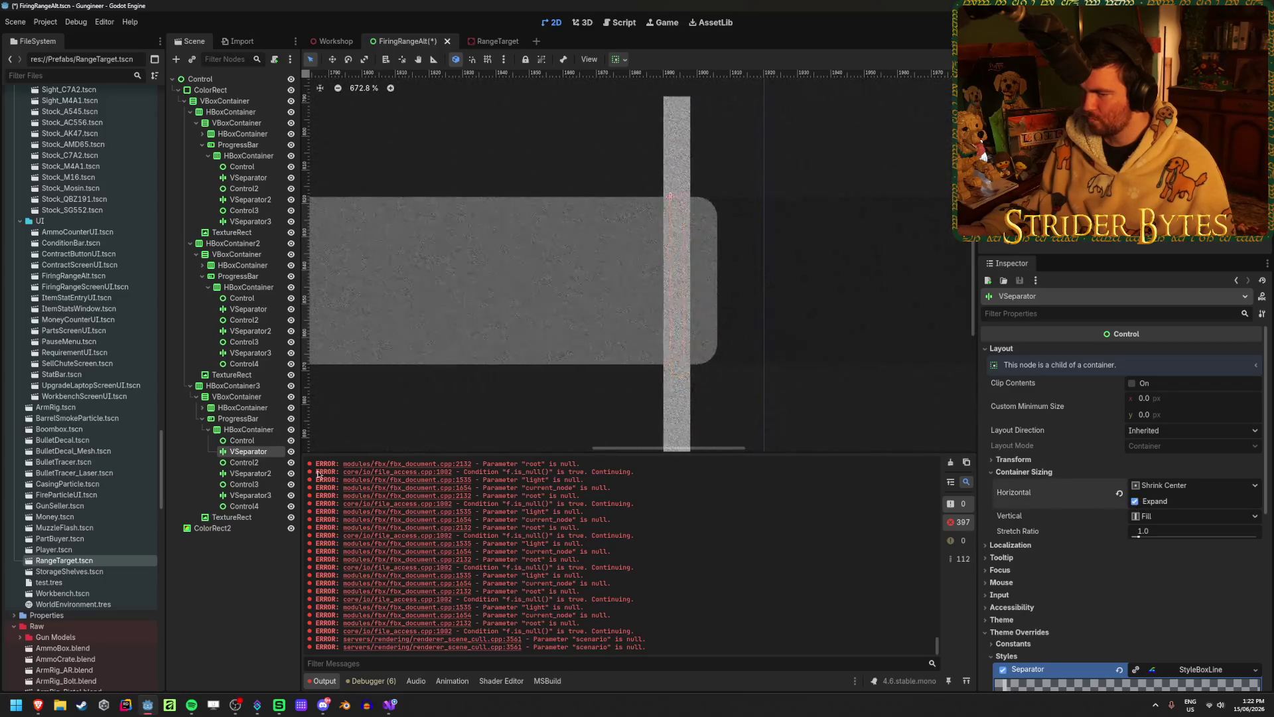
left_click(246, 441)
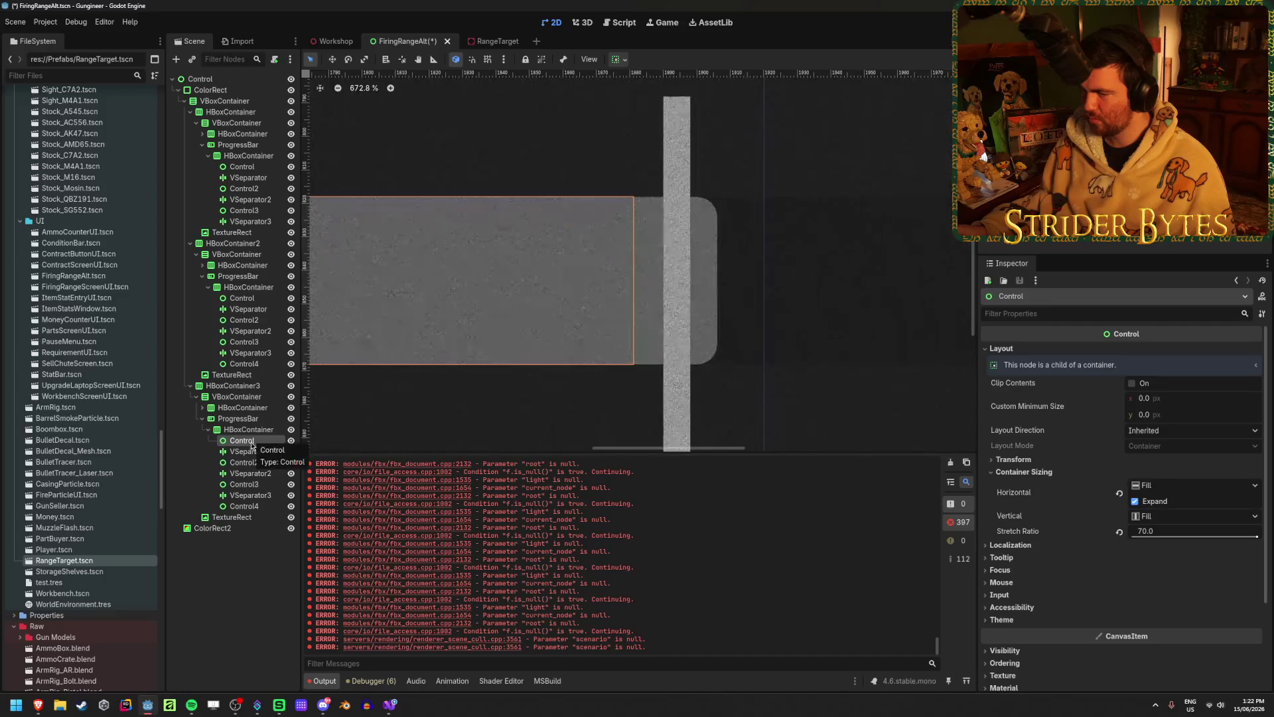
left_click(249, 451)
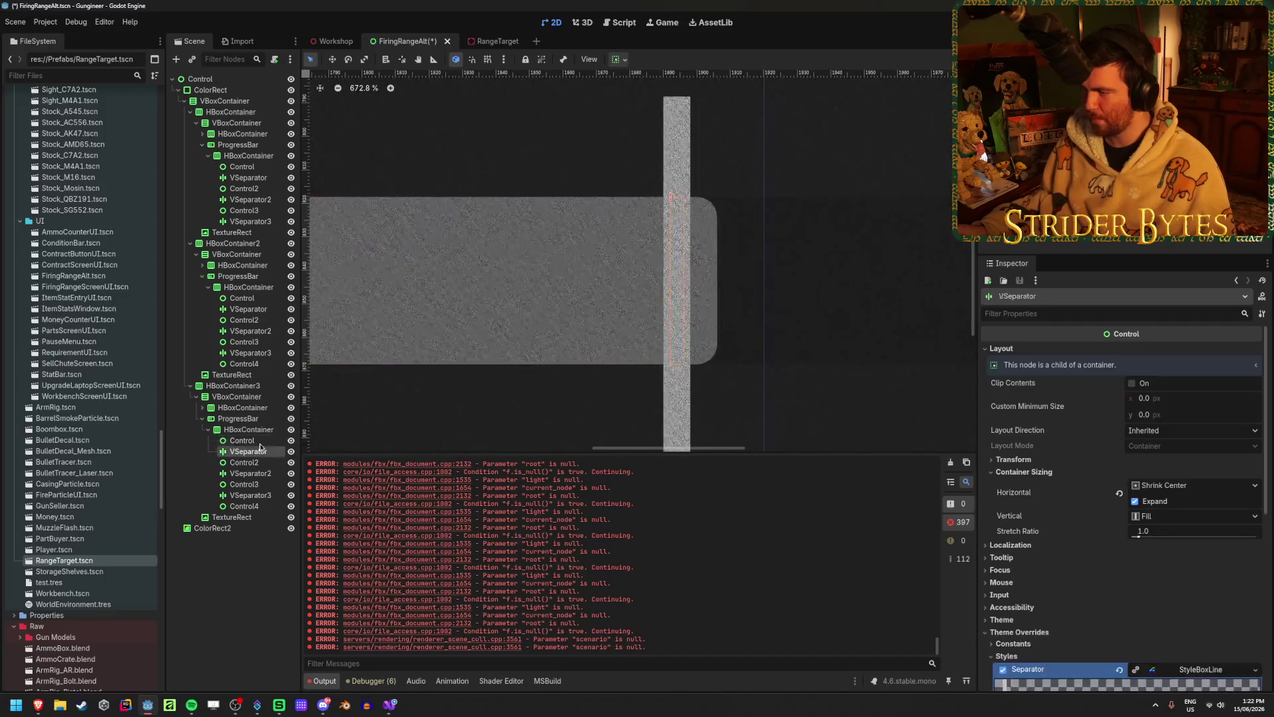
left_click(1136, 503)
key("ctrl+s")
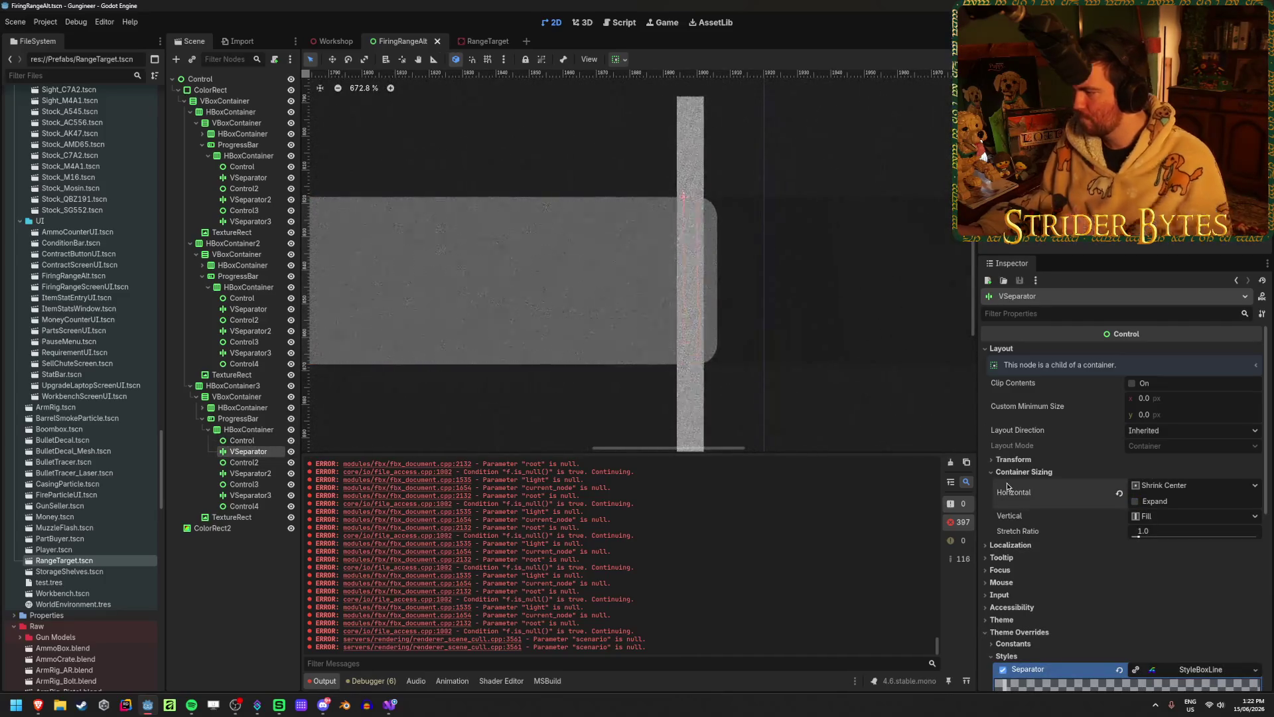
left_click(1176, 433)
left_click(1172, 471)
left_click(1172, 430)
left_click(1171, 448)
left_click_drag(1144, 414, 1158, 414)
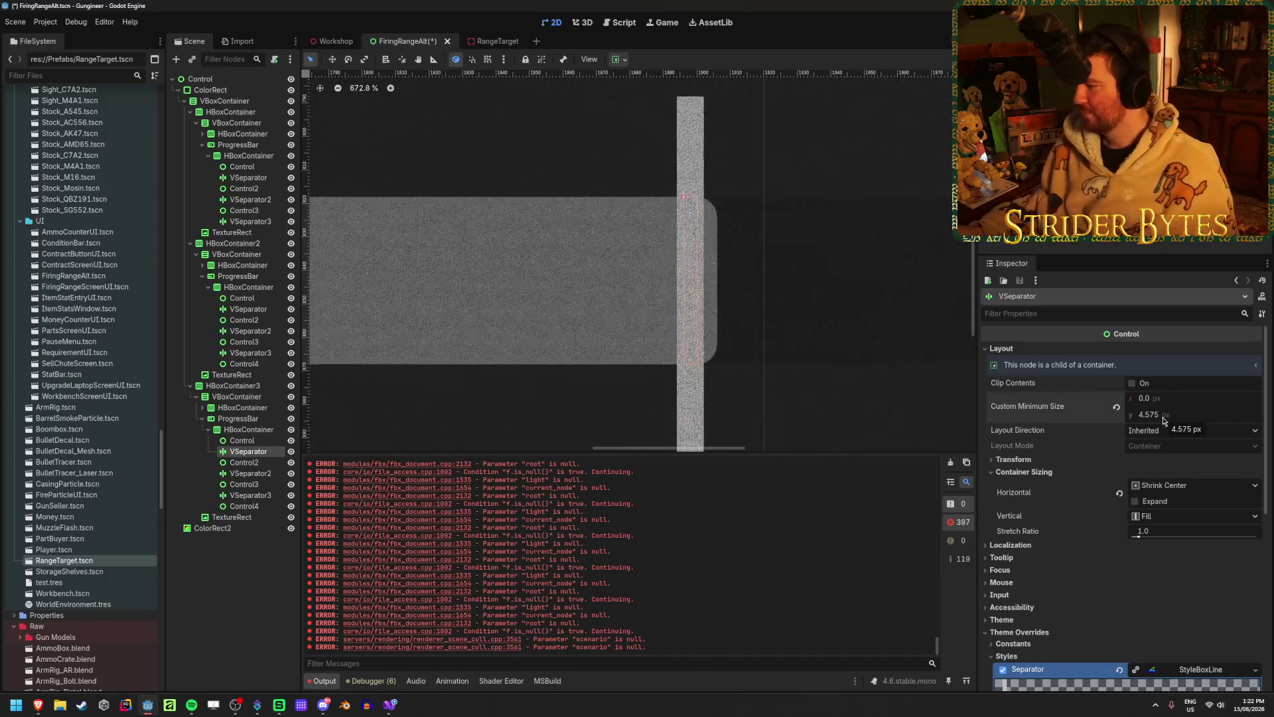
left_click_drag(1142, 398, 1180, 398)
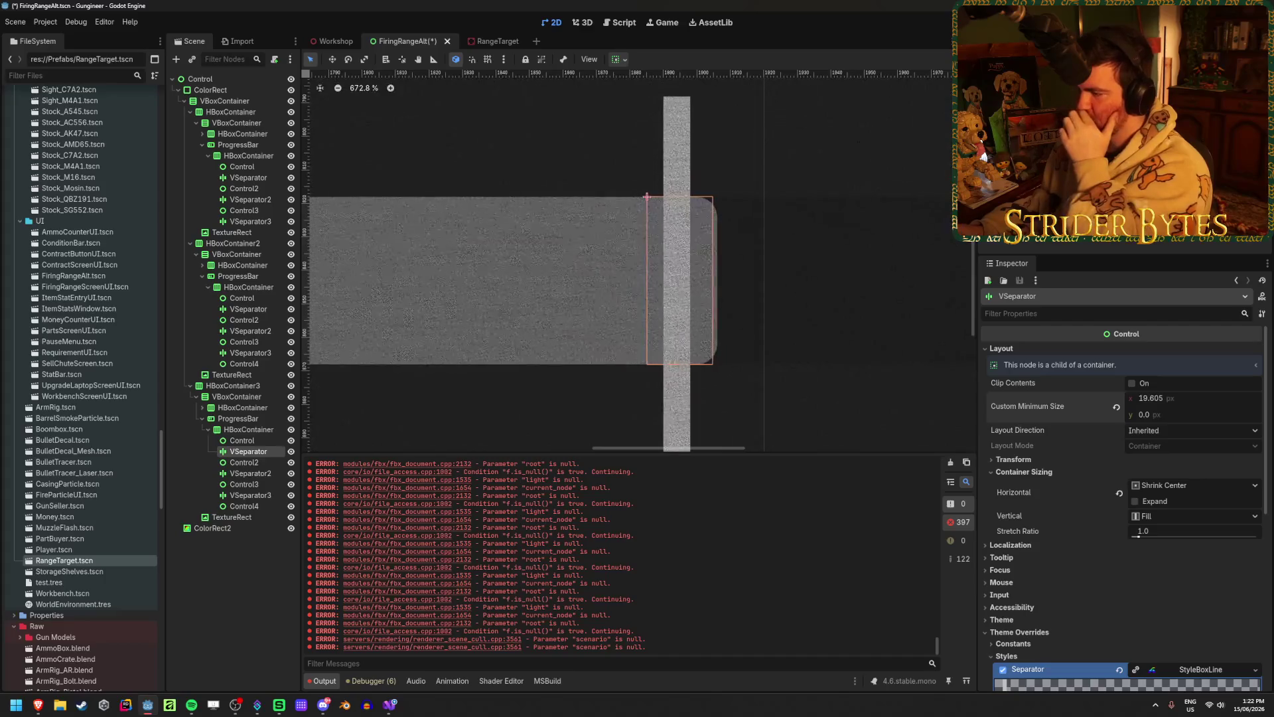
left_click(1116, 407)
scroll(1082, 416, "down", 2)
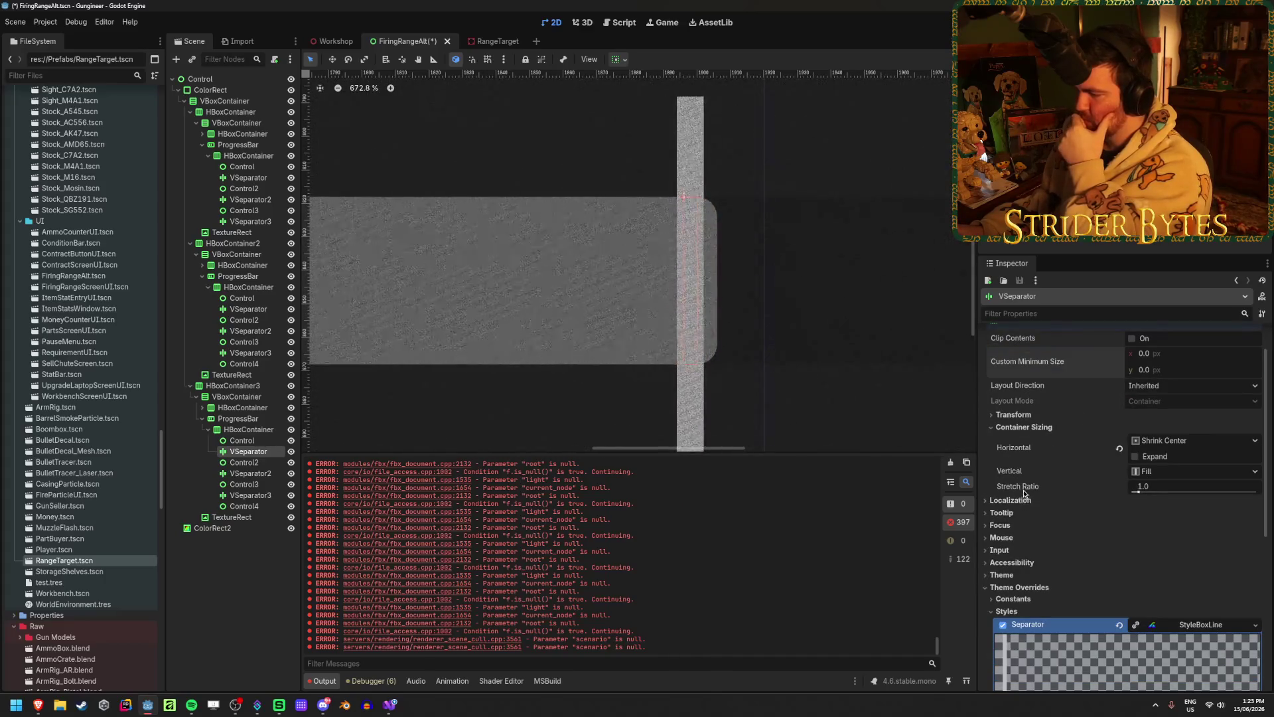
scroll(636, 323, "down", 5)
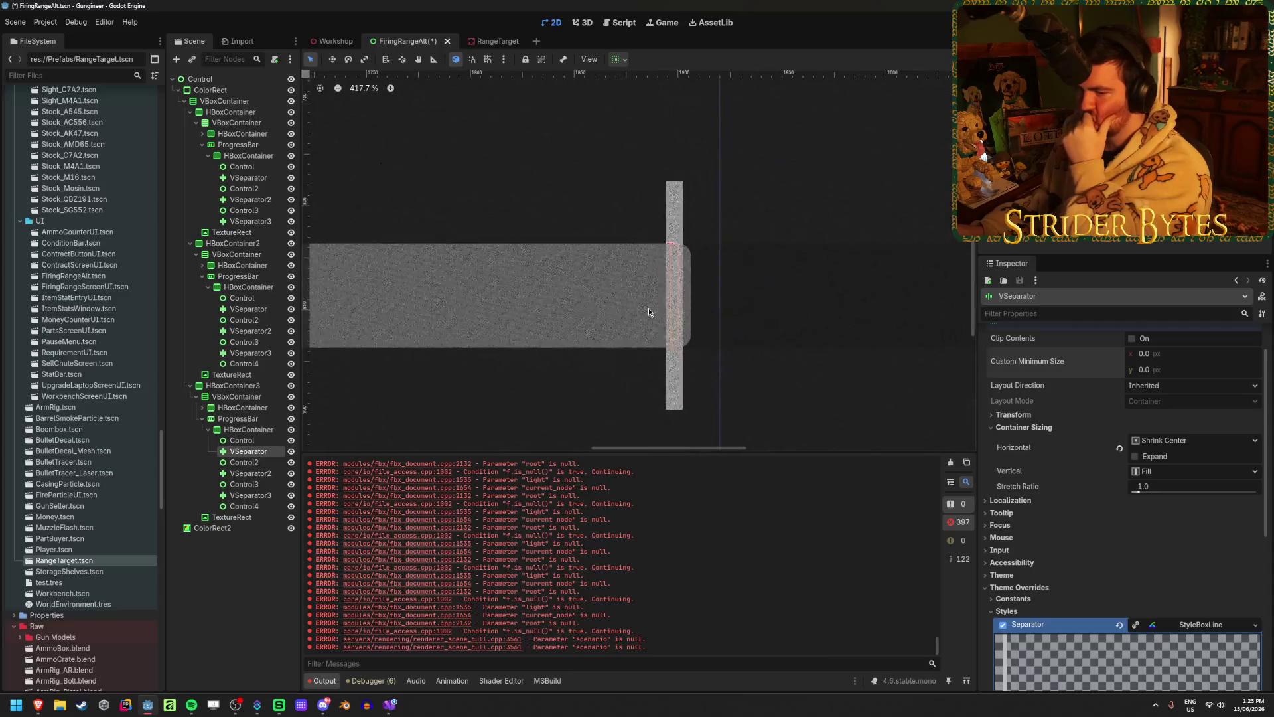
- Save the FiringRangeAlt scene and bring the other bars into view
left_click(284, 577)
key("ctrl+s")
scroll(664, 386, "down", 2)
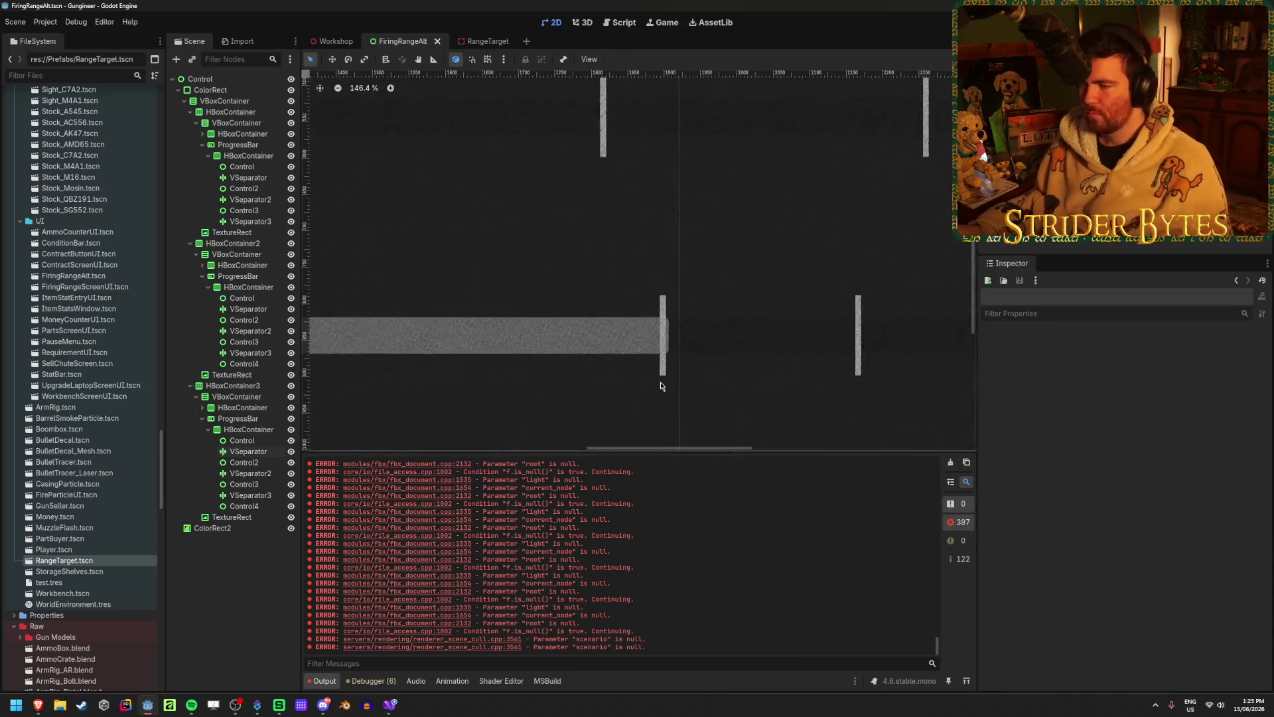
left_click_drag(535, 249, 551, 308)
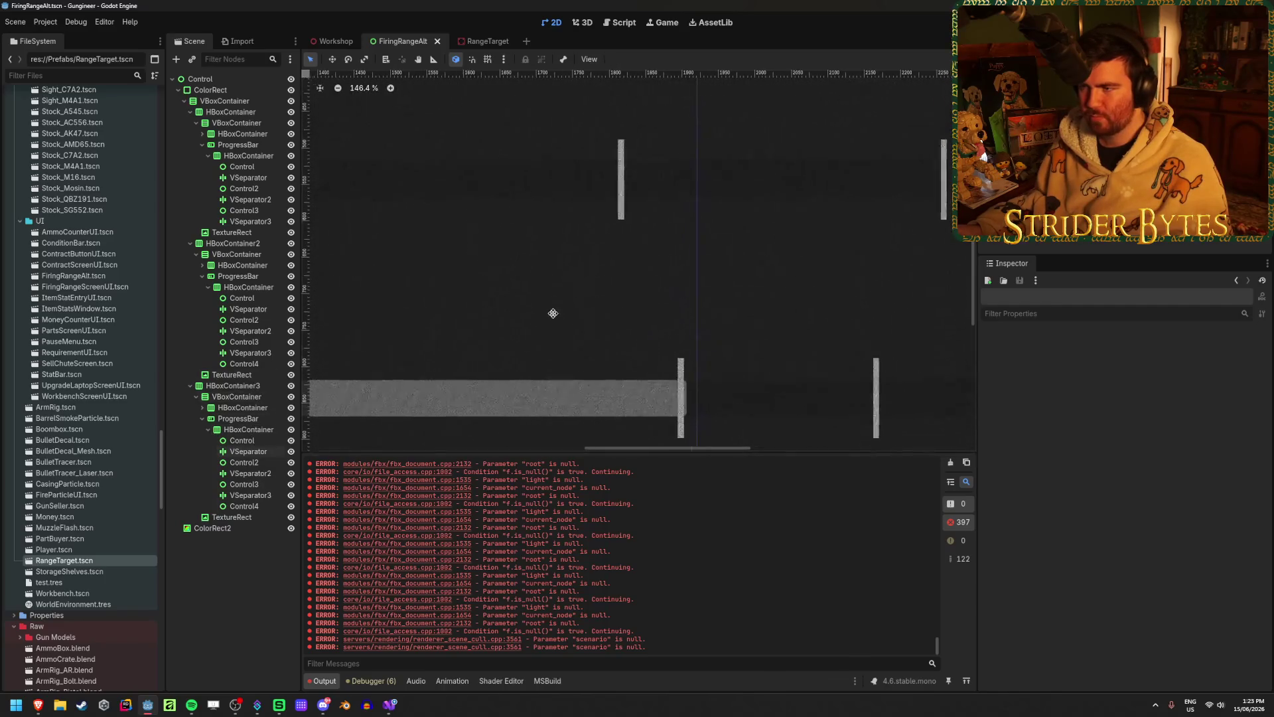
scroll(583, 386, "down", 1)
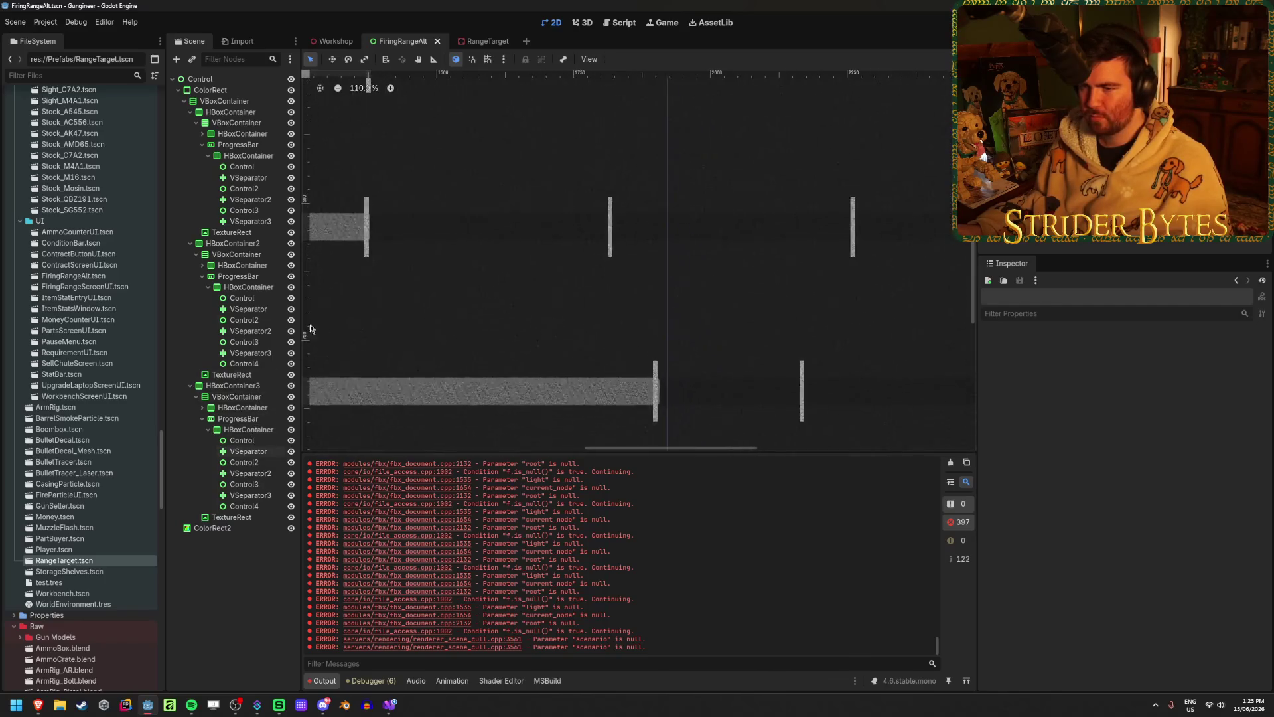
- Inspect the Speed bar's and Power bar's Control spacers to compare their stretch ratios
double_click(233, 286)
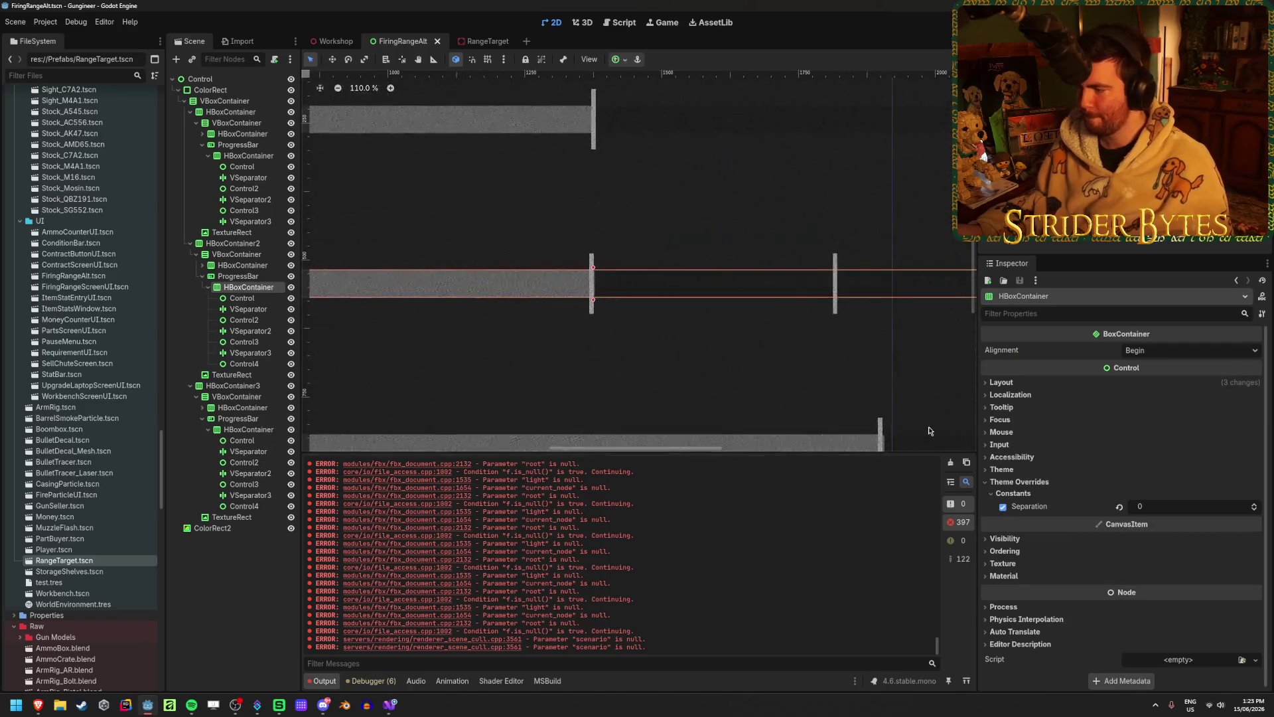
left_click(239, 298)
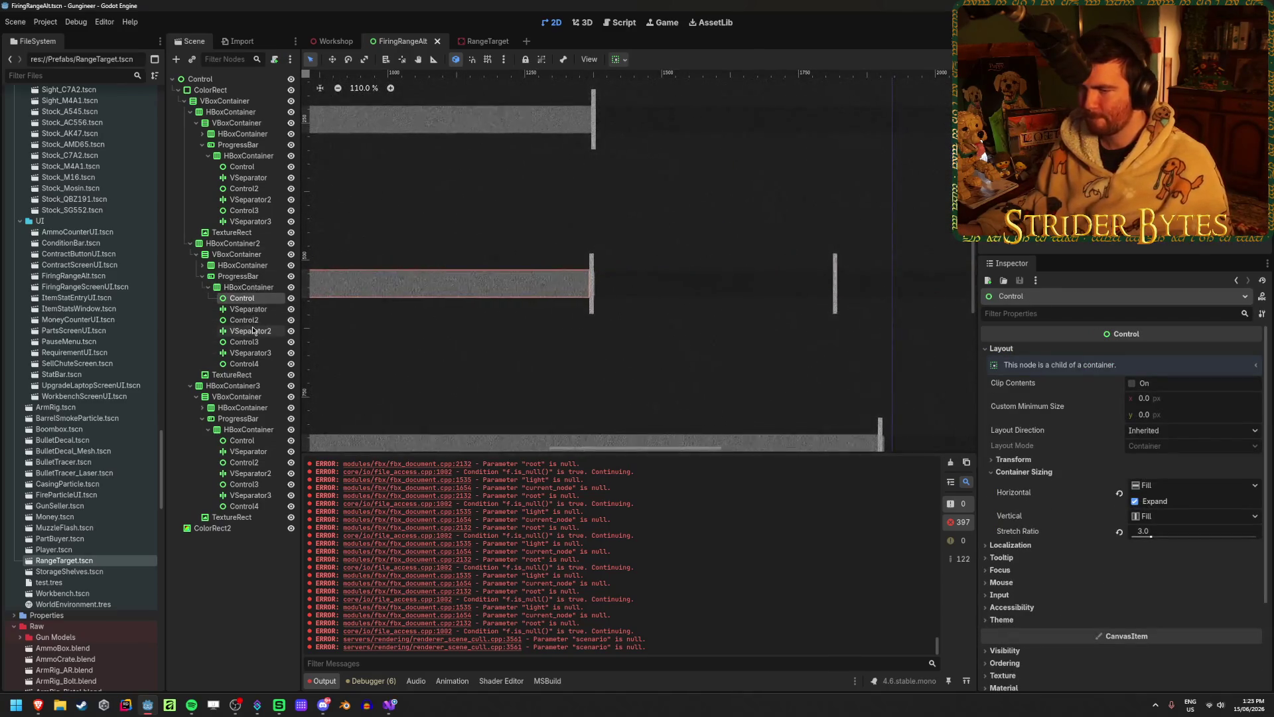
left_click(246, 342)
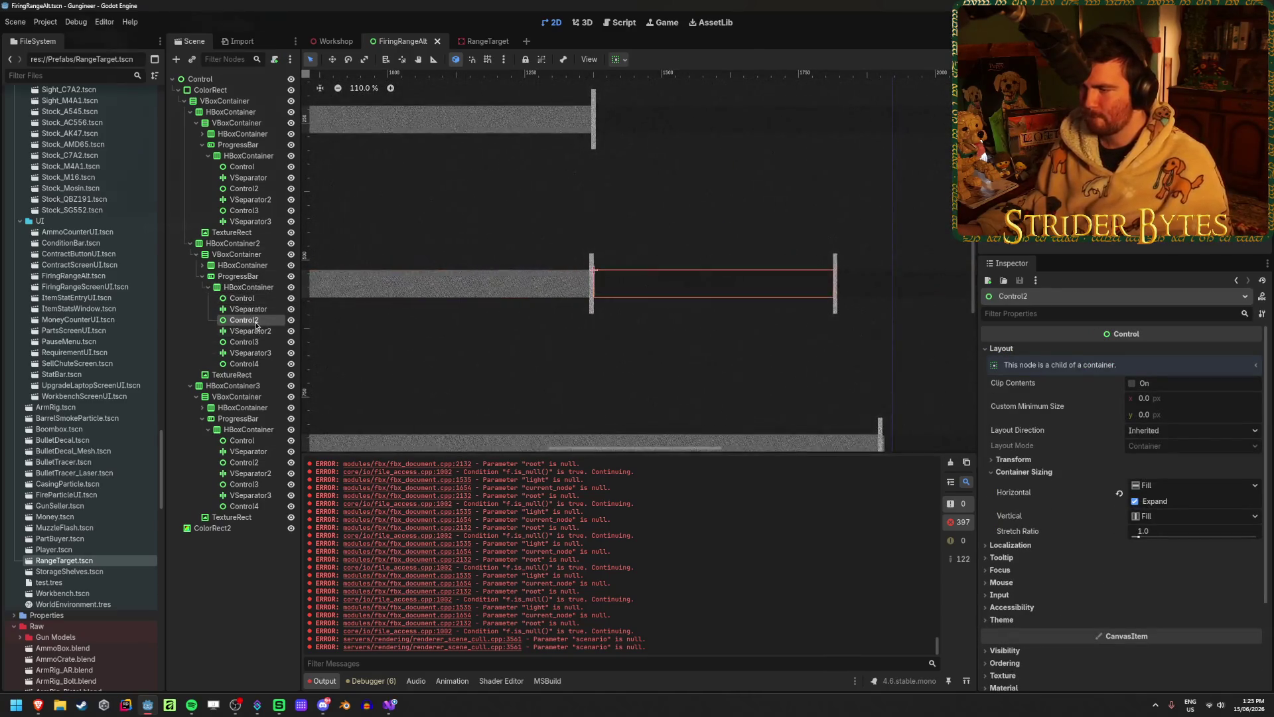
left_click(254, 365)
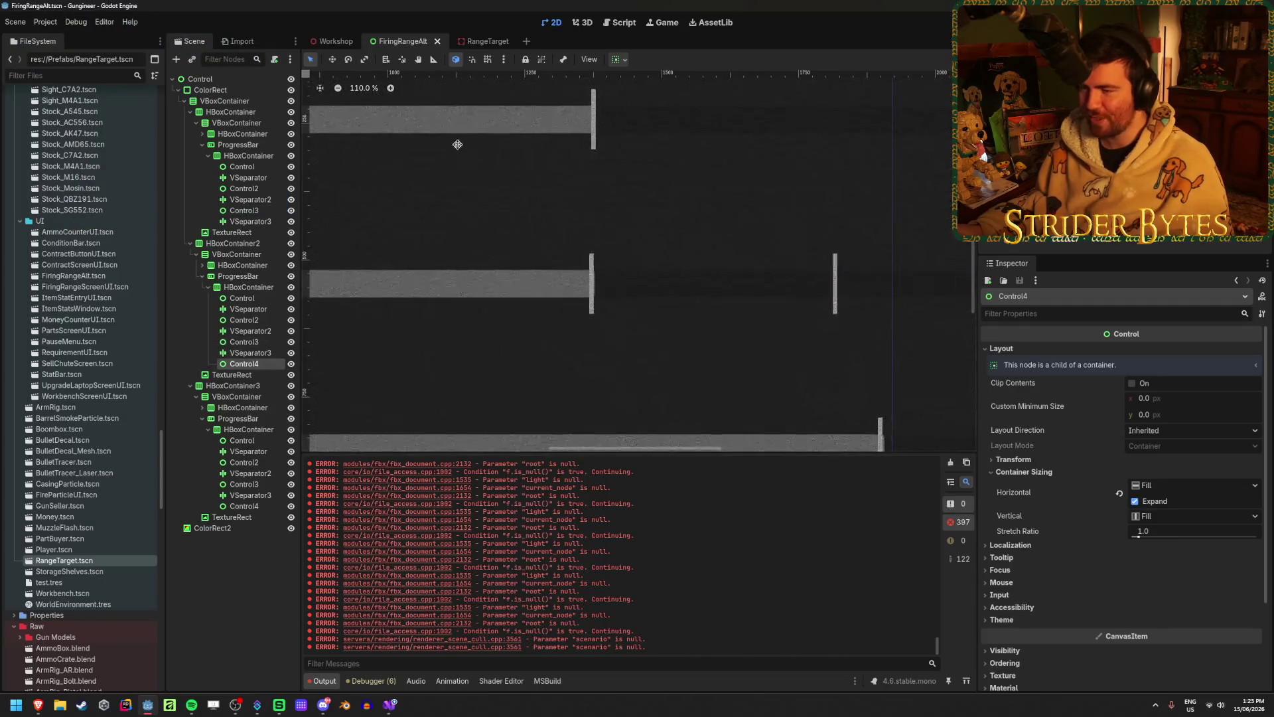
scroll(540, 276, "down", 5)
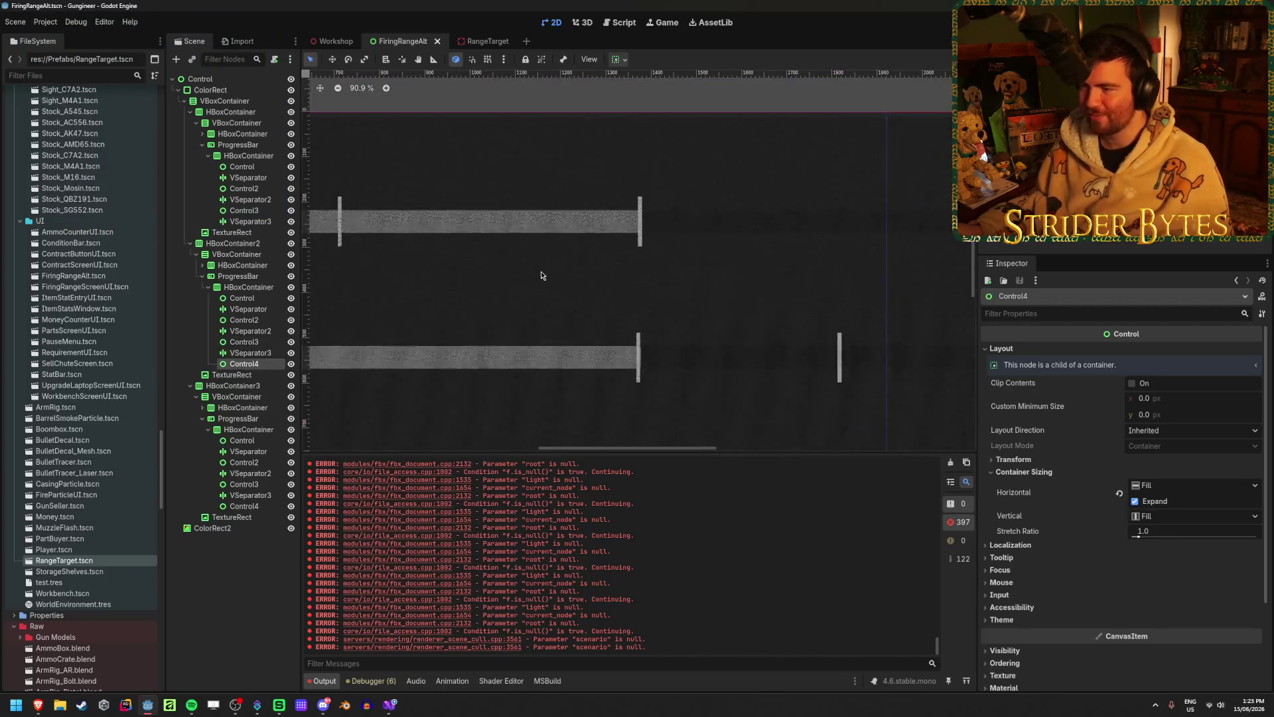
left_click(267, 166)
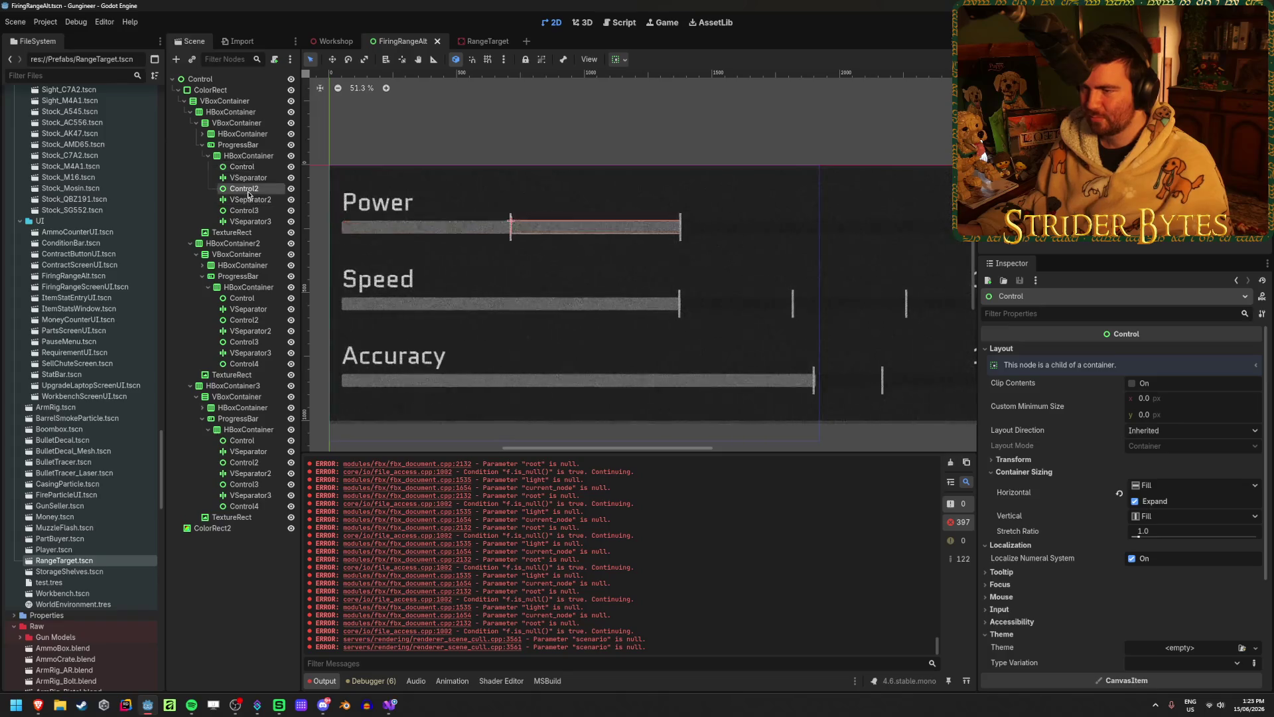
left_click(249, 192)
left_click(259, 211)
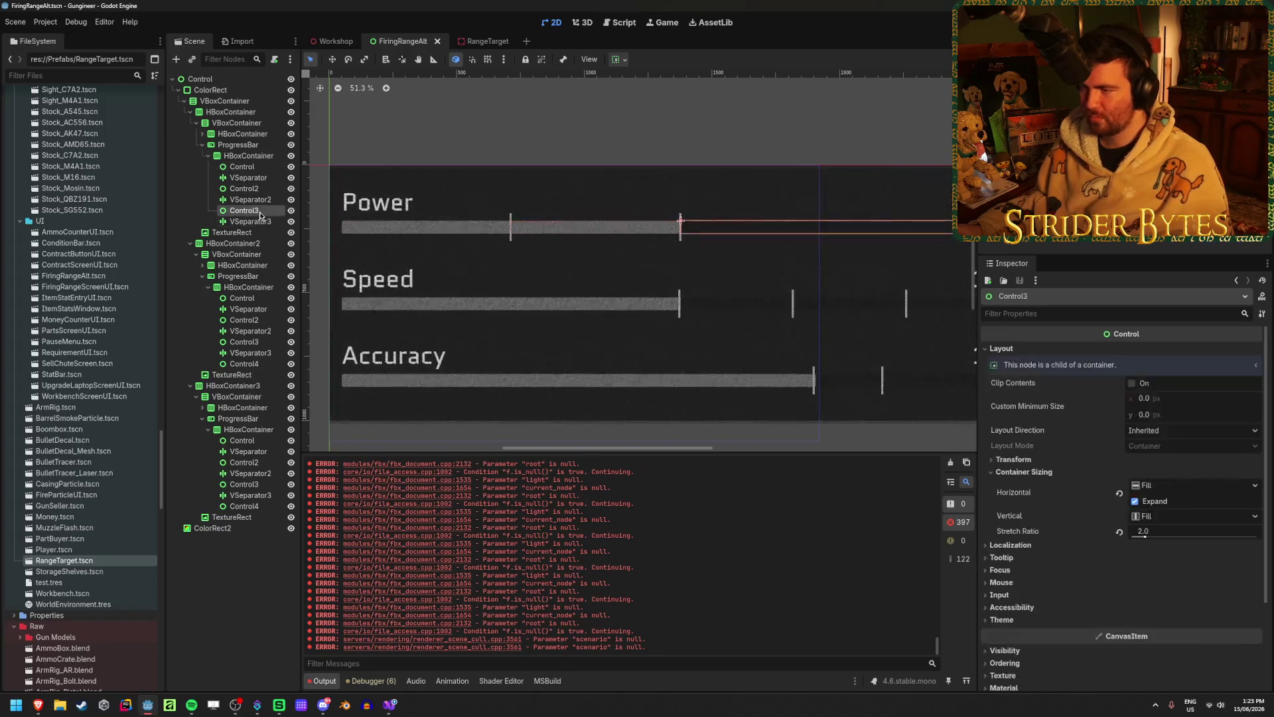
- Set the Speed bar's first spacer stretch ratio to 5
left_click(249, 308)
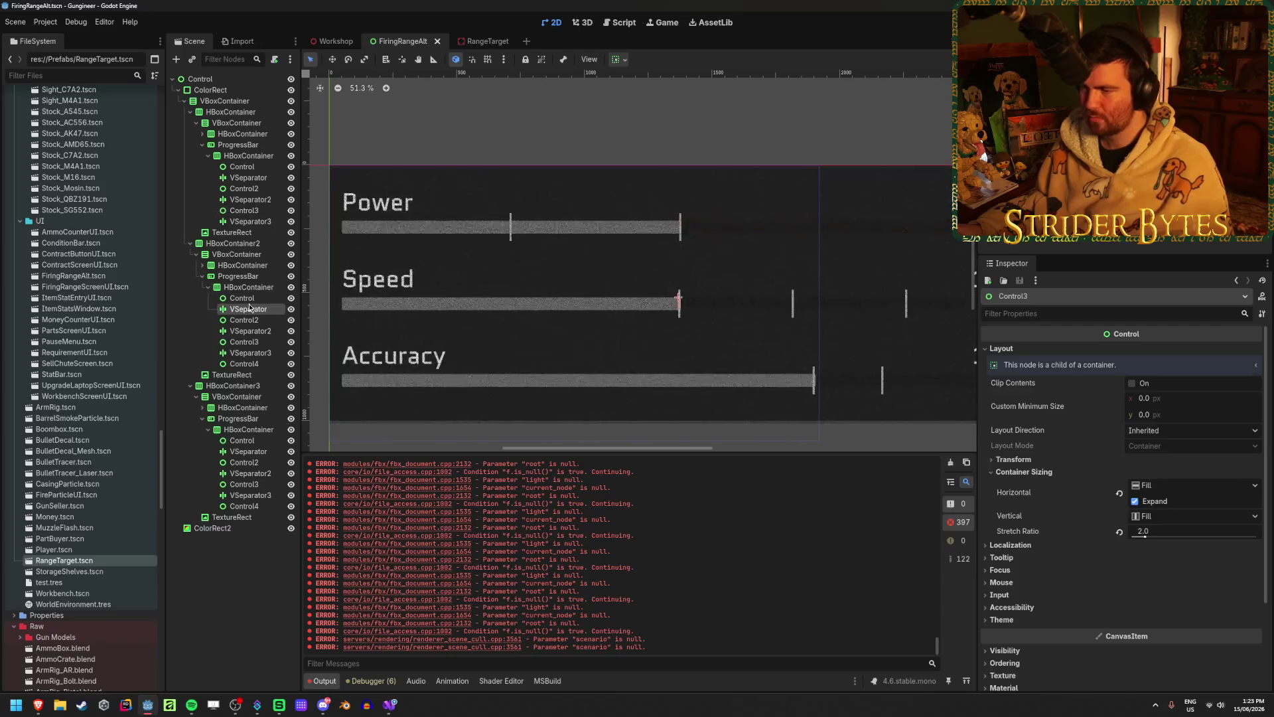
left_click(243, 298)
scroll(577, 279, "down", 1)
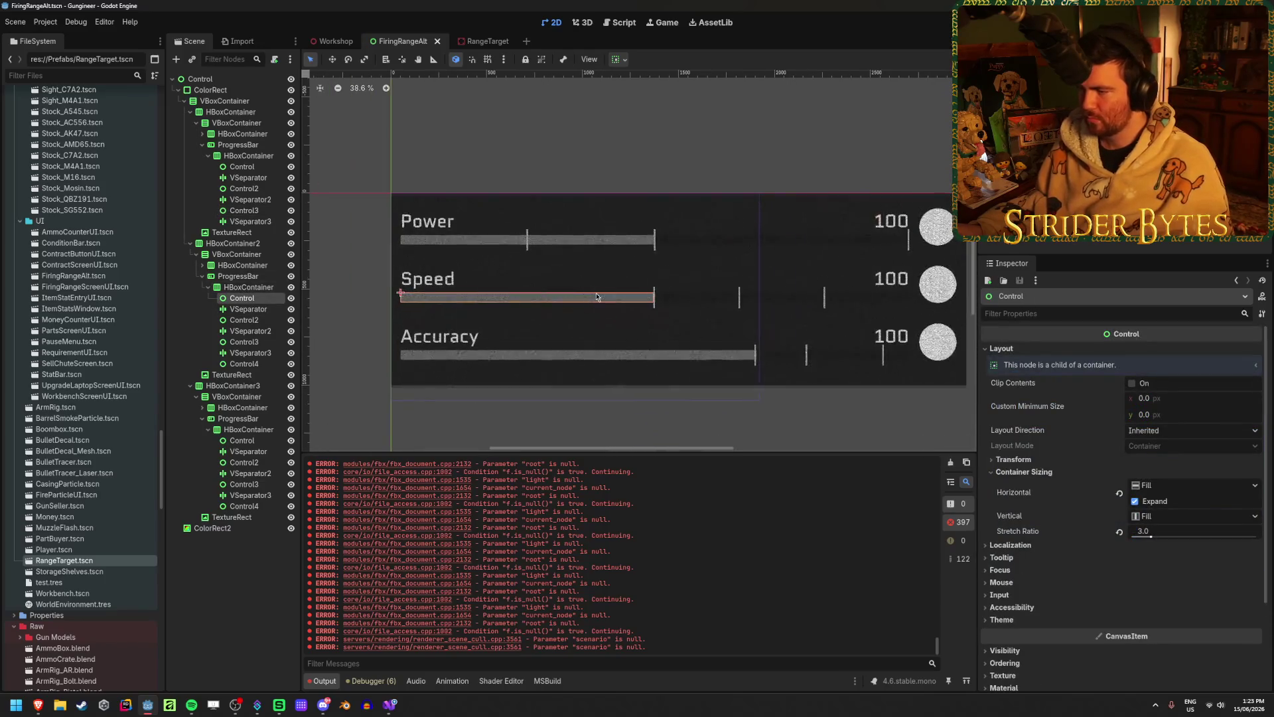
scroll(596, 294, "up", 2)
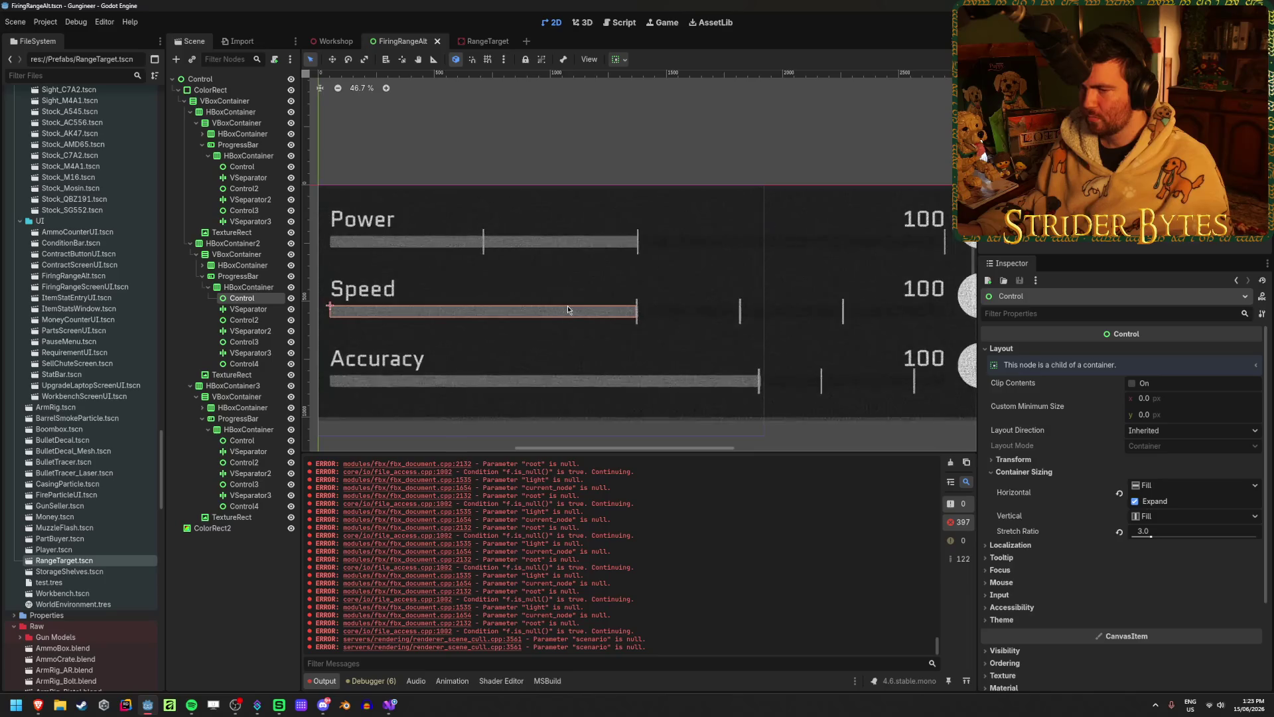
left_click(1188, 532)
type("5")
key("Return")
left_click(259, 320)
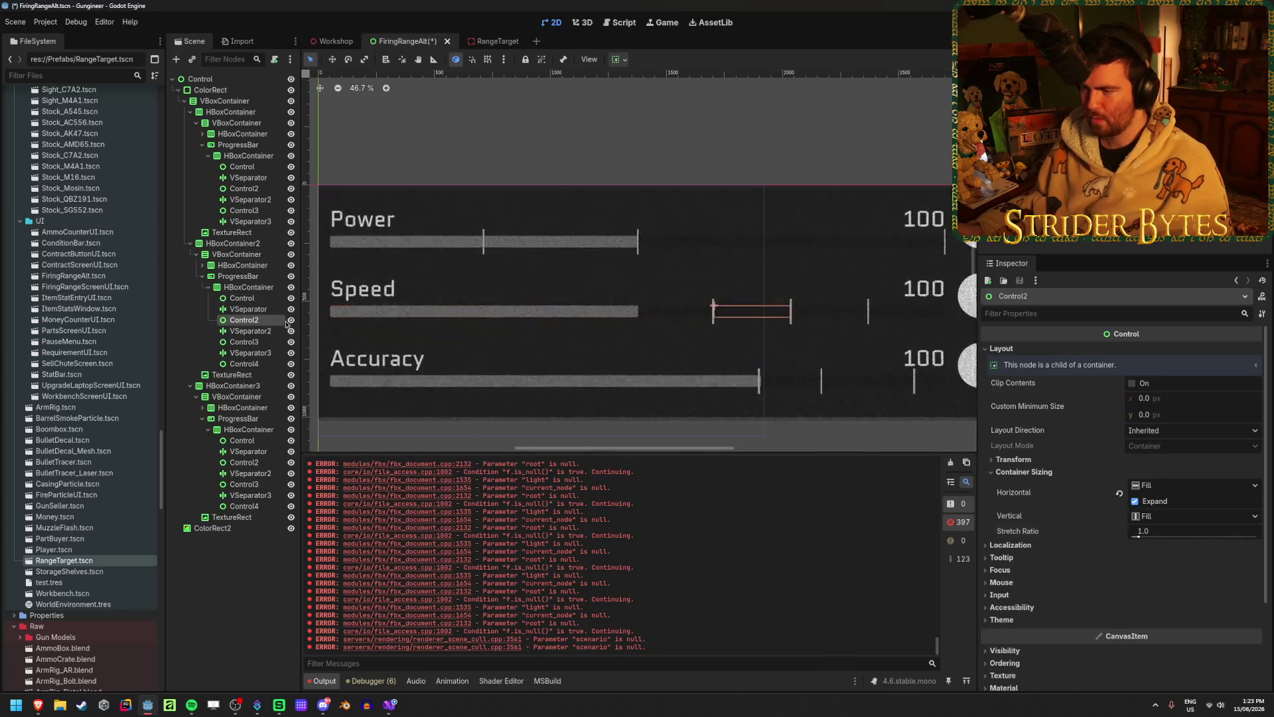
- Check the Speed thresholds in the Workshop scene, then return to FiringRangeAlt
left_click(335, 42)
scroll(1106, 506, "down", 3)
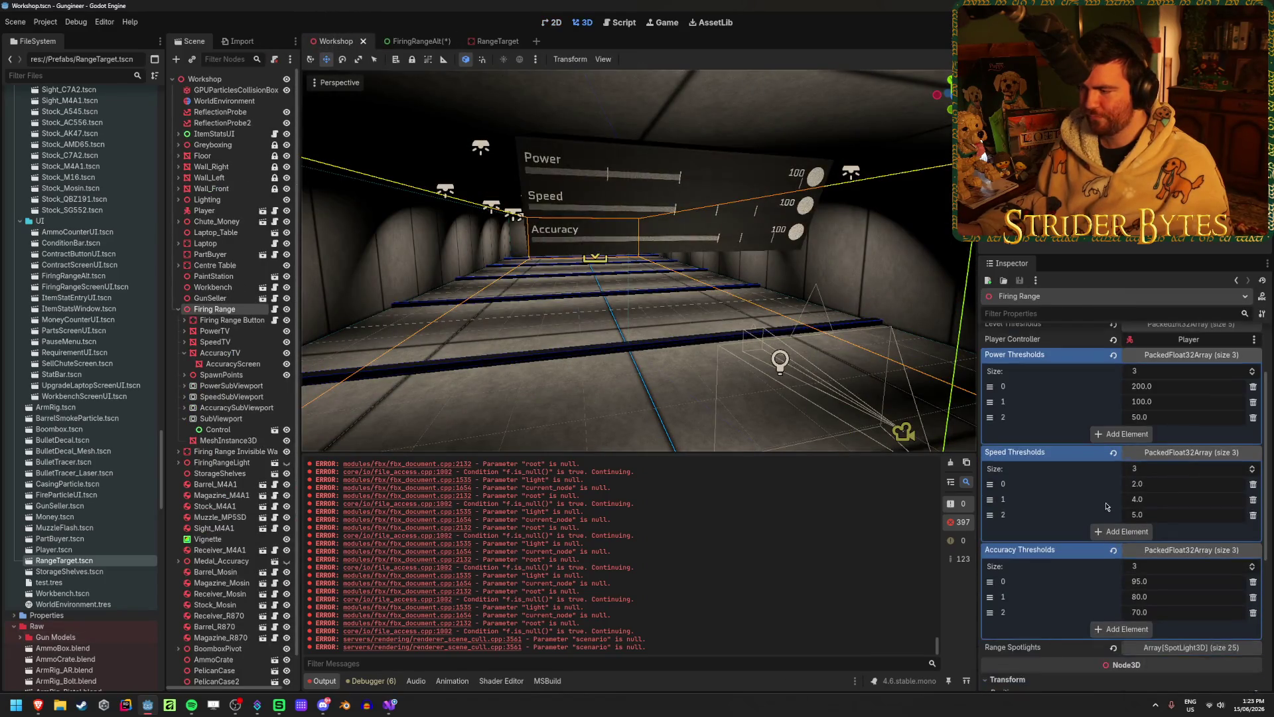
left_click(420, 39)
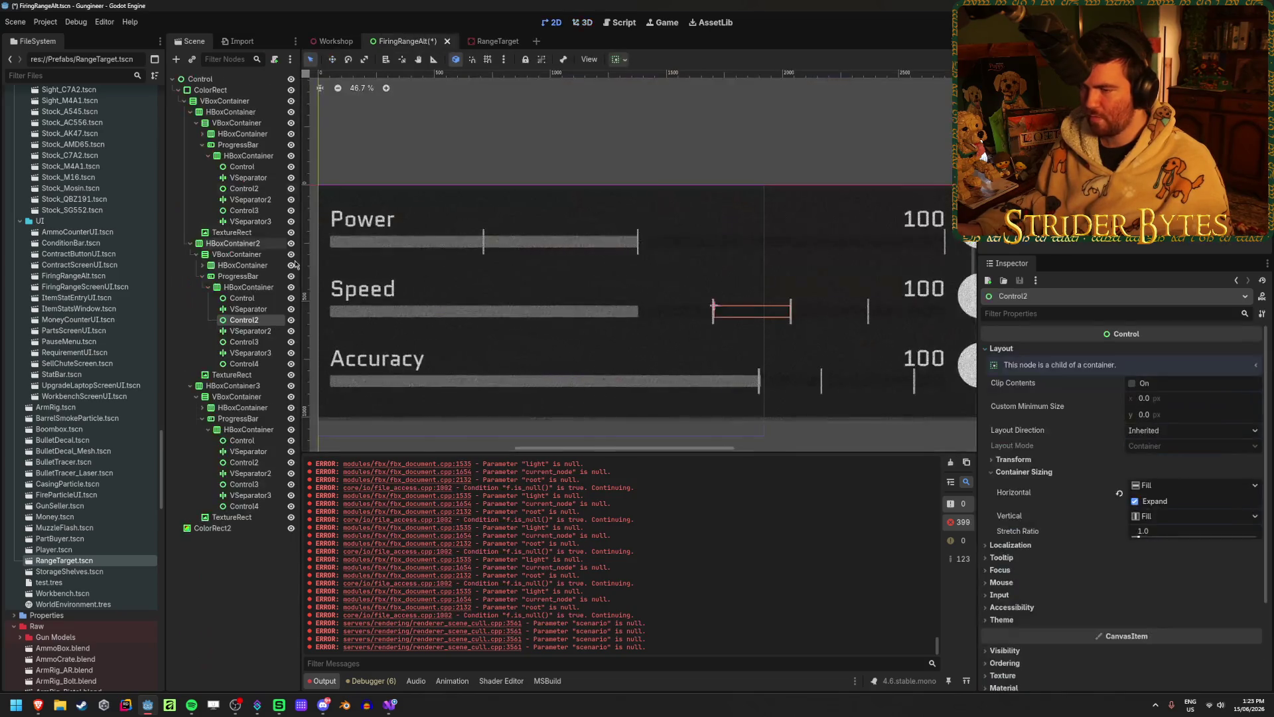
- Set the stretch ratio of Speed bar spacers Control3 and Control4 to 2
left_click(829, 311)
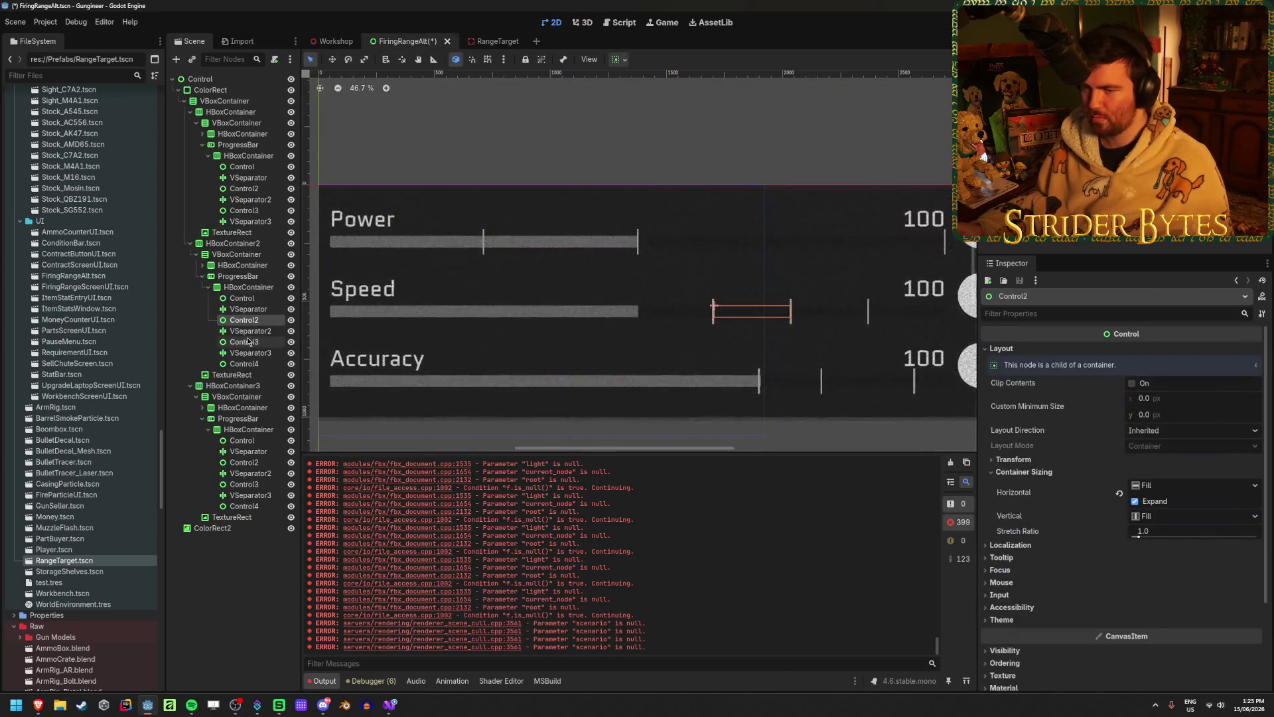
left_click(1160, 525)
type("2")
key("Return")
left_click(244, 364)
left_click(1168, 531)
type("2")
key("Return")
- Save the scene and centre the results panel in the viewport
key("ctrl+s")
scroll(610, 304, "up", 6)
scroll(544, 285, "up", 5)
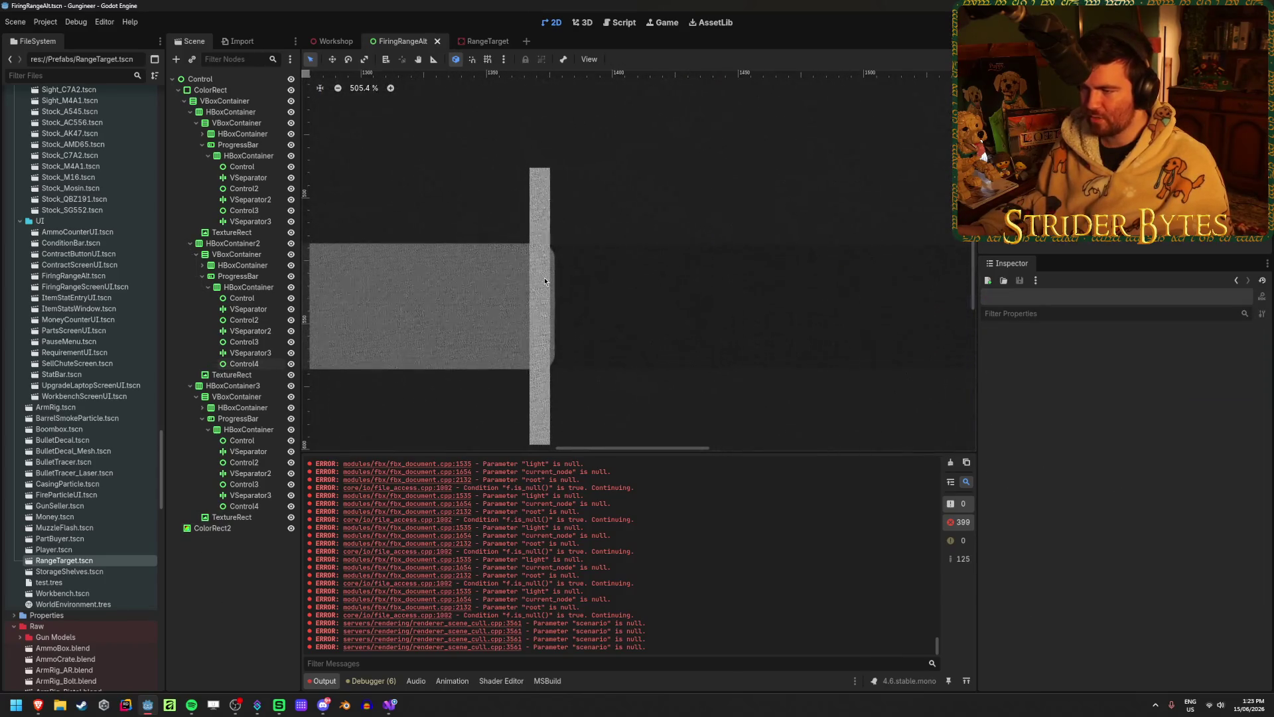
scroll(543, 346, "down", 11)
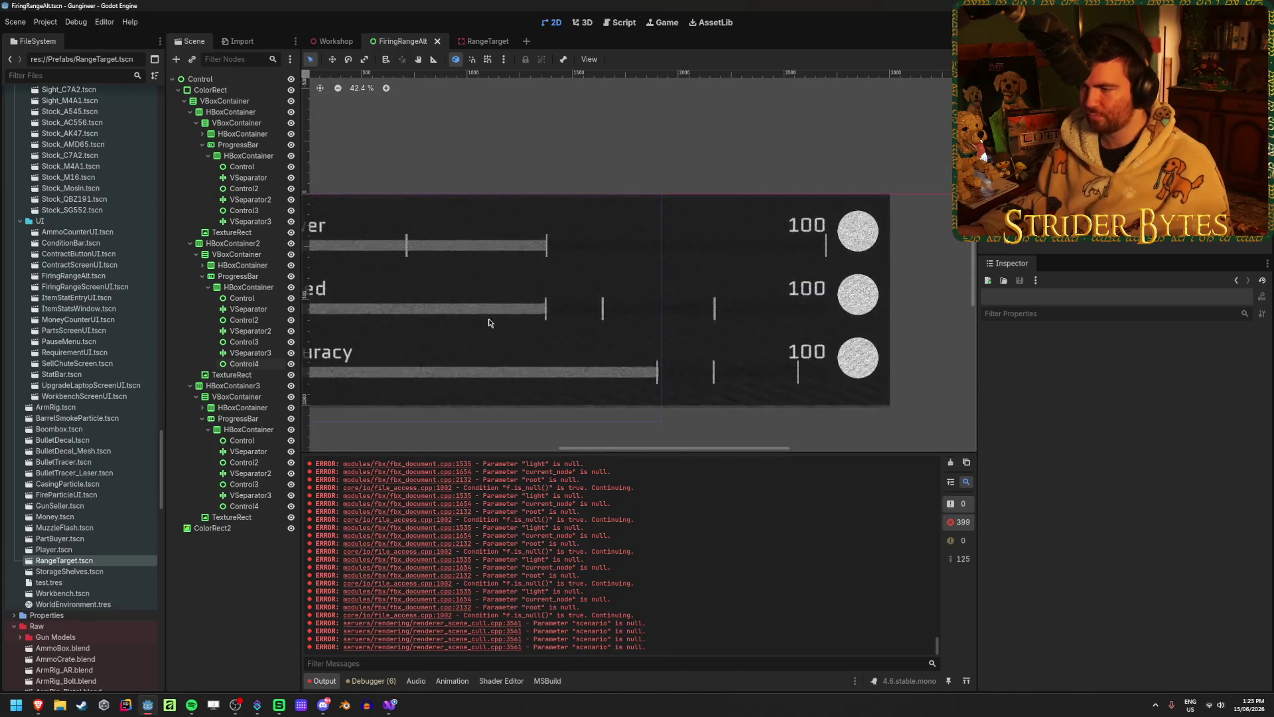
scroll(566, 319, "down", 5)
scroll(570, 319, "up", 5)
scroll(575, 318, "down", 1)
left_click_drag(575, 318, 592, 320)
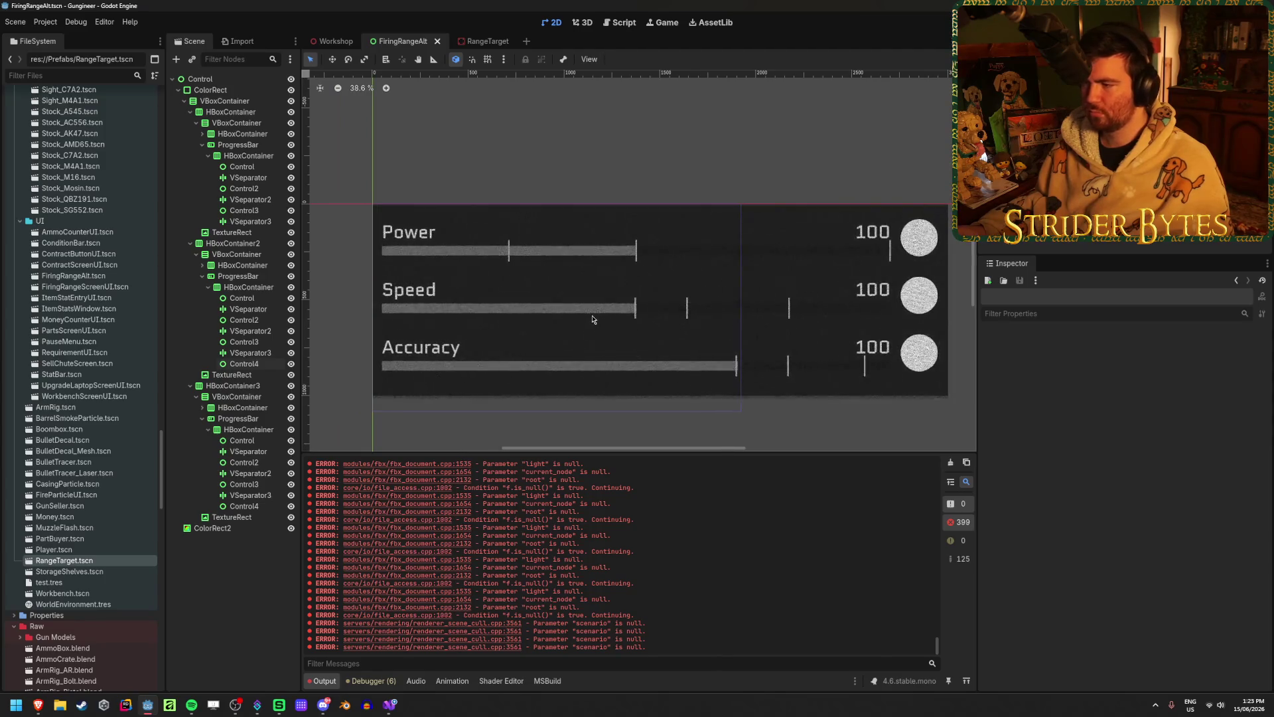
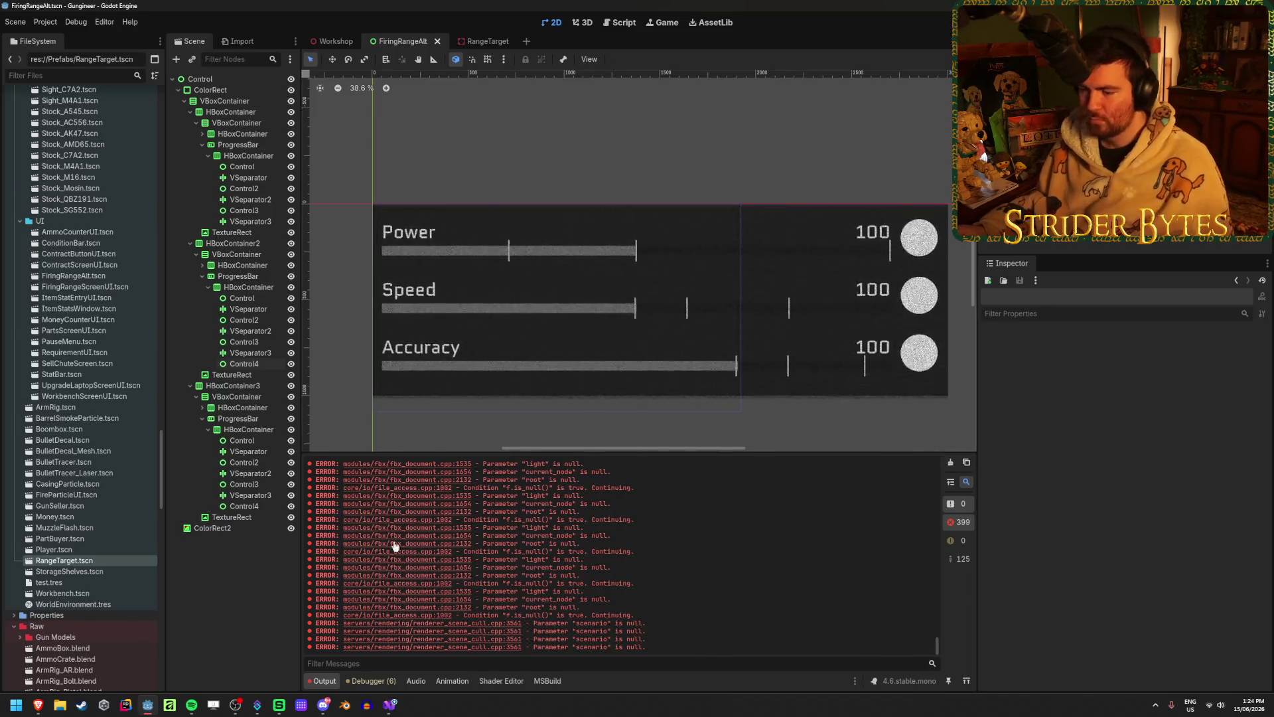
- Bring Visual Studio forward and place the cursor after powerBar on line 31
left_click(393, 705)
left_click(531, 381)
- Add "value" as the powerBar tween's property, then merge FiringRangeScreenUI.cs into the main tab group
type(", ")
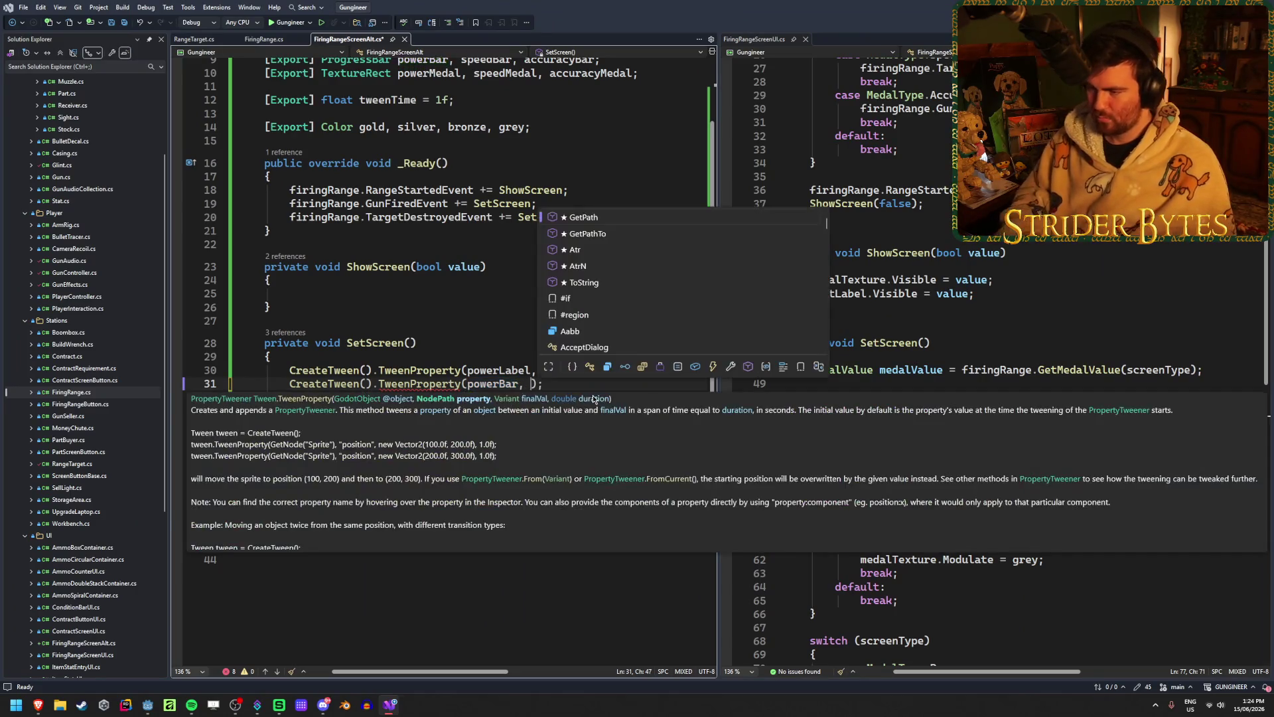
type("\"value\"")
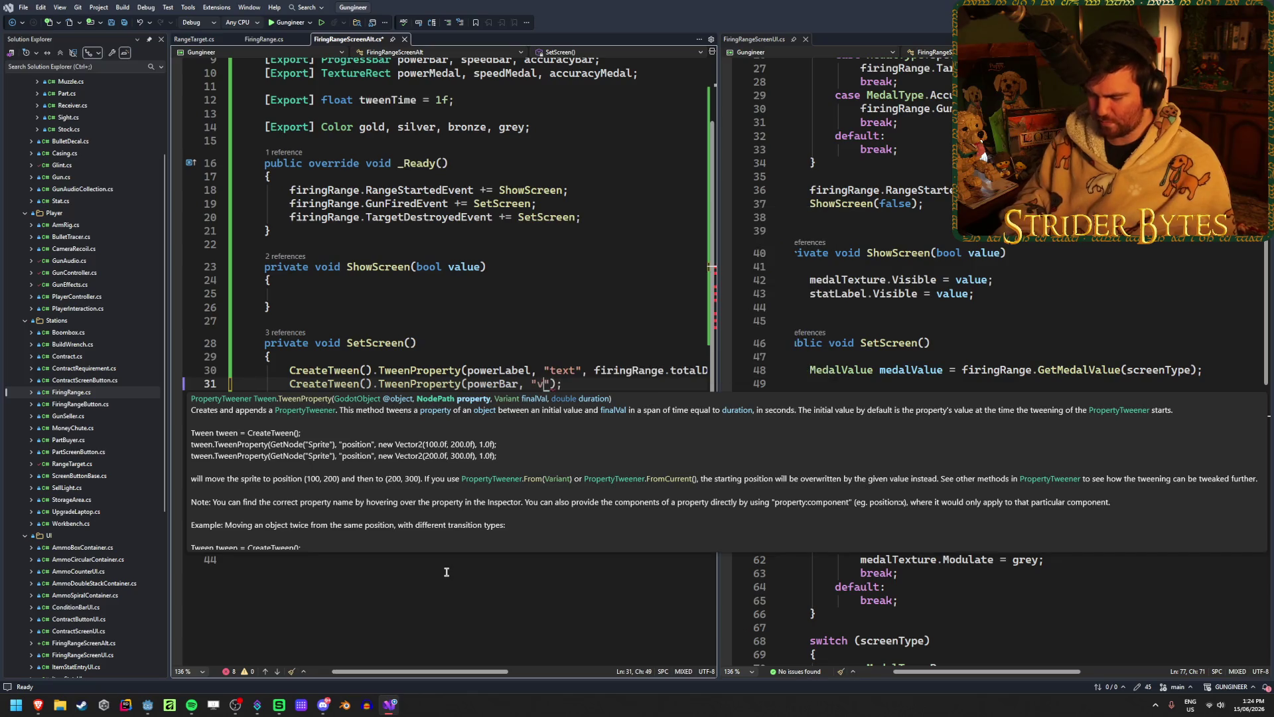
type(",")
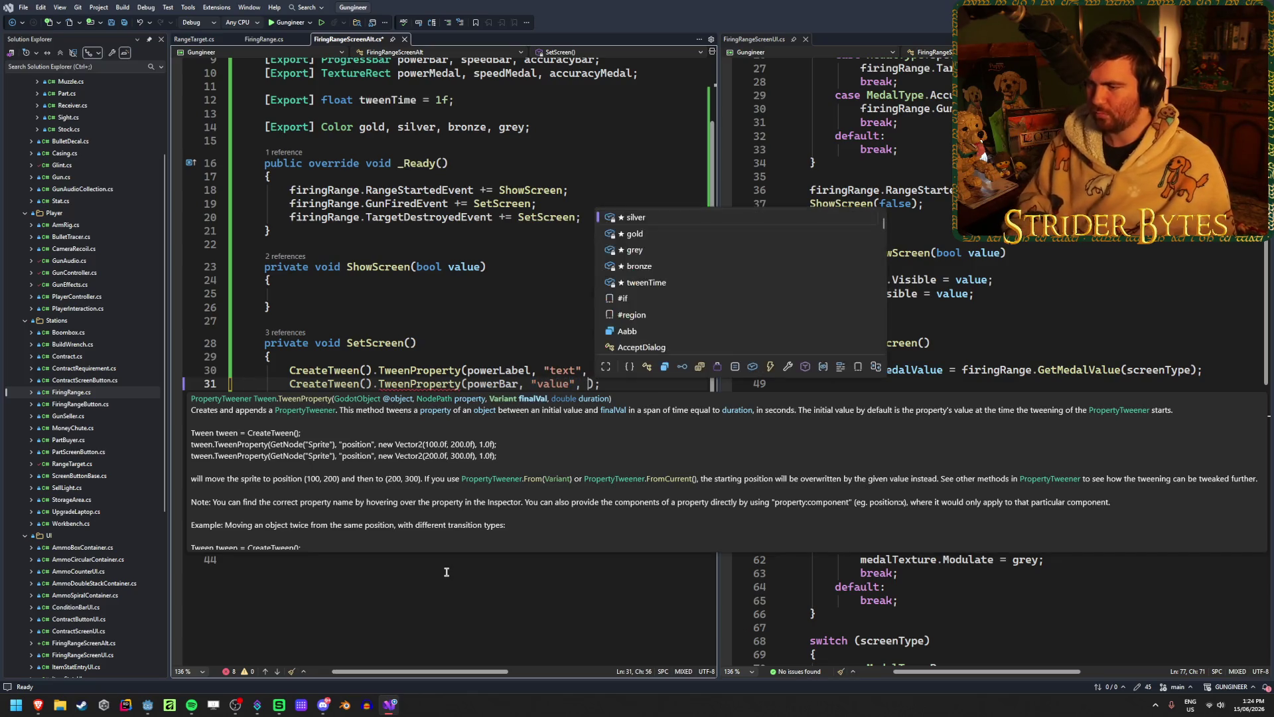
key("Escape")
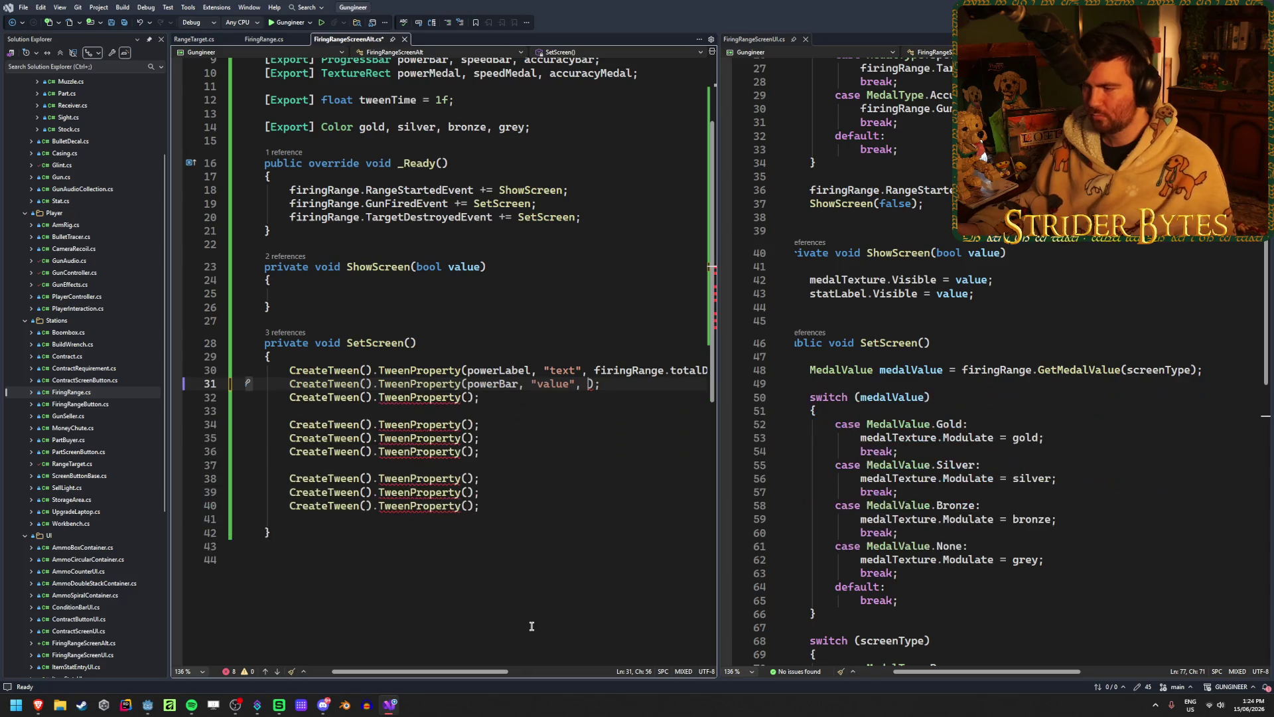
scroll(874, 454, "up", 7)
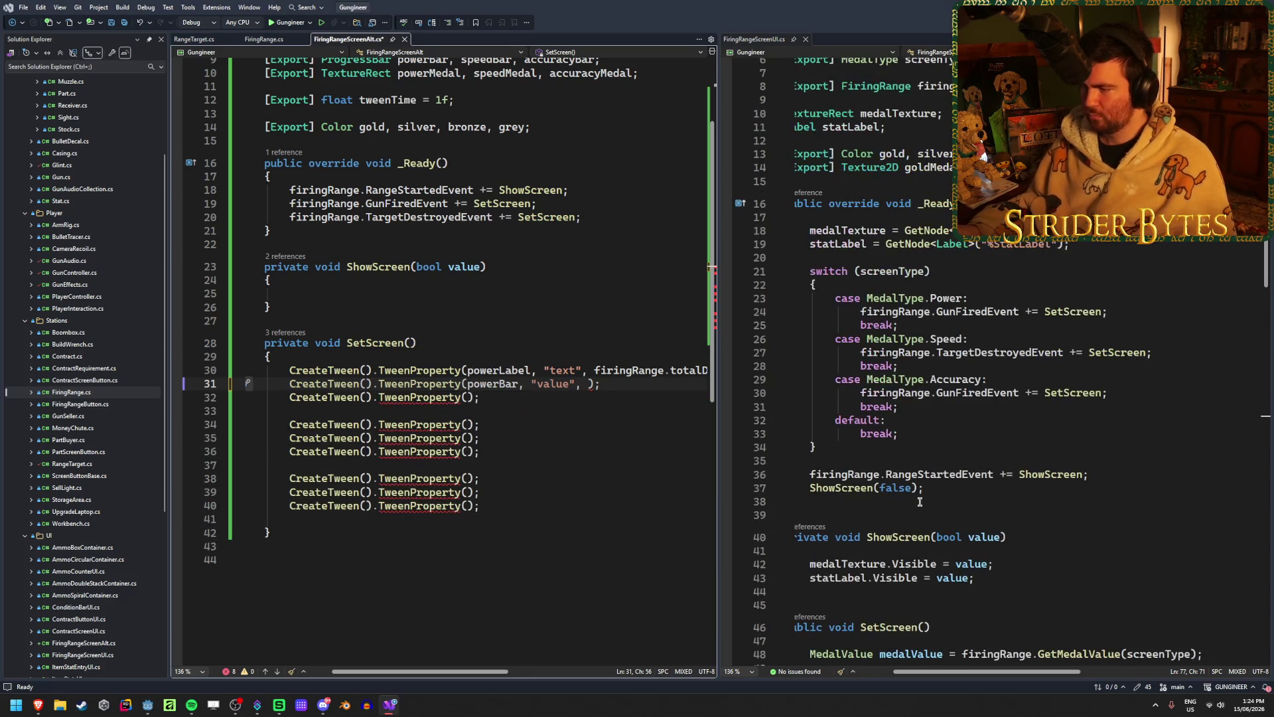
scroll(919, 497, "down", 13)
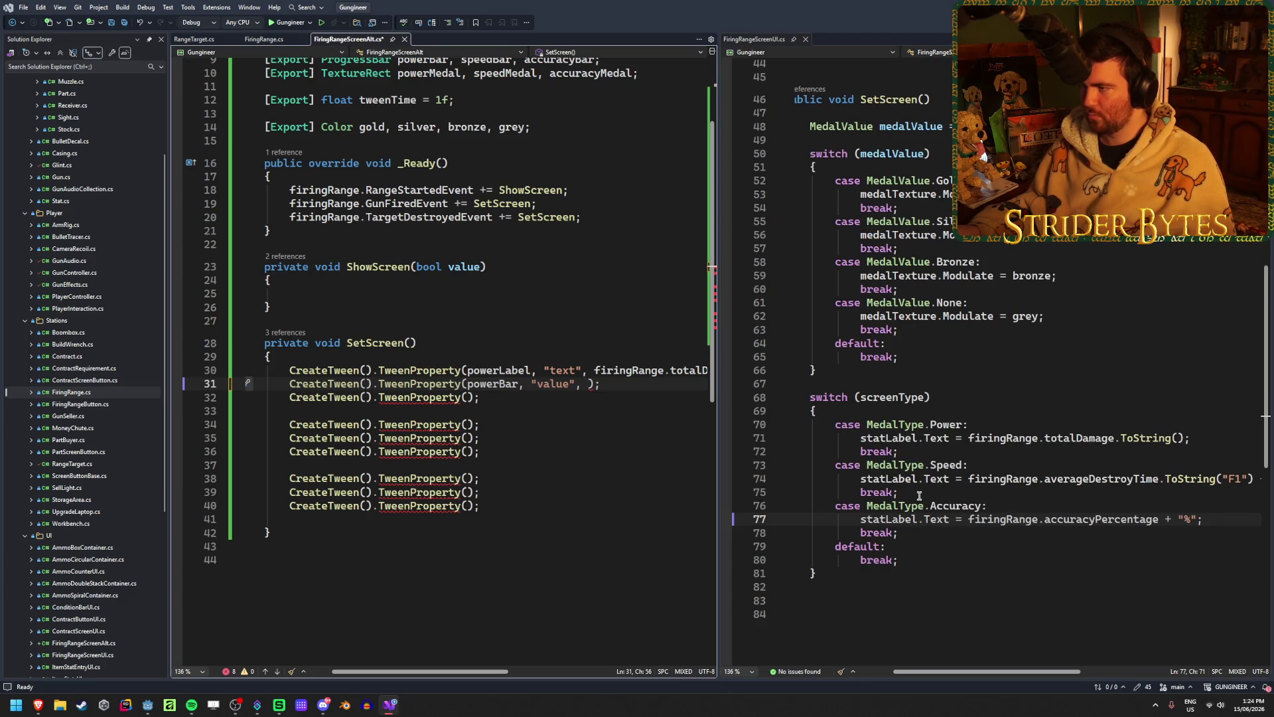
mouse_move(760, 40)
left_mouse_down()
mouse_move(383, 34)
mouse_move(426, 31)
mouse_move(417, 53)
mouse_move(440, 65)
mouse_move(476, 41)
left_mouse_up()
left_click(358, 41)
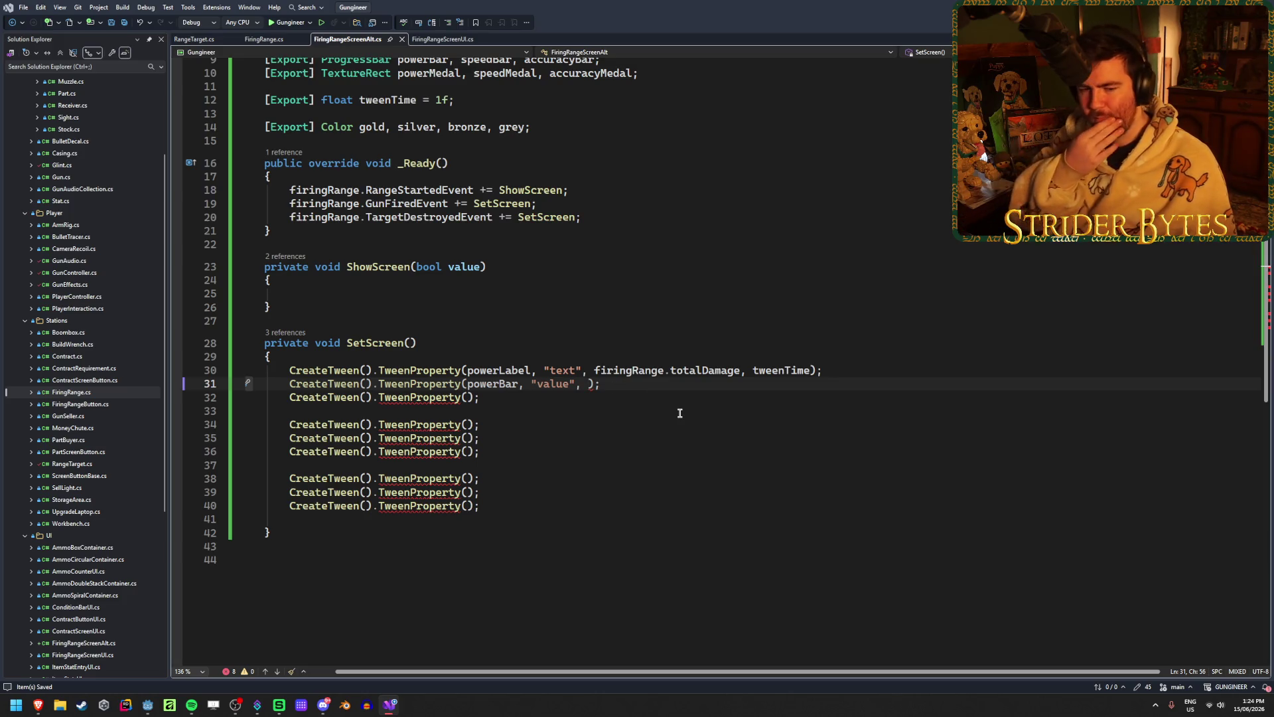
- Use firingRange.totalDamage, copied from line 30, as the powerBar tween's target value
left_click(441, 39)
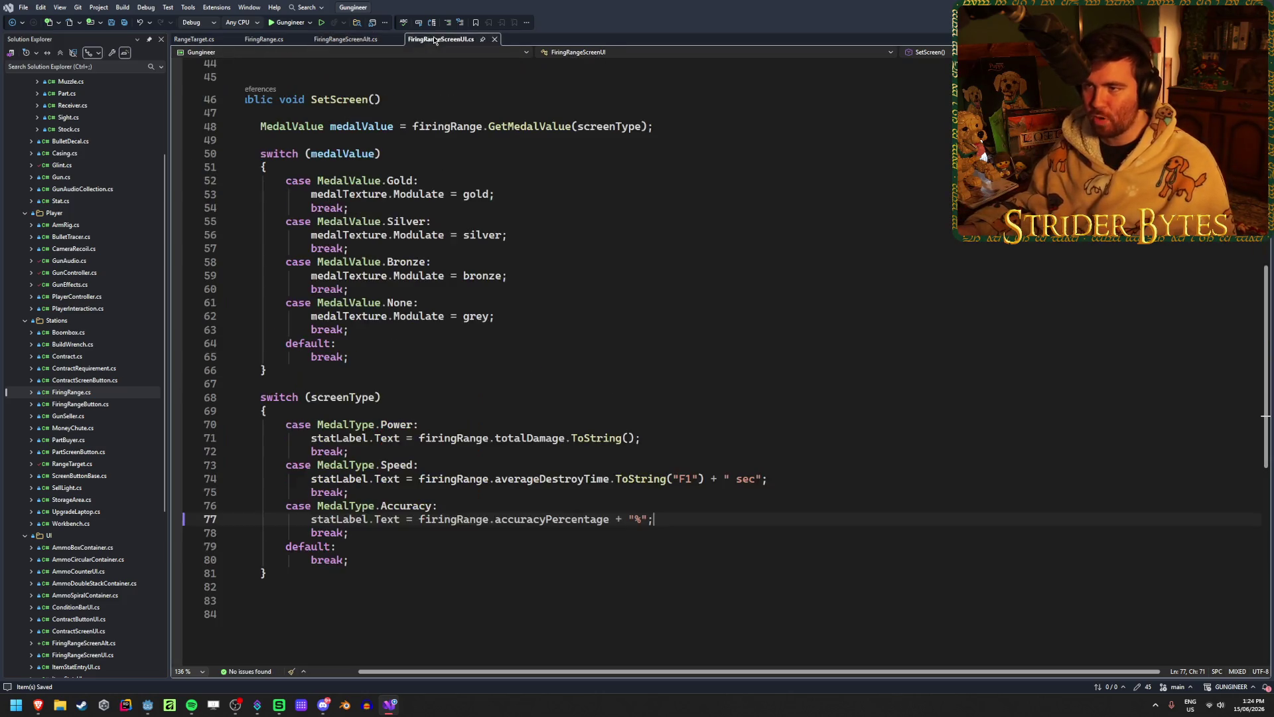
left_click(345, 41)
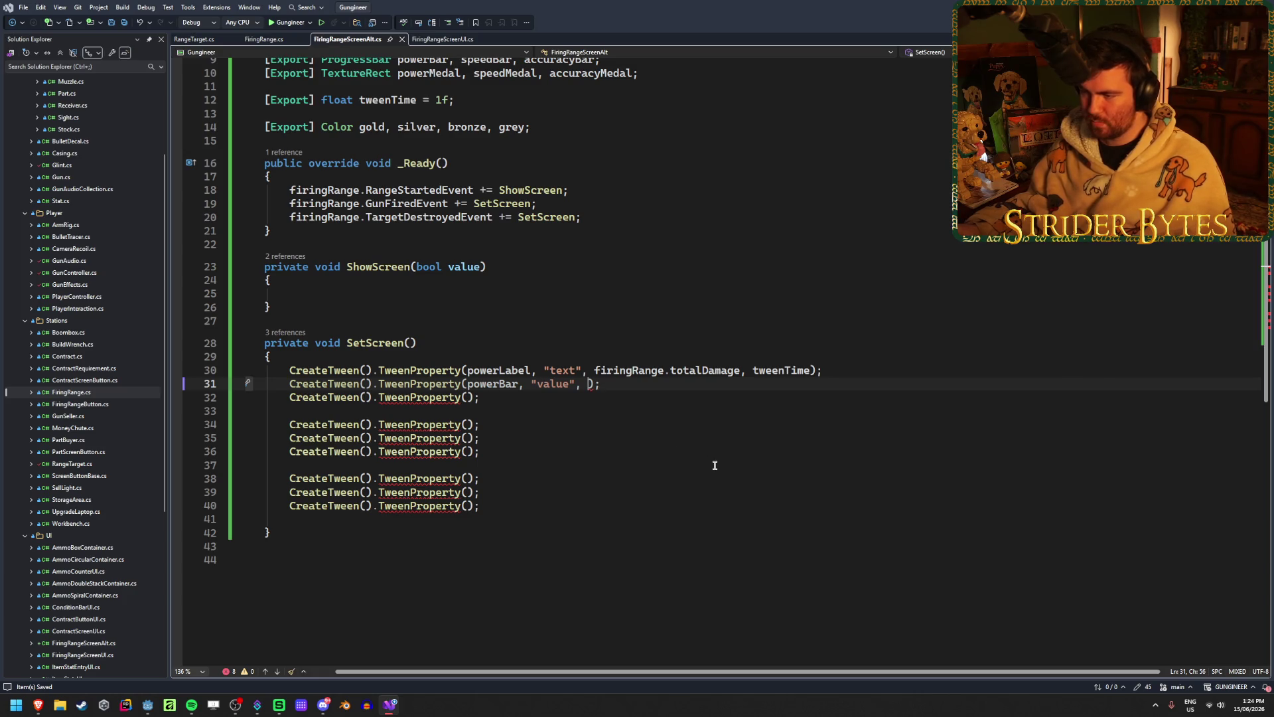
type("total")
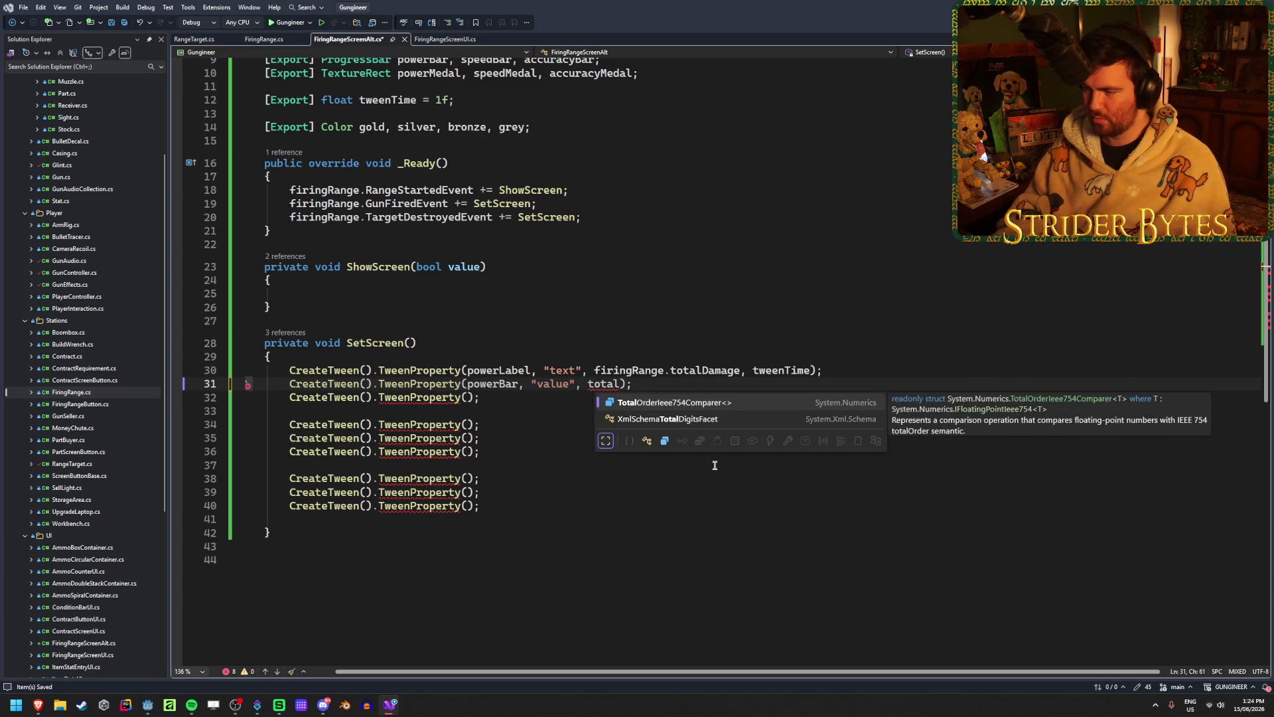
key("BackSpace")
key("BackSpace")
key("BackSpace")
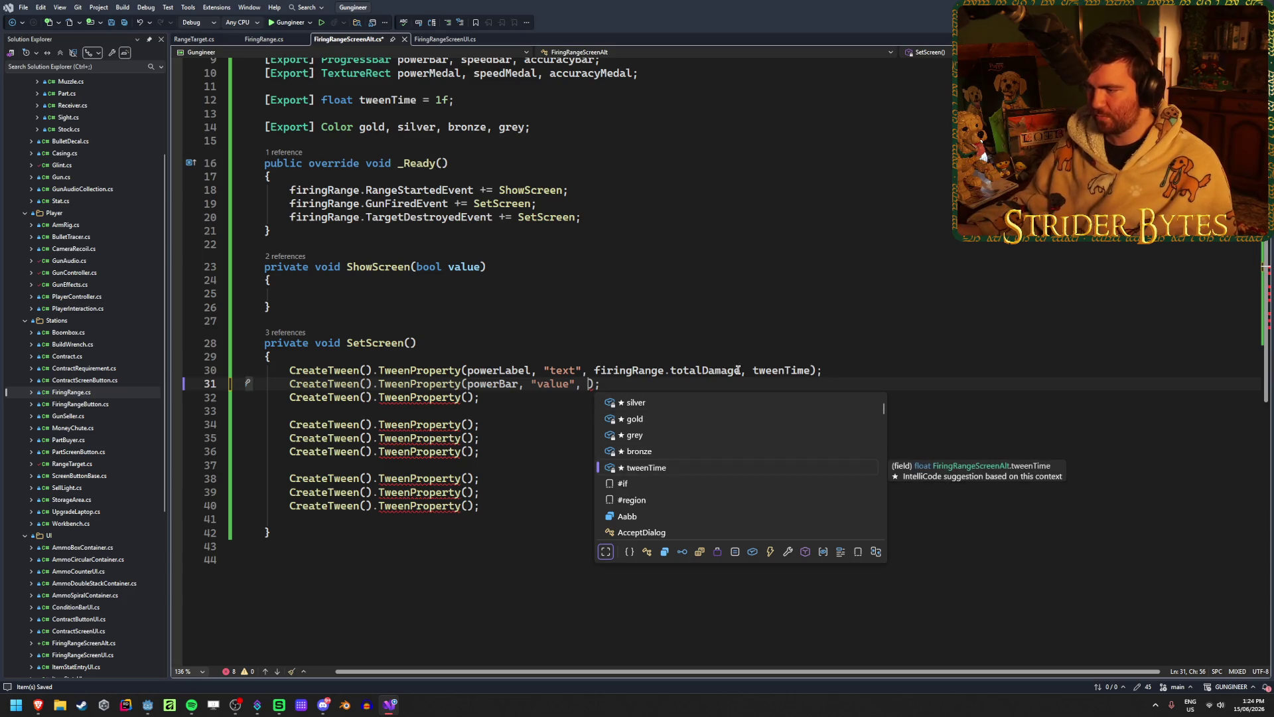
left_click_drag(741, 370, 594, 369)
key("ctrl+c")
left_click(588, 384)
key("ctrl+v")
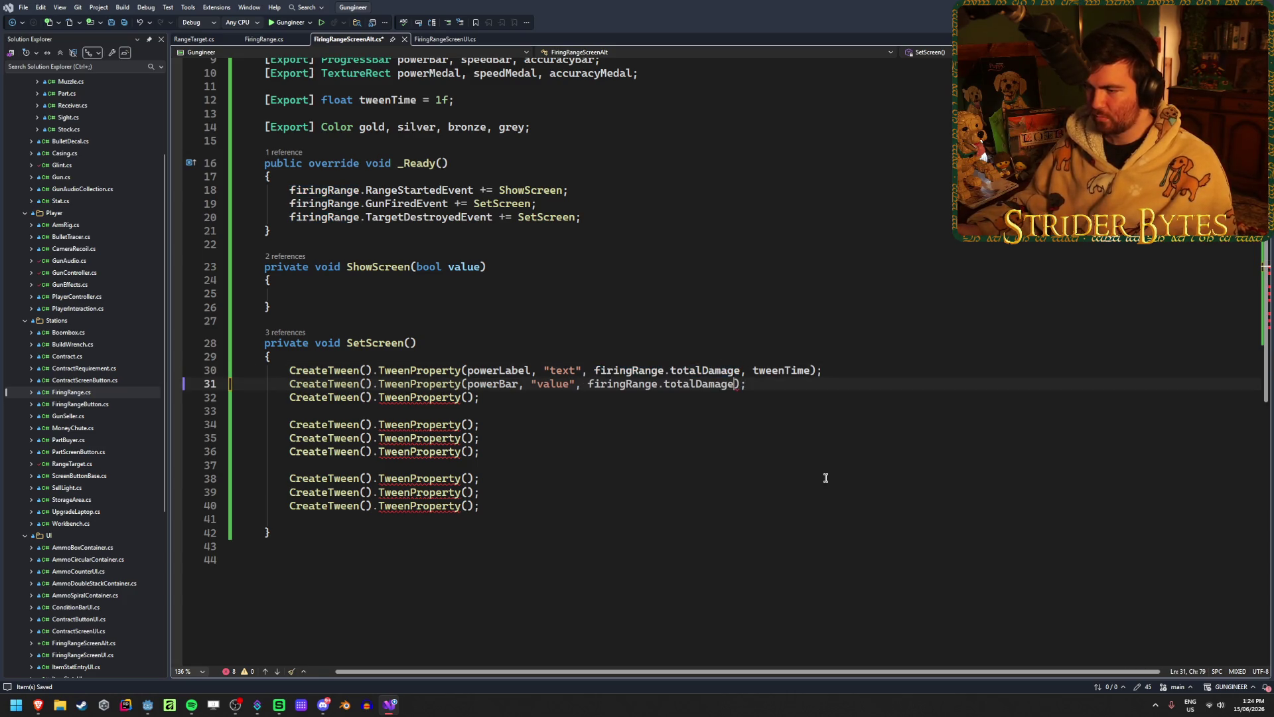
- Add tweenTime as the powerBar tween's duration
type(", tween")
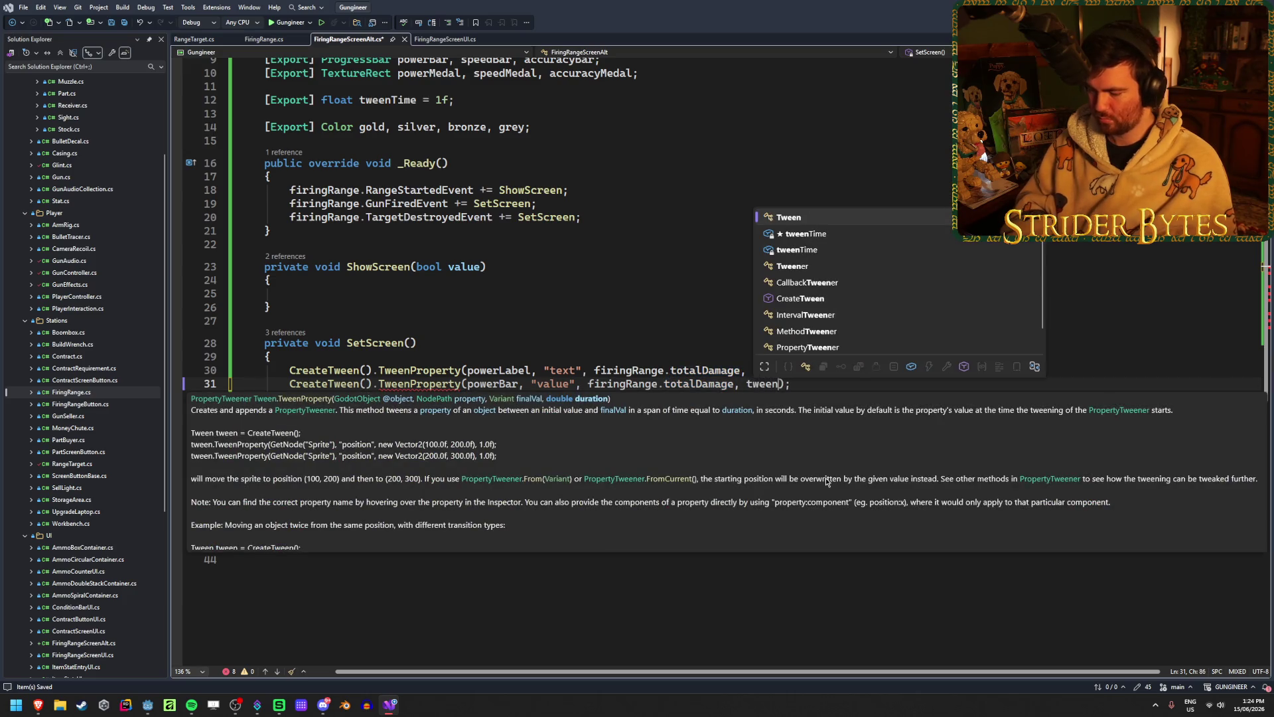
key("Down")
key("Tab")
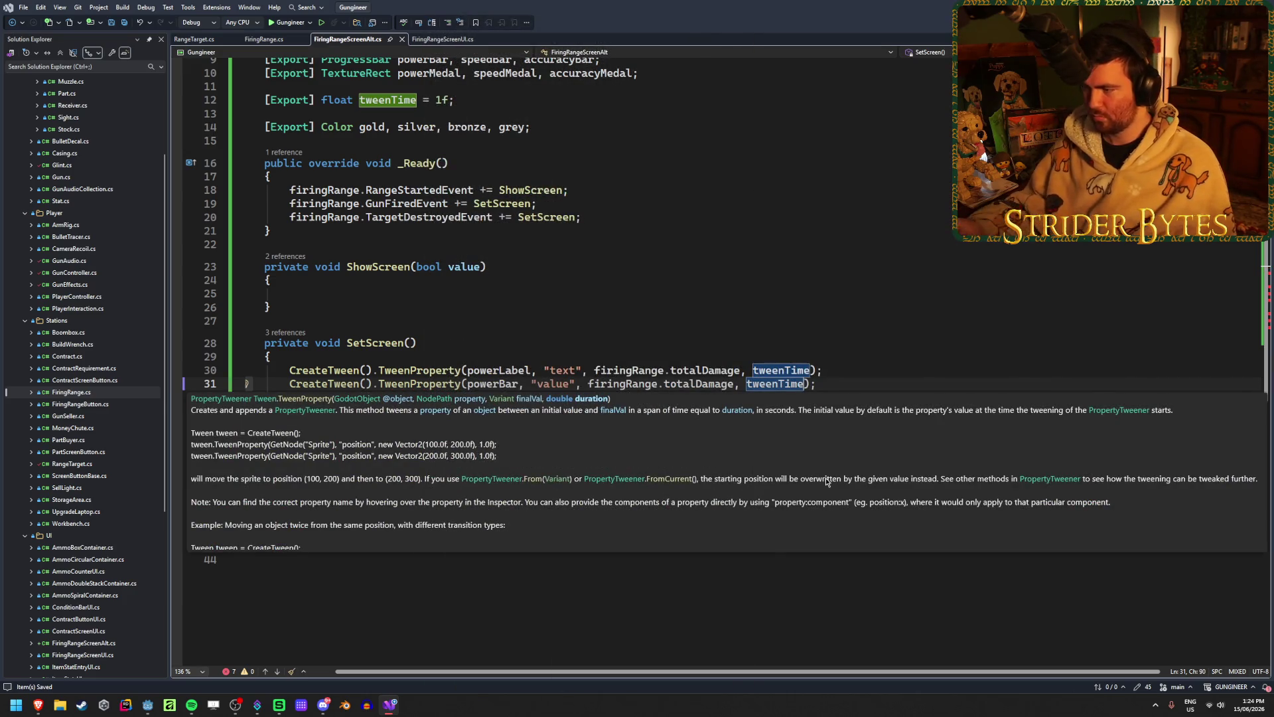
left_click(484, 397)
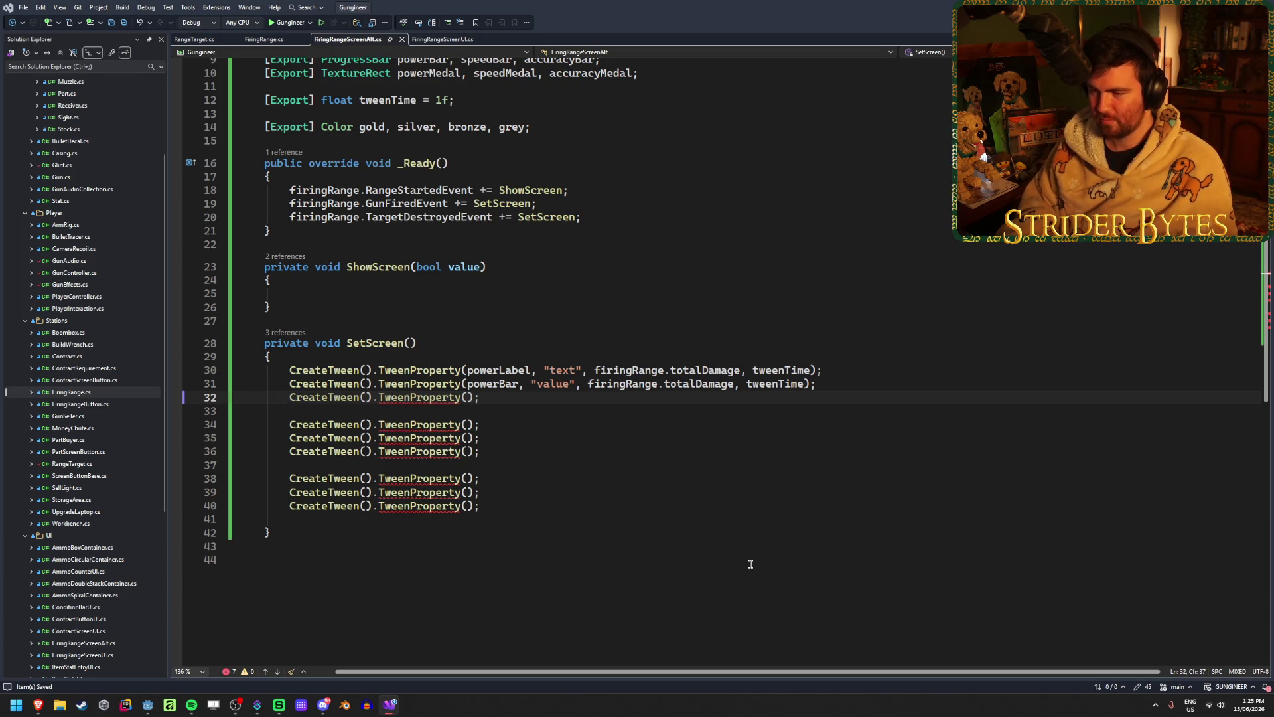
- Make line 32's TweenProperty target powerMedal's "modulate" property
type("powerMedal")
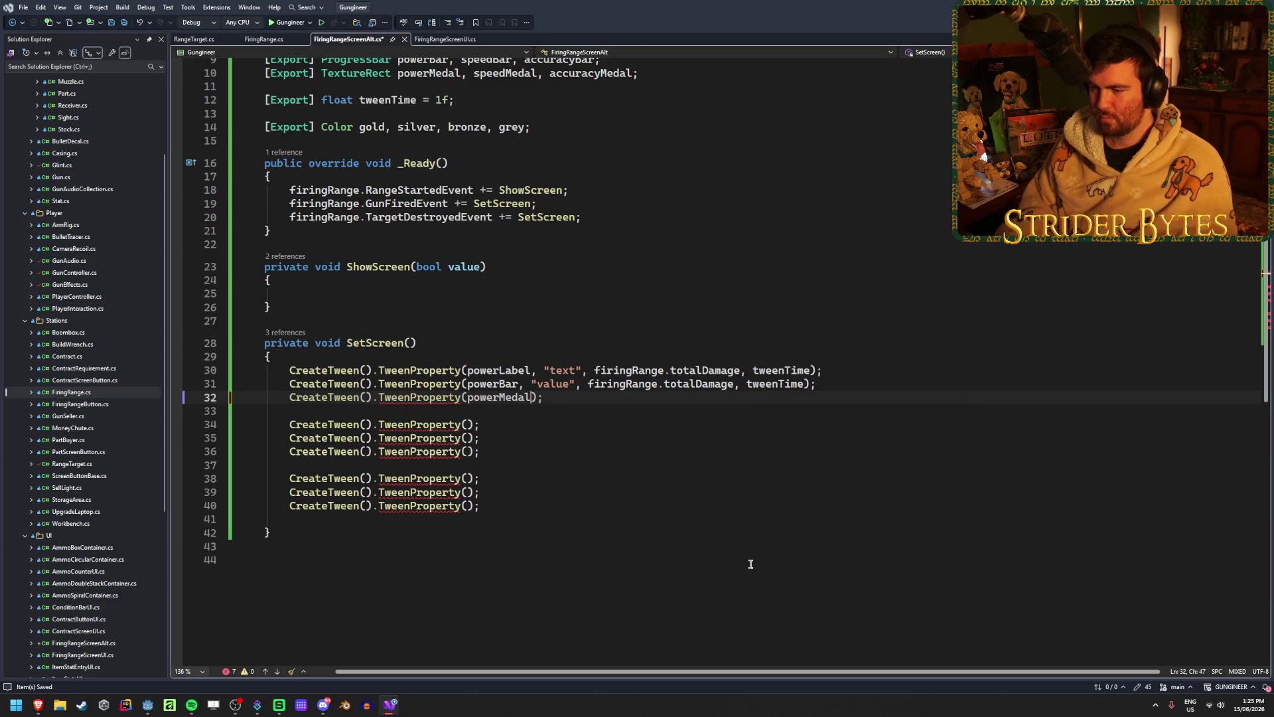
type(",")
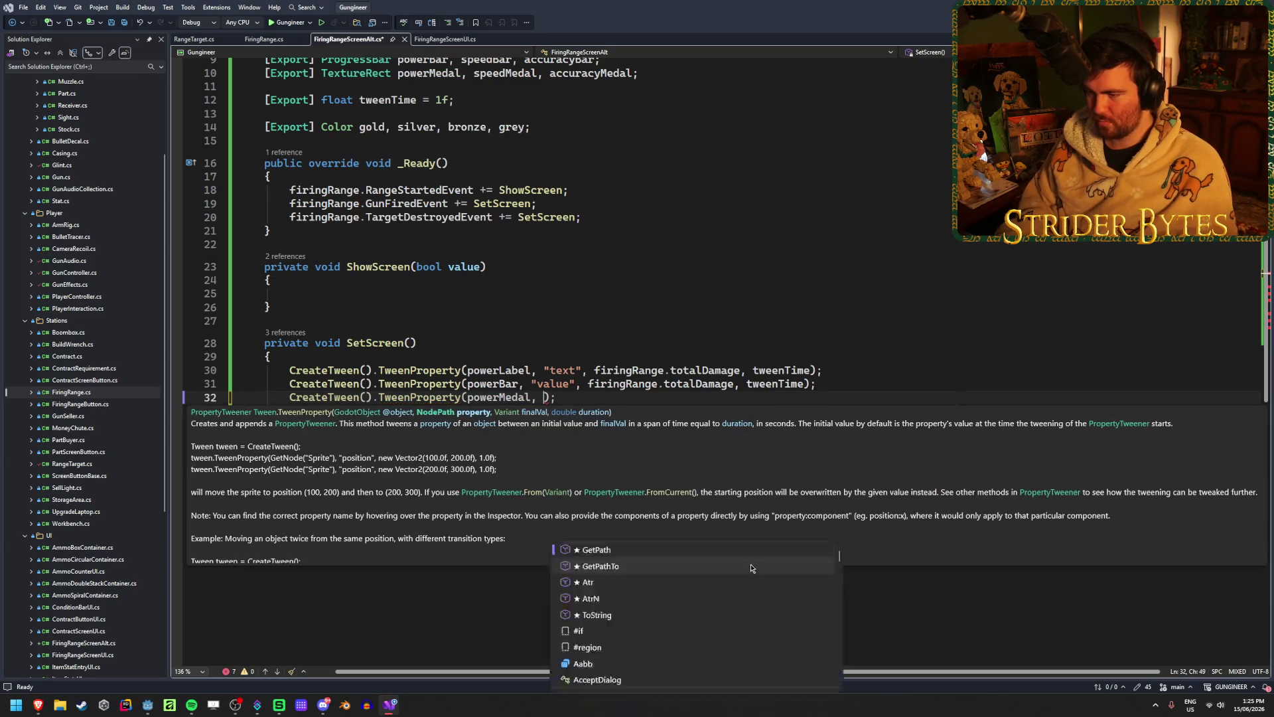
key("ctrl+space")
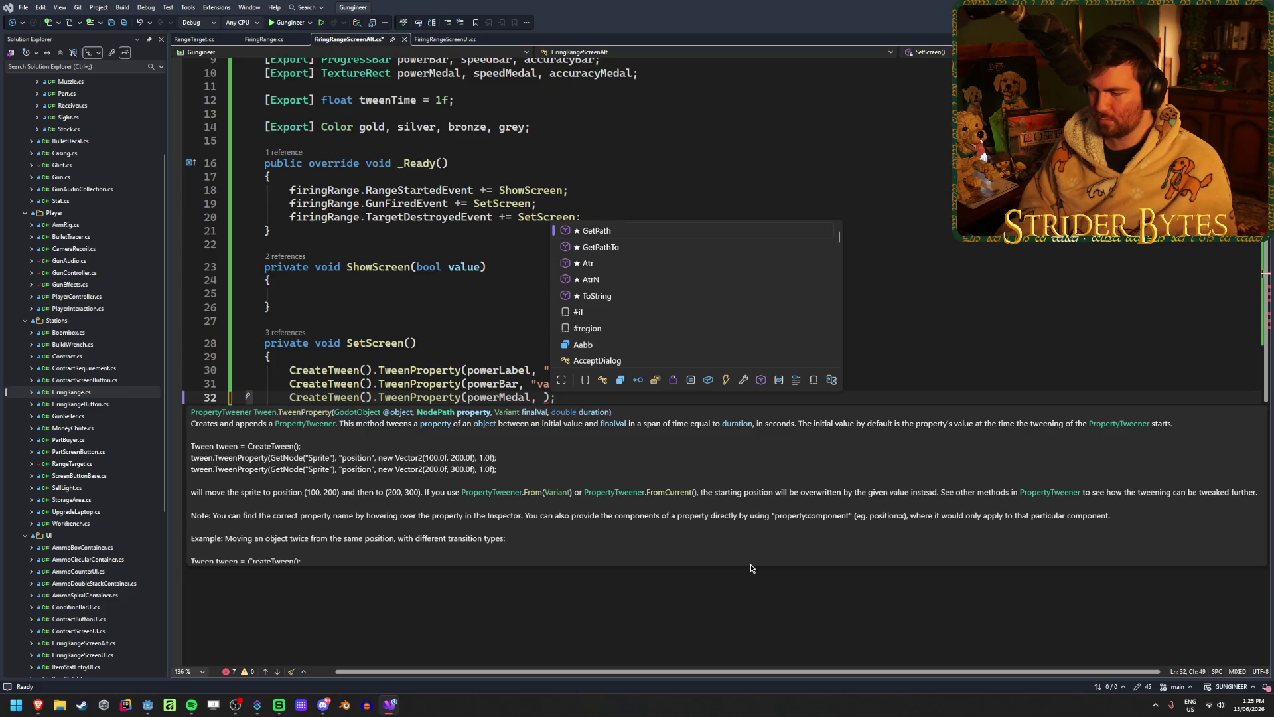
type("\"modulate\"")
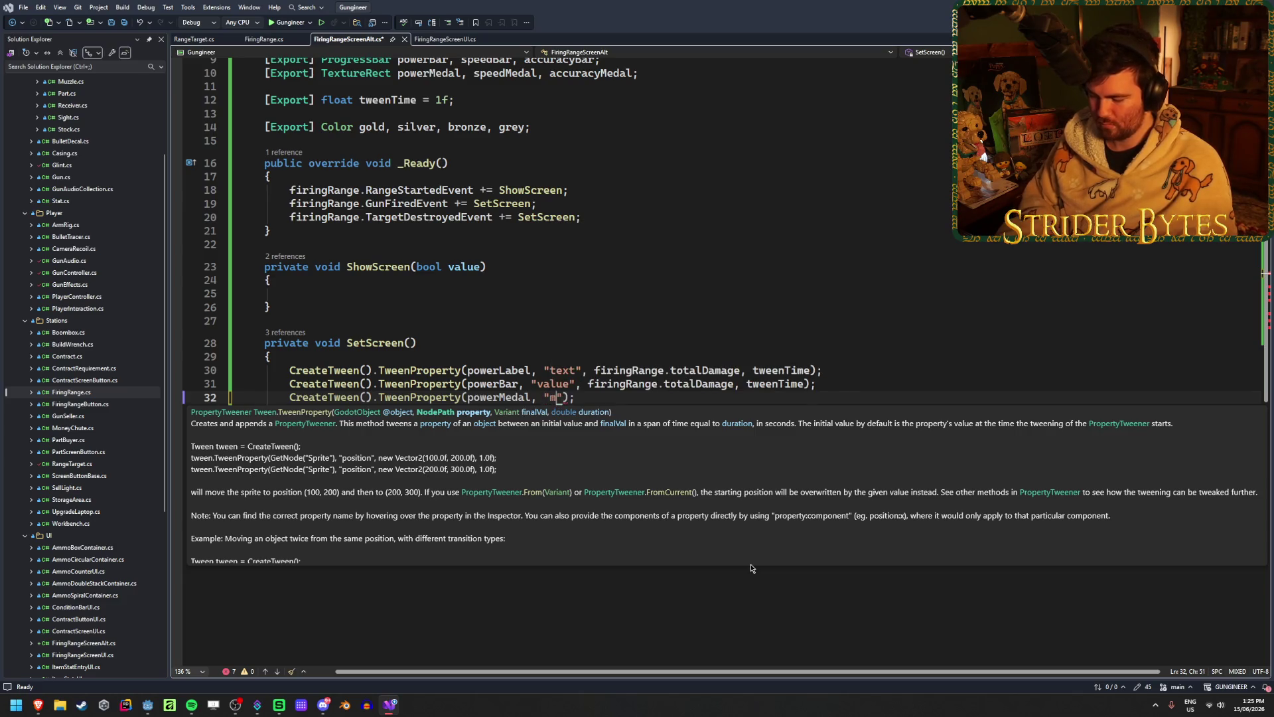
type(",")
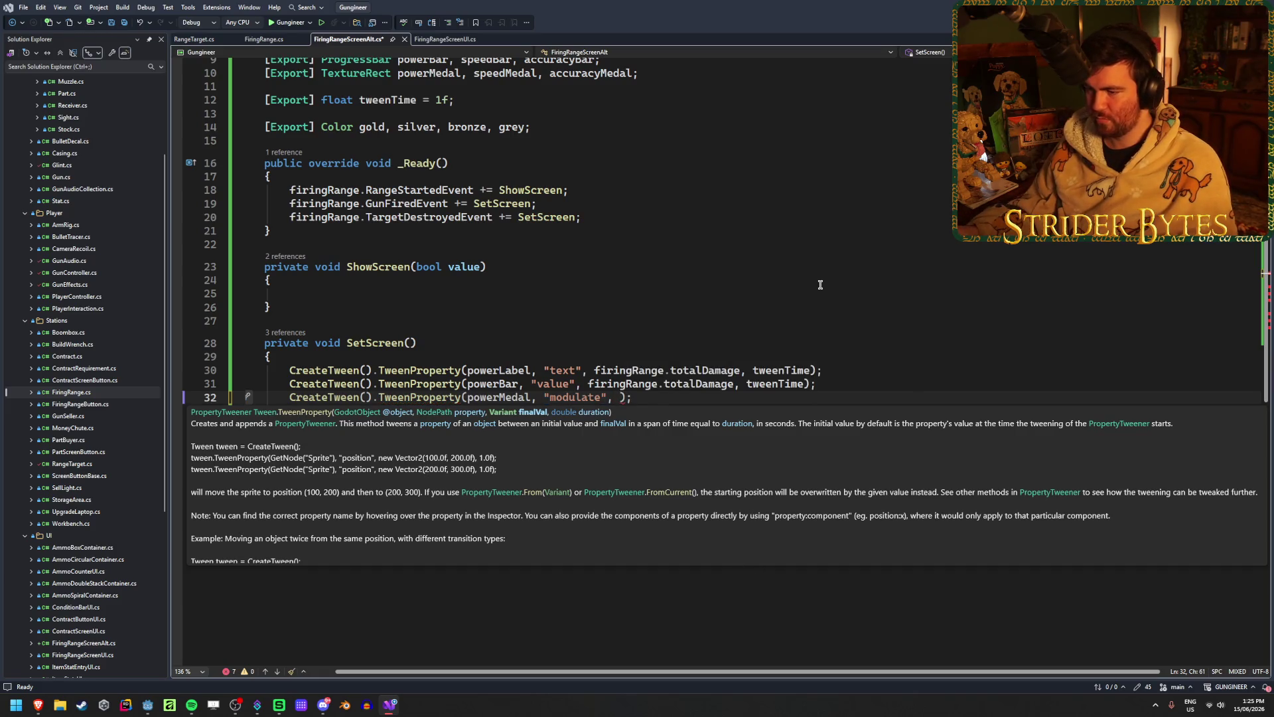
scroll(820, 284, "up", 2)
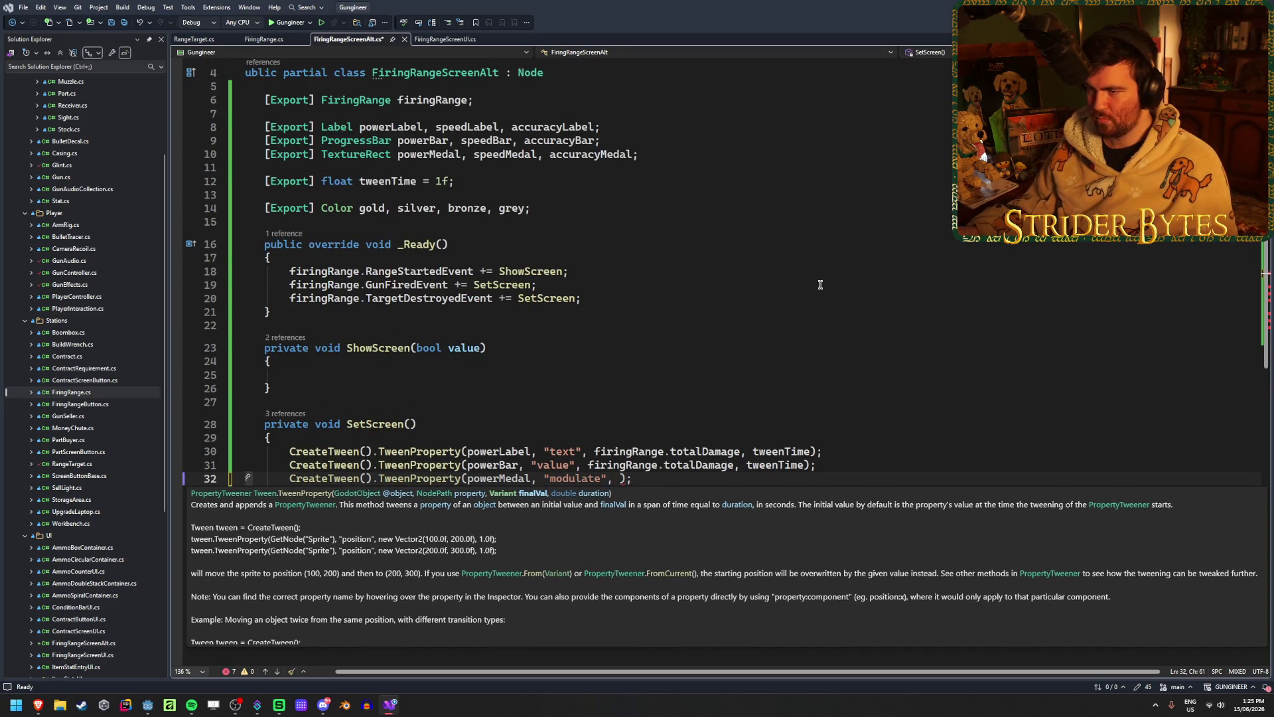
scroll(820, 285, "down", 3)
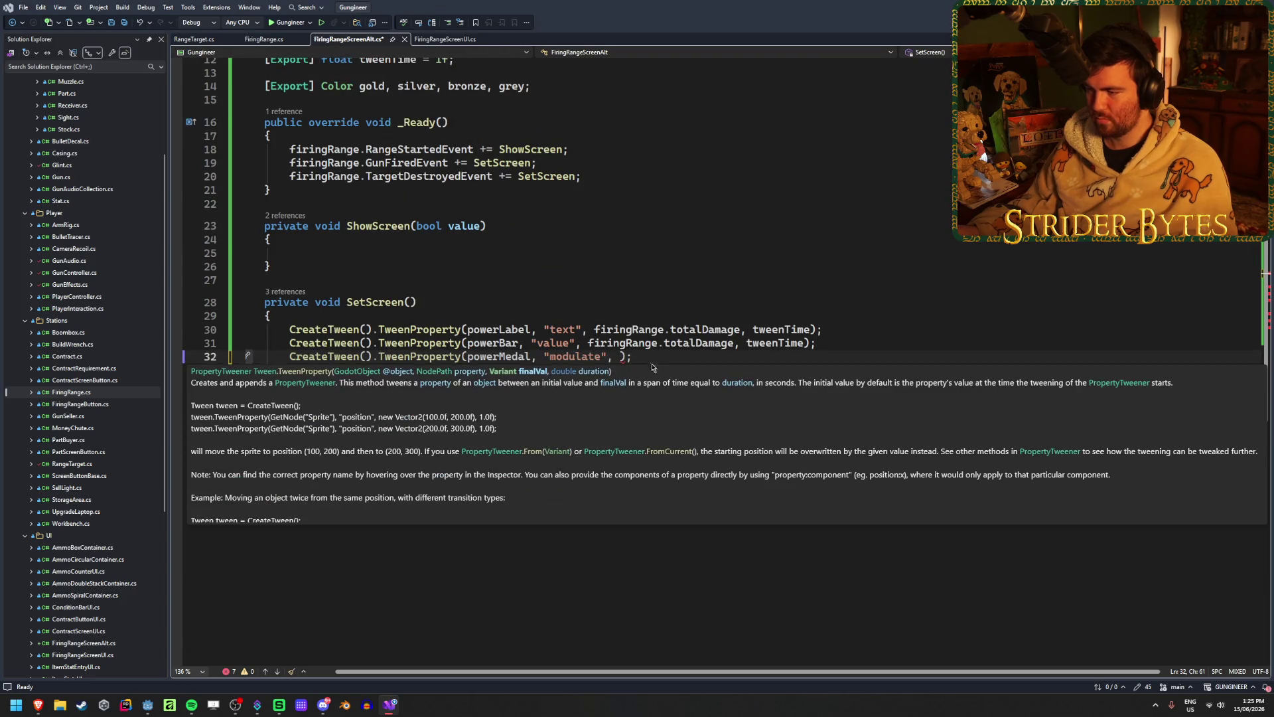
key("Escape")
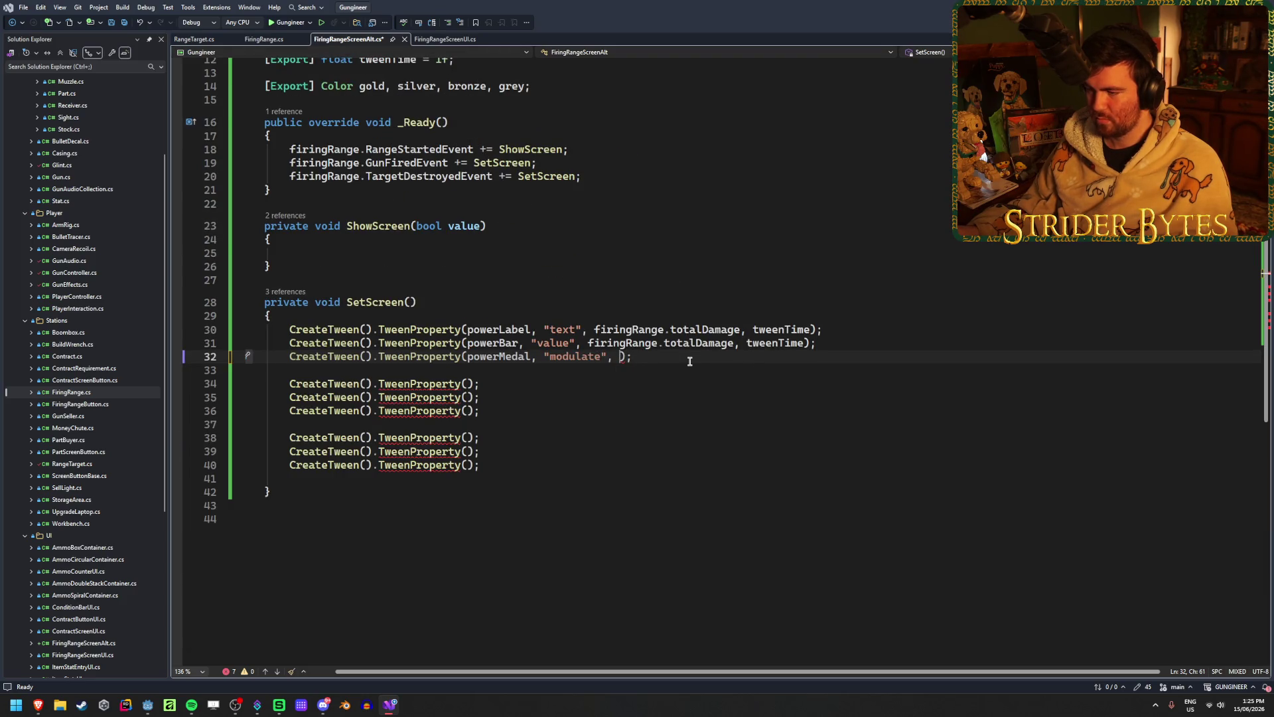
- Add blank lines after SetScreen's closing brace for a new method
key("Home")
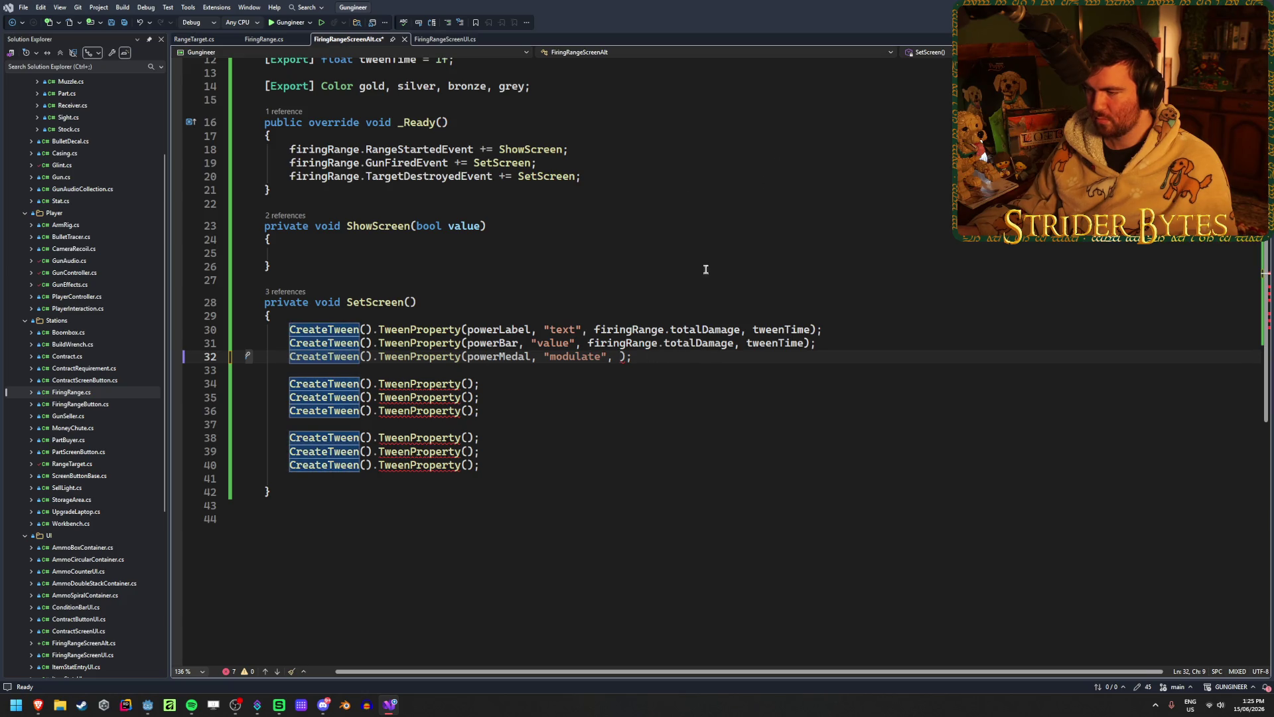
left_click(642, 359)
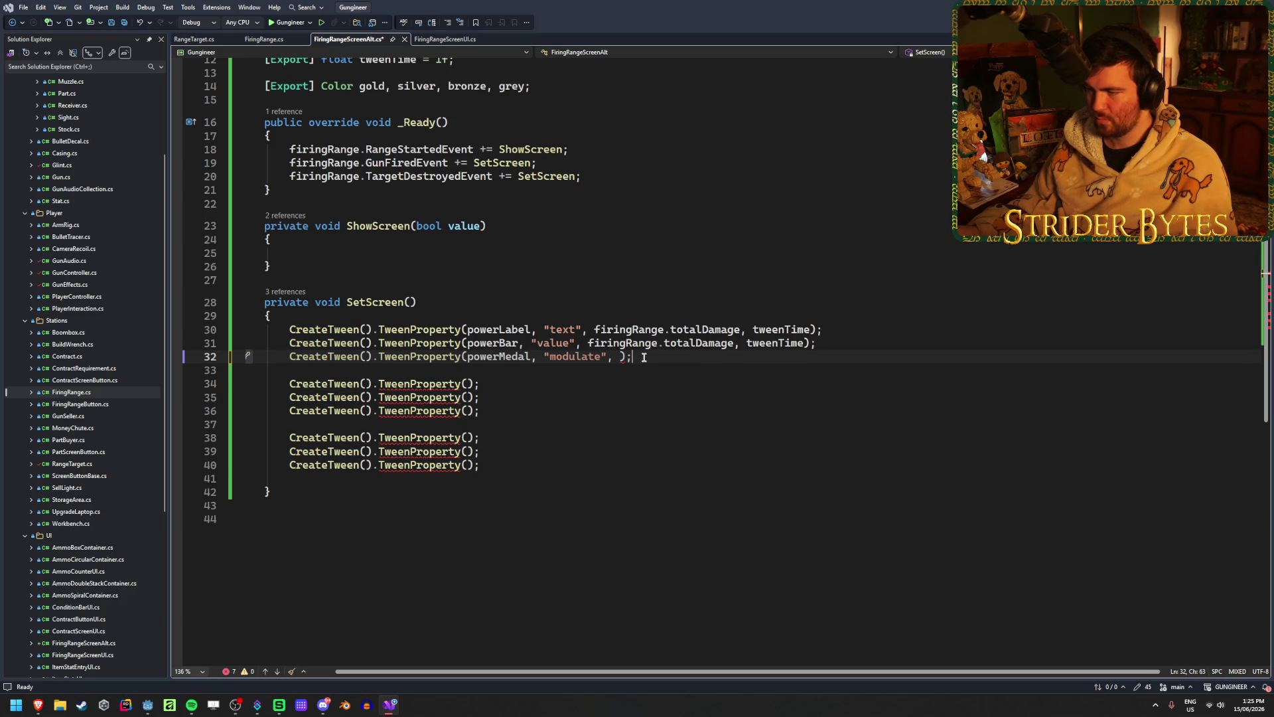
key("Left")
key("Left")
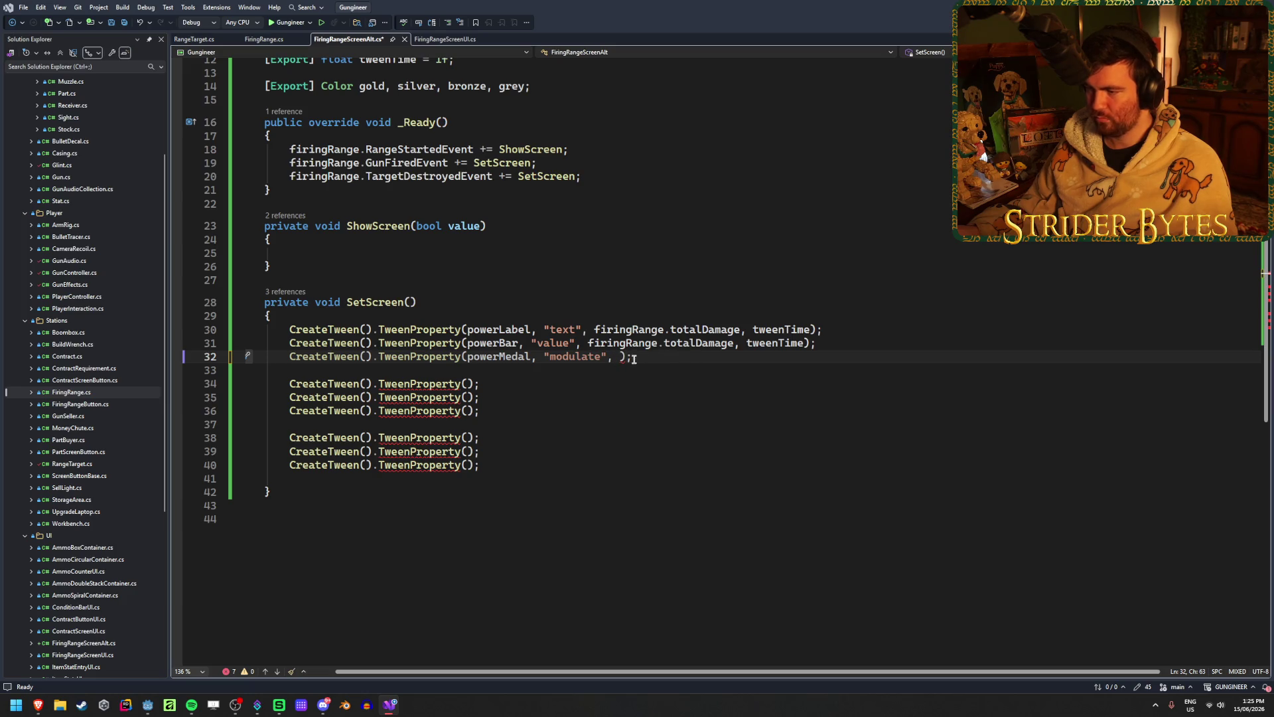
left_click(413, 491)
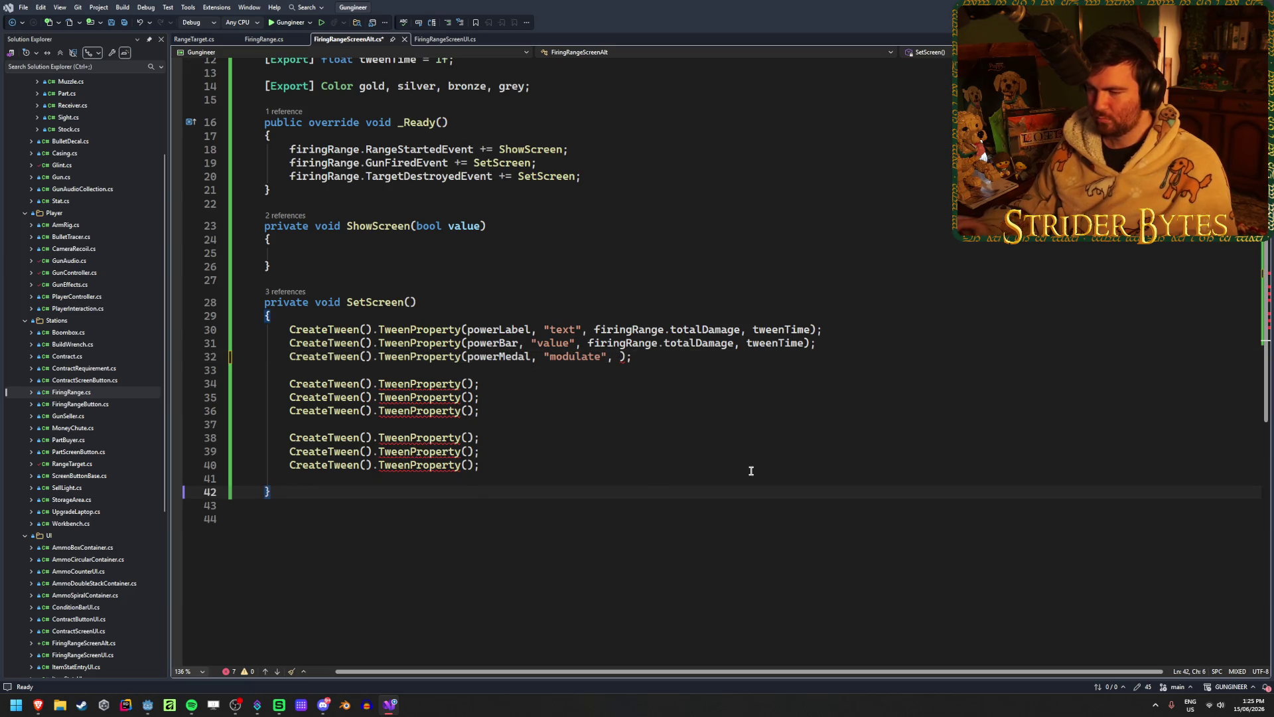
key("Return")
key("Return")
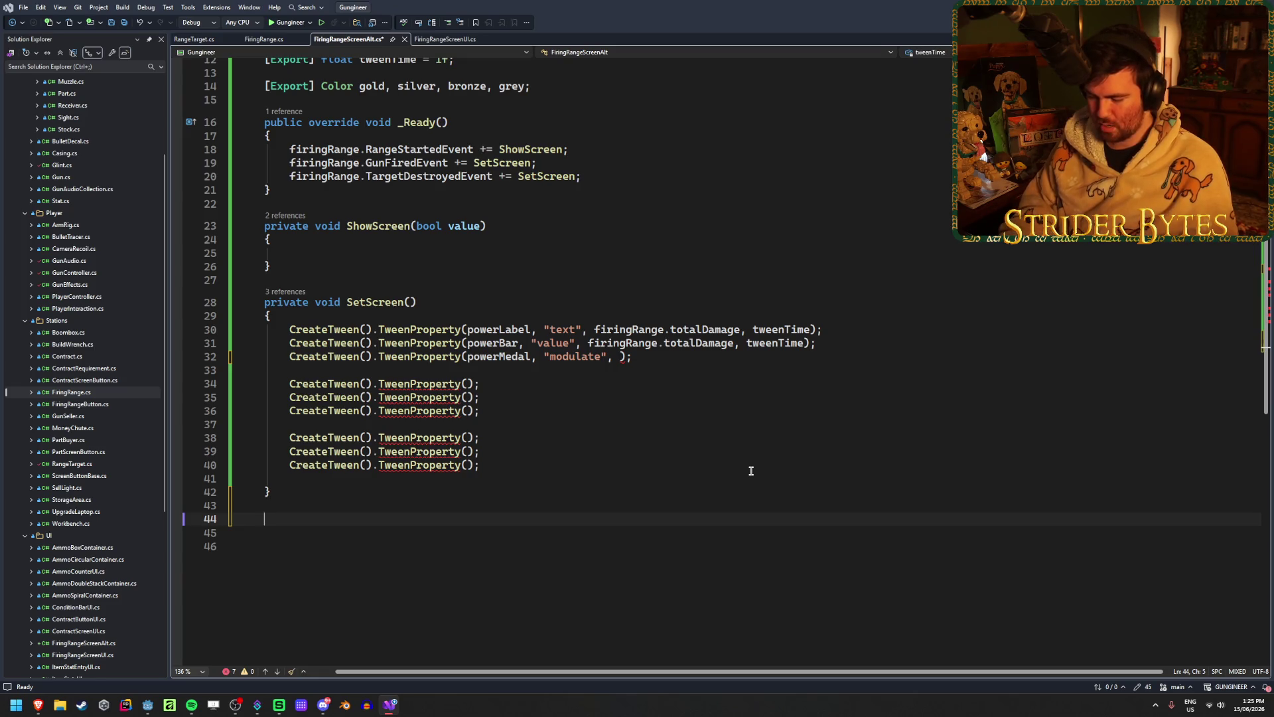
- Declare private Color GetMedalColor(MedalValue medal) and save the script
type("private Color")
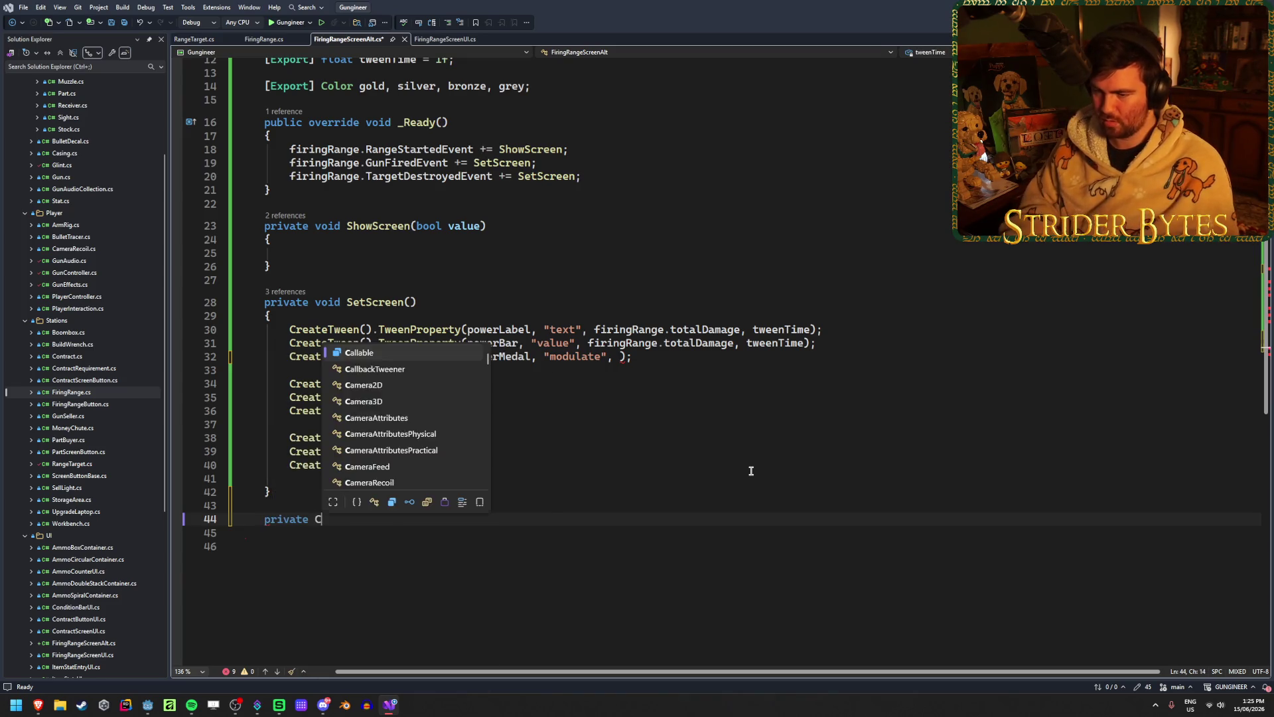
key("Escape")
left_click(264, 40)
scroll(404, 398, "down", 20)
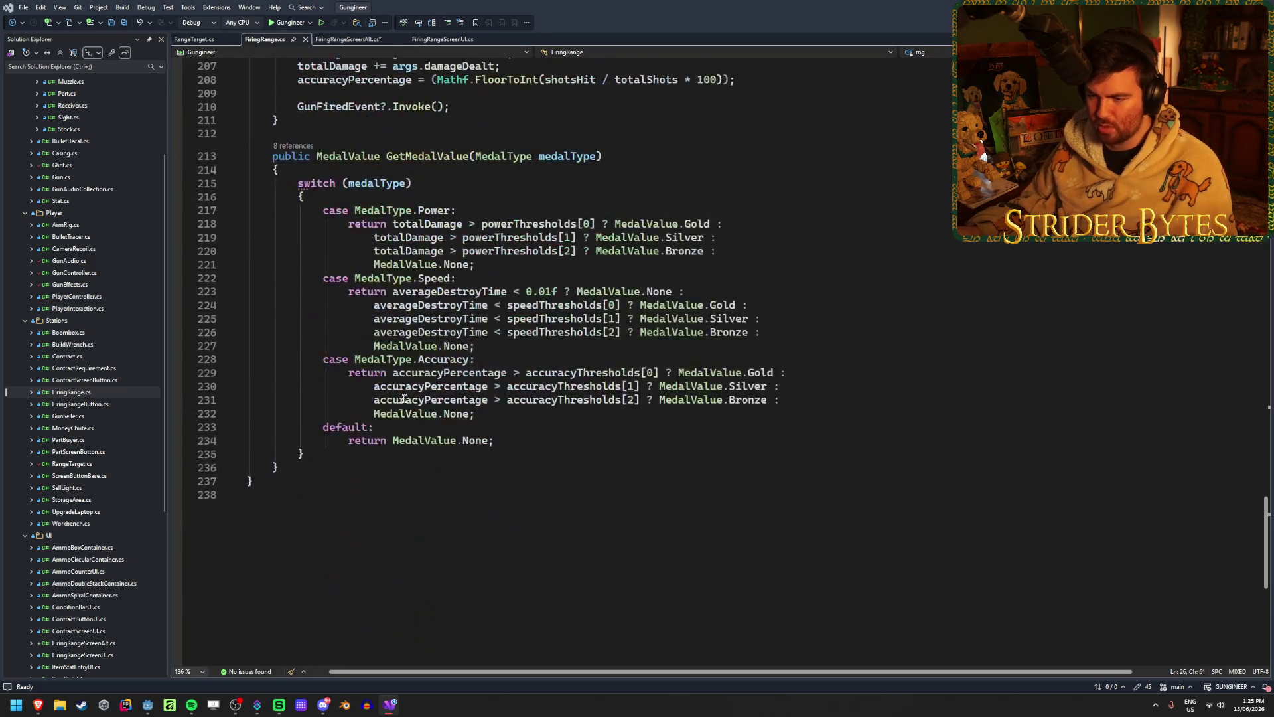
scroll(404, 398, "up", 6)
scroll(457, 455, "down", 4)
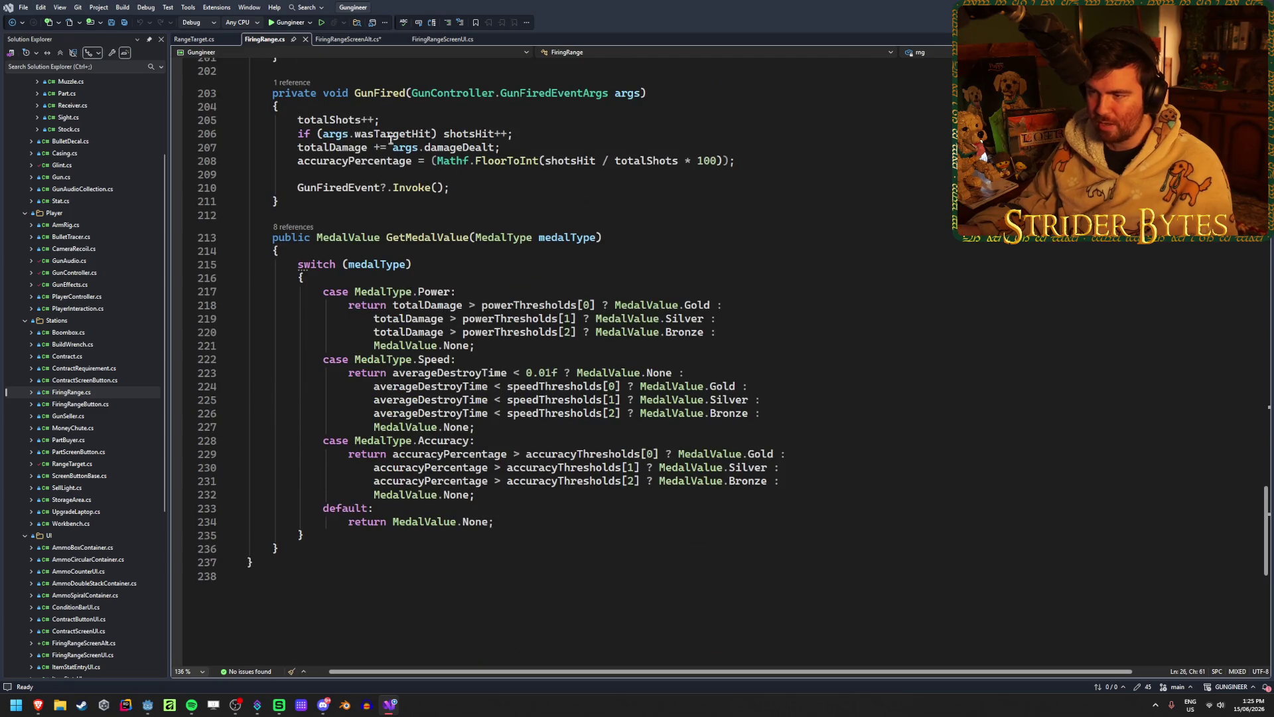
left_click(358, 39)
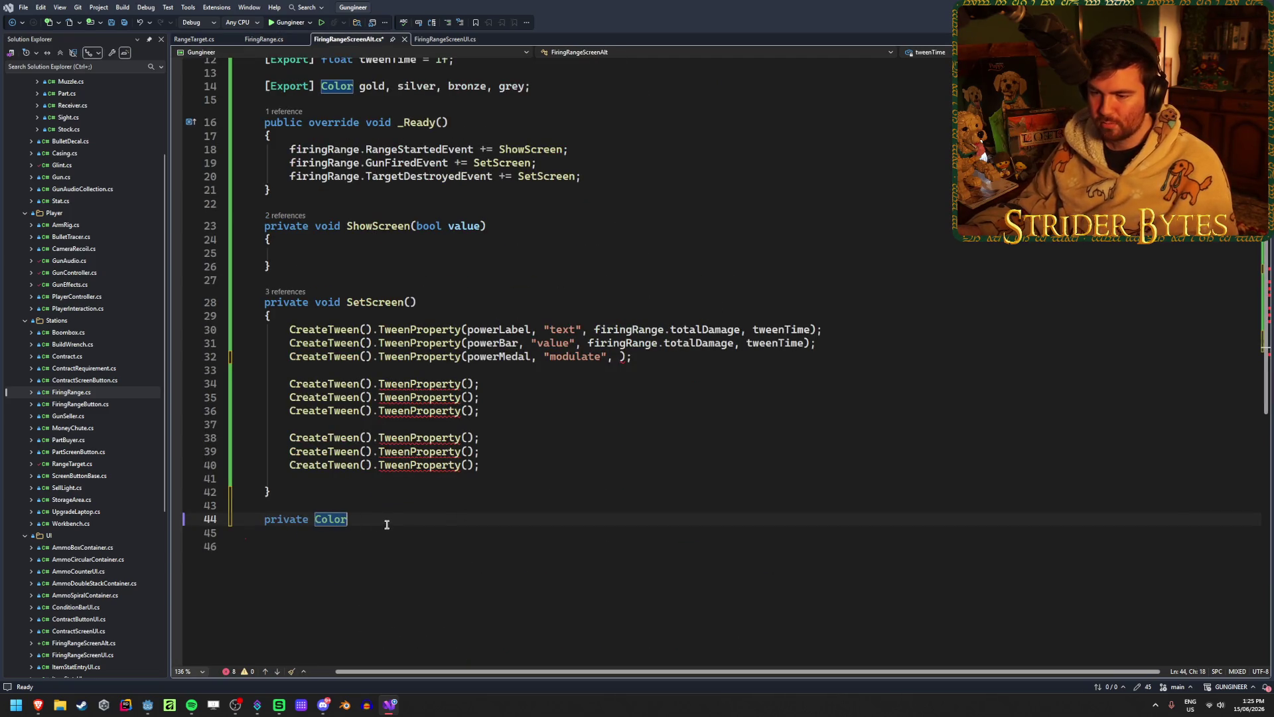
type("GetM")
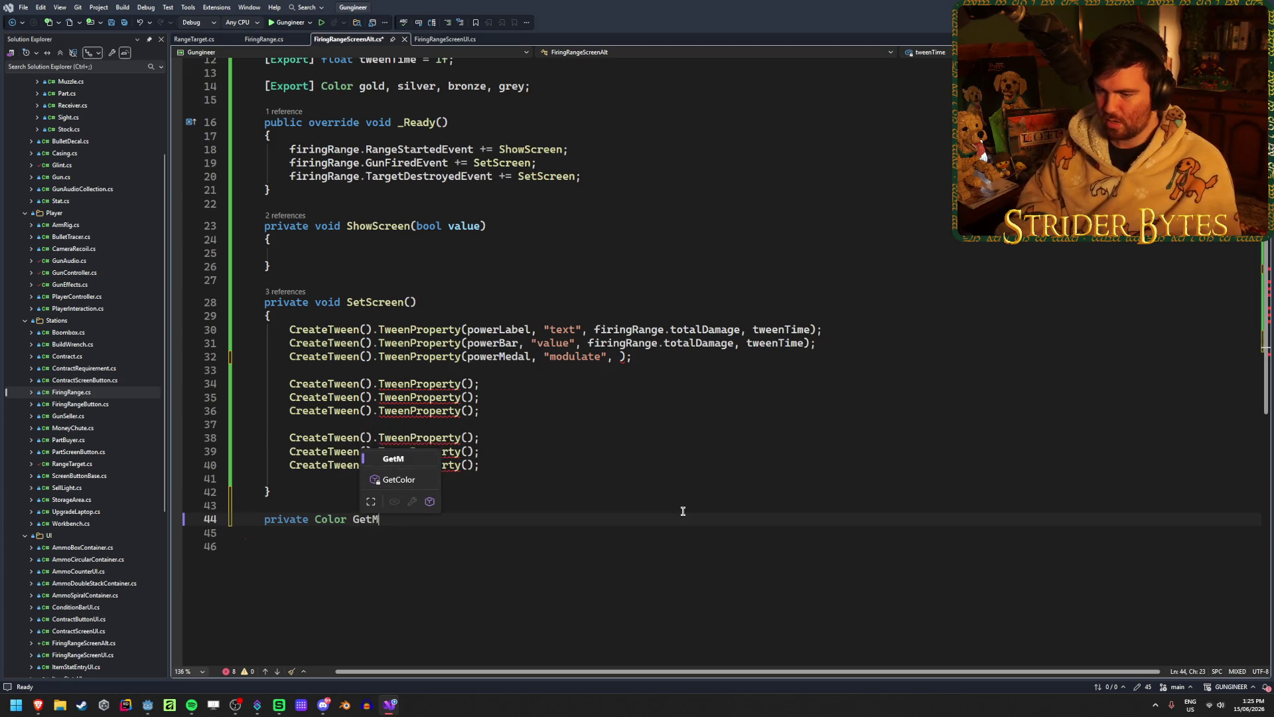
type("edalColor()")
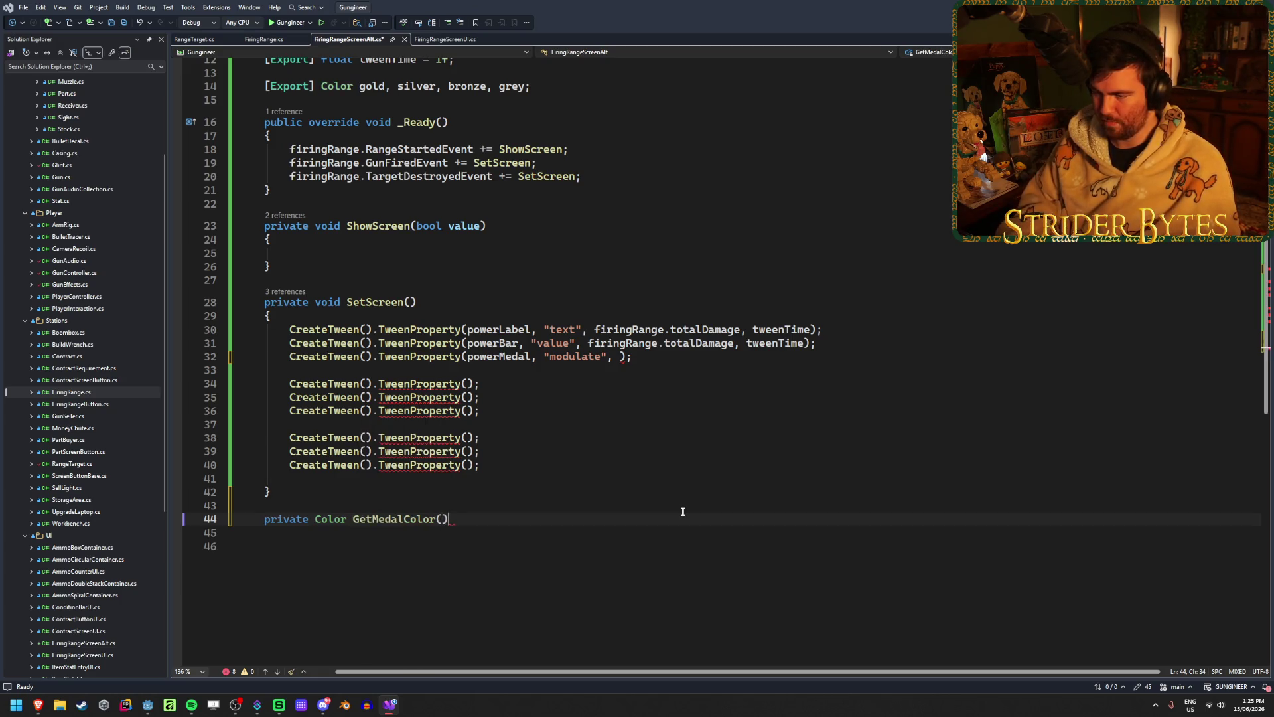
type("MedalValue ")
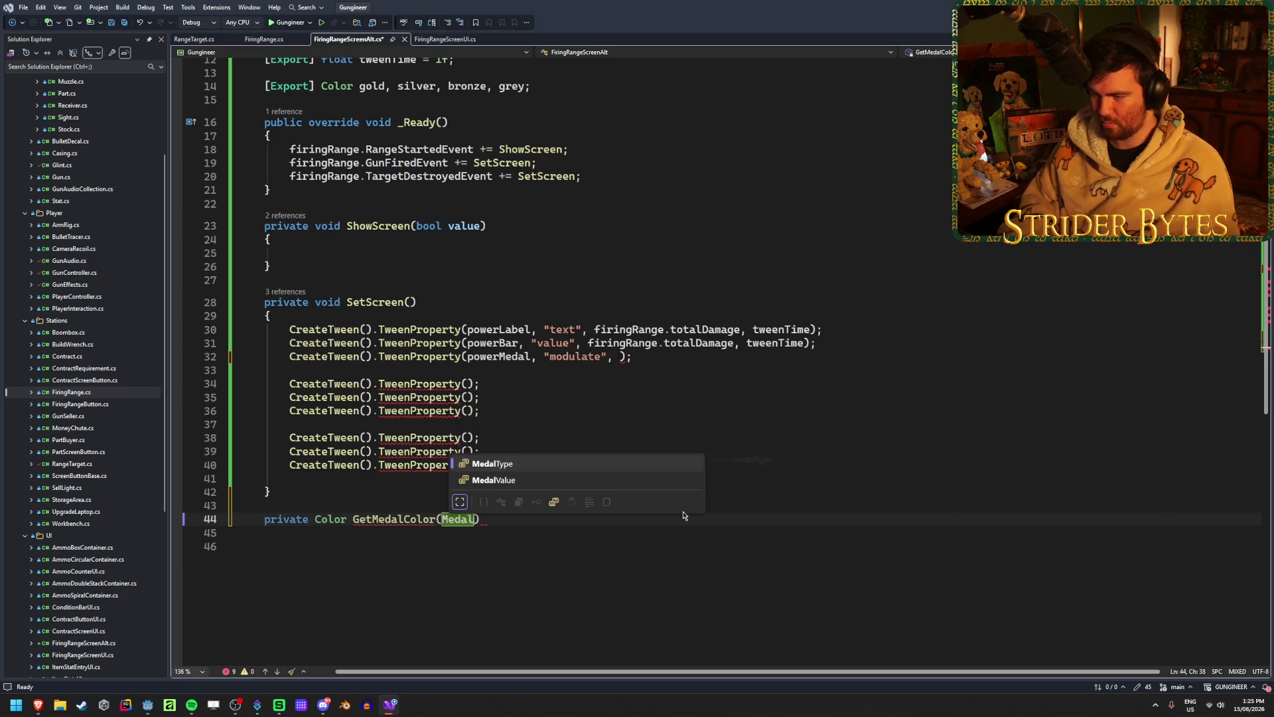
type("medal)")
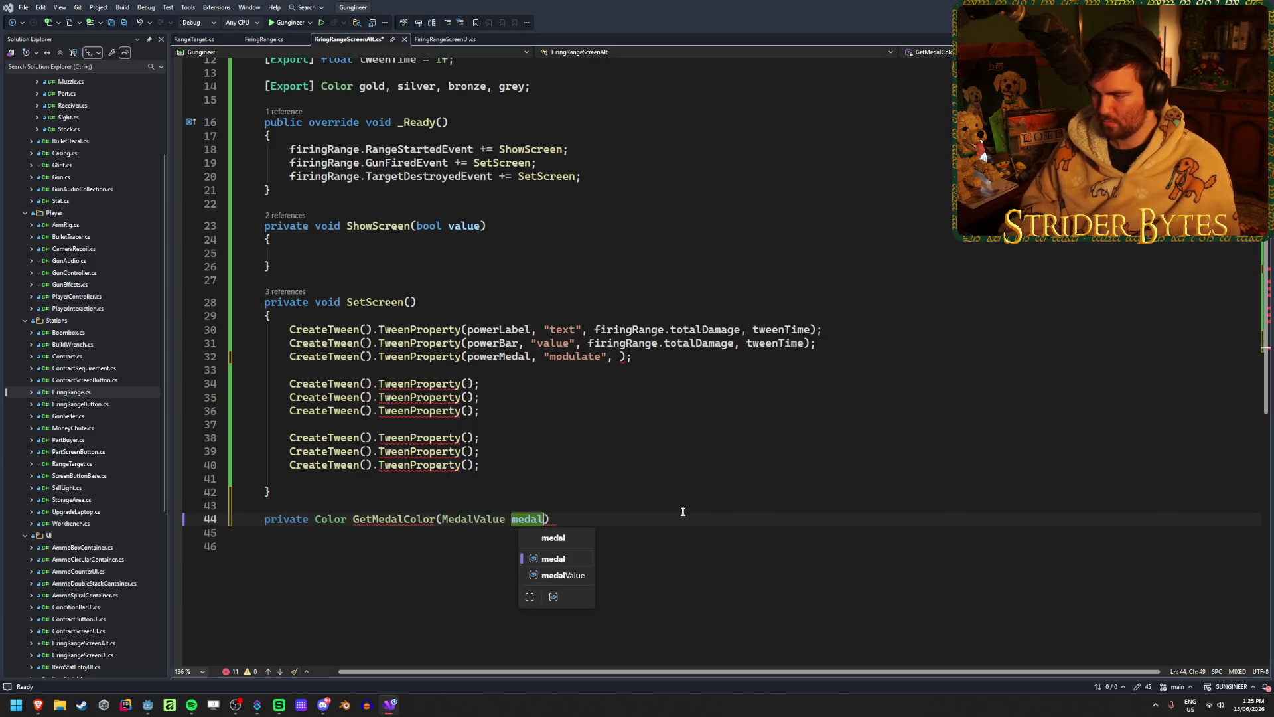
key("Return")
type("{")
key("Return")
key("ctrl+s")
- Add a switch on medal whose MedalValue.None case returns grey
scroll(664, 484, "down", 3)
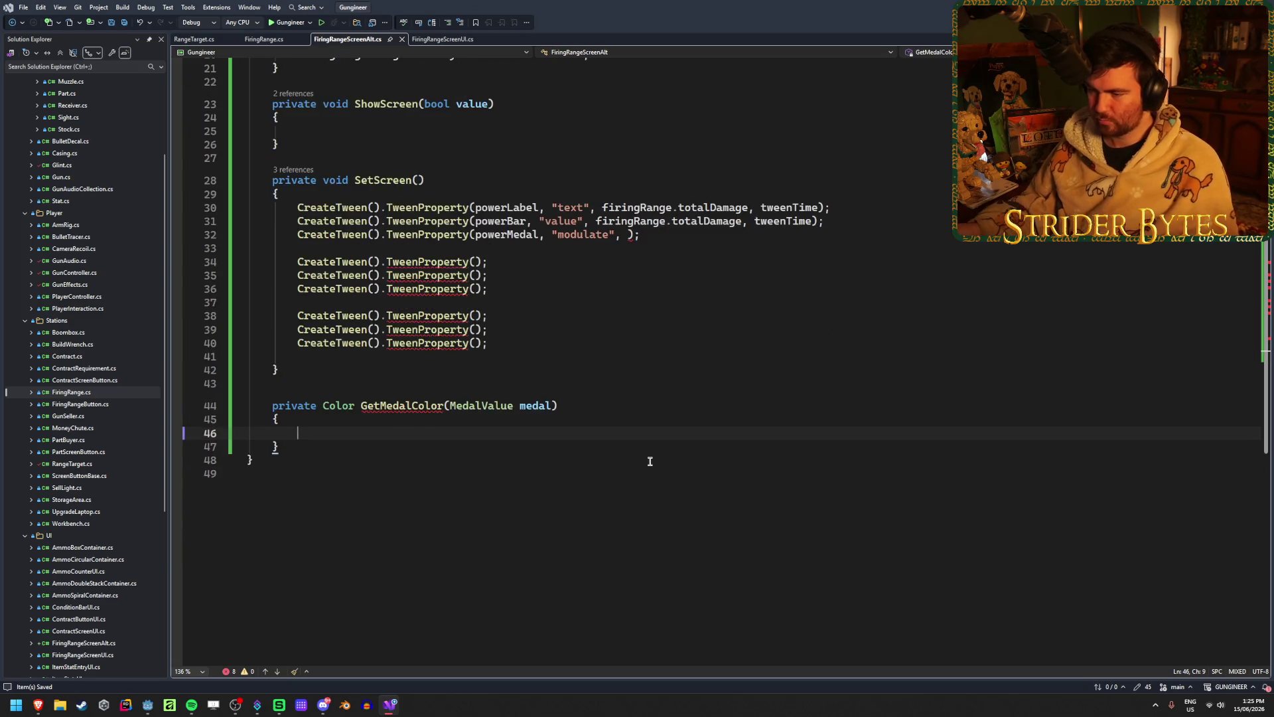
type("switch")
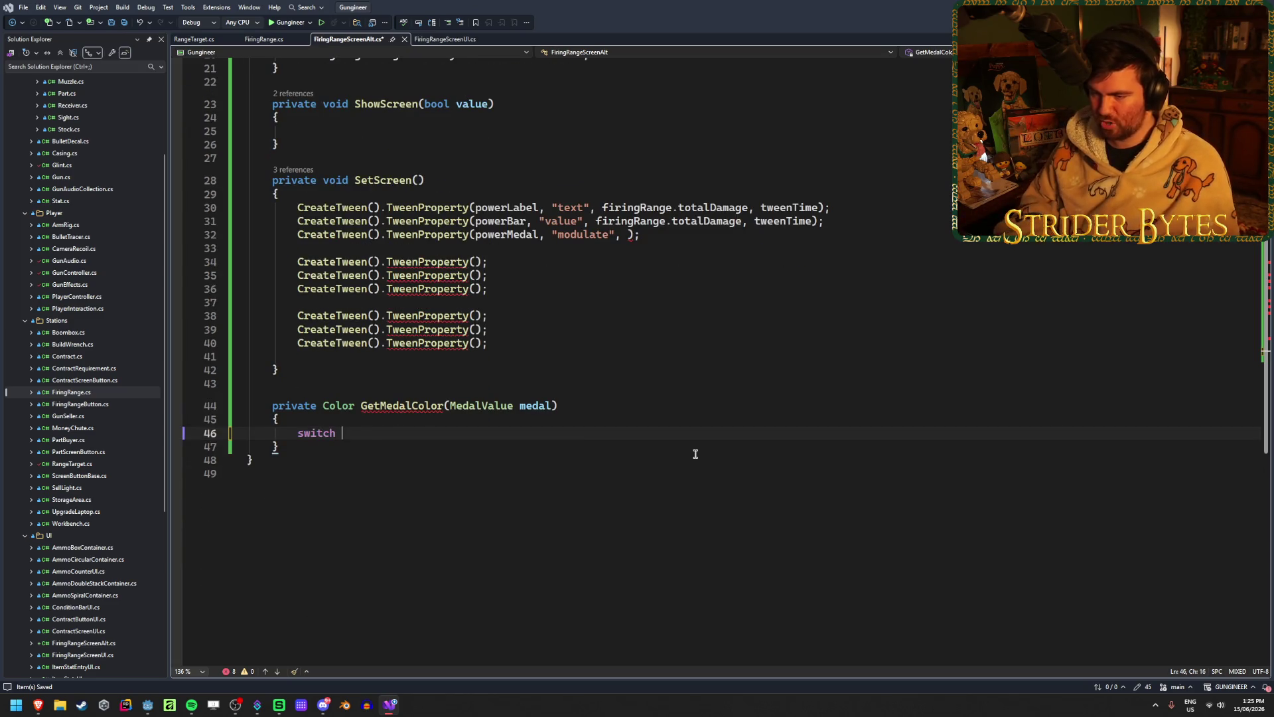
key("Tab")
key("Return")
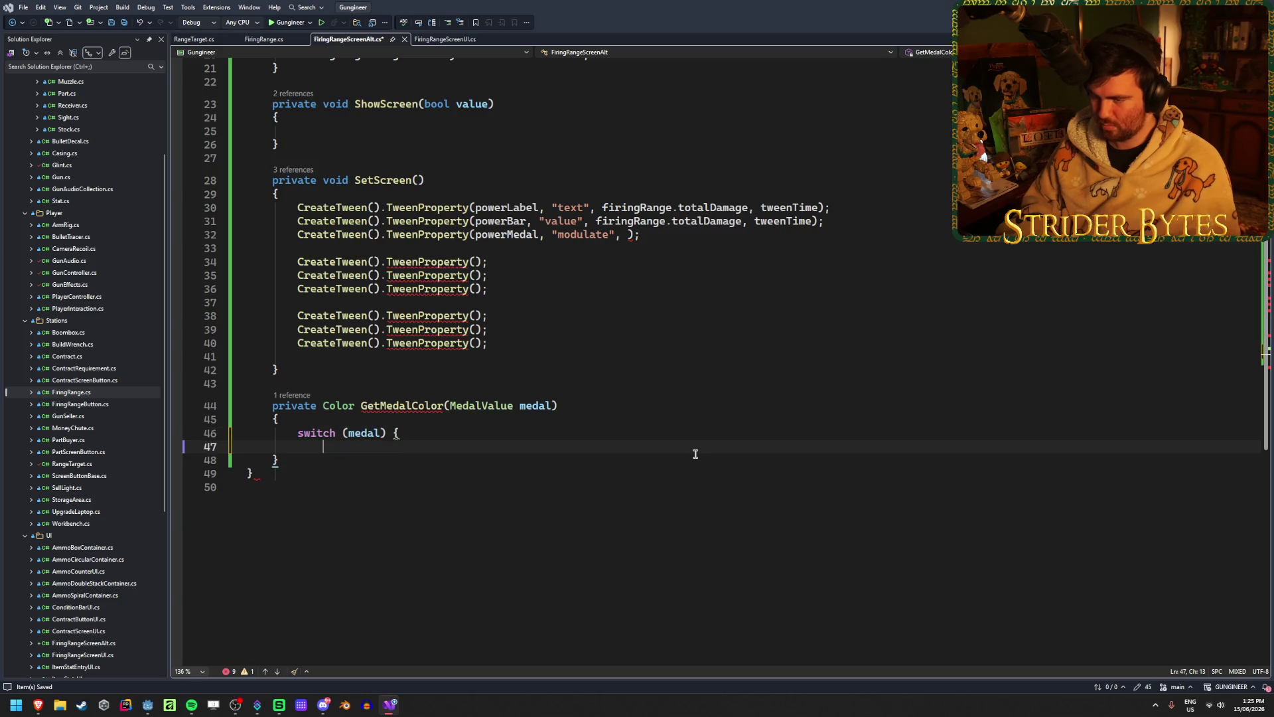
key("ctrl+s")
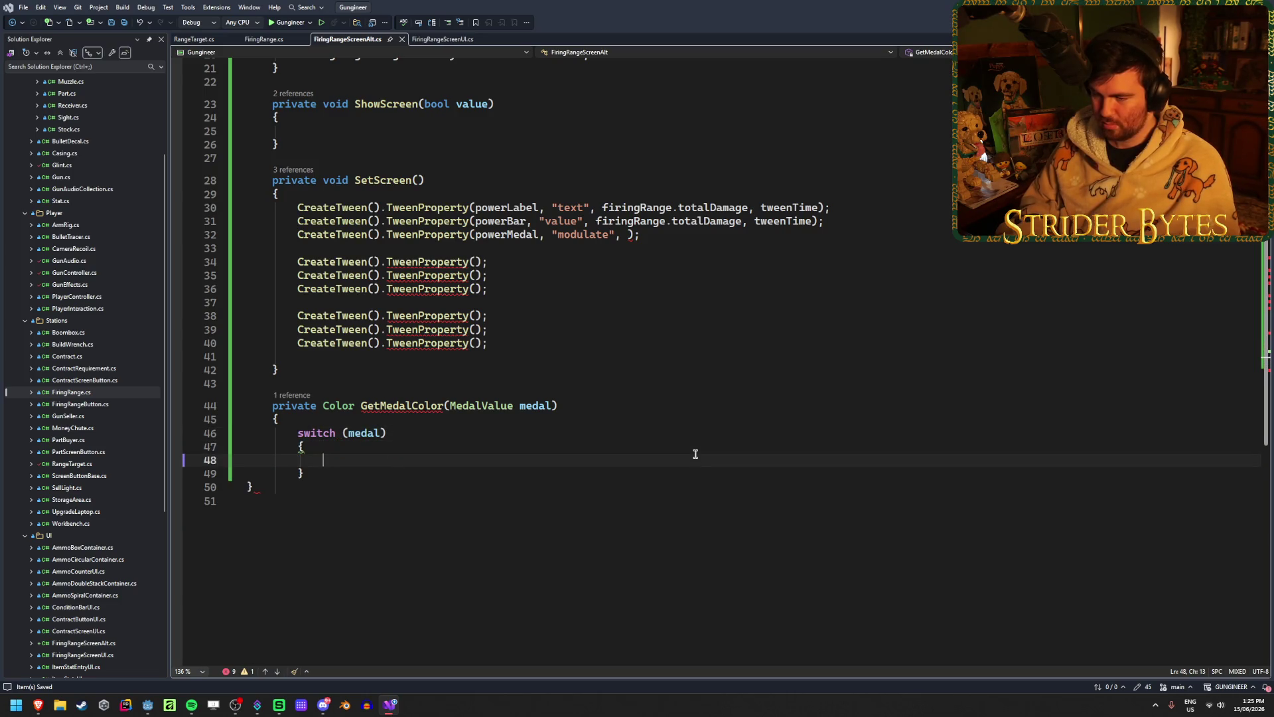
type("case ")
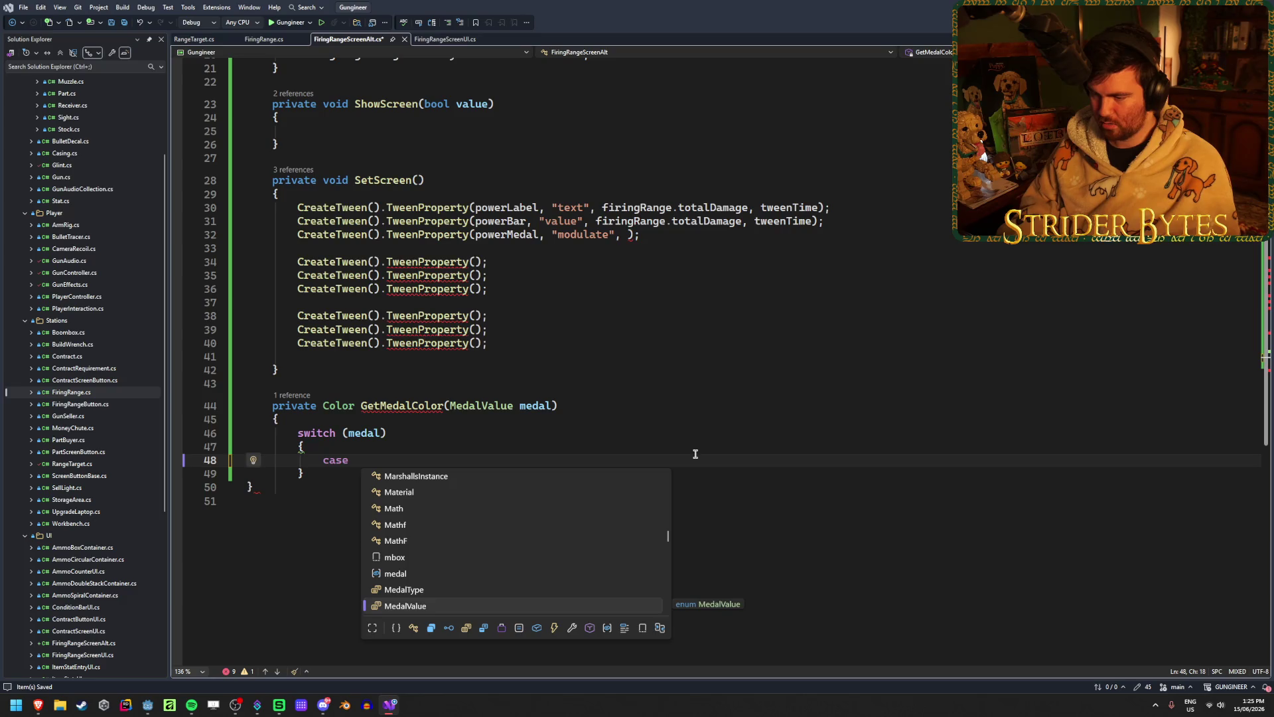
type(".None:")
key("Tab")
type(":")
key("Return")
type("retur")
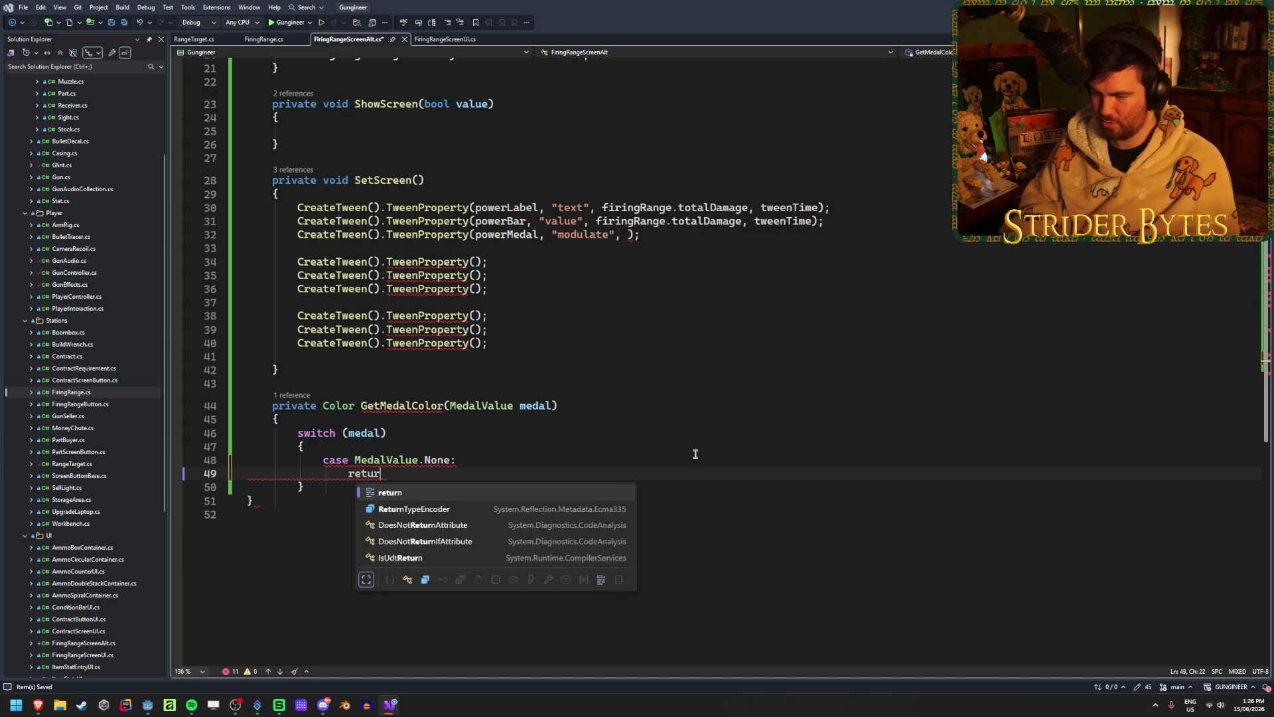
type("n grey;")
key("Return")
- Add Bronze and Silver cases returning bronze and silver
type("ca")
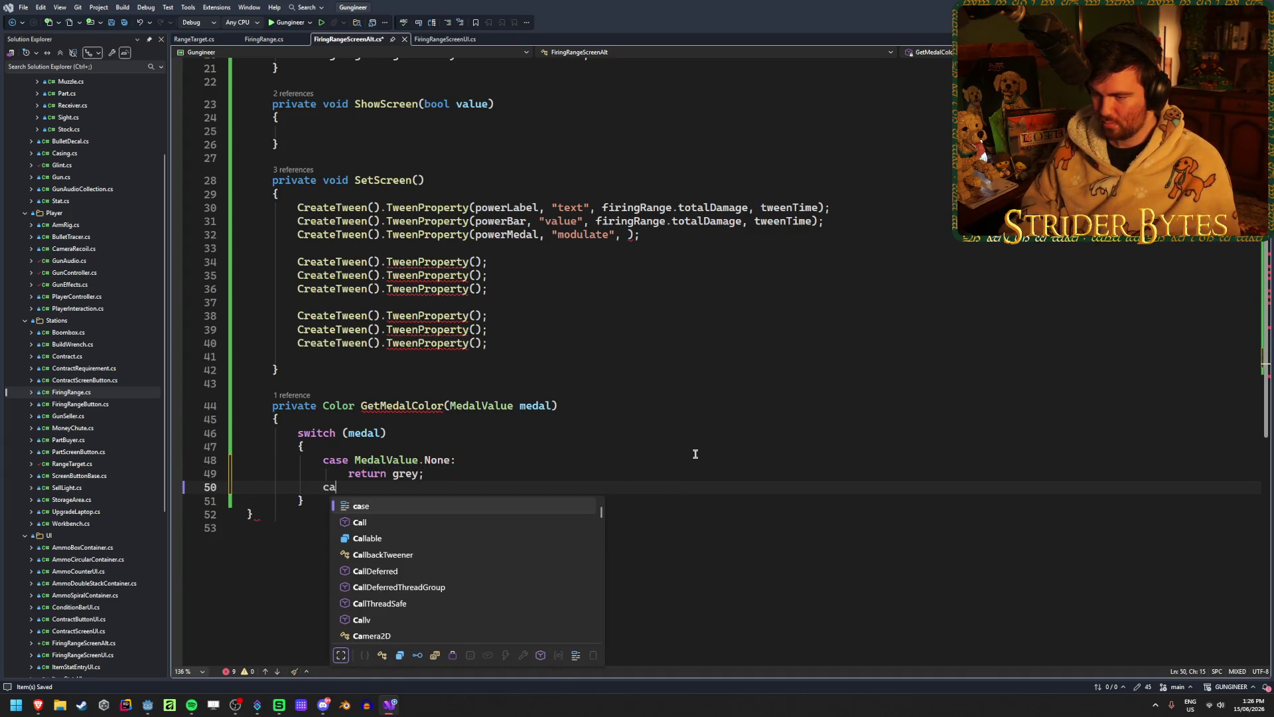
type("se Med")
key("Tab")
type(":")
key("Return")
type("return B")
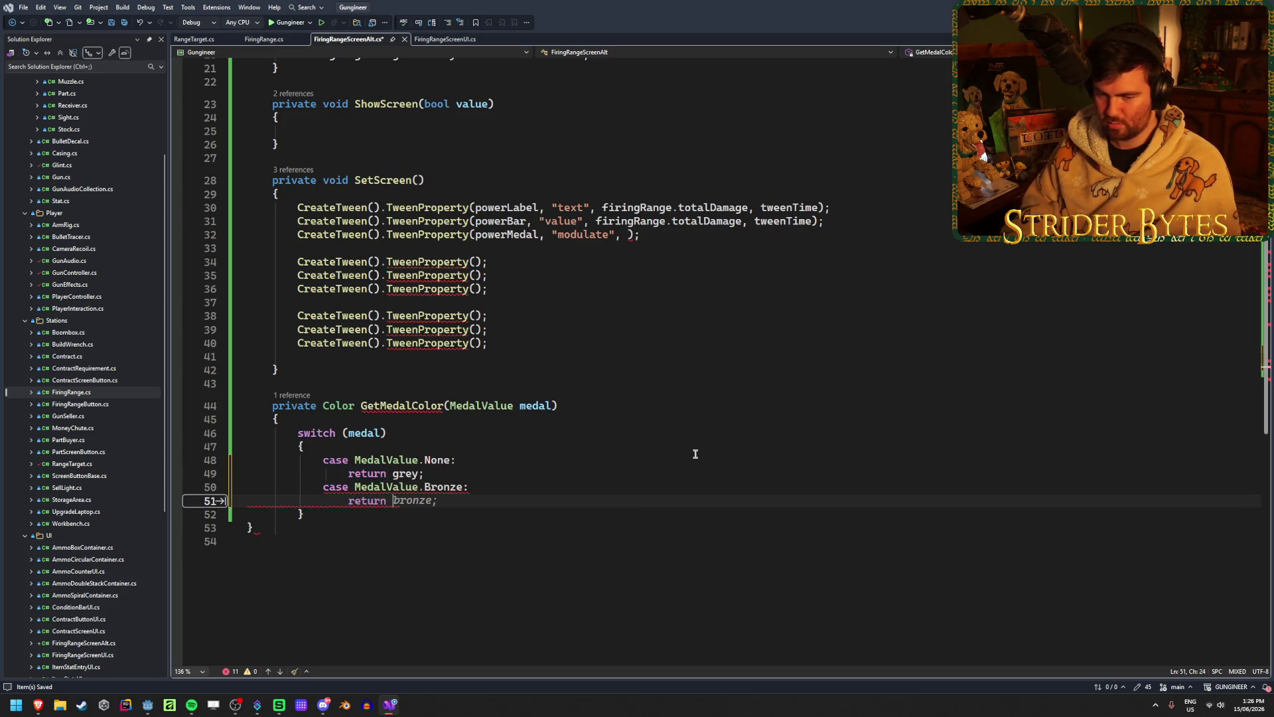
type("ronz")
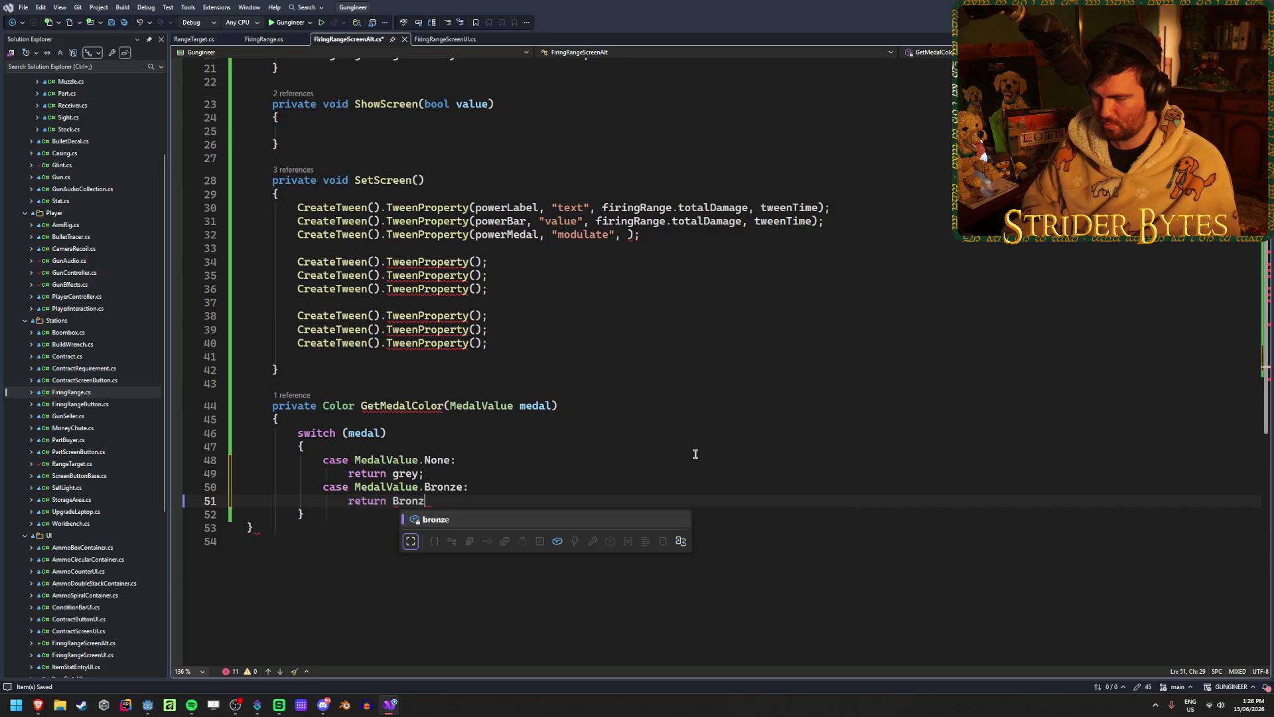
key("Tab")
type(";")
key("Return")
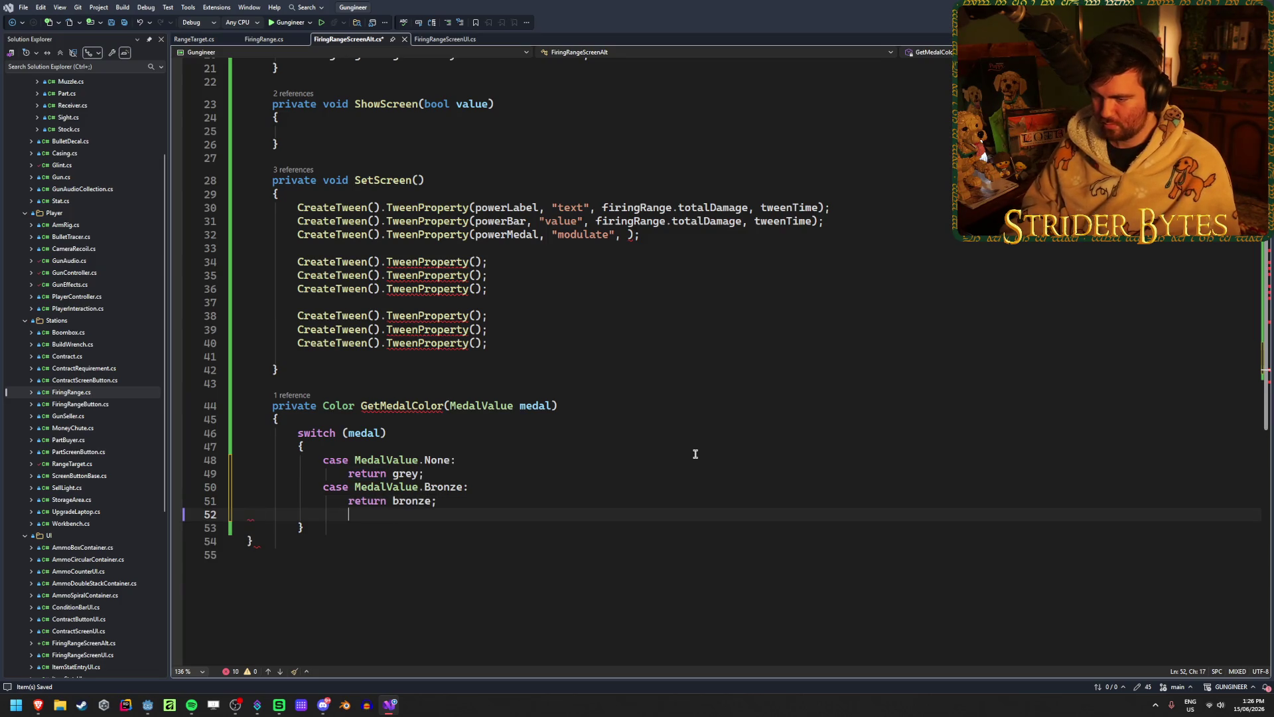
type("case M")
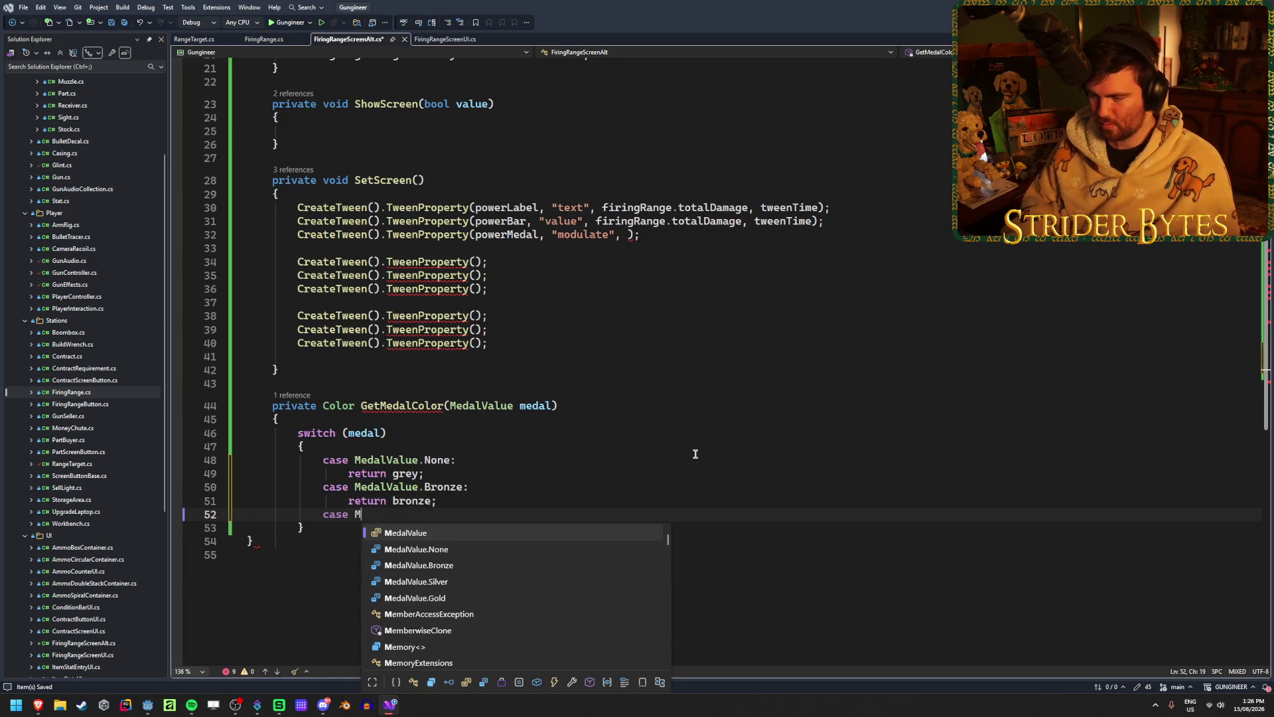
key("Down")
key("Down")
key("Tab")
type(":")
key("Return")
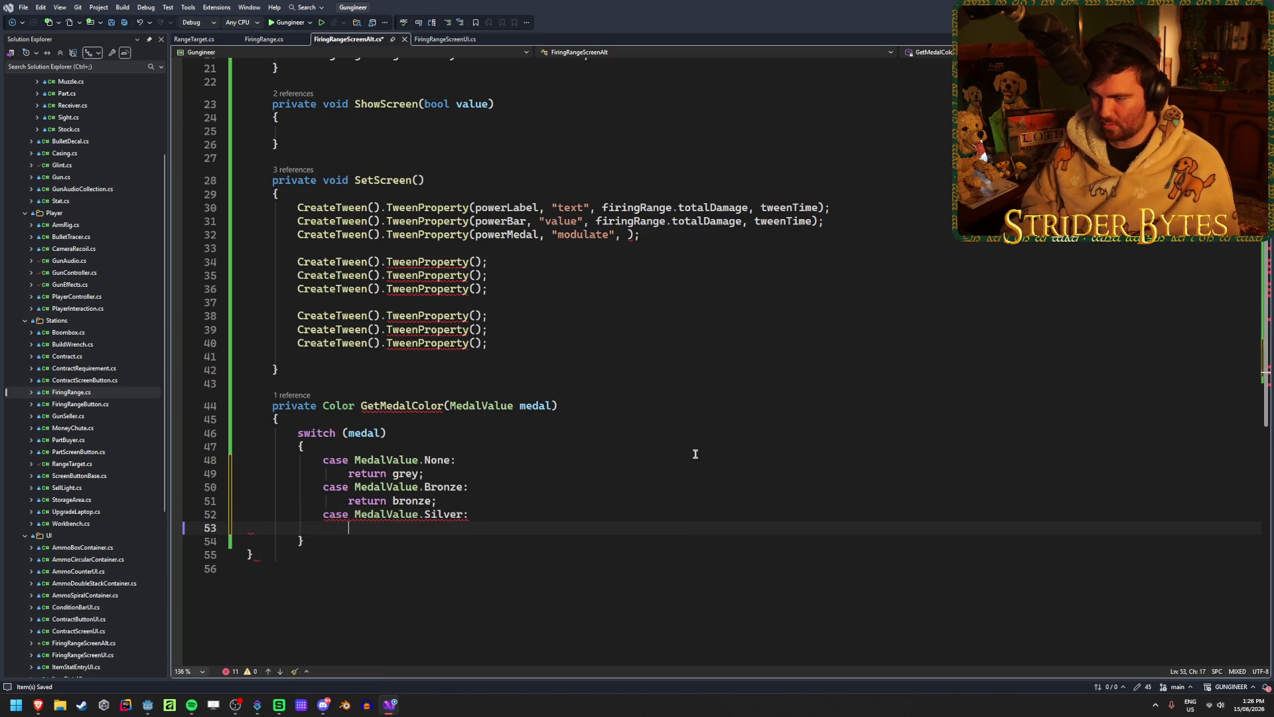
type("return silver")
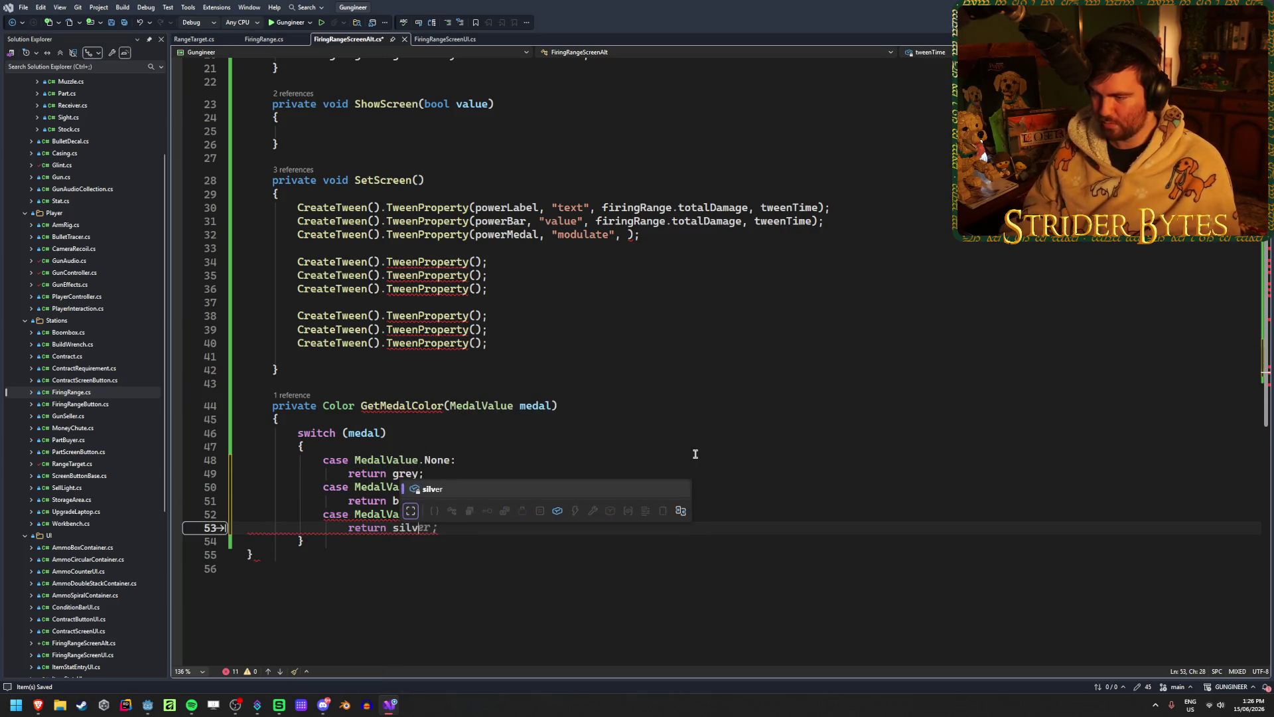
type(";")
key("Return")
- Add a Gold case returning gold and a default returning Colors.White, then save
type("case ")
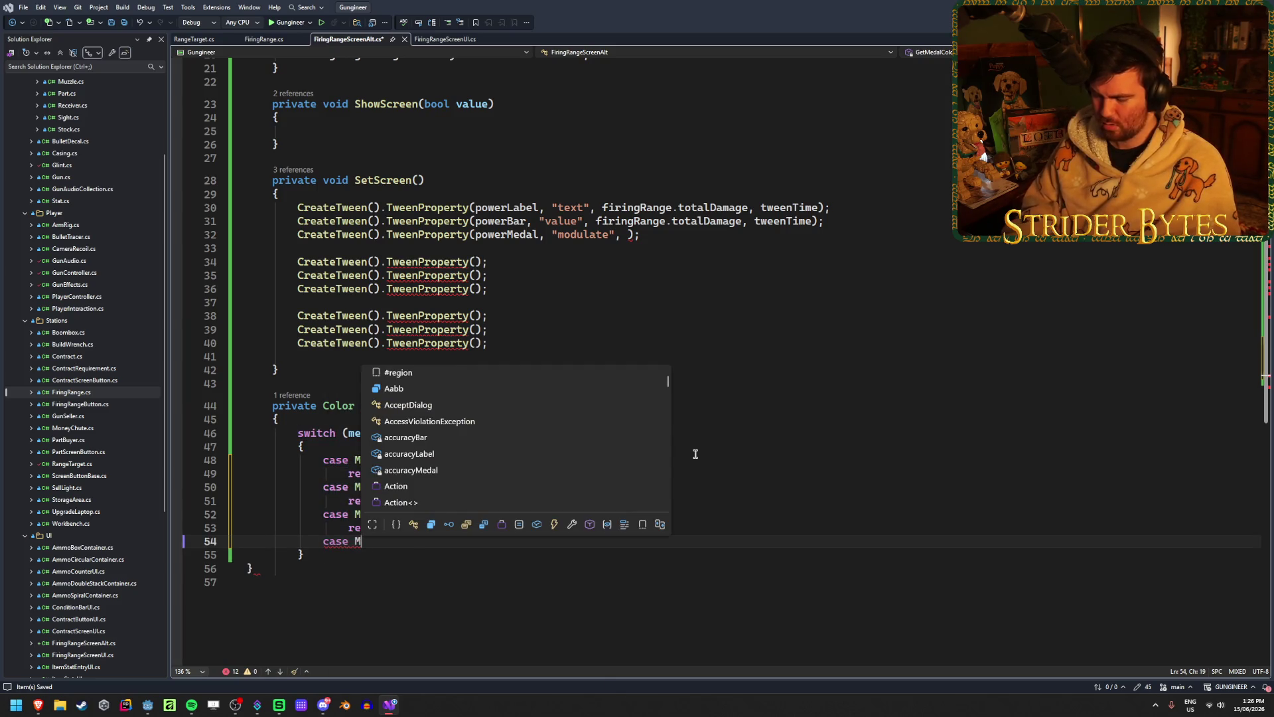
type("Me")
key("Down")
key("Down")
key("Down")
key("Tab")
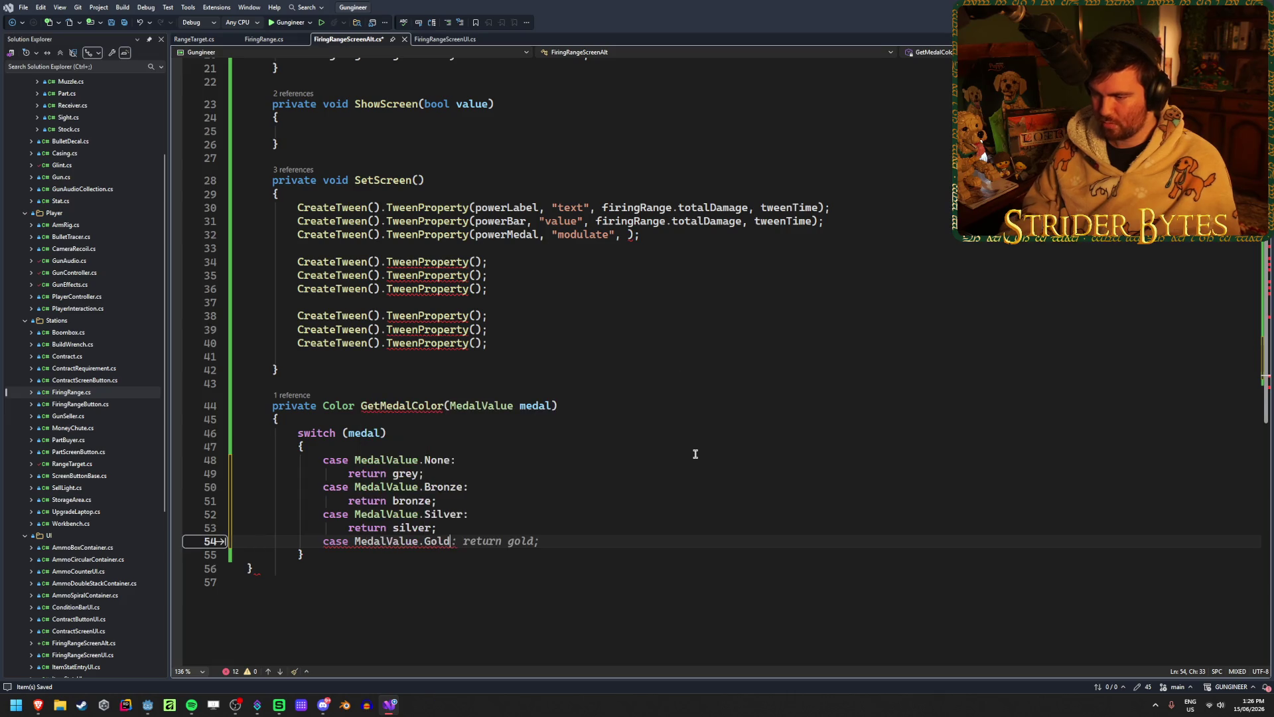
type(":")
key("Return")
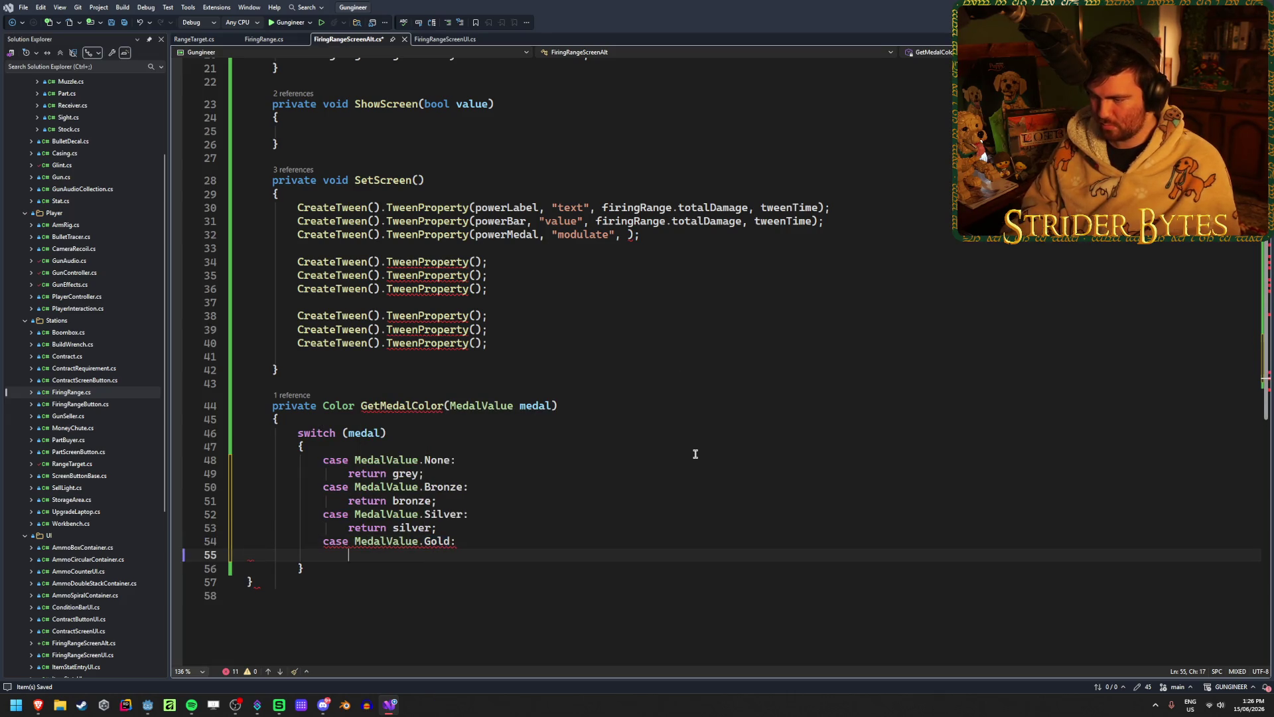
key("Tab")
key("Return")
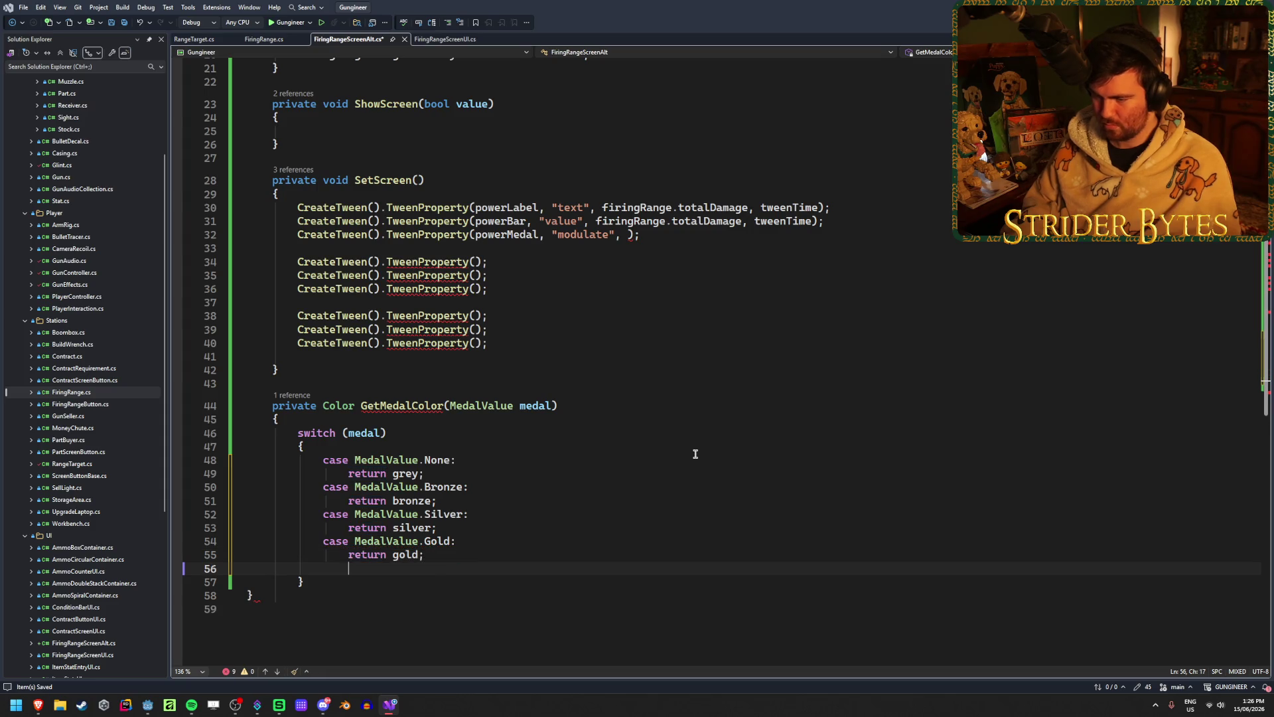
type("def")
key("Tab")
type(":")
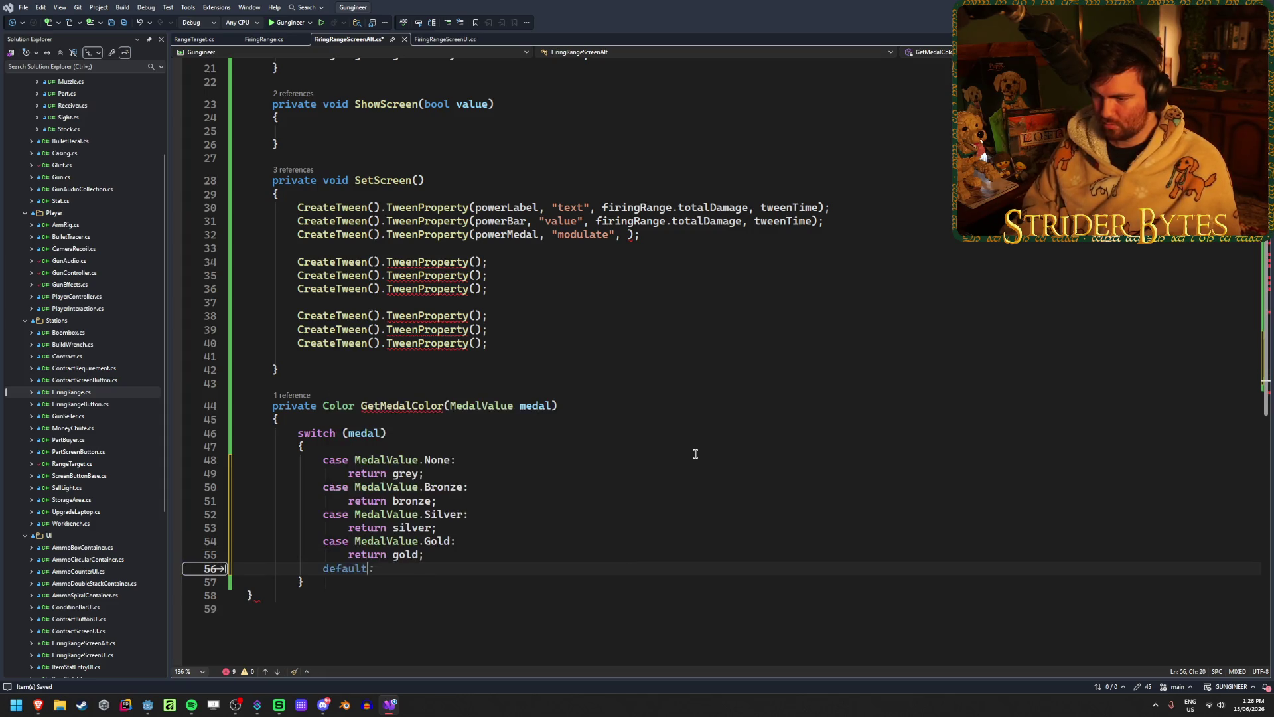
key("Return")
type("eturn null;")
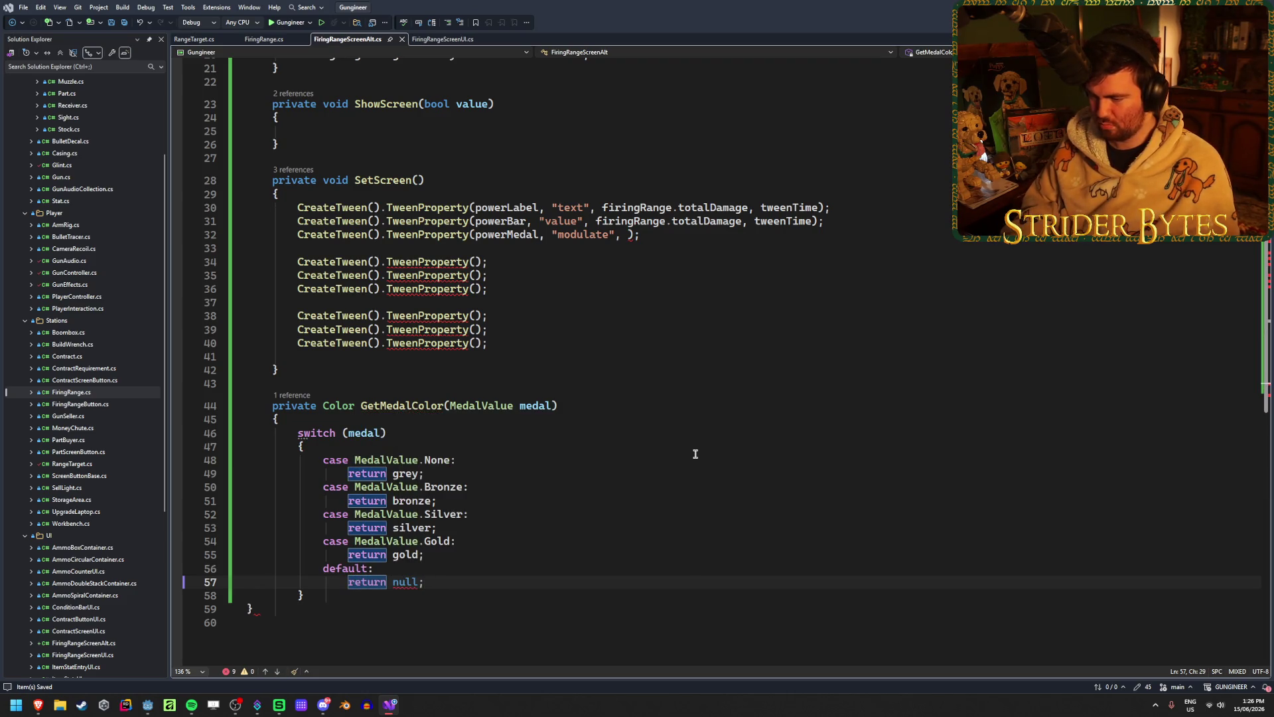
key("BackSpace")
key("BackSpace")
type("Colors.White")
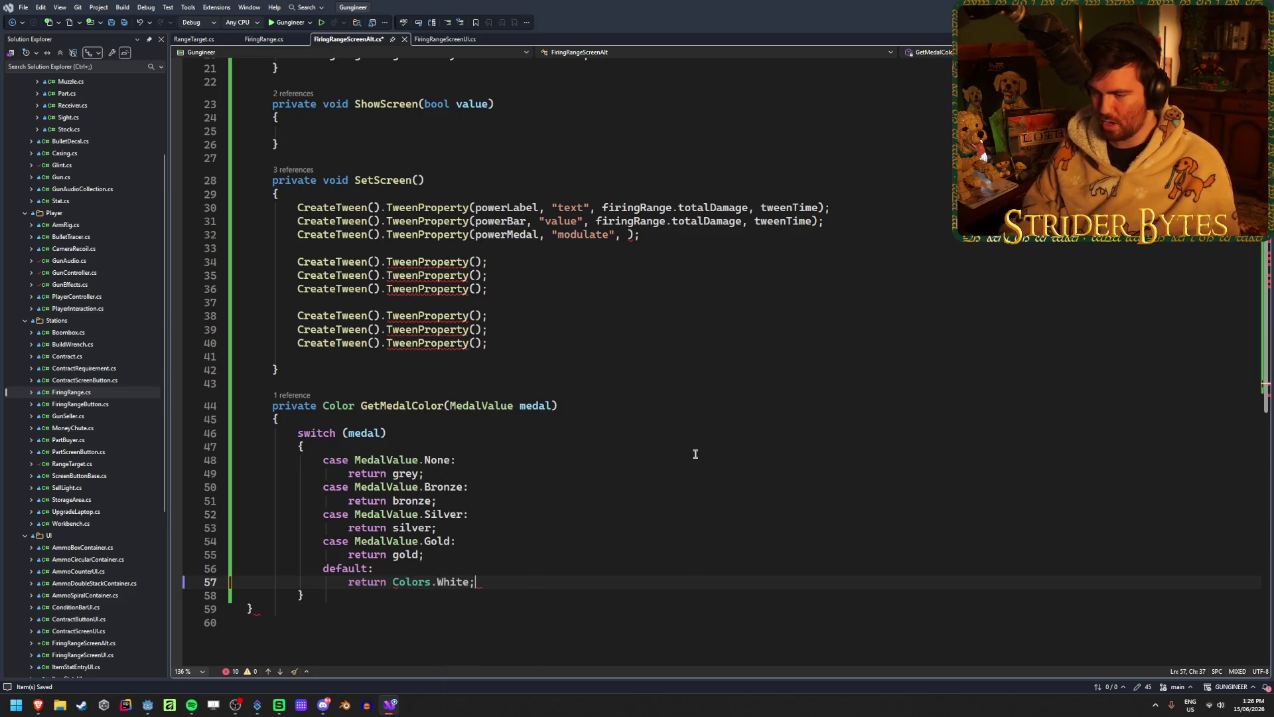
type(";")
key("ctrl+s")
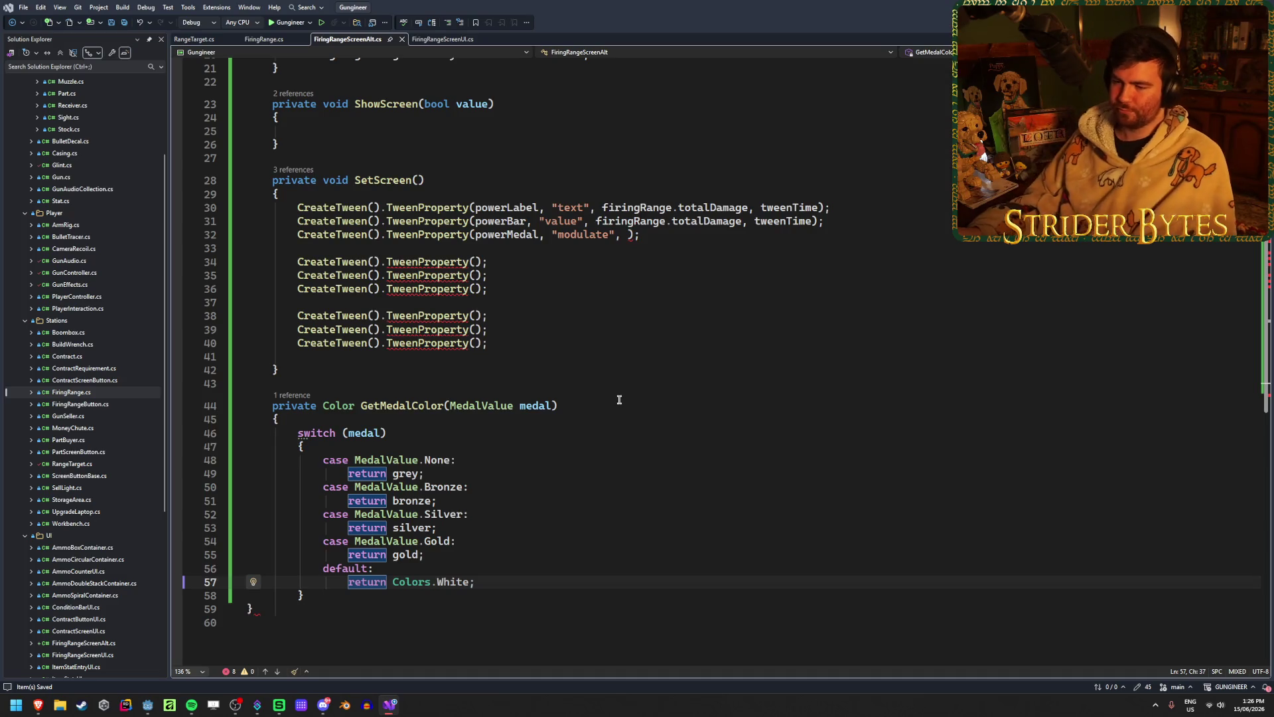
left_click(619, 398)
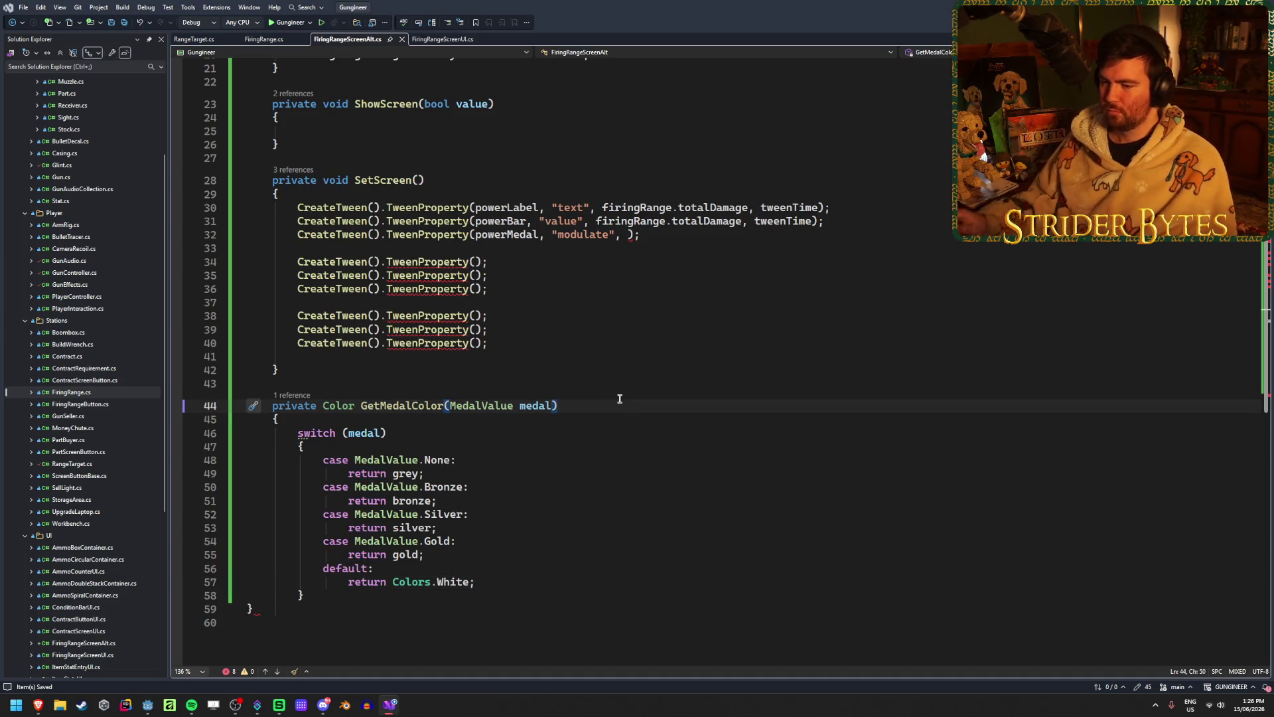
- Set the powerMedal tween value to GetMedalColor(firingRange.GetMedalValue(, then check GetMedalValue in FiringRange.cs
left_click(627, 235)
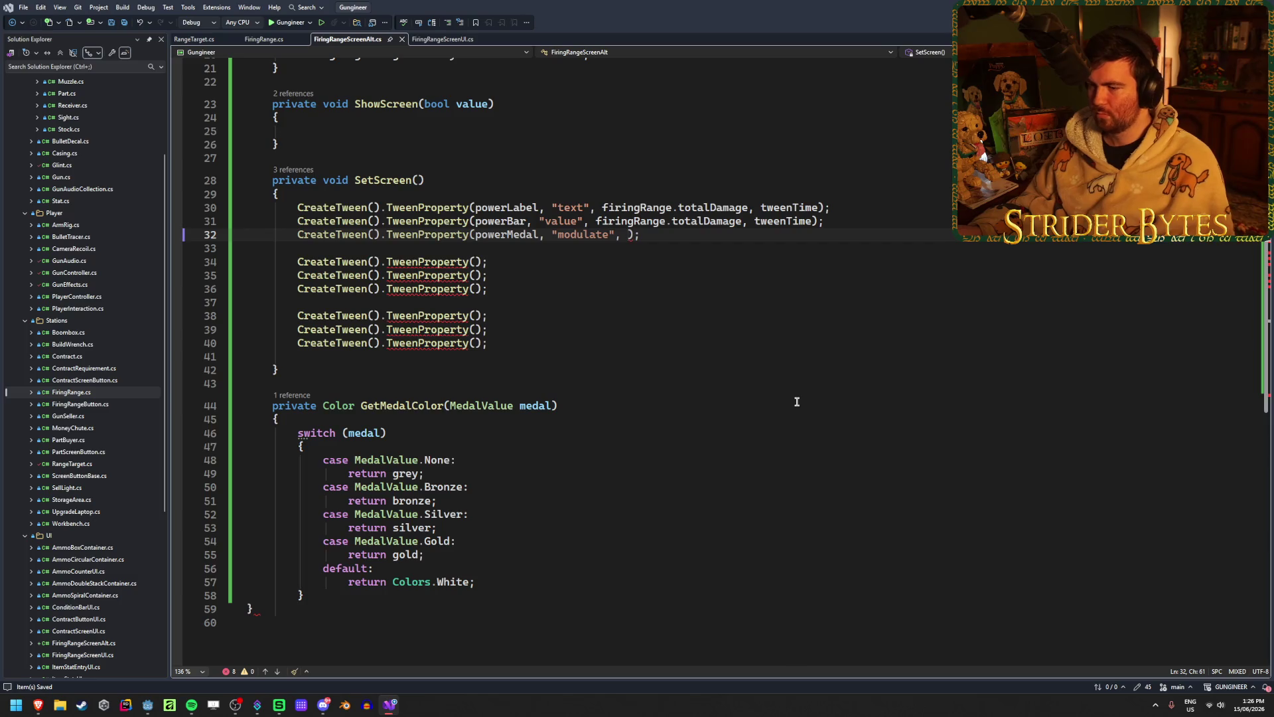
type("Get")
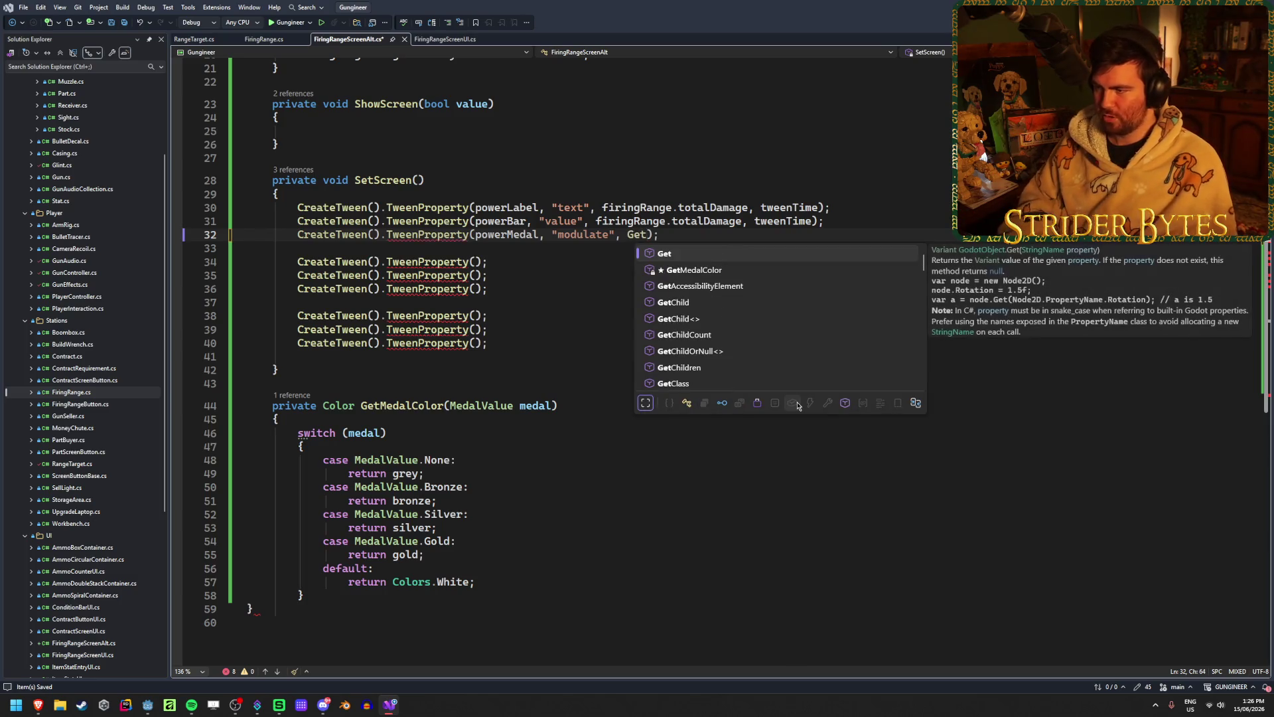
key("Tab")
type("(")
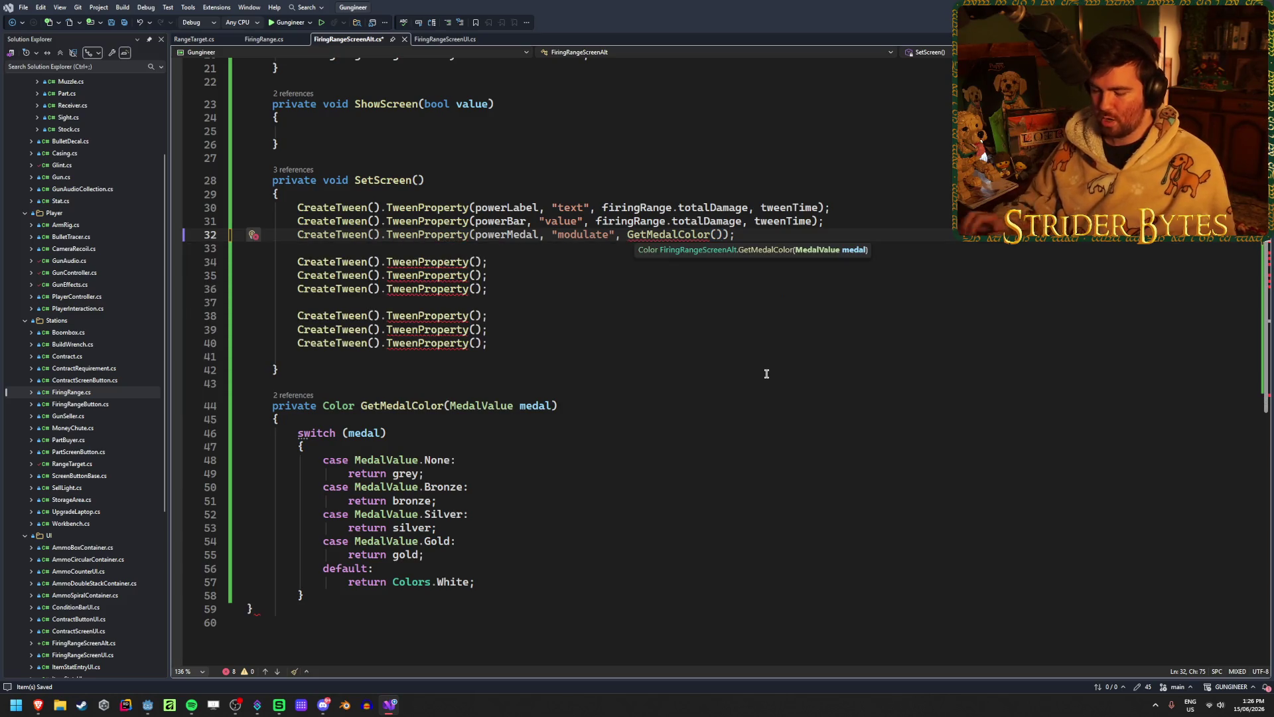
type("fir")
key("Tab")
type(".get")
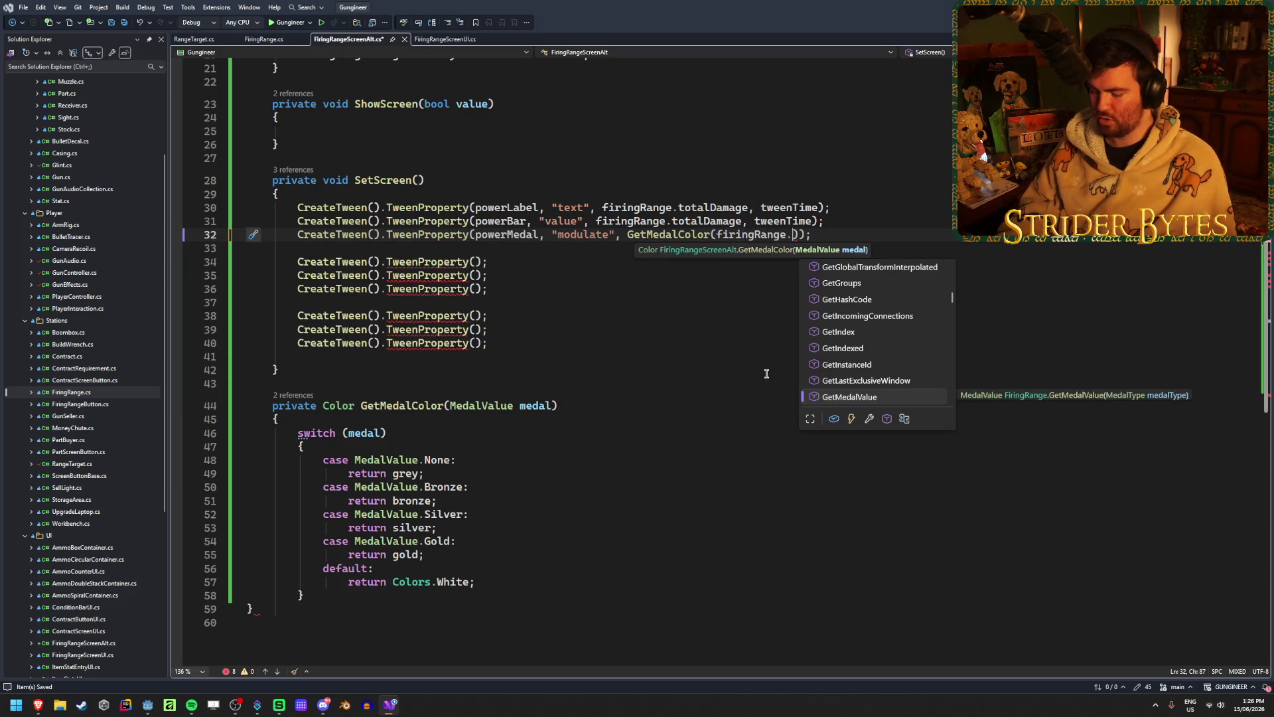
type("medalv")
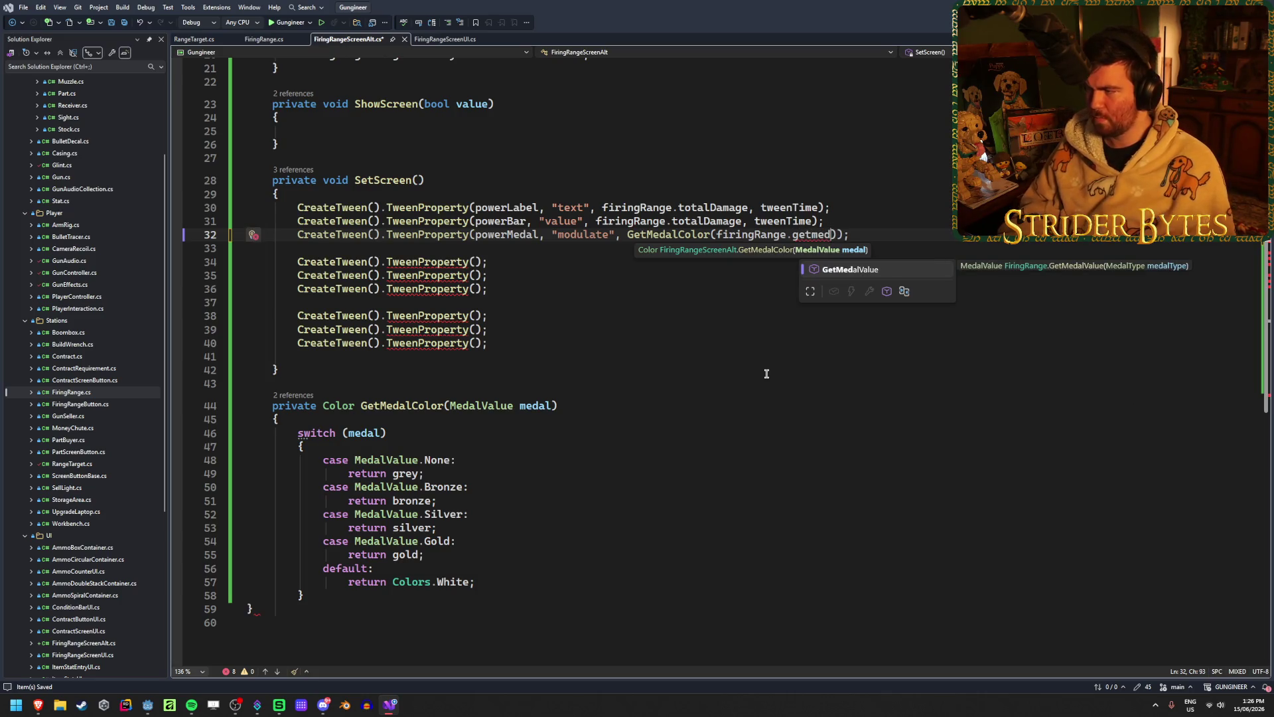
key("Tab")
type("(")
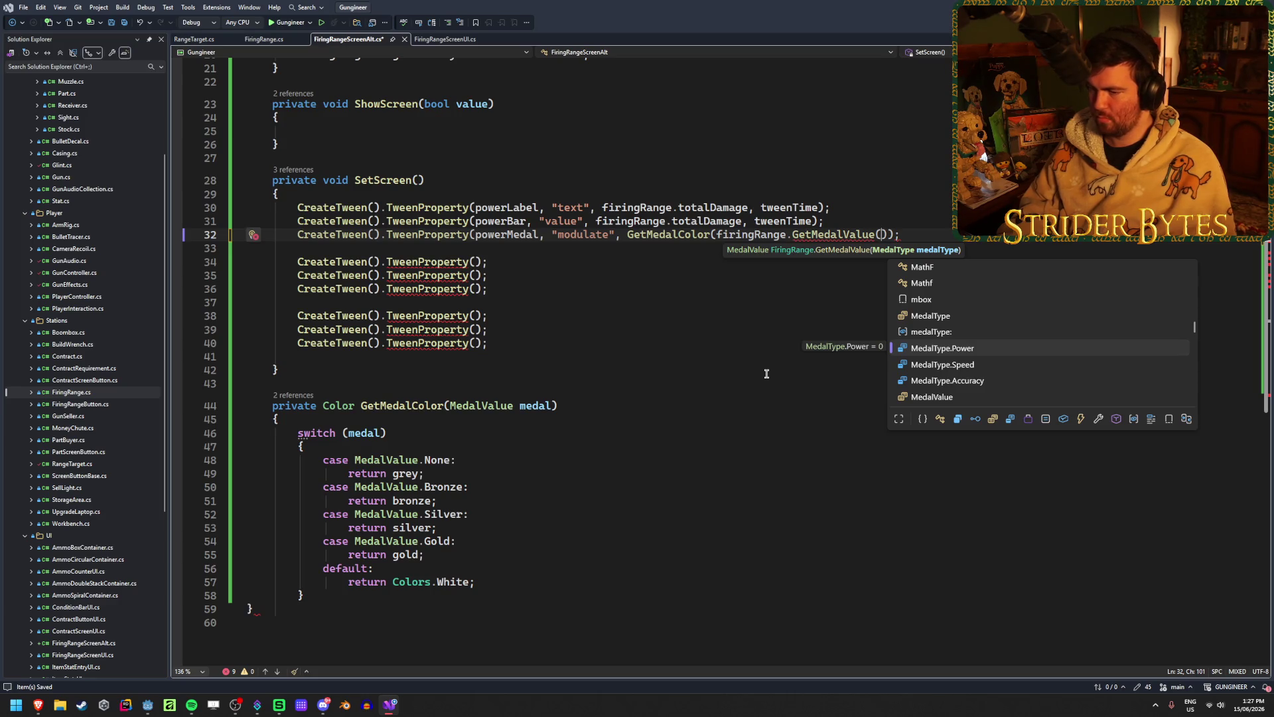
key("Down")
key("Up")
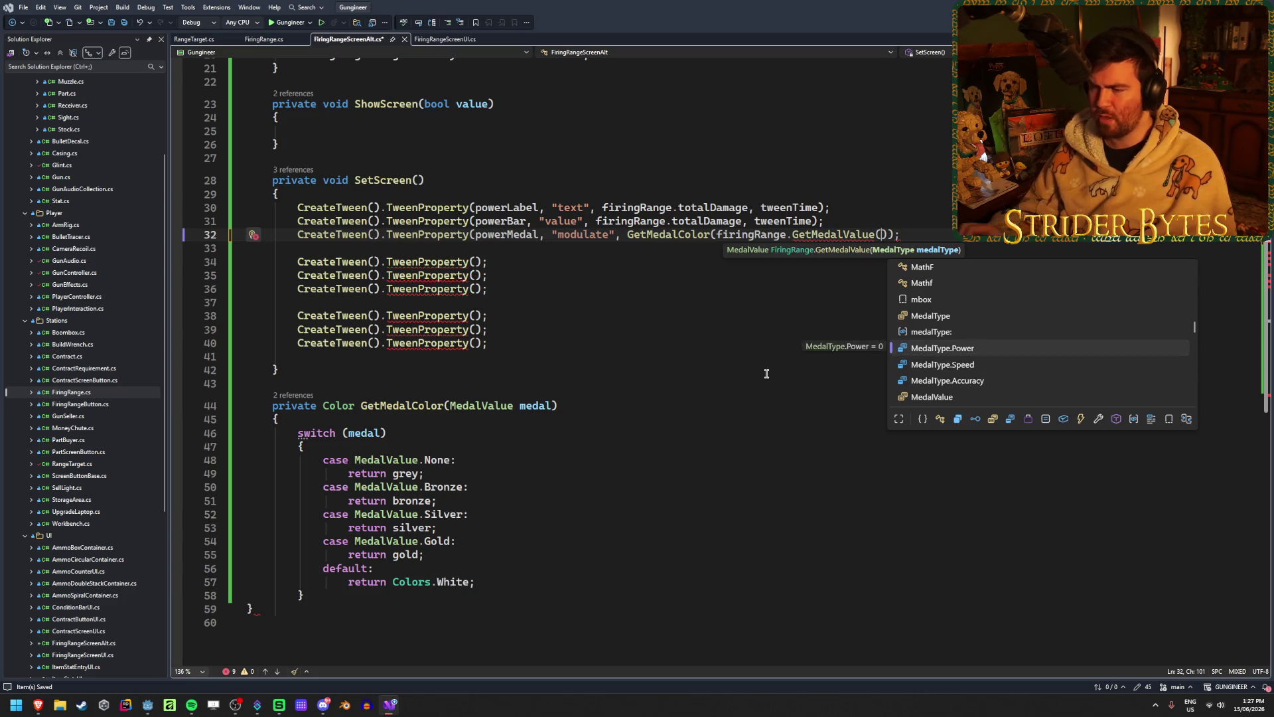
left_click(264, 39)
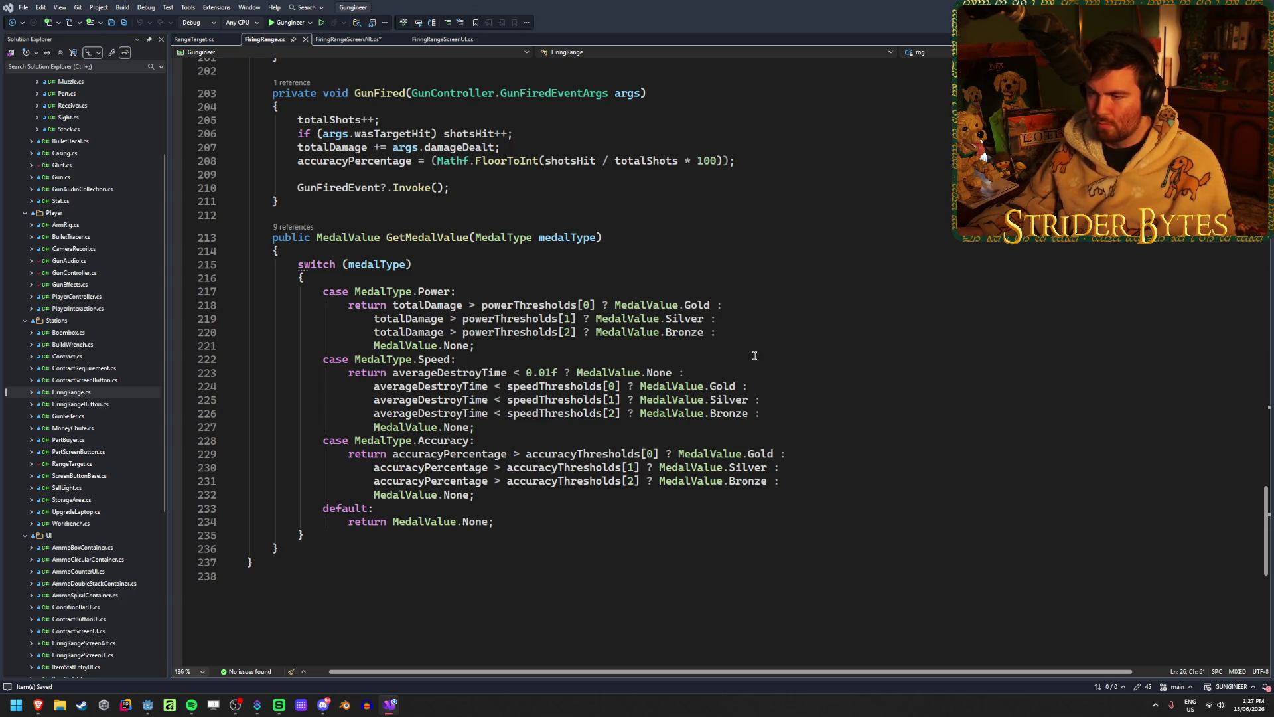
scroll(755, 356, "up", 11)
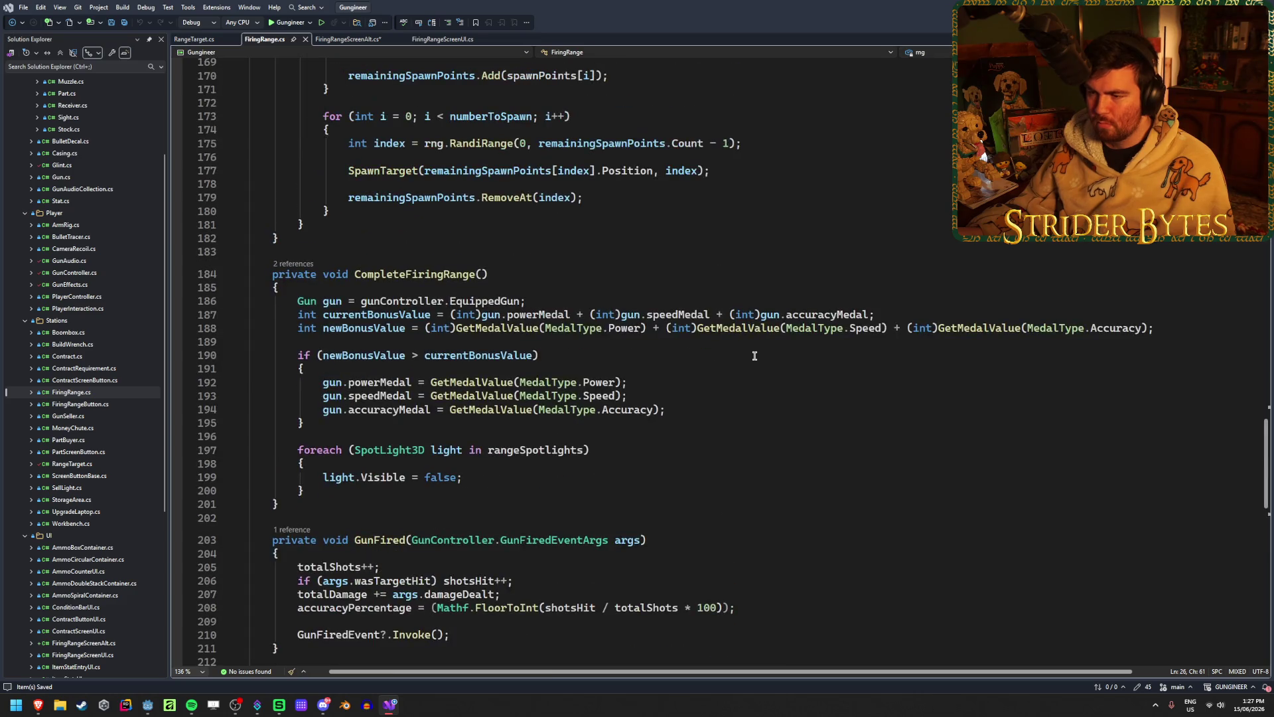
scroll(754, 356, "down", 8)
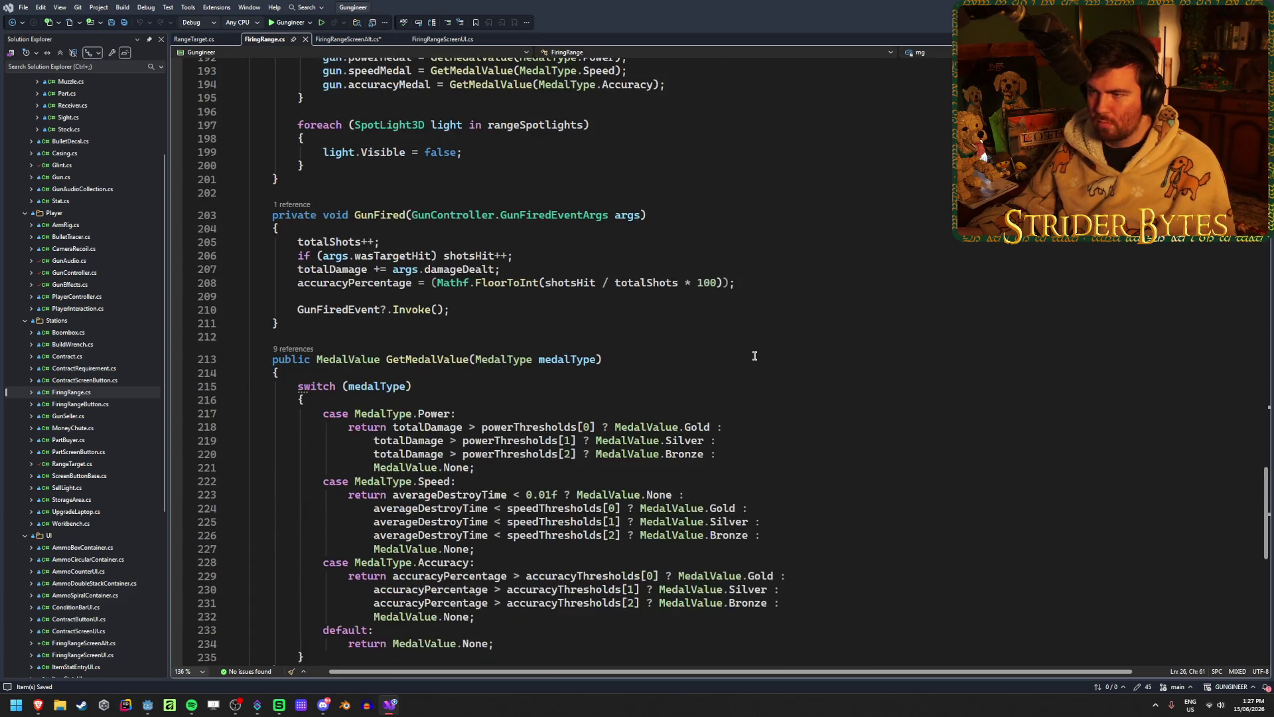
left_click(356, 40)
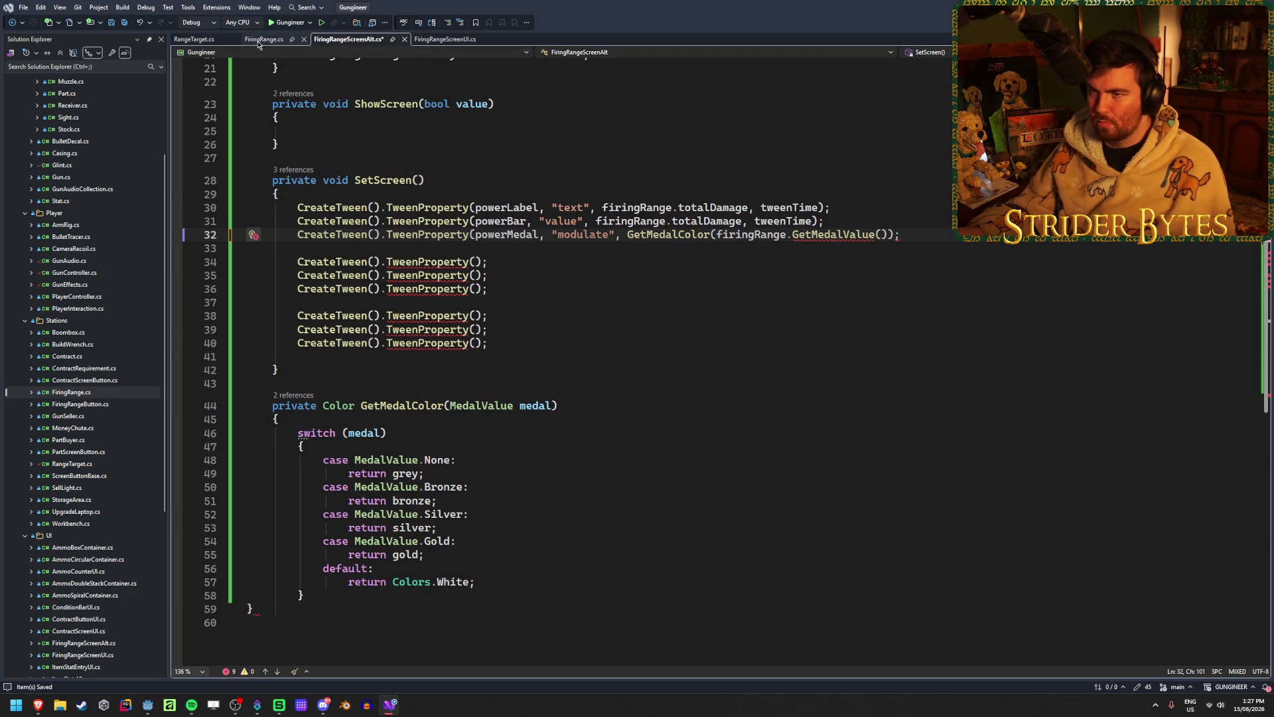
left_click(259, 42)
scroll(551, 321, "down", 2)
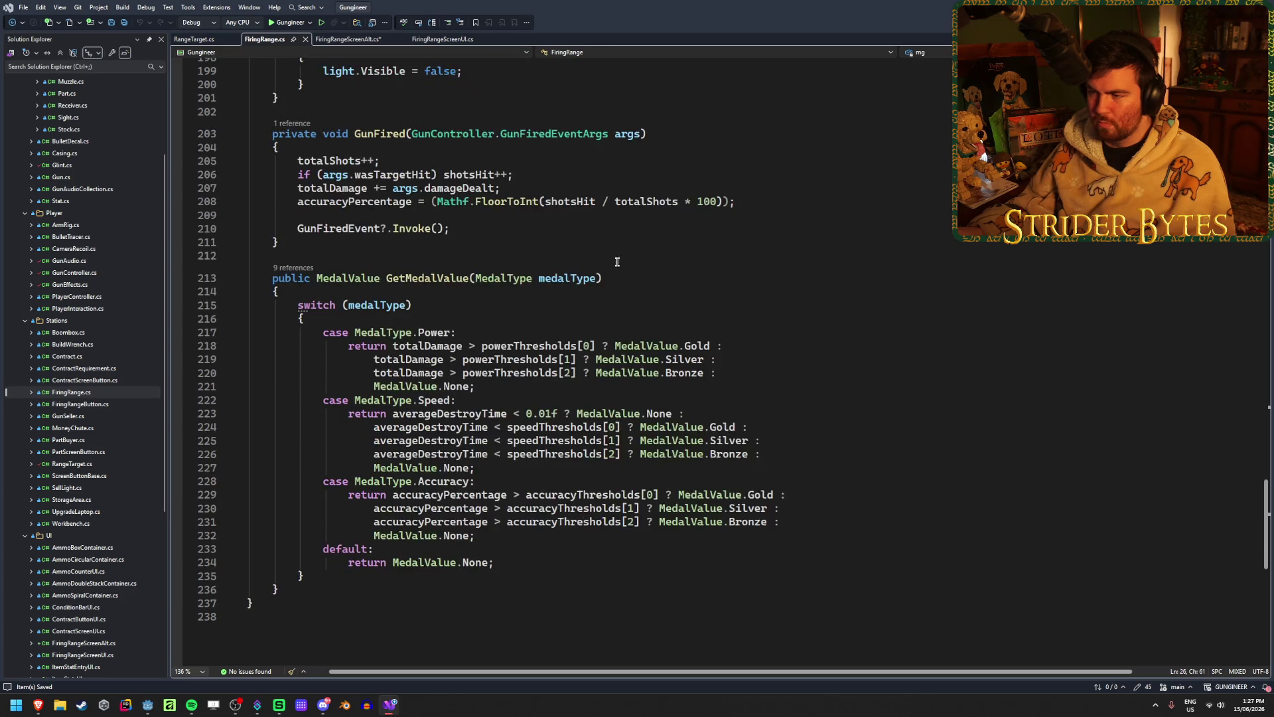
left_click(347, 277)
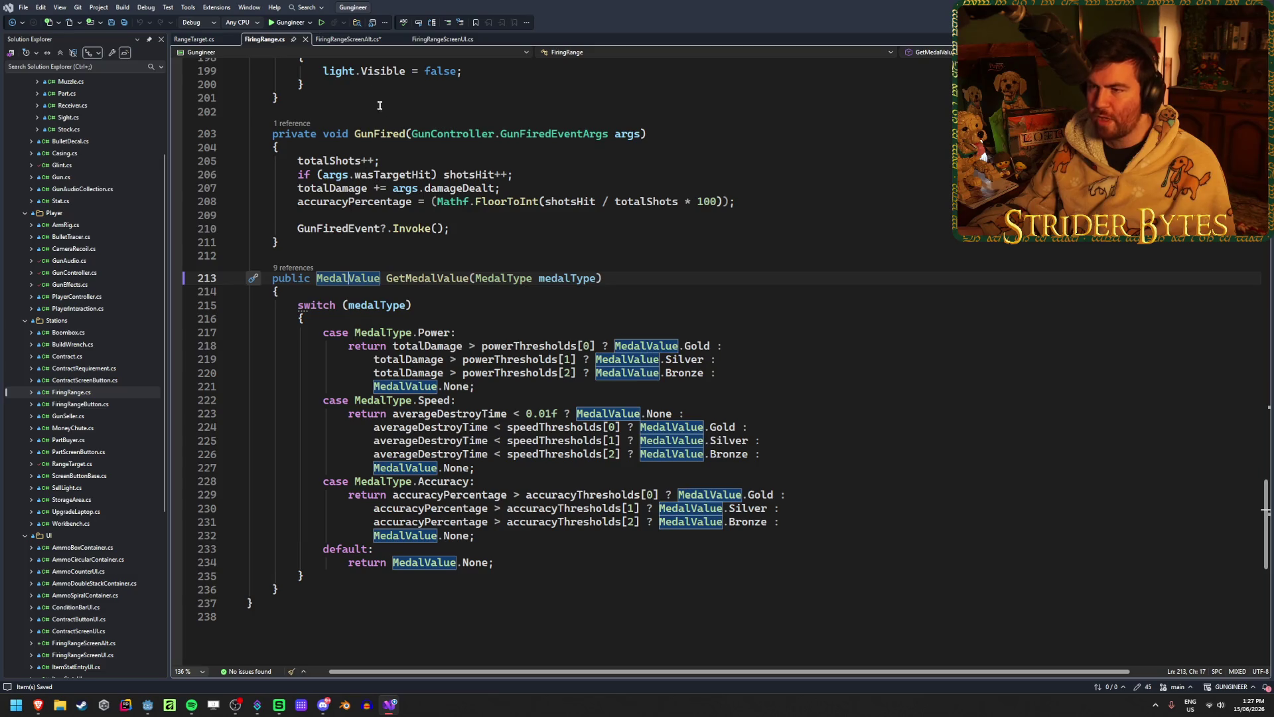
left_click(352, 39)
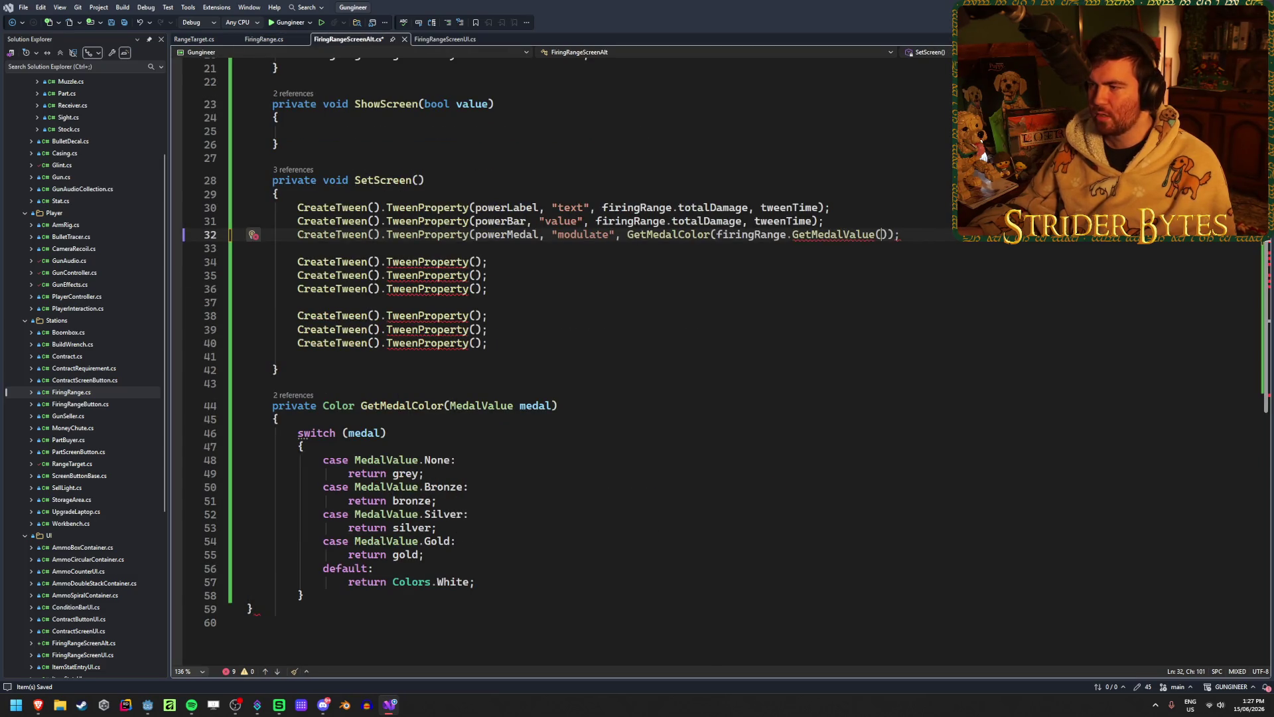
- Finish the powerMedal tween with MedalType.Power and a tweenTime duration, saving the script
type("medalty")
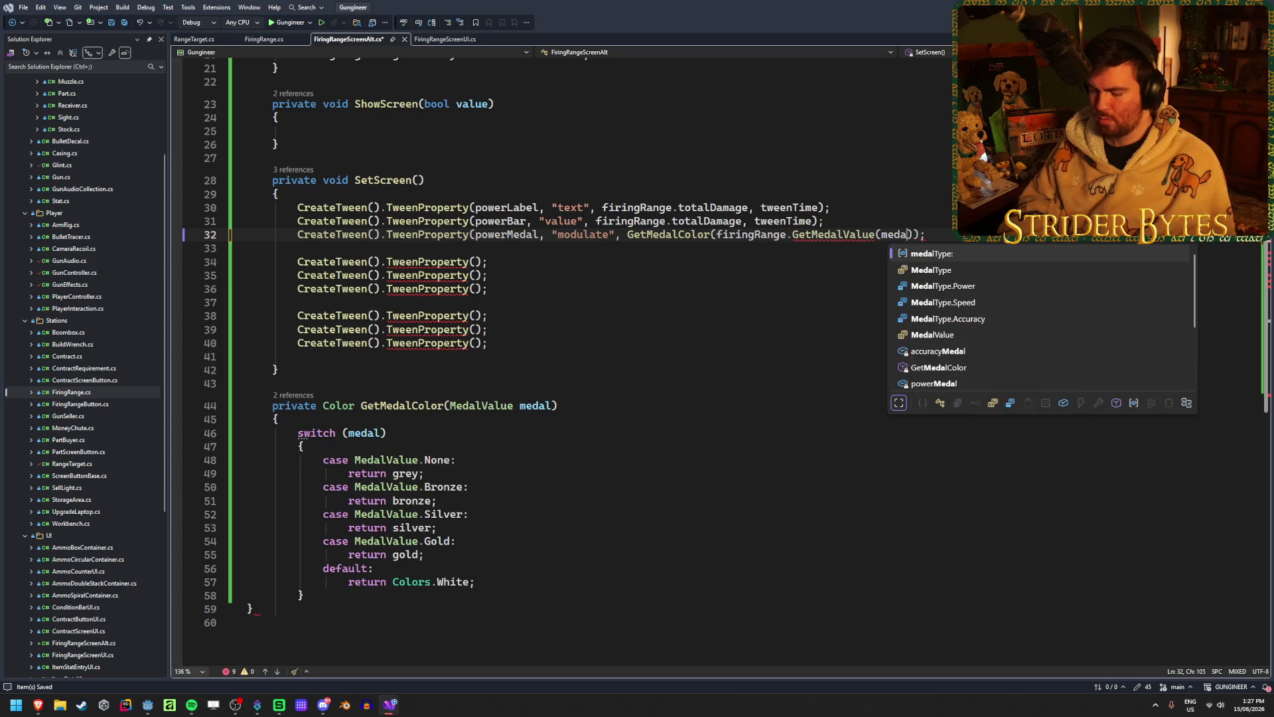
type(".p")
key("Tab")
type("))")
key("ctrl+s")
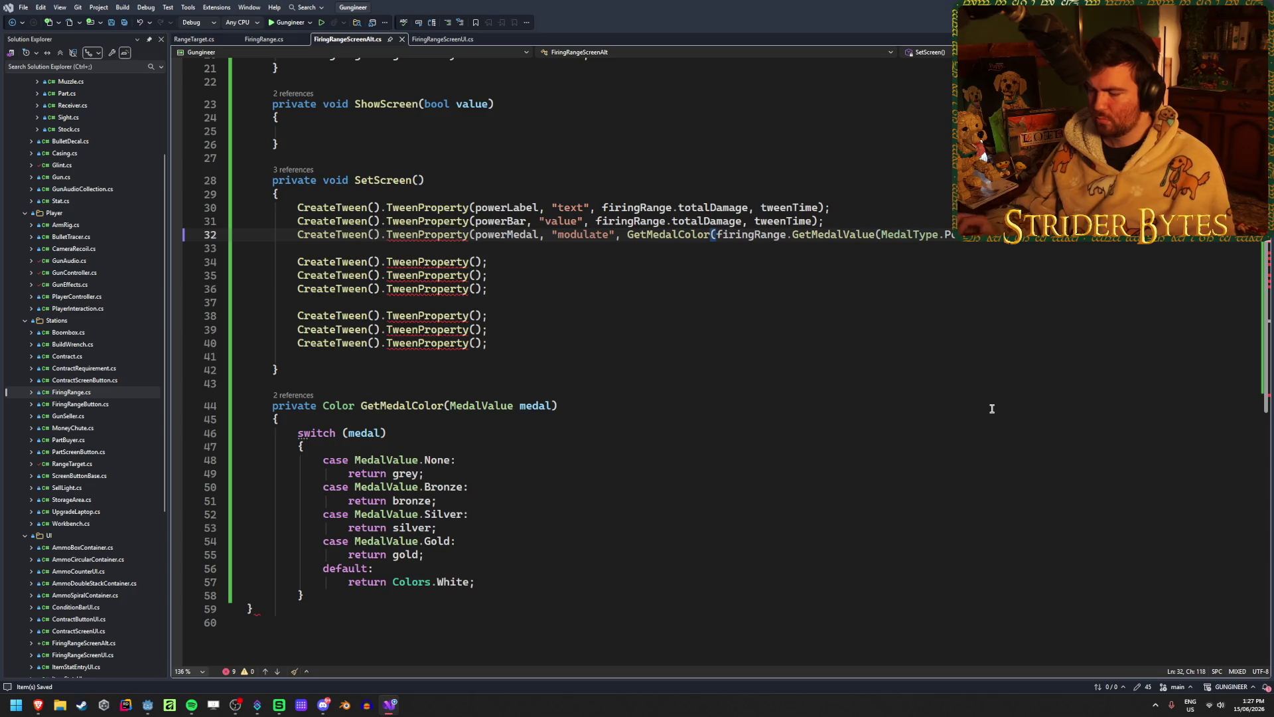
type(")")
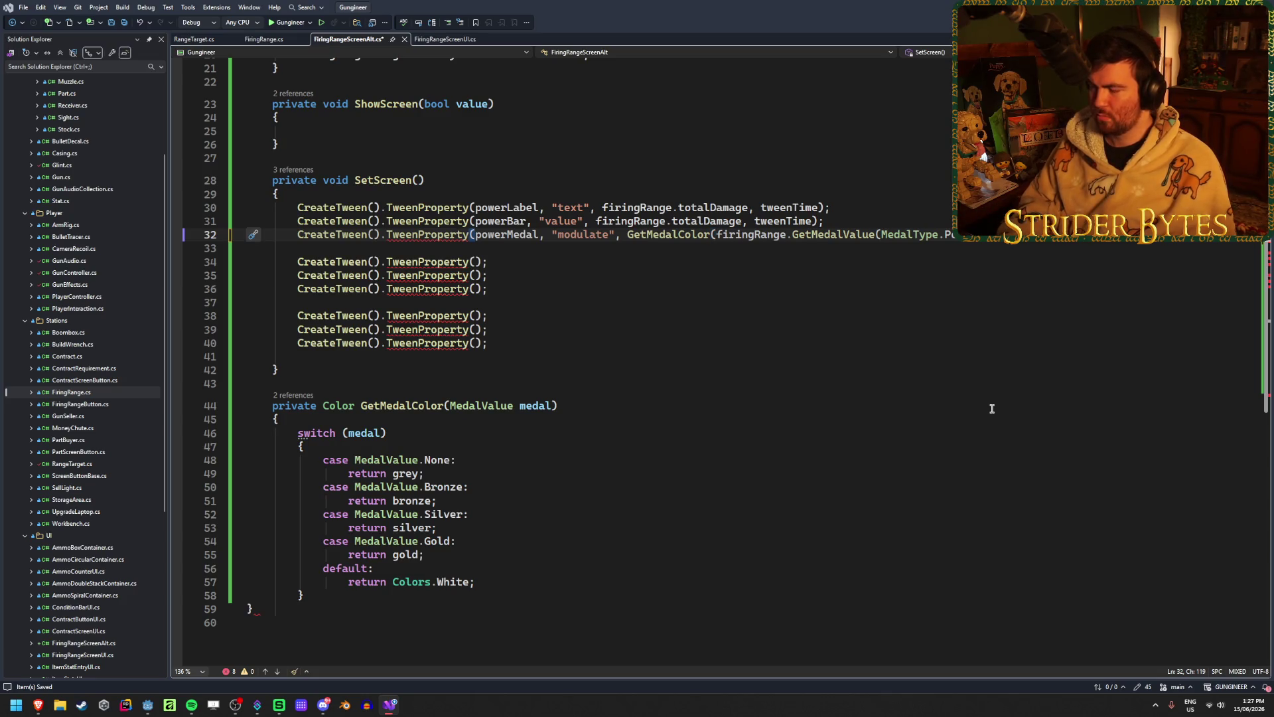
key("ctrl+s")
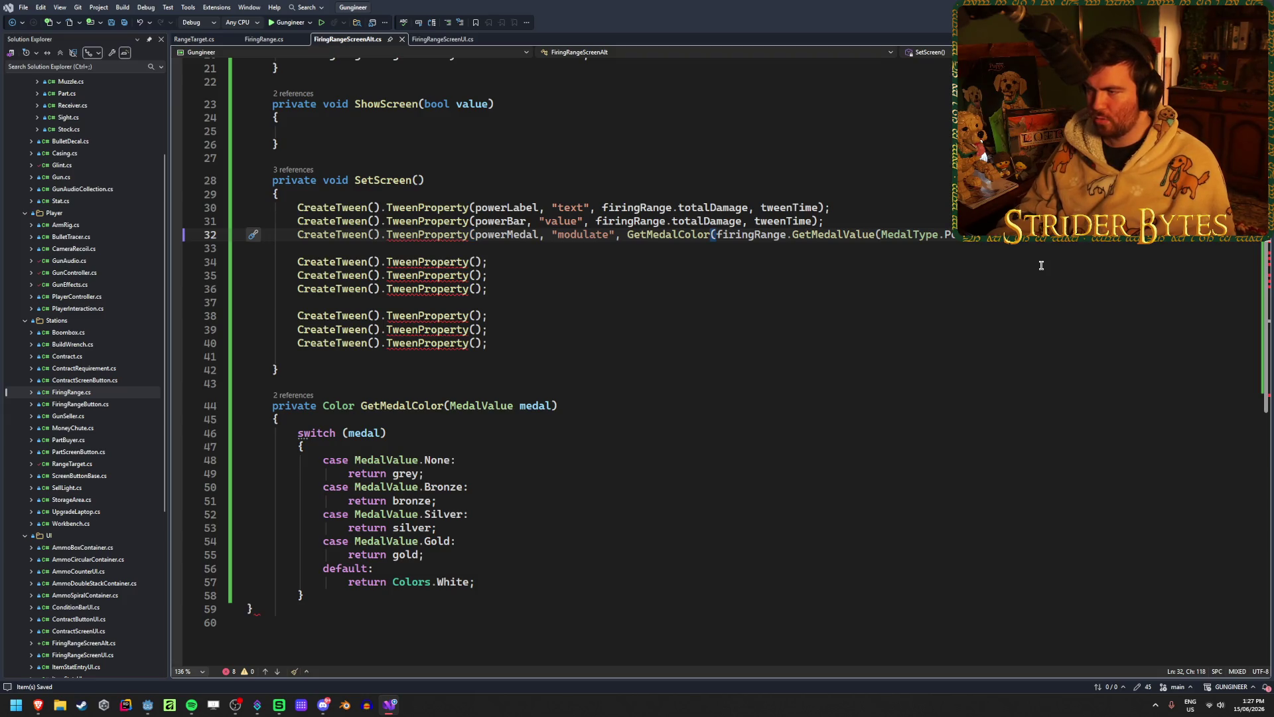
type(", ")
type("tween")
key("Tab")
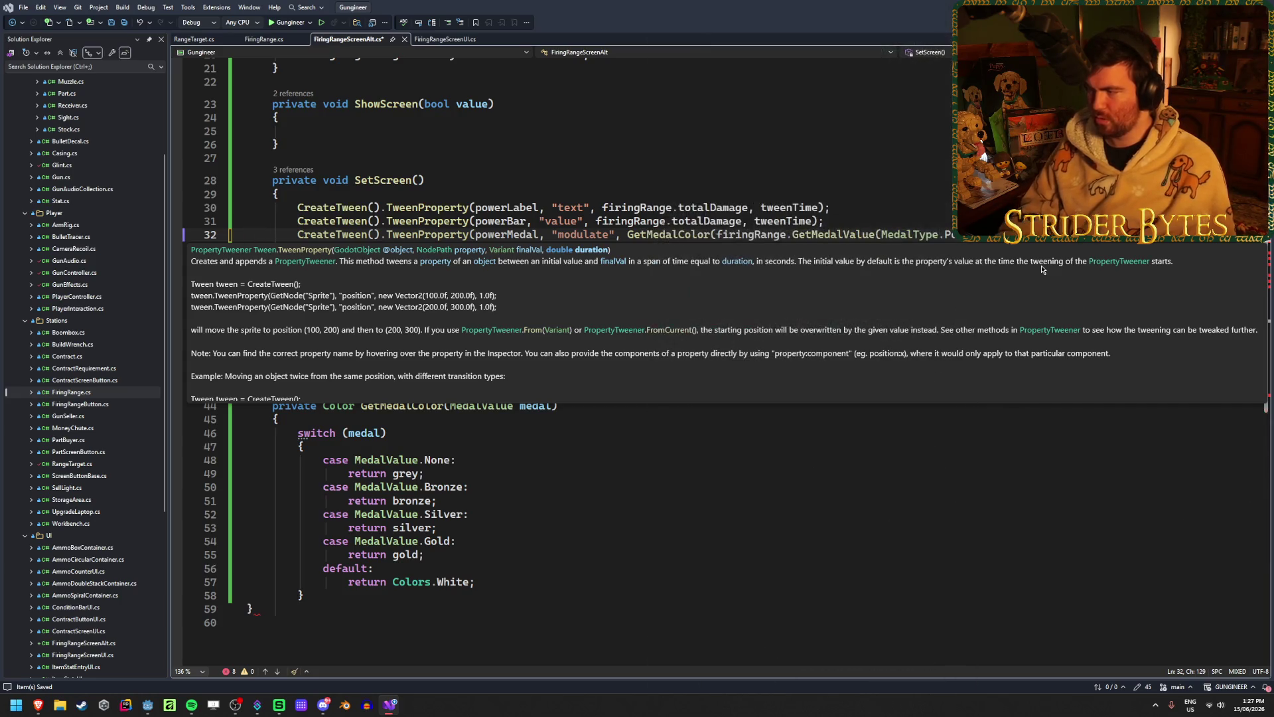
type(");")
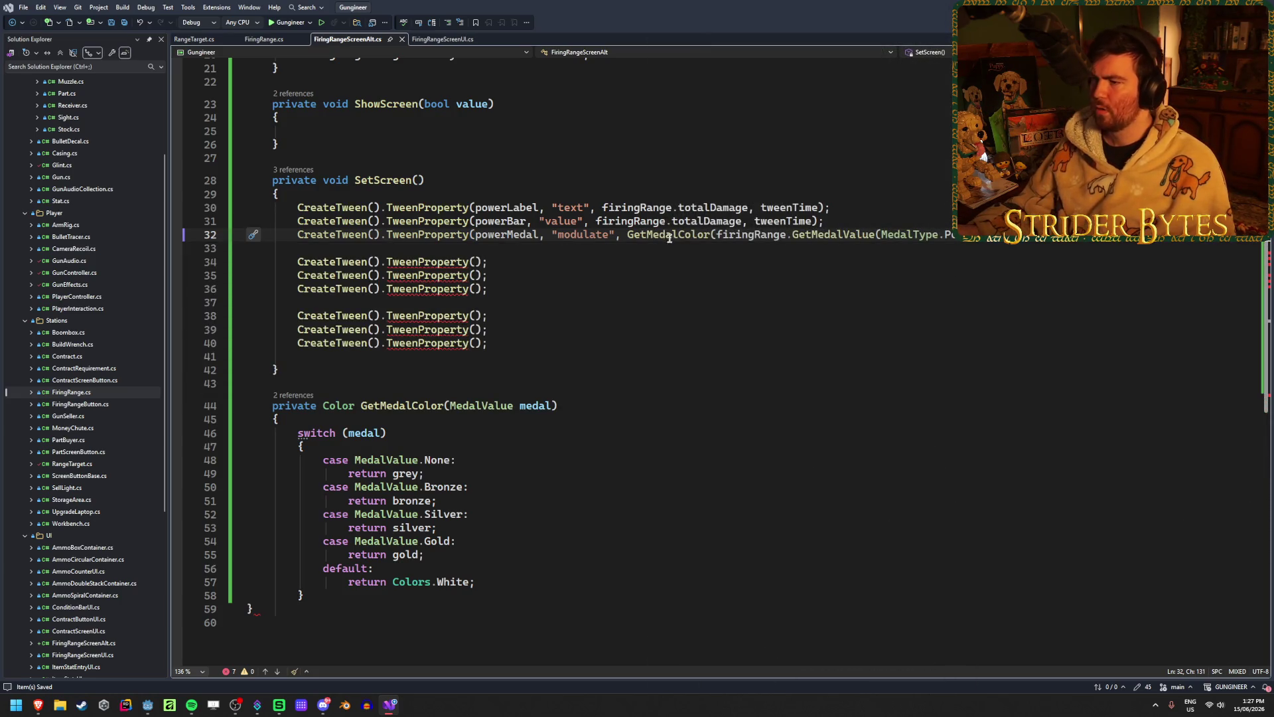
mouse_move(670, 236)
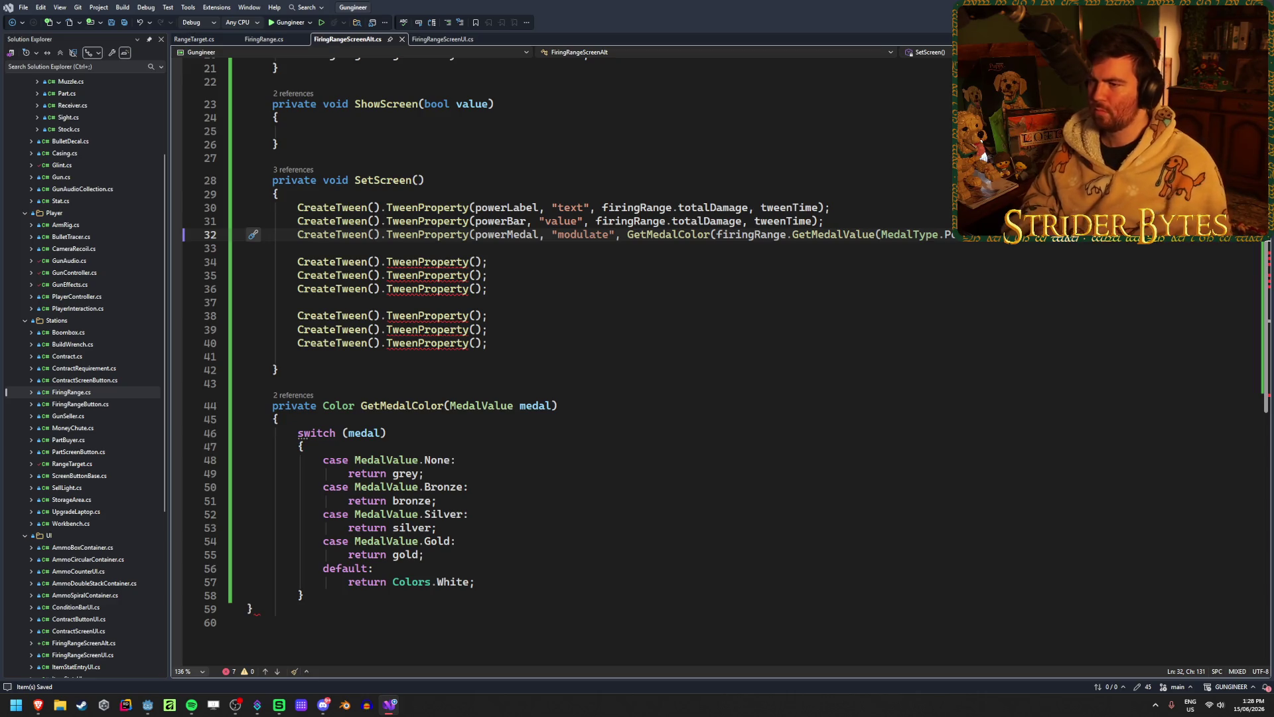
- Above it, start a CreateTween().TweenProperty(powerBar, call
key("ctrl+Return")
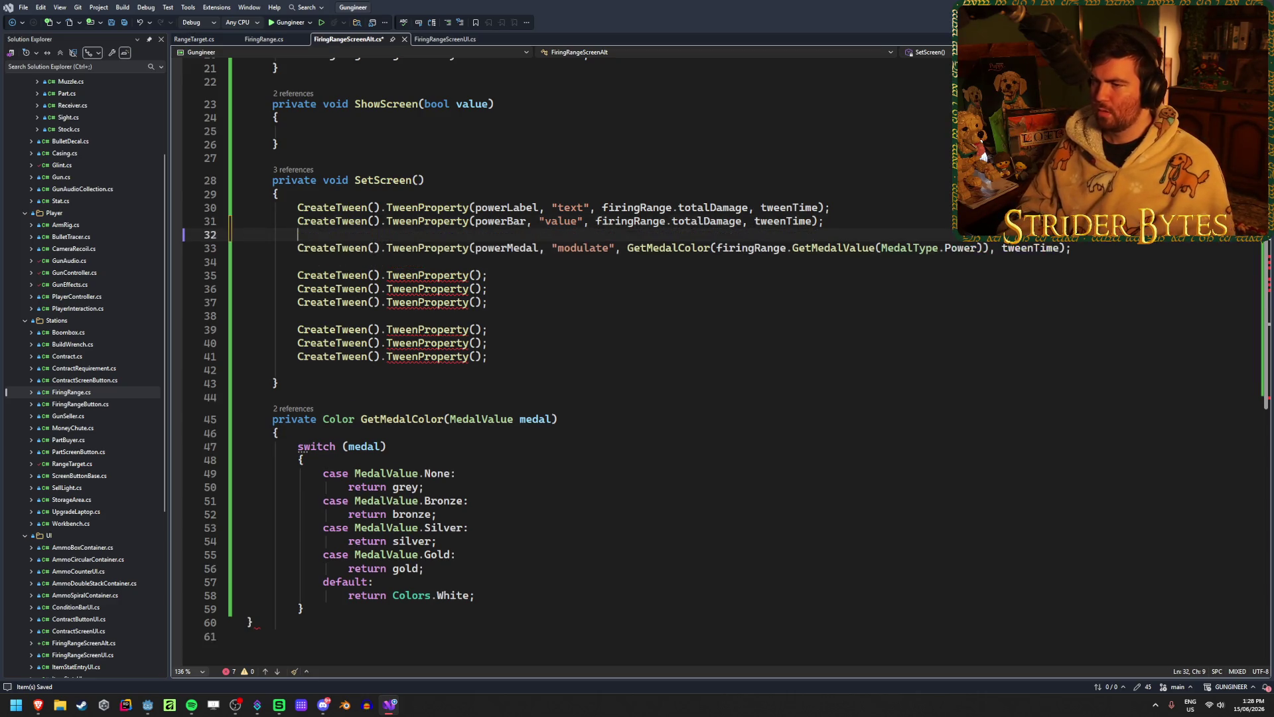
type("Creat")
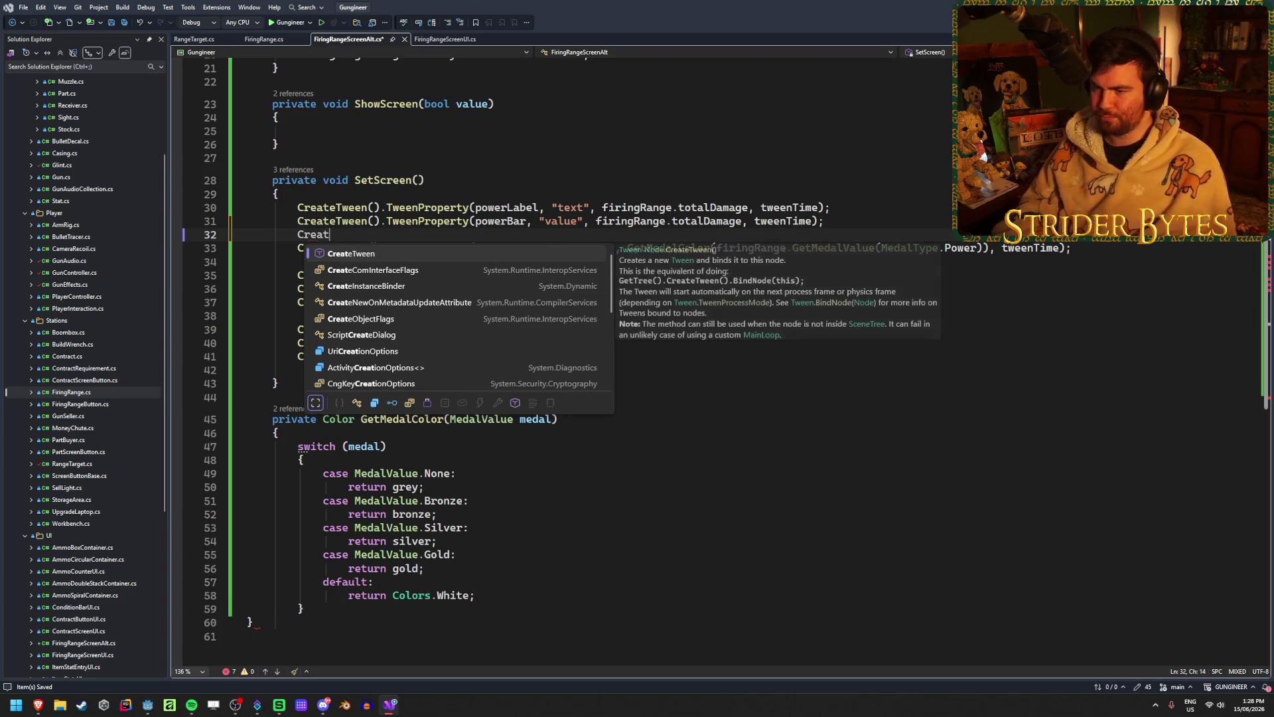
key("Tab")
type("().Twee")
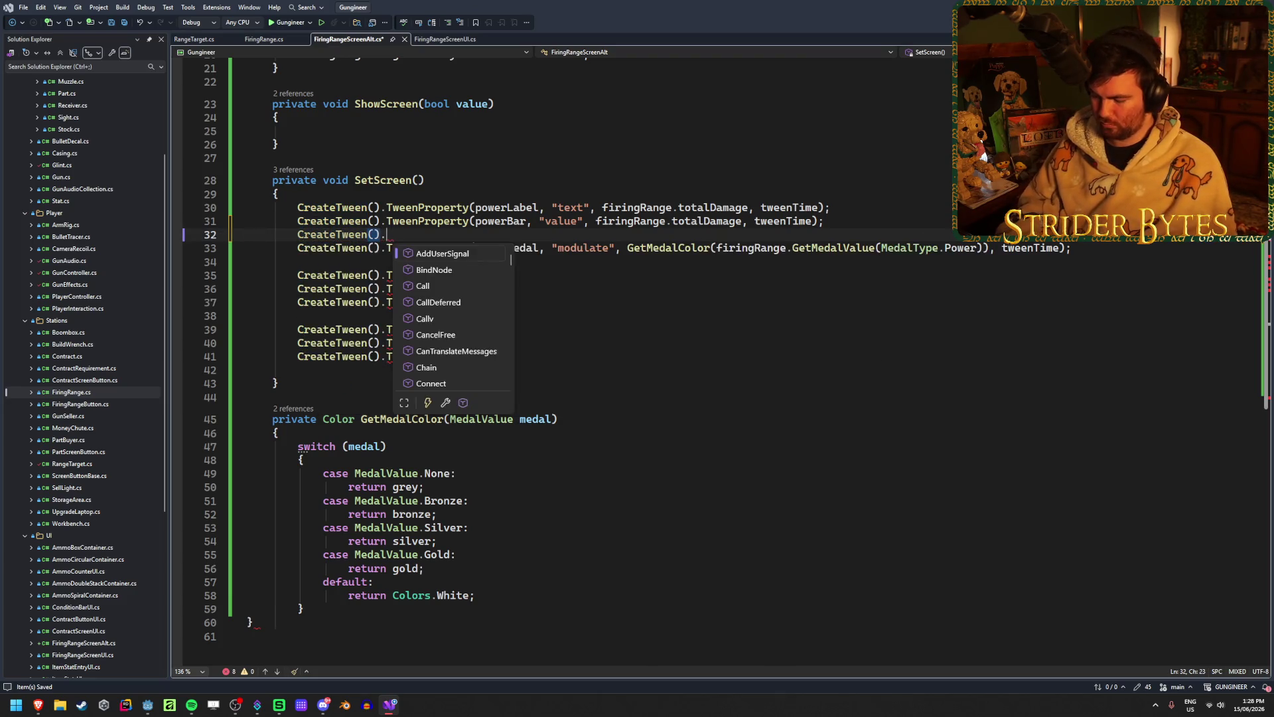
type("n")
key("Tab")
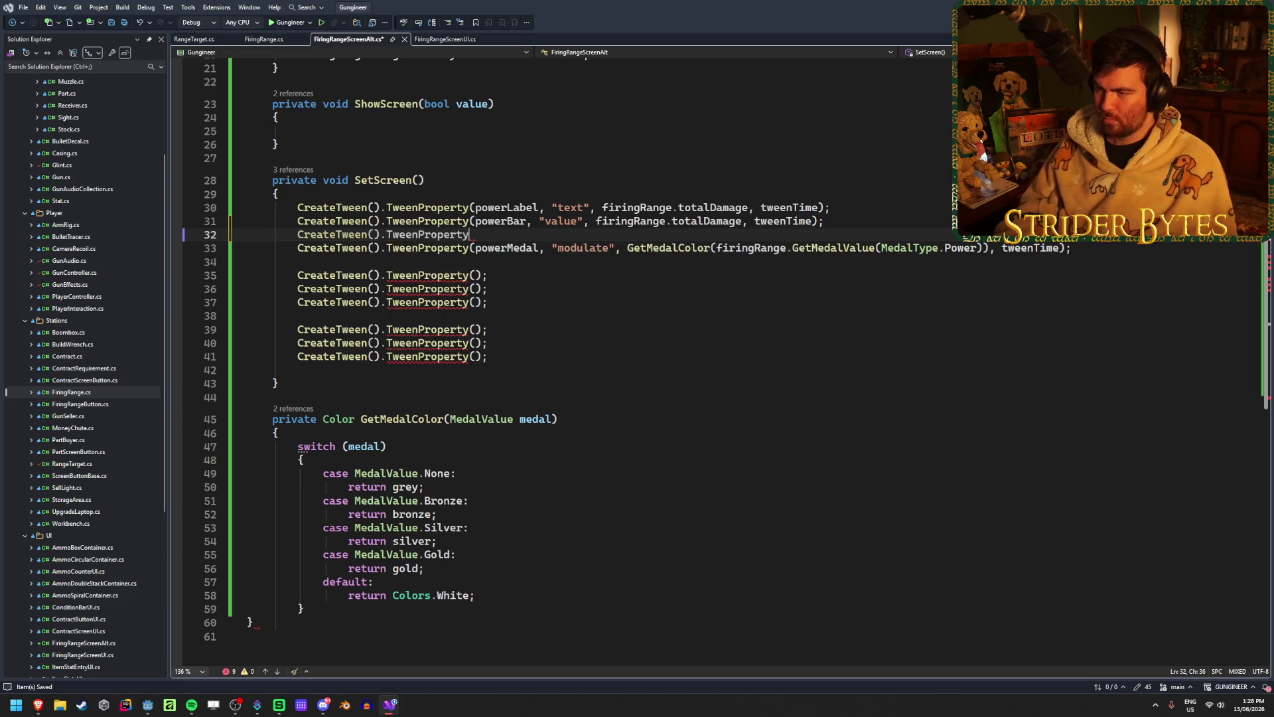
type("(powerB")
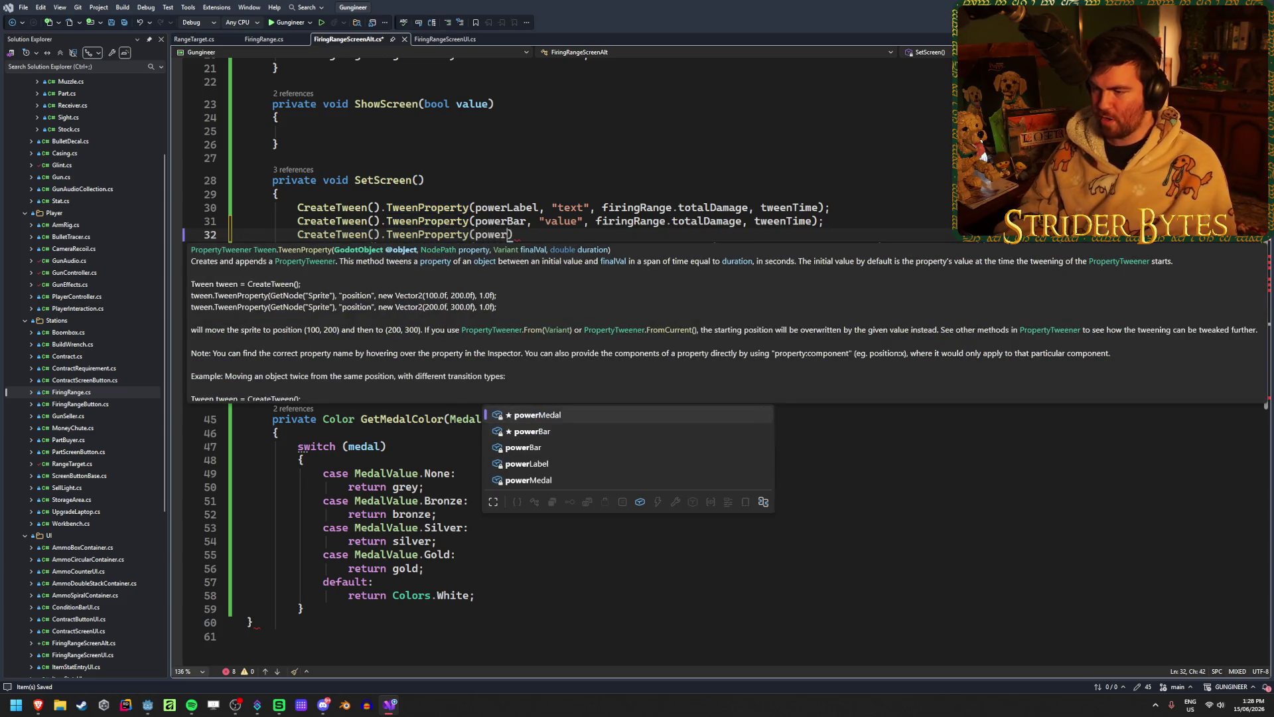
key("Tab")
type(",")
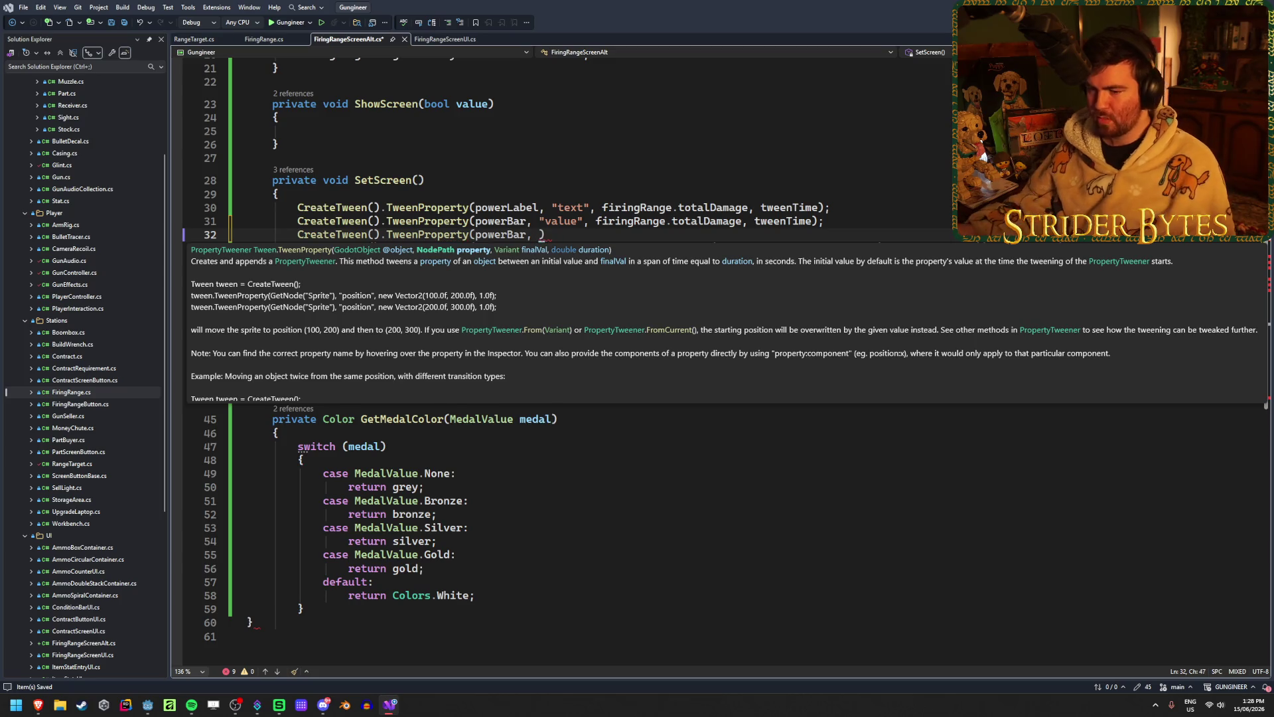
key("Escape")
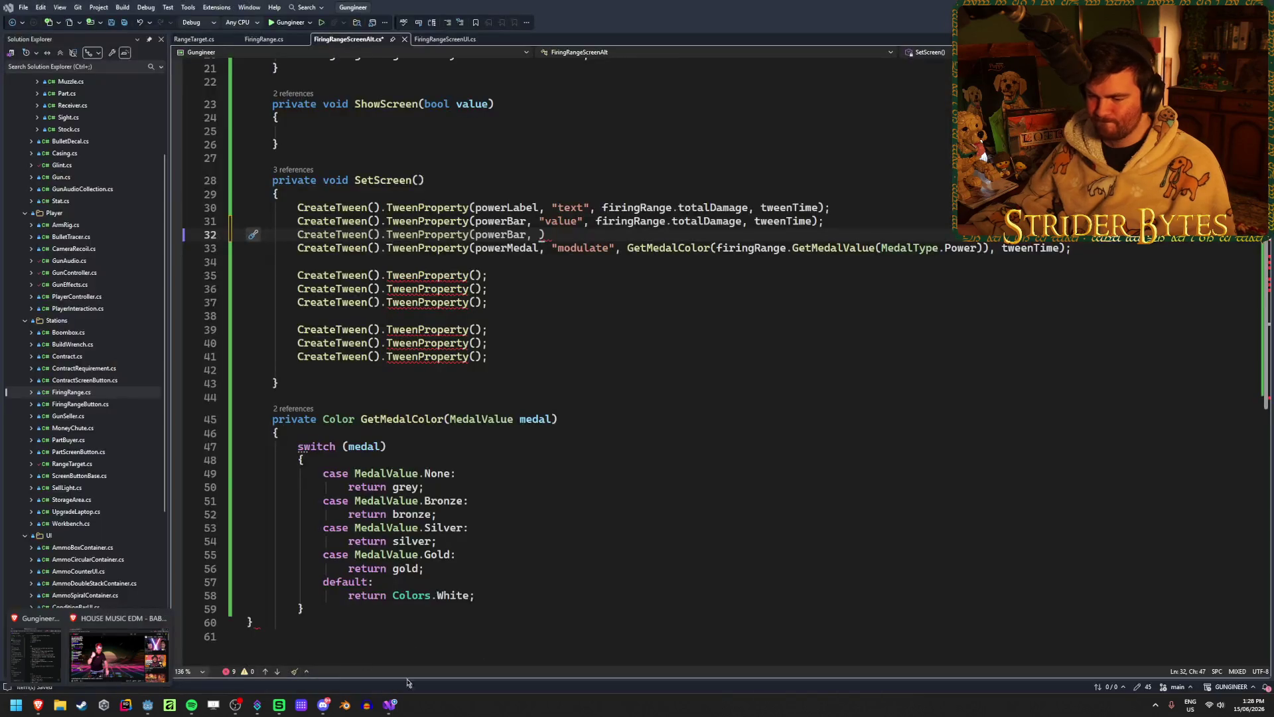
- In Godot, select the Power progress bar and expand its Styles theme overrides
left_click(148, 704)
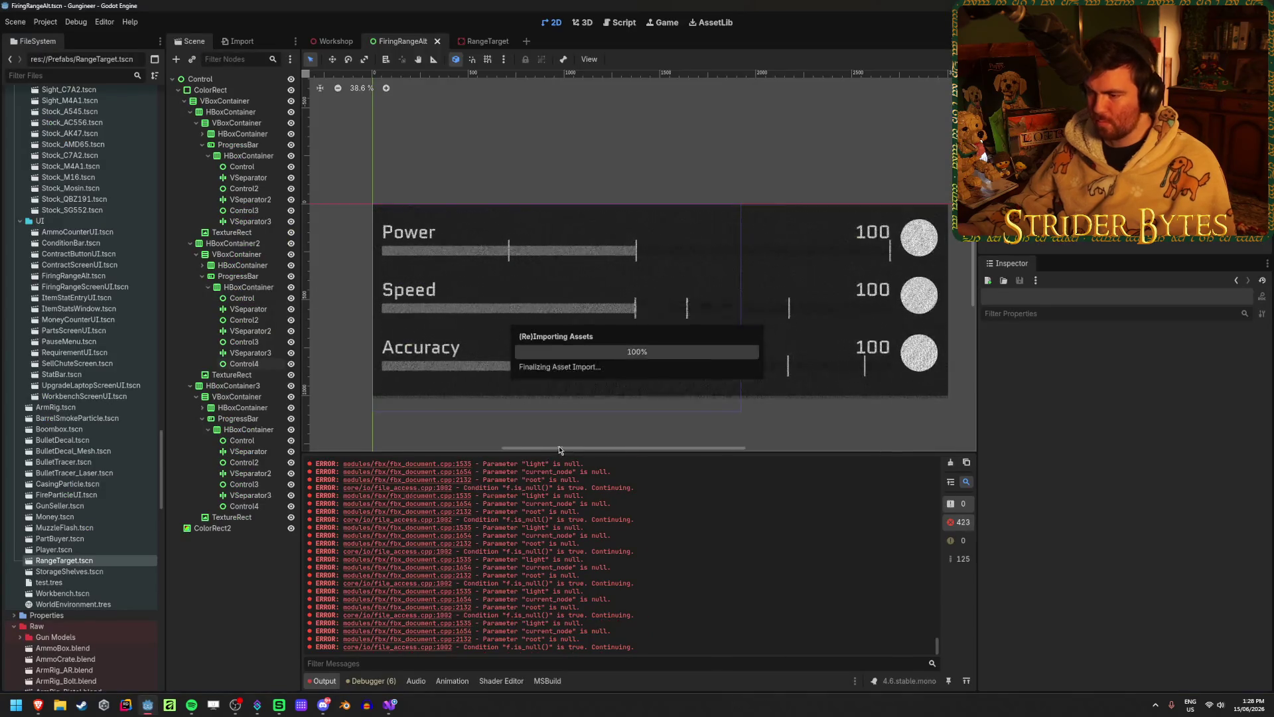
left_click(244, 278)
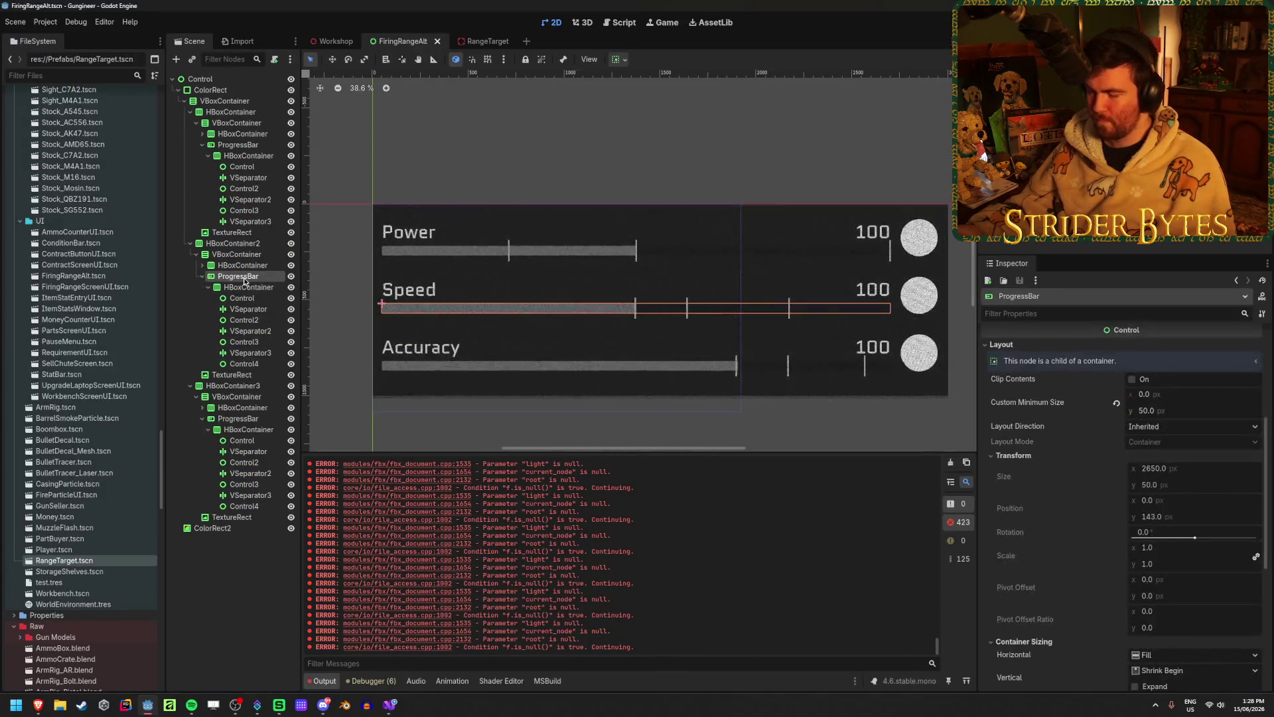
left_click(243, 147)
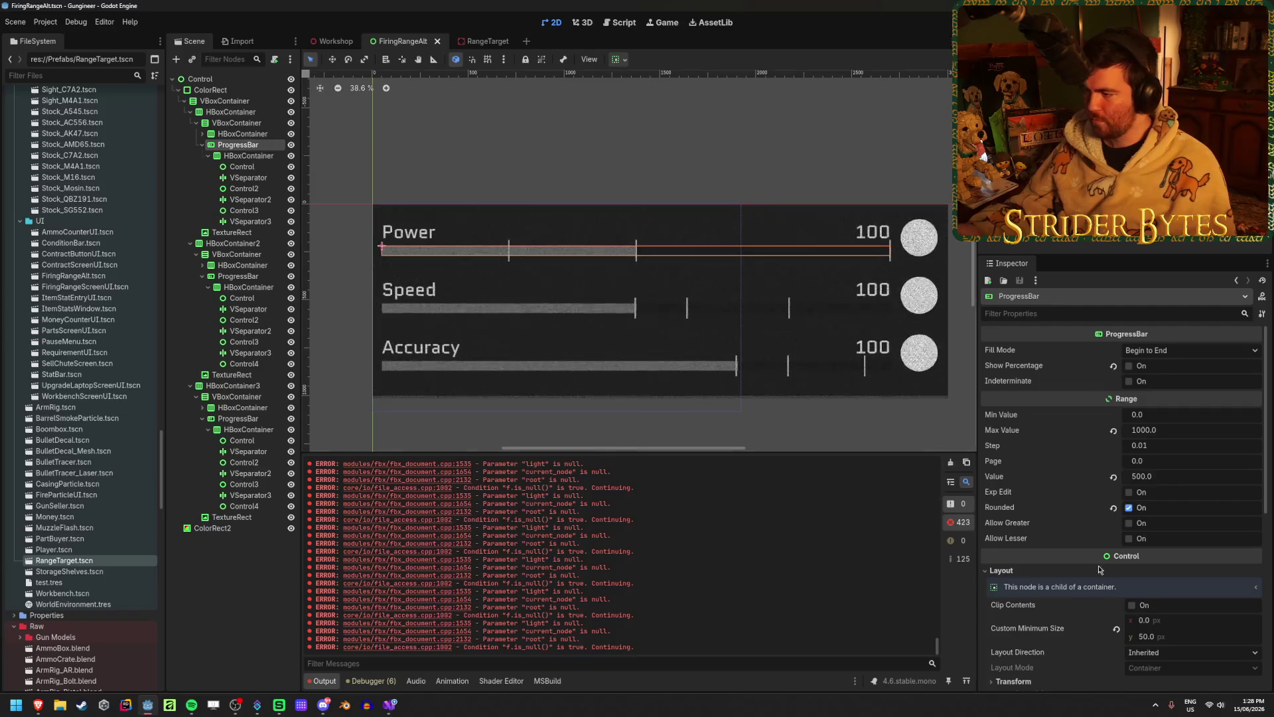
scroll(1098, 571, "down", 5)
left_click(1006, 457)
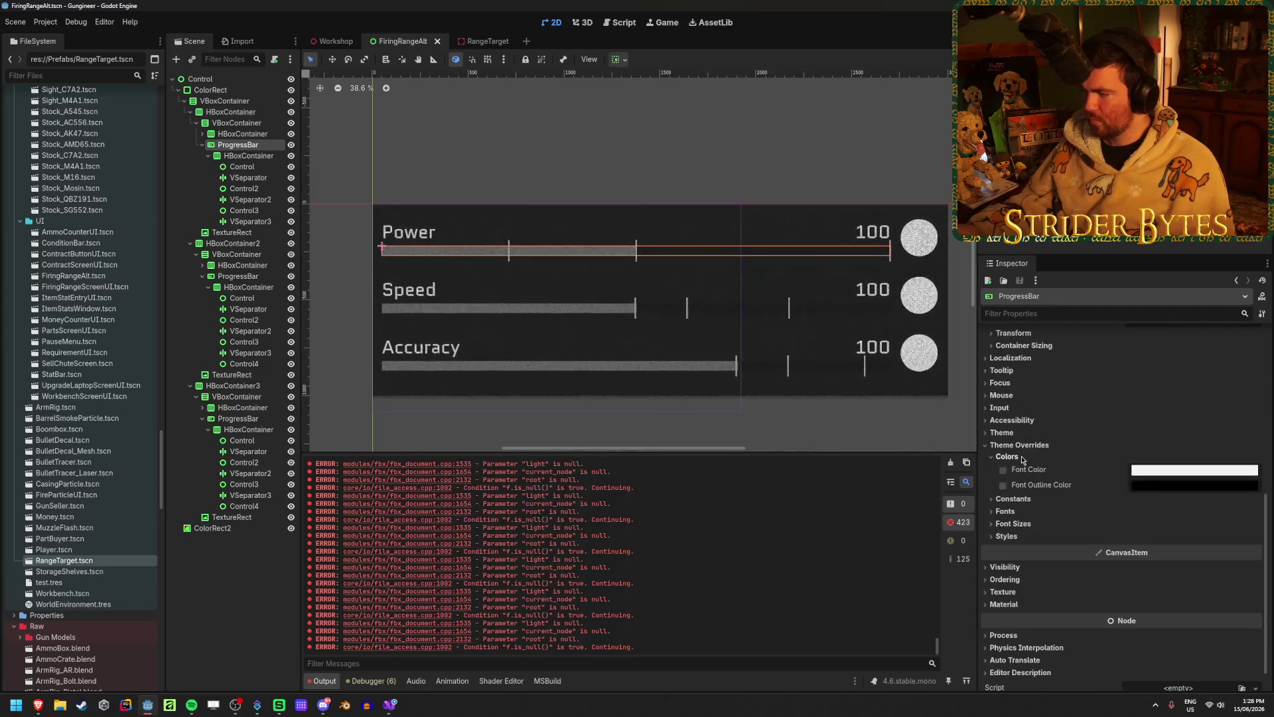
left_click(1016, 498)
left_click(1006, 456)
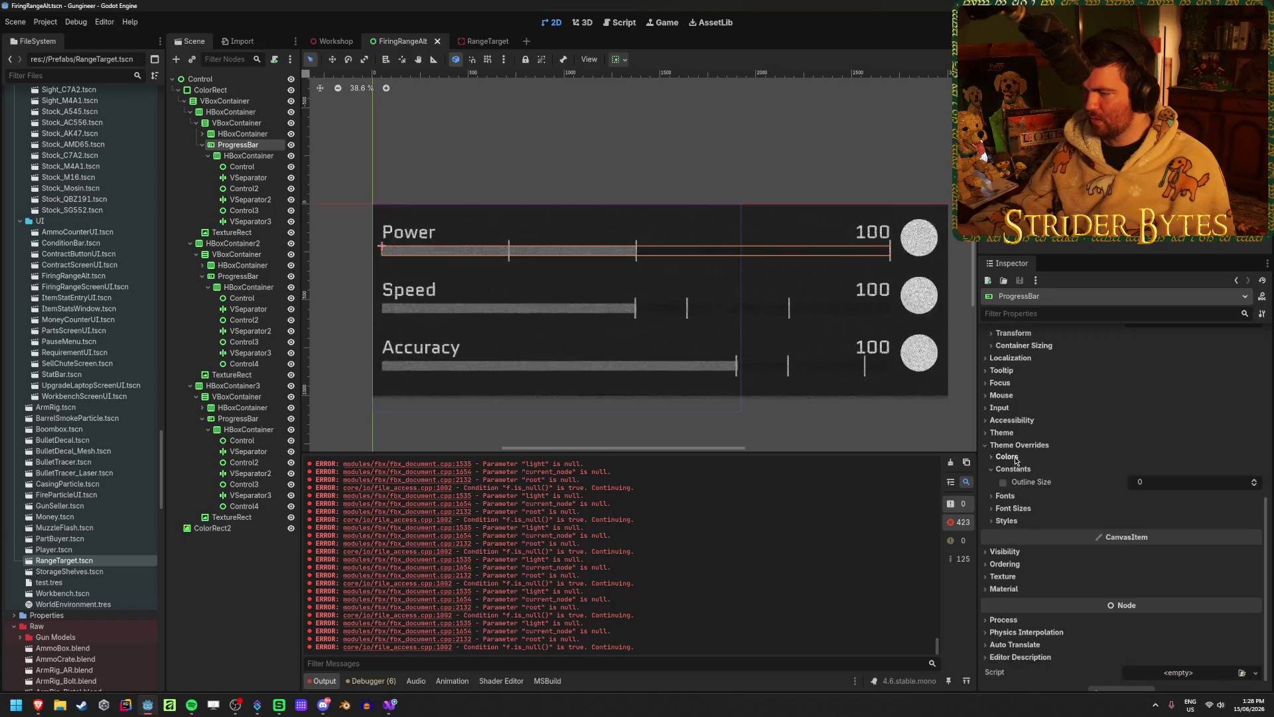
left_click(1013, 468)
left_click(1006, 506)
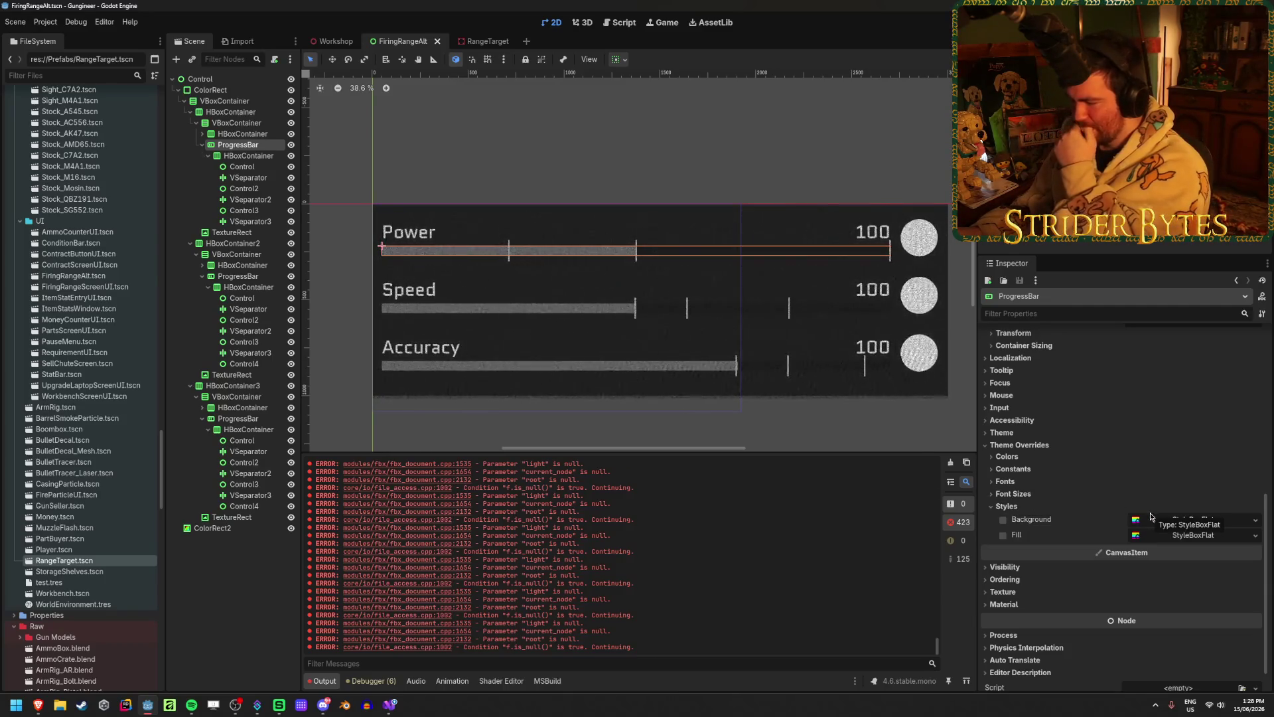
- Assign a New StyleBoxFlat to Fill, then undo it so Fill stays empty
left_click(1209, 519)
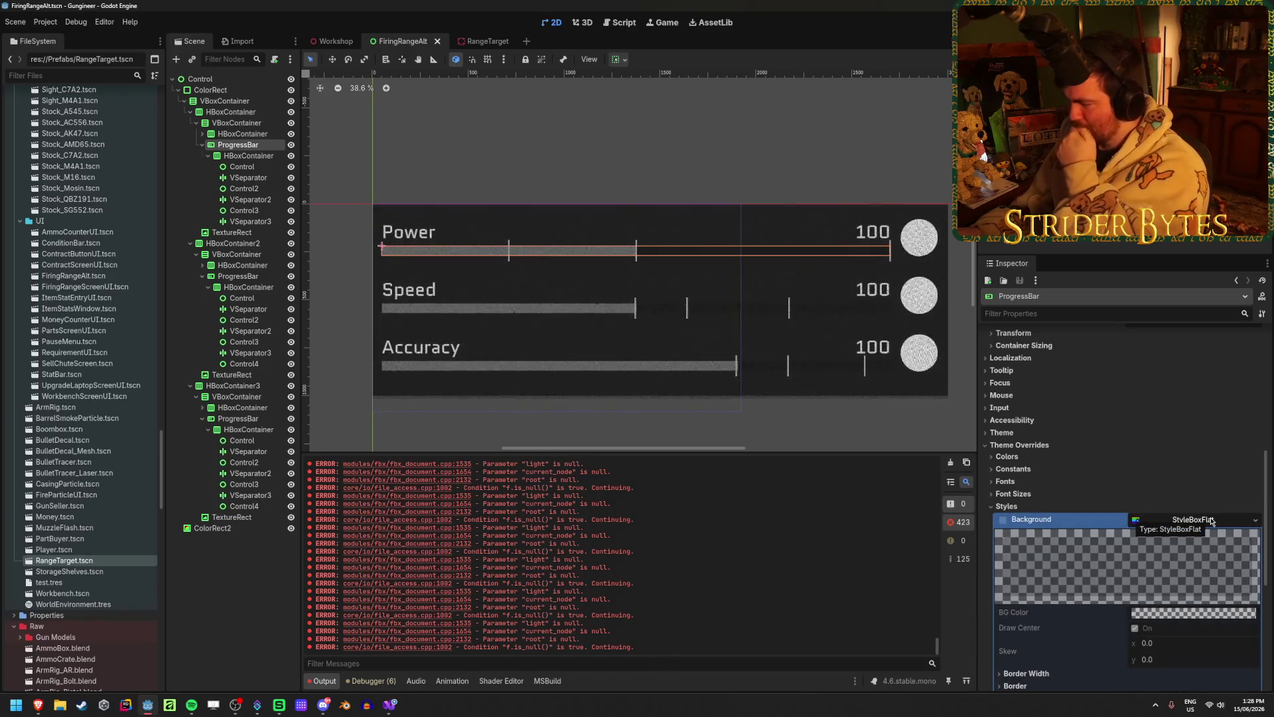
left_click(1209, 520)
left_click(1234, 538)
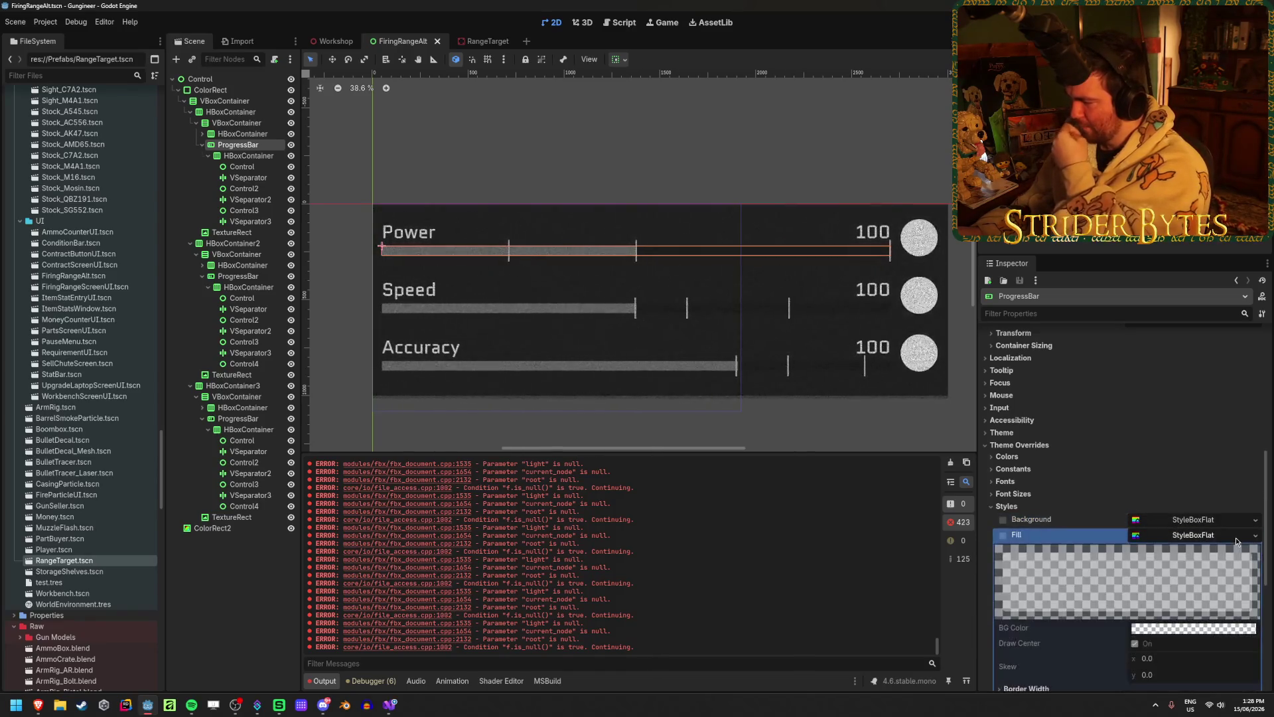
scroll(1236, 542, "down", 3)
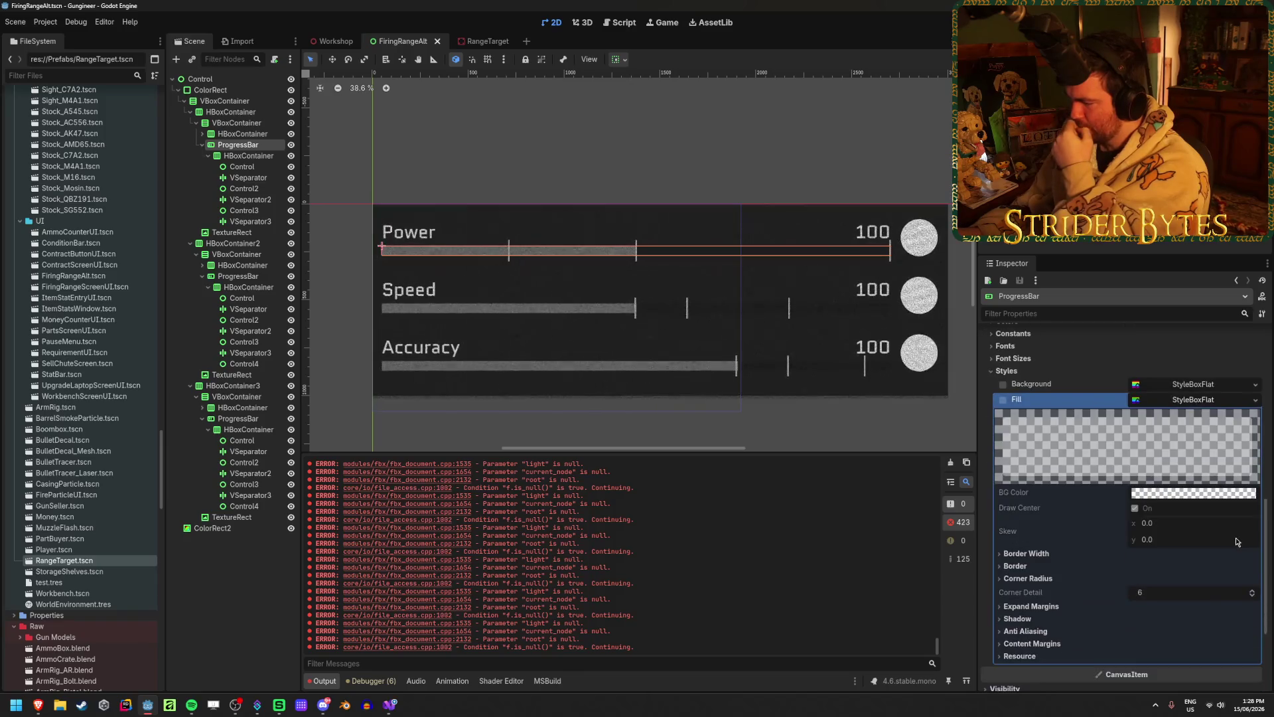
left_click(1252, 400)
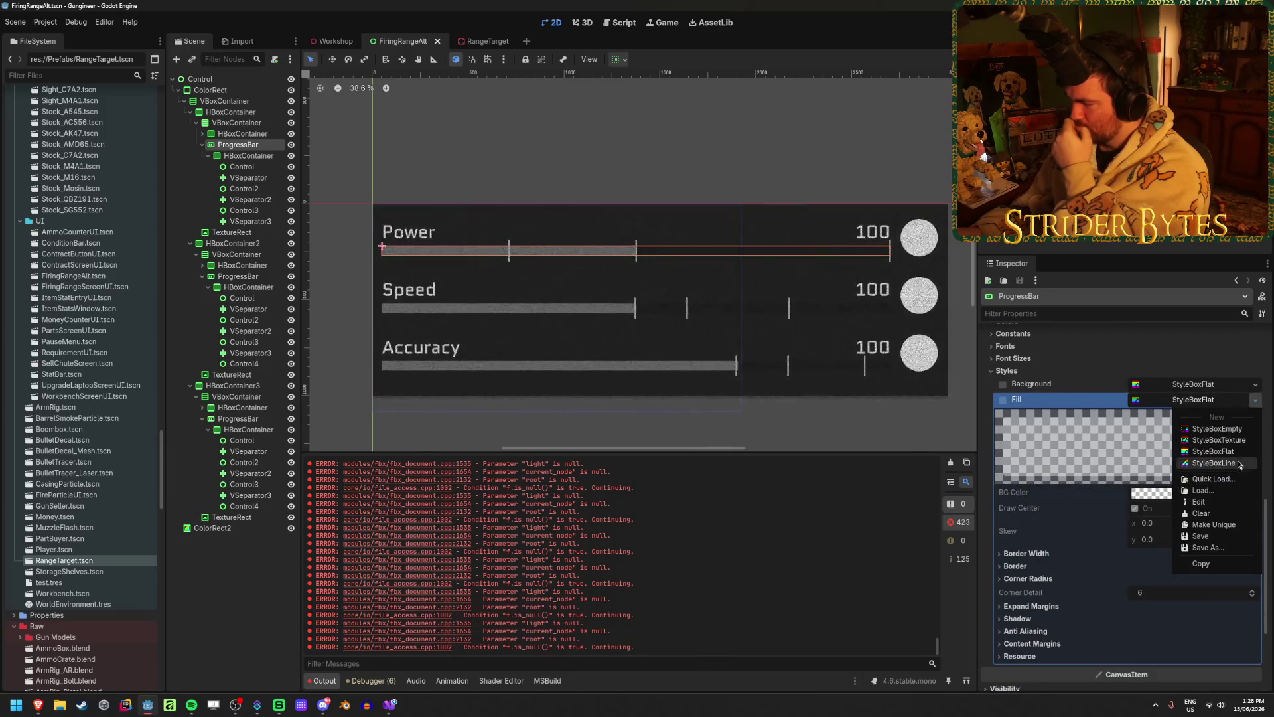
left_click(1213, 451)
scroll(652, 230, "up", 7)
scroll(714, 206, "up", 2)
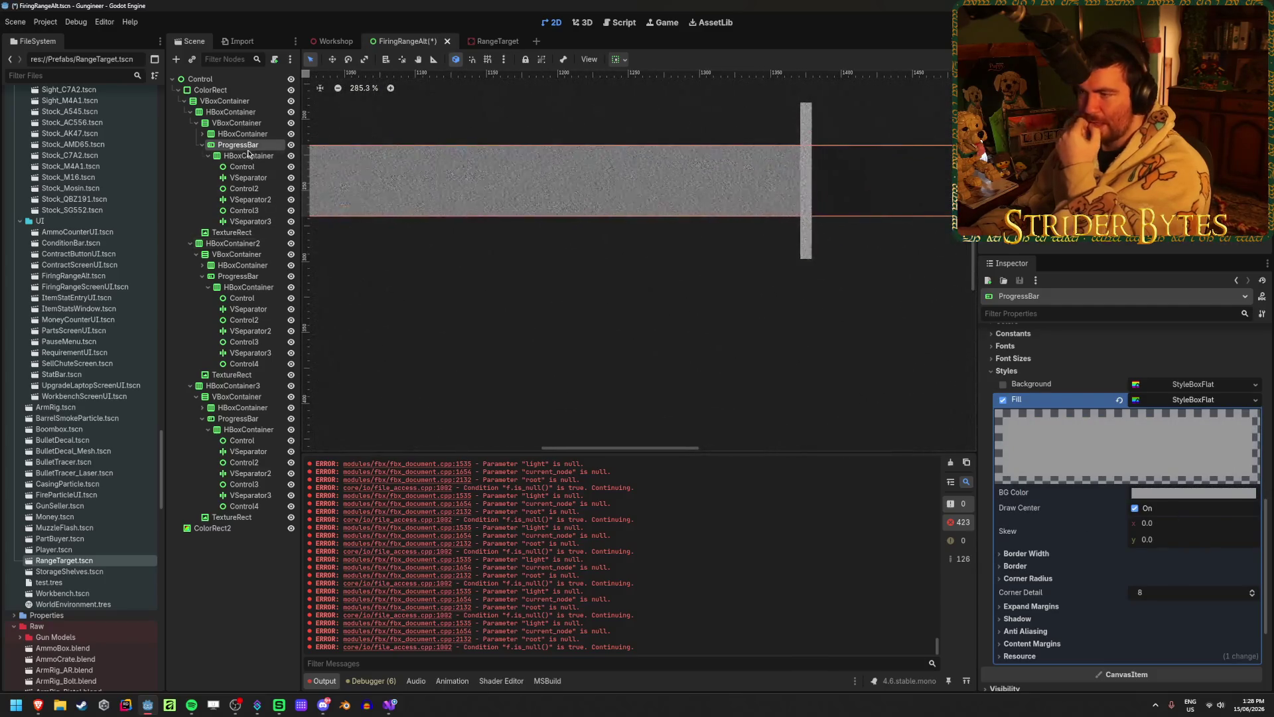
key("ctrl+z")
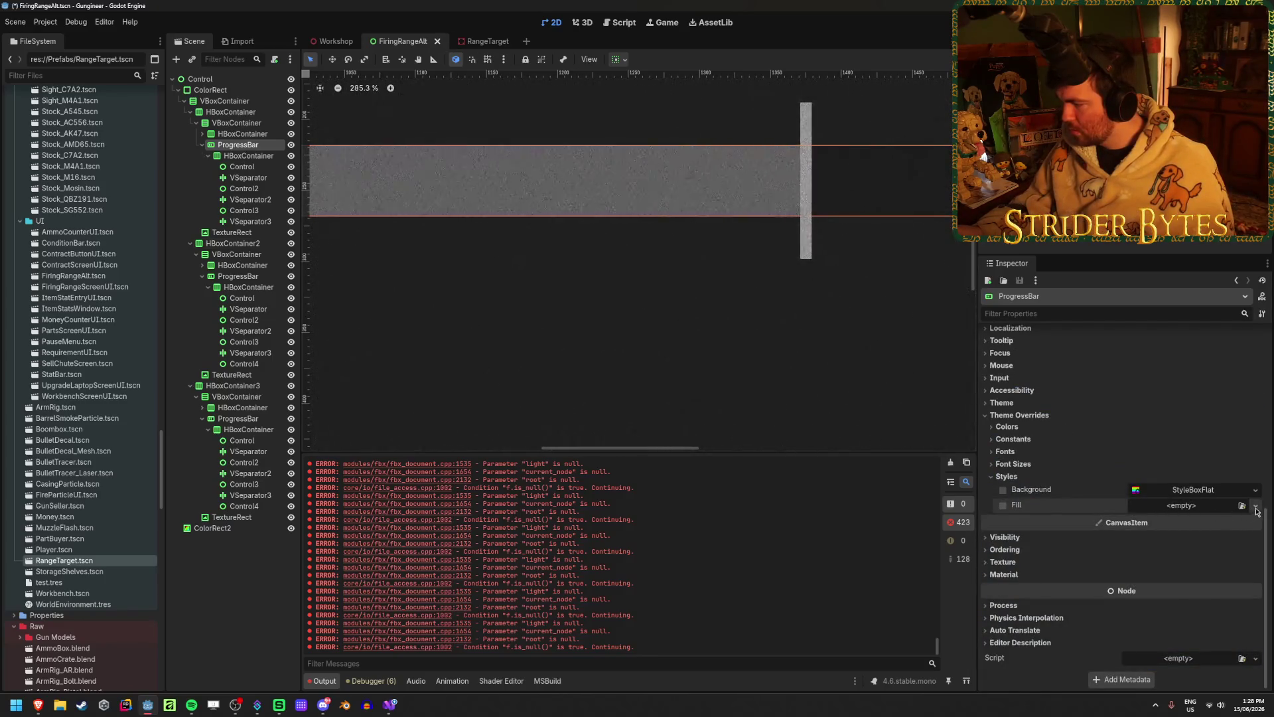
- Give the first Power bar's Fill a new StyleBoxFlat with a pale pink BG Color
left_click(1255, 506)
left_click(1234, 558)
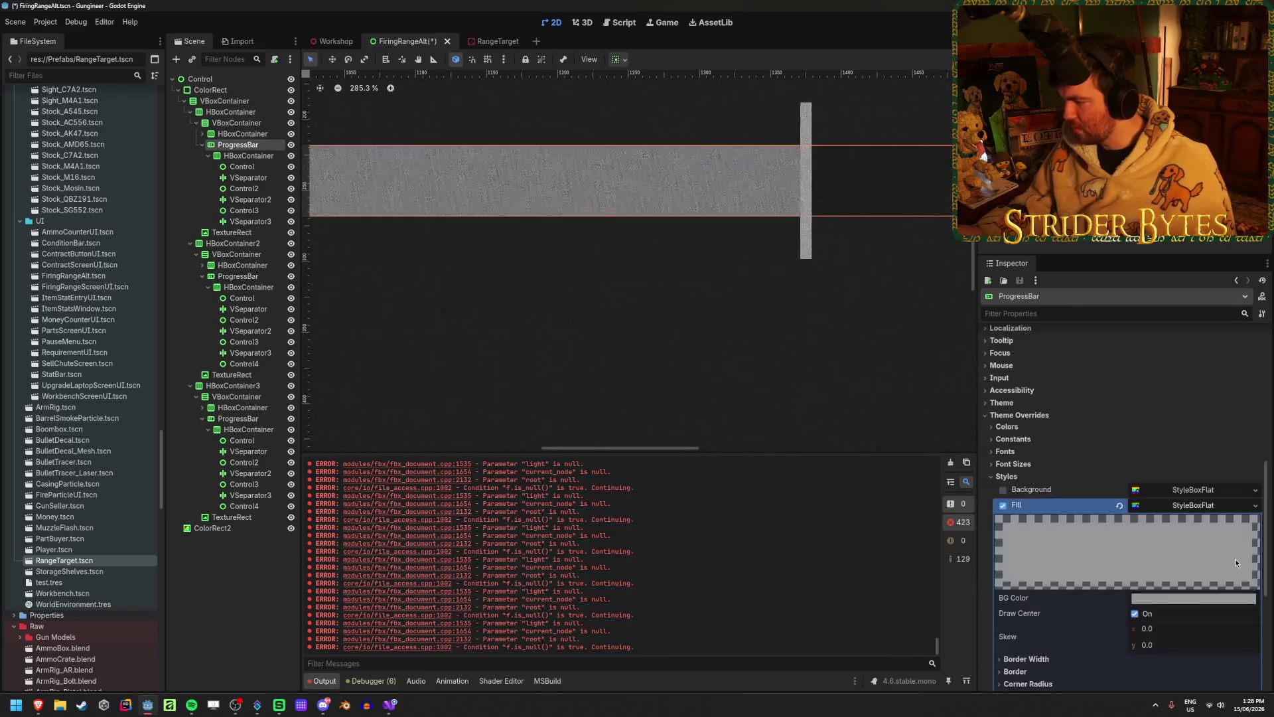
left_click(1180, 508)
mouse_move(1208, 326)
left_mouse_down()
mouse_move(1204, 272)
mouse_move(1230, 253)
mouse_move(1191, 260)
left_mouse_up()
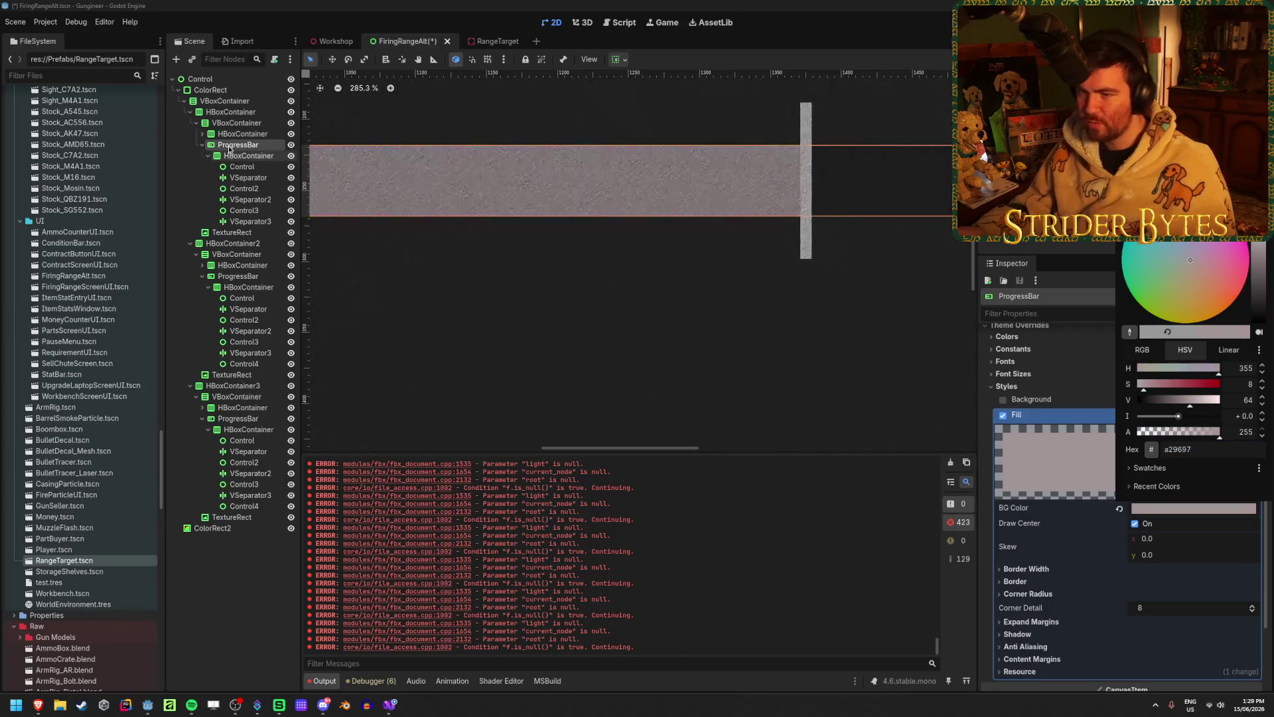
left_click(1062, 432)
- Lower the first Power progress bar's value to 494
scroll(1186, 433, "up", 15)
left_click_drag(1158, 475, 1144, 476)
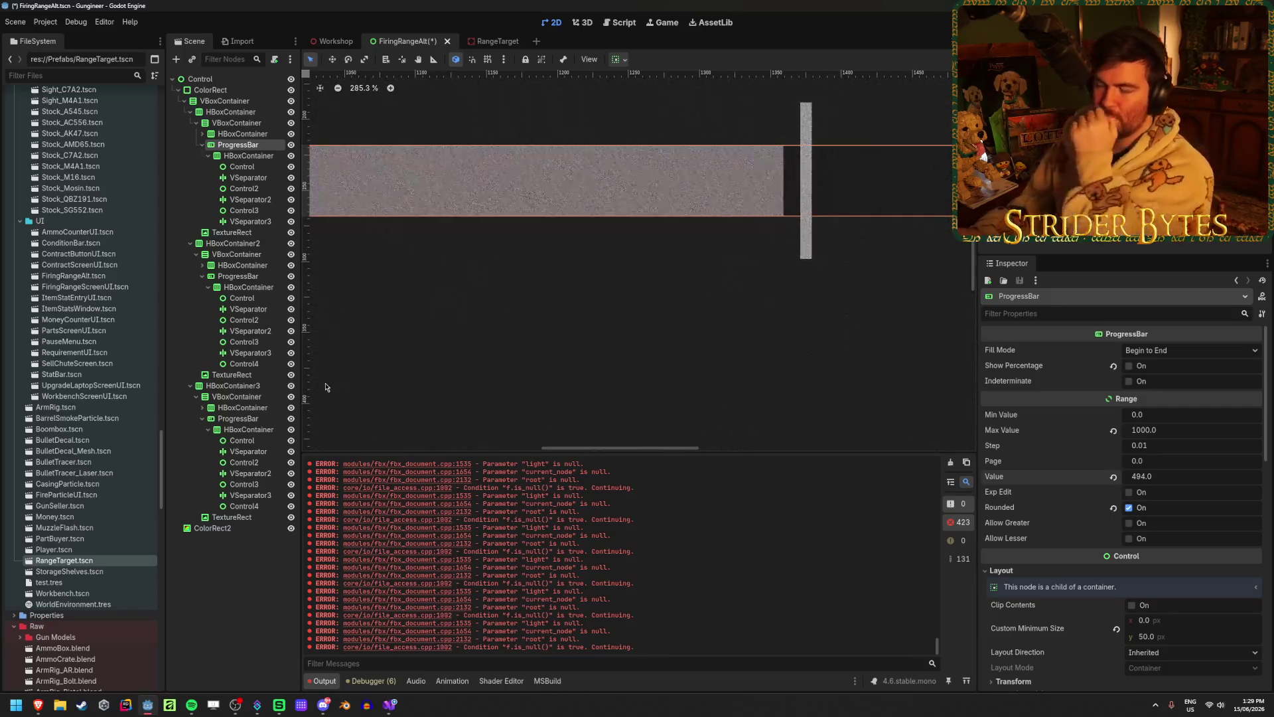
scroll(757, 289, "up", 5)
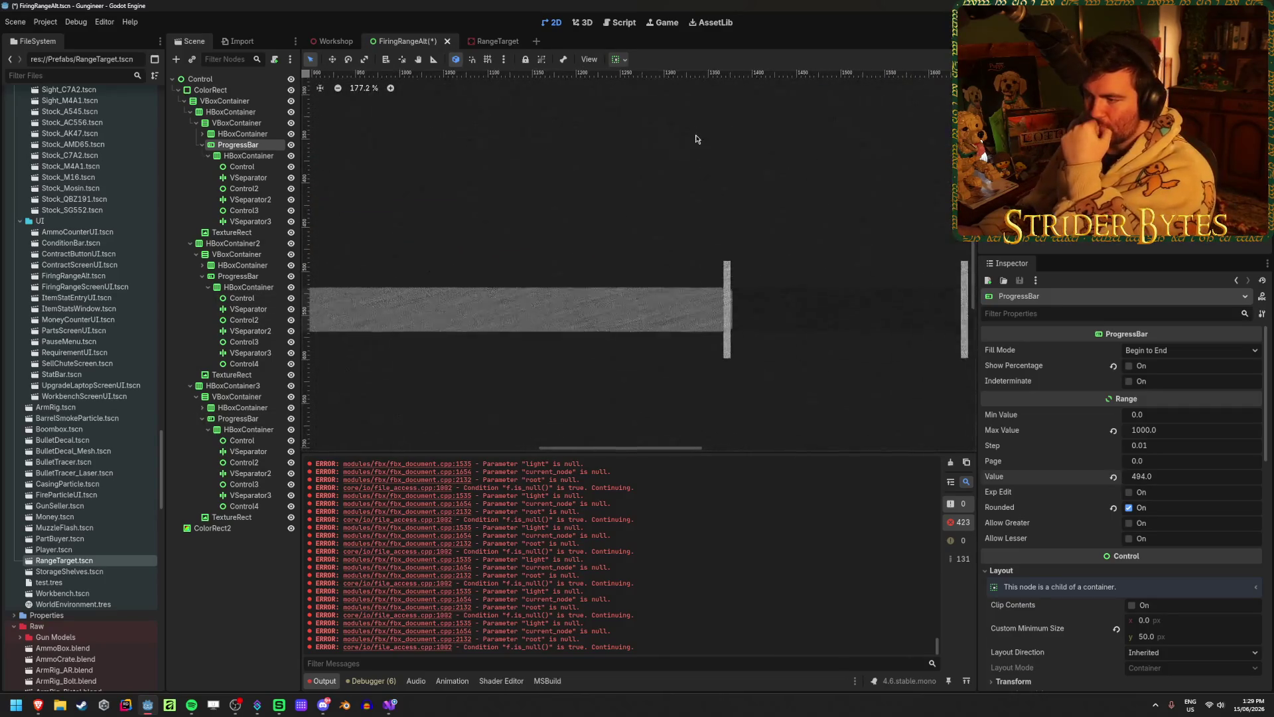
scroll(722, 323, "down", 5)
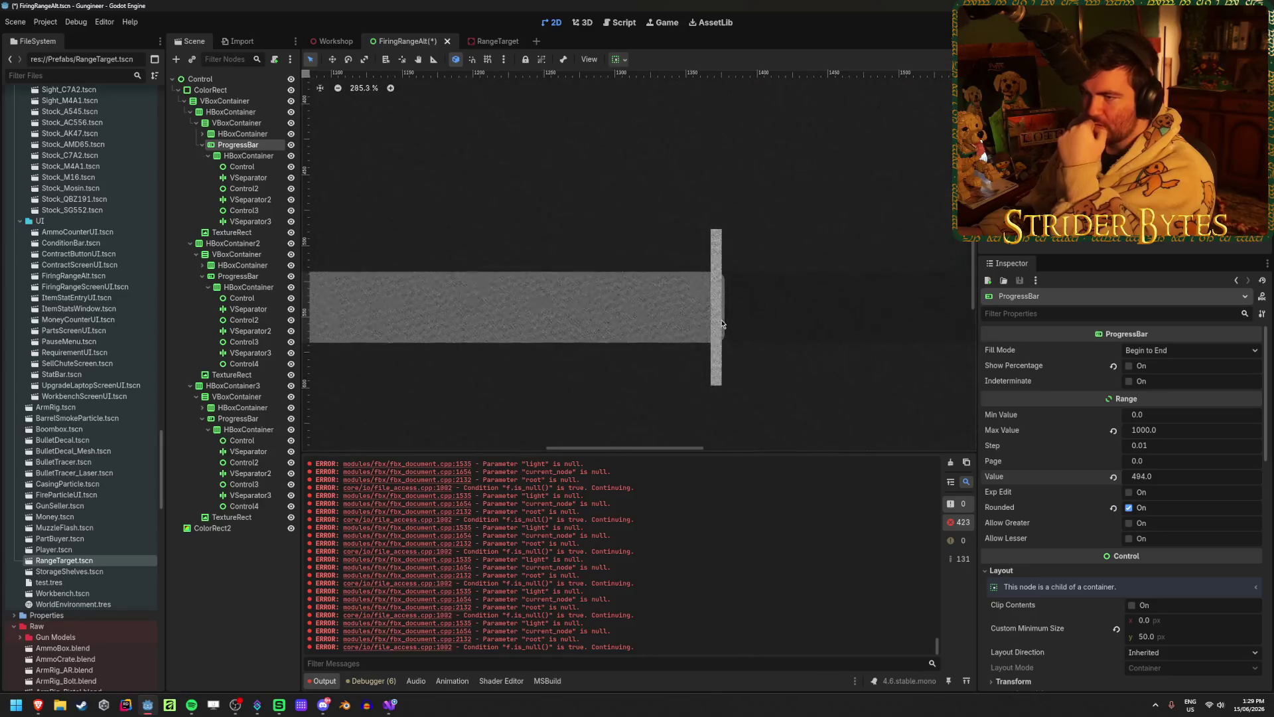
- Inspect the second progress bar's theme style overrides and fill settings
left_click(253, 277)
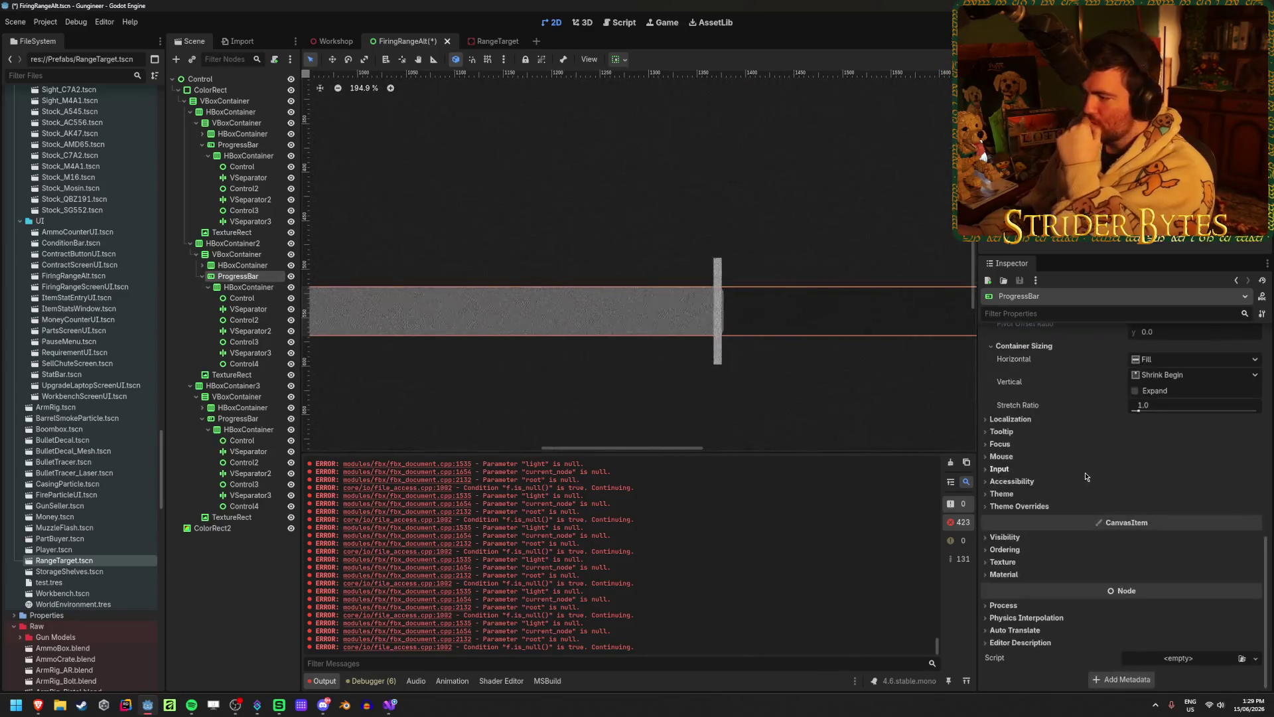
left_click(1019, 506)
left_click(1006, 567)
scroll(1128, 557, "down", 1)
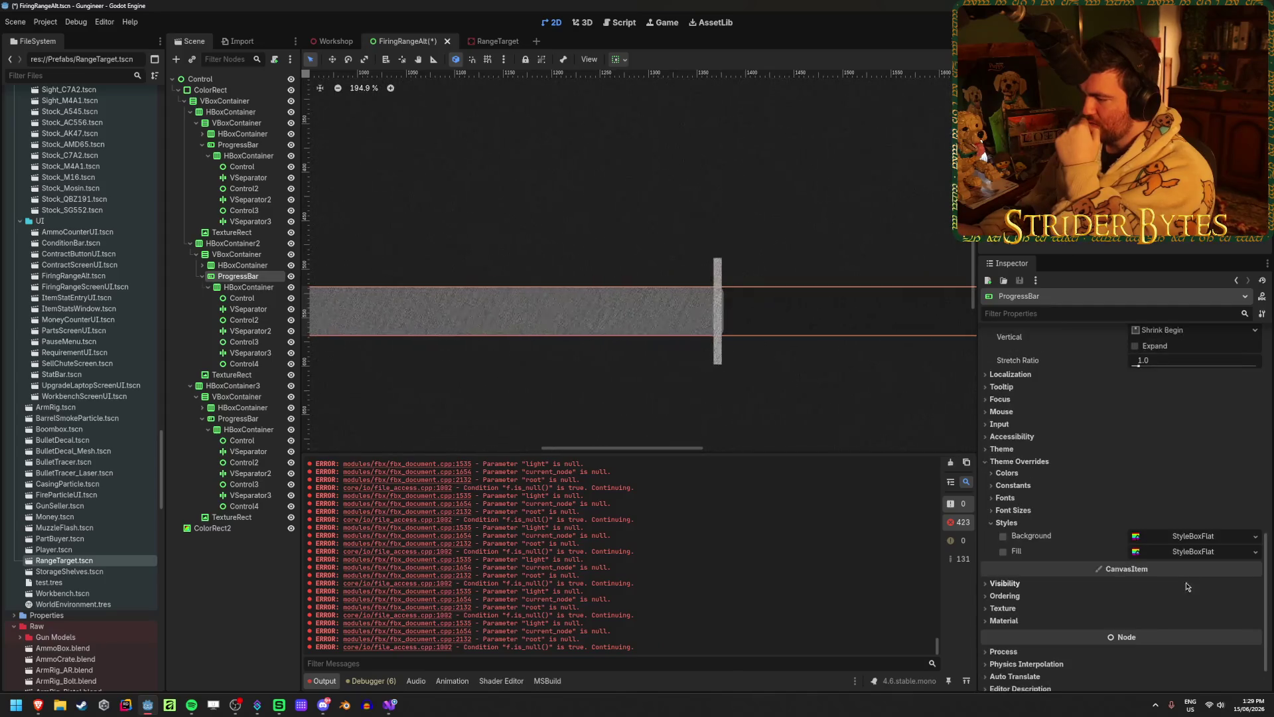
left_click(1192, 552)
scroll(1192, 491, "down", 2)
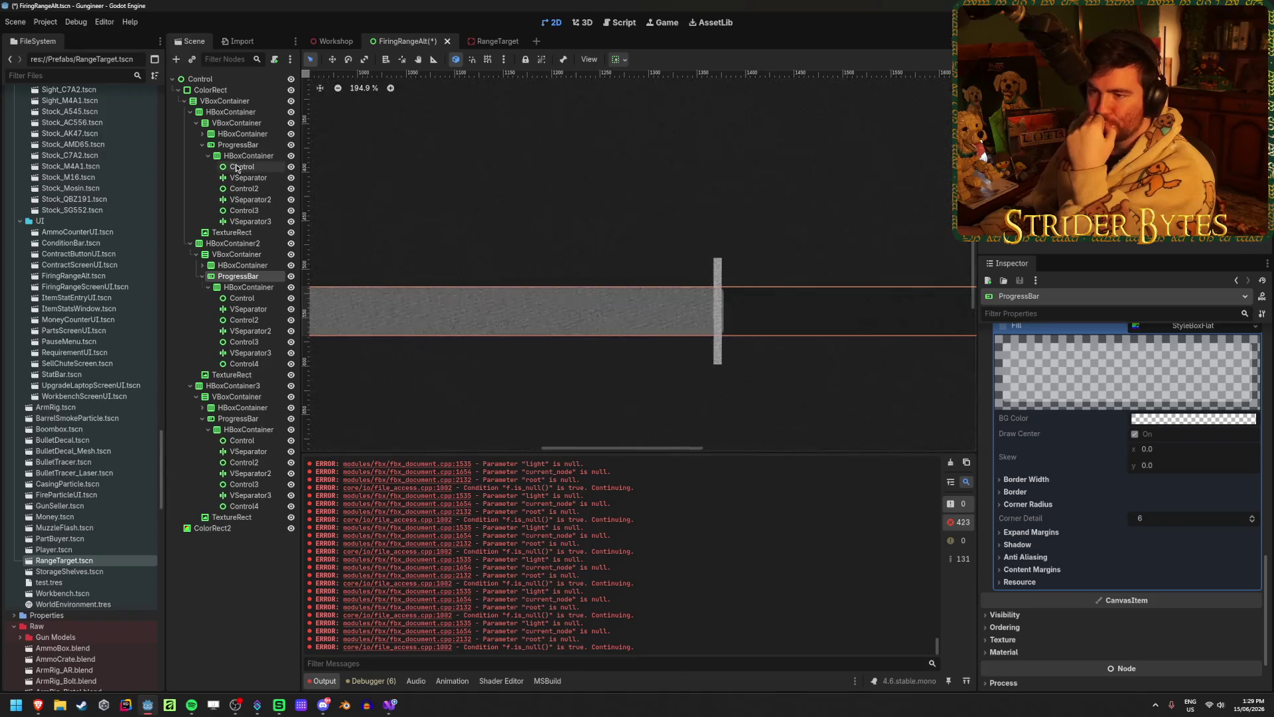
- Reselect the first progress bar and set its fill's Corner Detail to 1
left_click(265, 188)
scroll(697, 299, "up", 8)
scroll(751, 238, "up", 1)
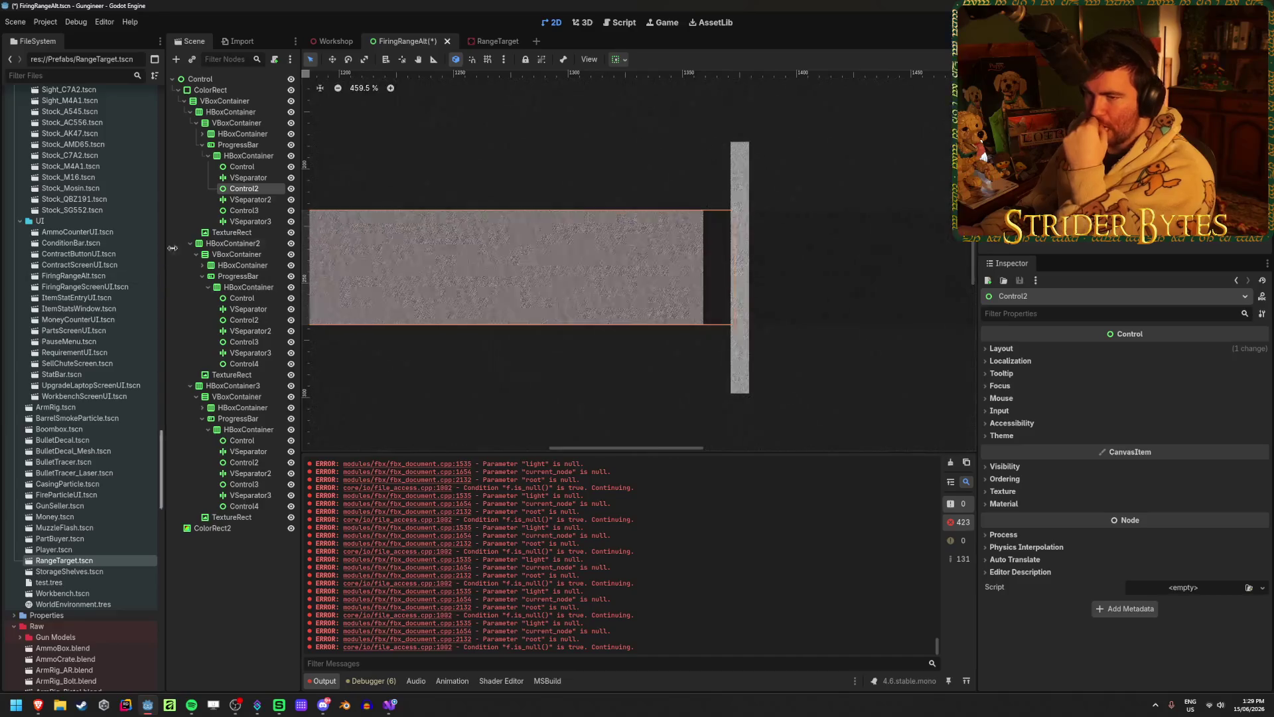
left_click(256, 167)
left_click(237, 144)
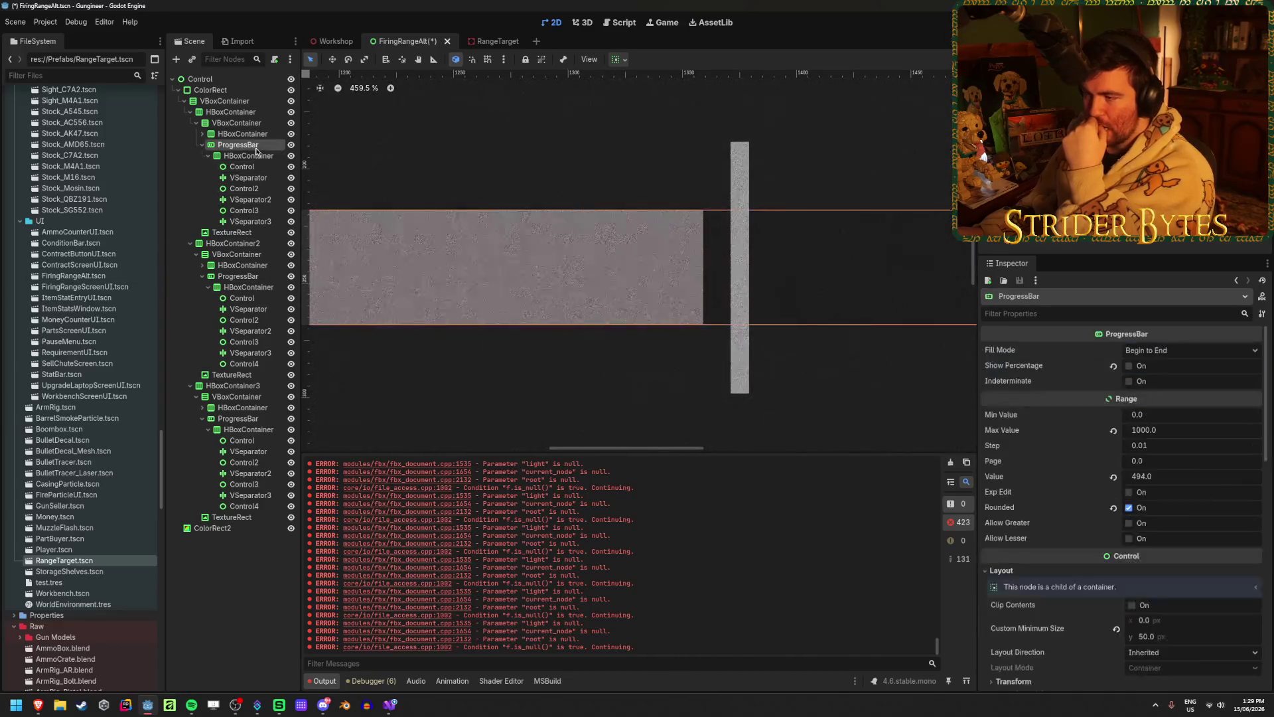
scroll(1099, 544, "down", 10)
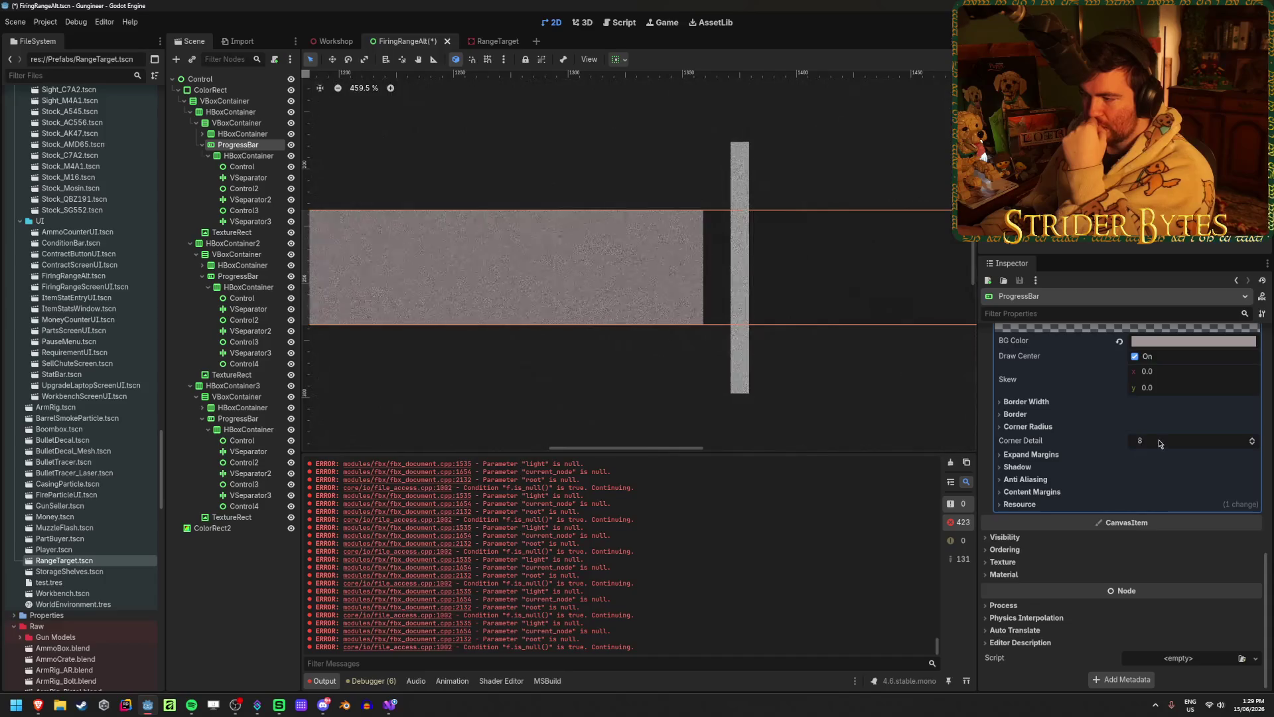
left_click_drag(1159, 442, 1167, 442)
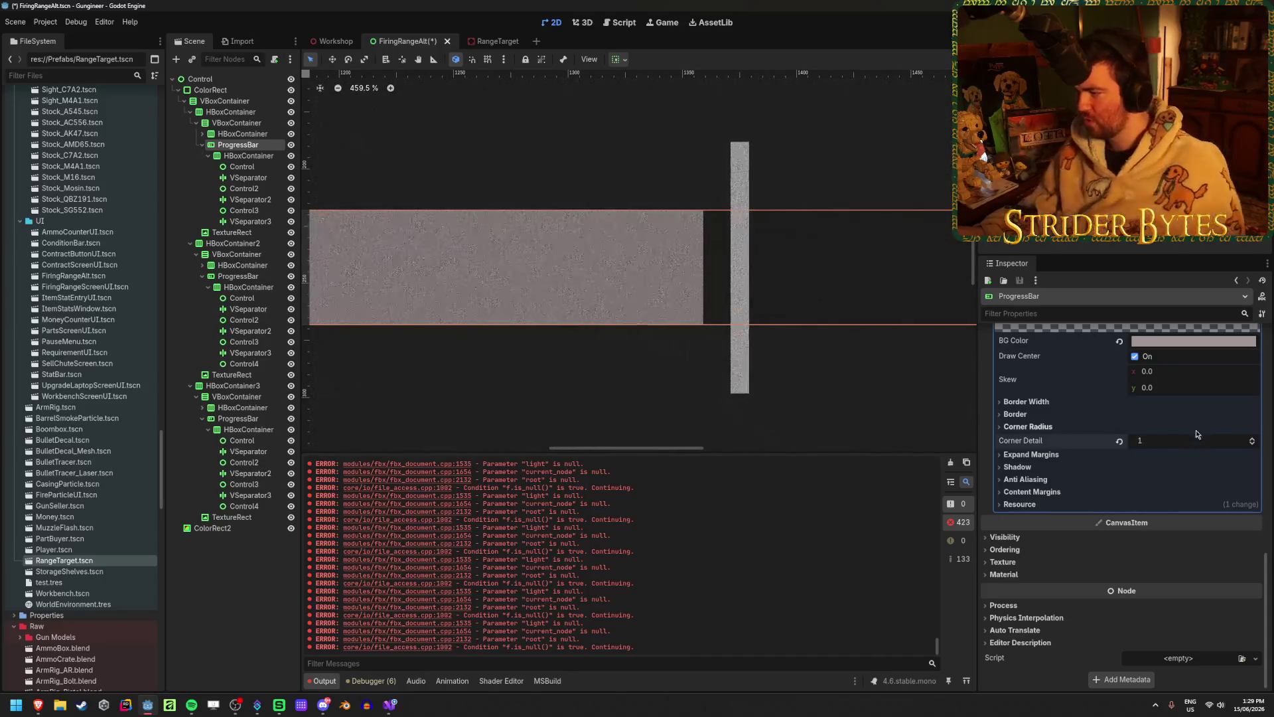
- Look over the fill StyleBoxFlat's Border Width and Border sections
left_click(1045, 401)
left_click(1045, 402)
left_click(1049, 415)
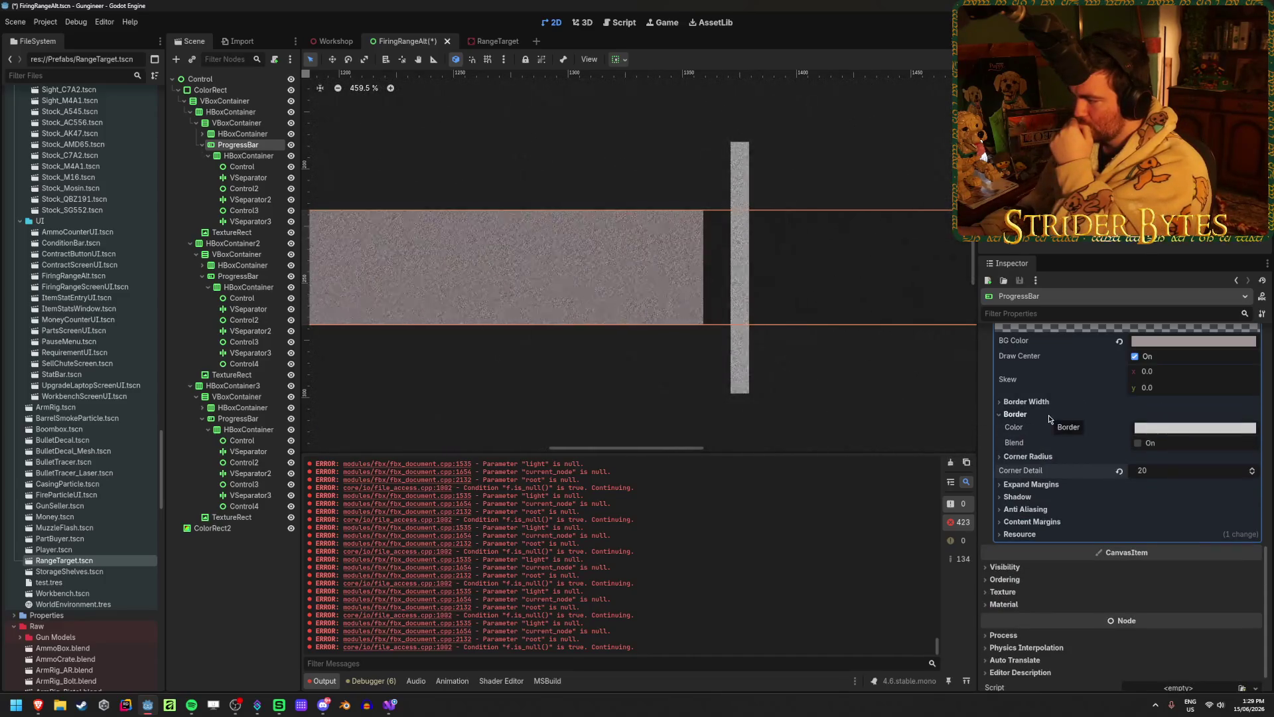
left_click(1050, 414)
scroll(1097, 511, "up", 4)
scroll(1098, 507, "down", 3)
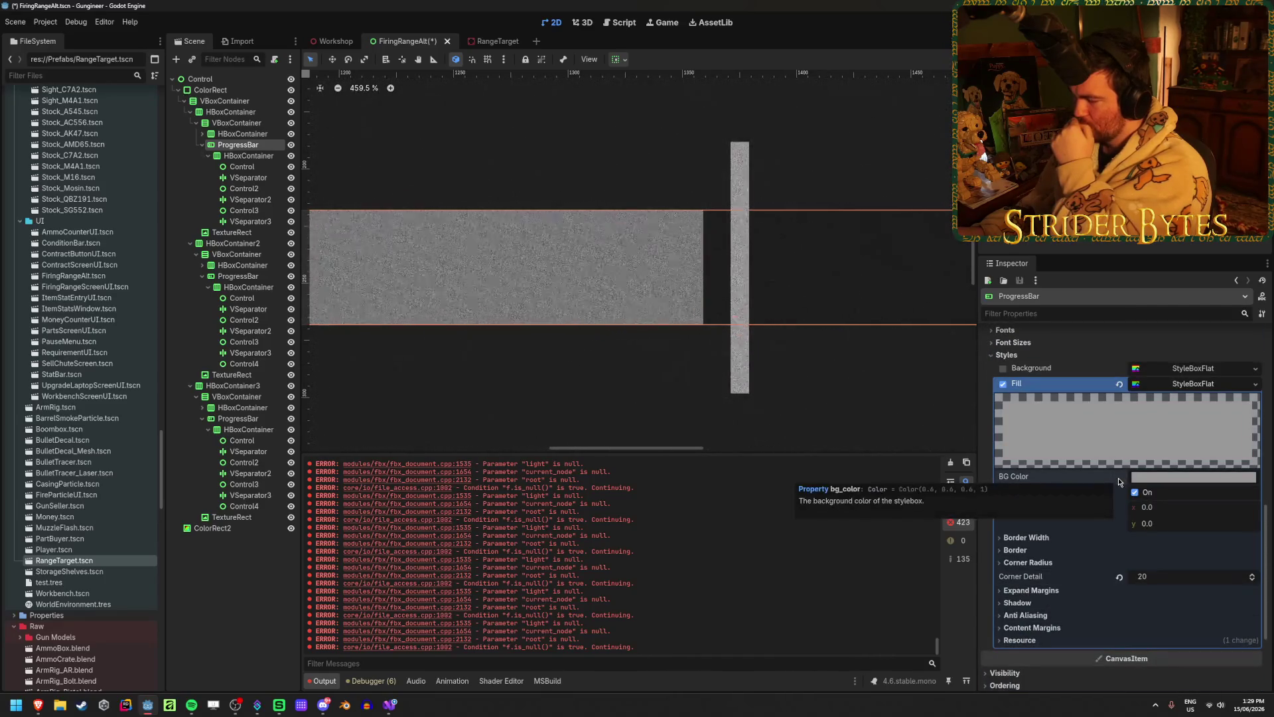
scroll(1088, 494, "down", 3)
- Try border blending and thicker right and bottom fill borders, then revert both to 0
left_click(1038, 503)
left_click(1039, 501)
left_click(1038, 460)
left_click(1139, 489)
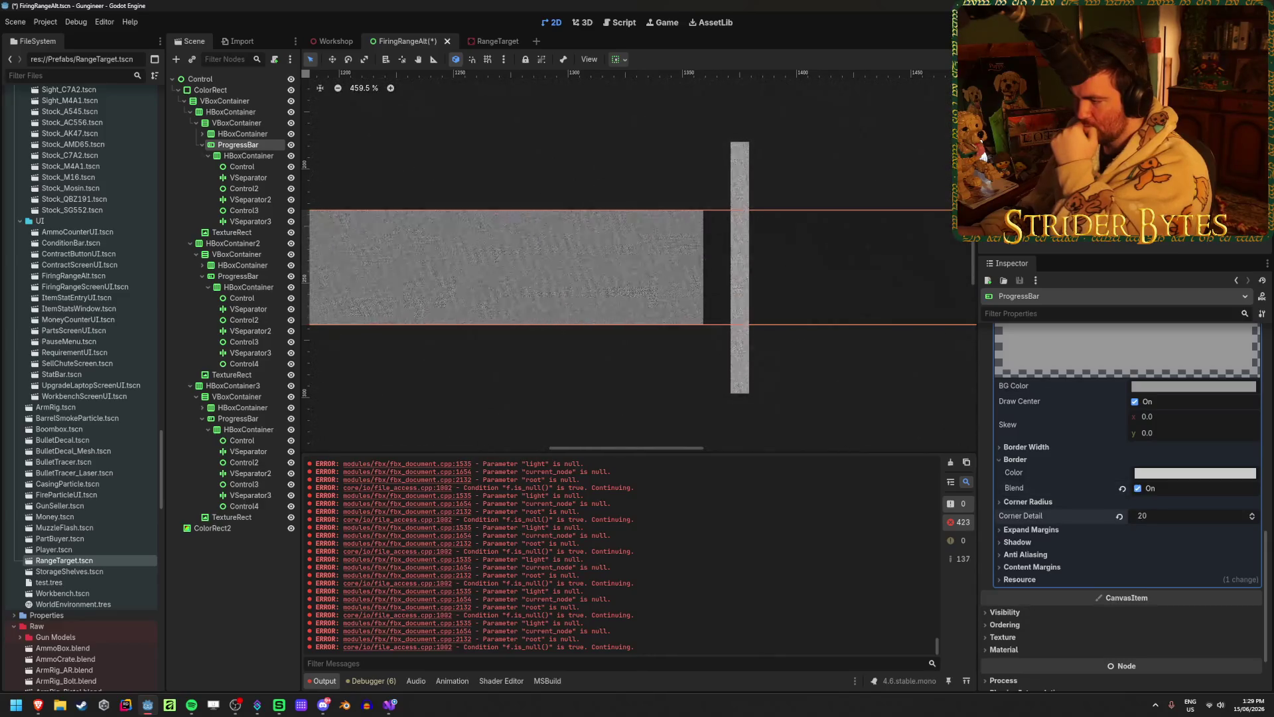
left_click(1139, 489)
left_click(1026, 447)
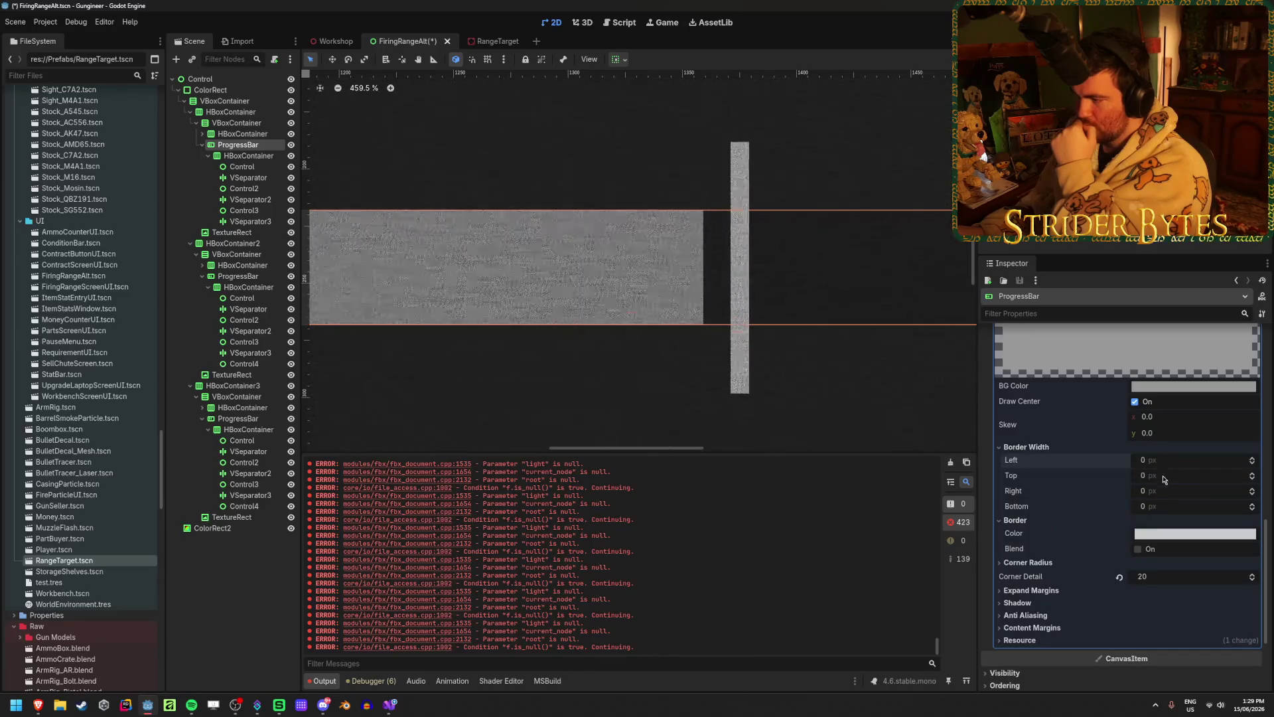
mouse_move(1155, 490)
left_mouse_down()
mouse_move(1201, 490)
mouse_move(1161, 506)
left_mouse_up()
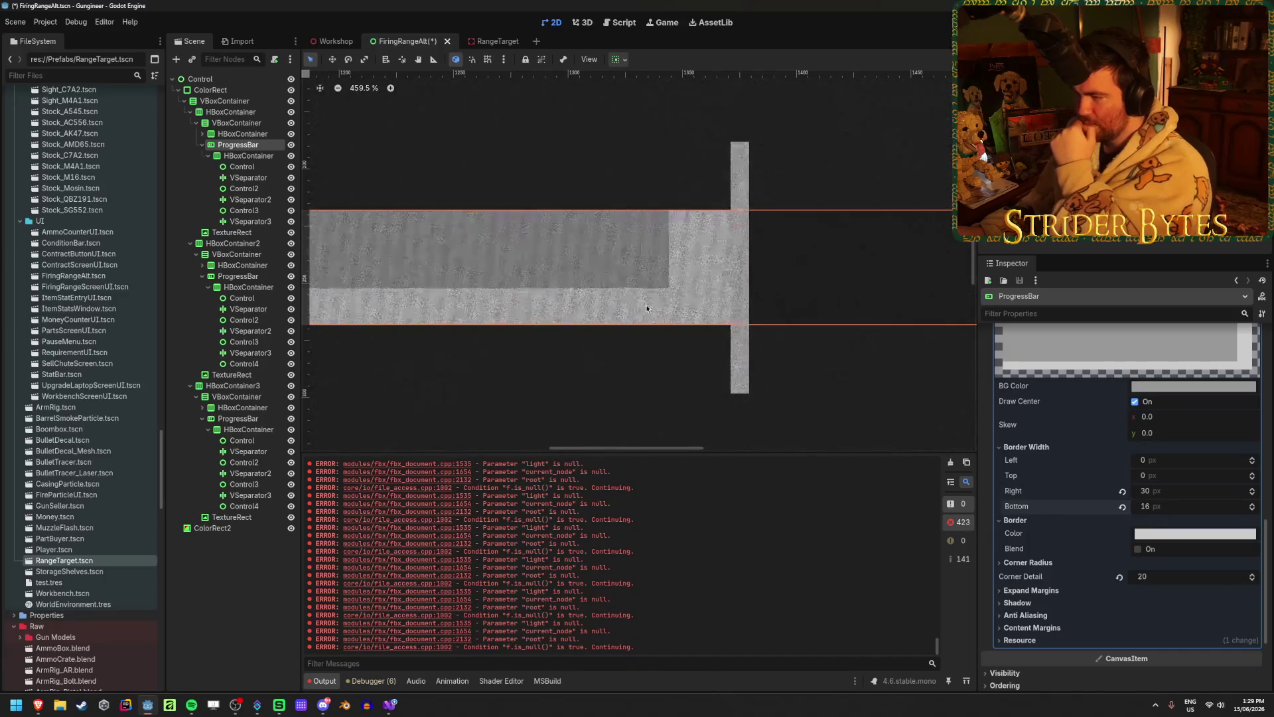
left_click(1122, 506)
left_click(1122, 490)
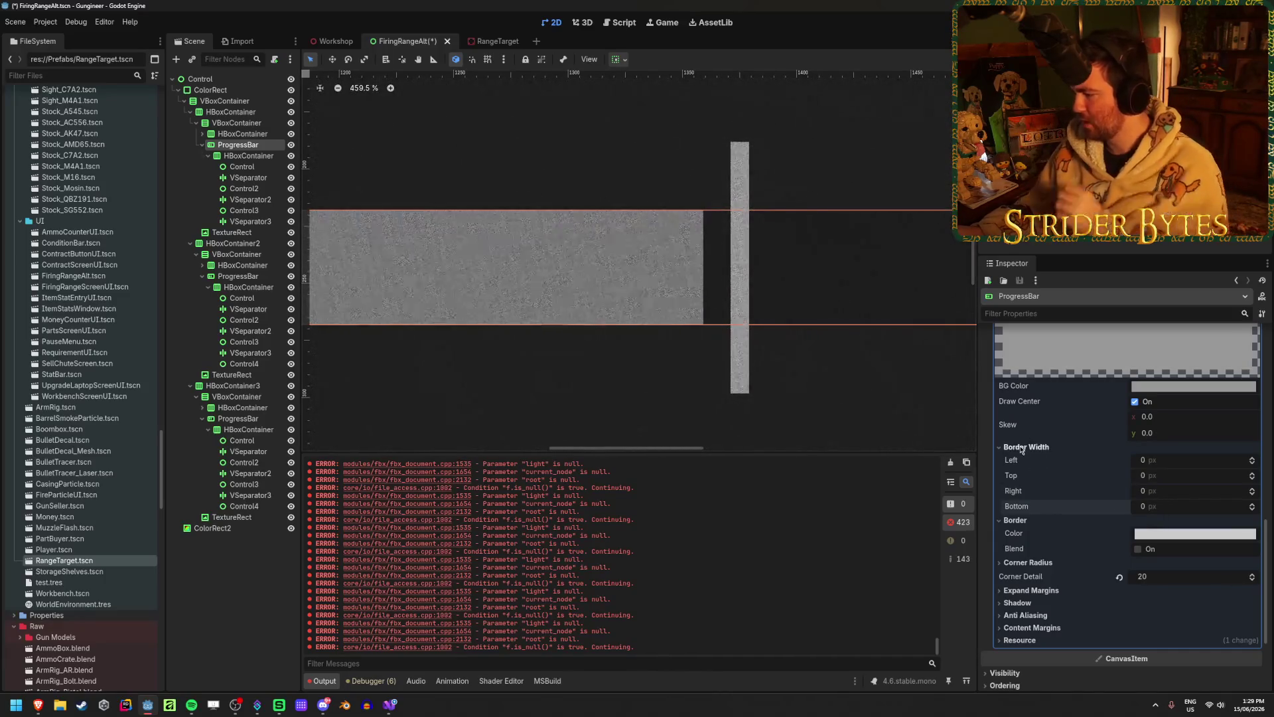
left_click(1022, 448)
- Set the fill's Corner Detail to 8 and toggle Draw Center off and back on
left_click_drag(1133, 520, 1124, 521)
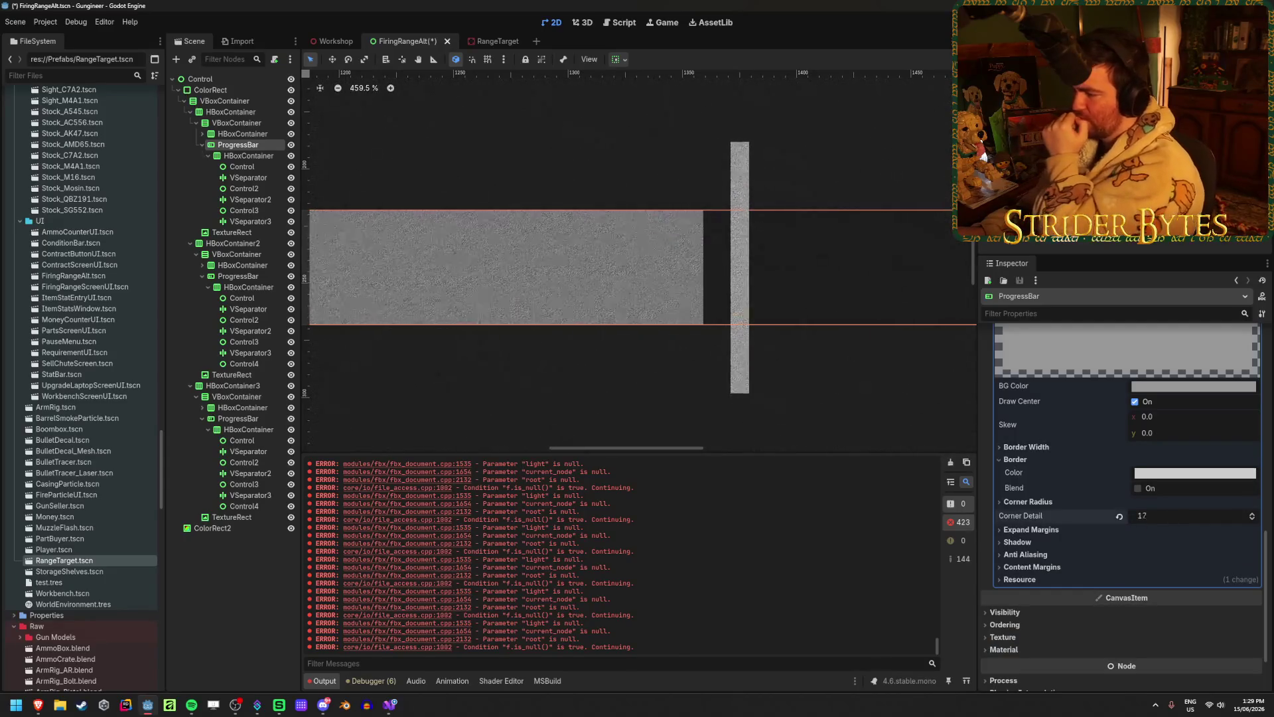
type("8")
key("Return")
left_click(1135, 402)
left_click(1135, 402)
- Set the fill's left content margin to 0, then undo the change
left_click(1056, 566)
left_click(1056, 566)
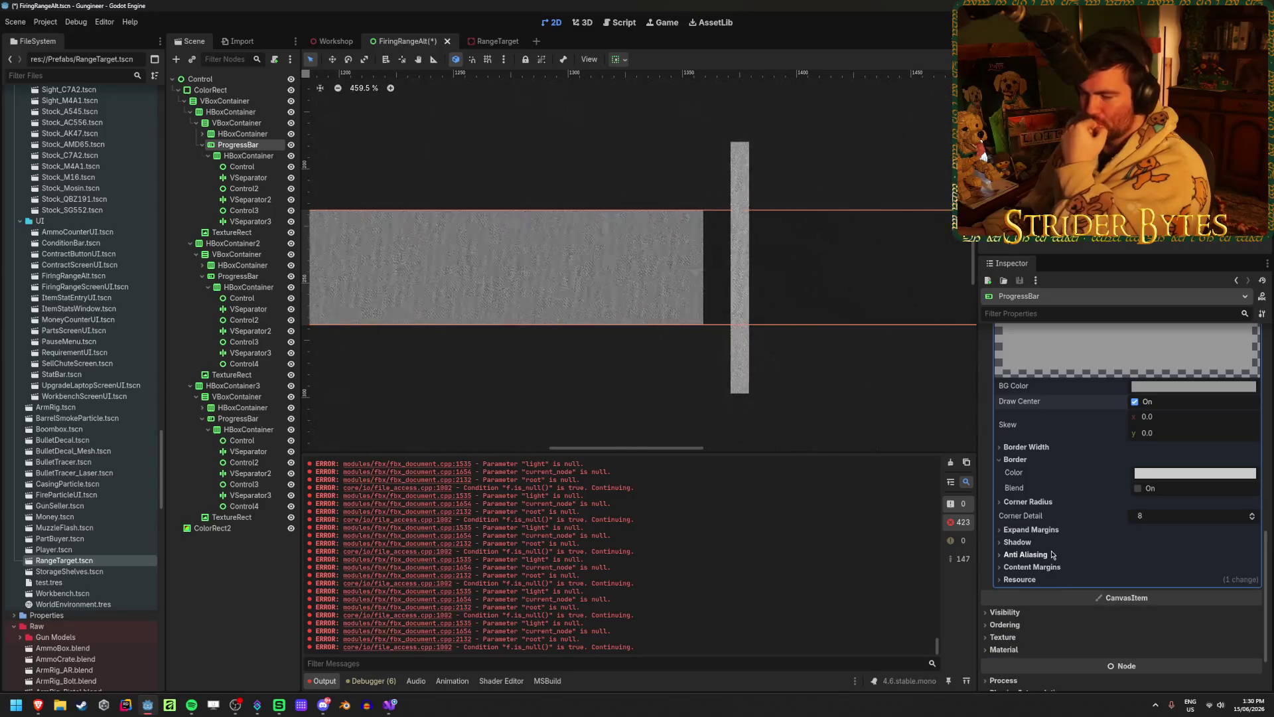
left_click(1055, 566)
left_click(1155, 581)
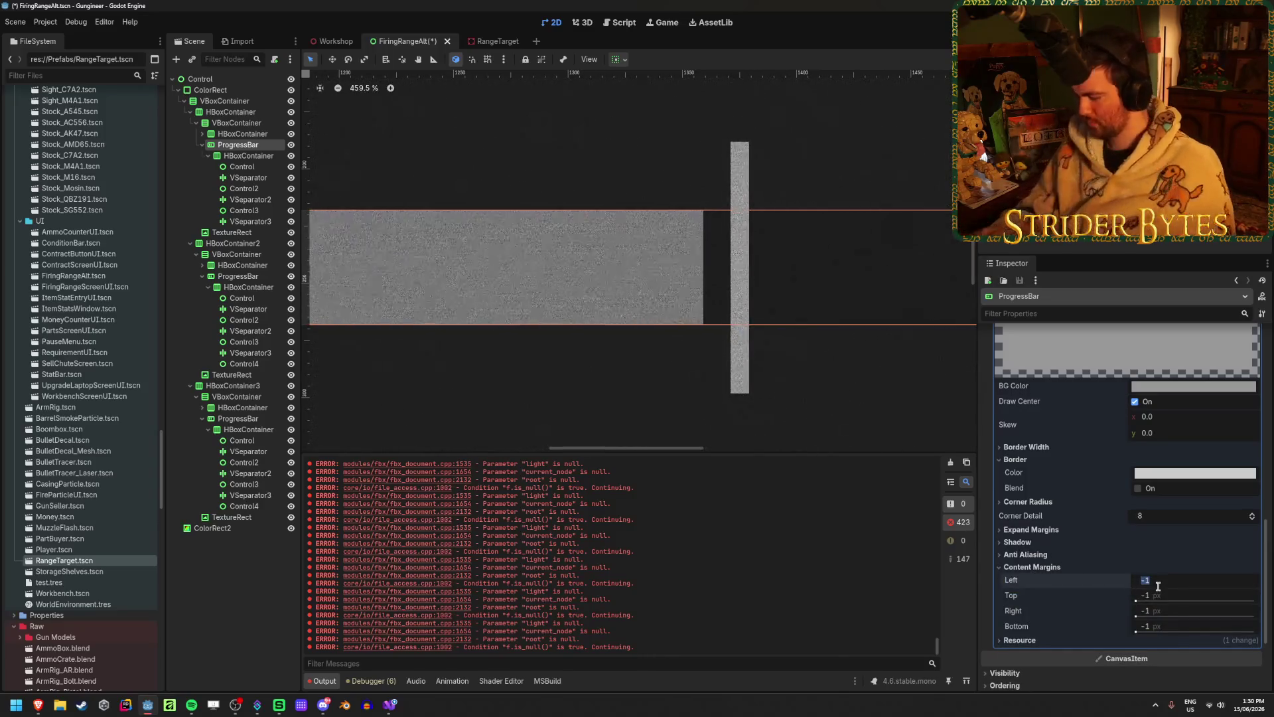
type("0")
key("Tab")
key("Tab")
key("Tab")
key("ctrl+z")
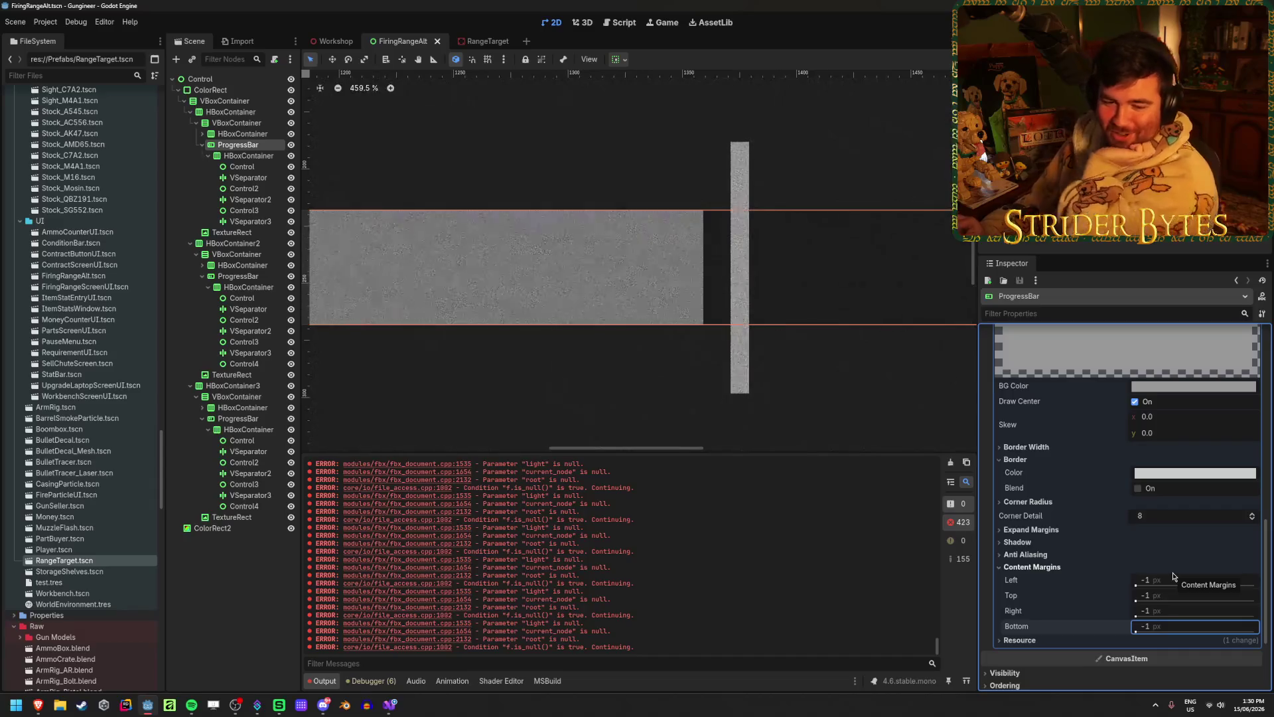
left_click(1089, 568)
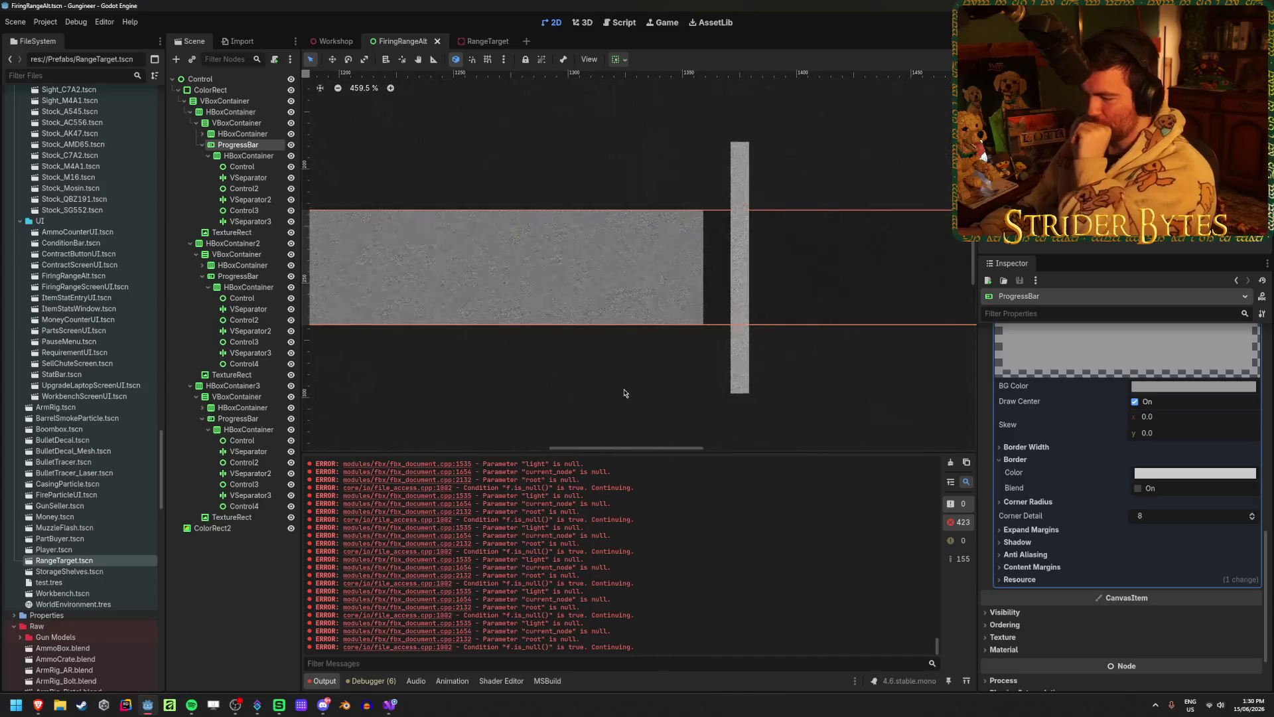
- Pan and zoom the canvas to view the Power, Speed and Accuracy bars together
scroll(648, 369, "down", 10)
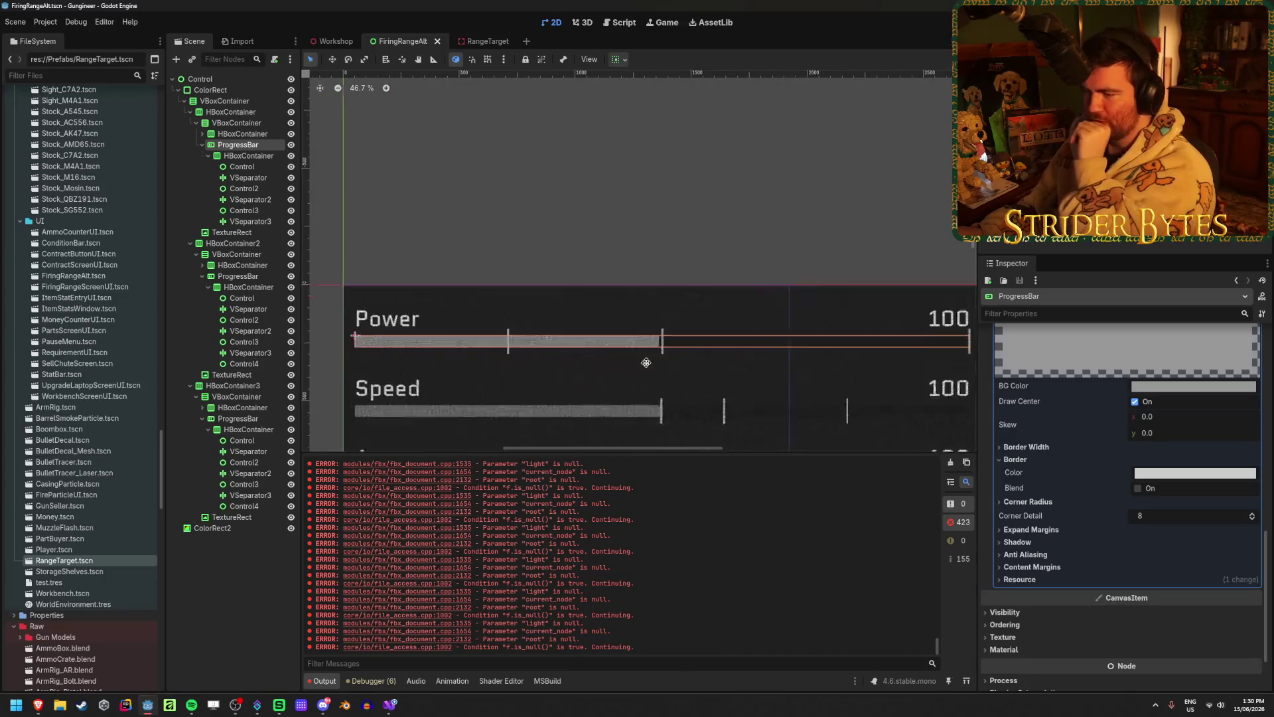
left_click_drag(643, 378, 652, 340)
scroll(584, 226, "up", 1)
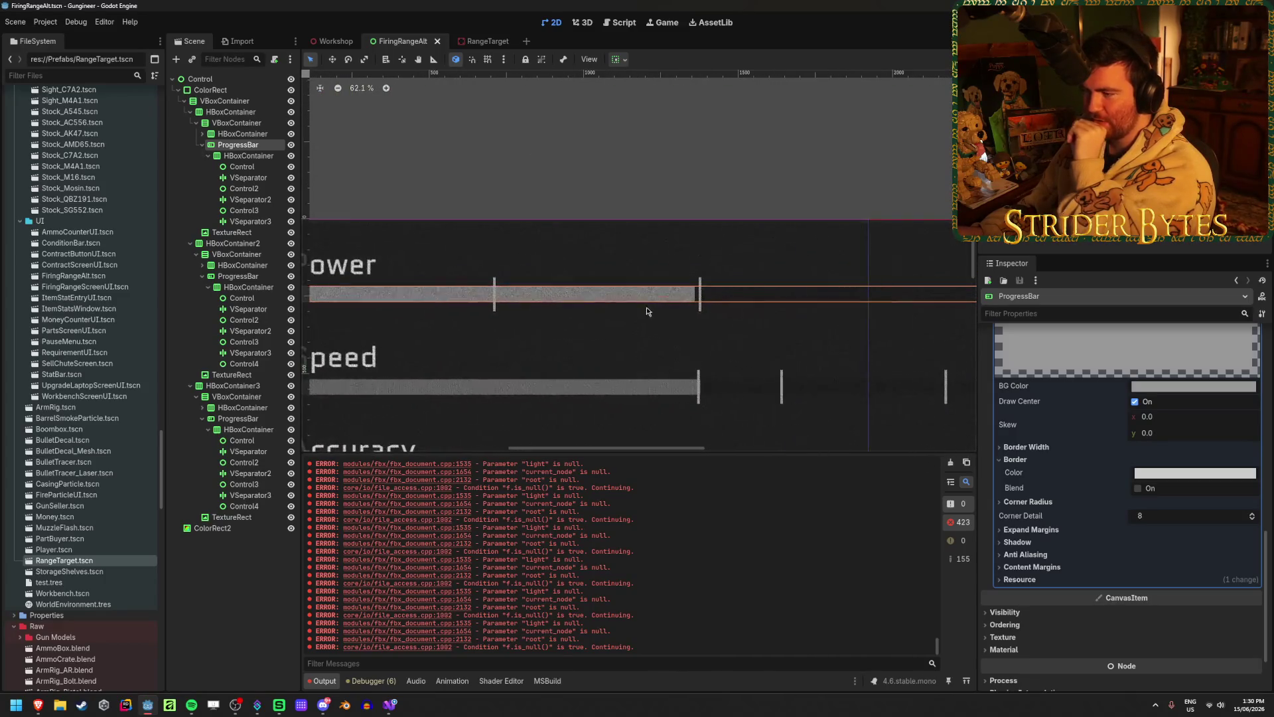
scroll(745, 321, "down", 1)
scroll(583, 250, "up", 8)
scroll(555, 262, "down", 2)
scroll(546, 263, "down", 1)
scroll(546, 262, "down", 8)
scroll(705, 248, "up", 2)
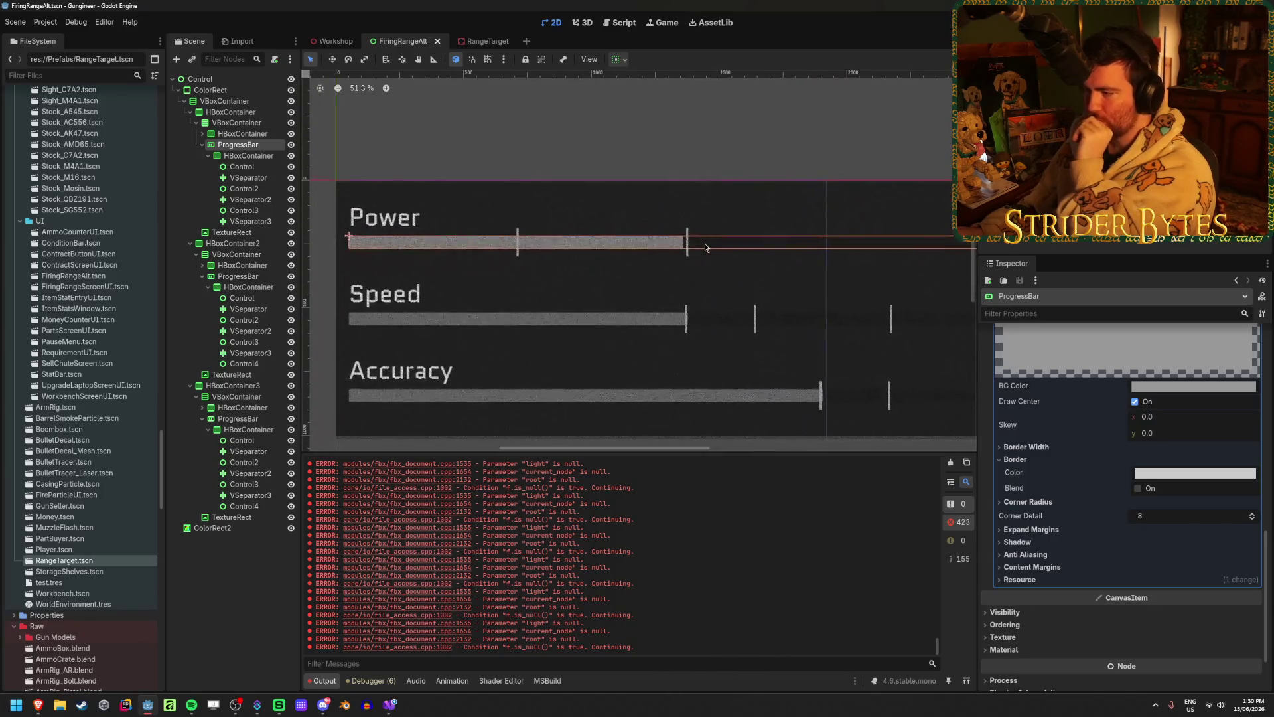
scroll(1121, 518, "up", 3)
scroll(1110, 518, "down", 1)
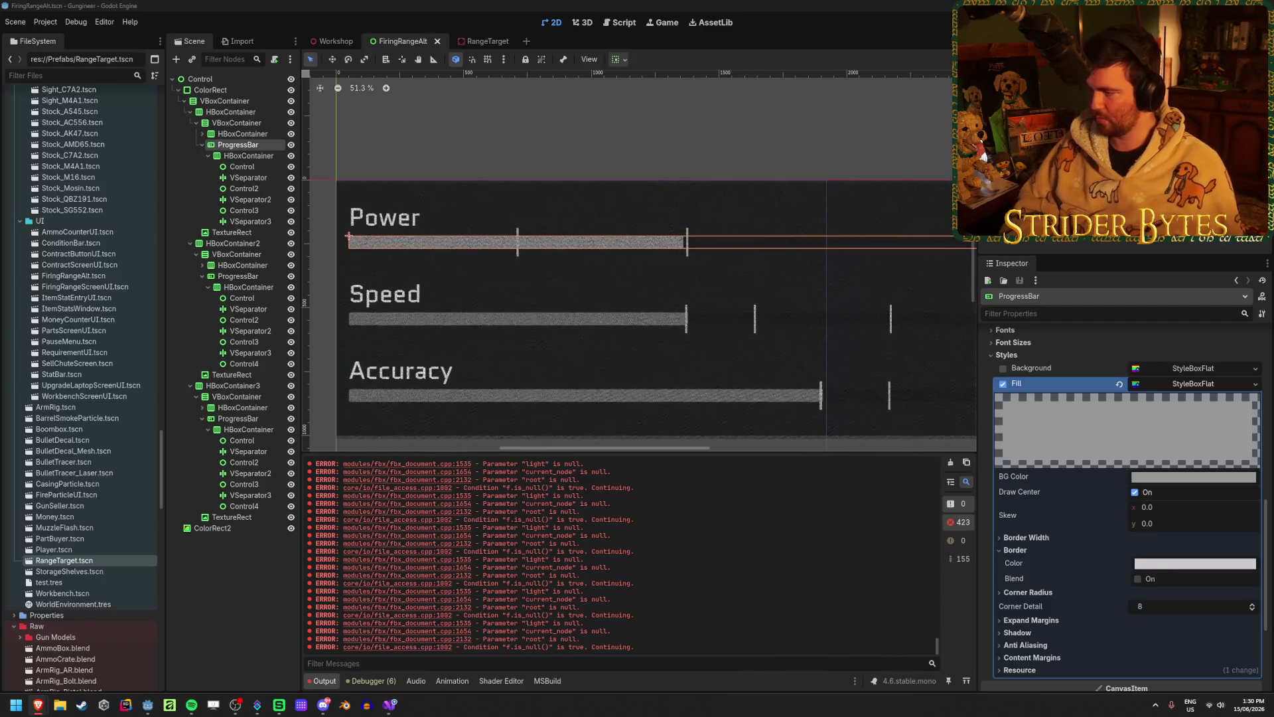
scroll(1077, 455, "up", 3)
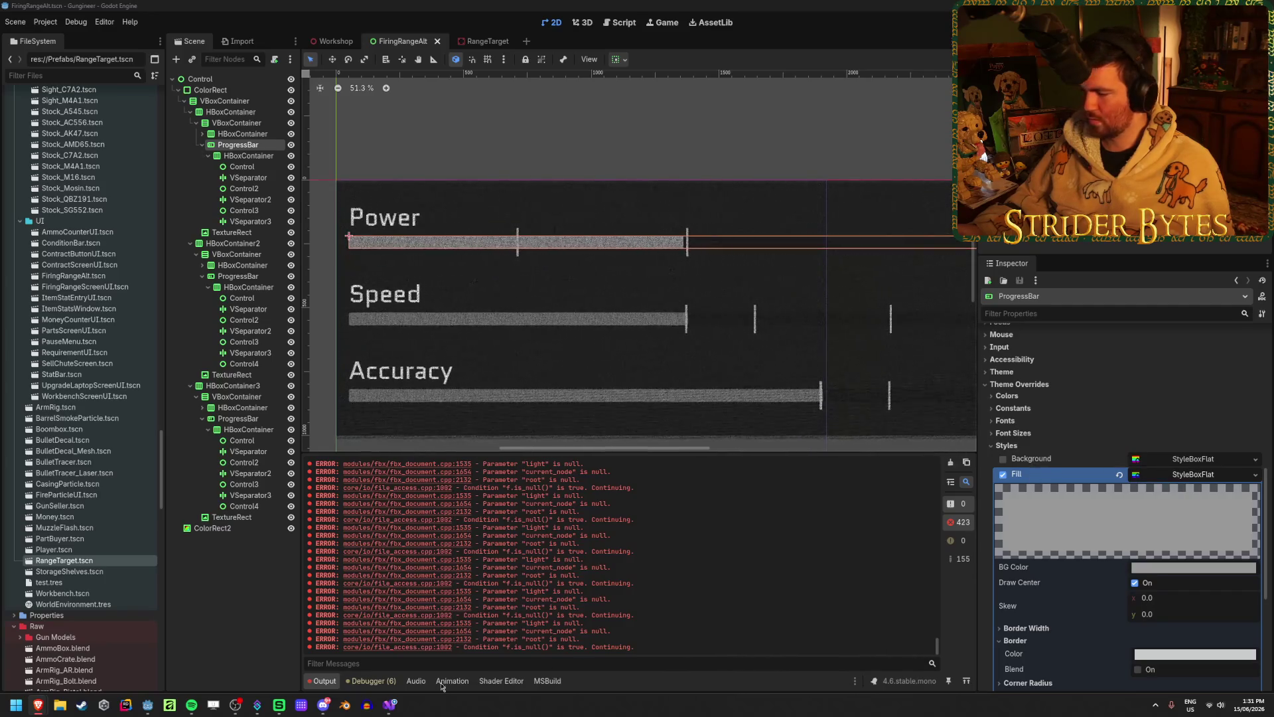
left_click(388, 708)
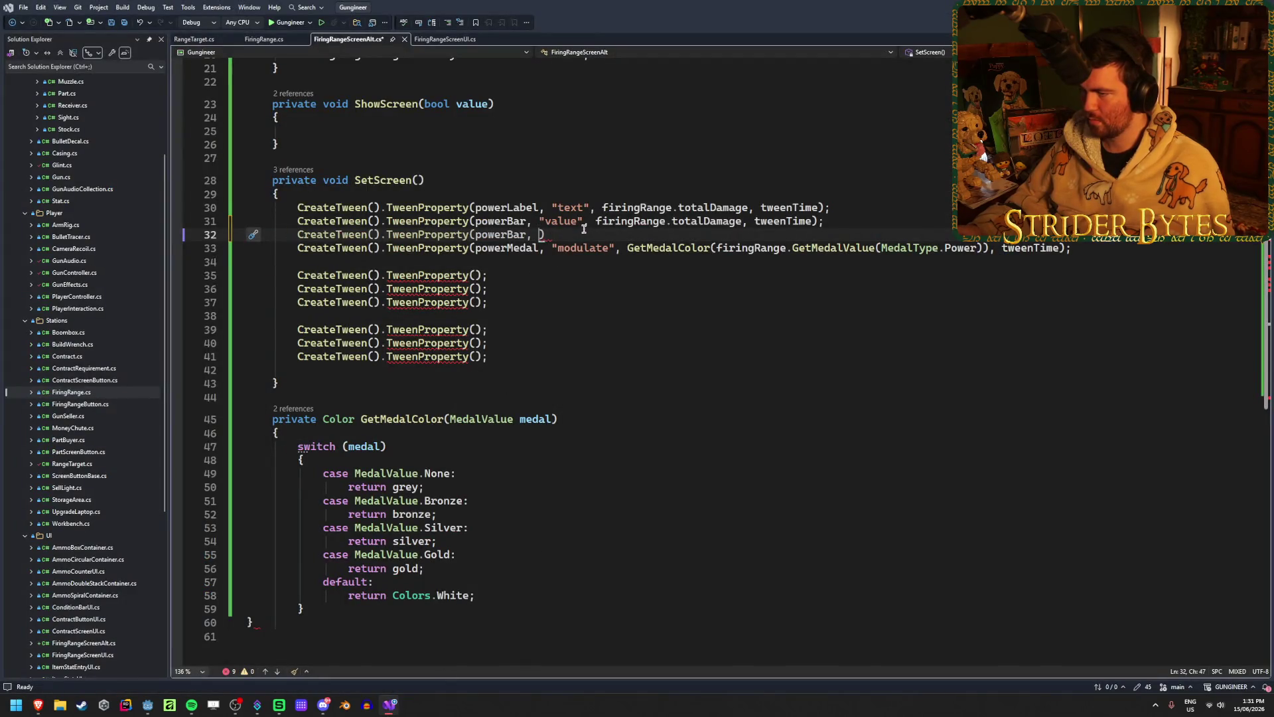
- Insert .GetThemeStylebox("fill") after powerBar in the new tween call
key("Left")
key("Left")
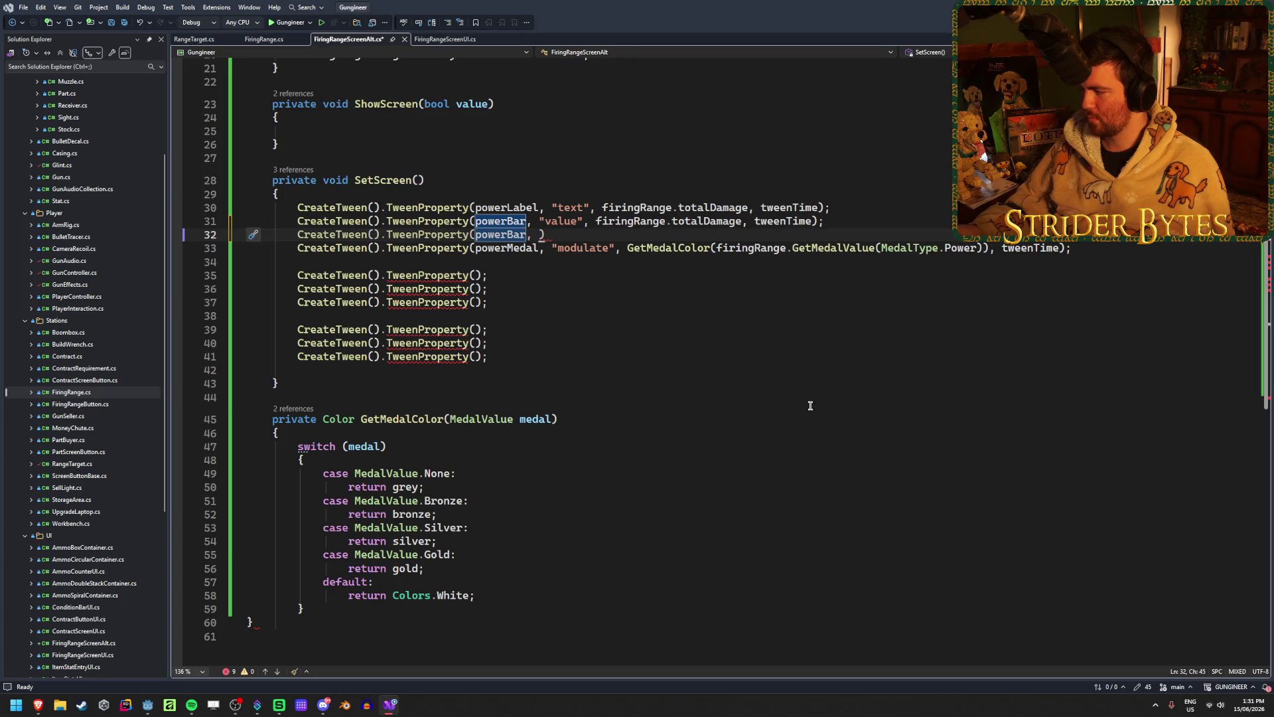
type(".GetThemeStylebox")
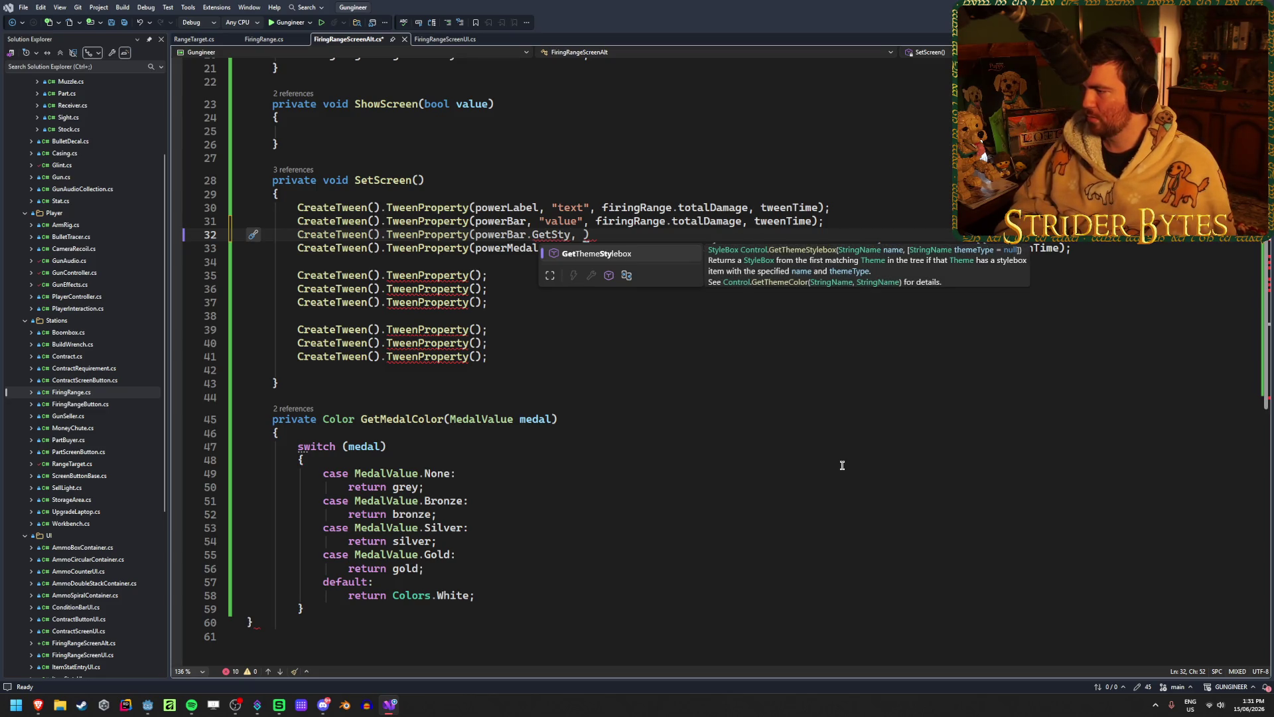
type("(\"f")
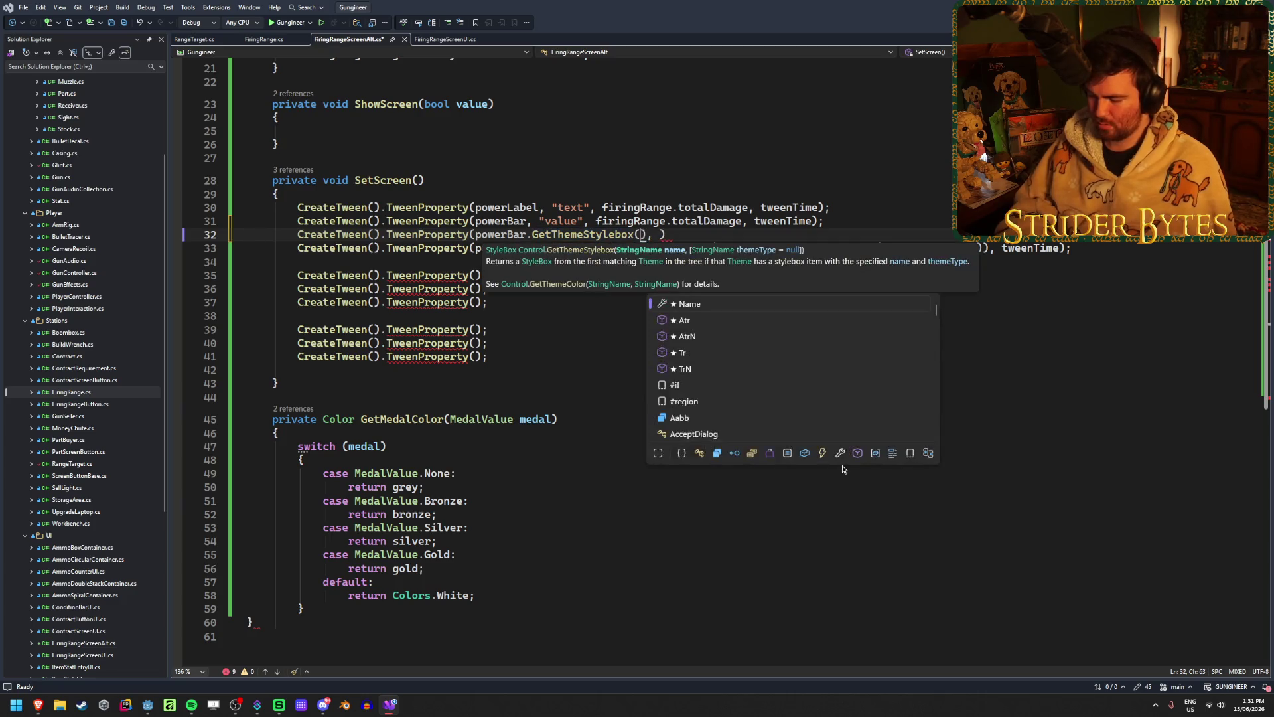
type("ill")
key("Right")
key("Right")
key("Right")
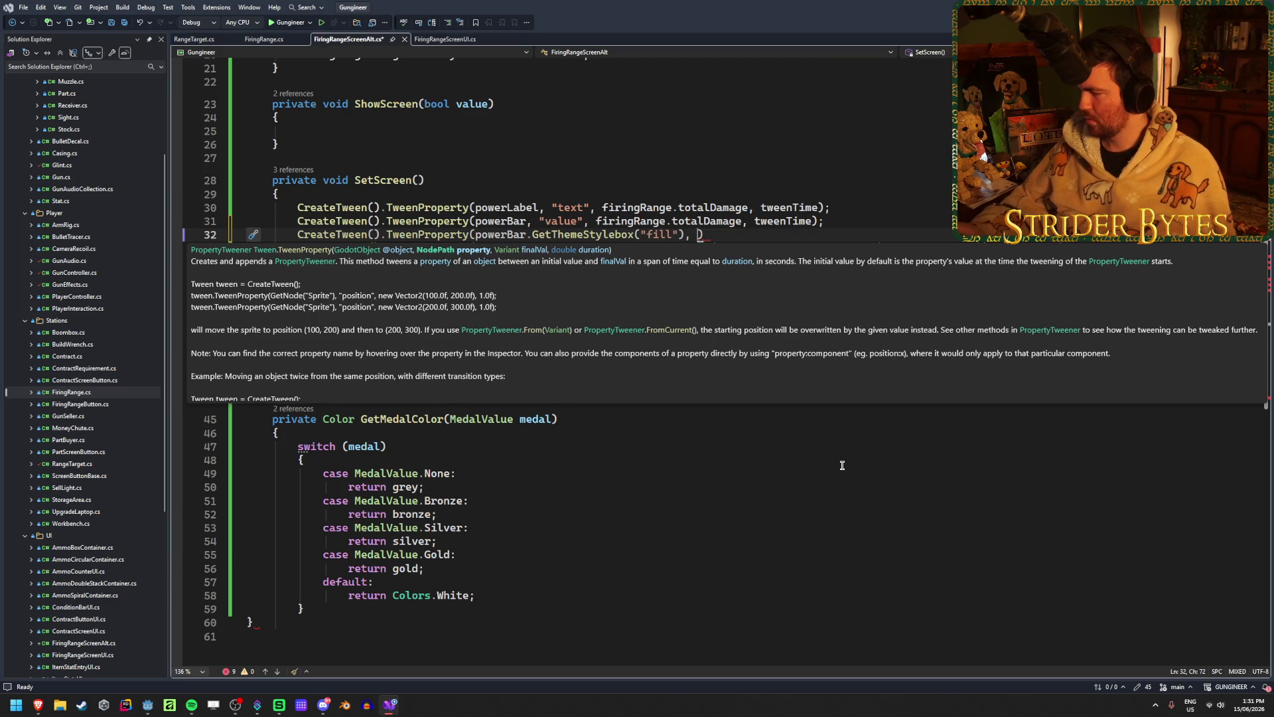
- Copy BG Color's property path from Godot's Inspector and add "bg_color" as the tween property
mouse_move(39, 703)
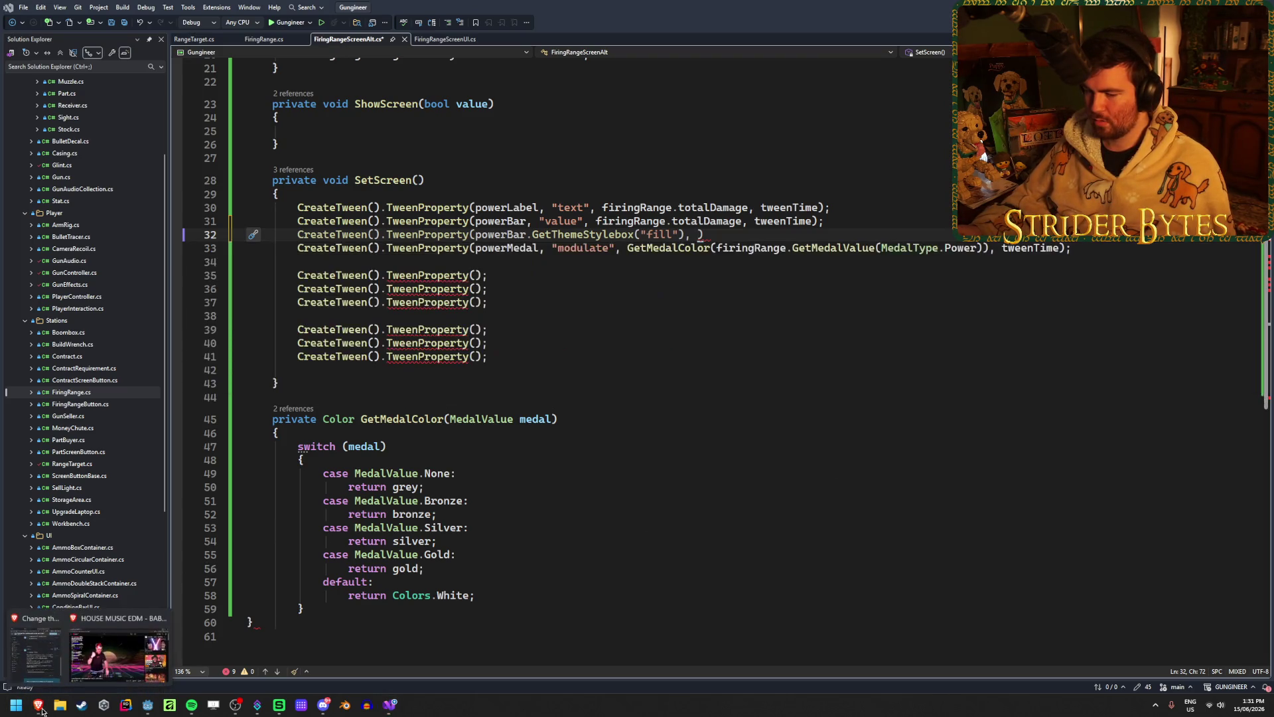
left_click(147, 705)
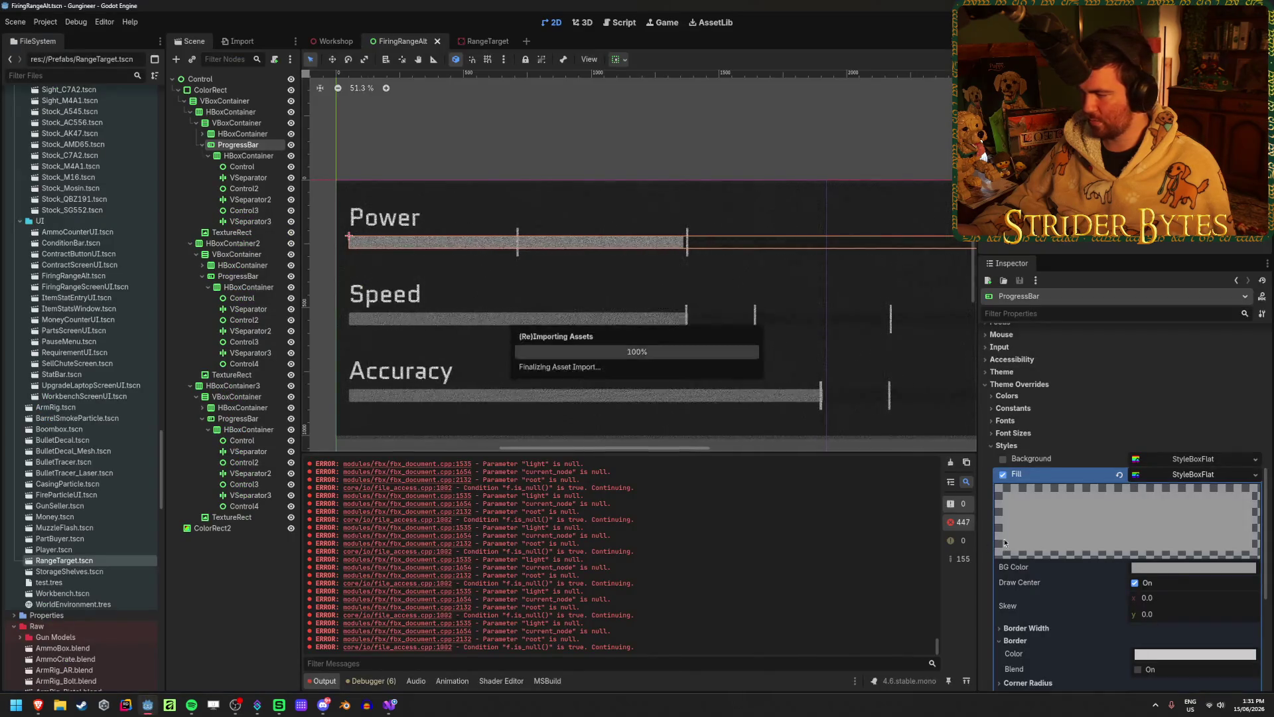
scroll(1058, 508, "down", 1)
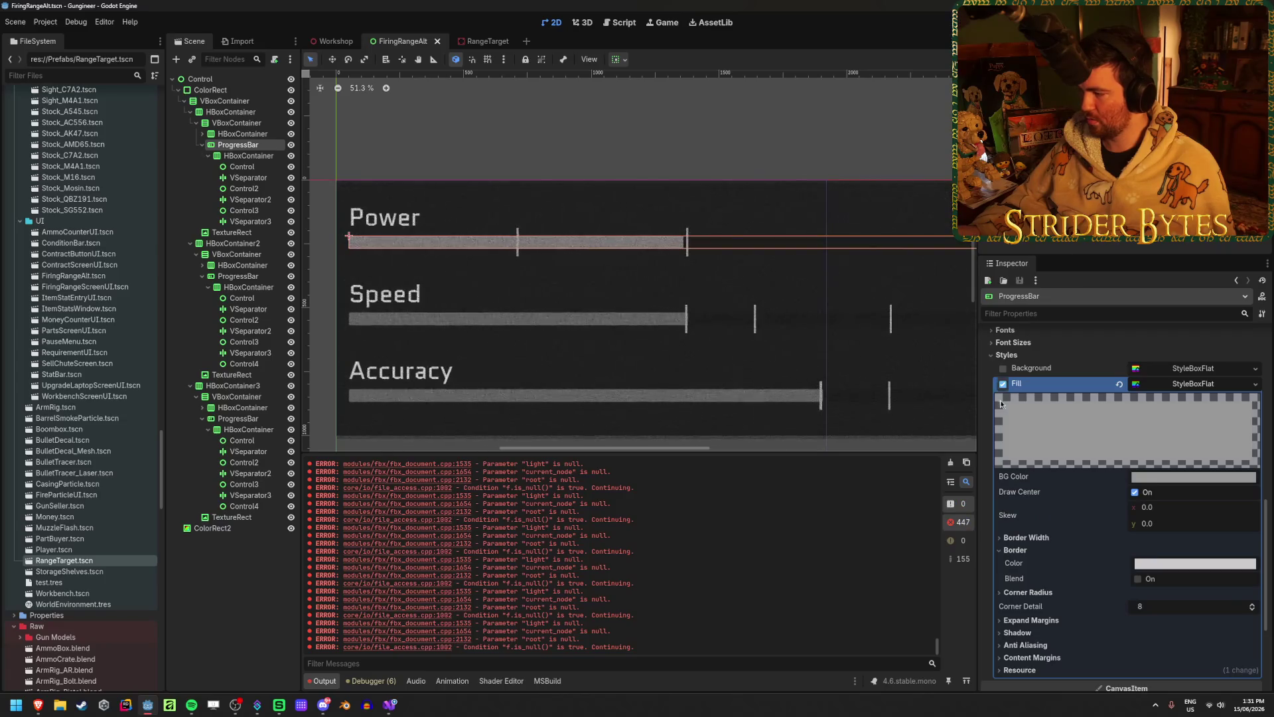
right_click(1018, 483)
left_click(1061, 514)
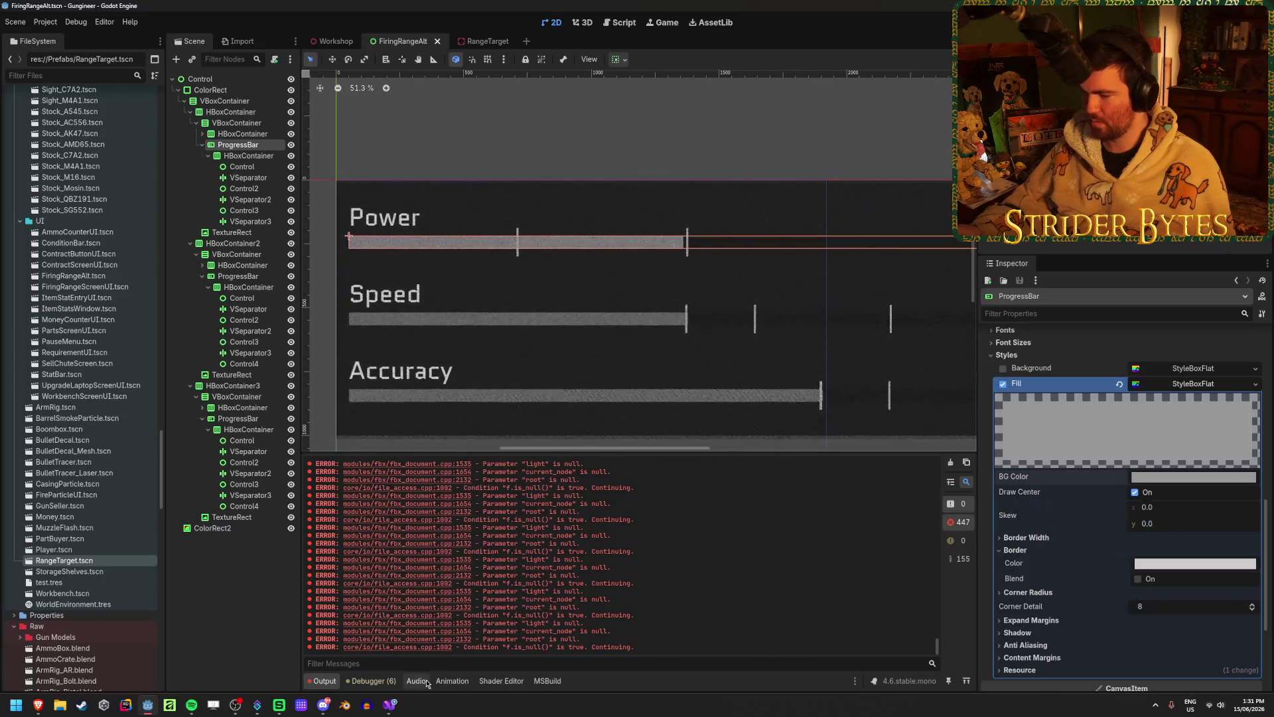
left_click(395, 708)
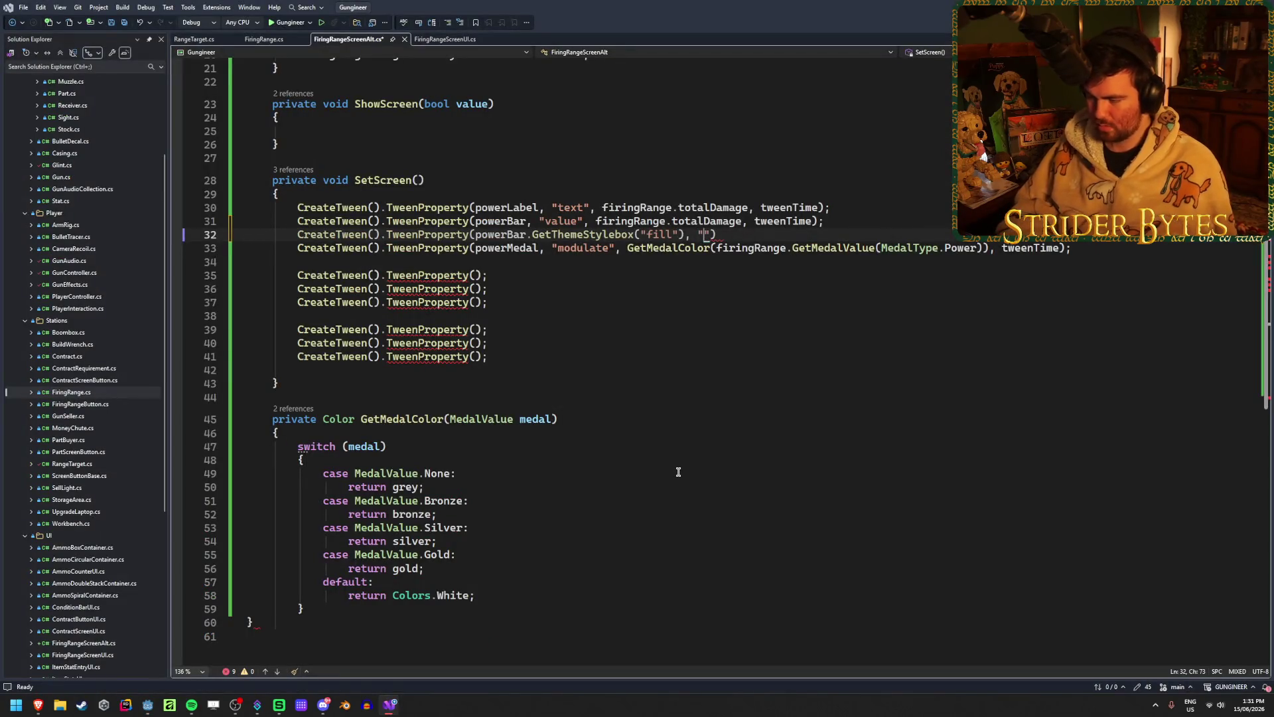
type(",")
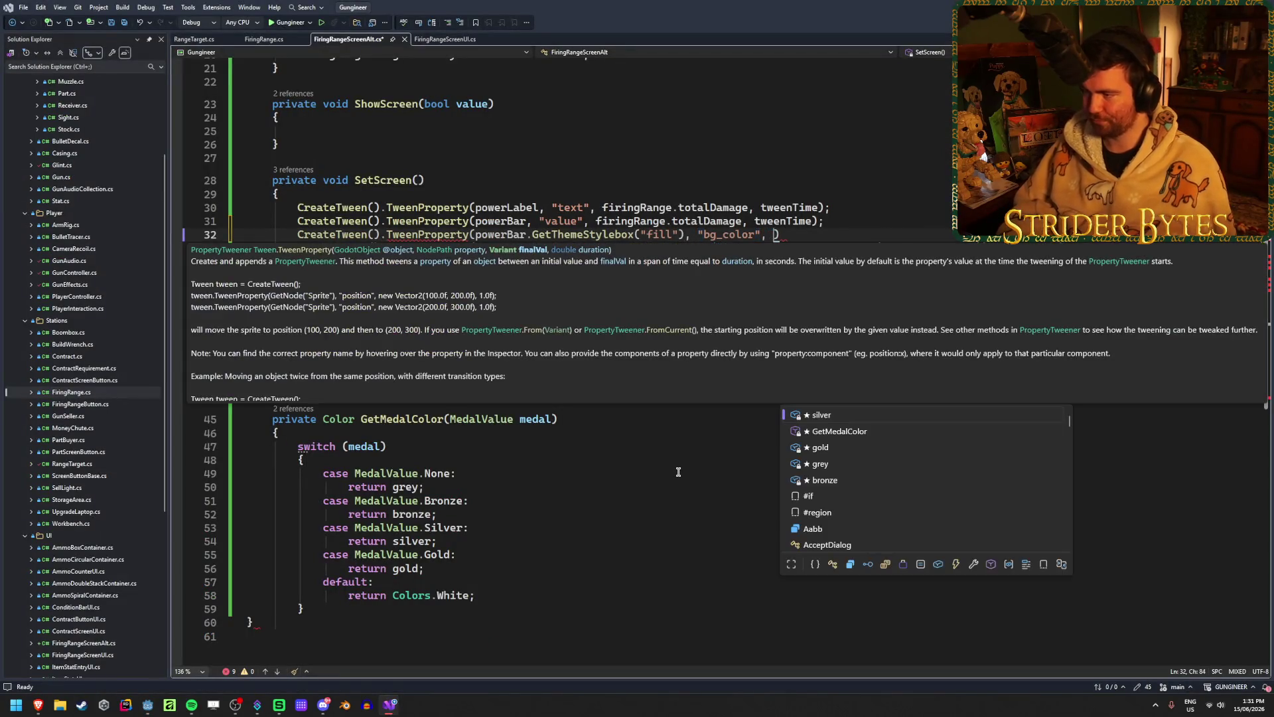
key("Escape")
key("Escape")
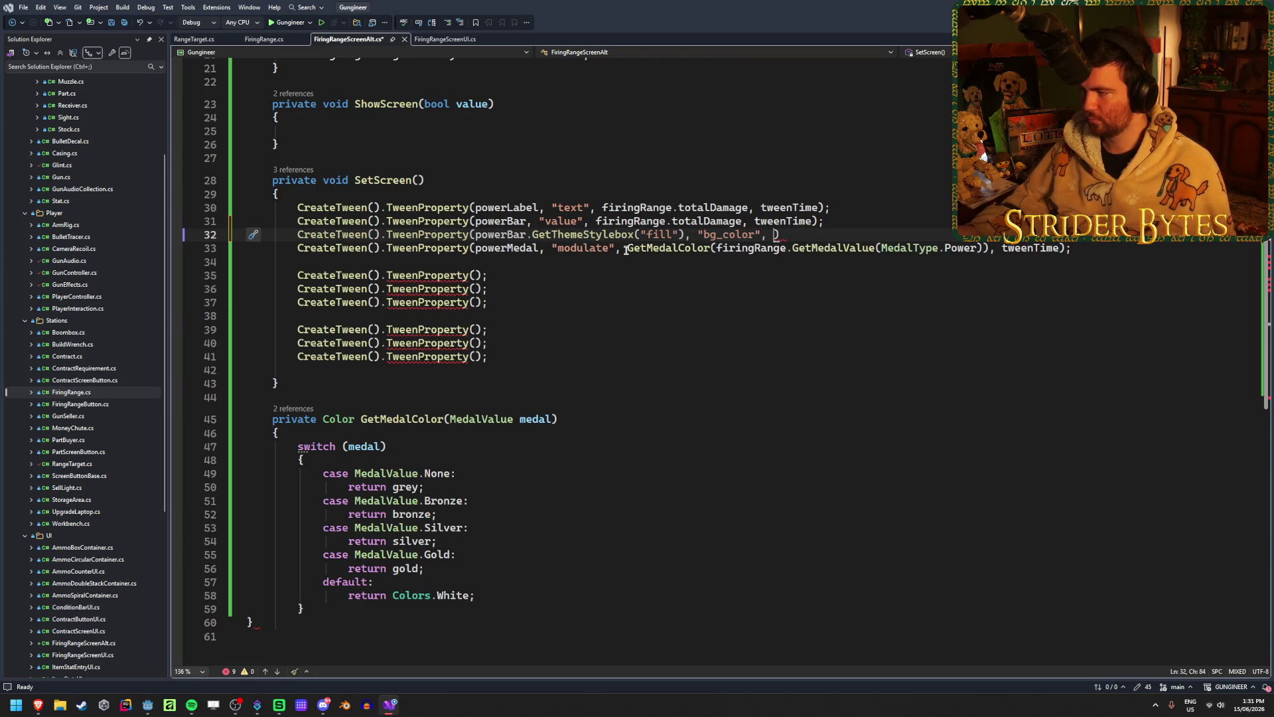
- Select the power medal colour lookup and open a new line above the bar tween
left_click_drag(627, 250, 981, 247)
left_click(844, 219)
key("Return")
- Declare Color powerColor = GetMedalColor(firingRange.GetMedalValue(MedalType.Power))
type("Color m")
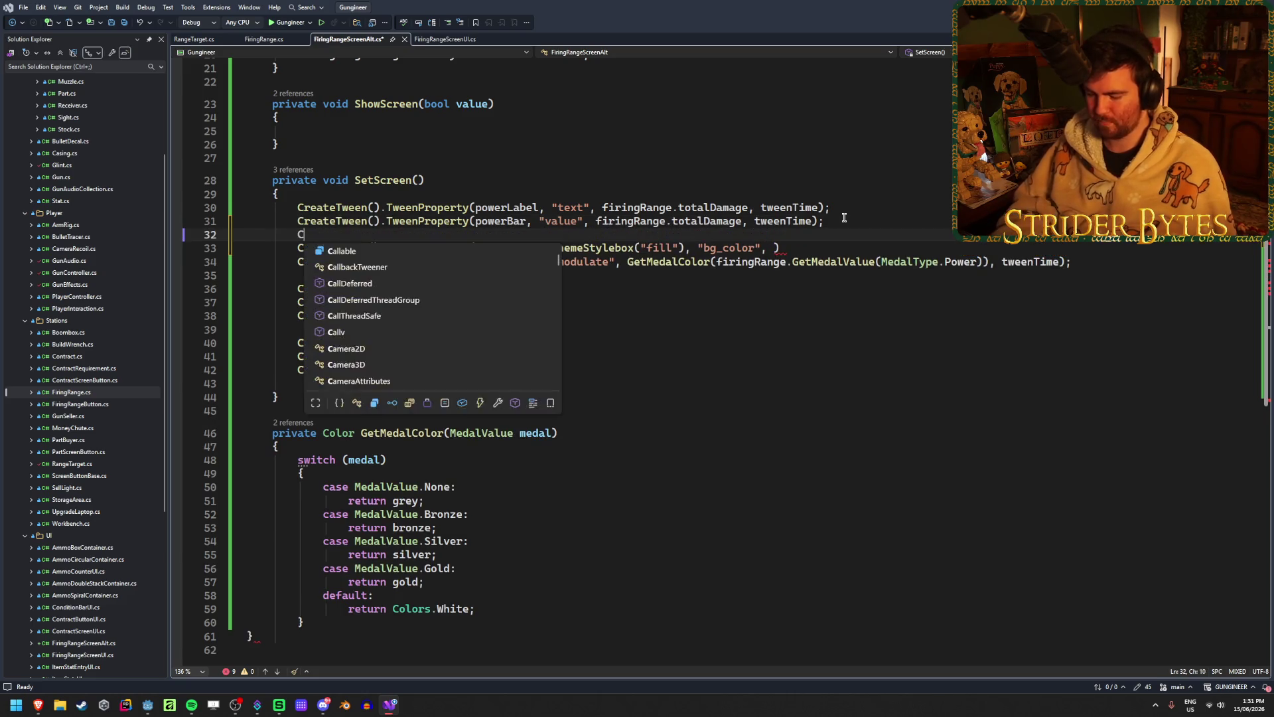
key("BackSpace")
key("BackSpace")
key("BackSpace")
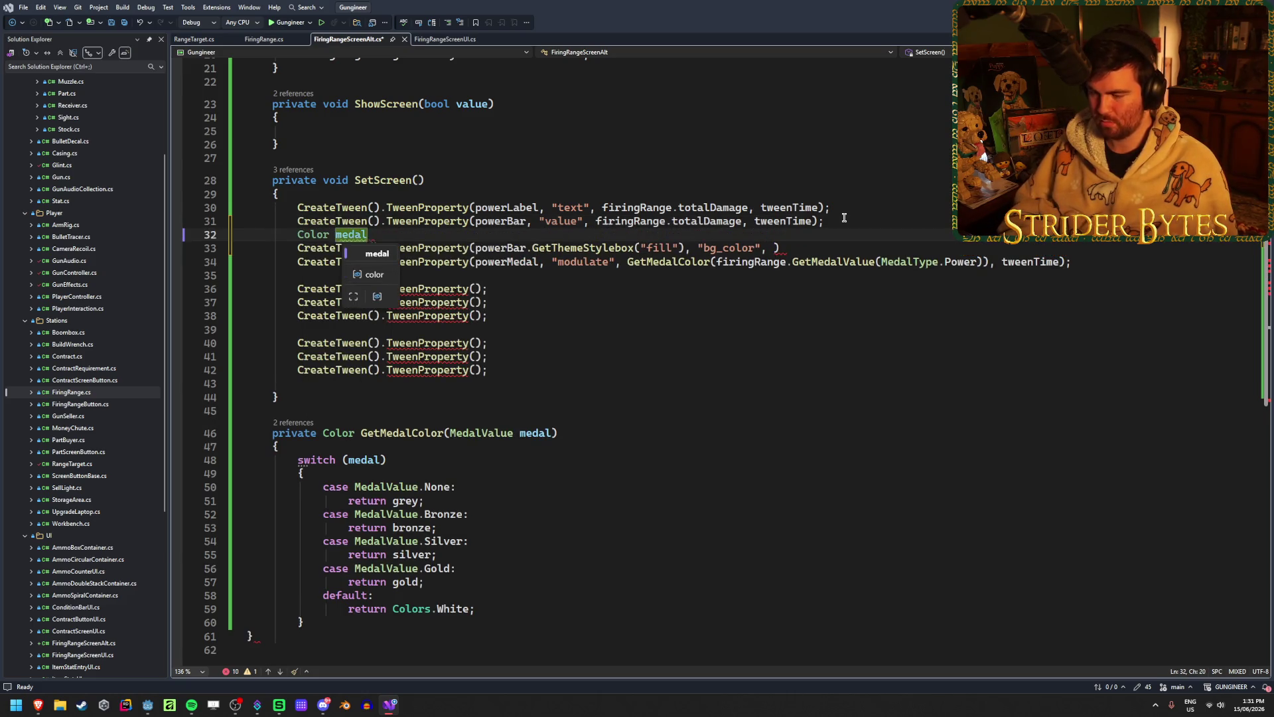
type("powerColor =")
key("Tab")
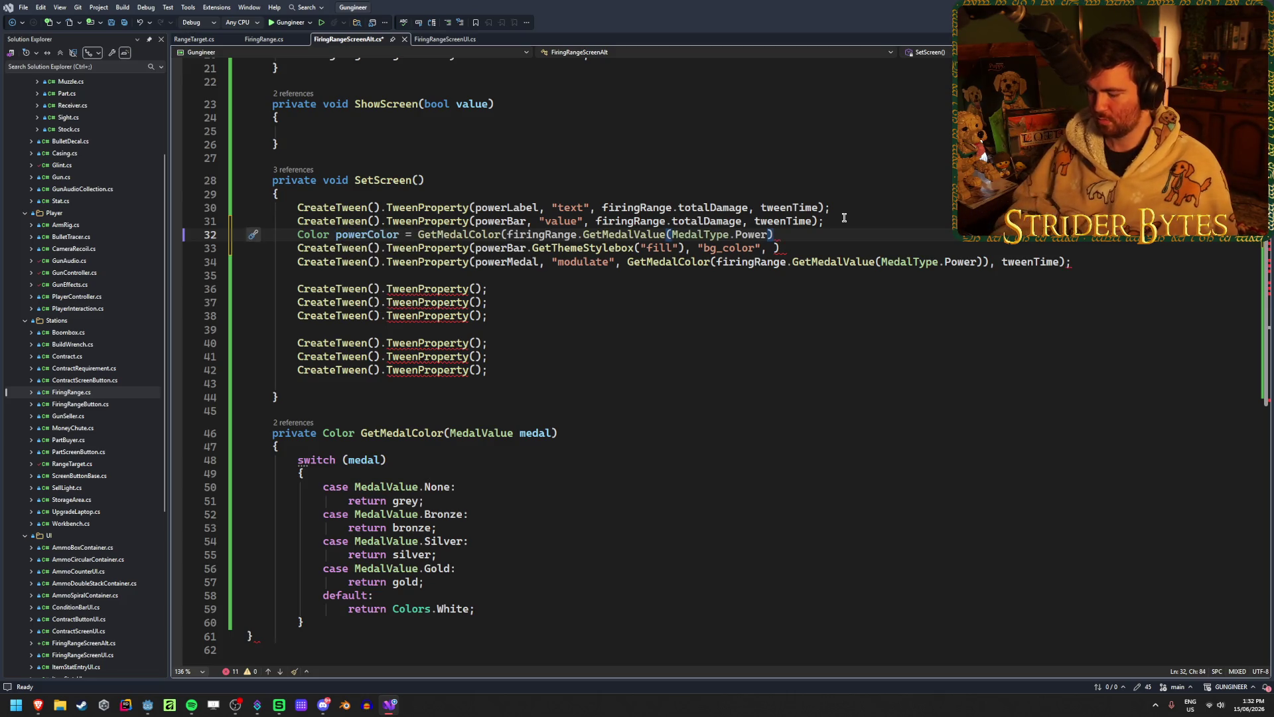
- Replace the medal tween's colour lookup with powerColor
left_click_drag(982, 264, 628, 264)
type("powerCol")
key("Tab")
- Pass powerColor and tweenTime to the bar tween and end the declaration with a semicolon
left_click(776, 249)
type("powerColo")
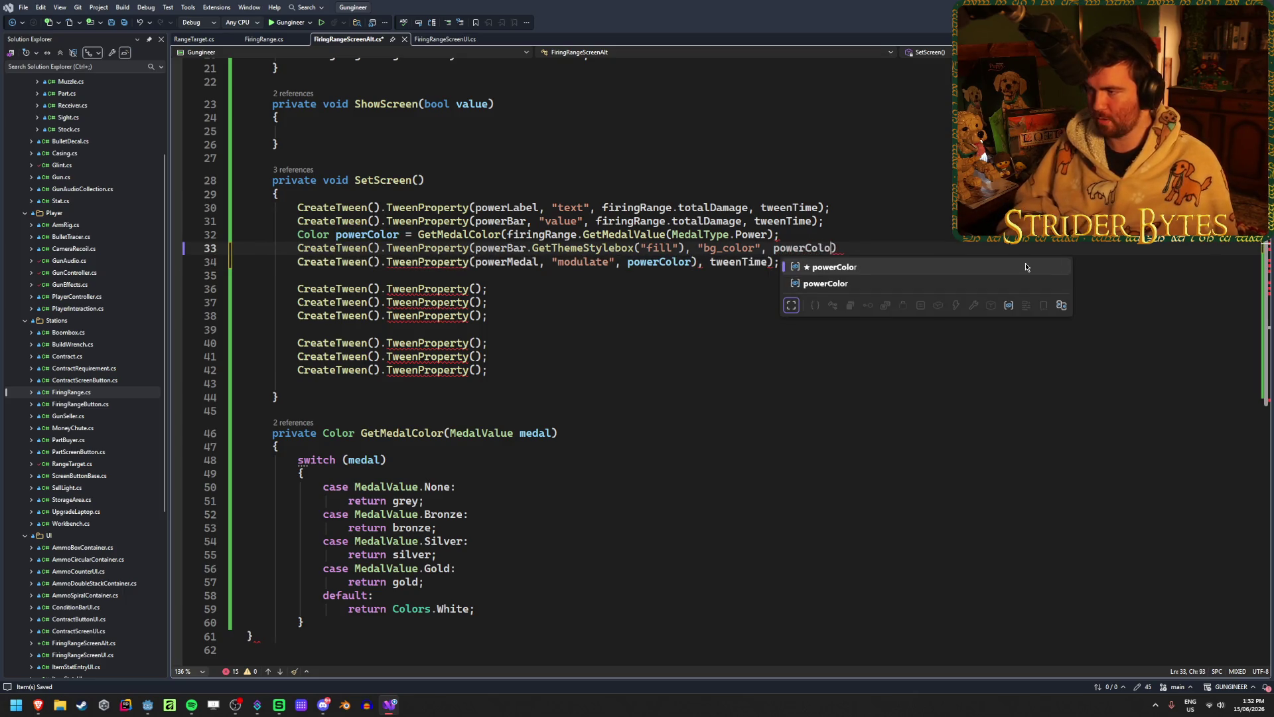
type("r, tween")
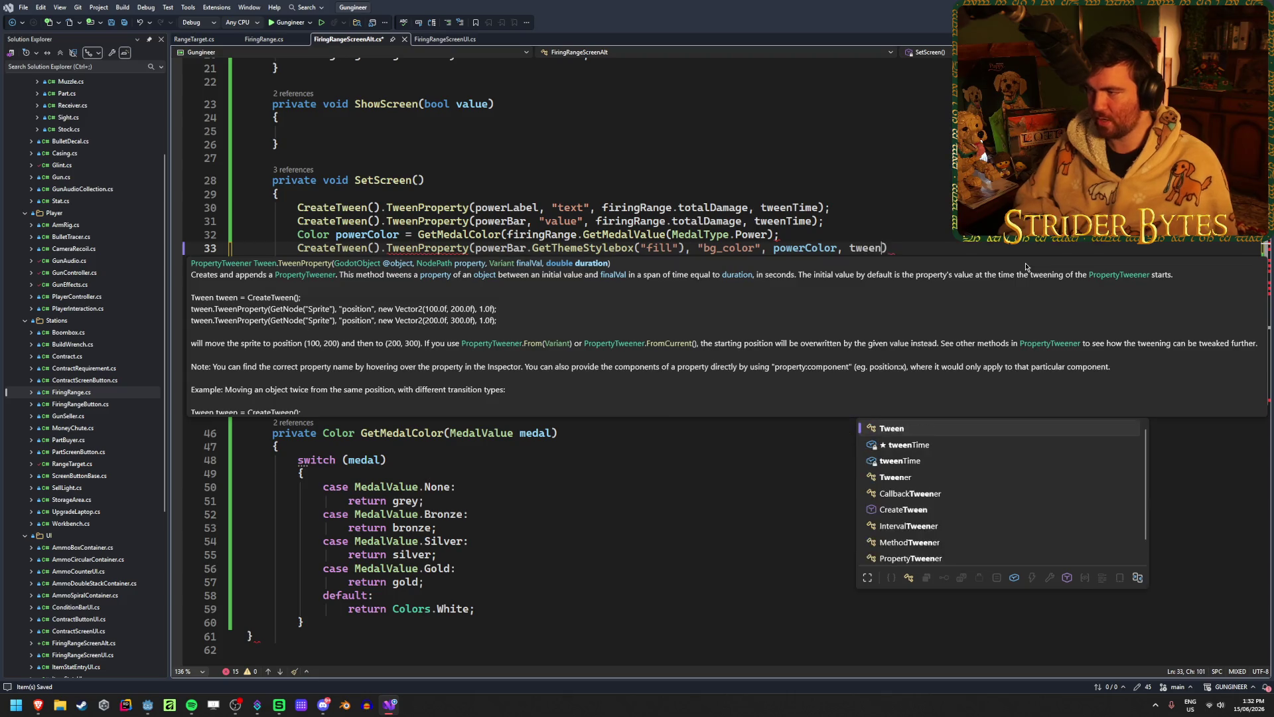
type("Time")
key("Tab")
key("End")
type(";")
key("Up")
key("Left")
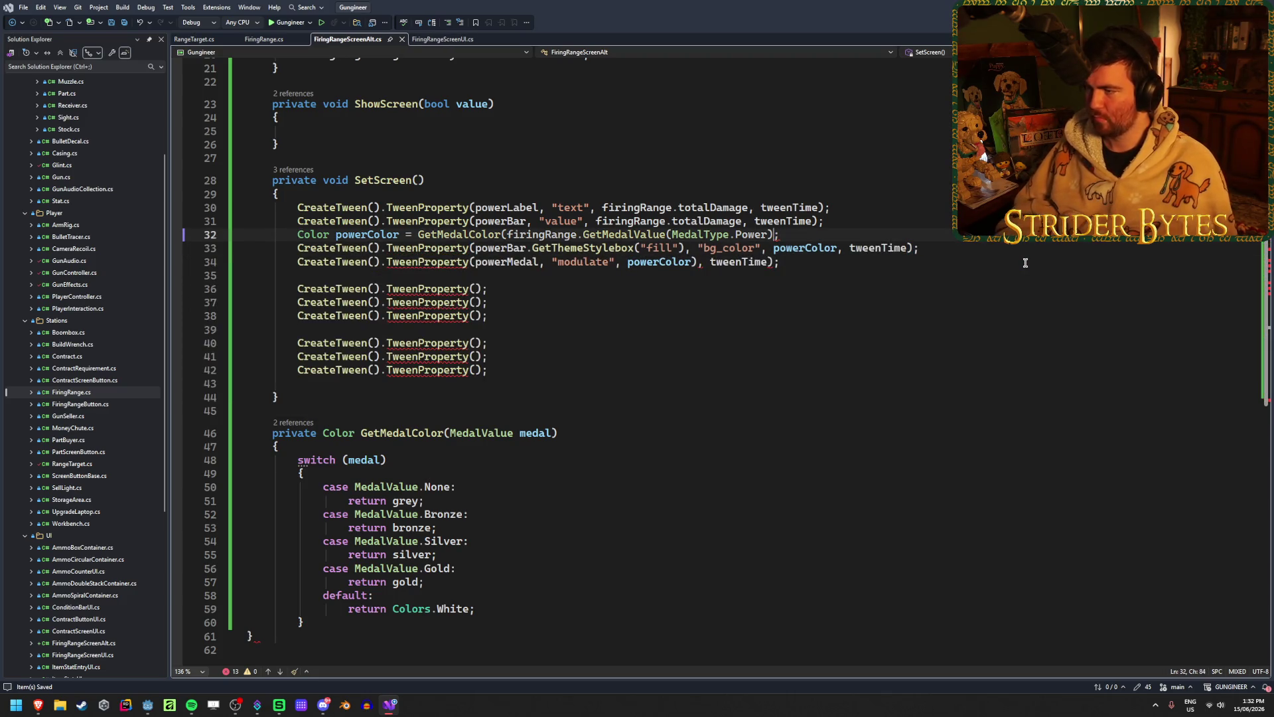
type(")")
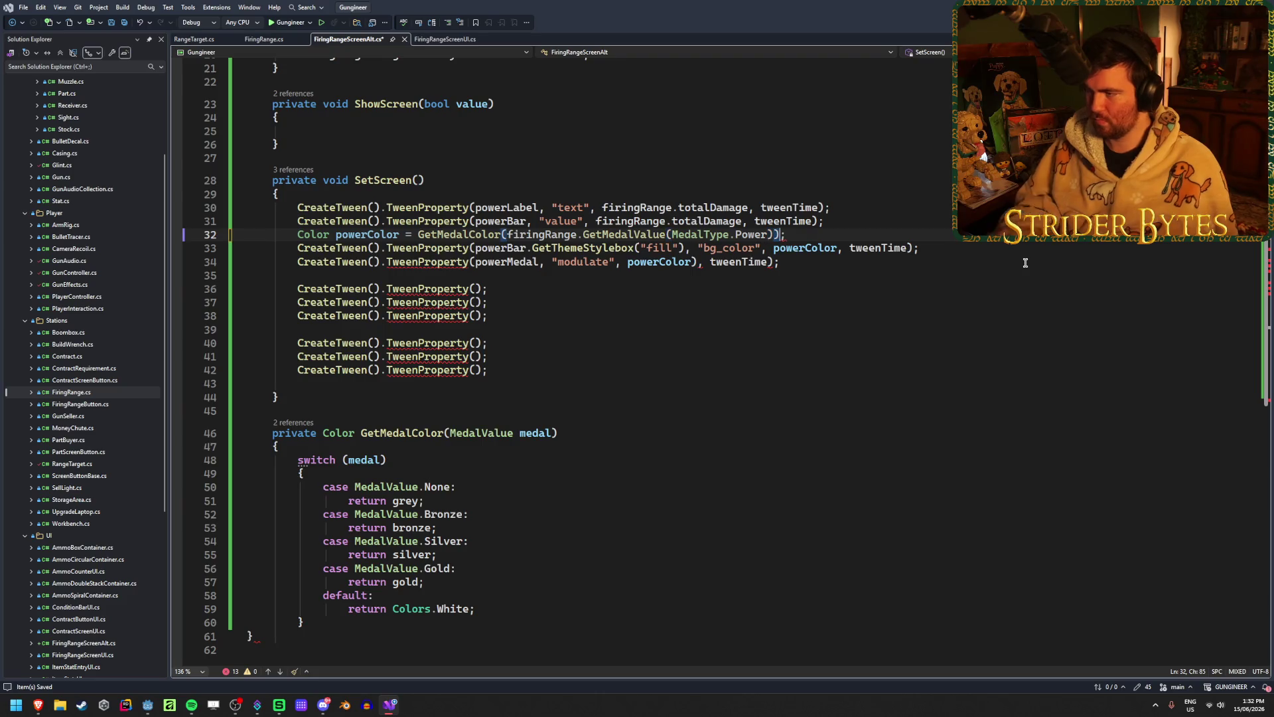
- Delete the stray closing parenthesis after powerColor in the medal tween
left_click(697, 262)
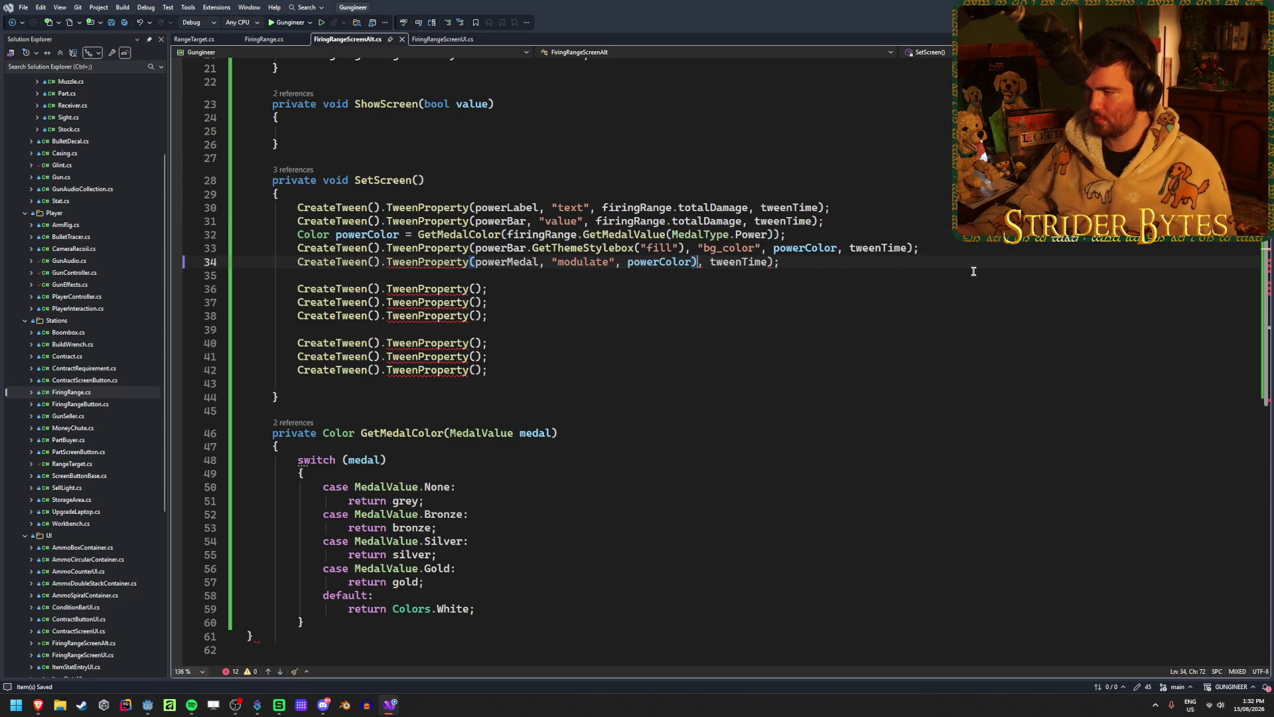
key("BackSpace")
key("End")
left_click(509, 283)
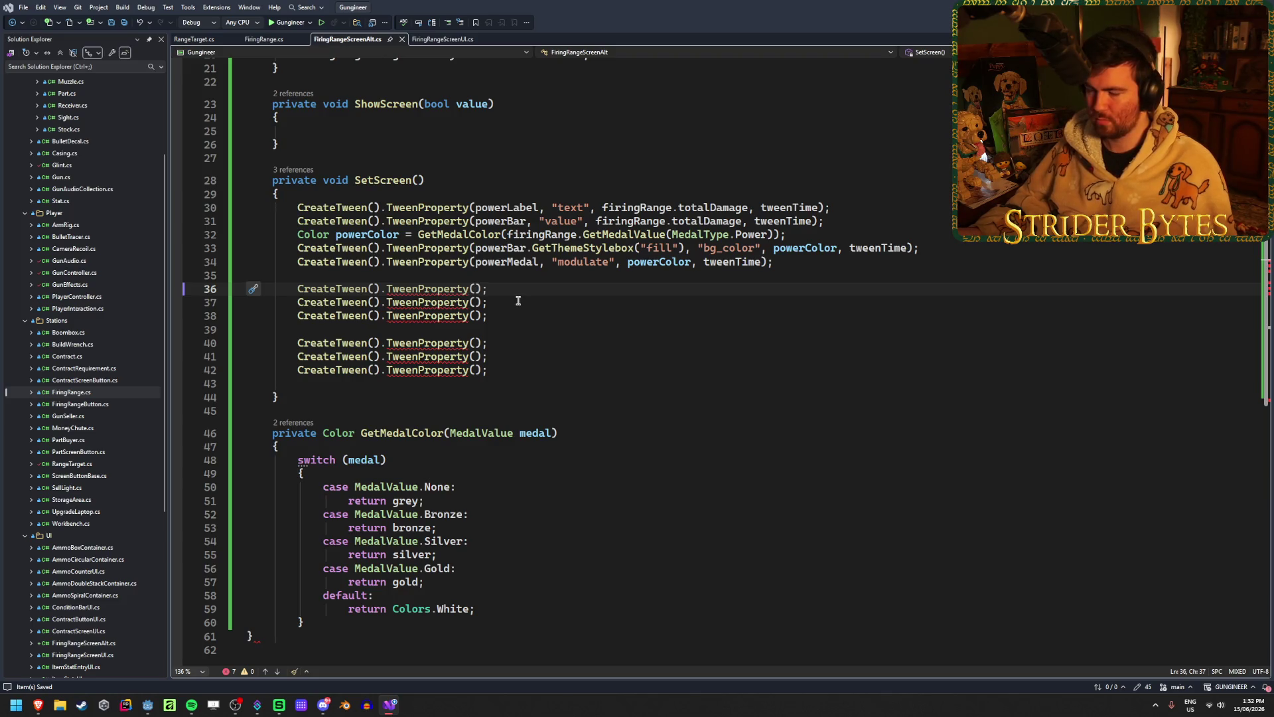
- Delete the six empty tween placeholders and duplicate the five power tween lines below
mouse_move(495, 373)
left_mouse_down()
mouse_move(245, 329)
mouse_move(244, 289)
left_mouse_up()
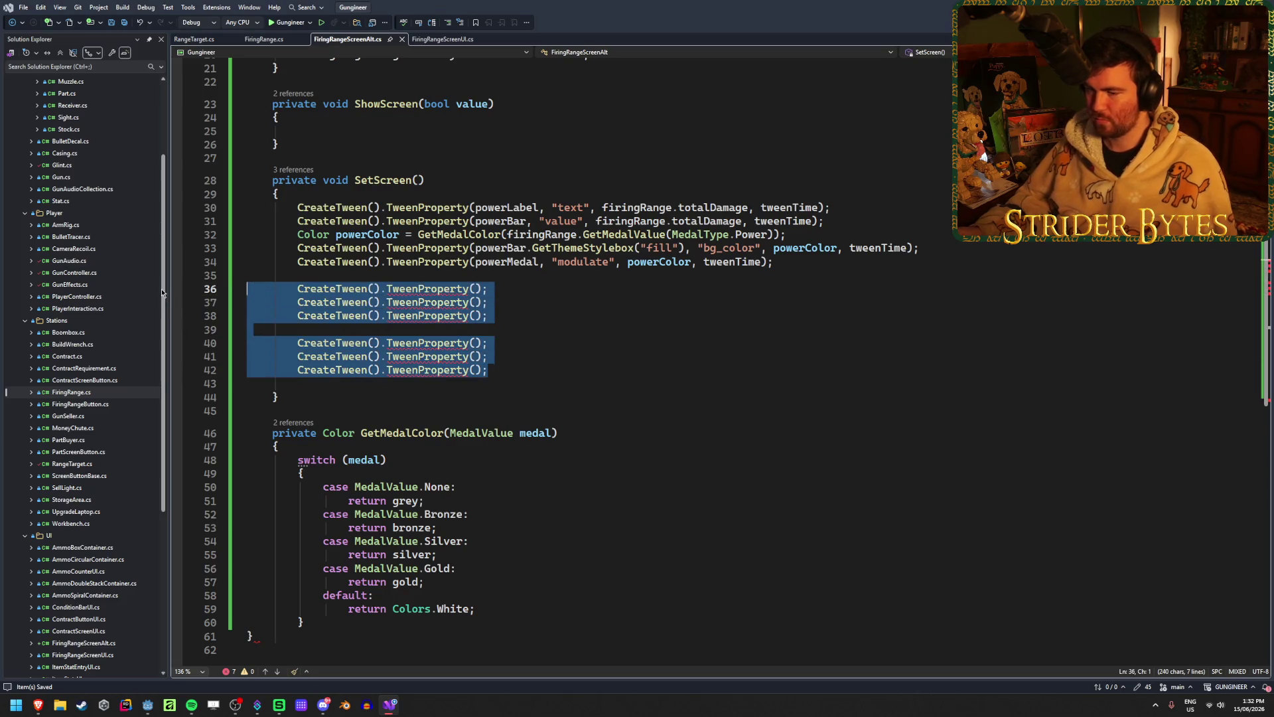
key("Delete")
left_click_drag(774, 262, 247, 207)
key("ctrl+c")
left_click(305, 288)
key("ctrl+v")
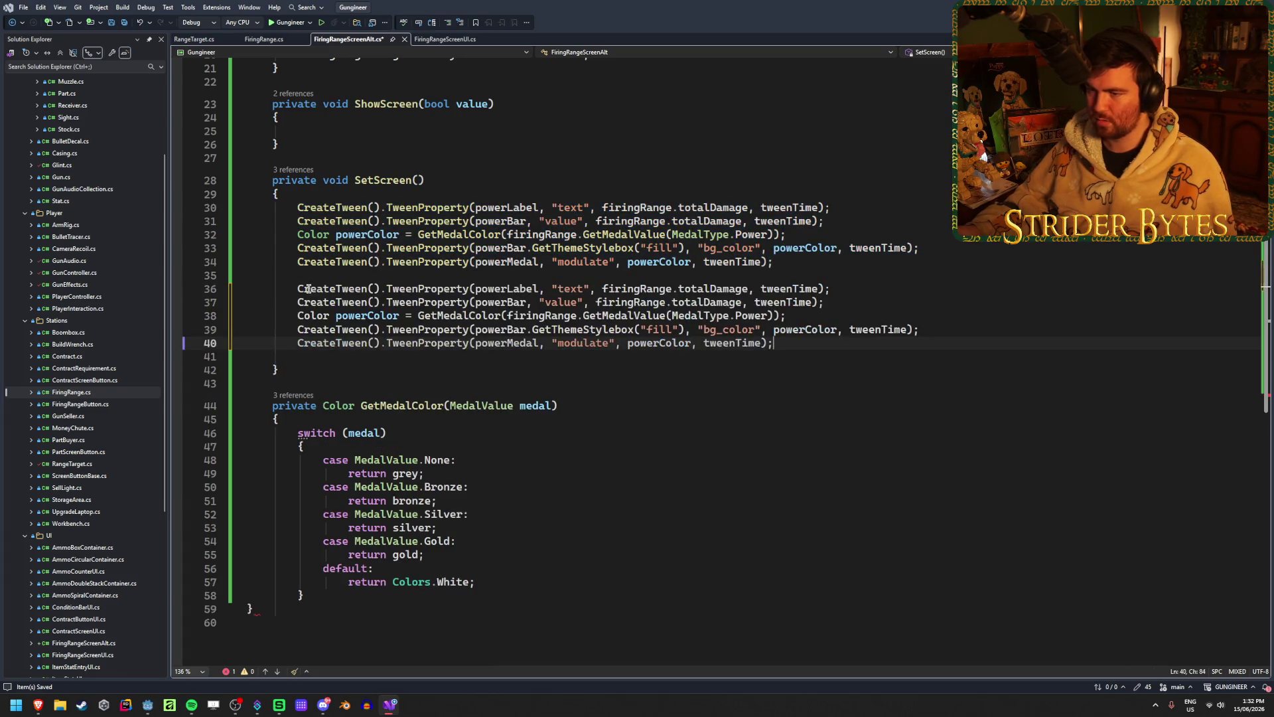
- Retarget the copied block's first tween from powerLabel to speedLabel
double_click(509, 290)
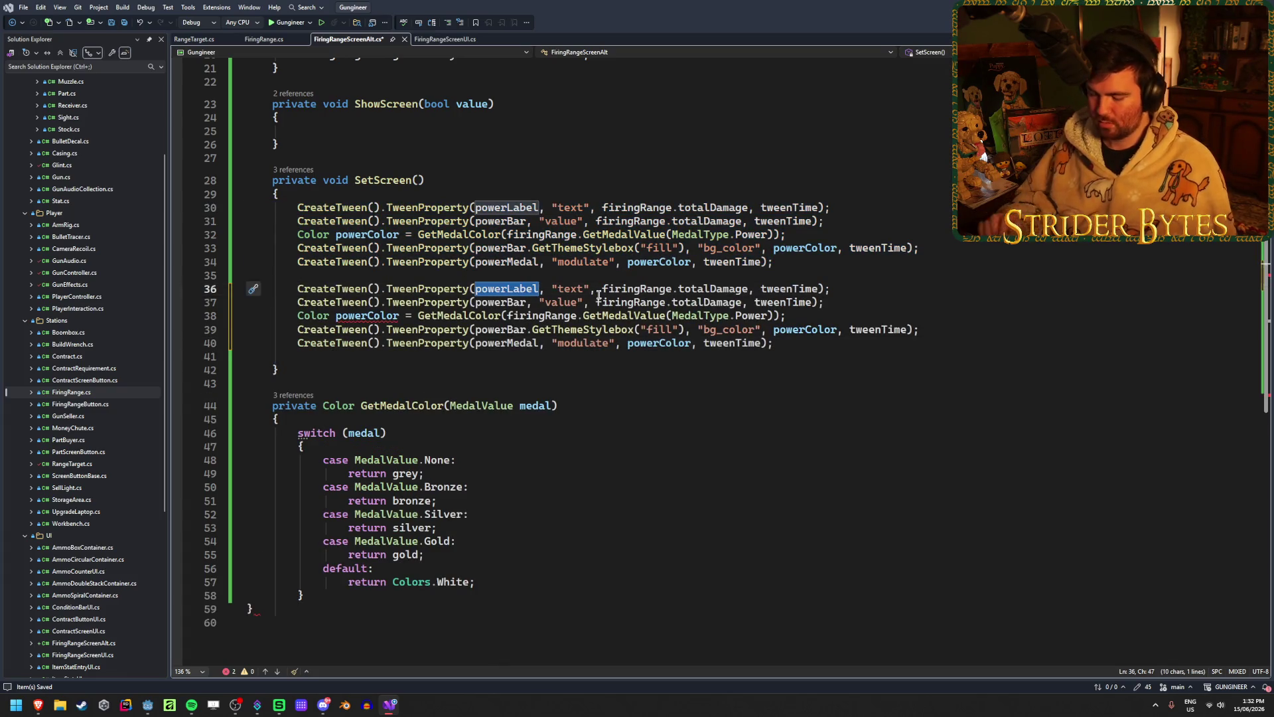
type("speed")
key("Down")
key("Down")
key("Down")
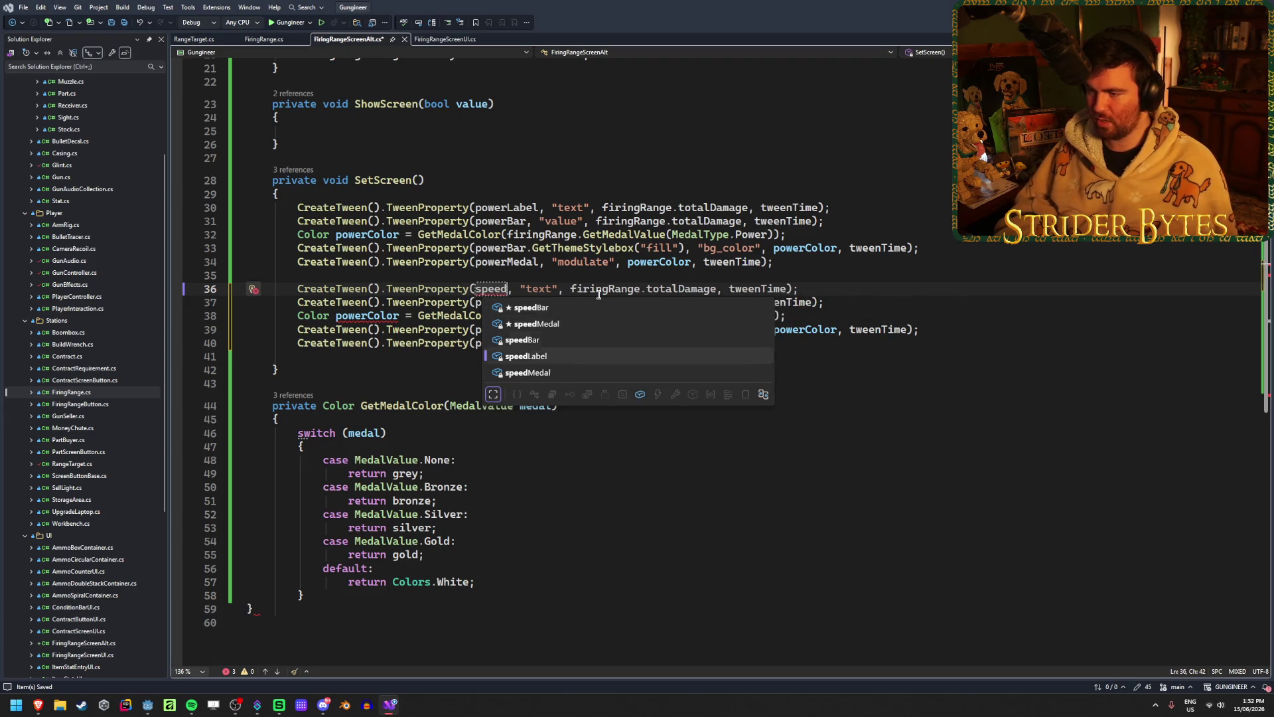
key("Tab")
key("Right")
key("Right")
key("Right")
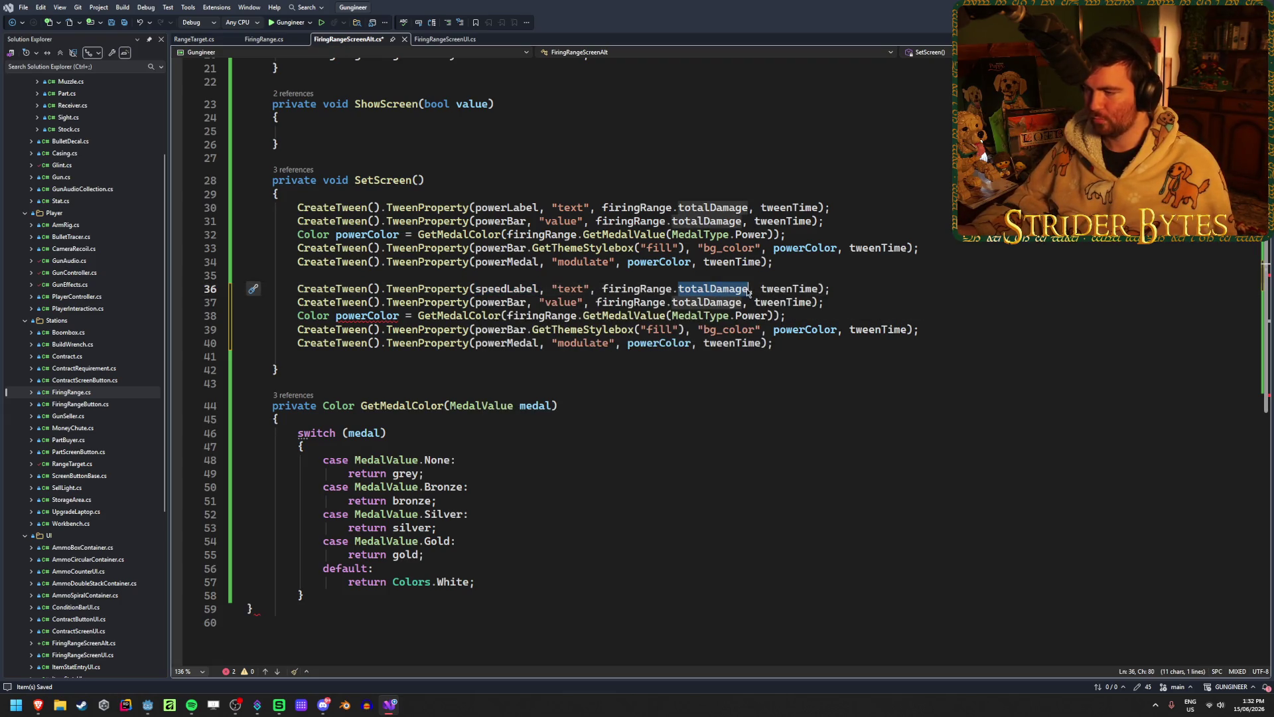
double_click(731, 288)
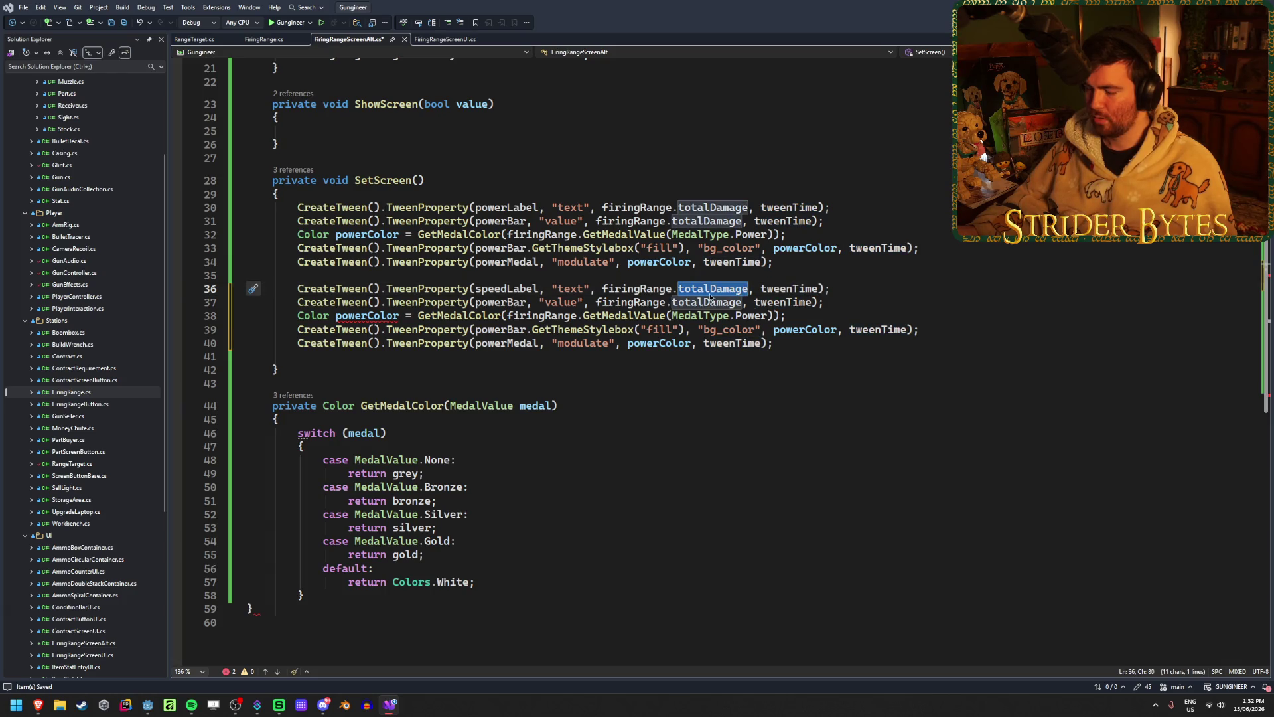
- Check the Power, Speed and Accuracy bars on the Godot canvas, then return to the script
mouse_move(38, 706)
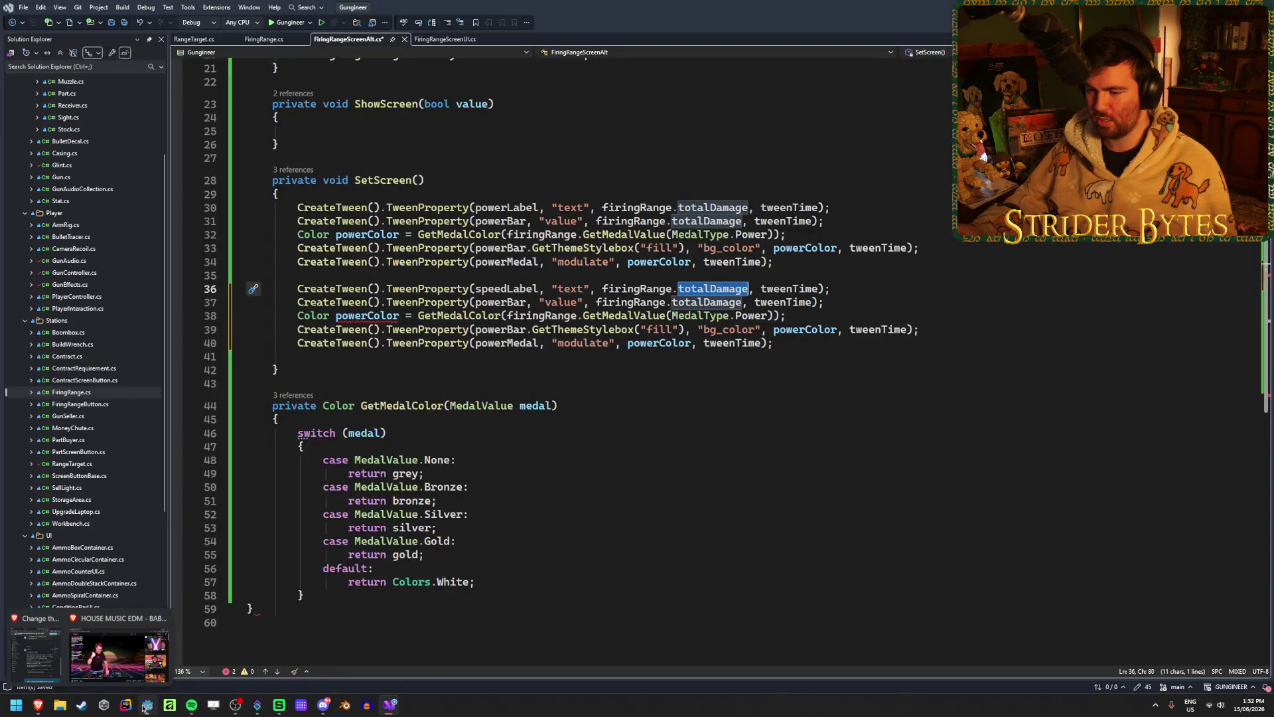
left_click(145, 706)
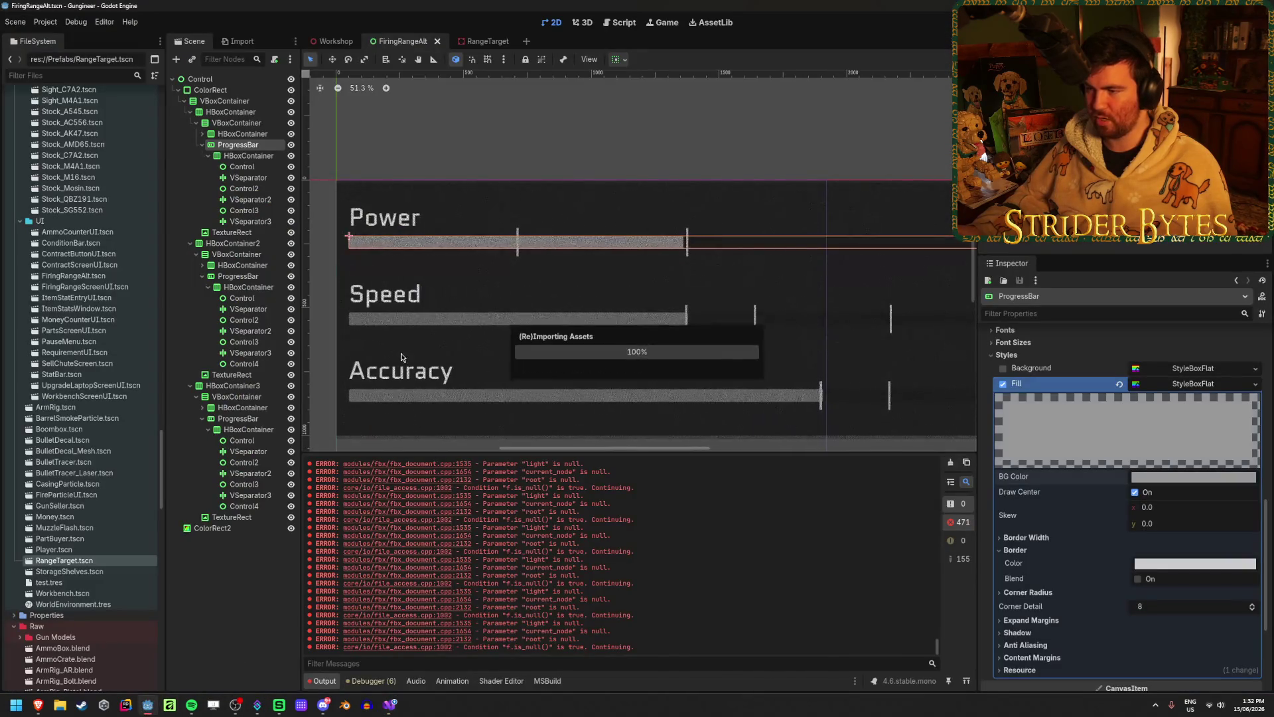
scroll(652, 327, "right", 2)
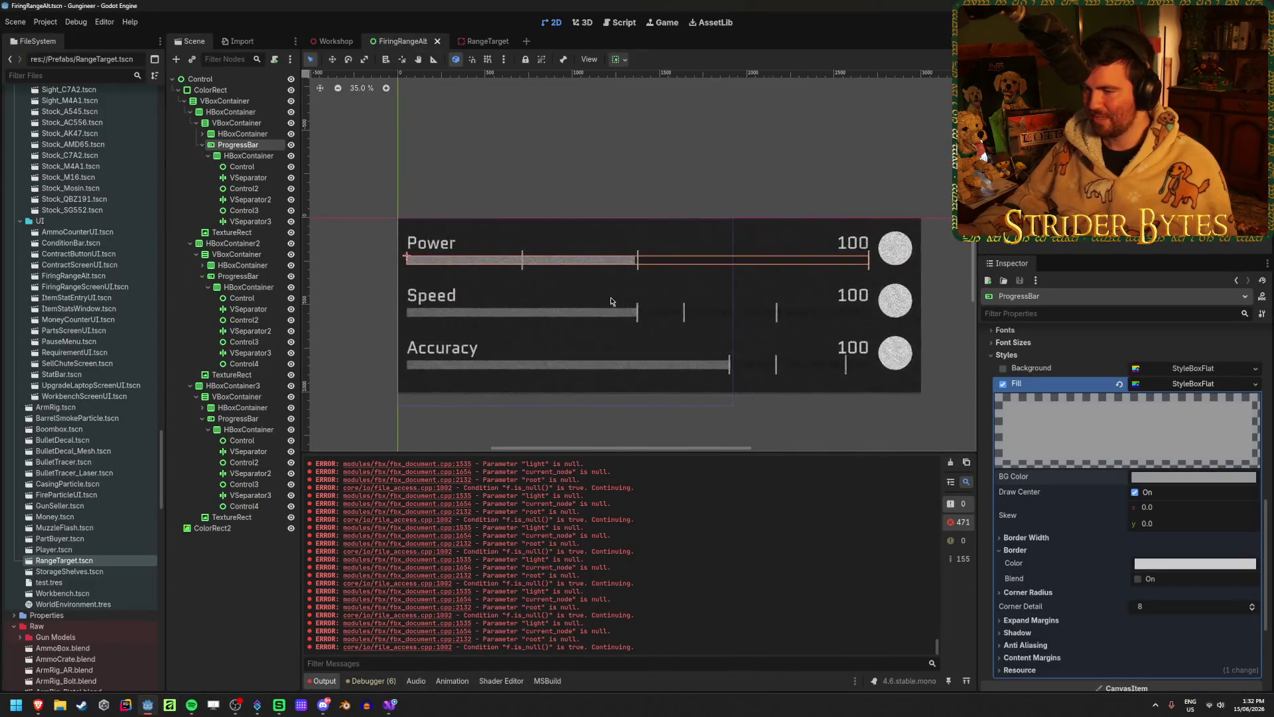
scroll(730, 243, "right", 1)
key("alt+Tab")
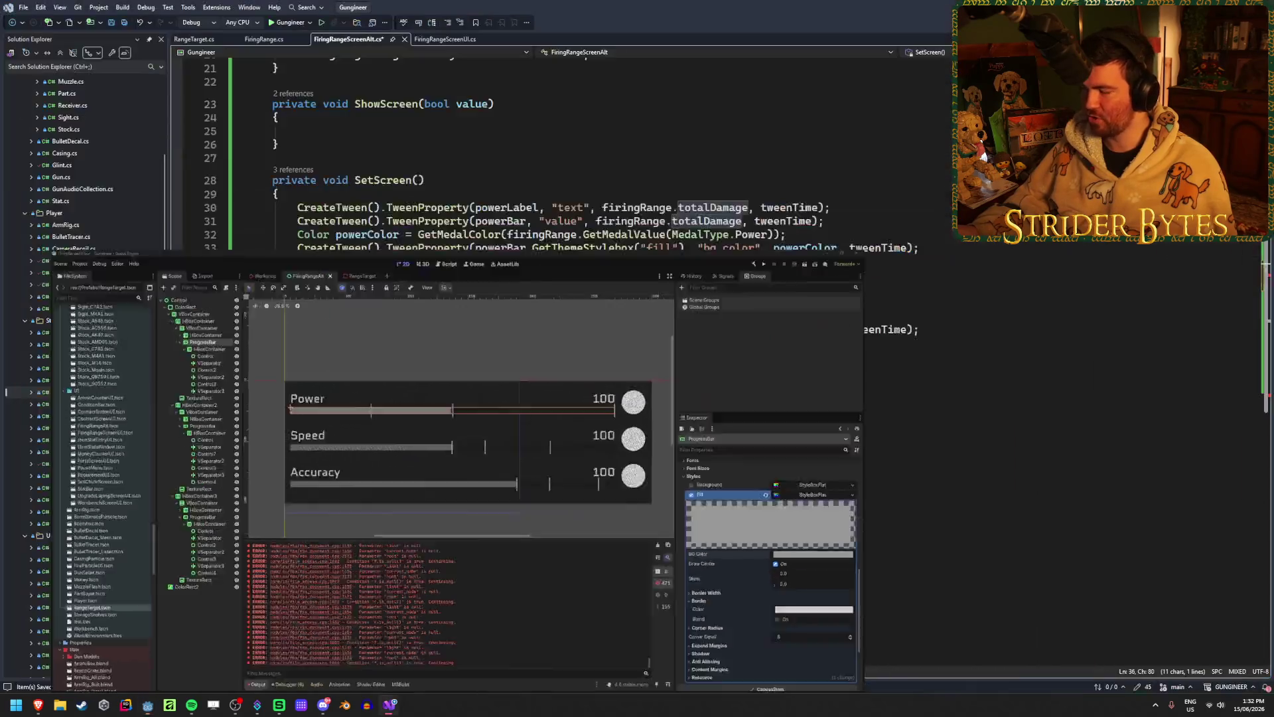
- Make the line 36 label show firingRange.averageDestroyTime + "%" and save
left_click_drag(750, 291, 599, 290)
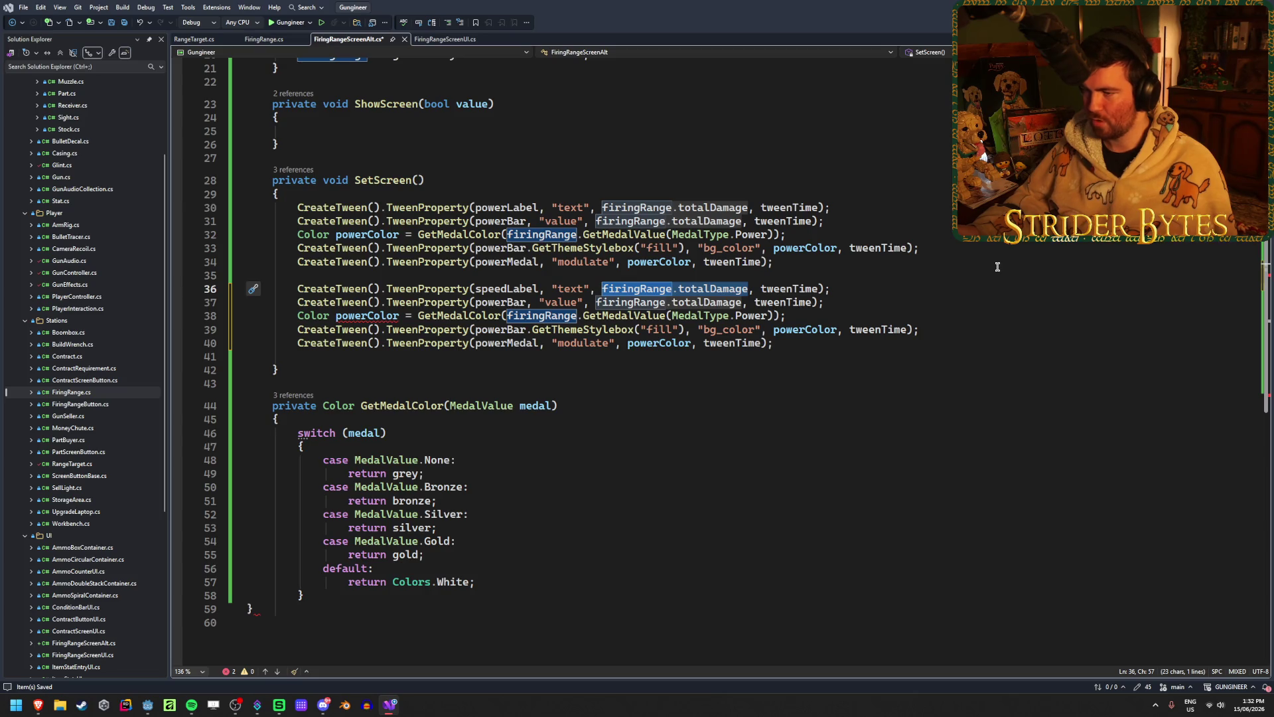
type("speedLabel")
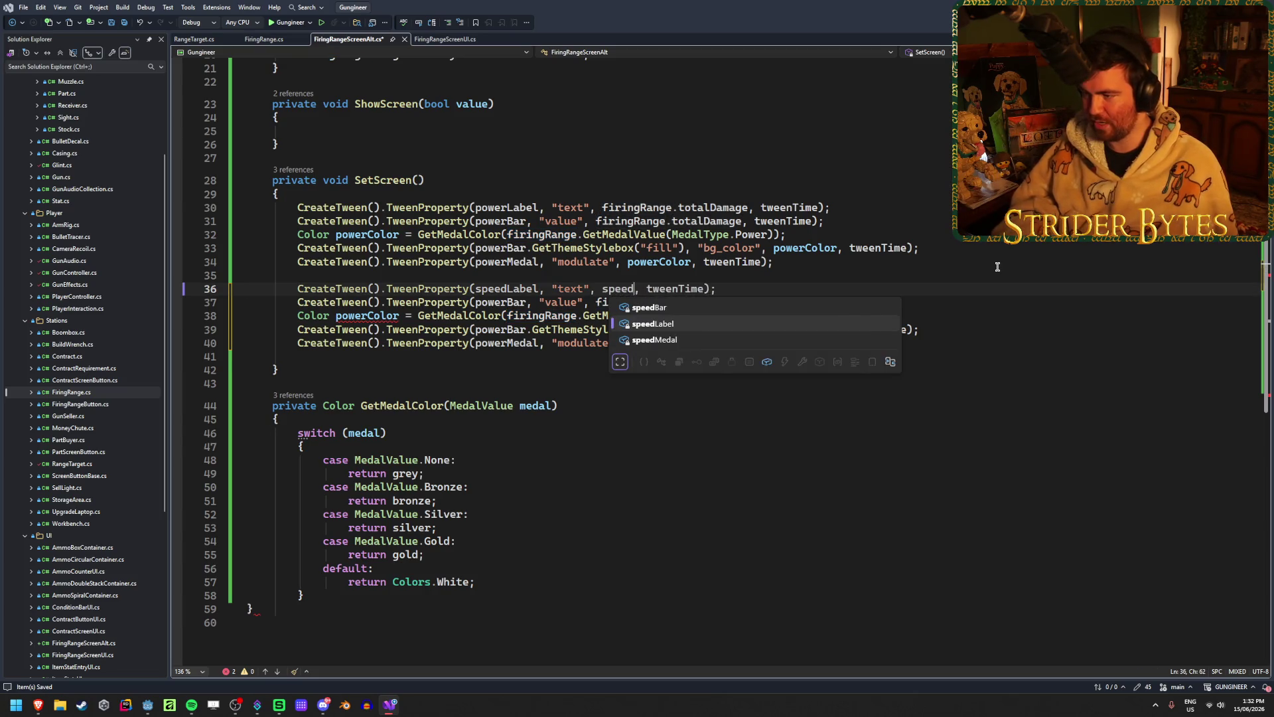
type(".max")
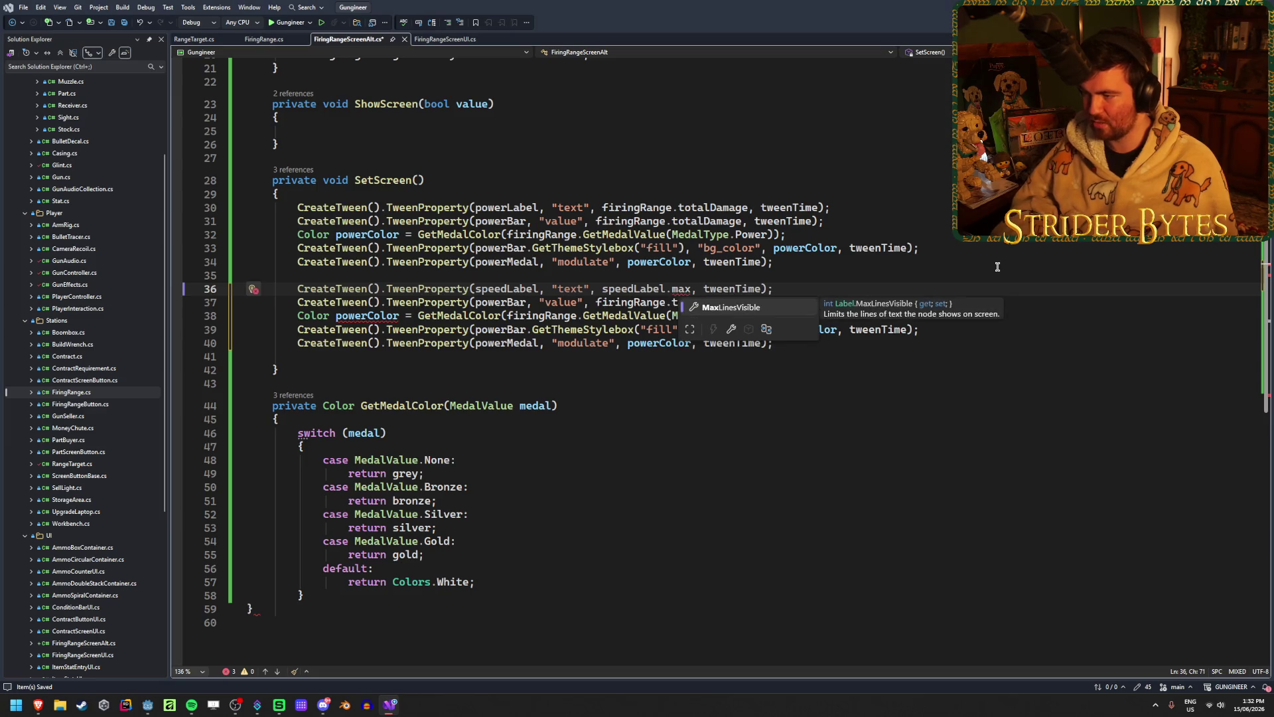
key("BackSpace")
key("BackSpace")
key("BackSpace")
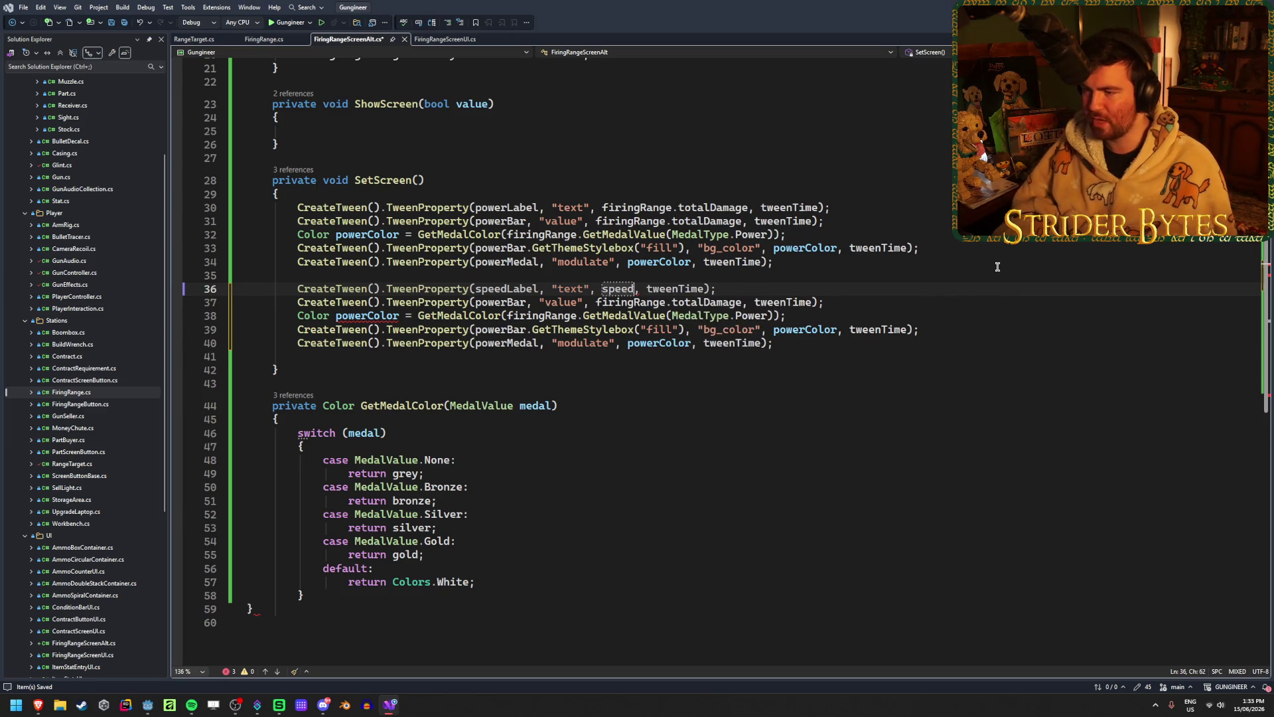
key("BackSpace")
key("BackSpace")
key("BackSpace")
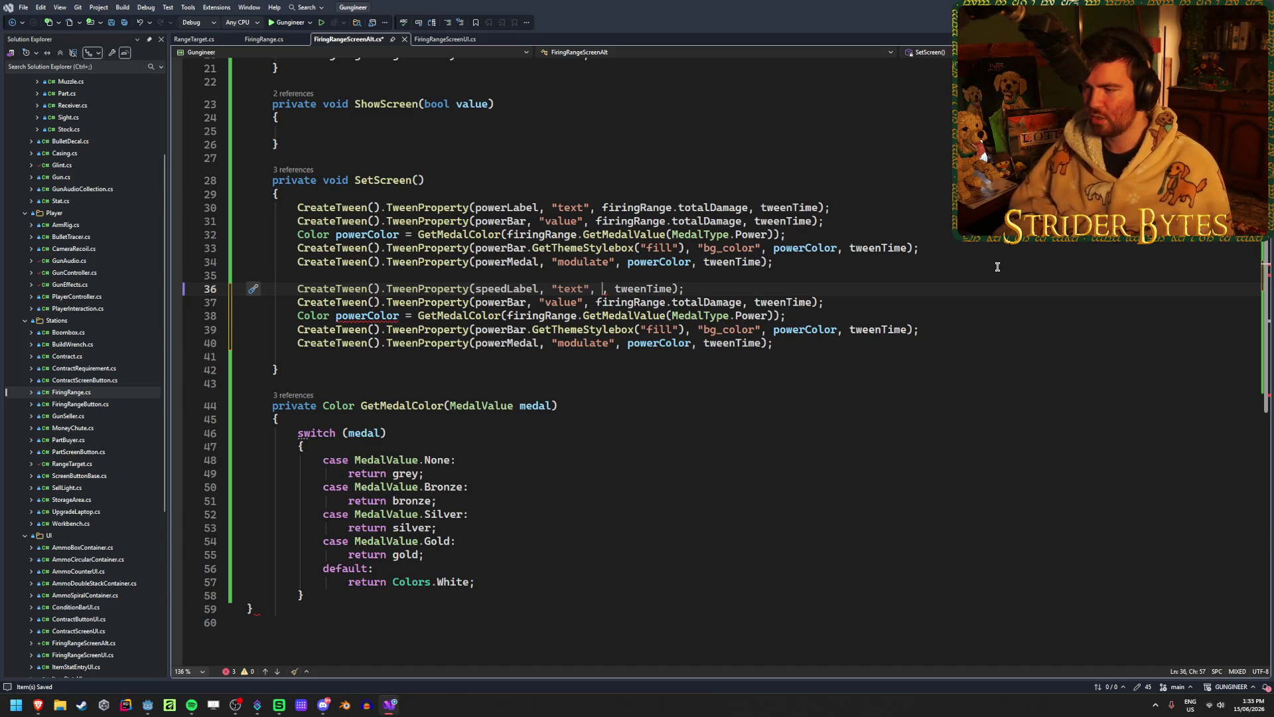
type("firingRange.a")
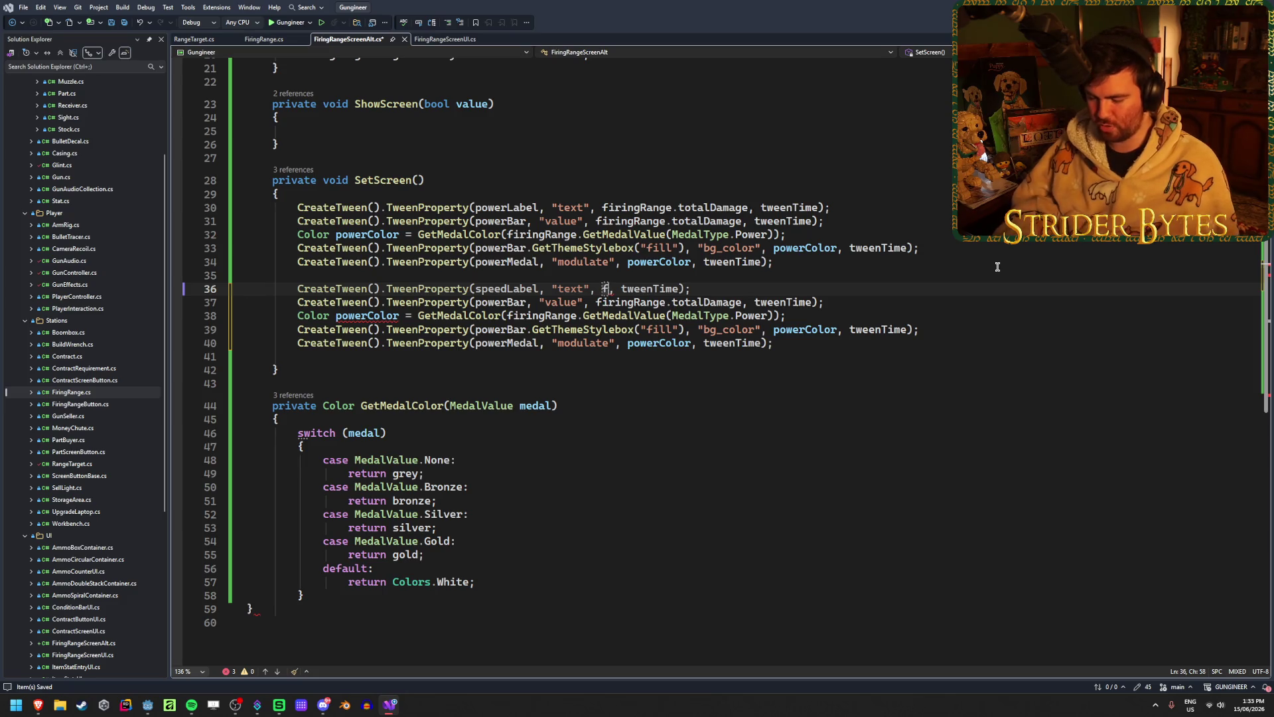
type("v")
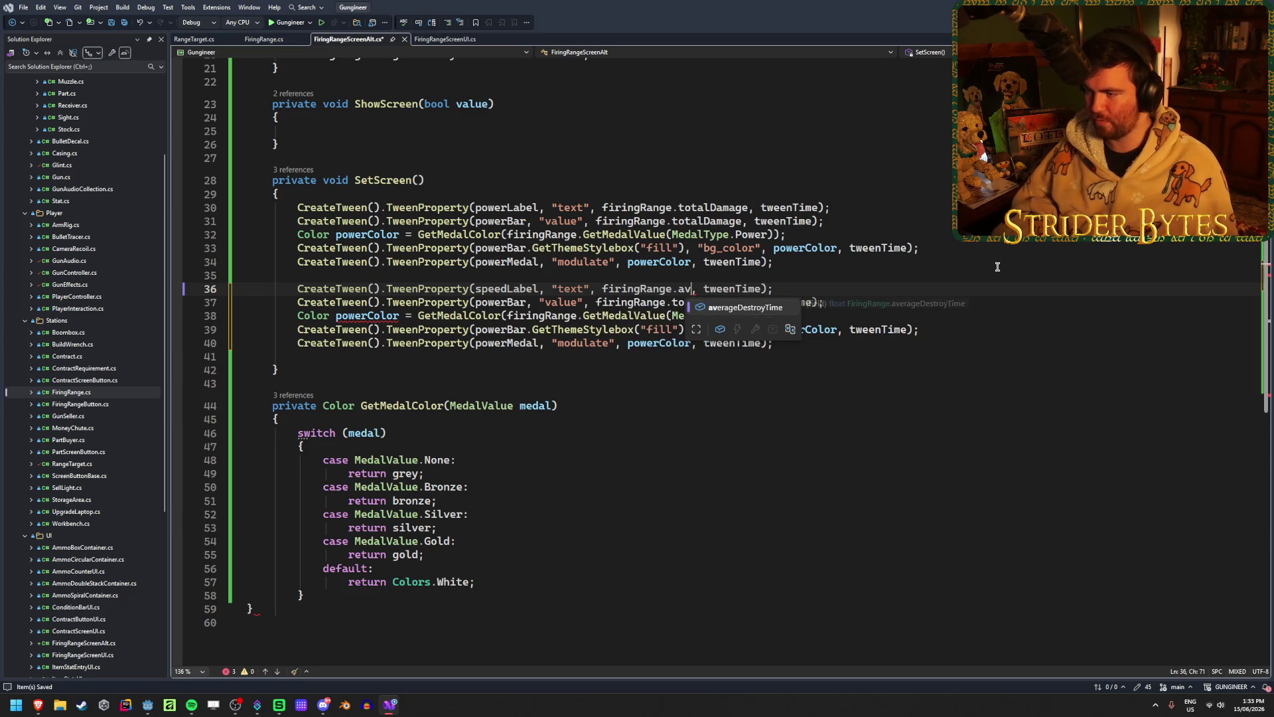
key("Tab")
type("+ \"%")
key("ctrl+s")
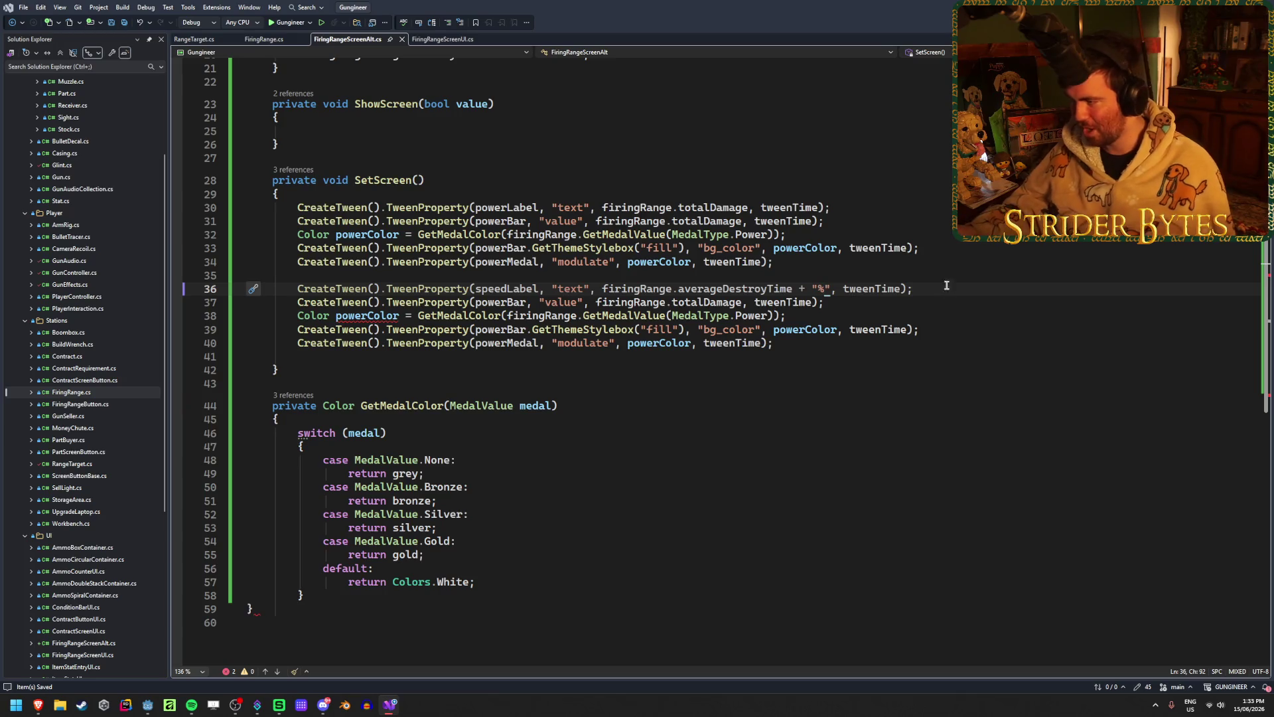
- Make line 37 tween speedBar toward speedBar.max - firingRange.averageDestroyTime
left_click(860, 300)
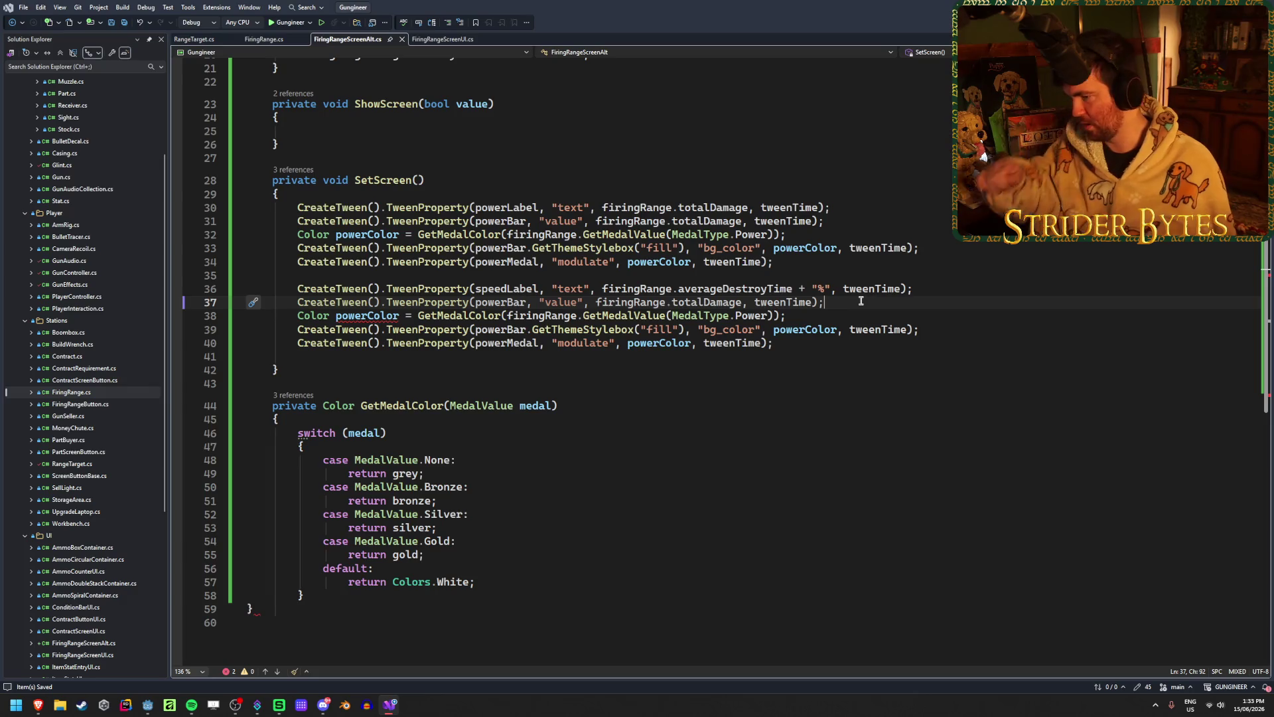
double_click(509, 304)
type("speed")
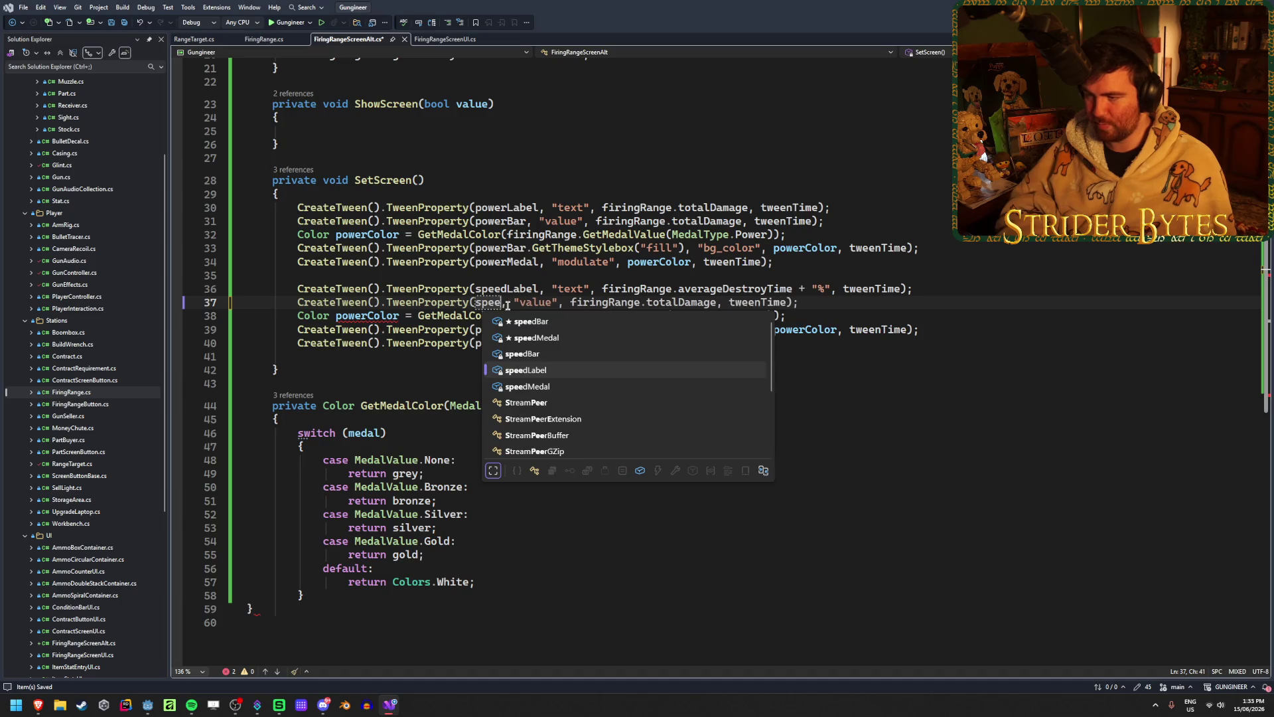
key("Up")
key("Up")
key("Up")
key("Tab")
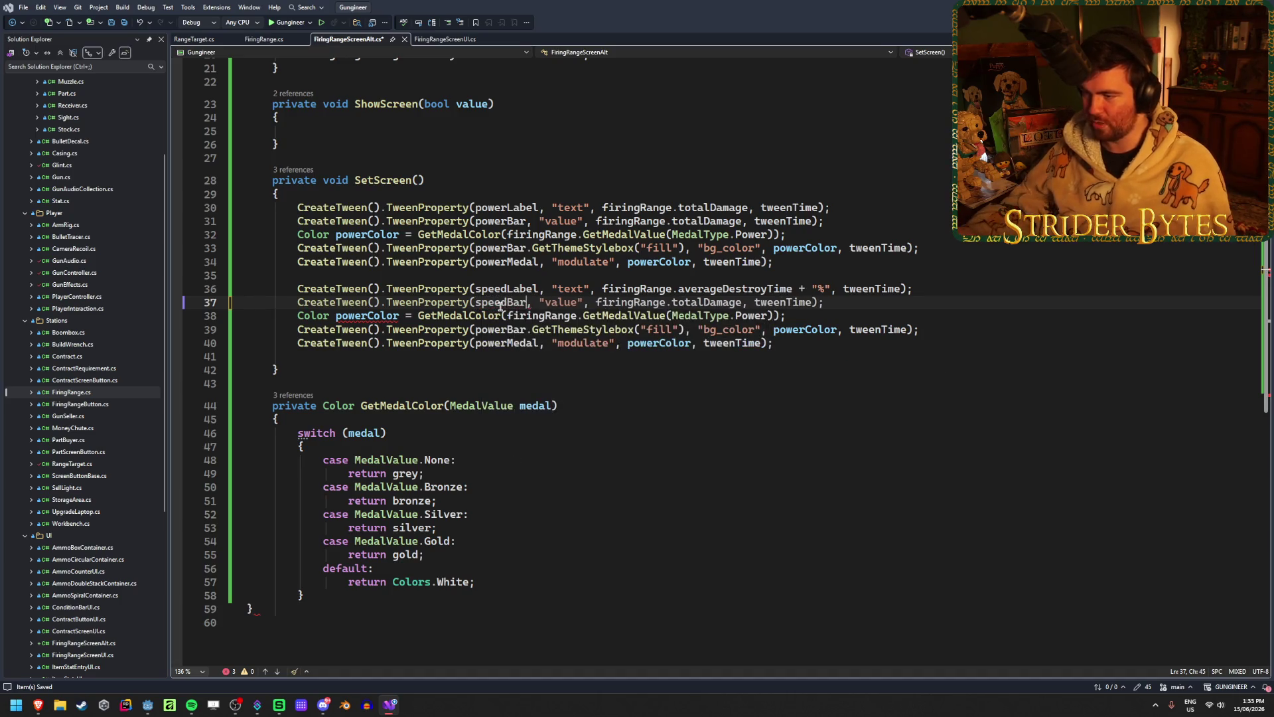
left_click(743, 302)
key("ctrl+shift+Left")
key("ctrl+shift+Left")
key("ctrl+shift+Left")
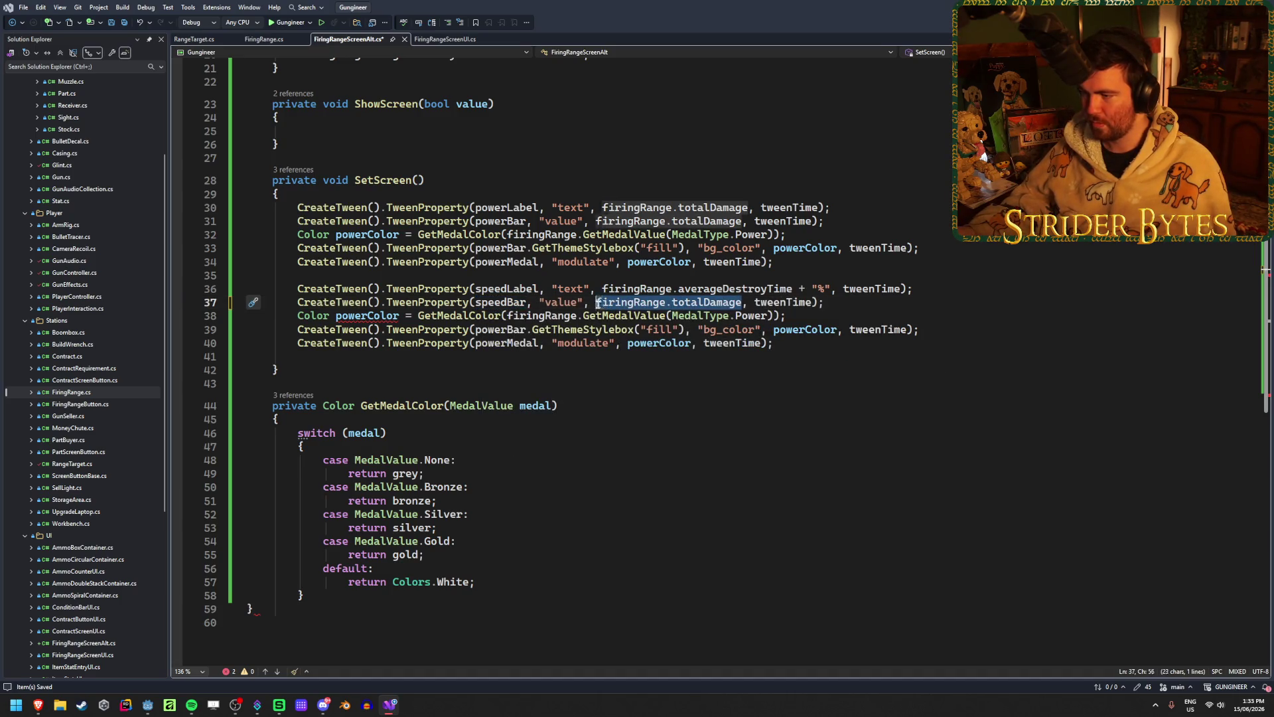
type("speedBar.ma")
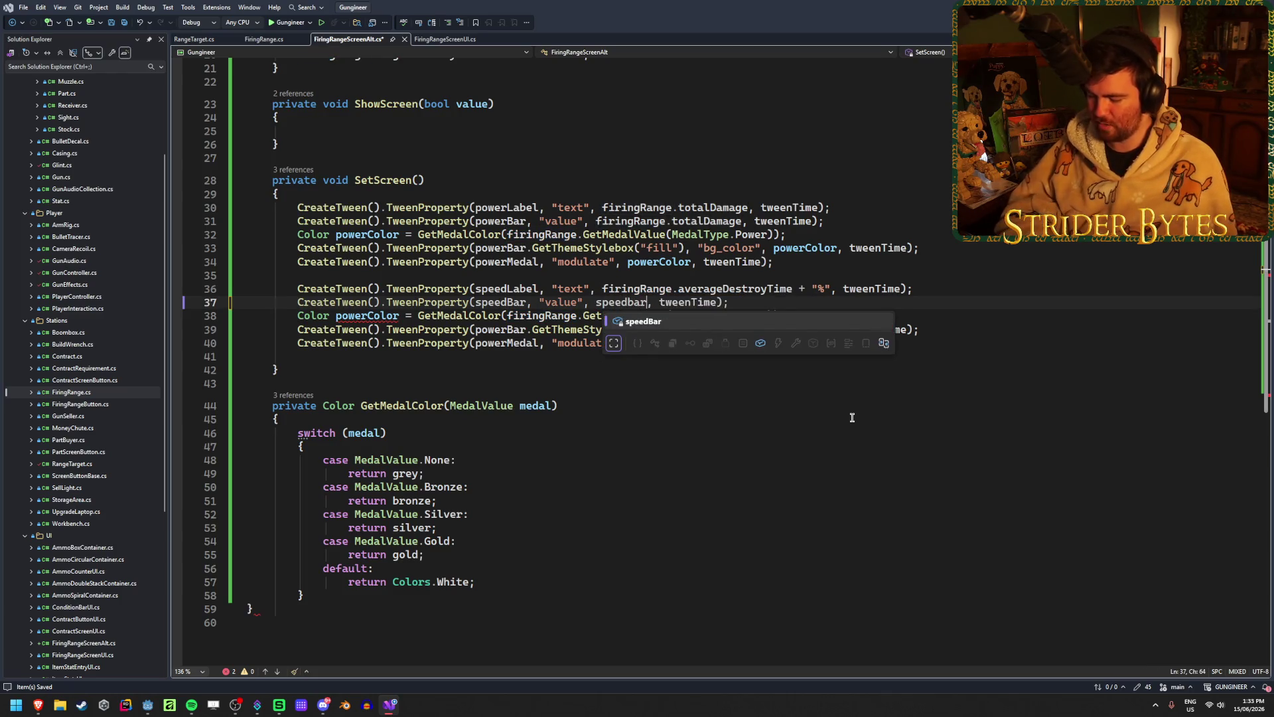
type("x ")
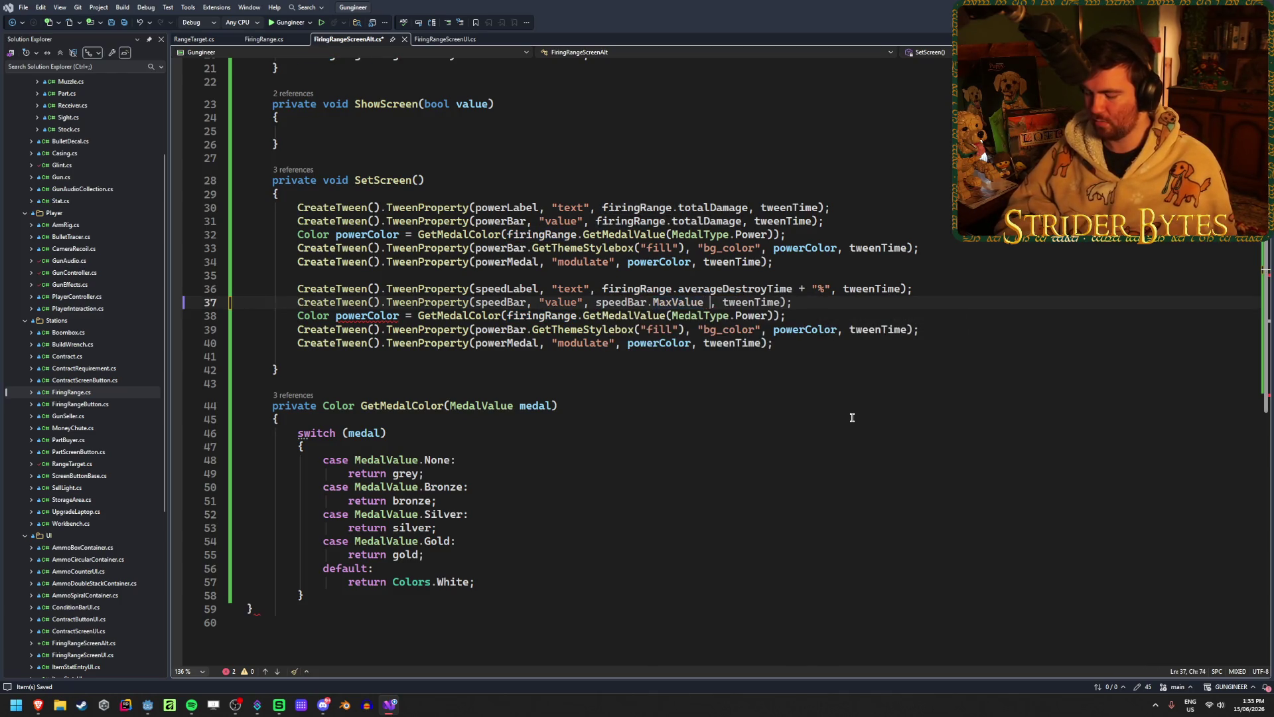
type("- firingRange.")
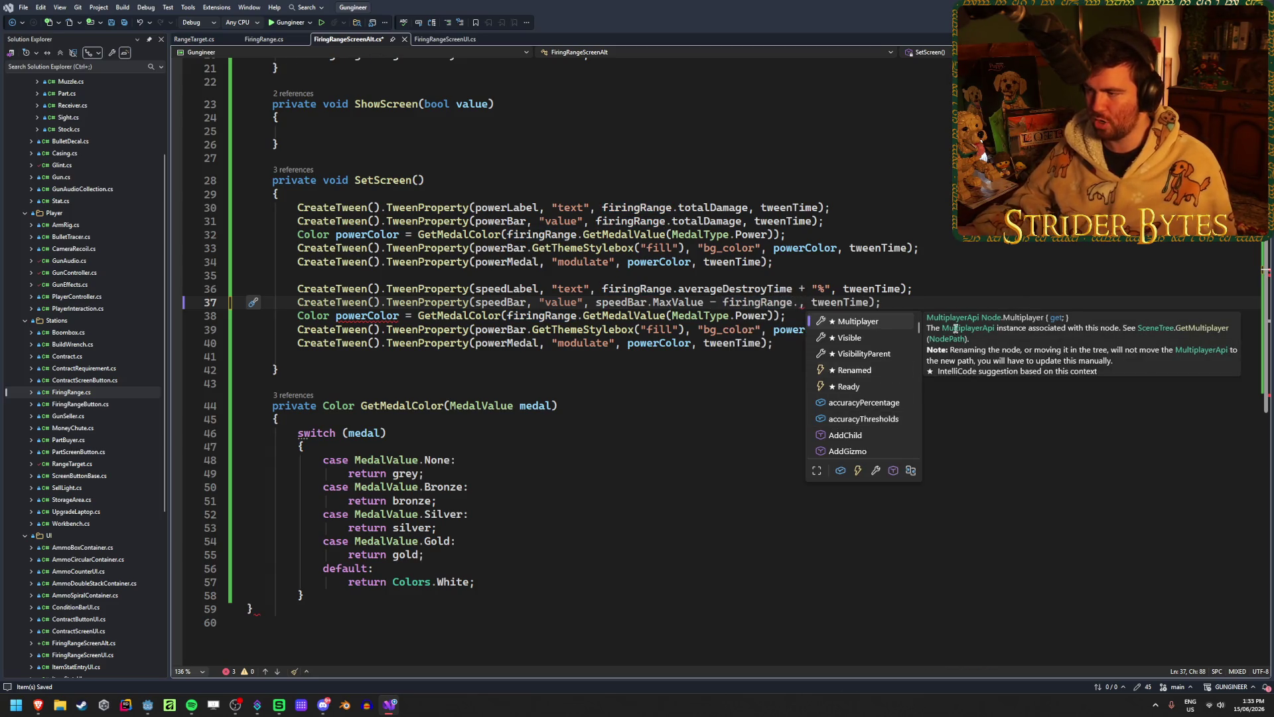
type("averg")
key("Tab")
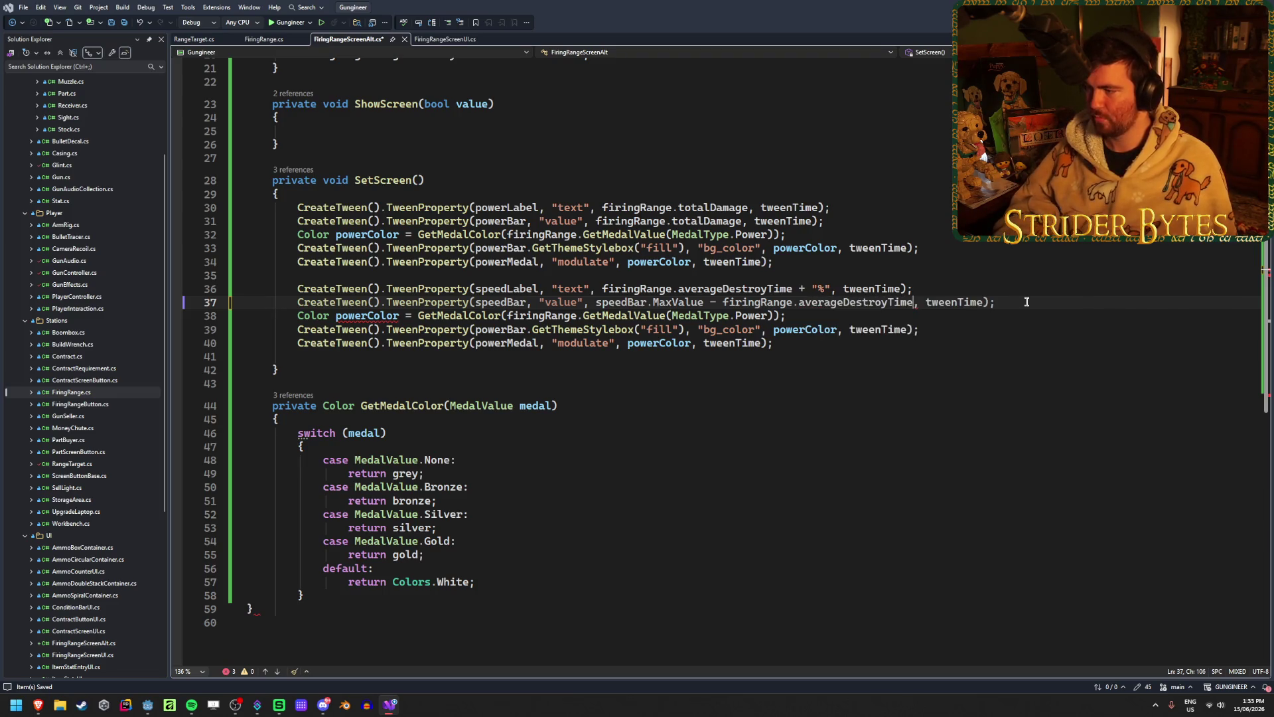
- On line 38, rename powerColor to speedColor and use MedalType.Speed
left_click(800, 313)
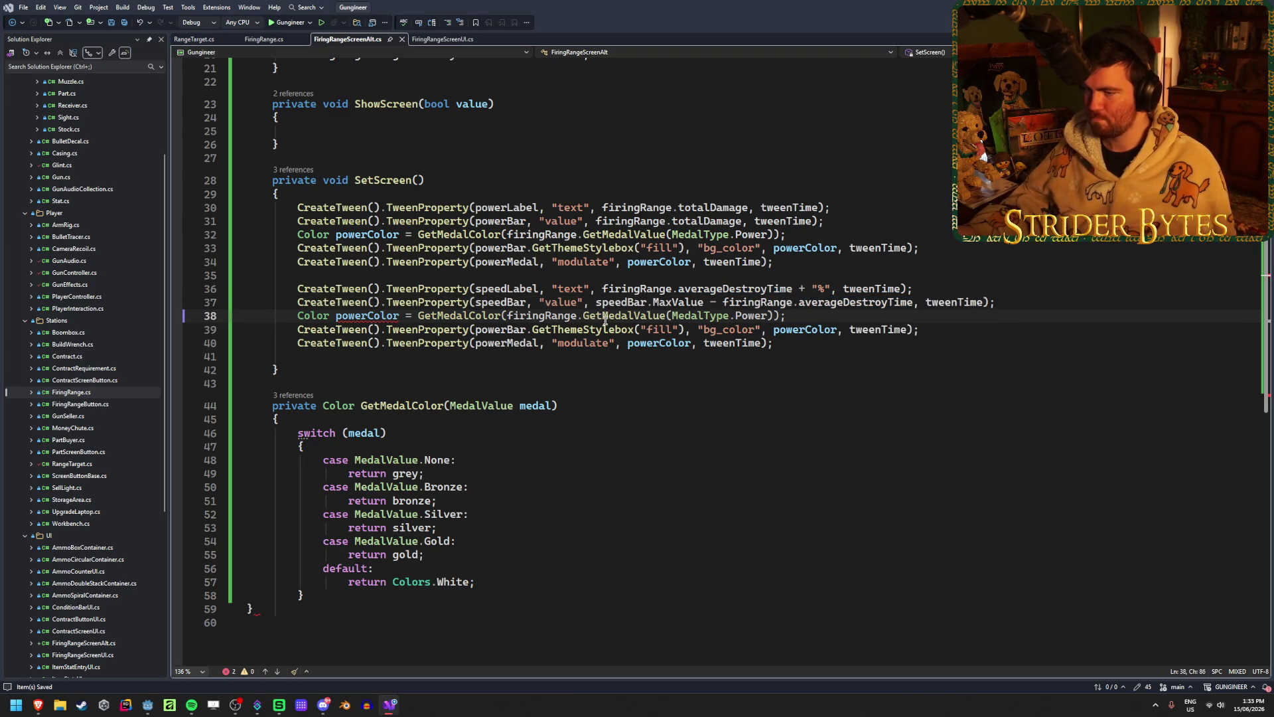
double_click(370, 316)
type("speedC")
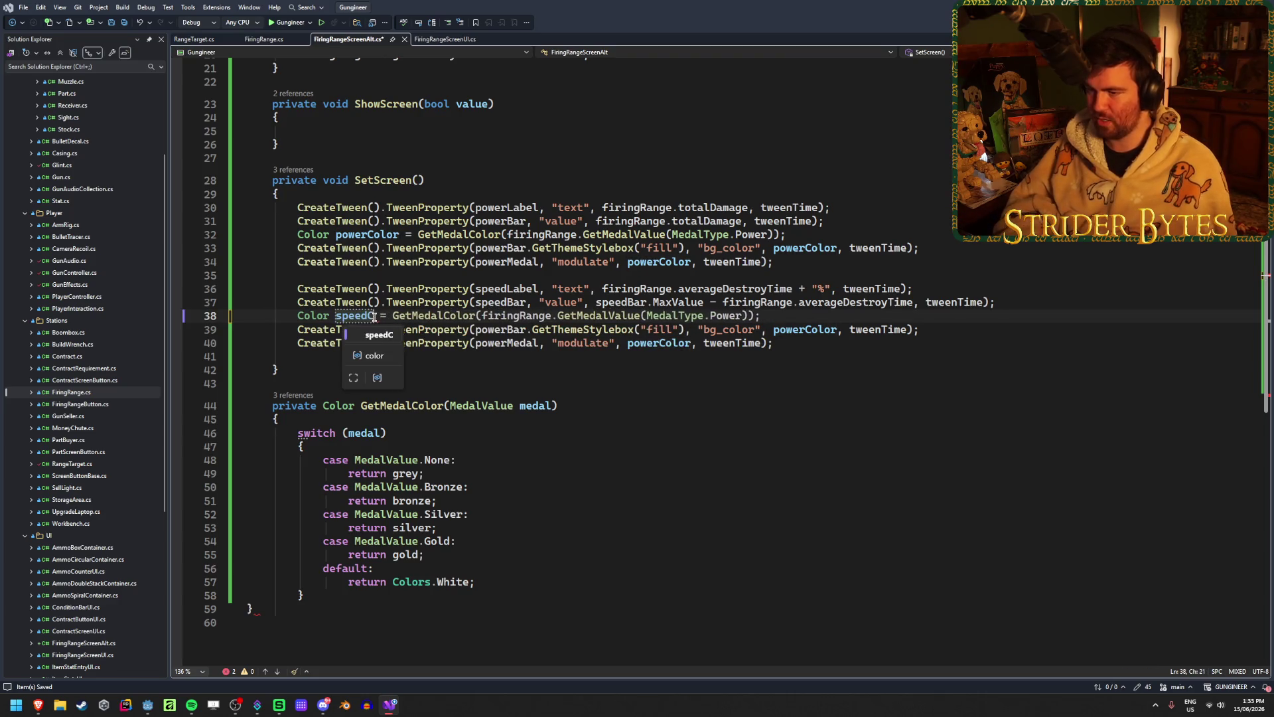
type("olor")
double_click(745, 315)
type("S")
key("BackSpace")
type("S")
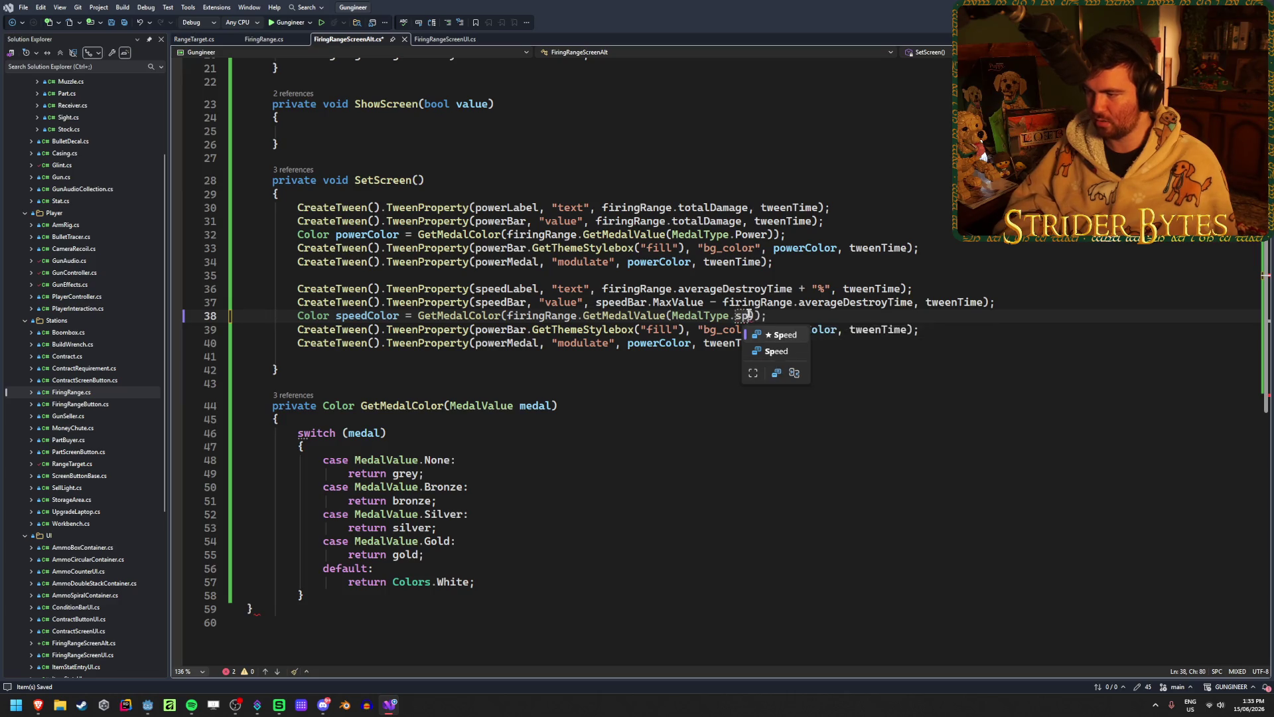
key("Tab")
- Make line 39 tween the speedBar fill to speedColor
double_click(514, 331)
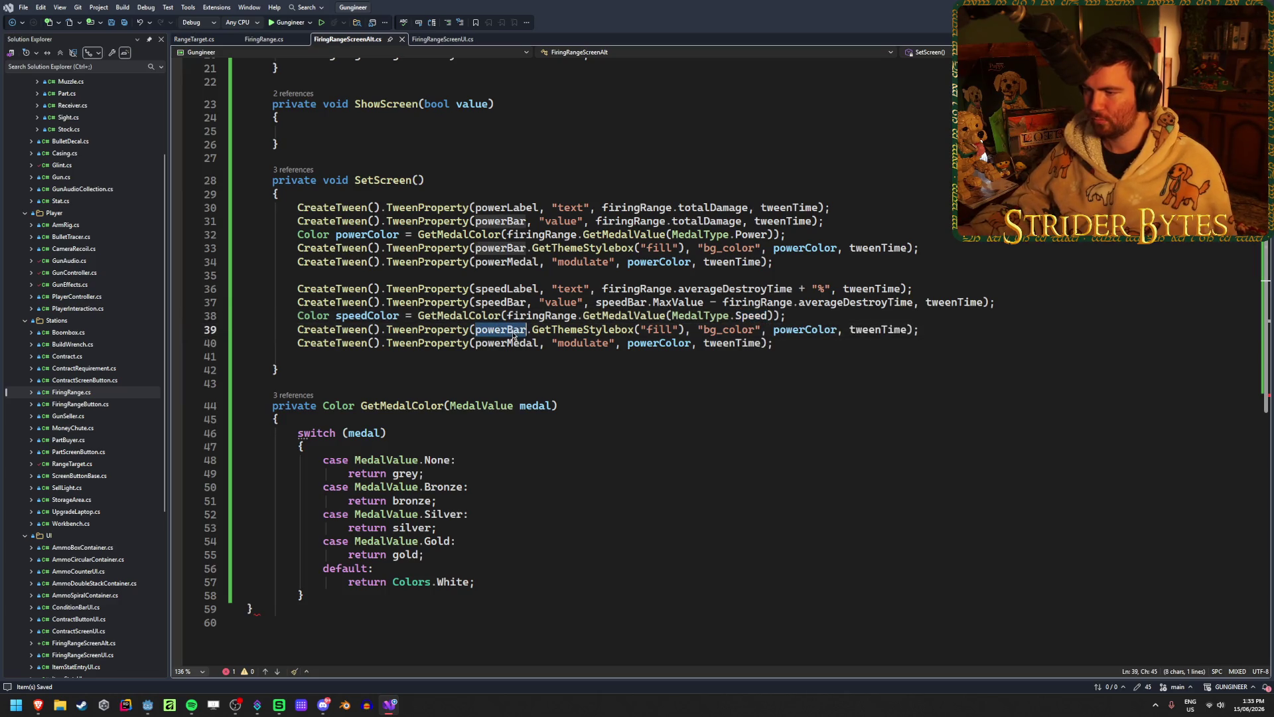
type("speedBar")
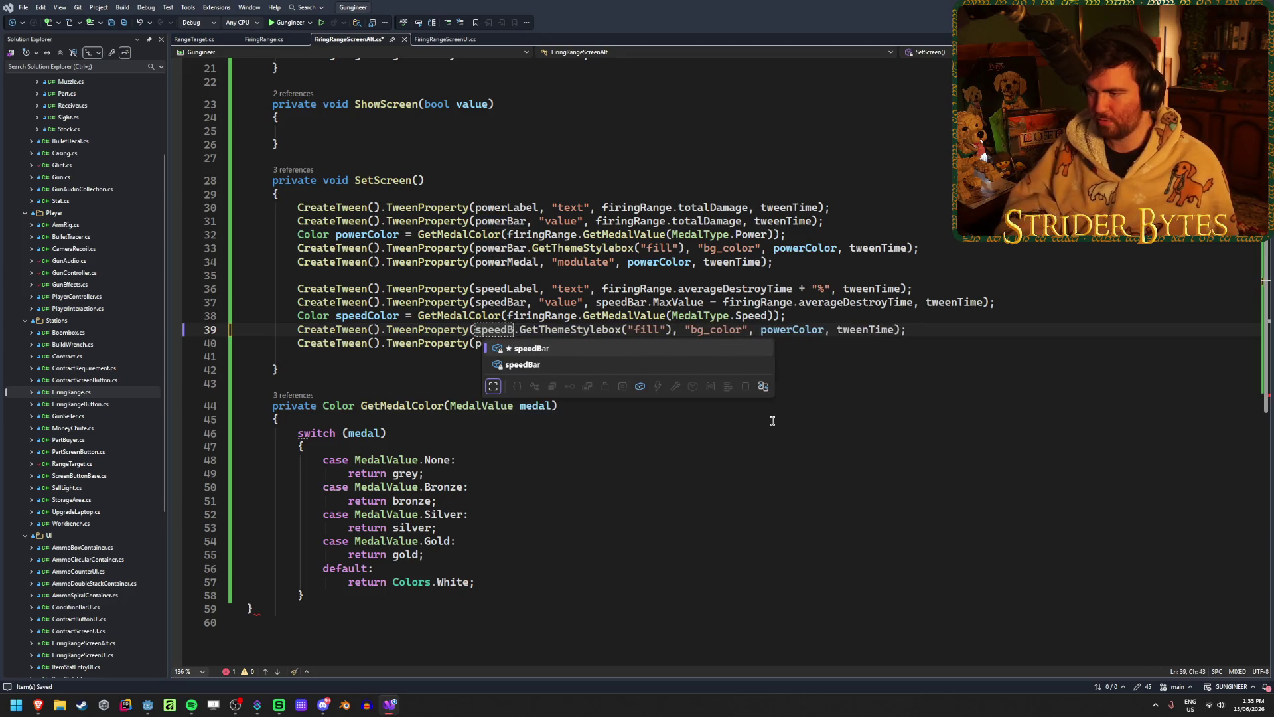
key("Escape")
double_click(804, 329)
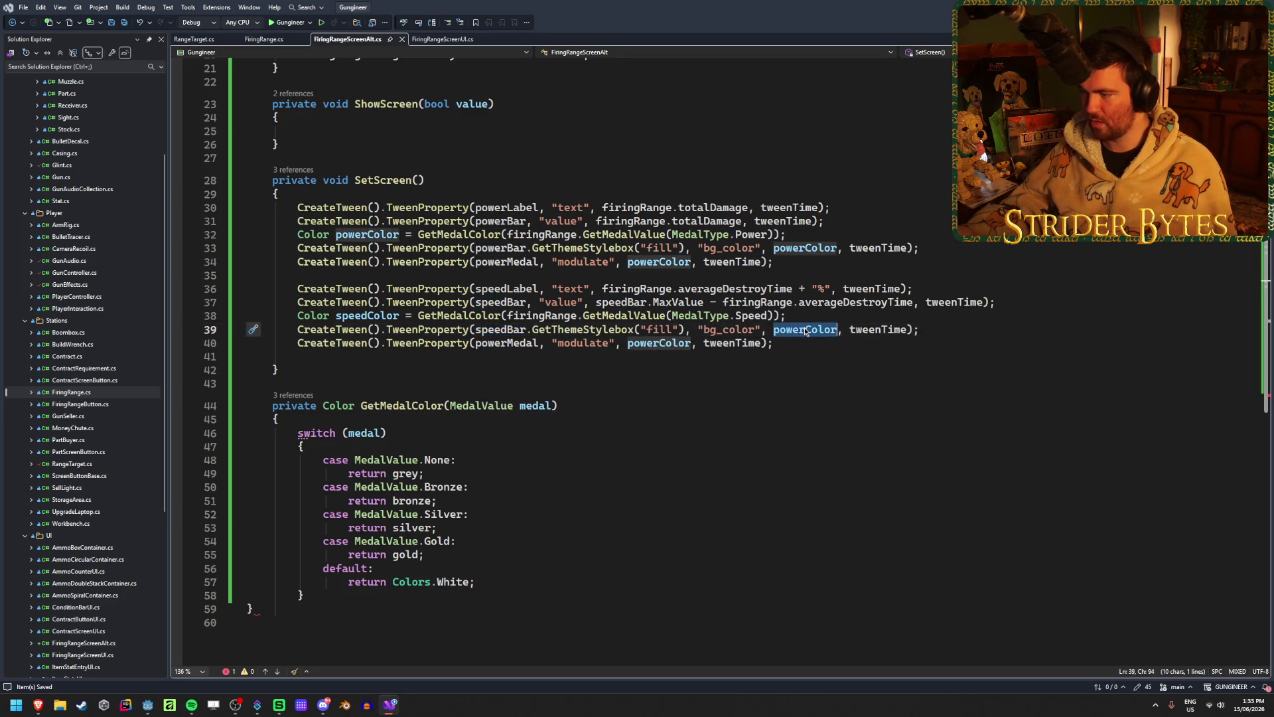
type("speed")
key("Up")
key("Tab")
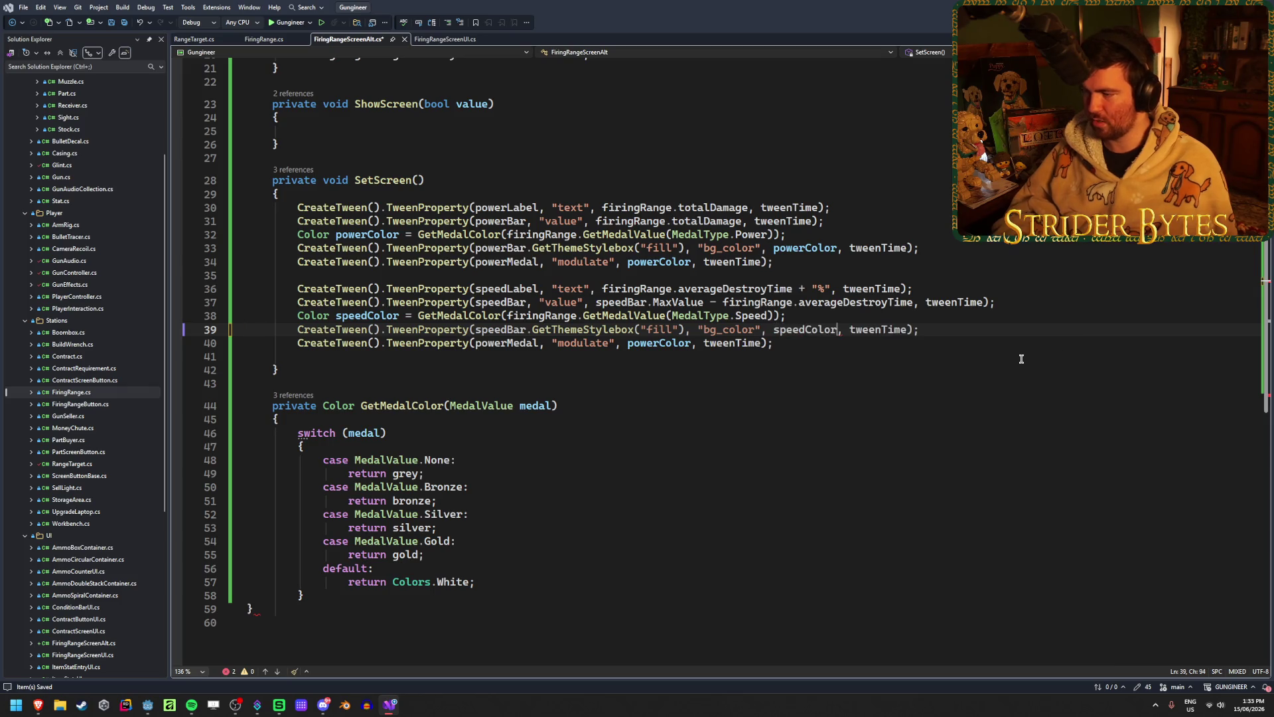
- Make line 40 tween speedMedal to speedColor, then save the script
double_click(507, 343)
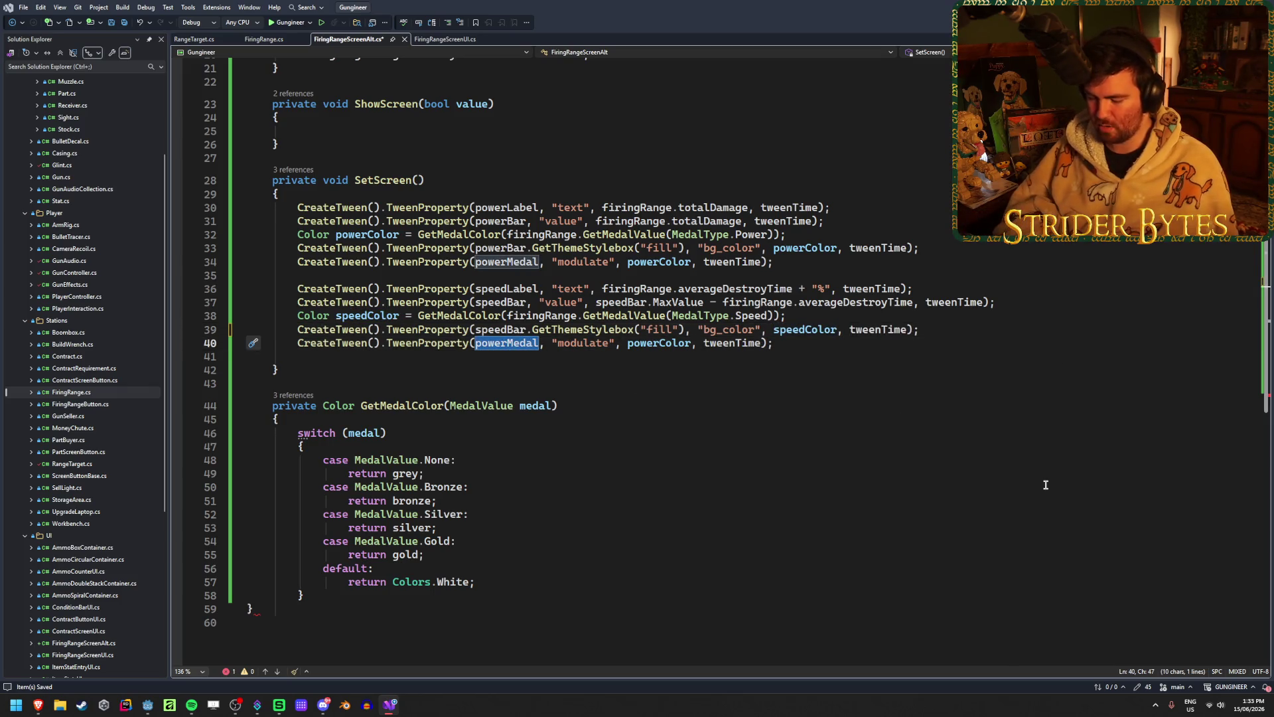
type("speedM")
key("Tab")
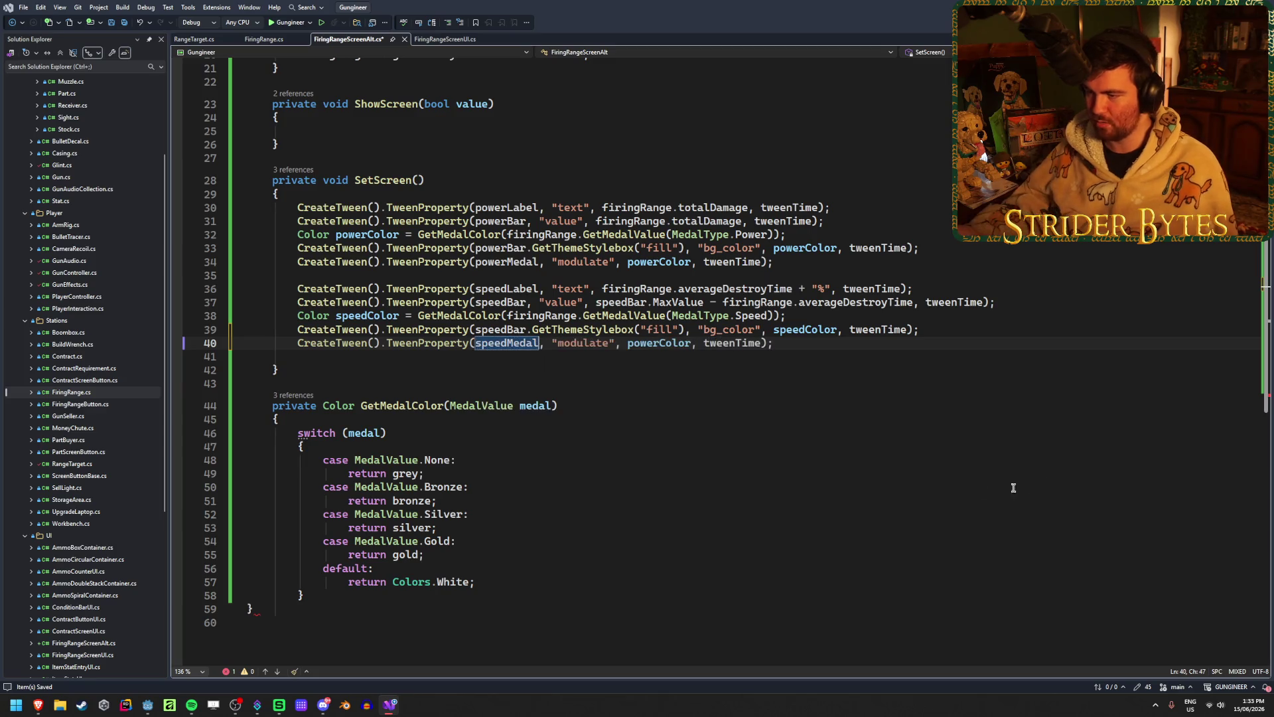
double_click(669, 343)
type("speedC")
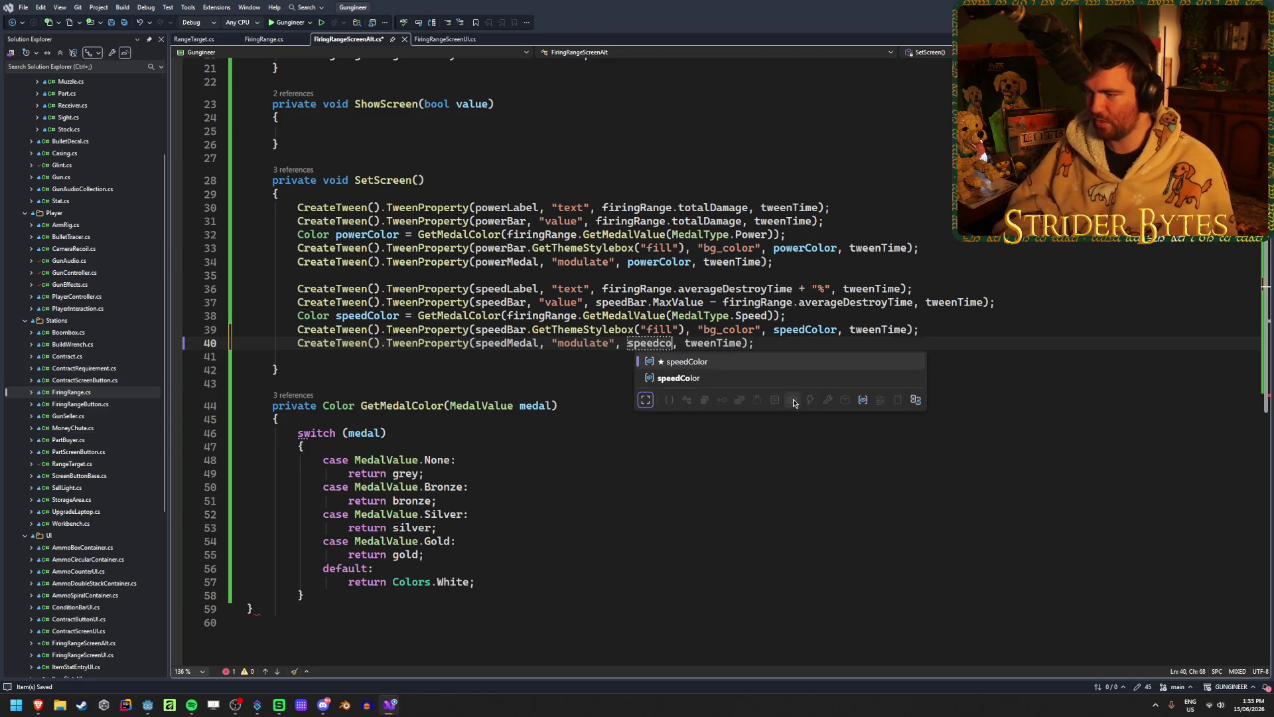
key("Tab")
key("ctrl+s")
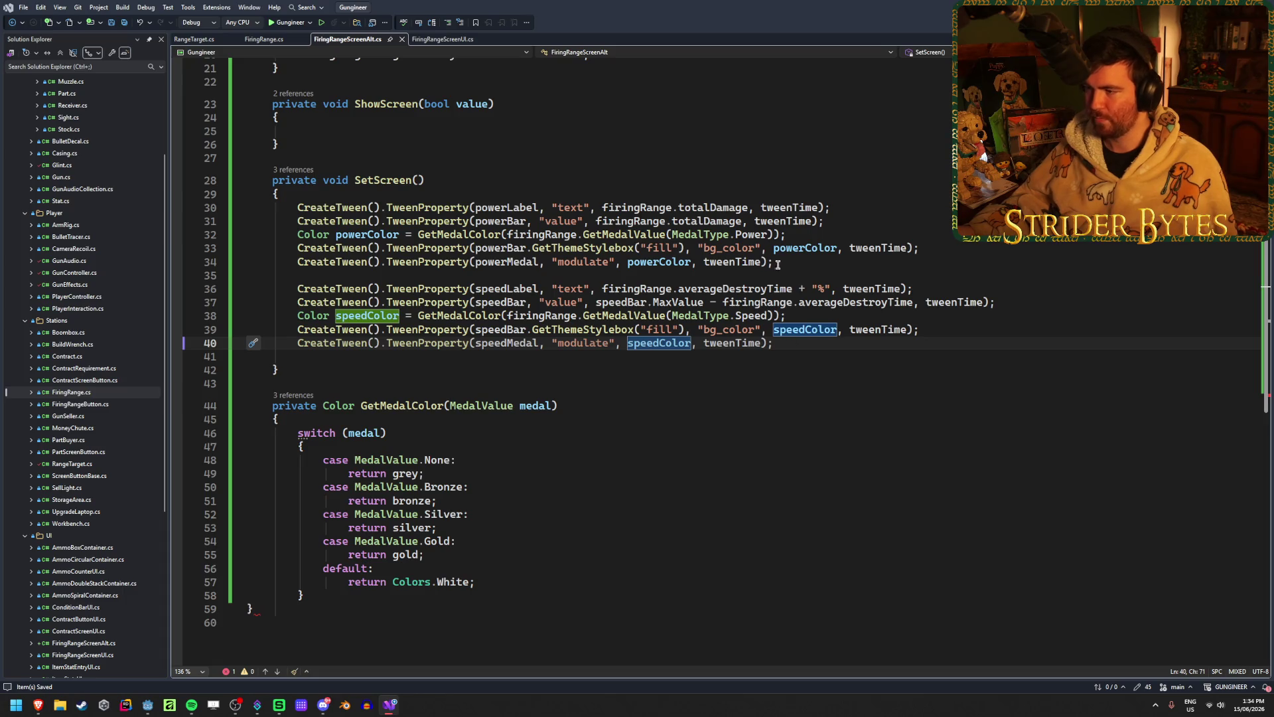
- Copy the five power tween lines 30–34 for reuse below the speed block
left_click_drag(777, 265, 129, 210)
key("ctrl+c")
left_click(574, 356)
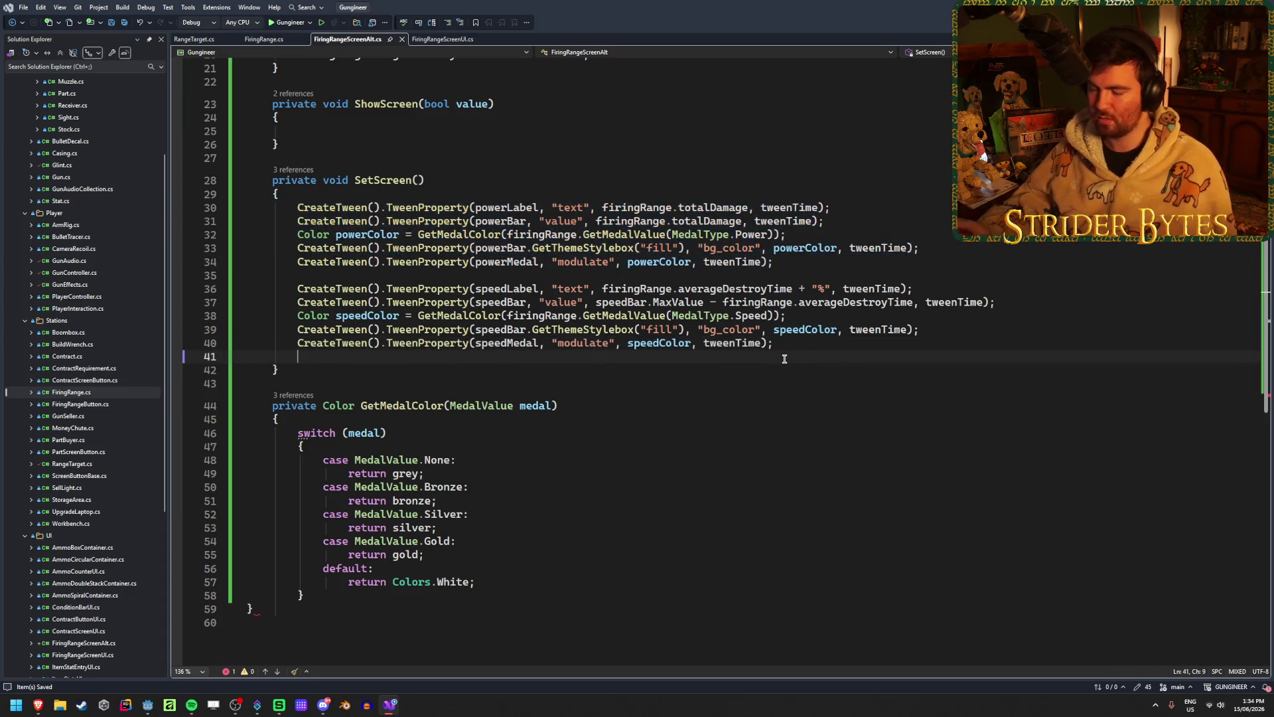
- Paste the power block and switch lines 42–43 to accuracyLabel and accuracyBar
key("Return")
key("ctrl+v")
double_click(511, 370)
type("accuracy")
key("Down")
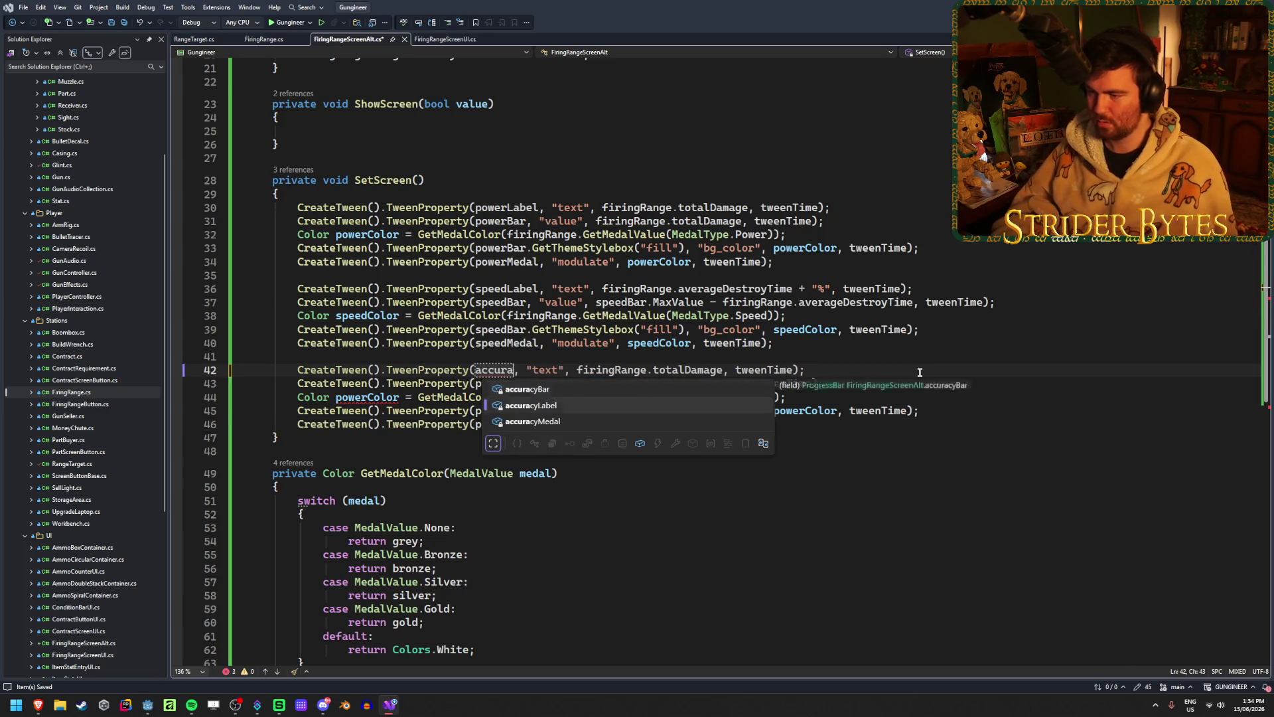
key("Tab")
double_click(501, 384)
type("accurac, \"value\", firingRange.totalDamage, tweenTime);")
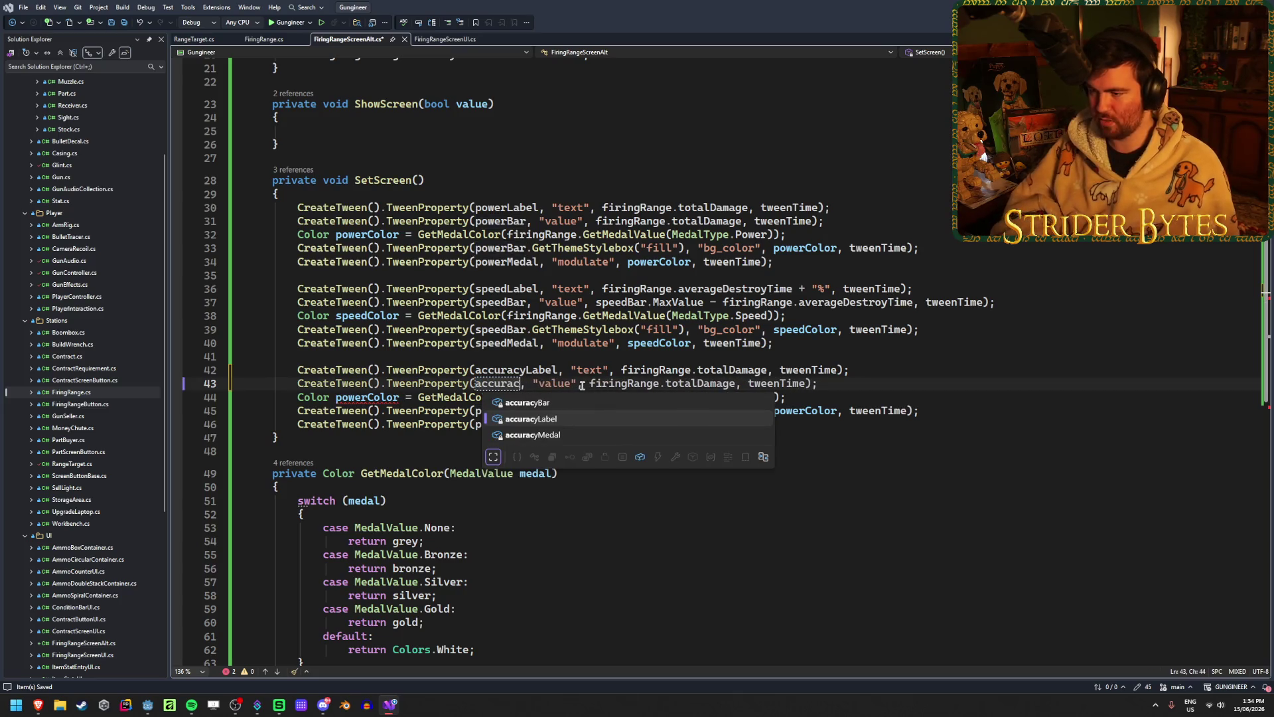
key("Up")
key("Tab")
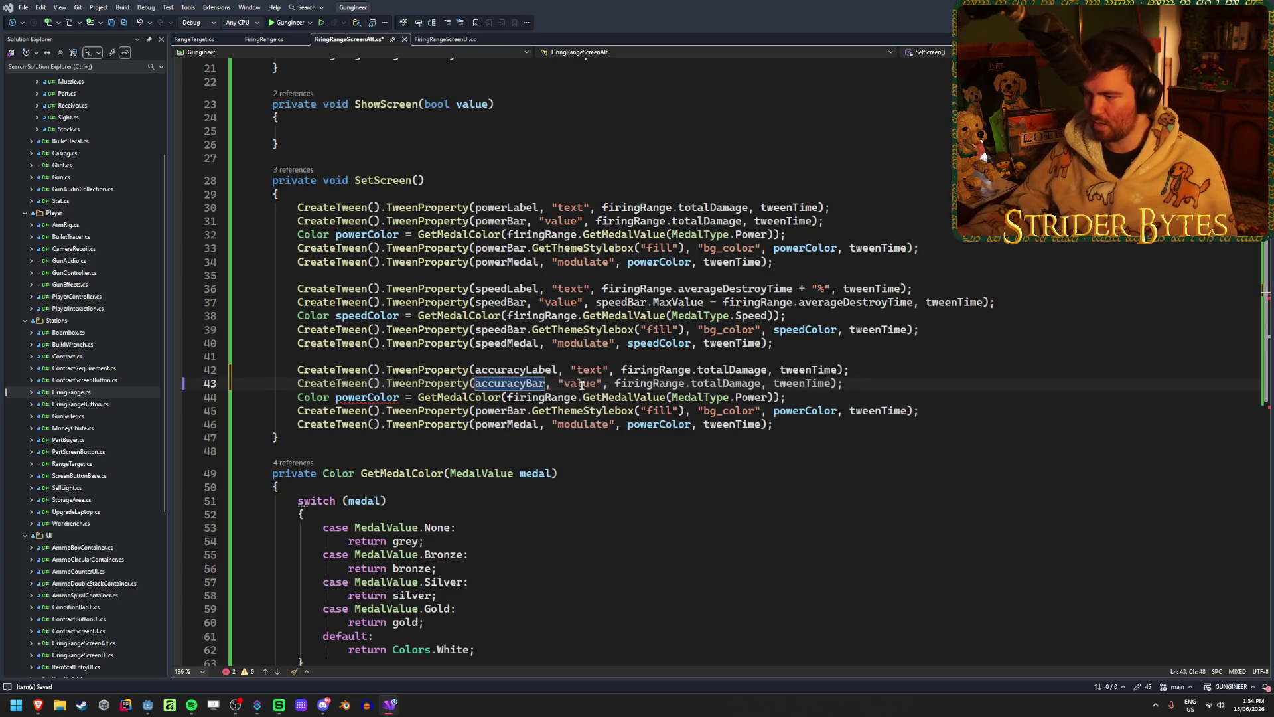
- Rename powerColor to accuracyColor on lines 44, 45 and 46
double_click(358, 397)
type("accura")
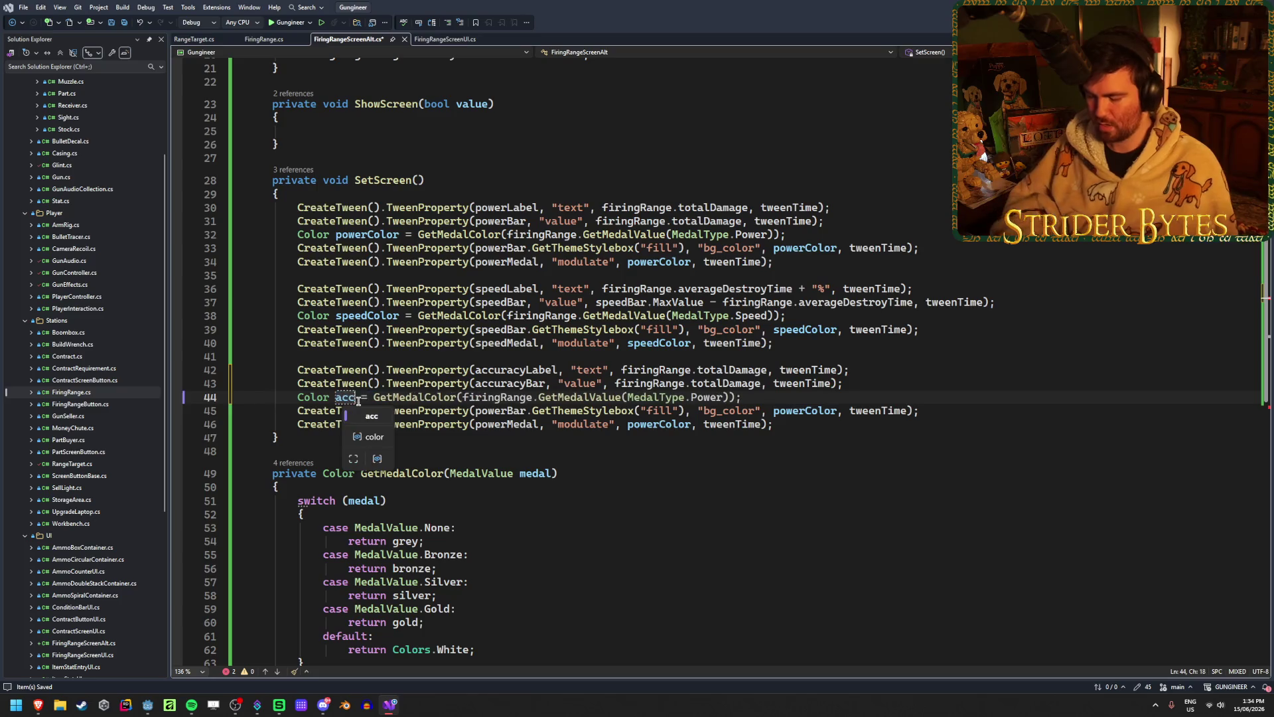
type("cyColor")
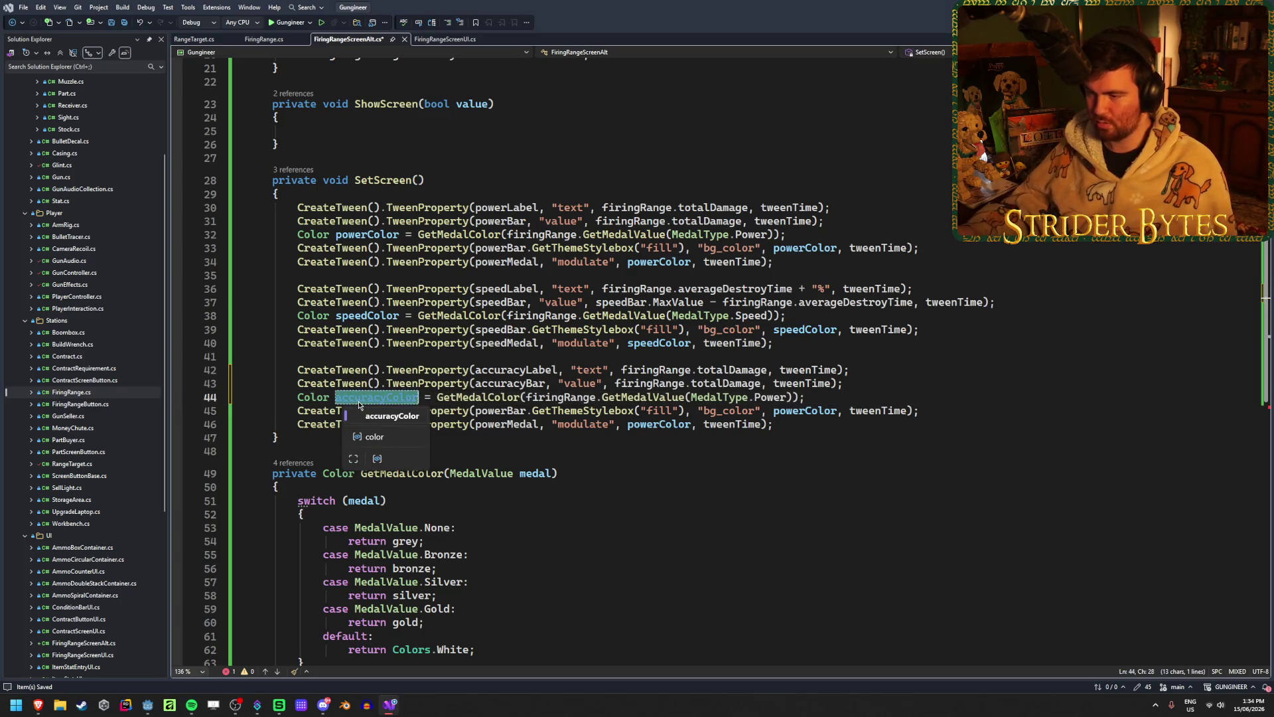
left_click(633, 426)
double_click(804, 411)
key("ctrl+v")
double_click(659, 424)
key("ctrl+v")
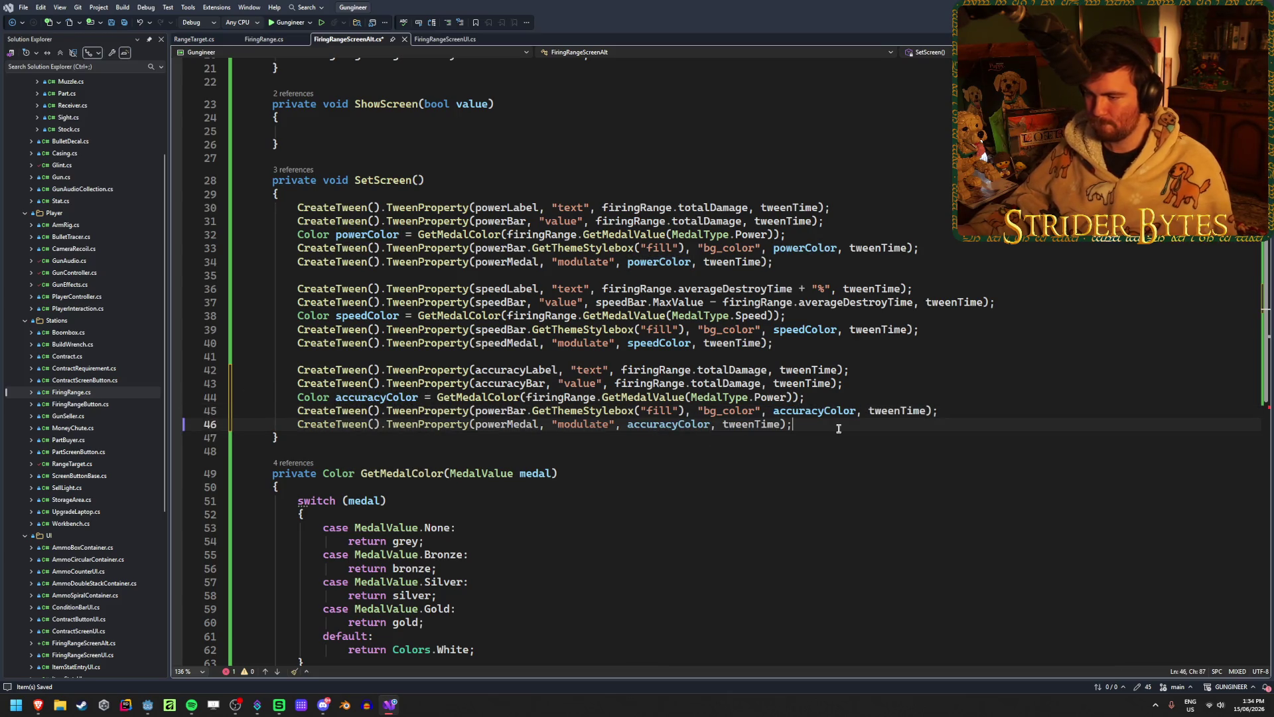
- Point line 45 at accuracyBar and line 46 at accuracyMedal
double_click(501, 410)
type("accura")
key("Down")
key("Down")
key("Up")
key("Up")
key("Tab")
double_click(513, 424)
type("accu")
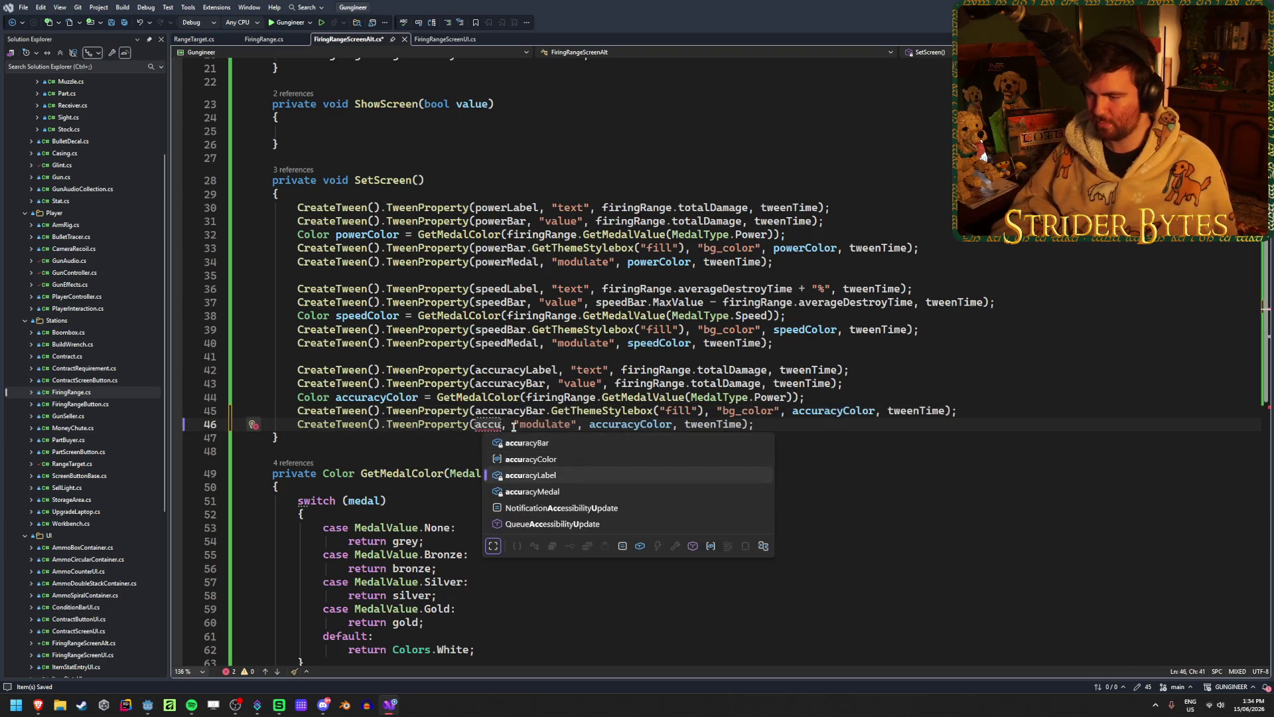
key("Down")
key("Tab")
left_click(867, 426)
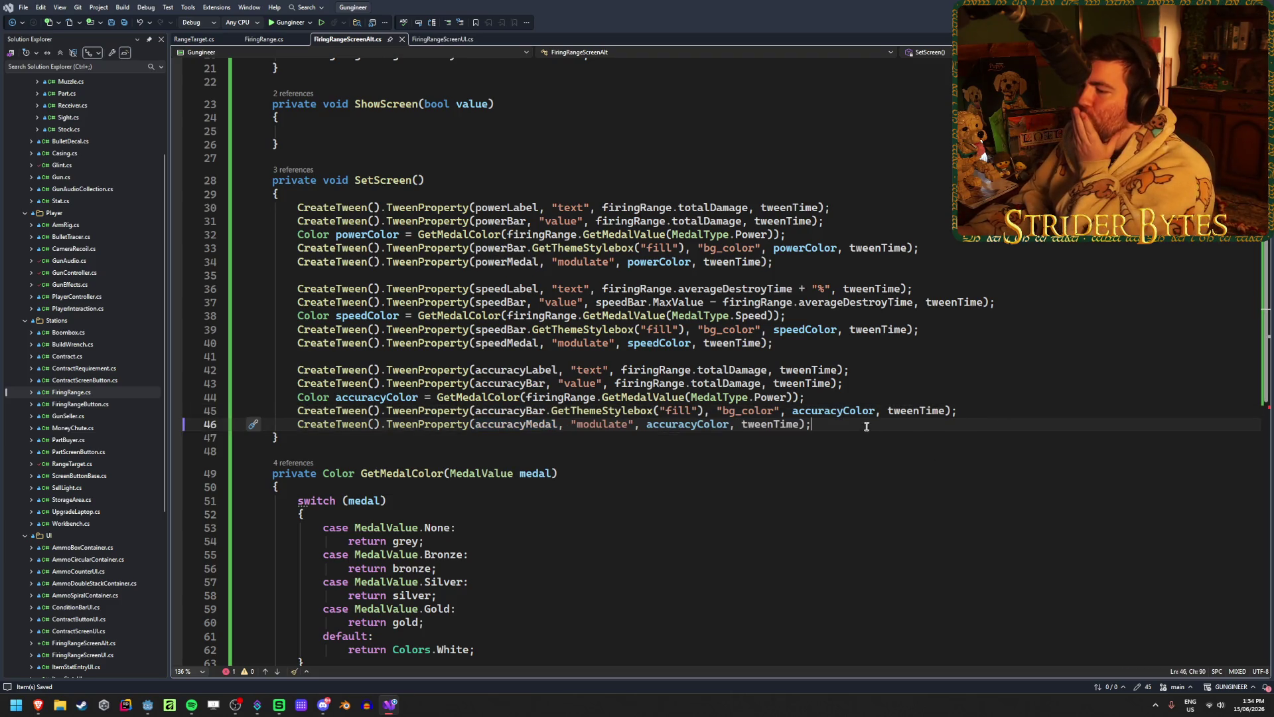
- Change line 44's medal type to MedalType.Accuracy and save
double_click(769, 398)
type("Accu")
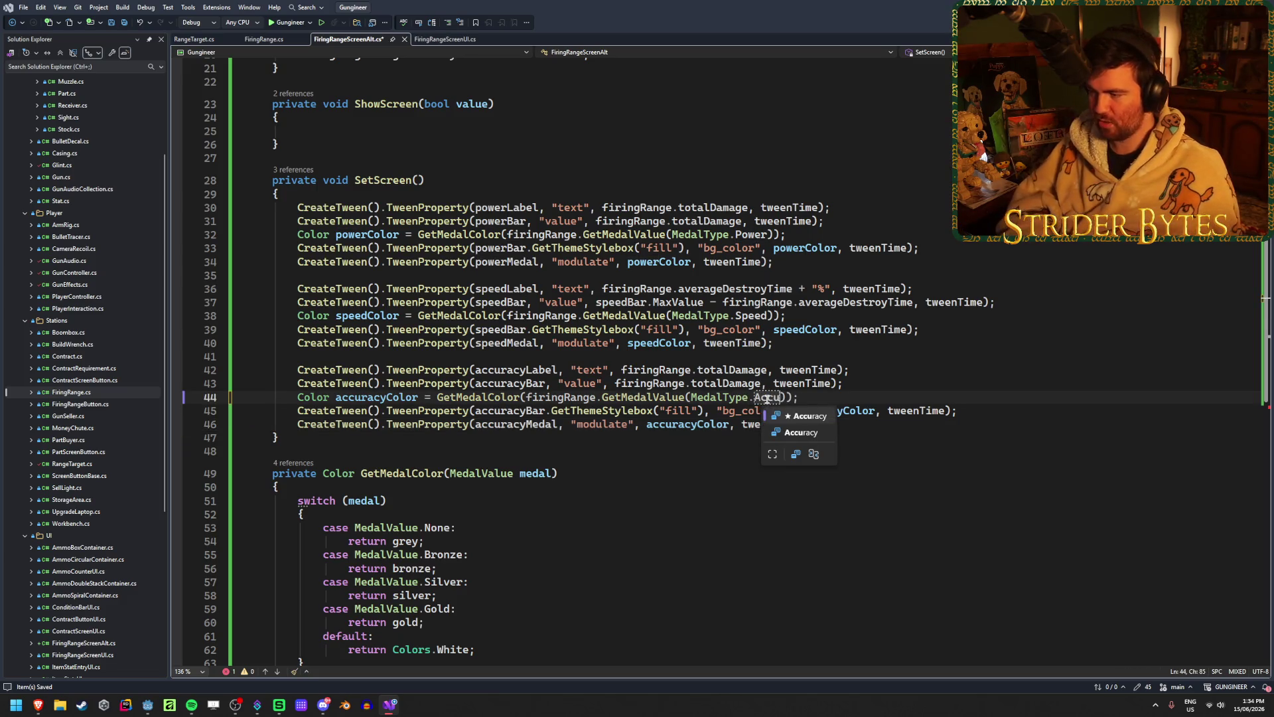
key("Tab")
key("ctrl+s")
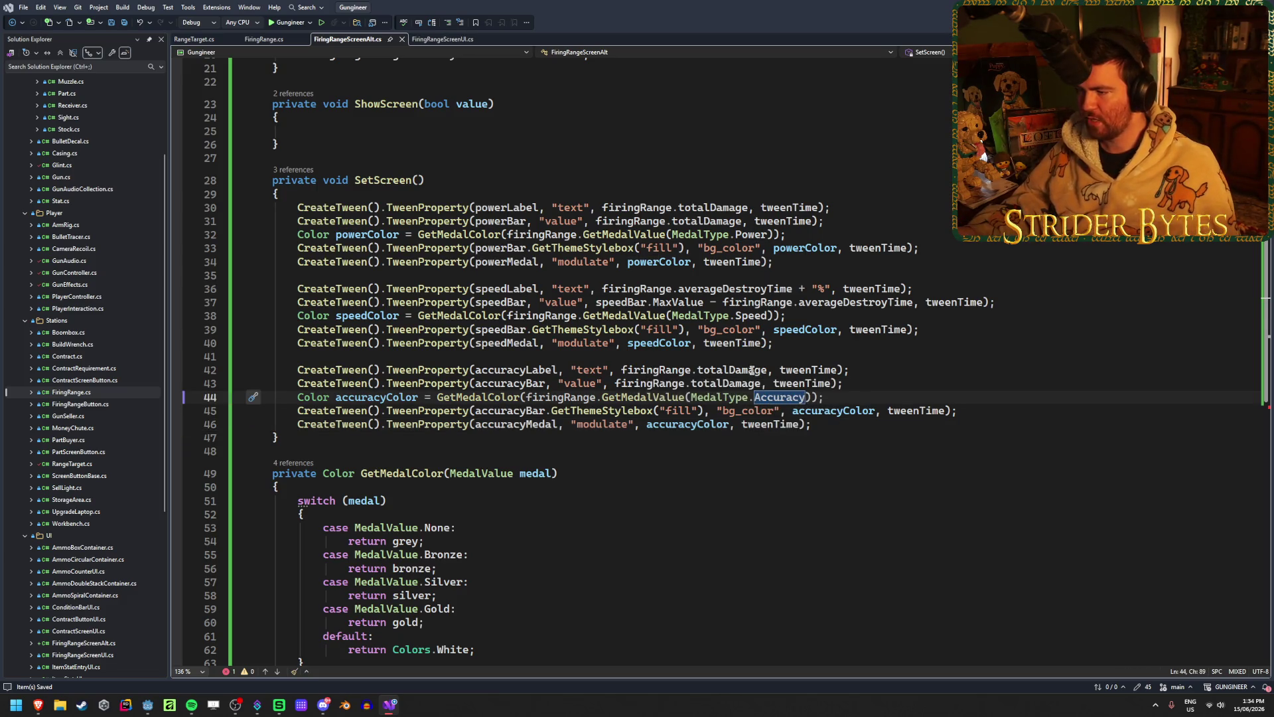
- Show accuracyPercentage + "%" on line 42, change the speed label's "s" to "secs", and save
double_click(730, 369)
type("acc")
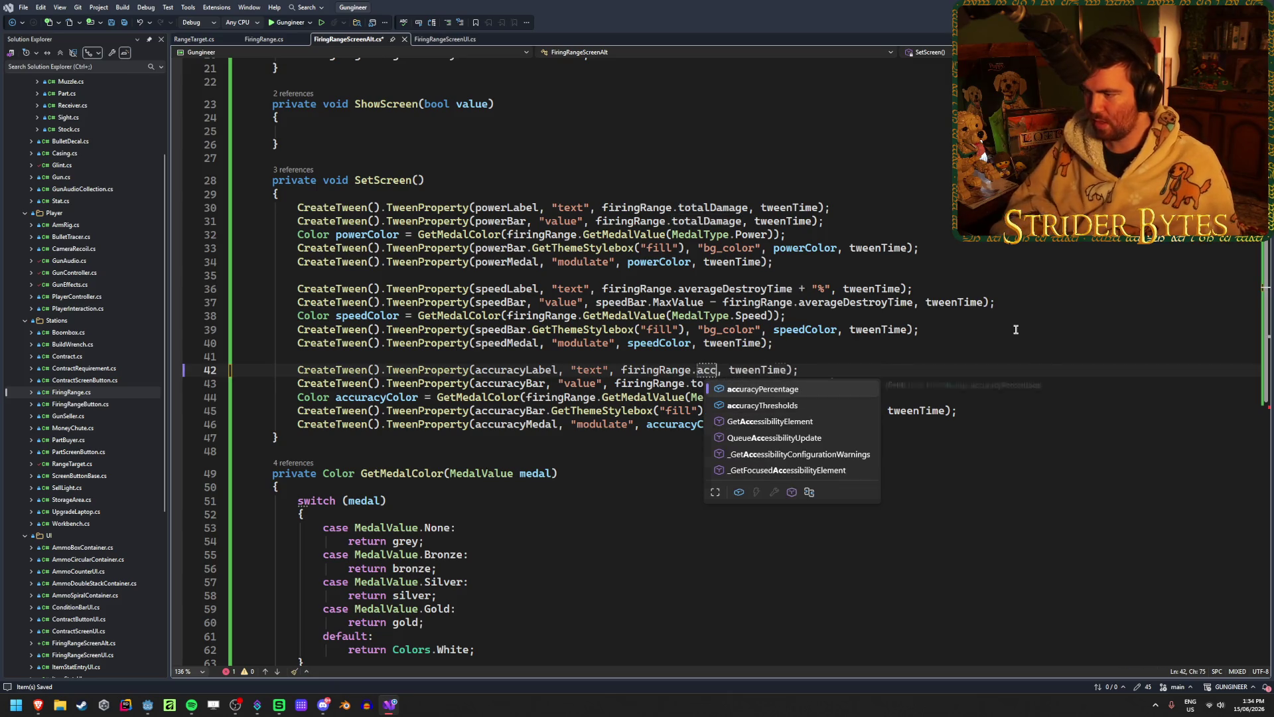
key("Tab")
type("+")
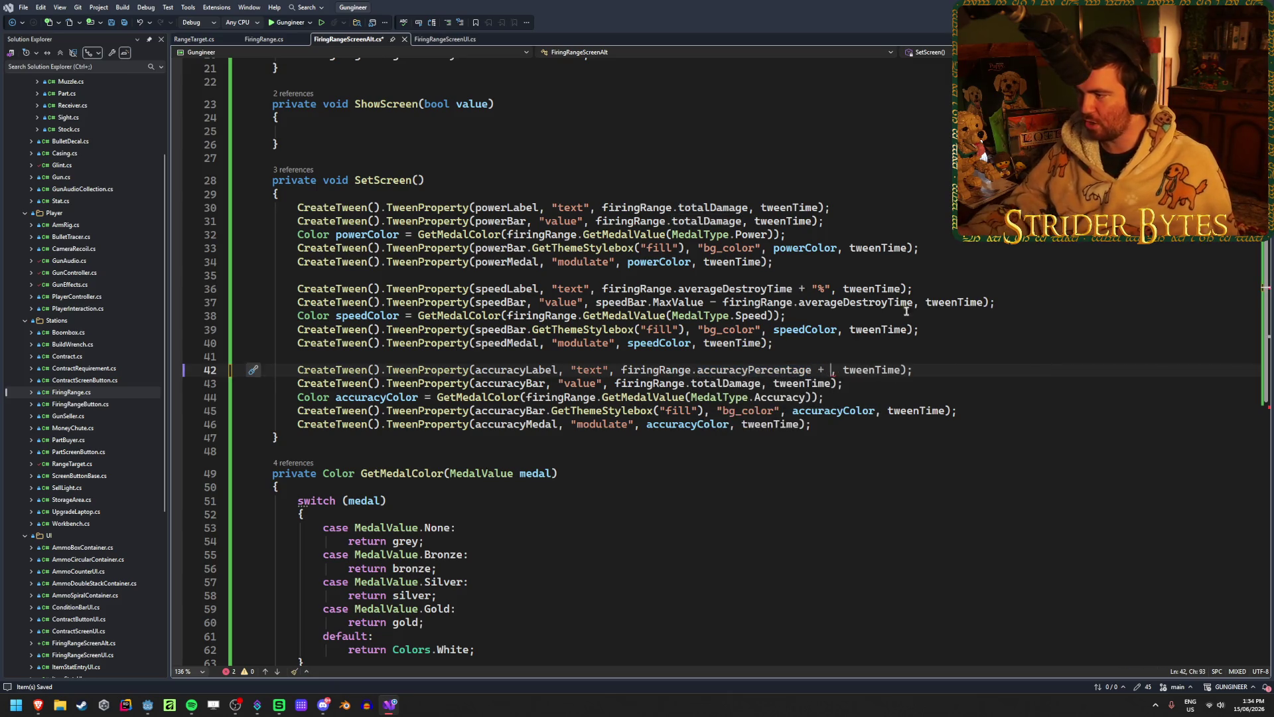
left_click(829, 287)
type("ecs")
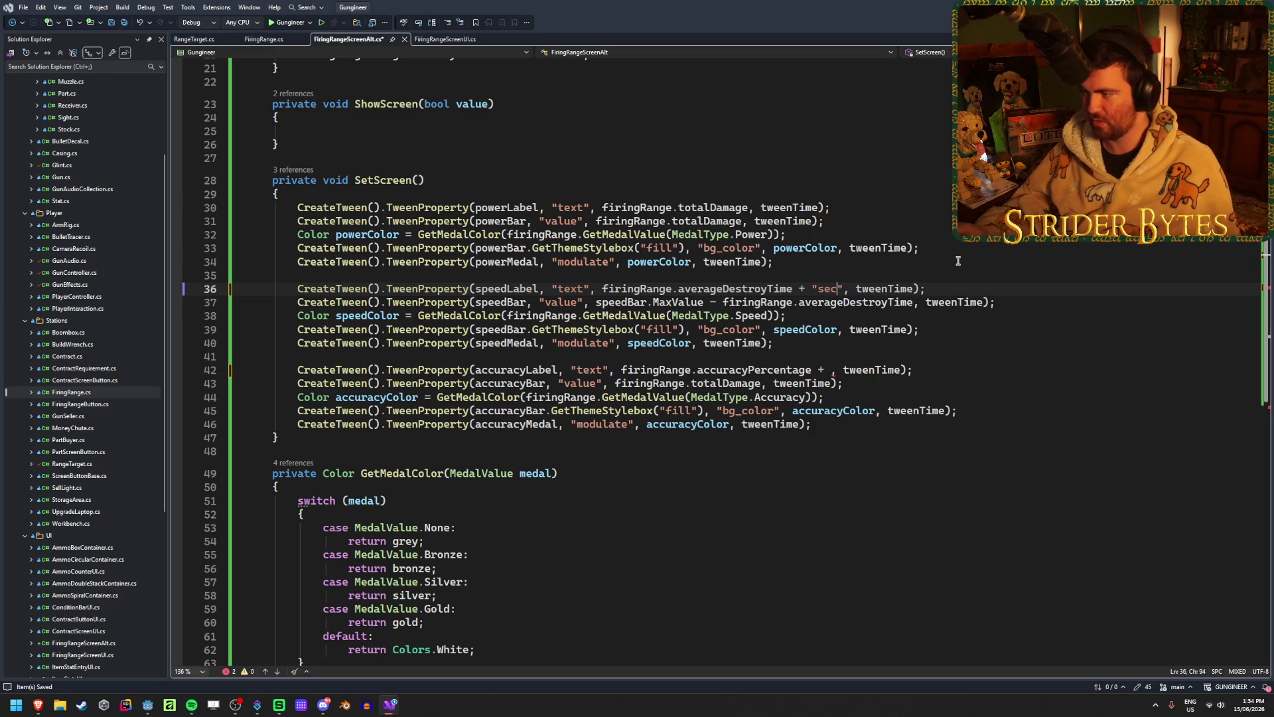
left_click(967, 365)
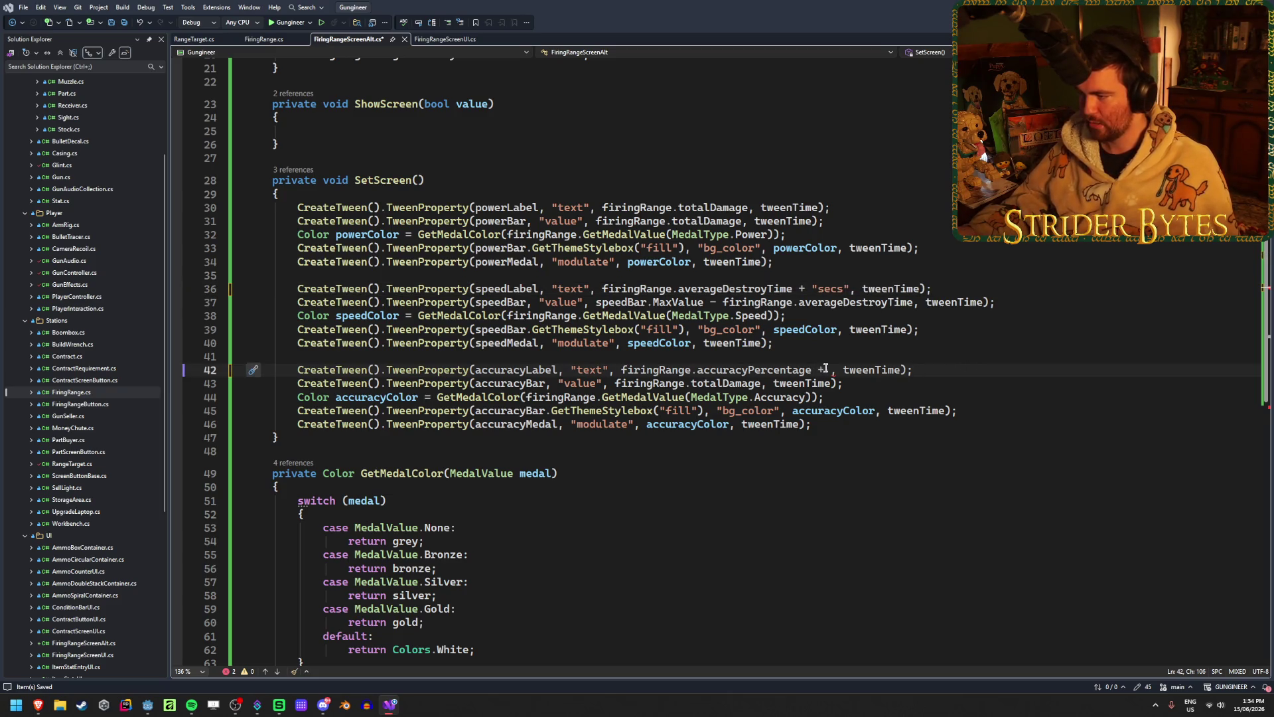
type("\"%")
key("ctrl+s")
- Make line 43 tween the accuracy bar toward accuracyPercentage
left_click(879, 383)
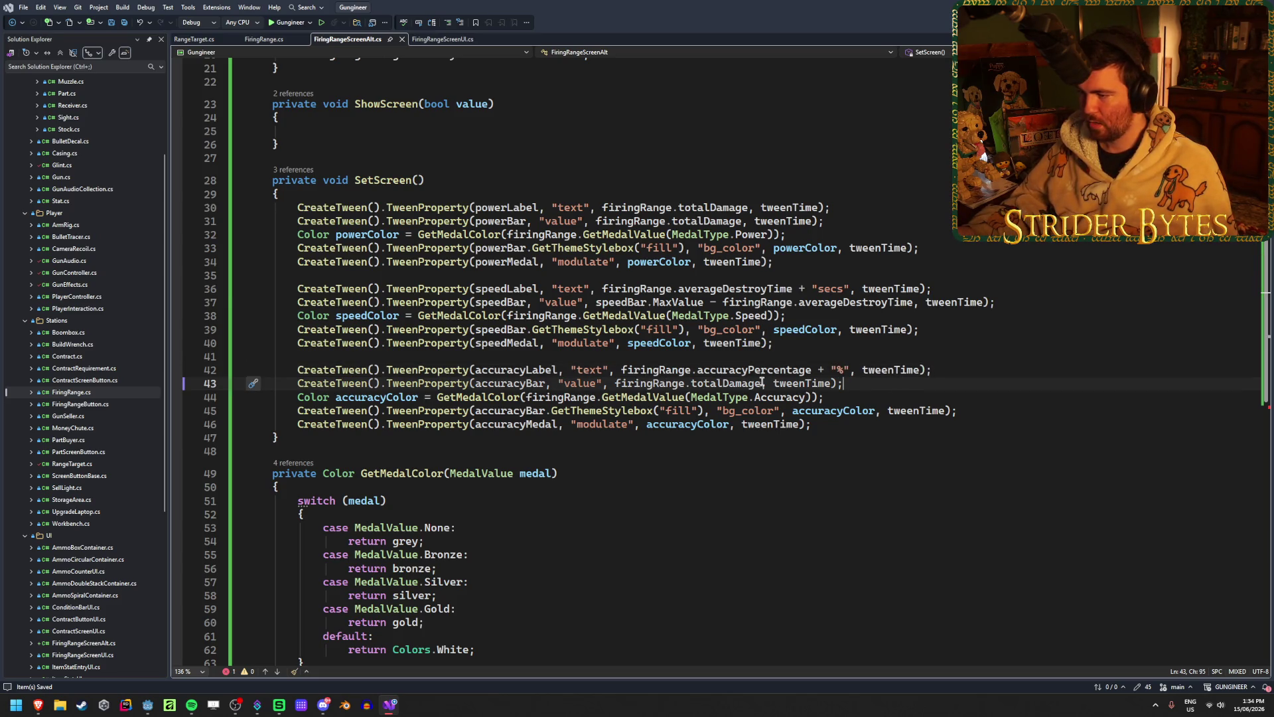
double_click(738, 383)
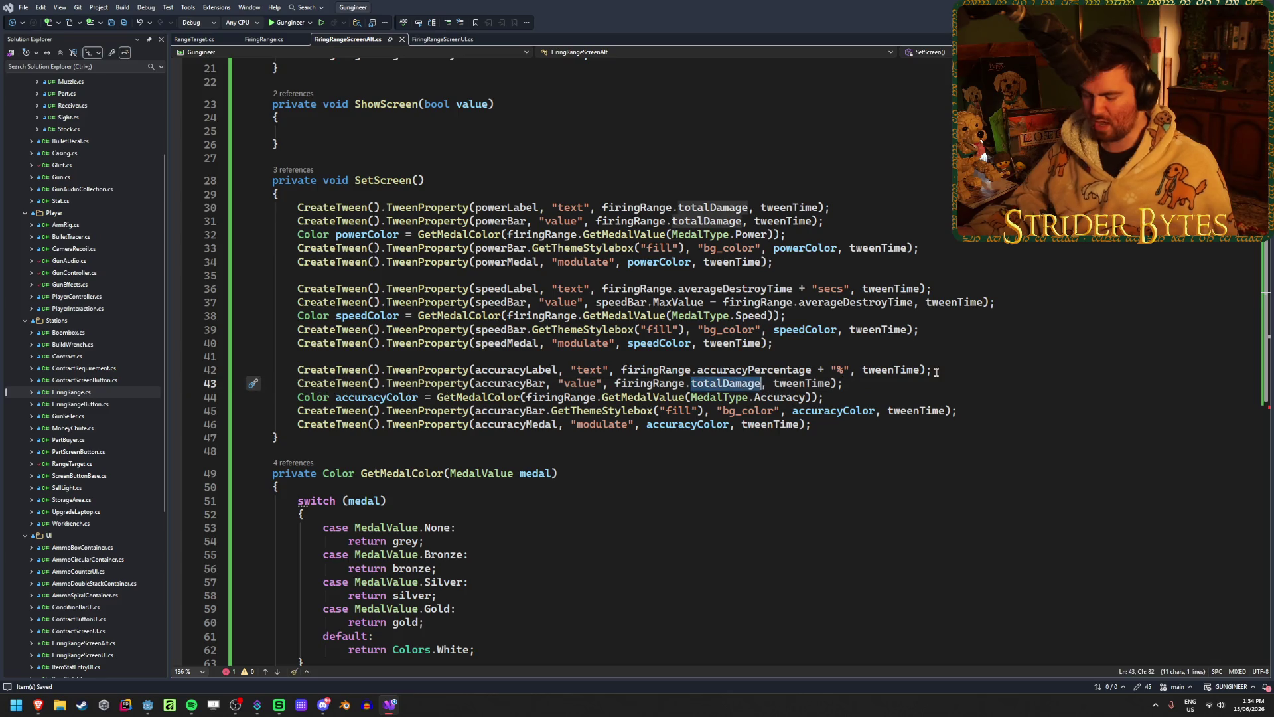
type("acc")
key("Tab")
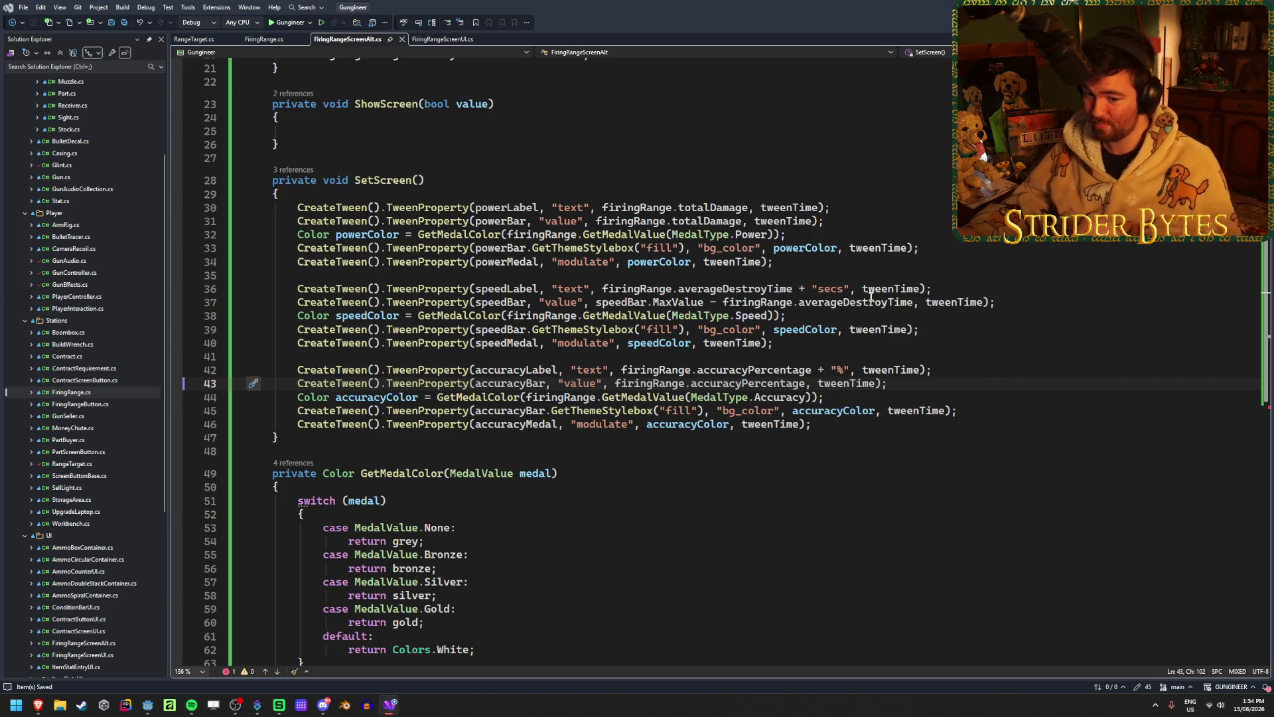
- Scroll back up to ShowScreen, then go to Godot and select the ColorRect node
left_click(471, 131)
scroll(471, 174, "up", 7)
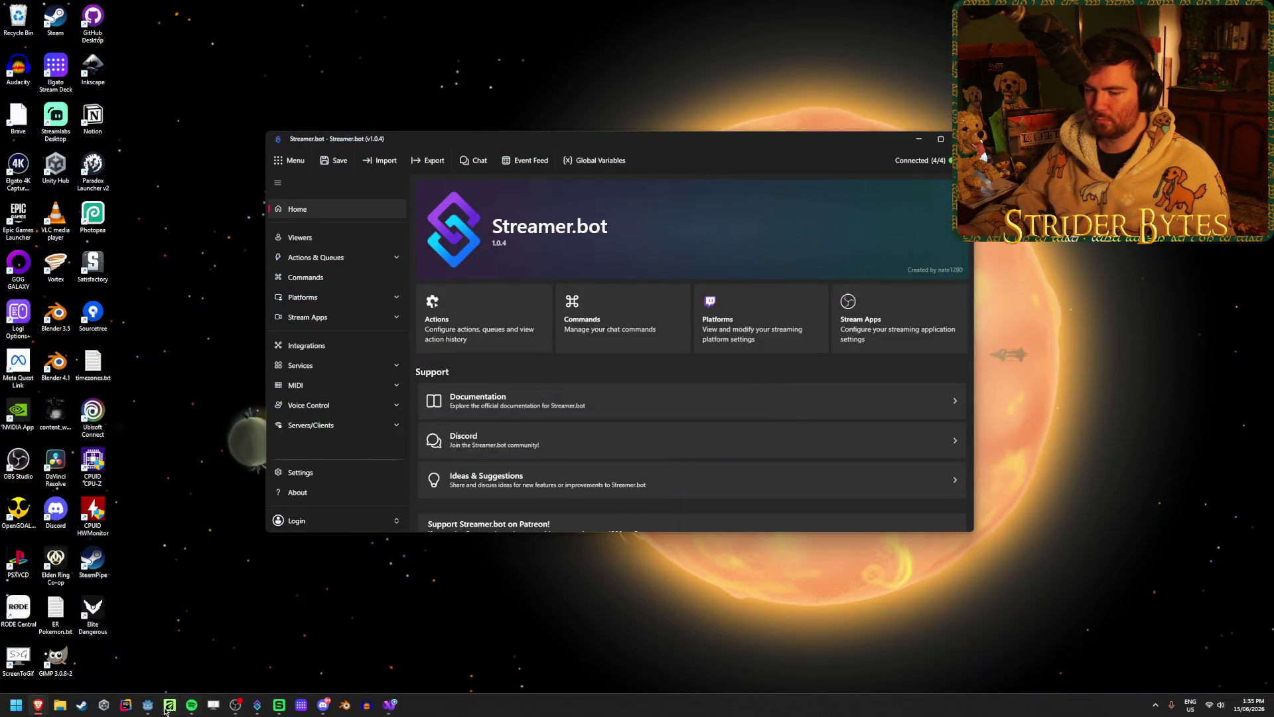
left_click(147, 705)
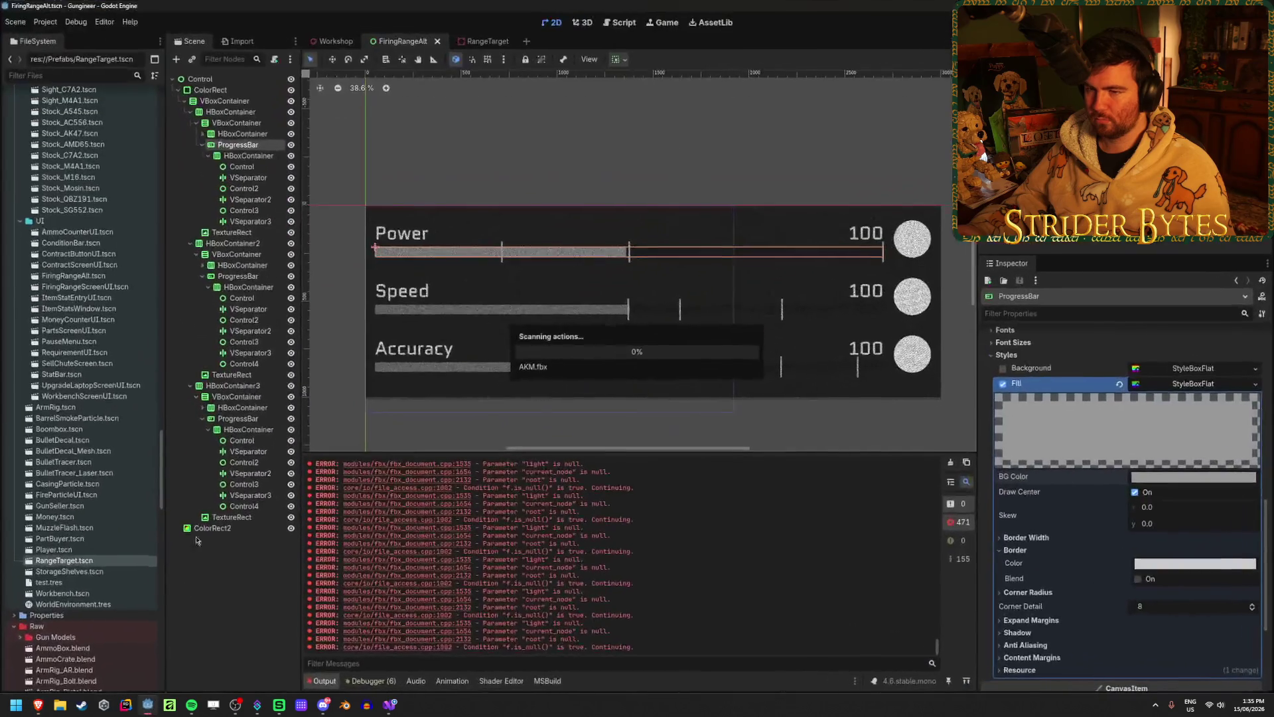
left_click(208, 91)
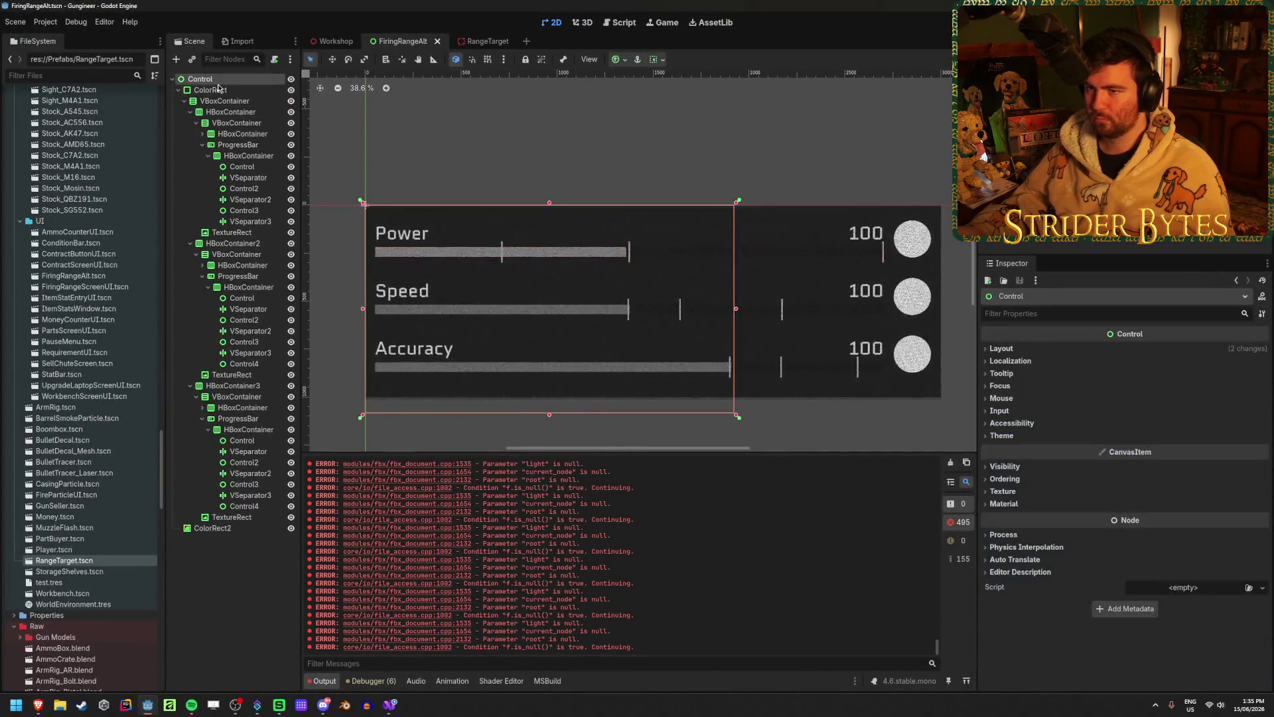
- Hide and re-show the ColorRect panel and the VBoxContainer stat bars to check them
left_click(291, 90)
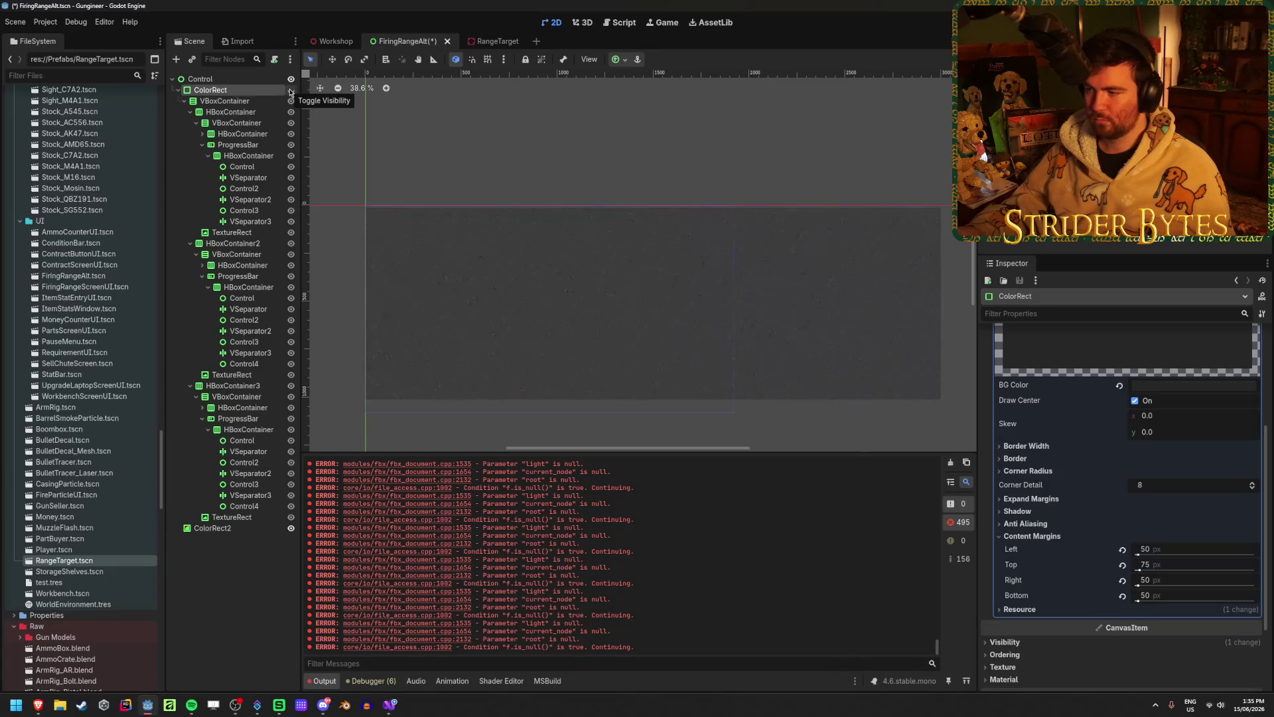
left_click(290, 90)
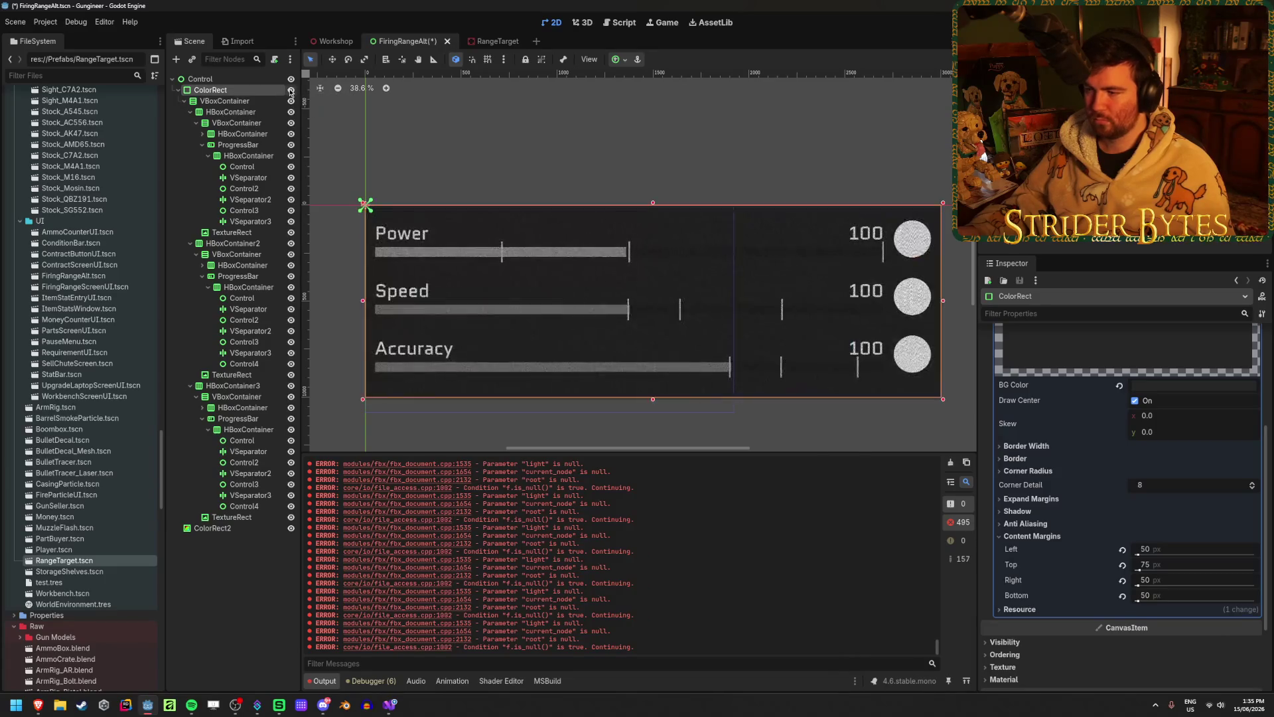
left_click(183, 101)
left_click(290, 101)
left_click(291, 101)
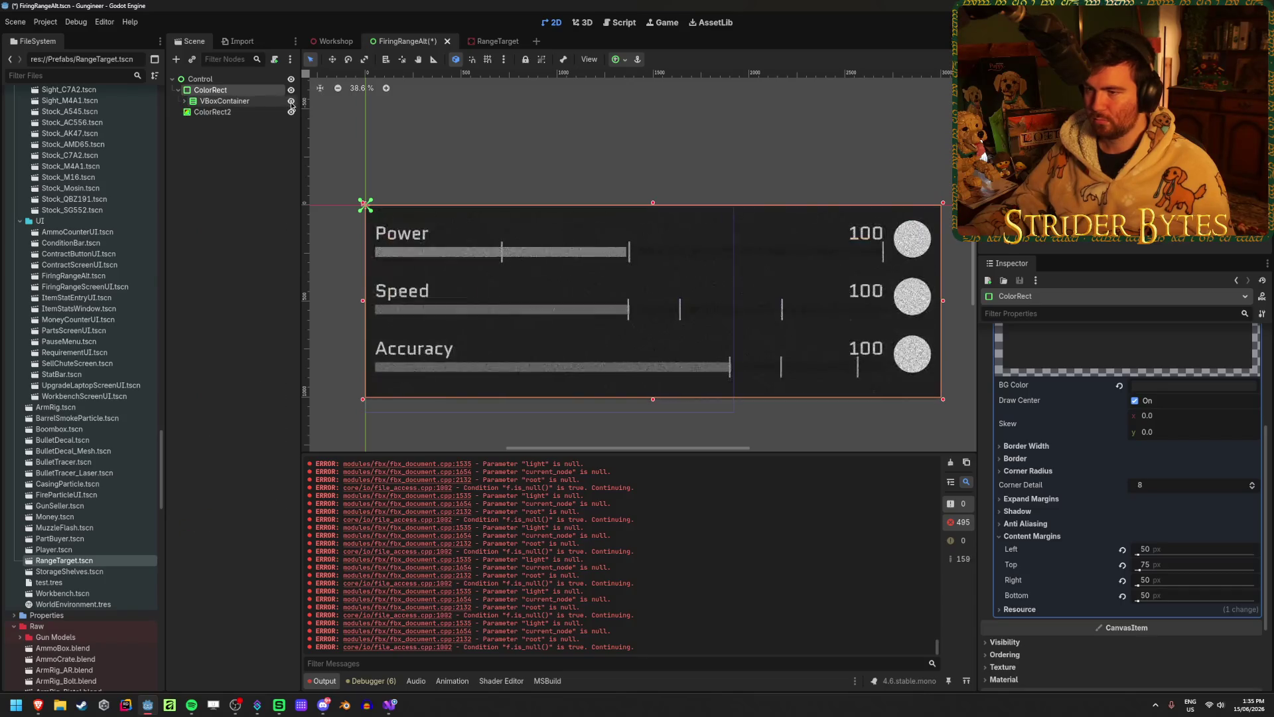
- Select VBoxContainer and collapse the HBoxContainer2 and HBoxContainer3 branches
mouse_move(500, 43)
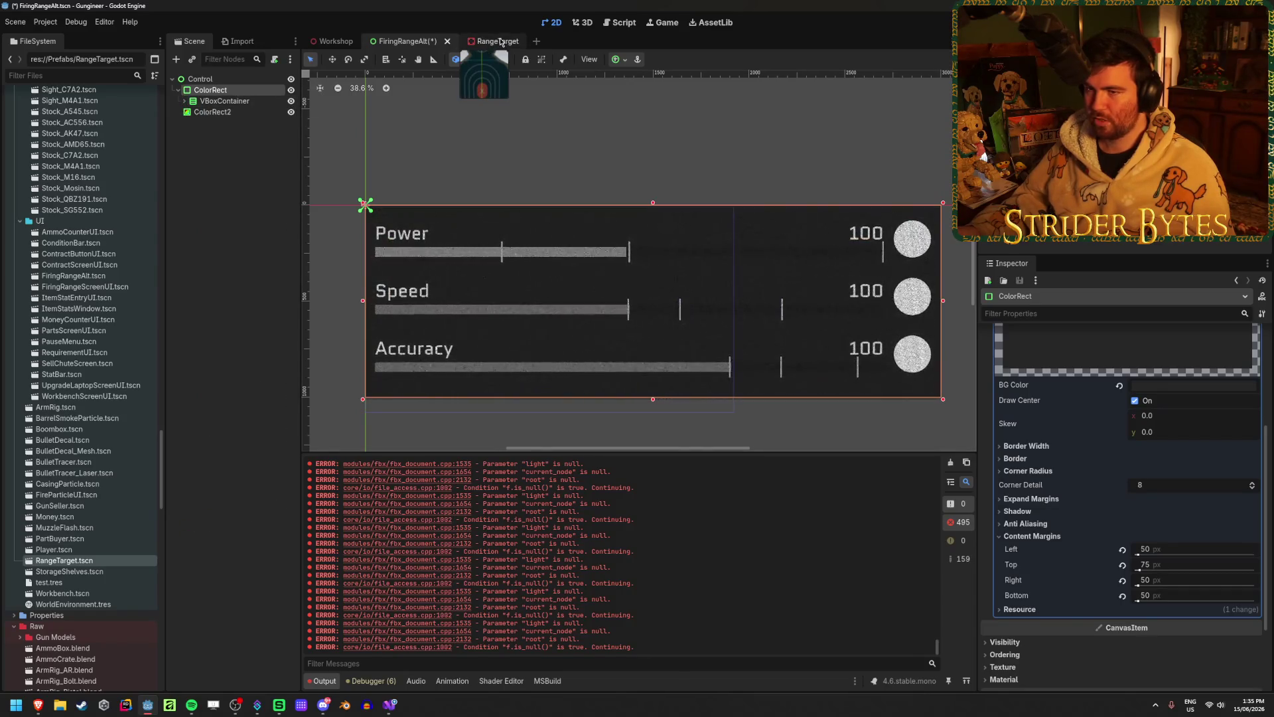
left_click(224, 100)
left_click(184, 101)
left_click(190, 112)
left_click(190, 123)
left_click(191, 134)
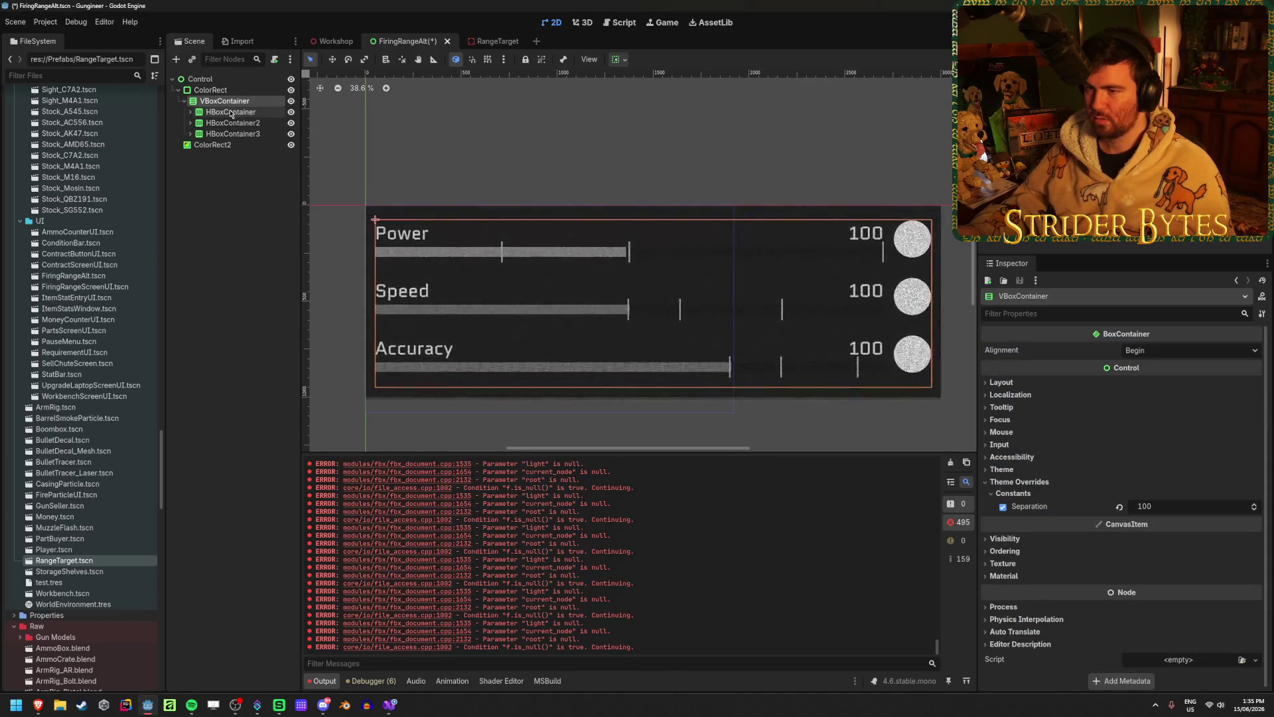
key("F2")
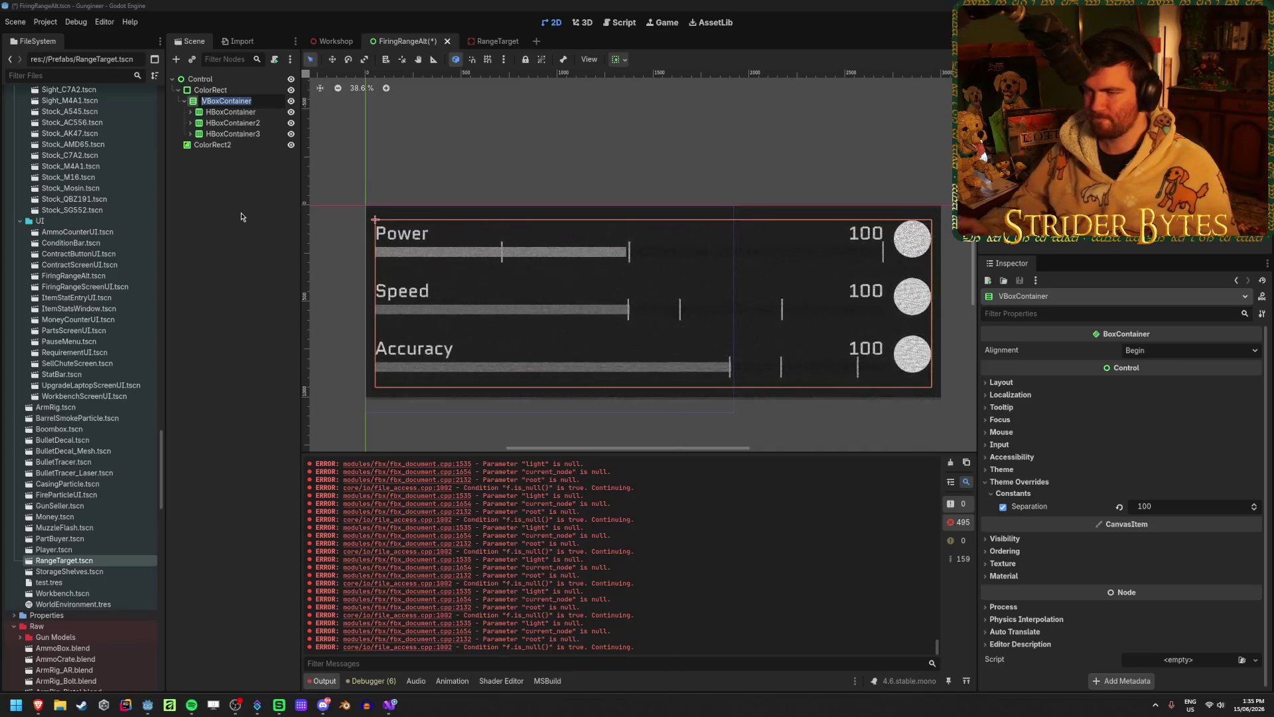
- Rename the first two row containers to PowerGroup and SpeedGroup
left_click(229, 114)
key("F2")
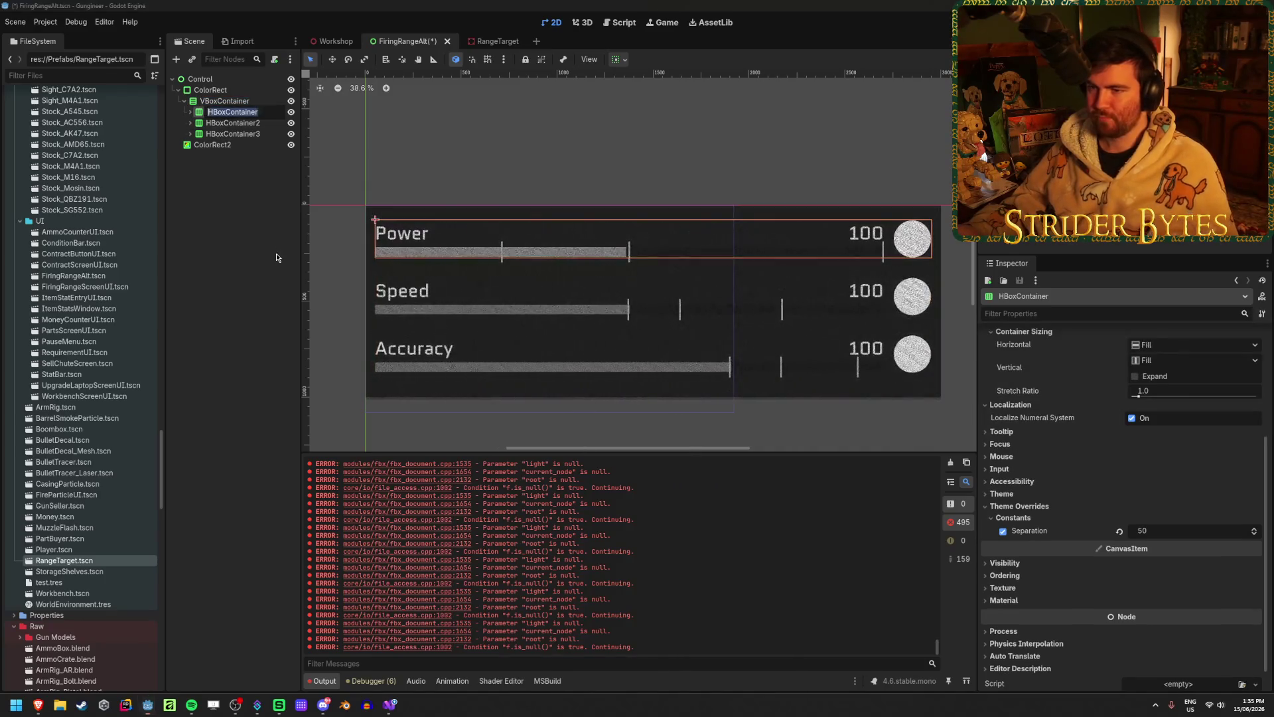
type("Power")
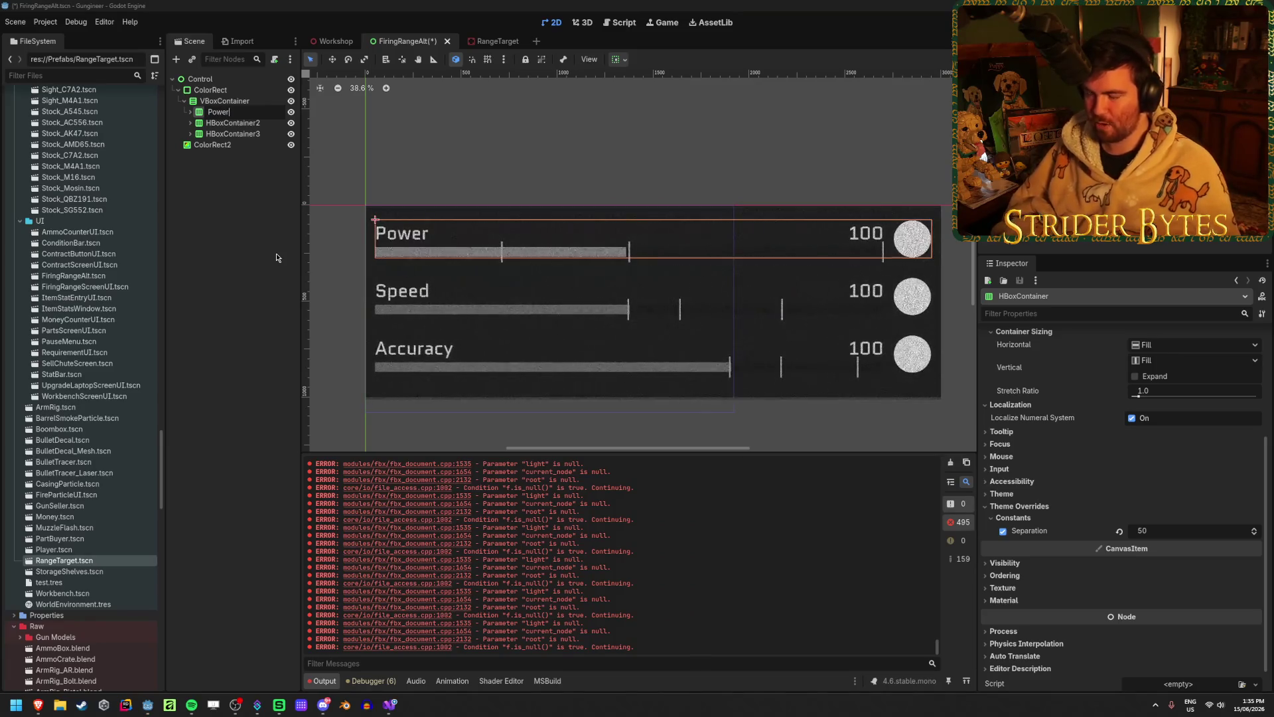
key("Return")
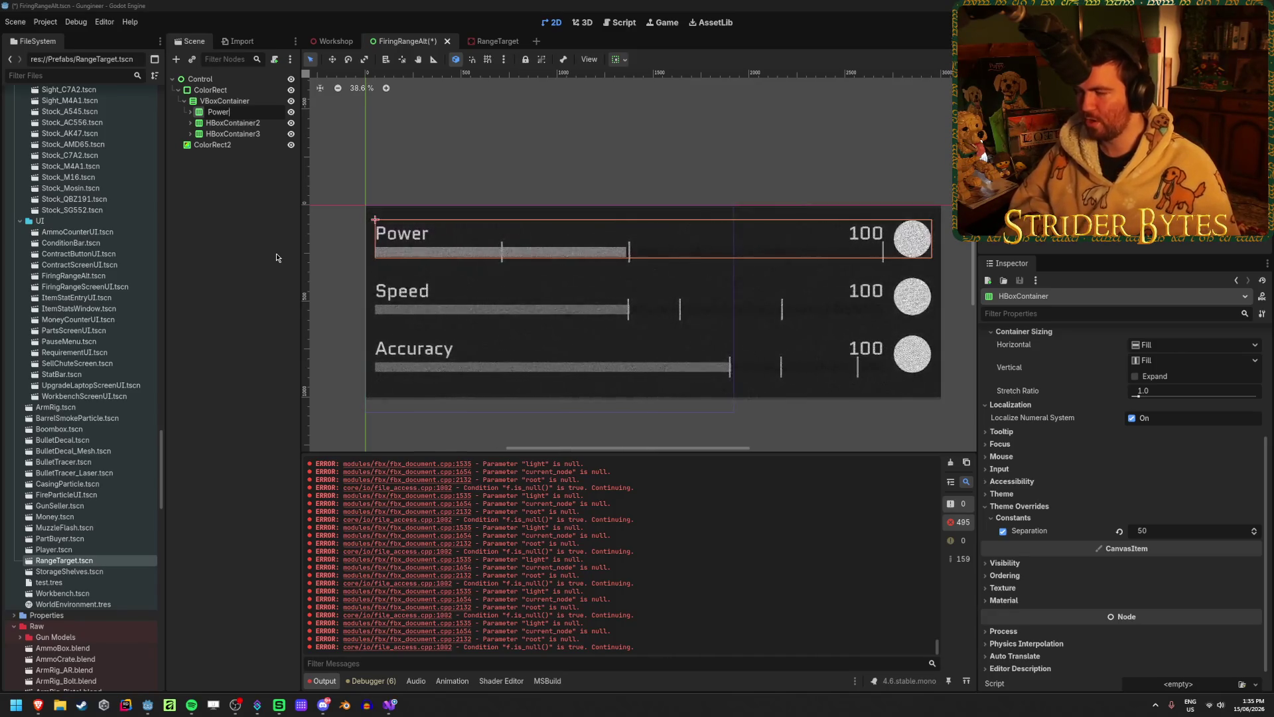
type("Group")
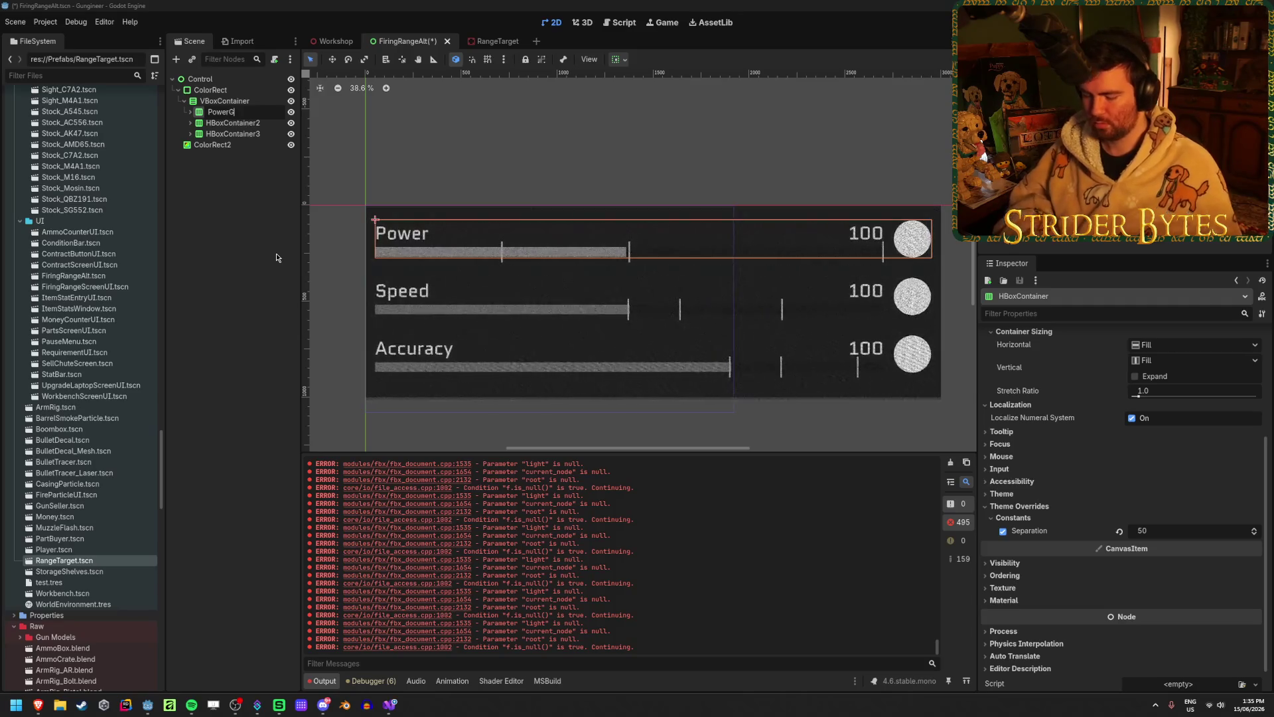
key("Return")
key("Down")
key("F2")
type("SpeedGroup")
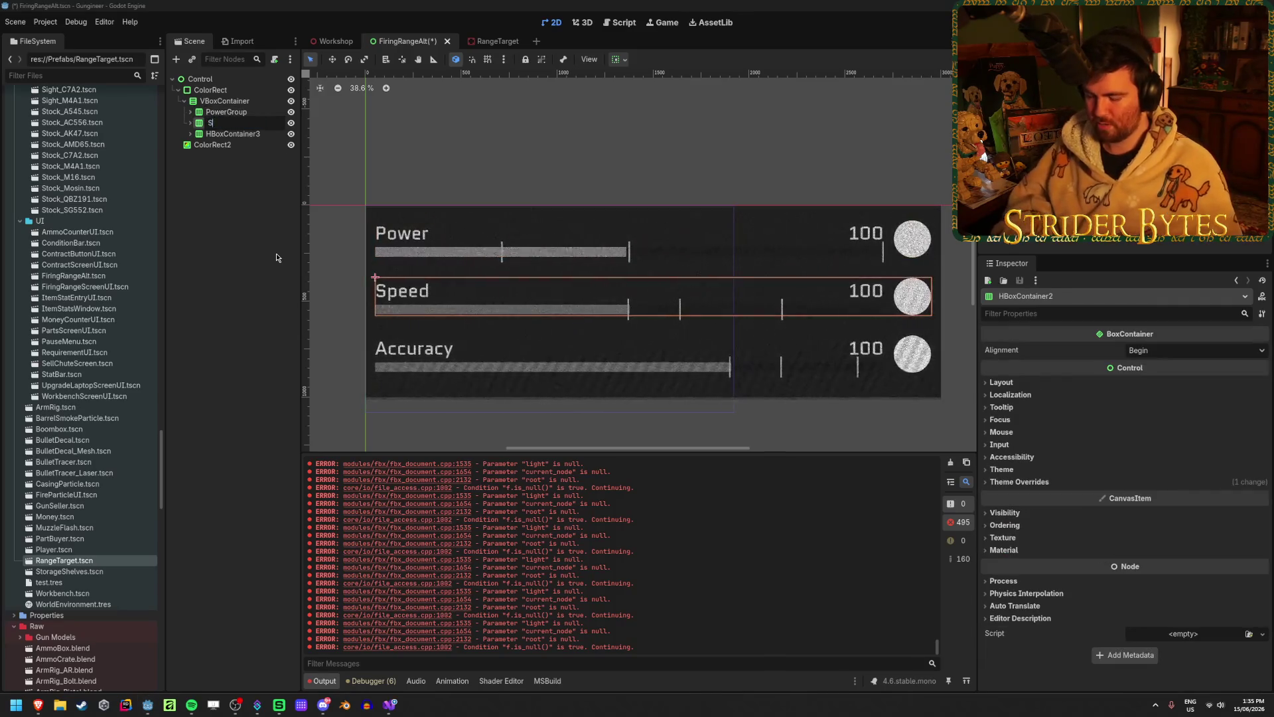
key("Return")
- Rename HBoxContainer3 to AccuracyGroup and VBoxContainer to Groups, then save the scene
key("Down")
key("F2")
type("AccuracyGr")
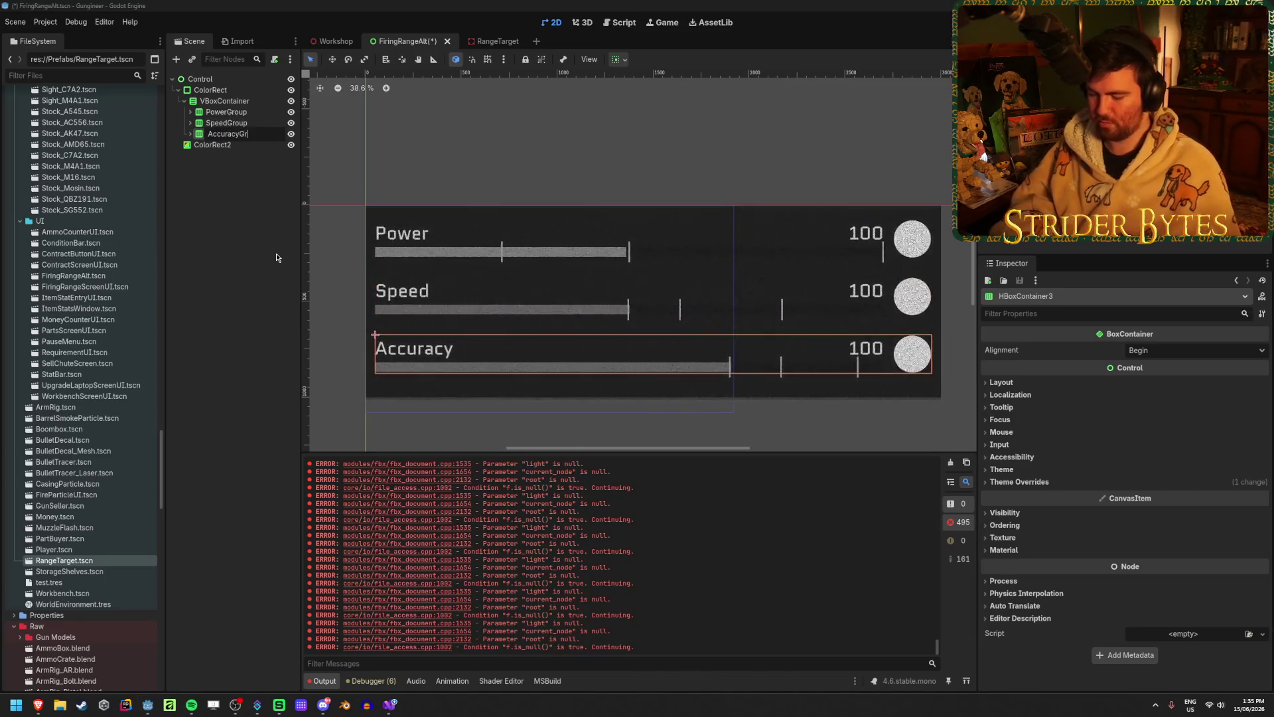
type("oup")
key("Return")
key("Up")
key("Up")
key("Up")
key("Down")
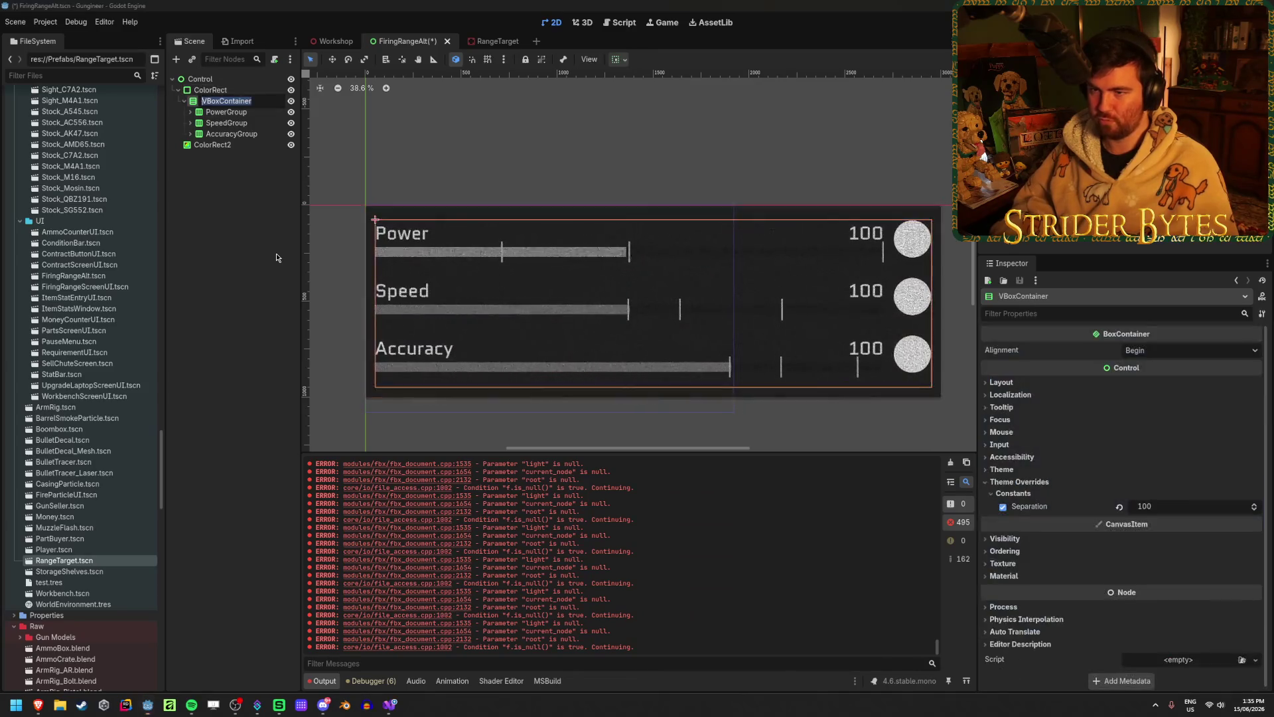
key("F2")
type("Groups")
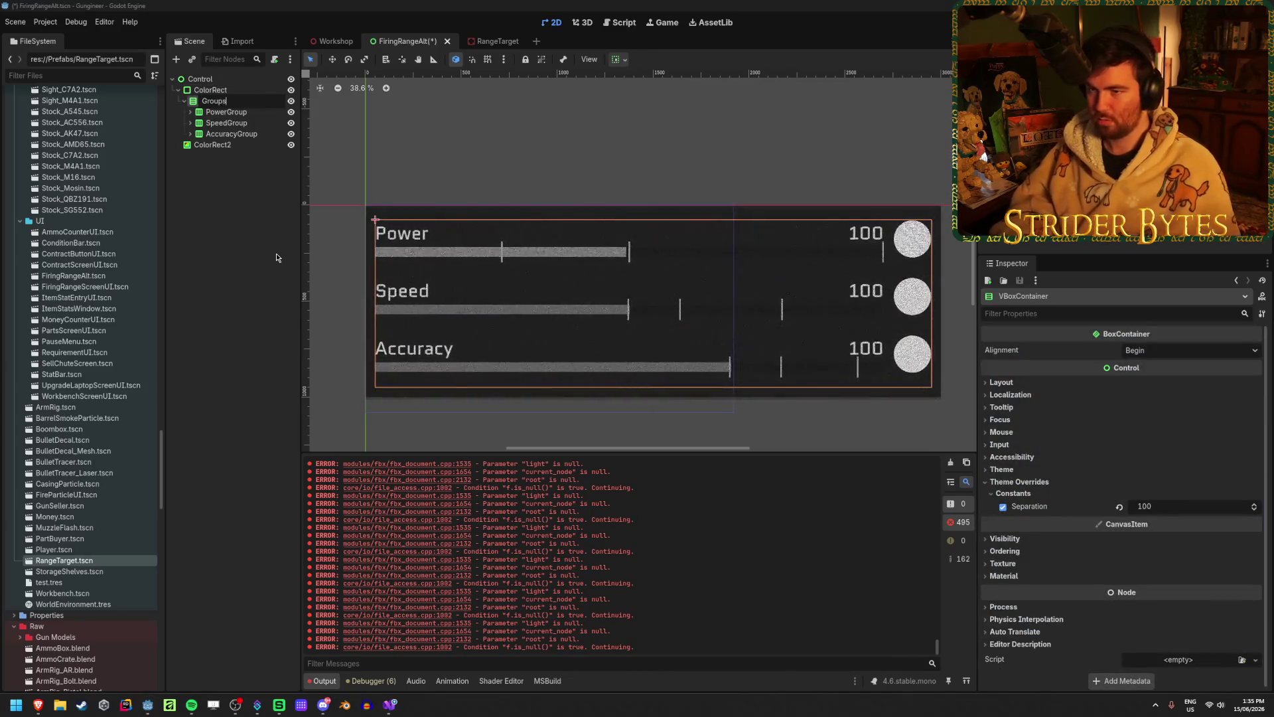
key("Return")
key("ctrl+s")
left_click(384, 710)
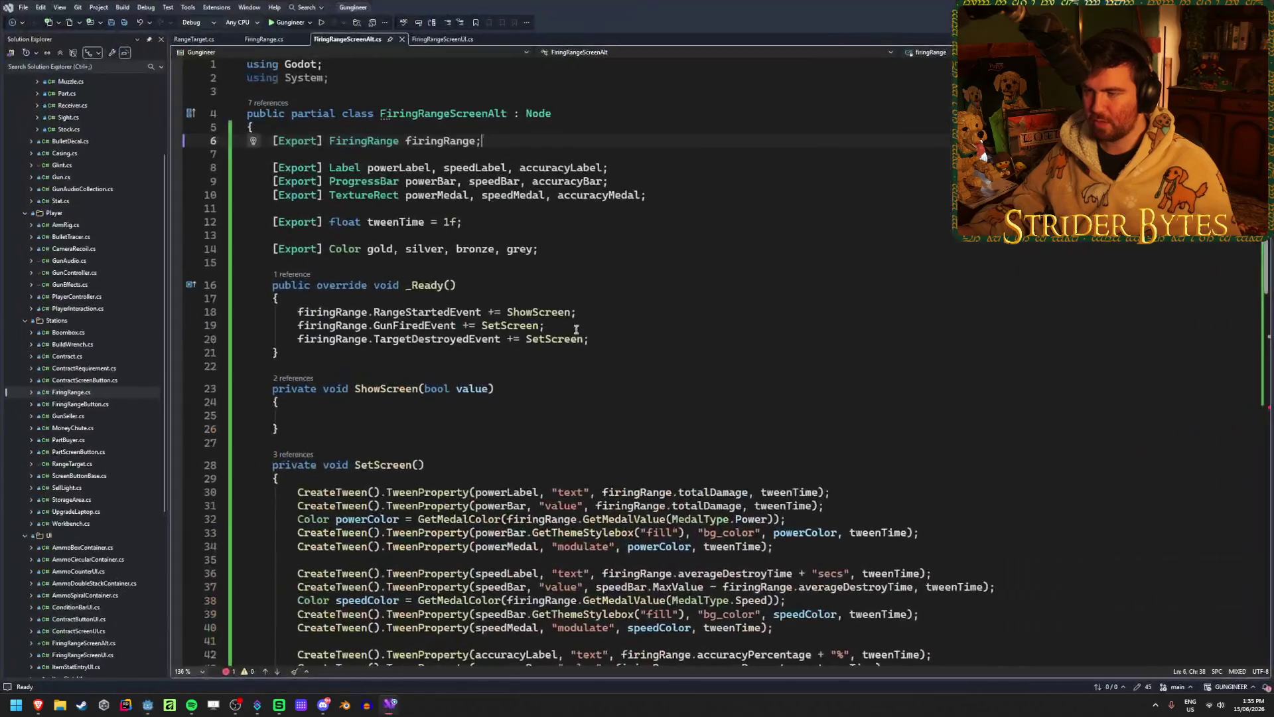
- Declare an [Export] Control groupsControl field below firingRange and save
key("Return")
key("Return")
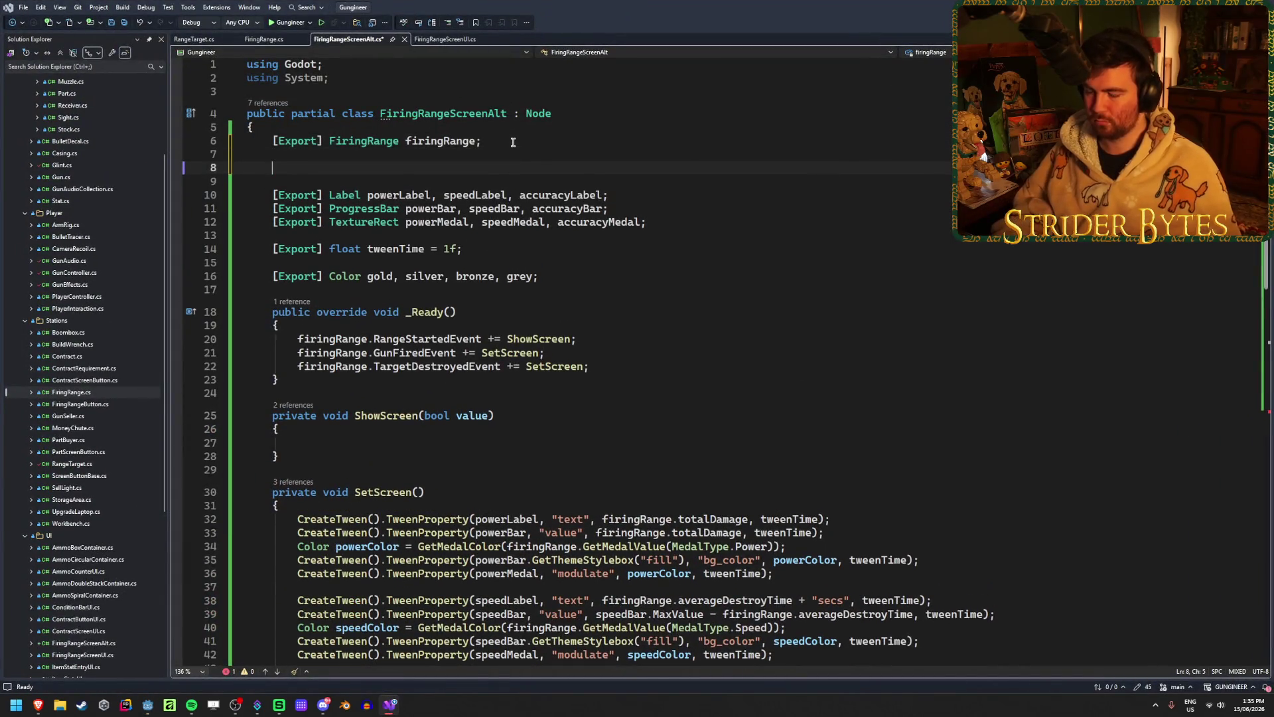
type("[Export] C")
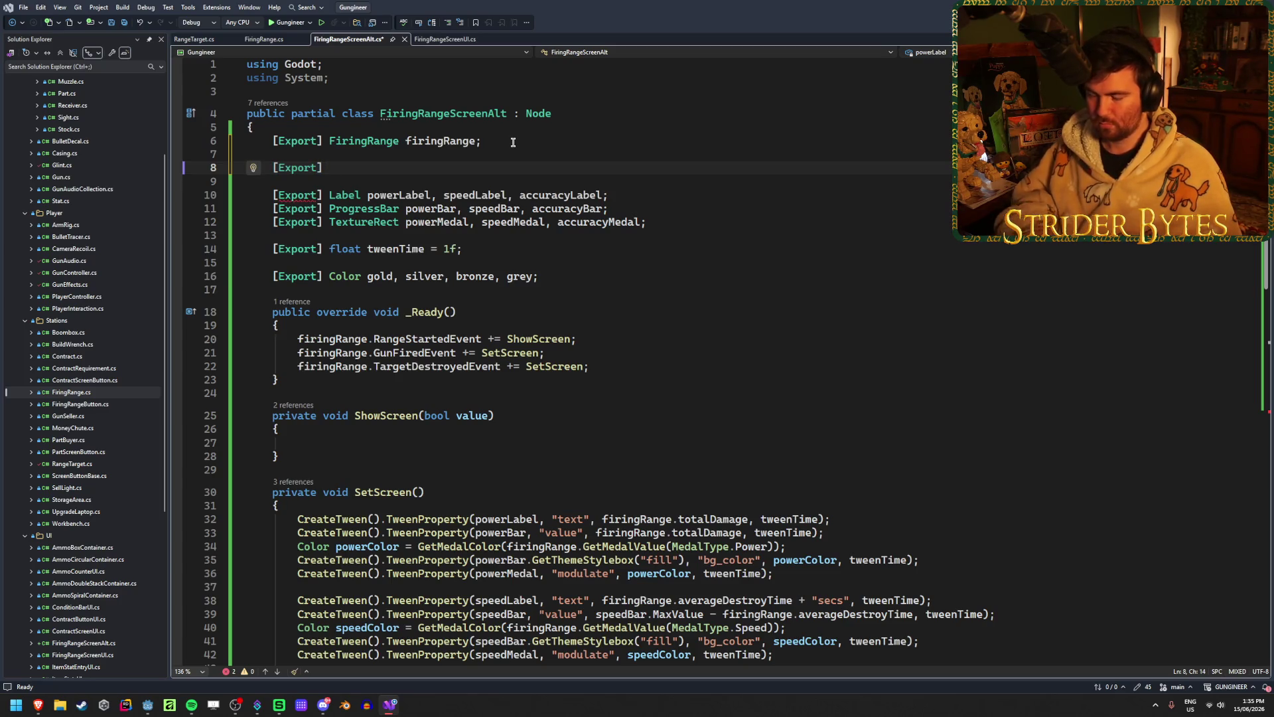
type("ontrol ")
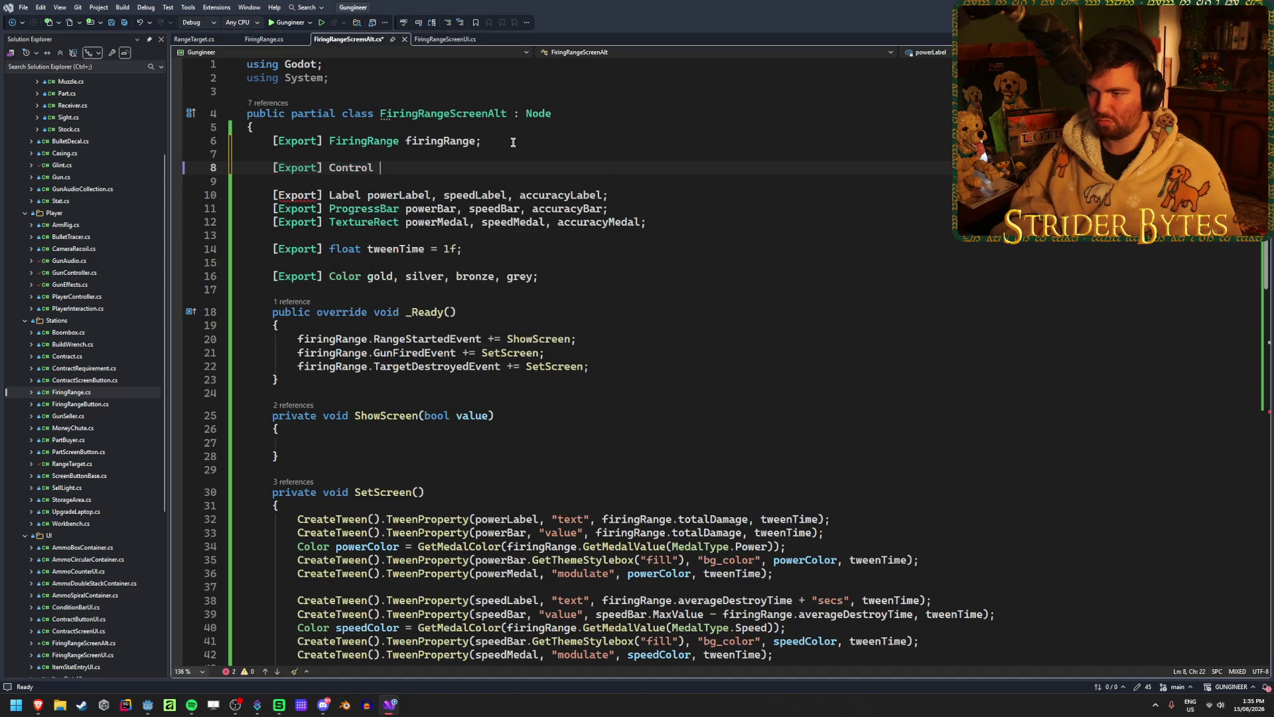
type("groups")
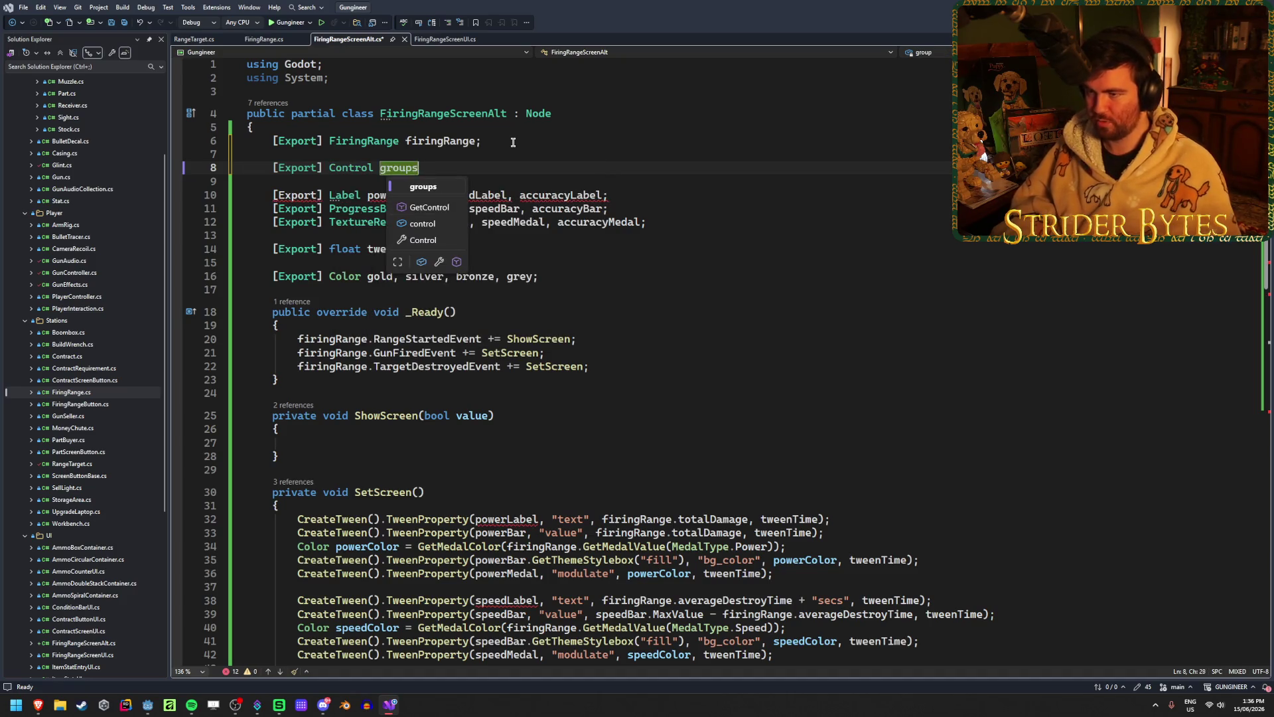
type("Control;")
key("ctrl+s")
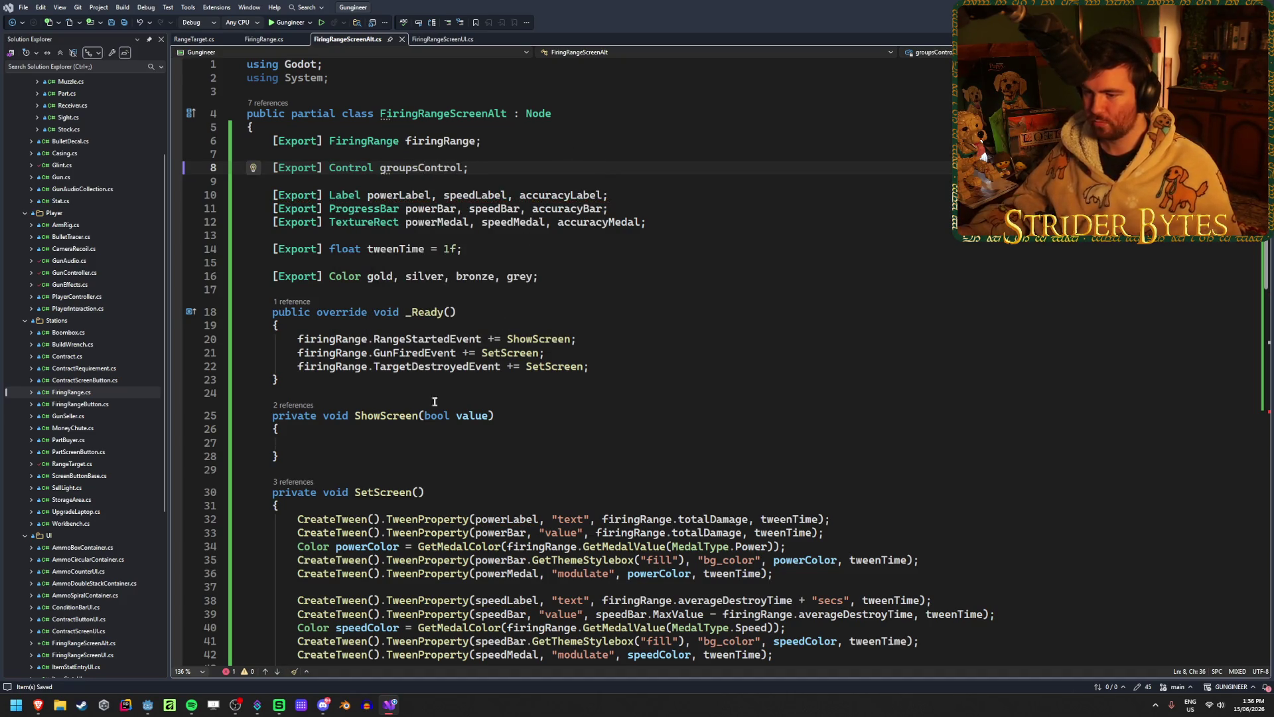
- Set groupsControl.Visible = value inside ShowScreen and save
left_click(366, 444)
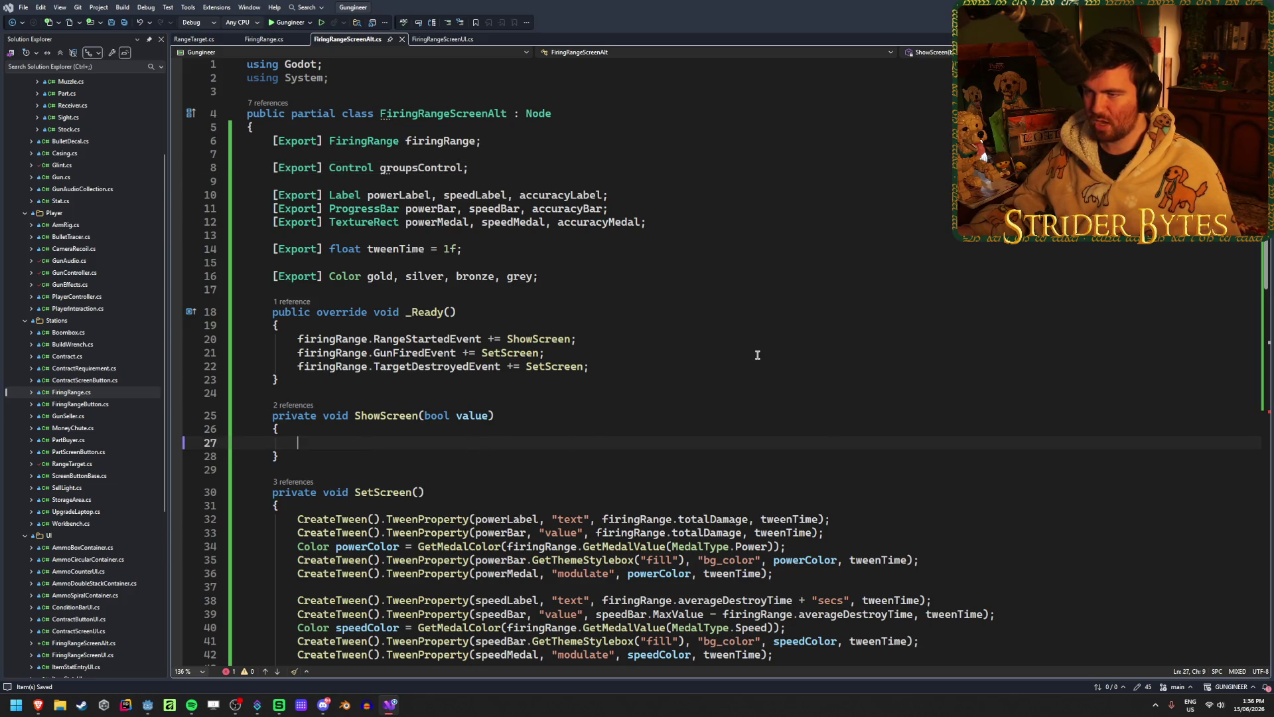
type("grou")
key("Tab")
type(".vis")
key("Tab")
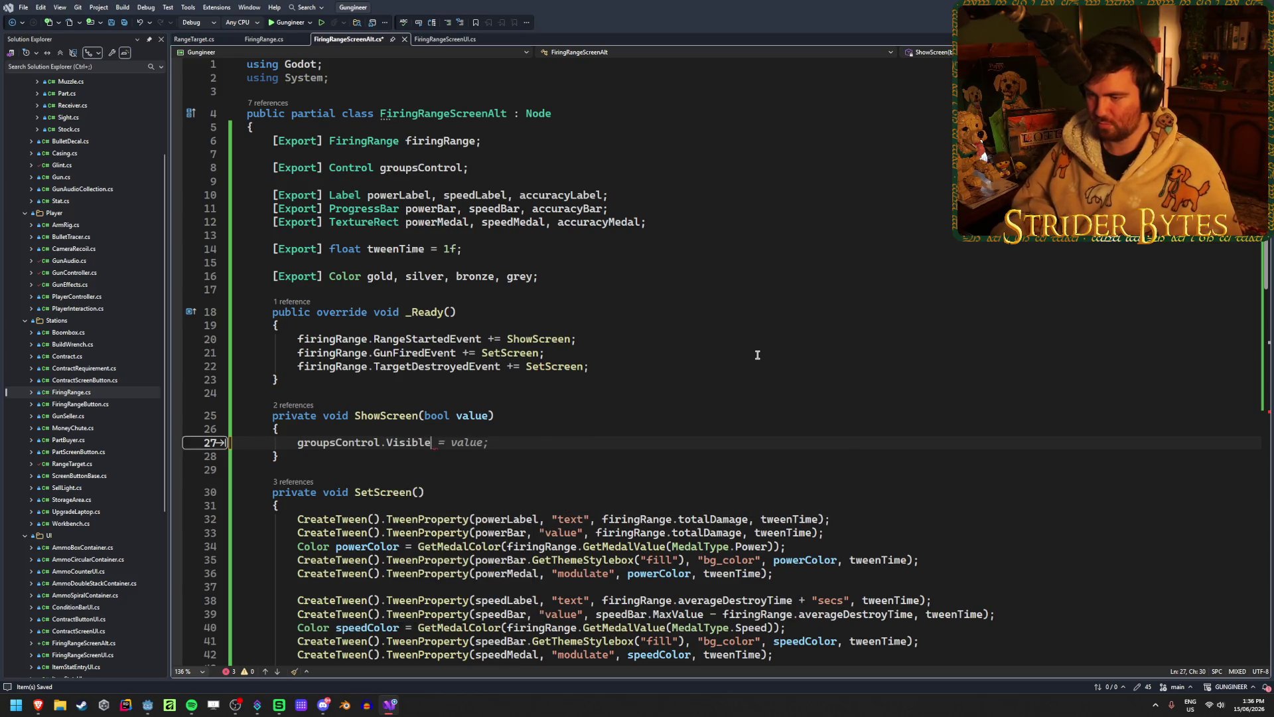
key("Tab")
key("ctrl+s")
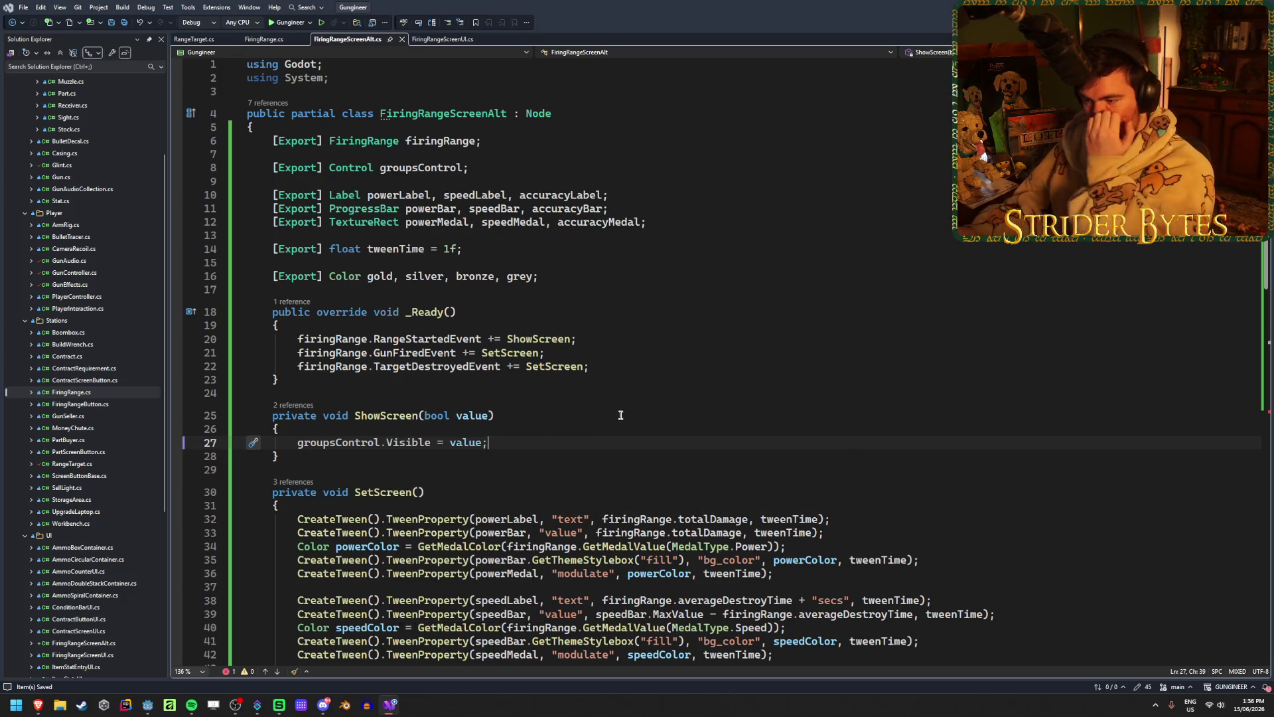
- Add a blank line after the switch block, save, and return to Godot
scroll(620, 414, "down", 8)
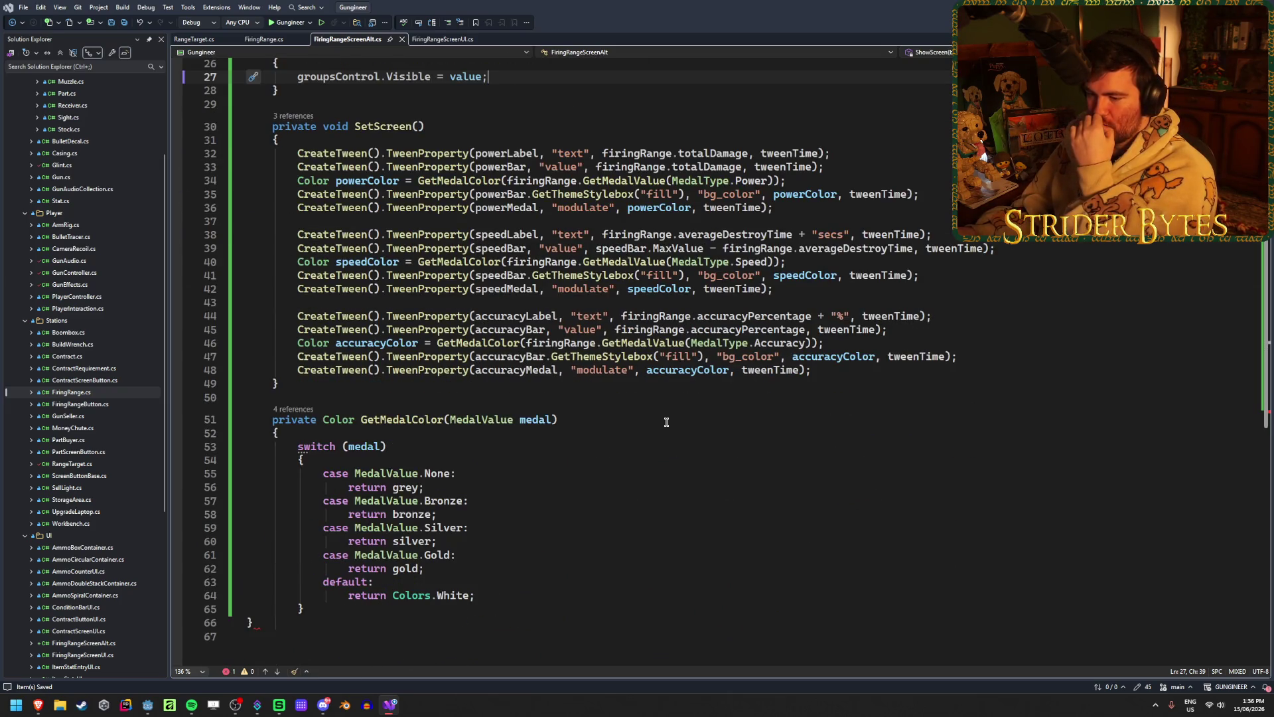
left_click(336, 610)
key("Return")
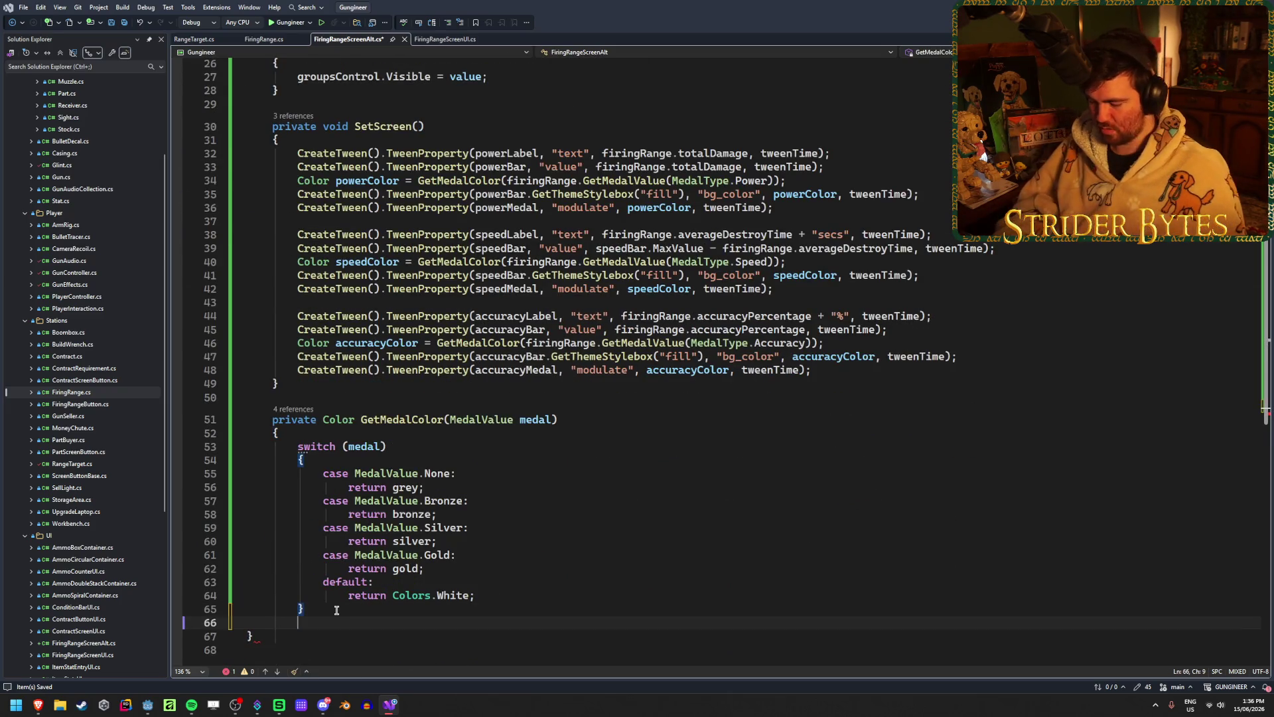
type("}")
key("ctrl+s")
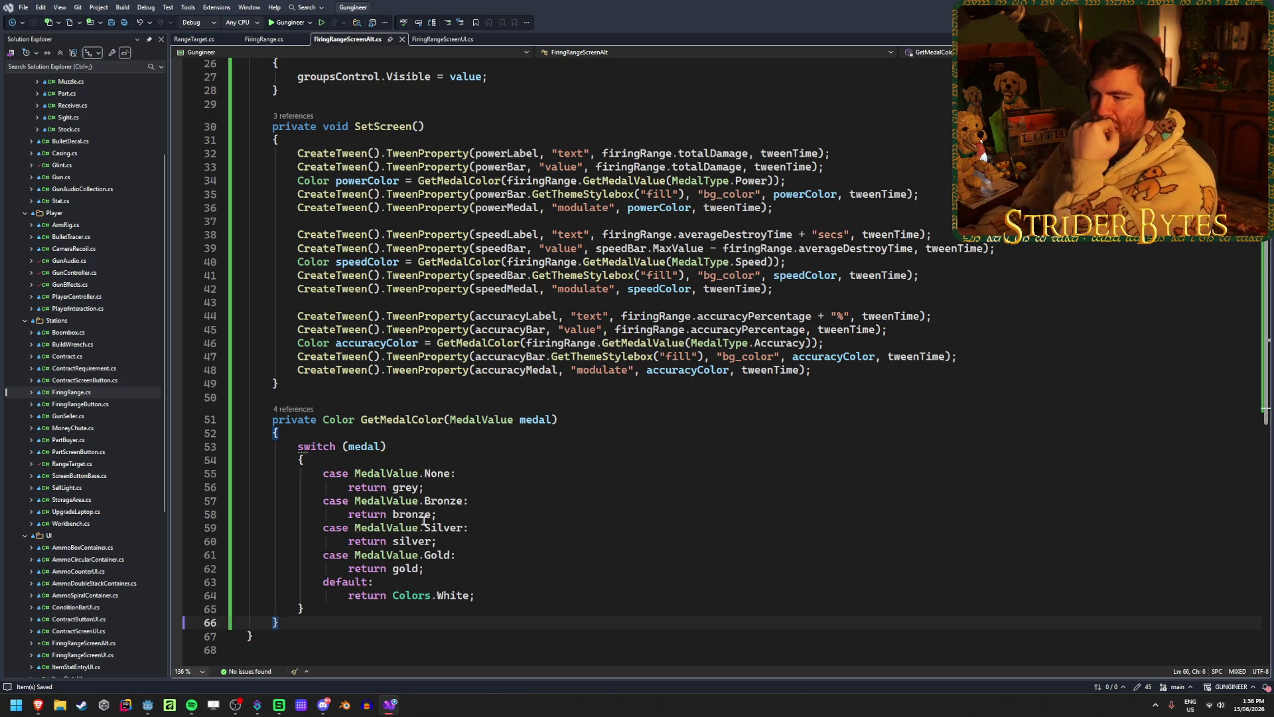
scroll(540, 492, "up", 5)
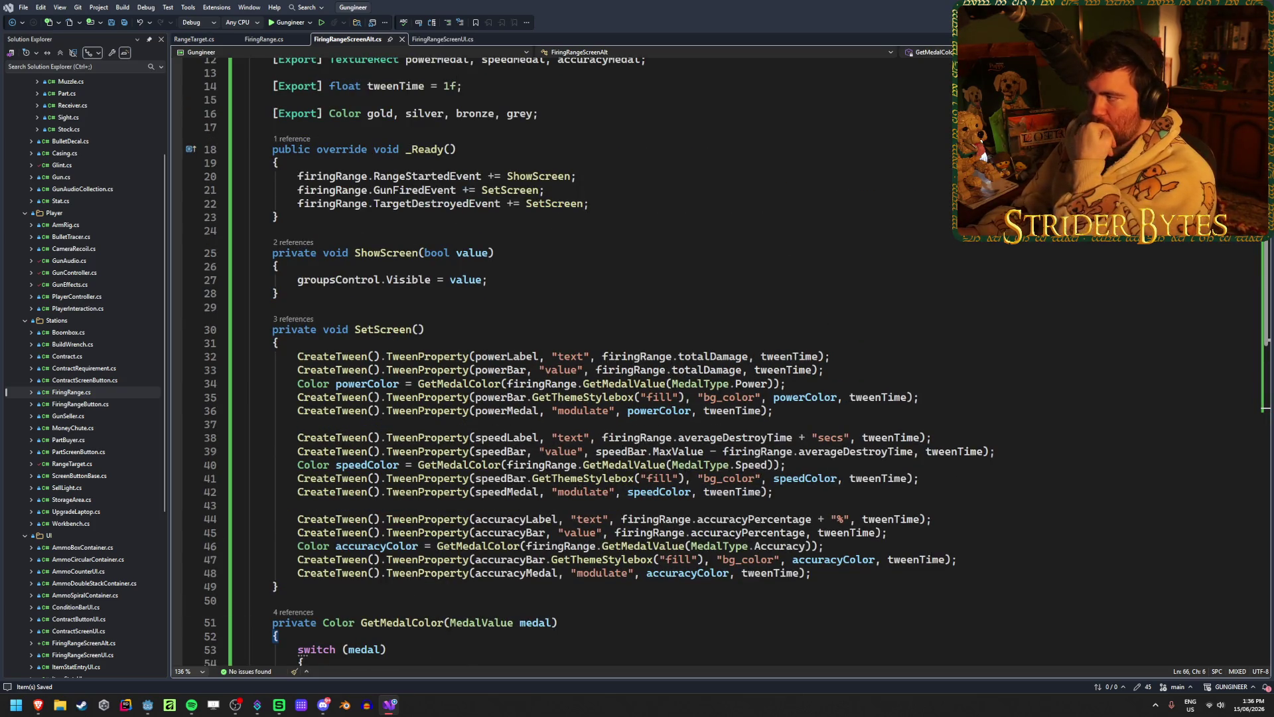
key("alt+Tab")
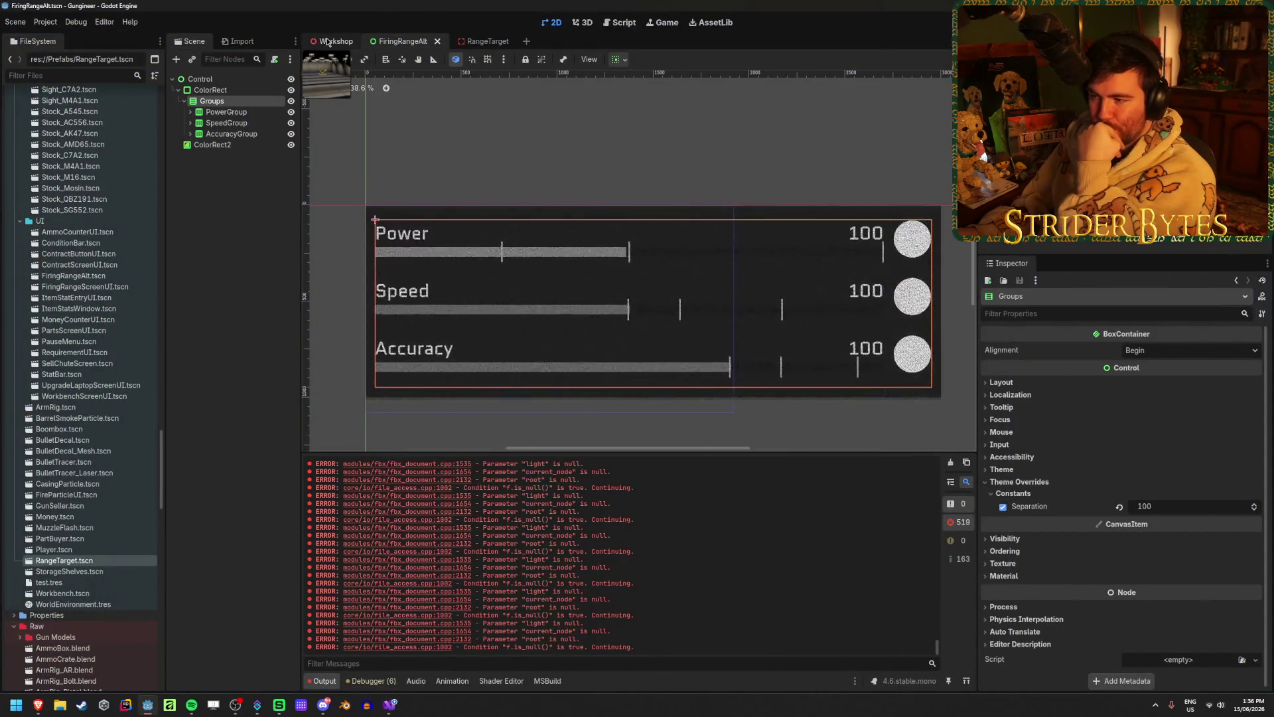
left_click(219, 79)
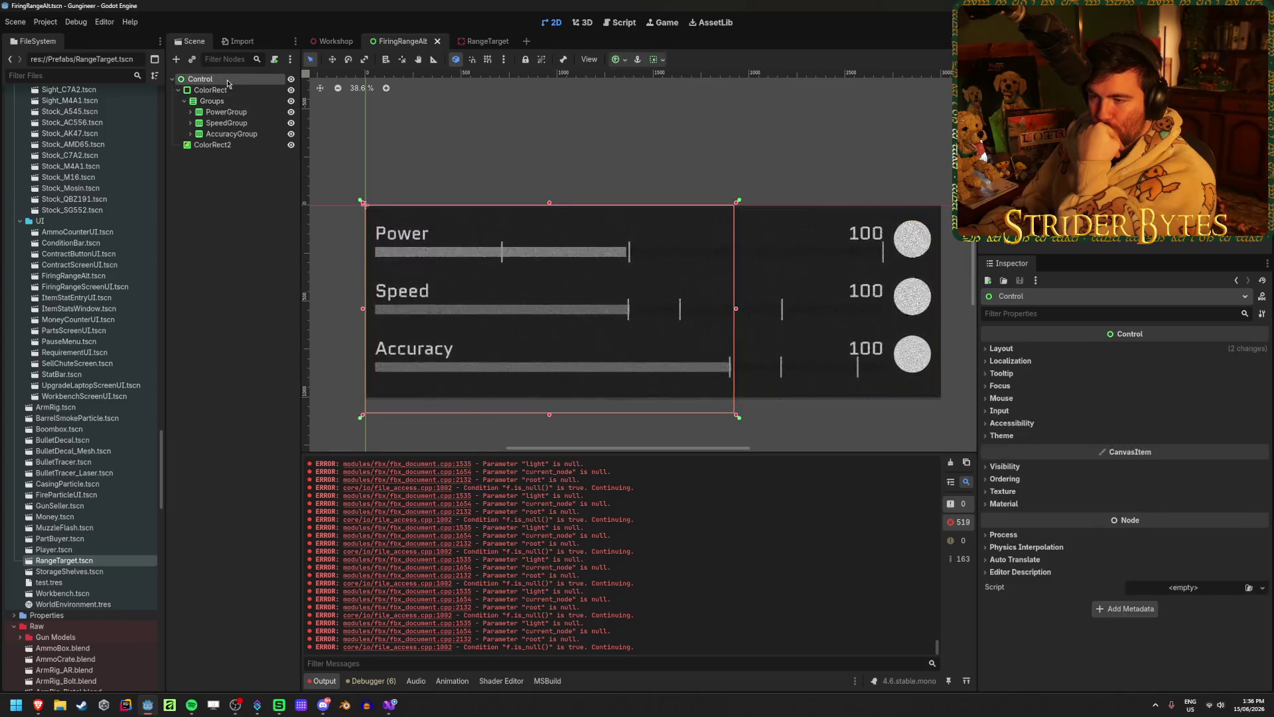
left_click(334, 42)
left_click(217, 429)
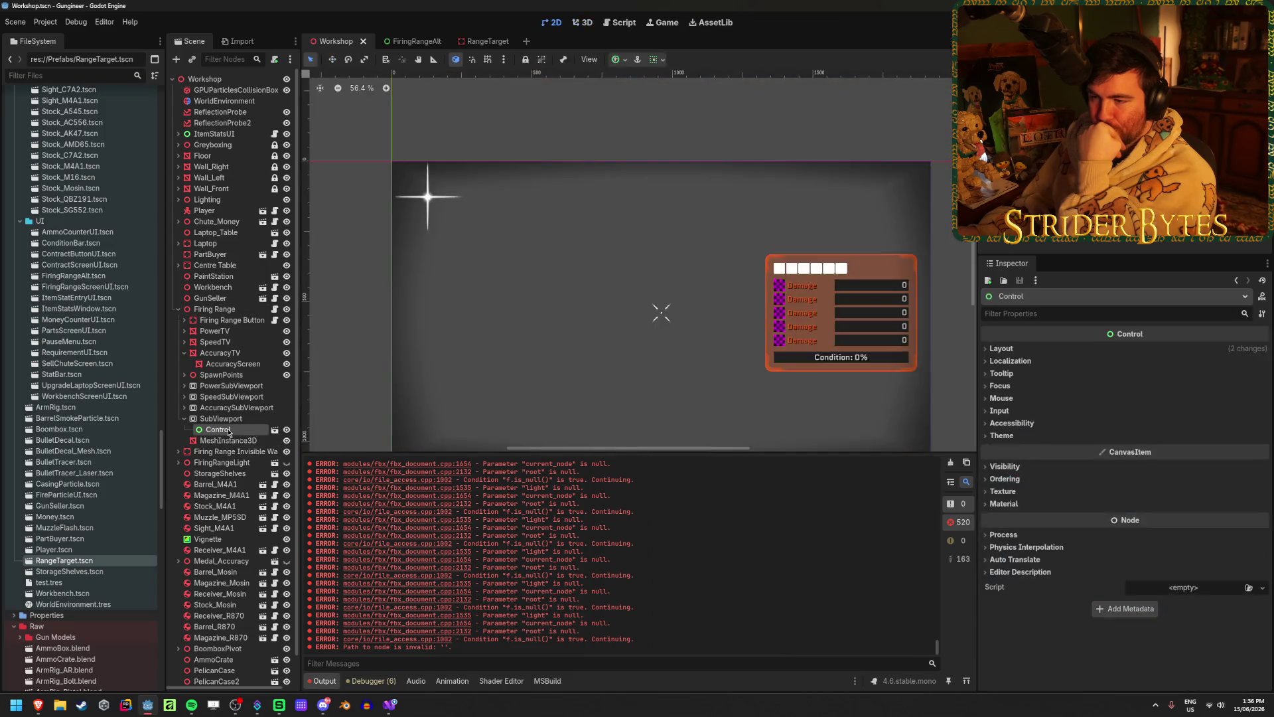
left_click(185, 408)
left_click(227, 419)
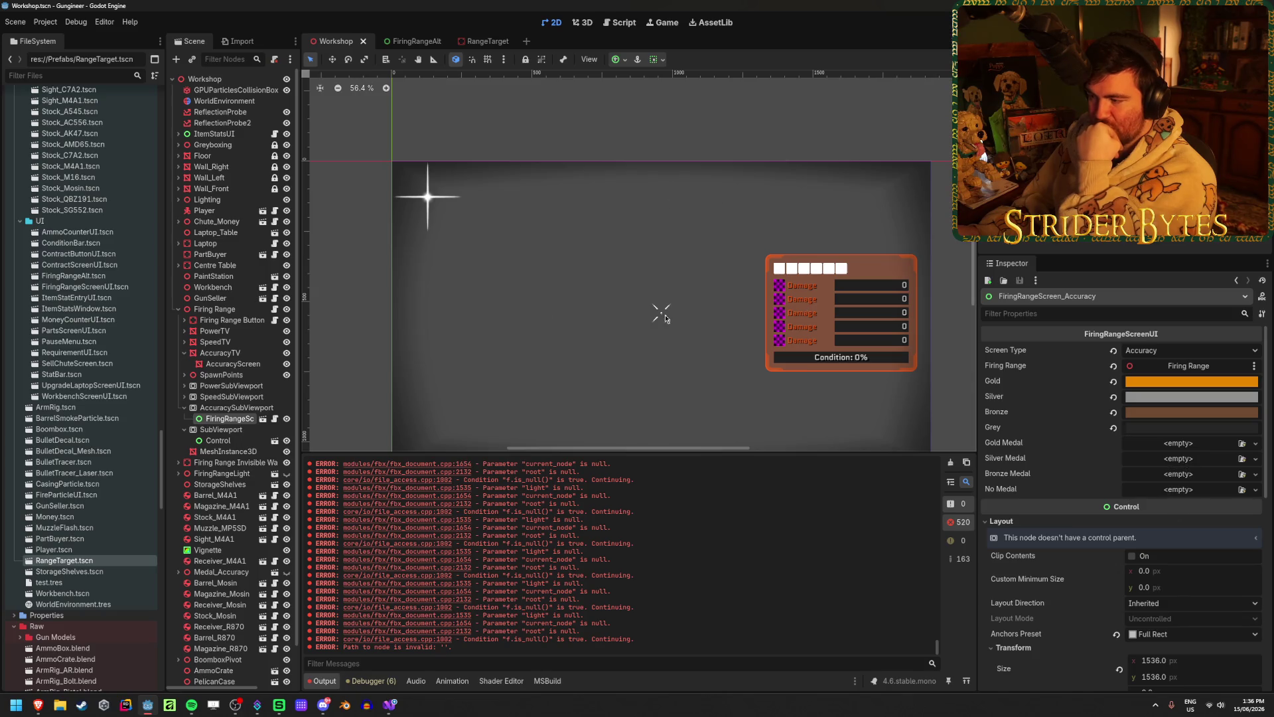
left_click(405, 41)
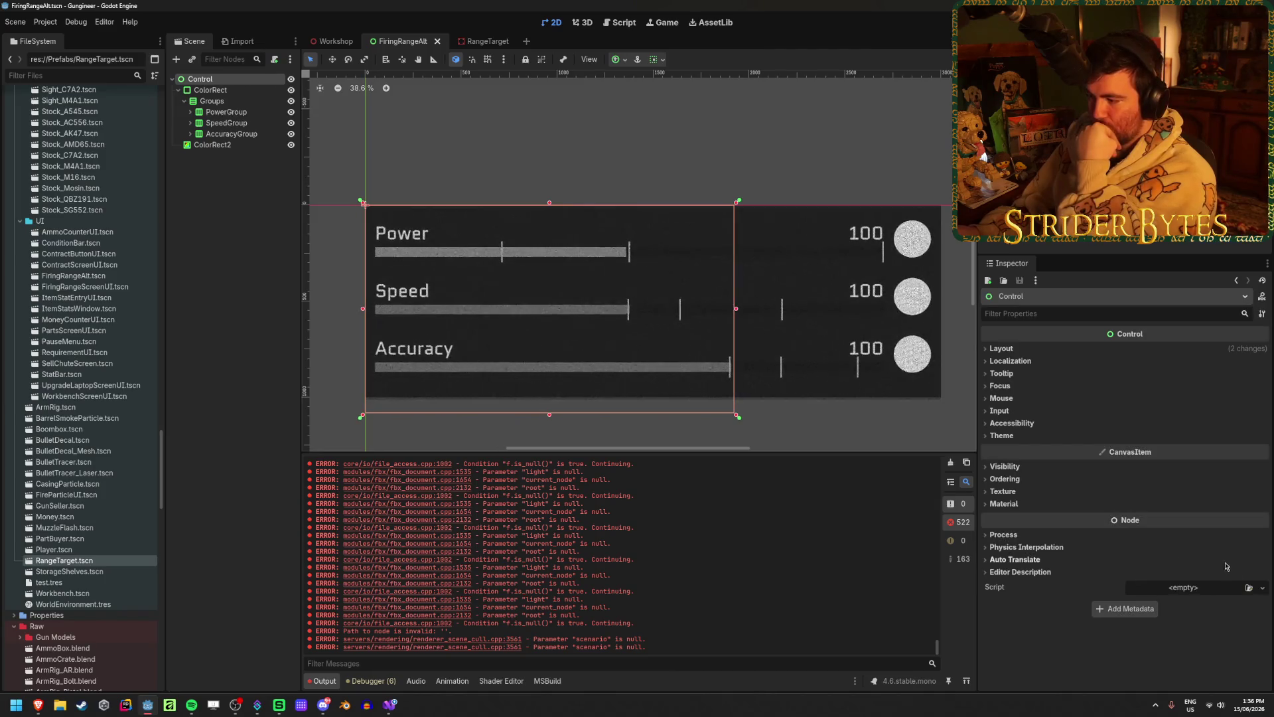
left_click(1248, 587)
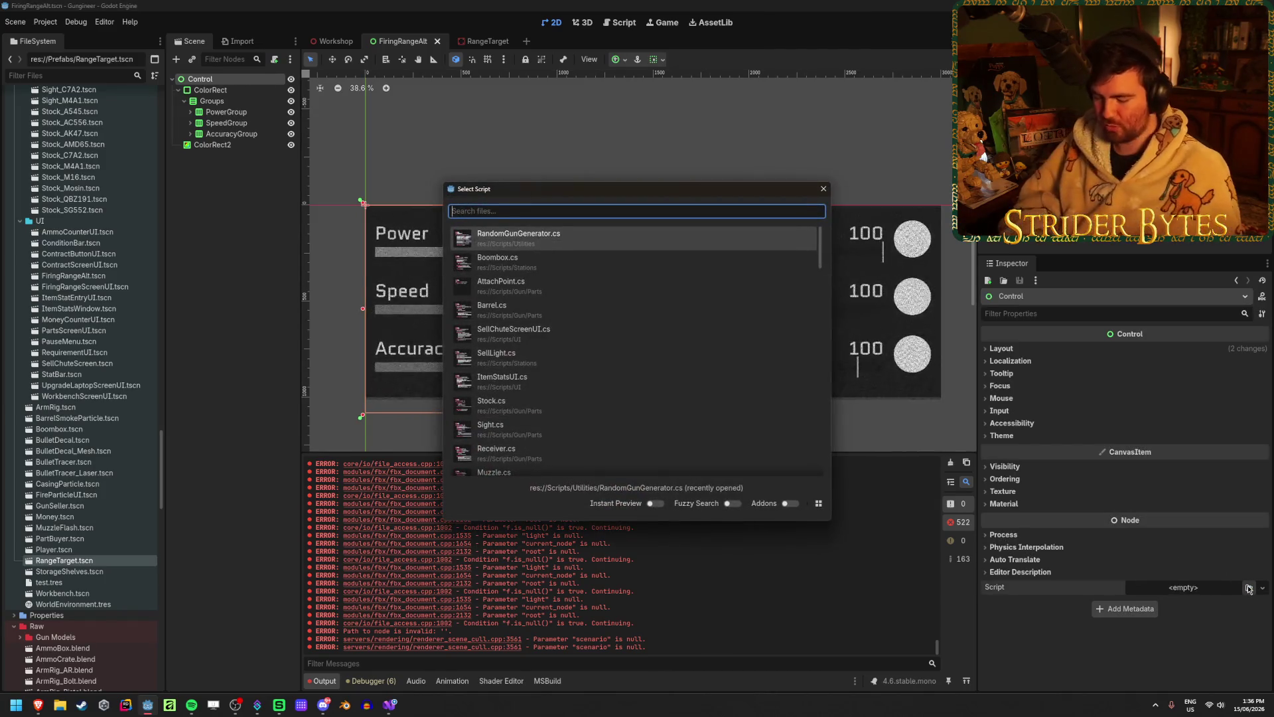
- Filter for 'firing', attach FiringRangeScreenAlt.cs to the root Control, and build the C# project
type("firing")
key("Down")
key("Return")
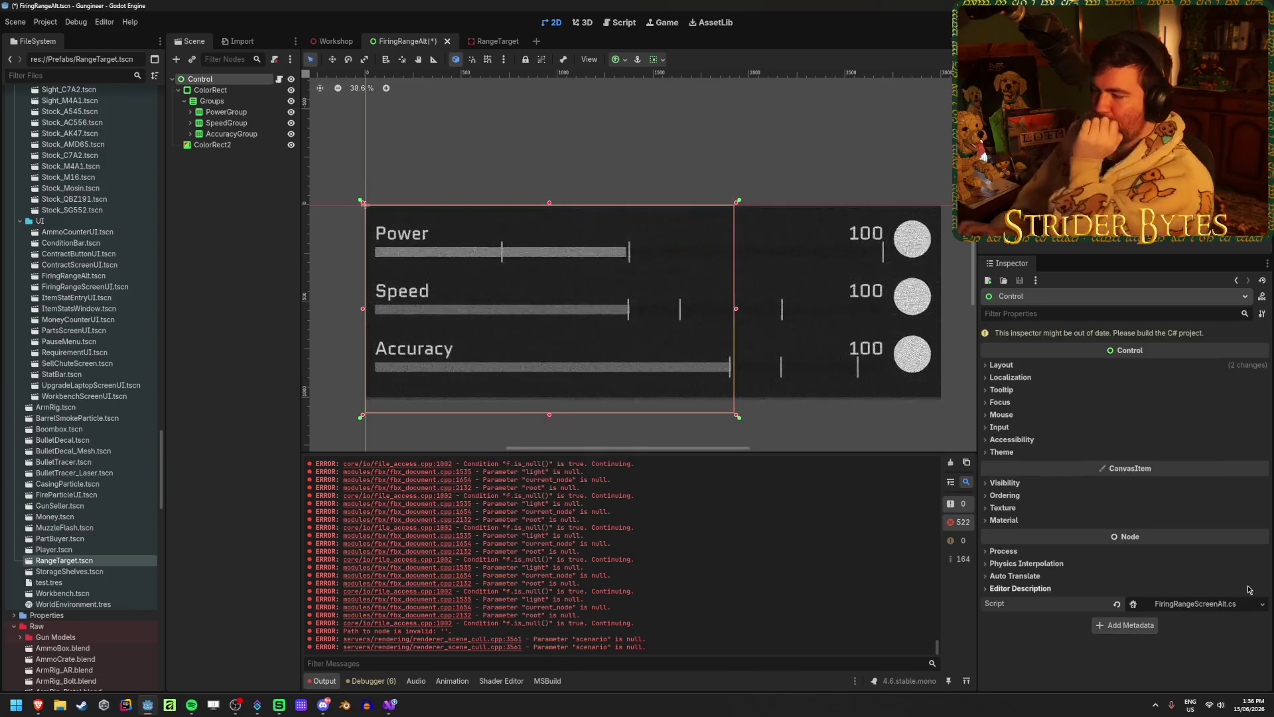
key("alt+b")
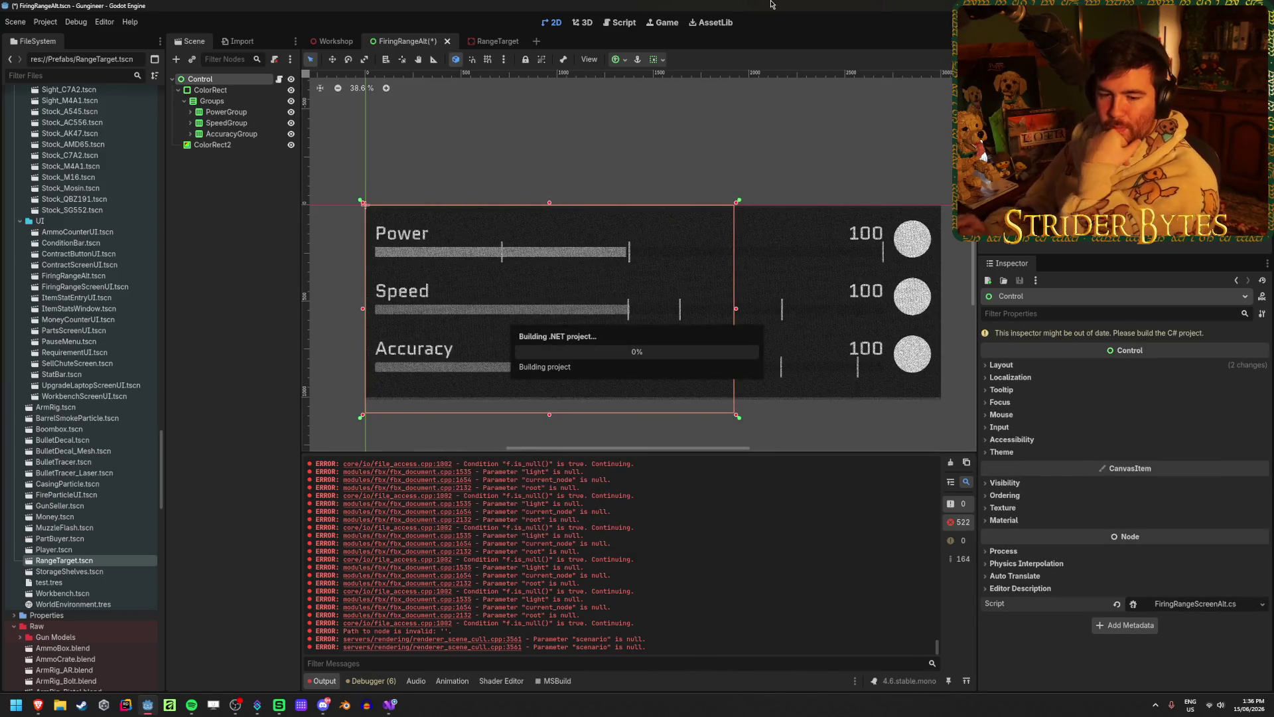
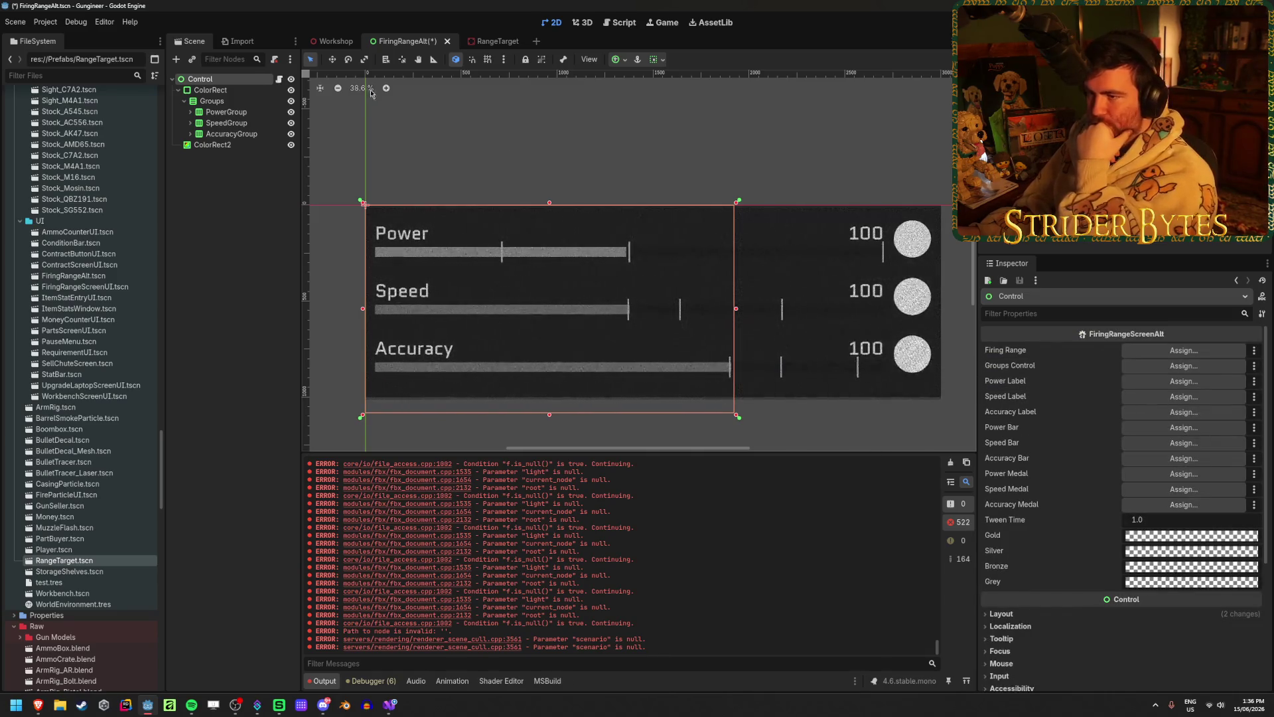
- Link the screen script's Groups Control slot to the Groups node
left_click(1184, 365)
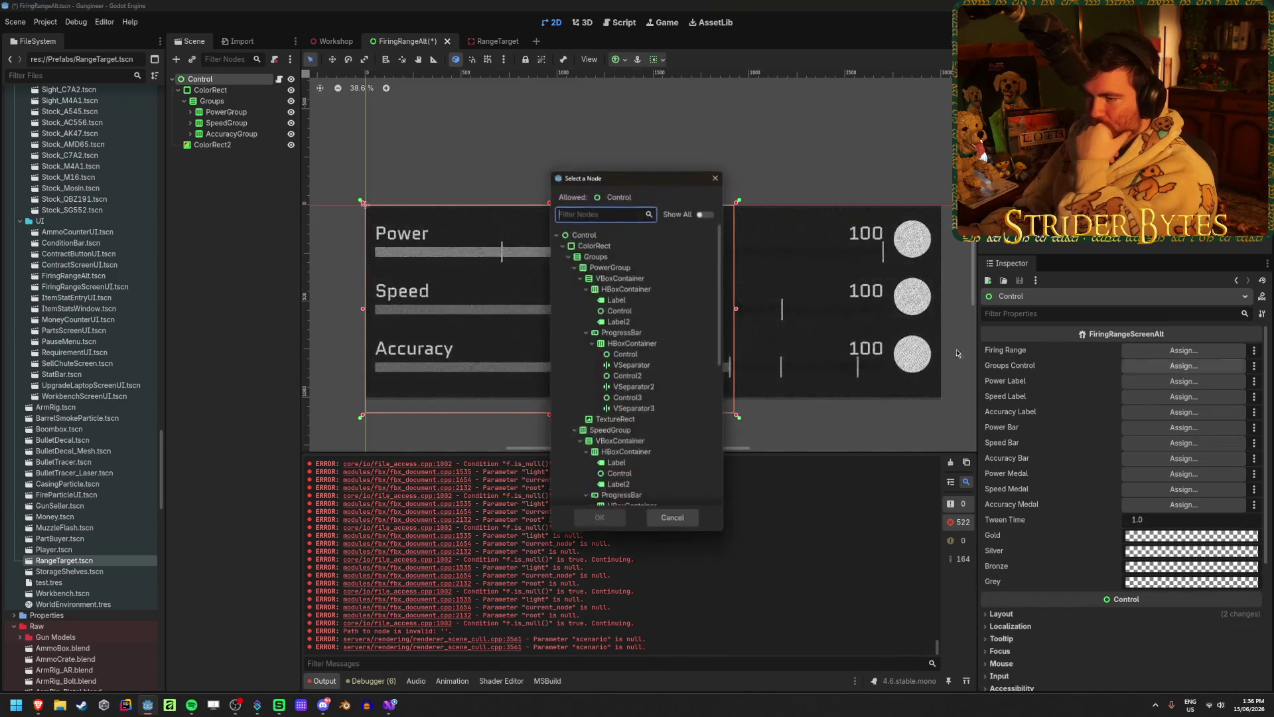
left_click(595, 257)
left_click(599, 517)
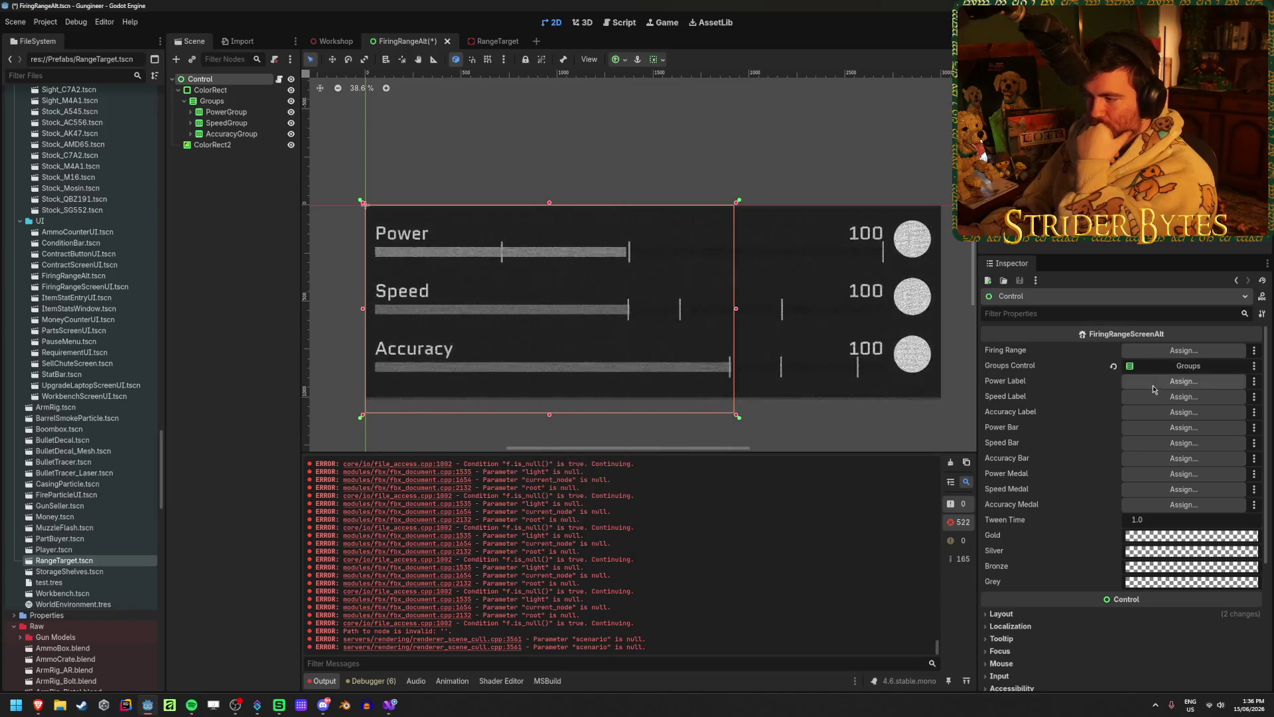
- Cancel the Power Label node picker, expand PowerGroup and select its medal image
left_click(1155, 383)
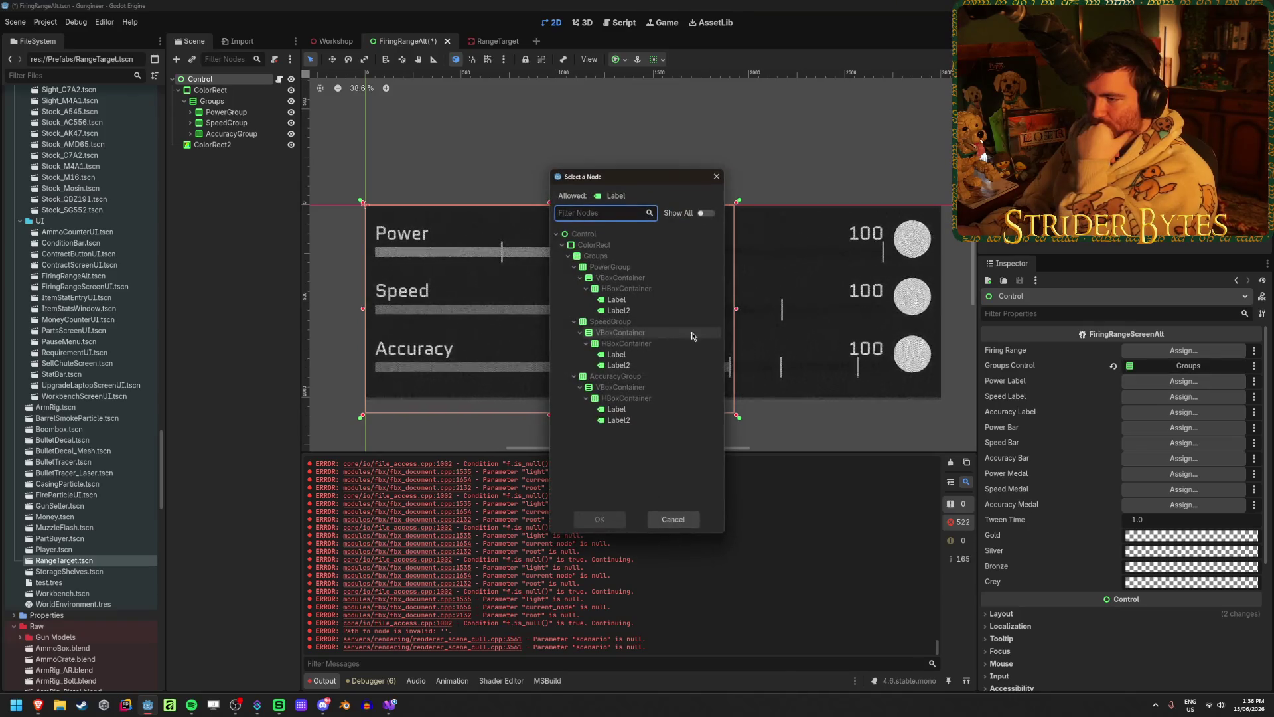
left_click(672, 519)
left_click(190, 111)
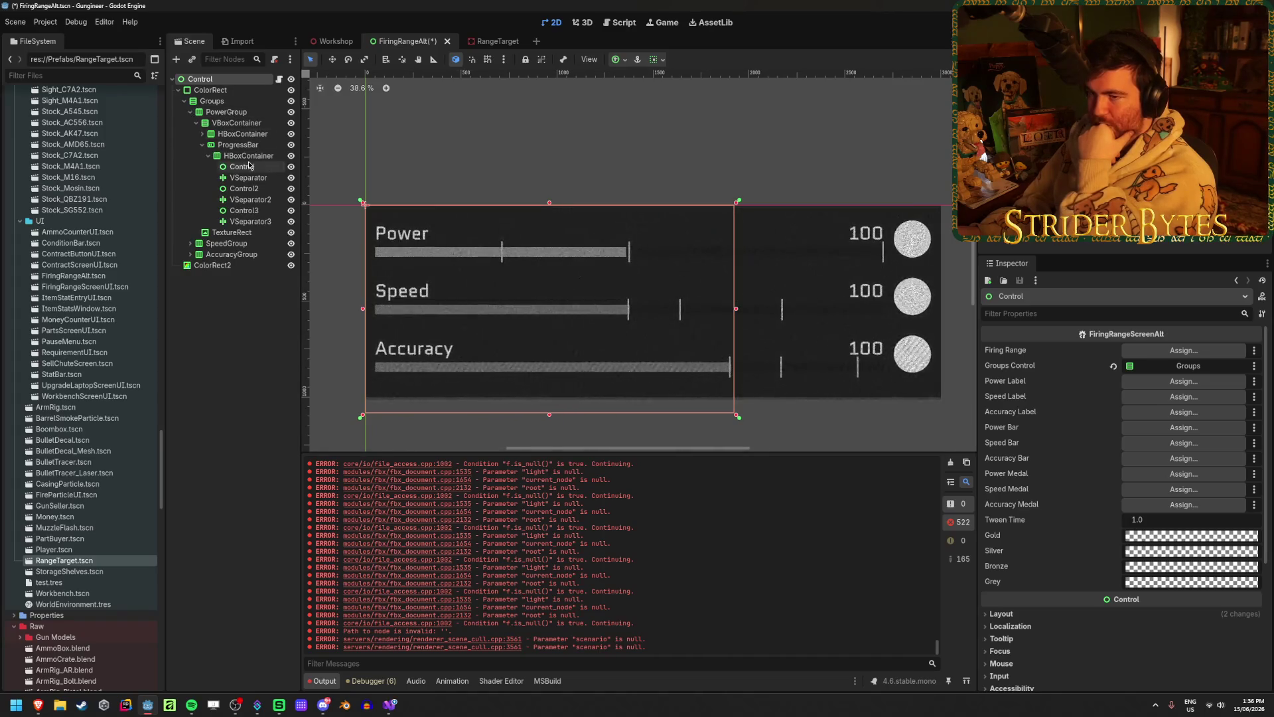
left_click(214, 233)
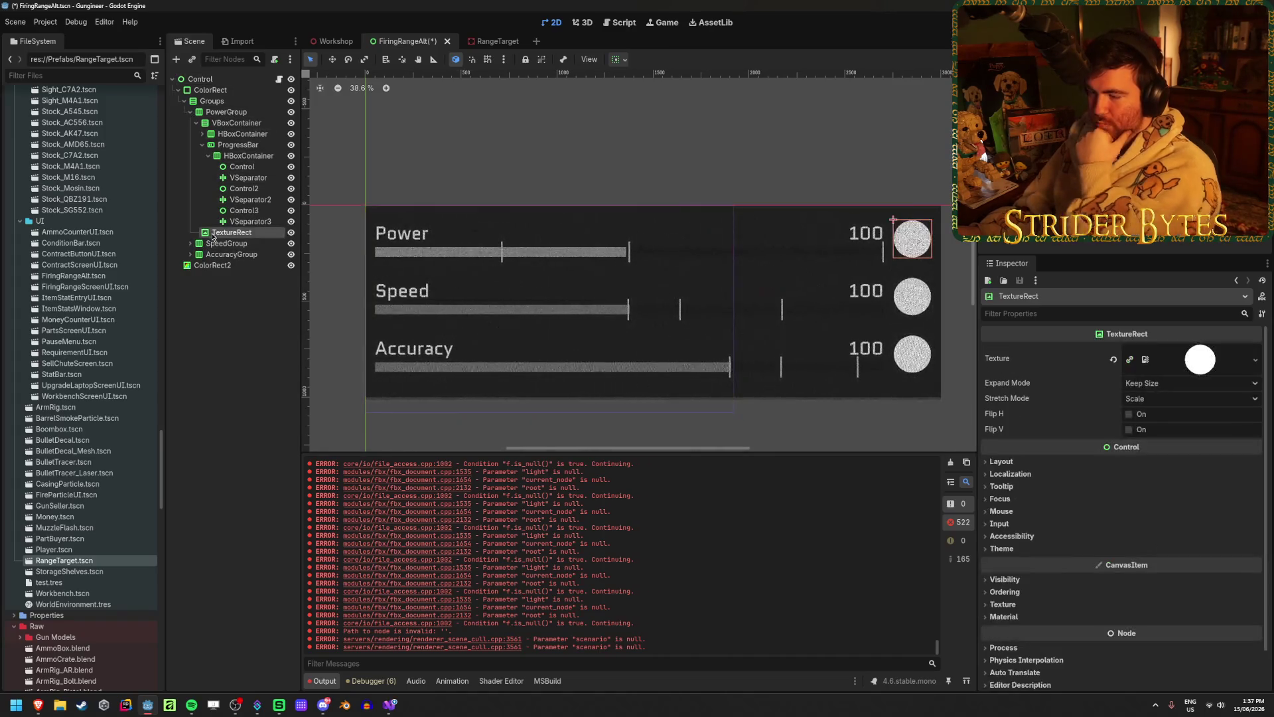
- Rename the power medal to PowerMedal and the power progress bar to PowerBar
double_click(213, 234)
type("PowerMedal")
key("Return")
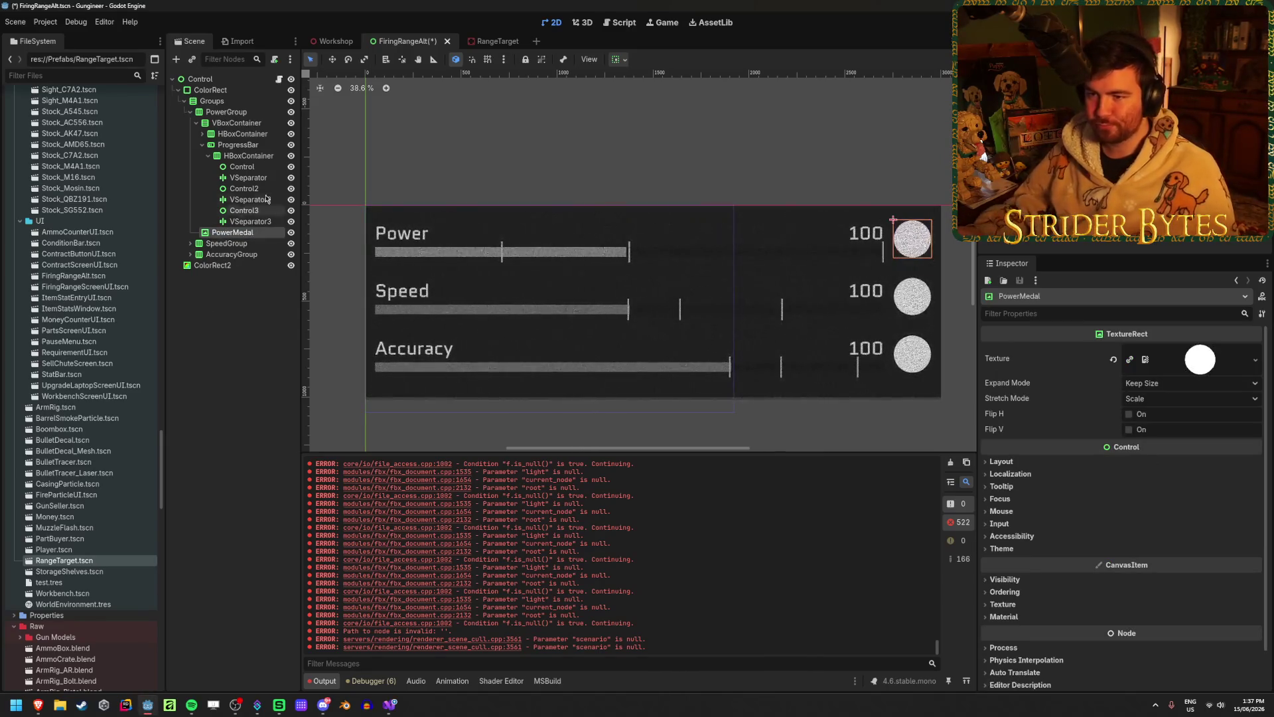
left_click(248, 155)
left_click(241, 146)
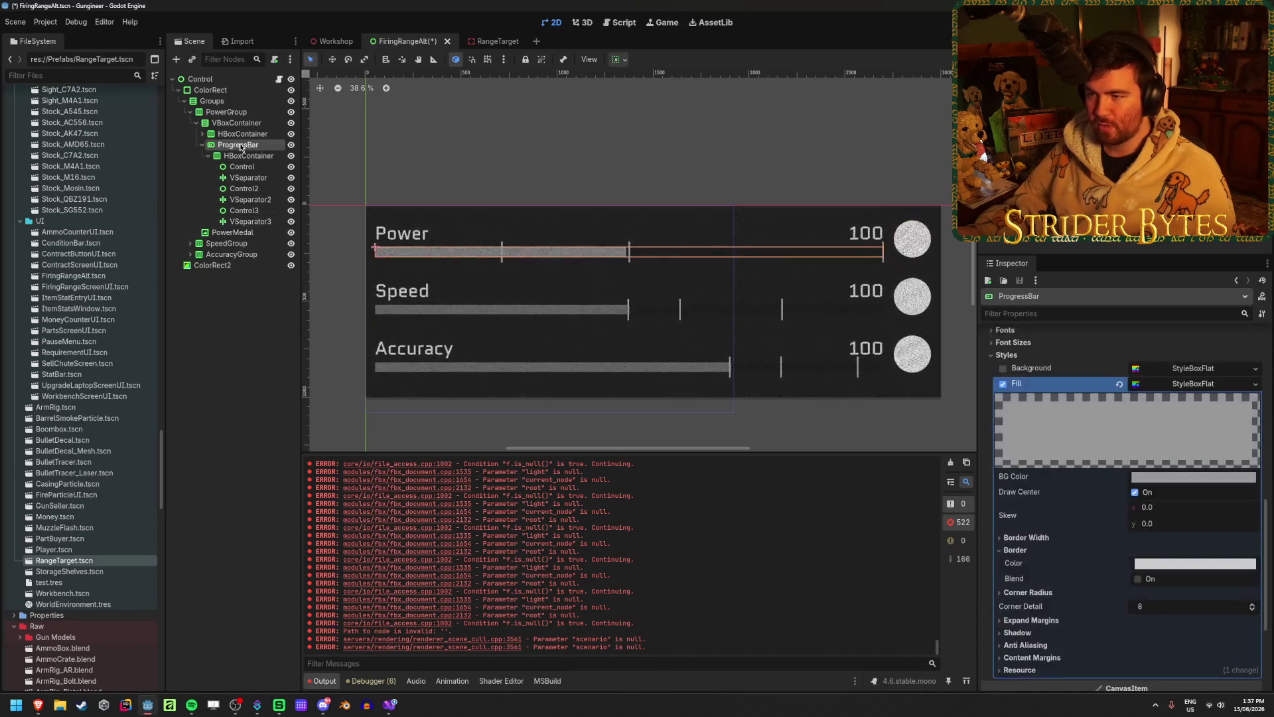
double_click(240, 143)
type("Powe")
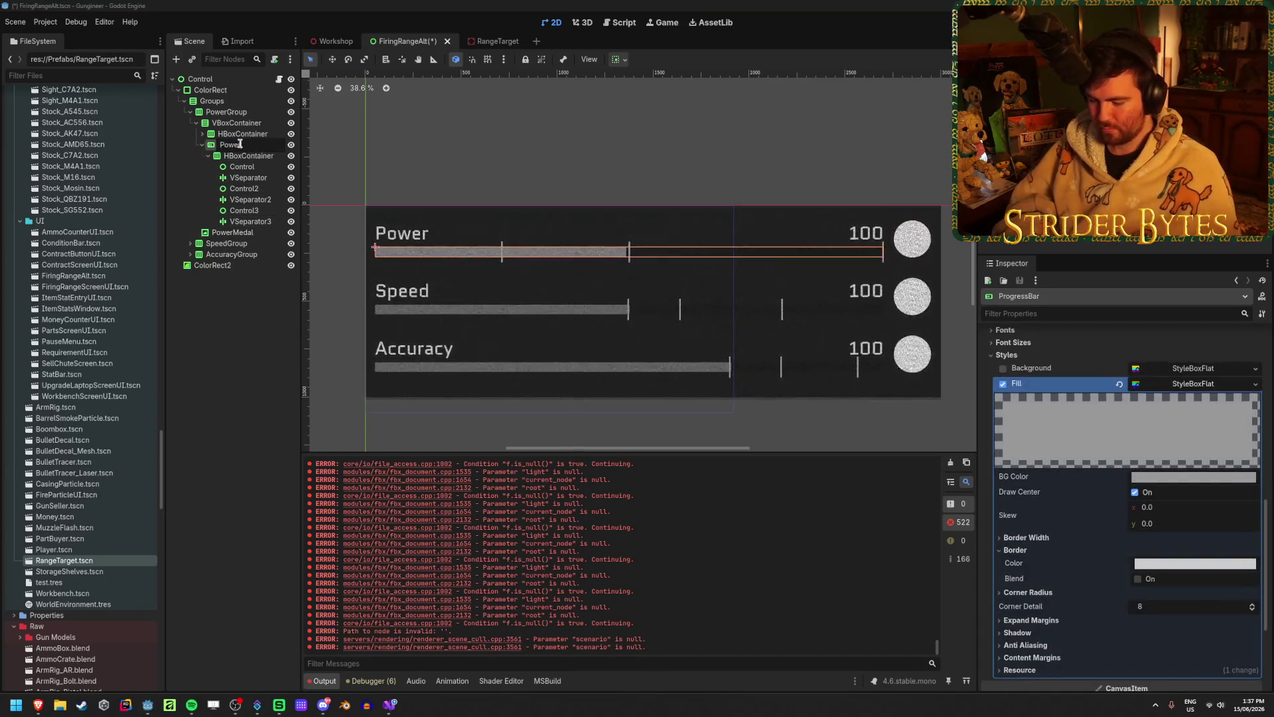
type("rBar")
key("Return")
- Rename the power row's value label (Label2) to PowerLabel
left_click(202, 133)
left_click(232, 144)
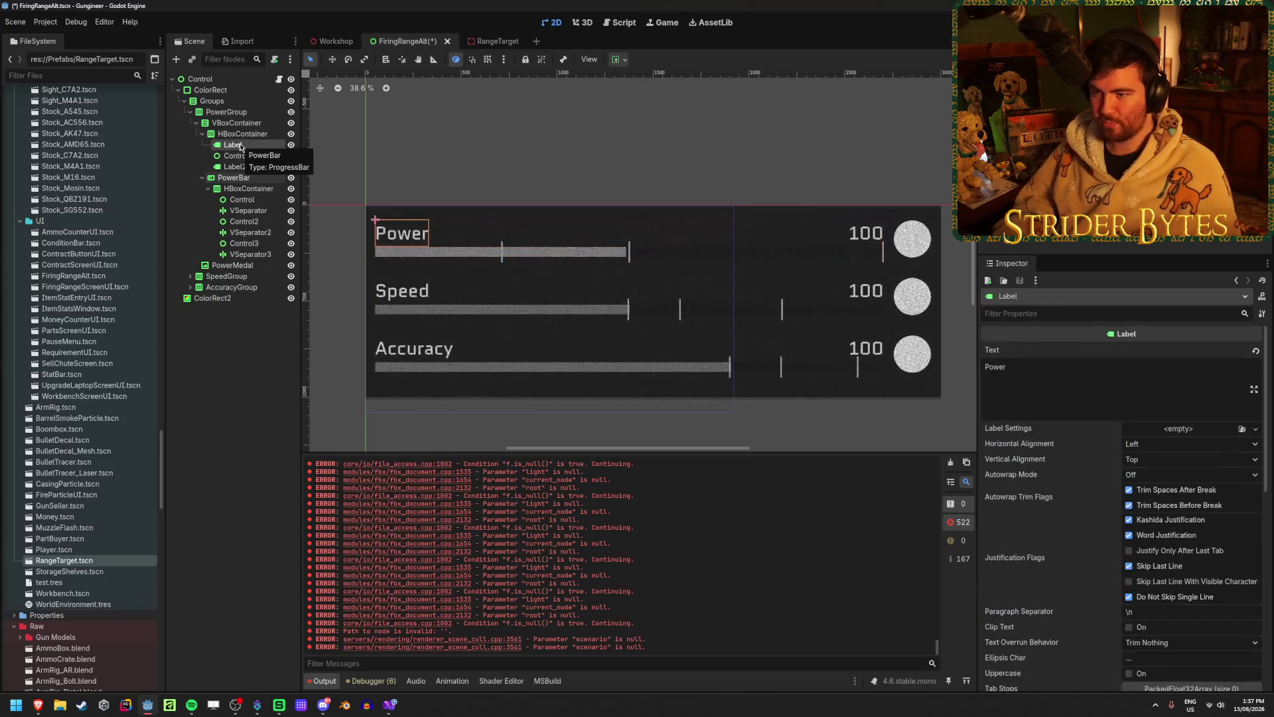
key("F2")
key("Escape")
key("Down")
key("Down")
key("F2")
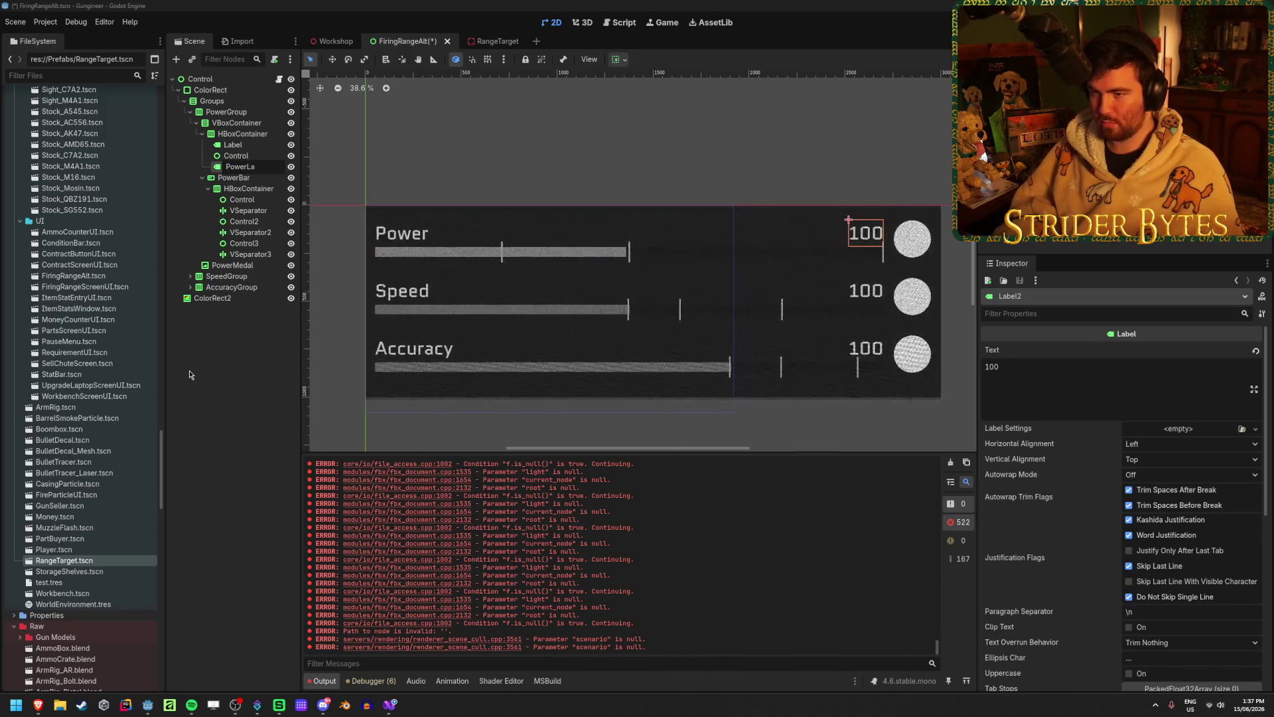
type("bel")
key("Return")
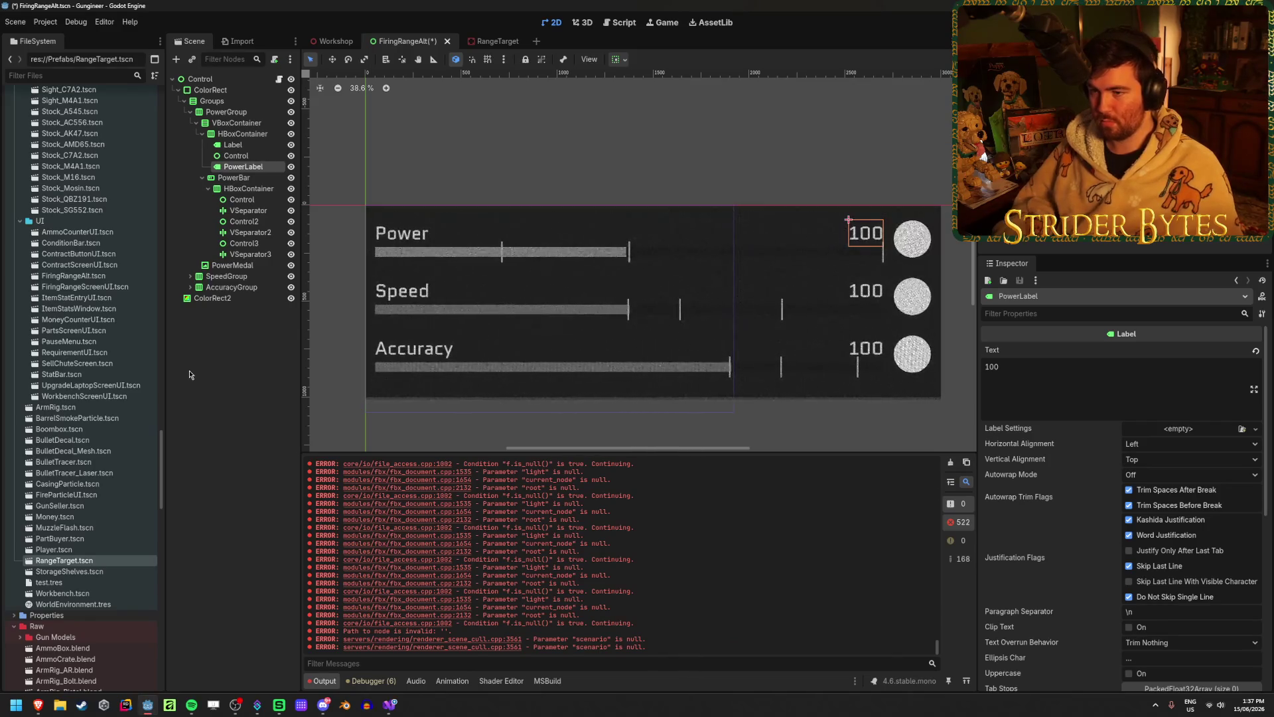
- Expand SpeedGroup and rename its progress bar to SpeedBar and value label to SpeedLabel
left_click(191, 276)
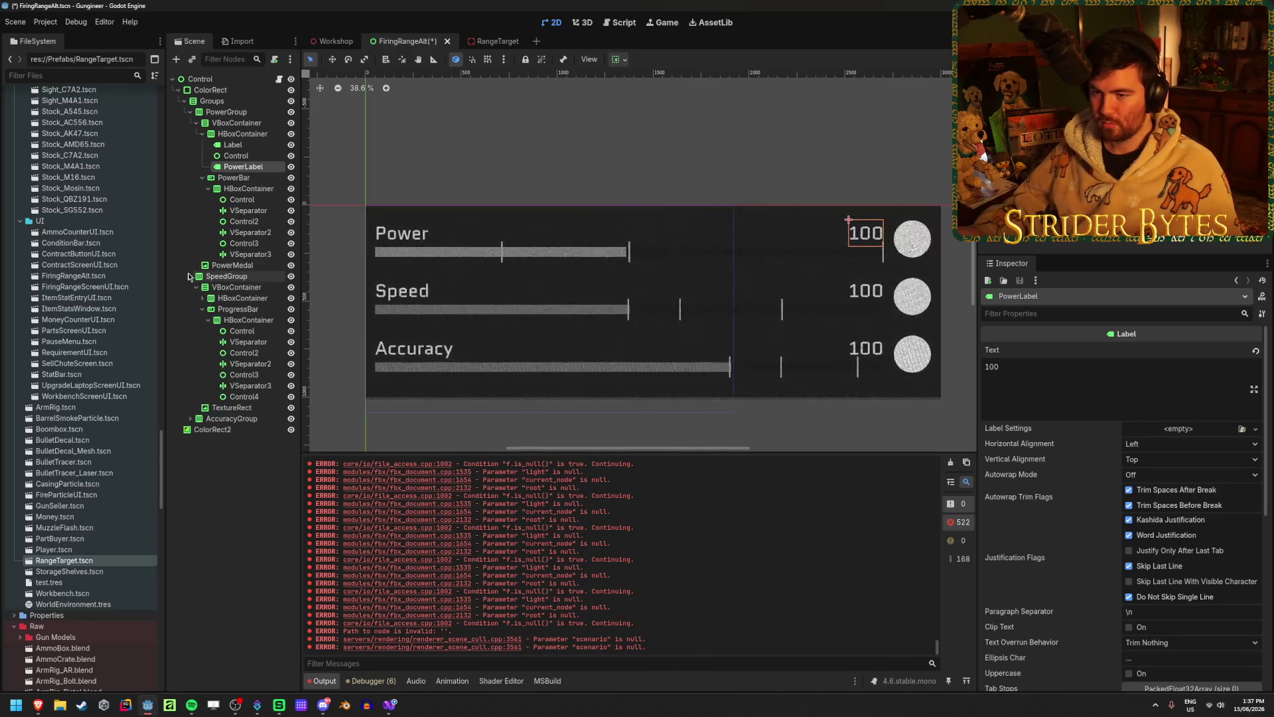
left_click(245, 309)
key("F2")
type("Speed")
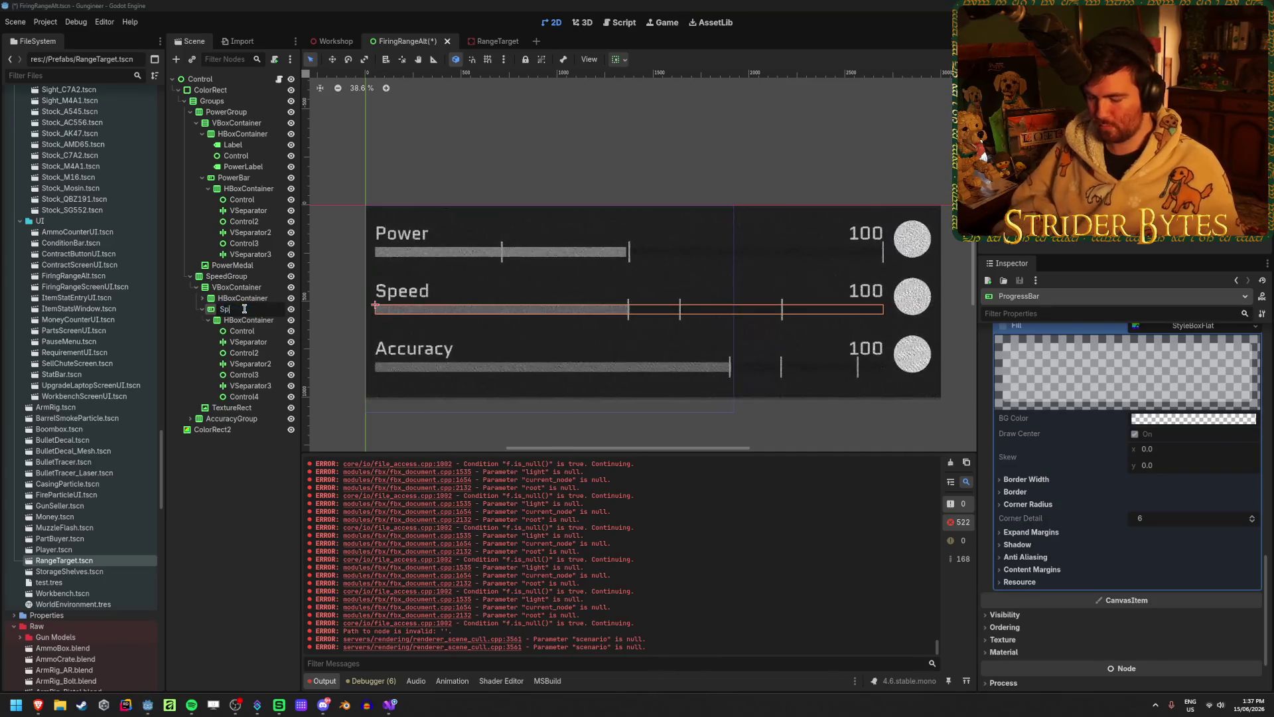
type("Bar")
key("Return")
key("Up")
key("Right")
key("Down")
key("Down")
key("Down")
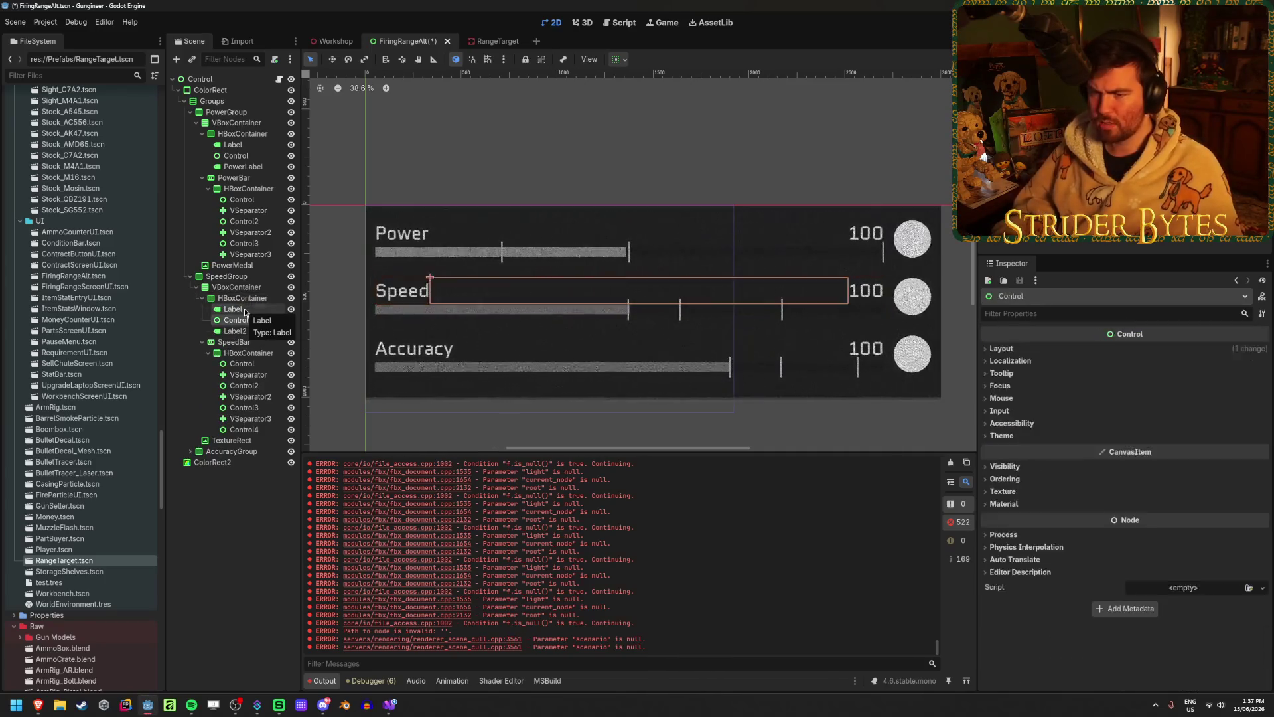
key("F2")
type("Speed")
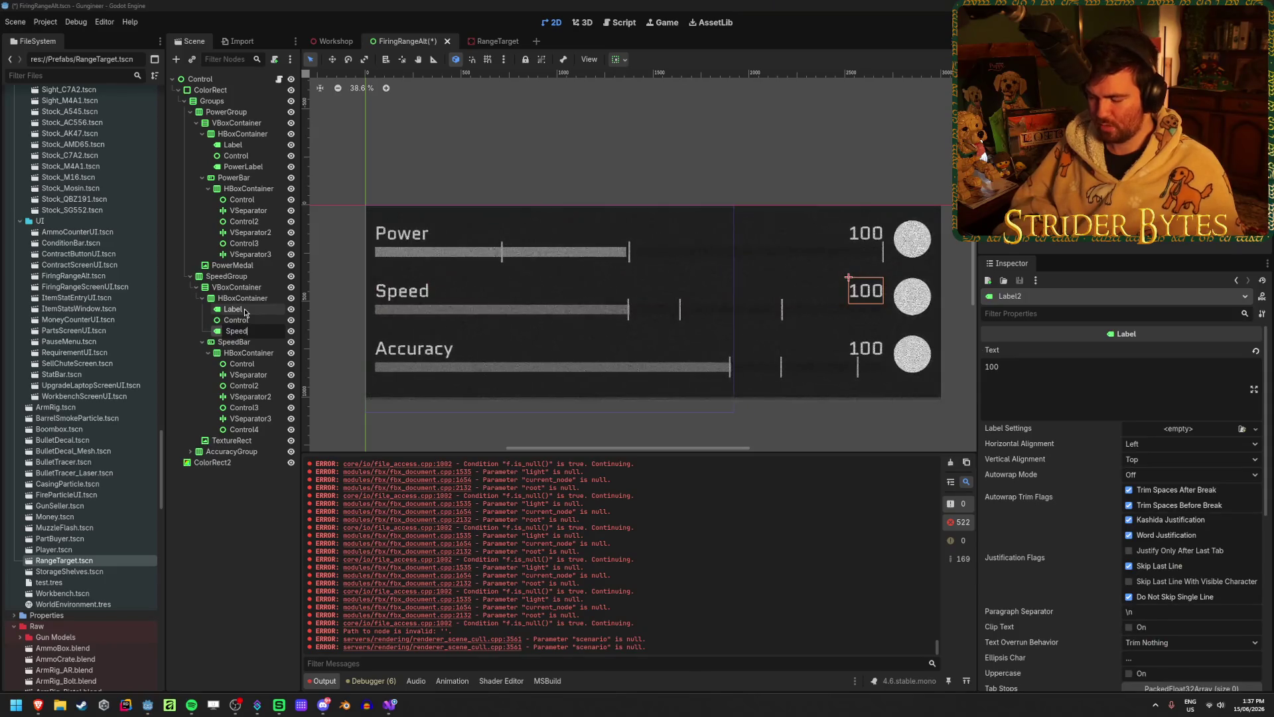
type("el")
key("Return")
- Rename the speed medal image node to SpeedMedal
key("Down")
key("Down")
key("Down")
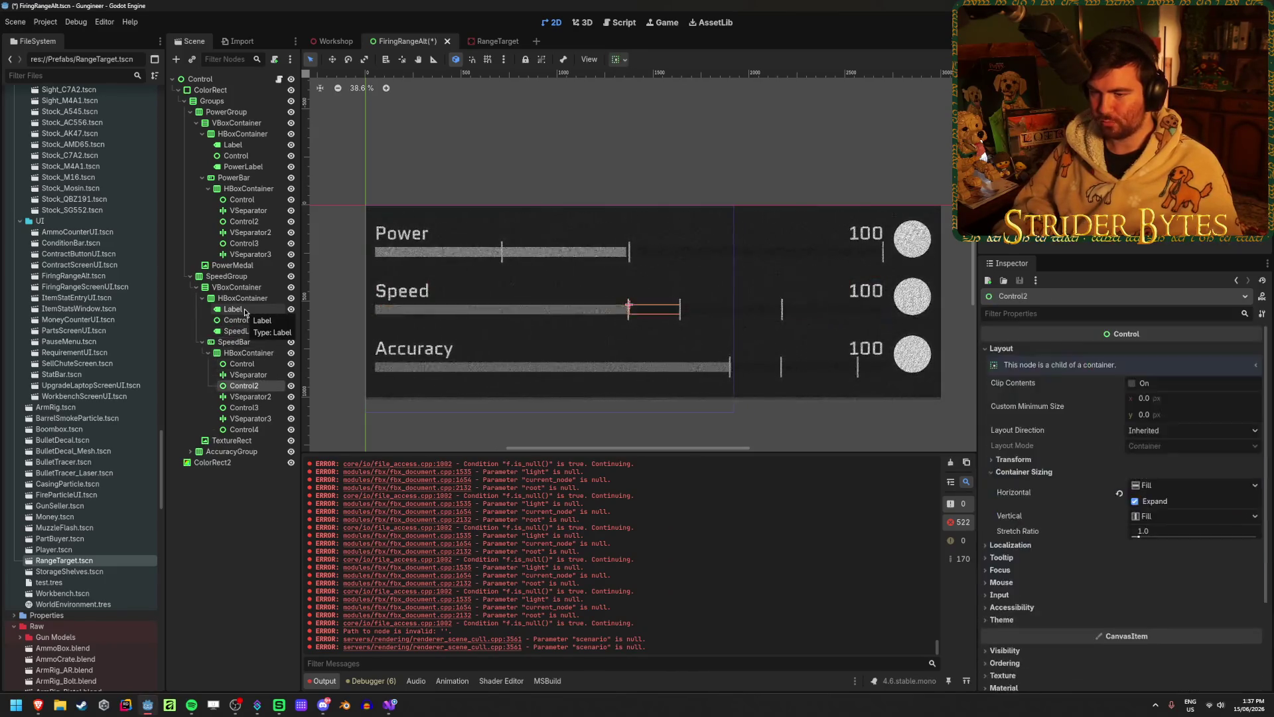
key("Down")
key("Down")
key("F2")
type("Spee")
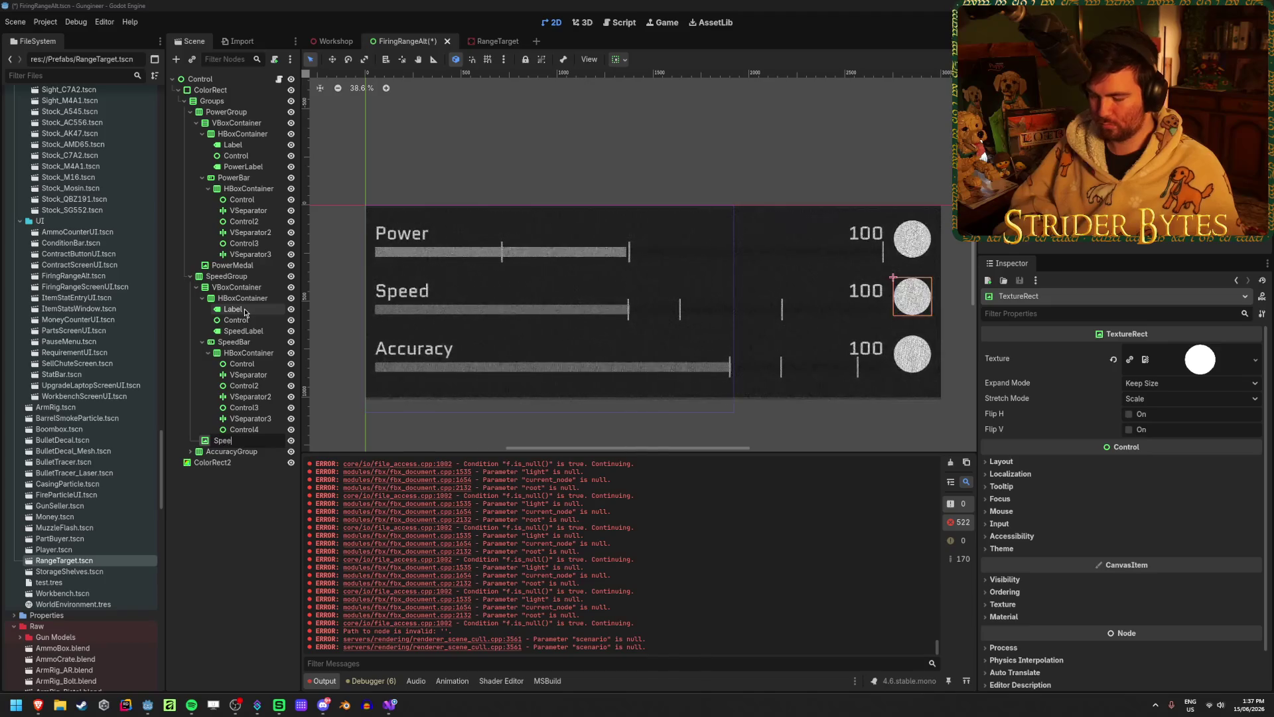
key("Return")
- Expand AccuracyGroup and rename its value label to AccuracyLabel
key("Down")
key("Right")
key("Down")
key("Down")
key("Down")
key("Down")
key("Down")
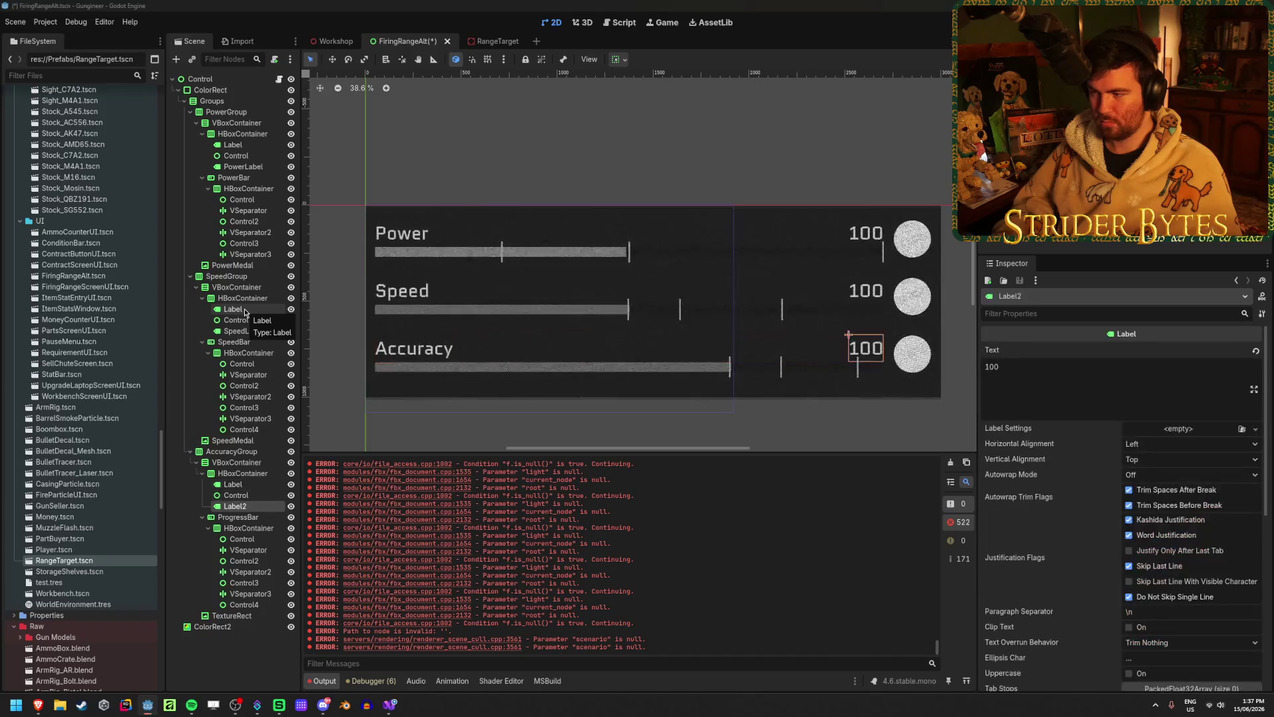
key("F2")
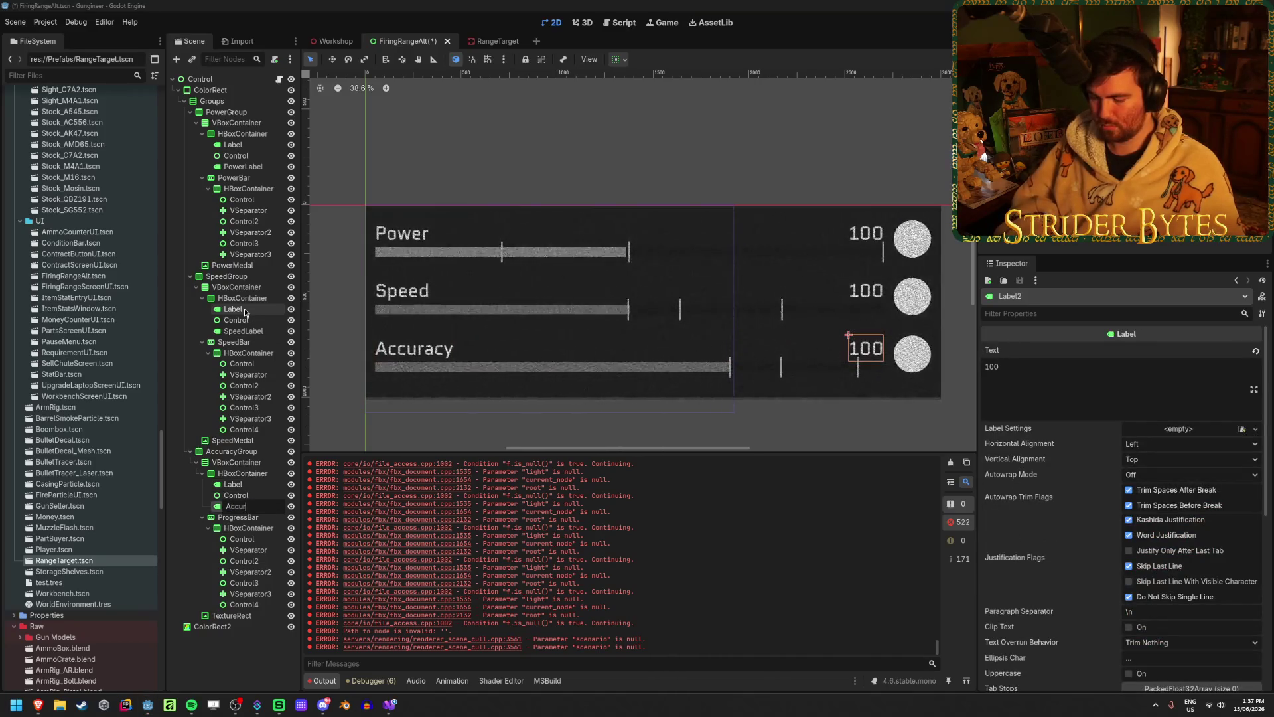
type("acyLabel")
key("Return")
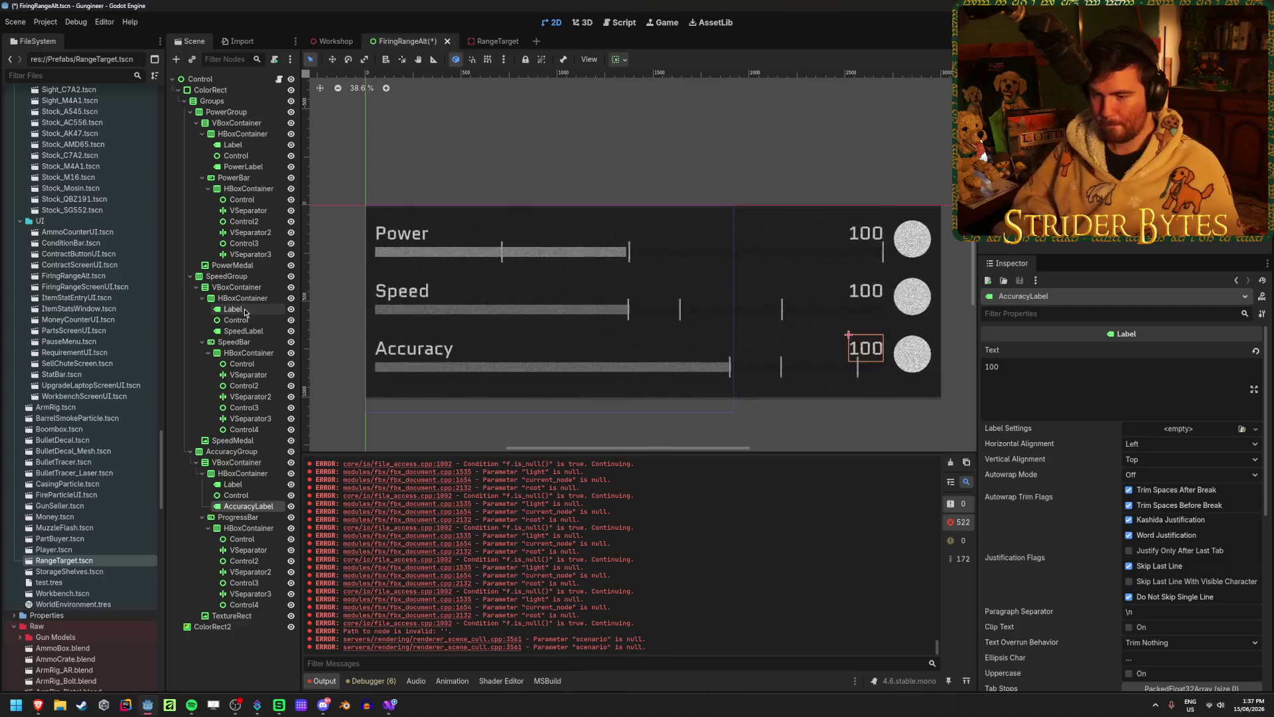
- Rename the accuracy bar to AccuractBar and medal to AccuracyMedal, then save the scene
key("Down")
key("F2")
type("Acc")
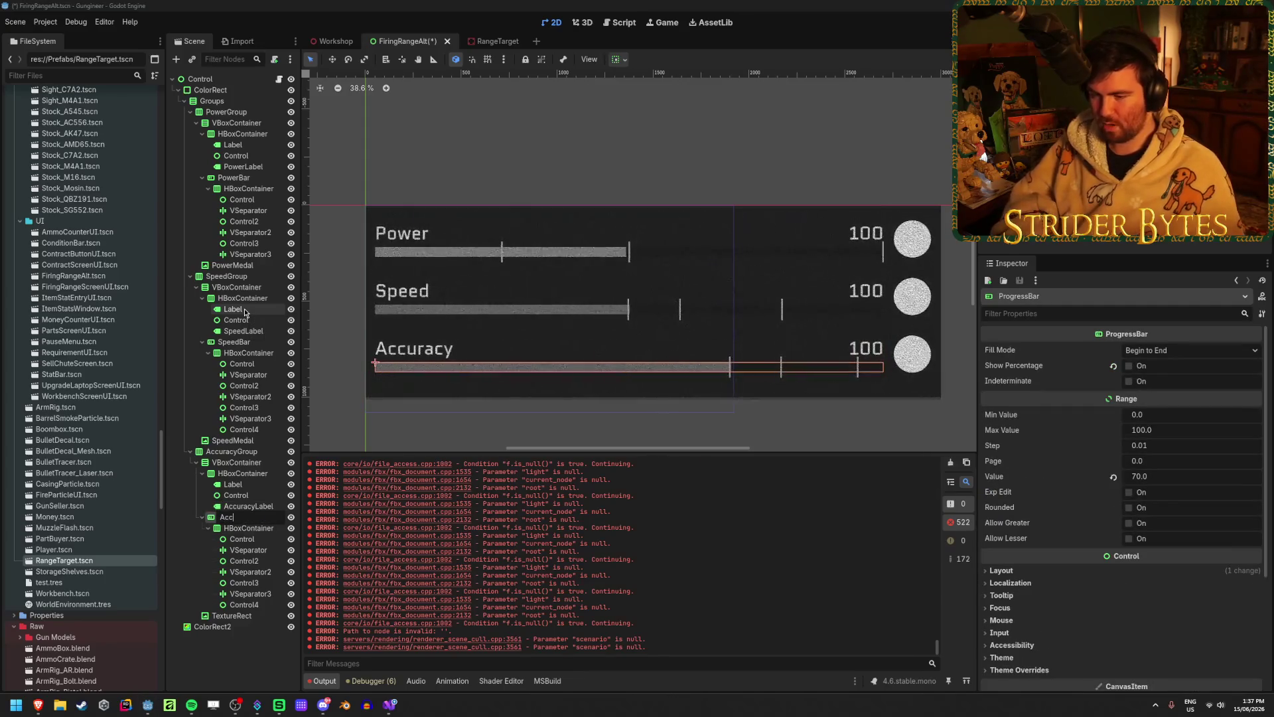
type("ar")
key("Return")
key("Down")
key("Down")
key("Down")
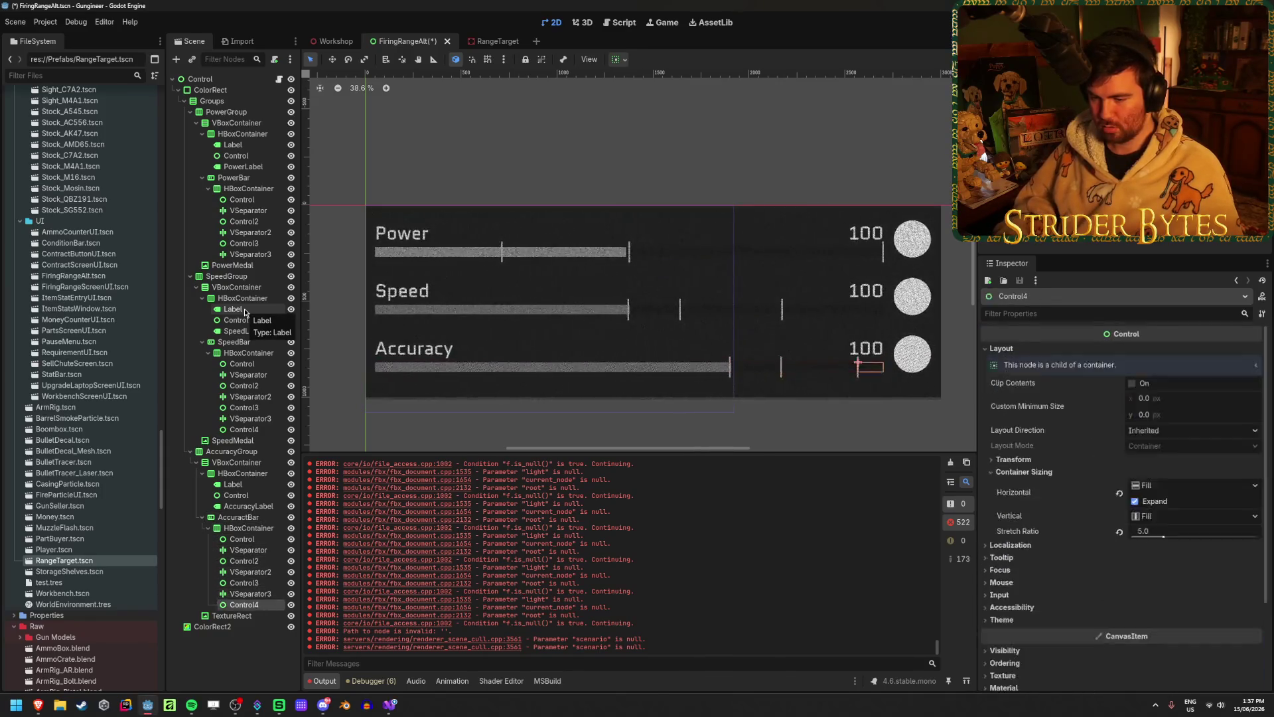
key("Down")
key("F2")
type("AccuracyMedal")
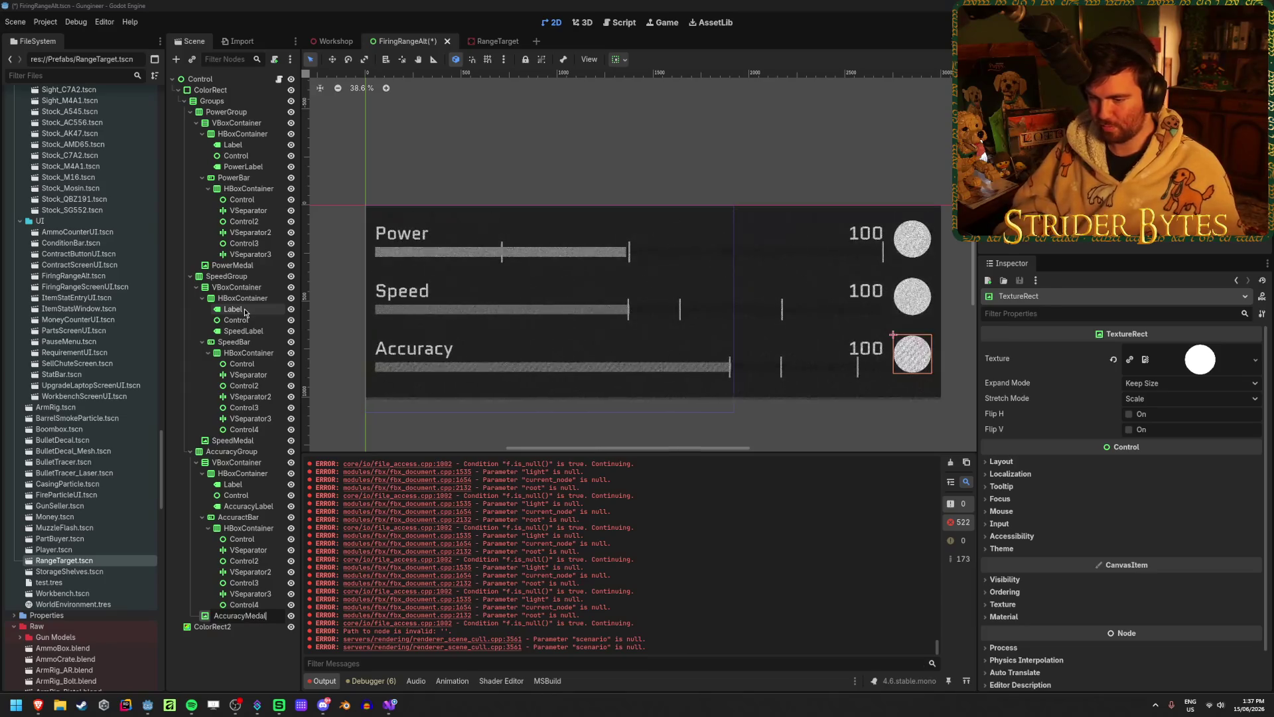
key("Return")
key("ctrl+s")
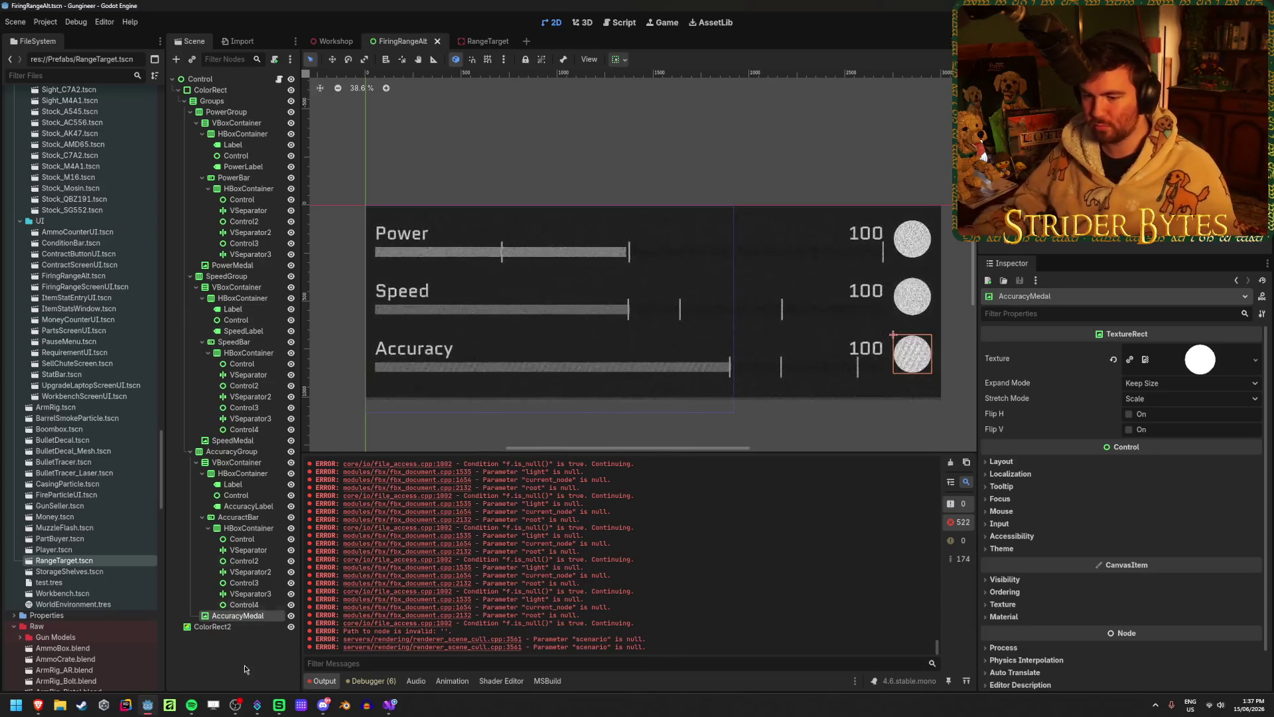
left_click(200, 79)
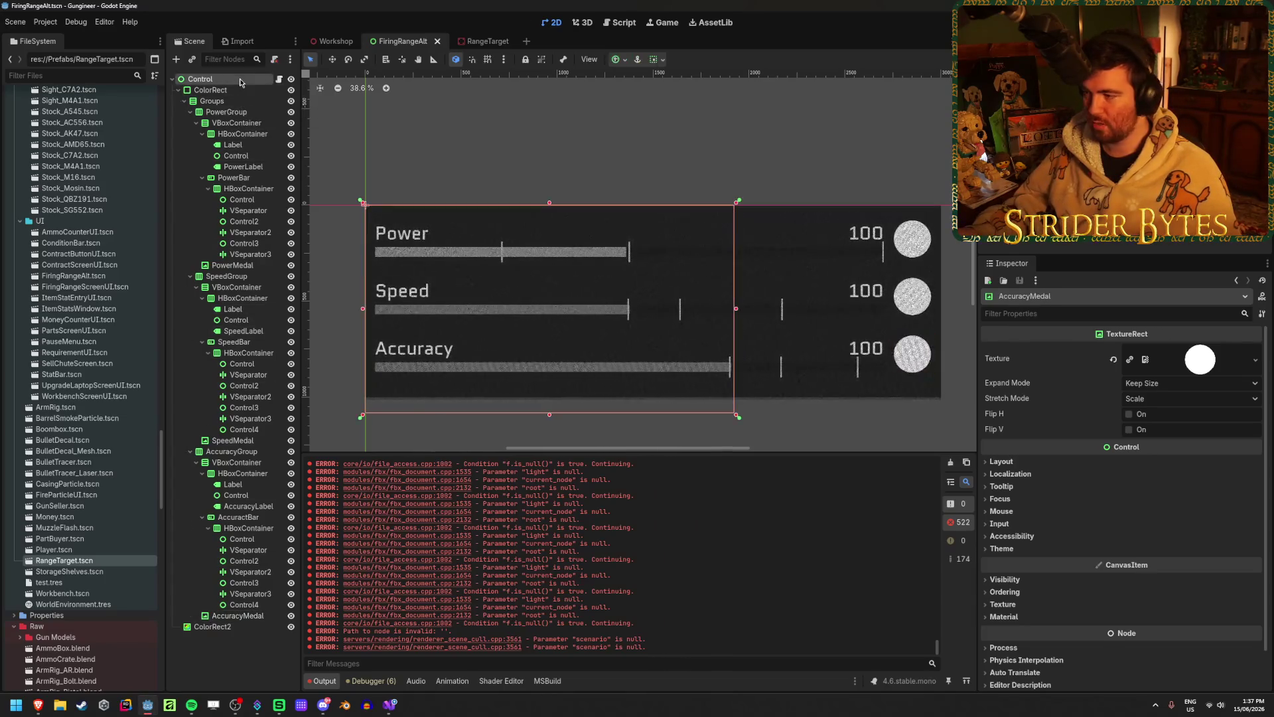
- Assign PowerLabel, SpeedLabel and AccuracyLabel to the script's three label slots
left_click(1152, 381)
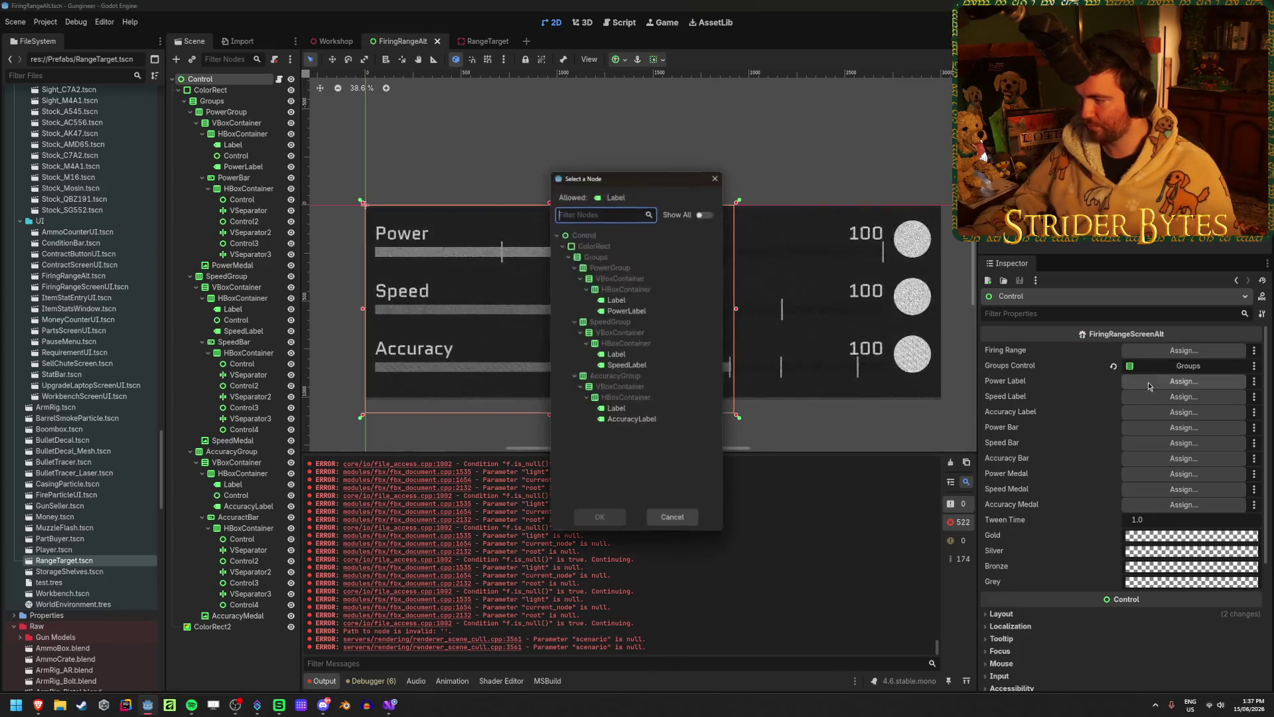
left_click(599, 519)
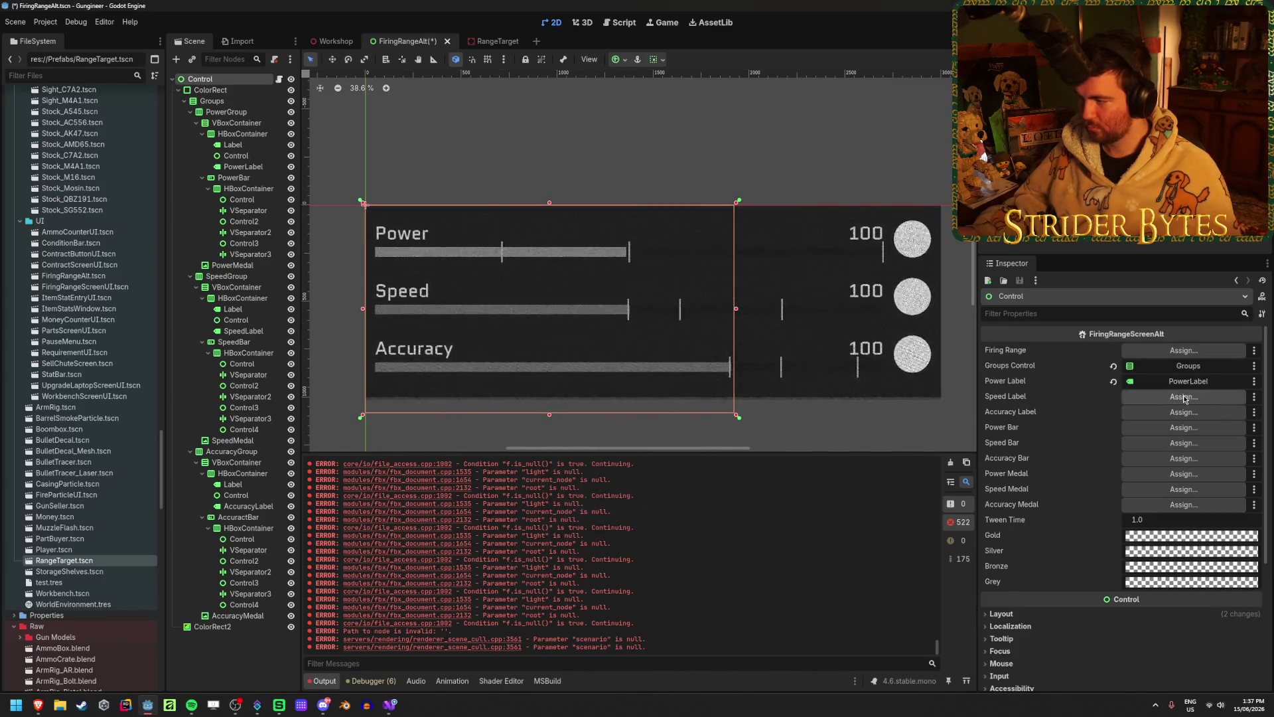
left_click(1184, 396)
left_click(627, 365)
left_click(599, 519)
left_click(1184, 412)
left_click(600, 523)
- Assign PowerBar, SpeedBar and AccuractBar to the Power, Speed and Accuracy Bar slots
left_click(1183, 427)
left_click(624, 291)
left_click(599, 519)
left_click(1183, 443)
left_click(617, 321)
left_click(597, 520)
left_click(1183, 458)
left_click(622, 354)
left_click(599, 520)
- Assign PowerMedal, SpeedMedal and AccuracyMedal to the medal slots and save FiringRangeAlt
left_click(1183, 473)
left_click(617, 277)
left_click(600, 519)
left_click(1184, 489)
left_click(617, 299)
left_click(599, 520)
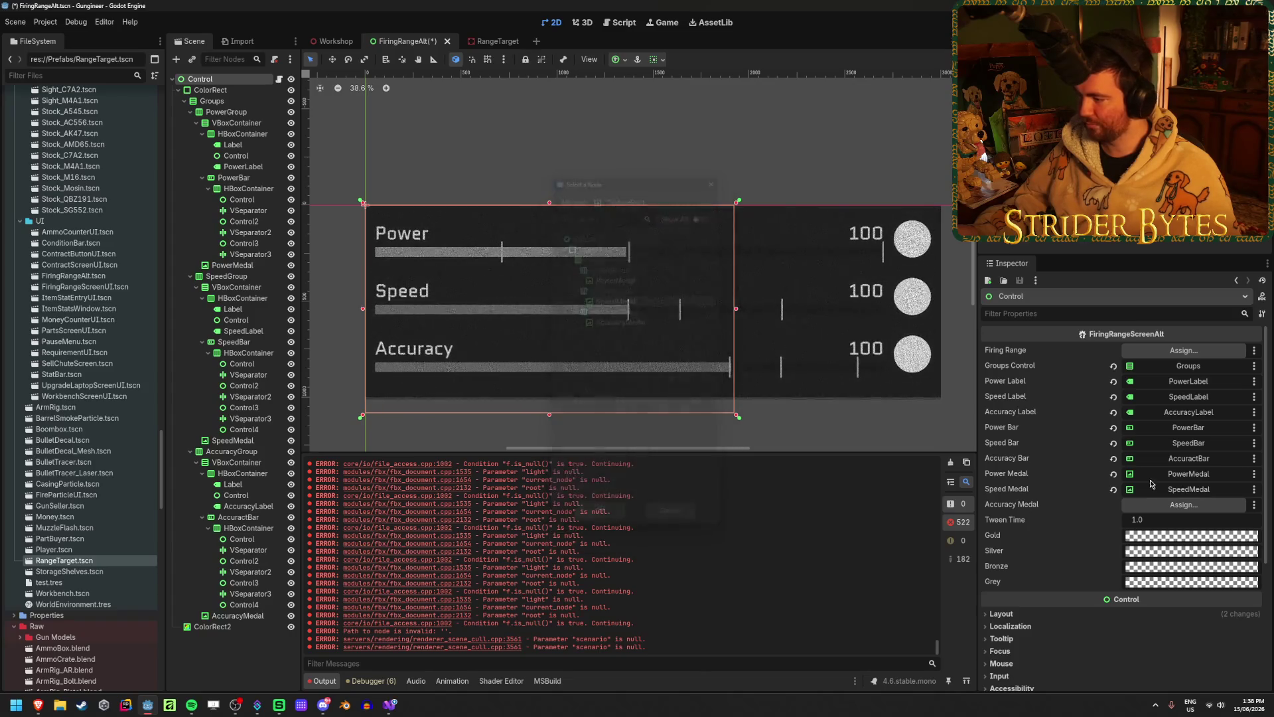
left_click(1183, 504)
left_click(624, 321)
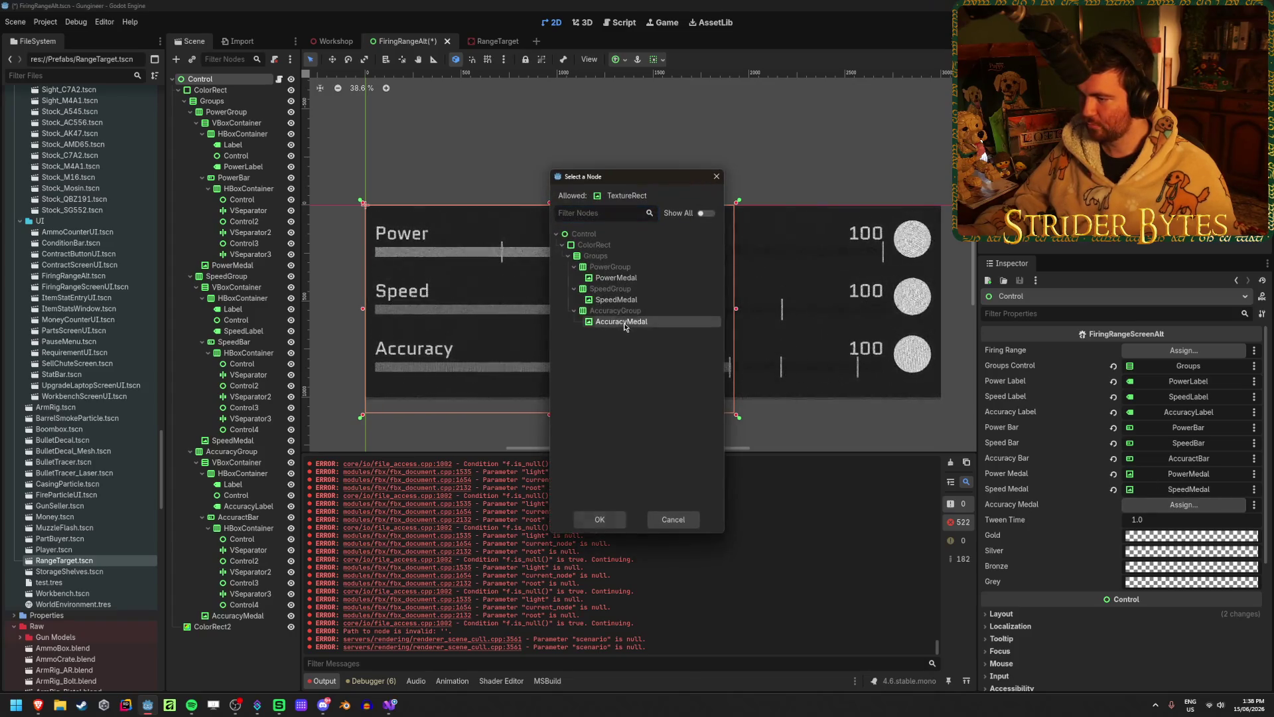
left_click(612, 521)
key("ctrl+s")
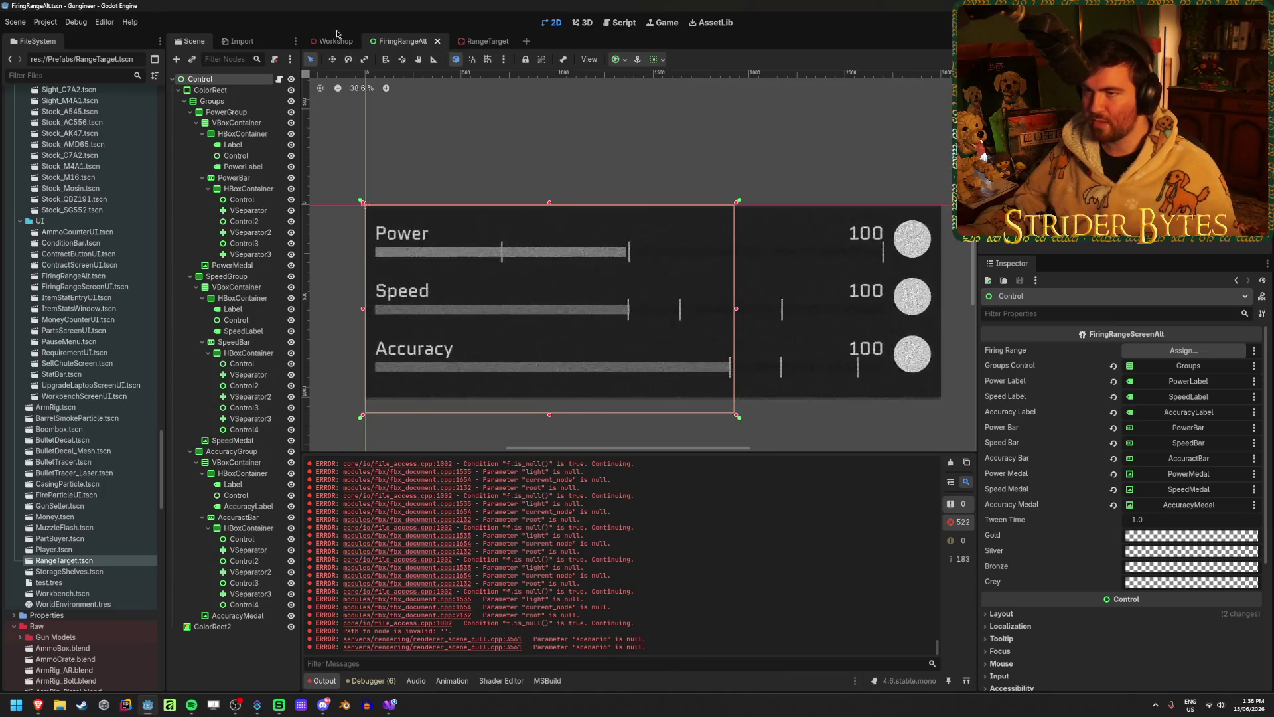
- Copy the accuracy screen's Gold colour hex into FiringRangeAlt's Gold colour
left_click(335, 41)
left_click(226, 311)
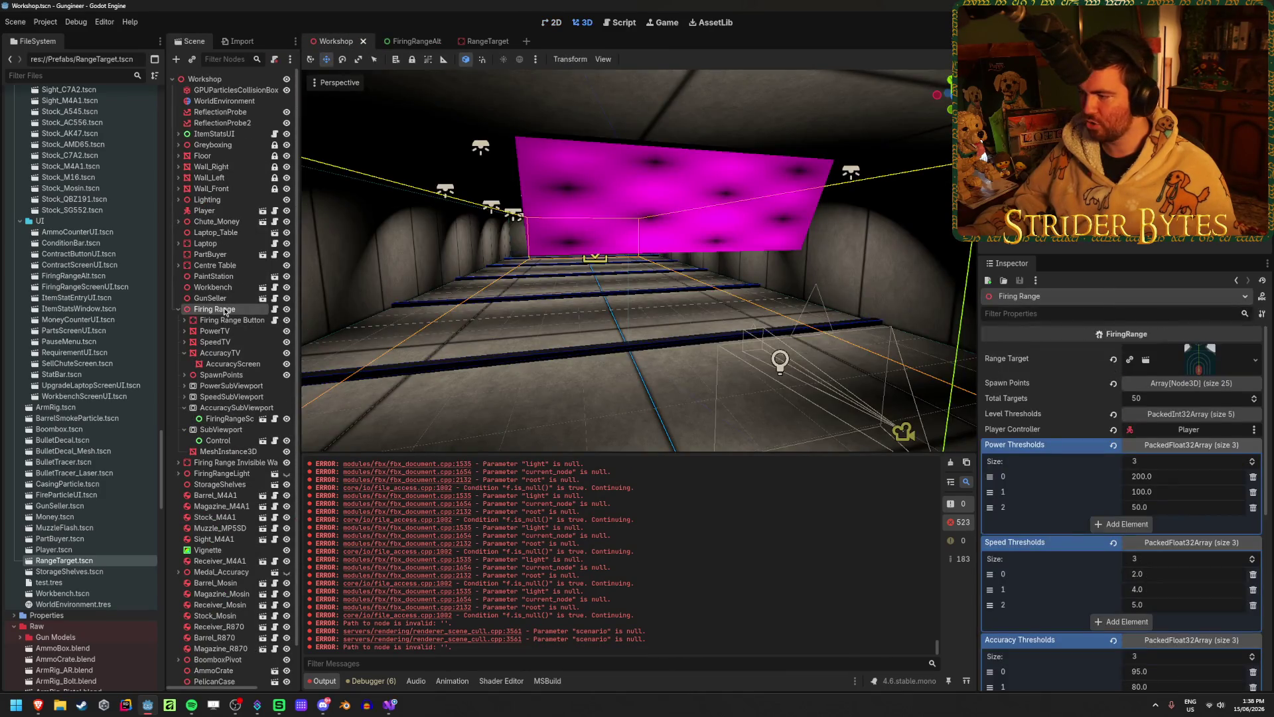
scroll(1104, 455, "down", 5)
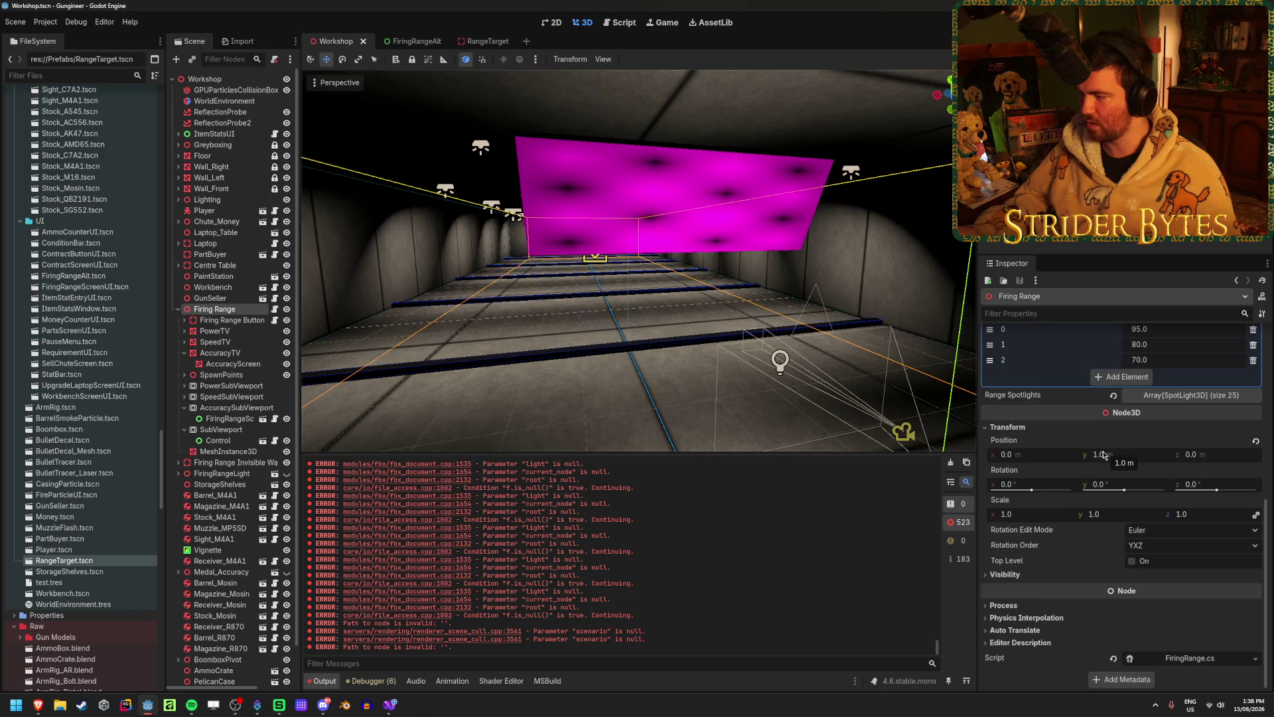
scroll(1104, 455, "up", 5)
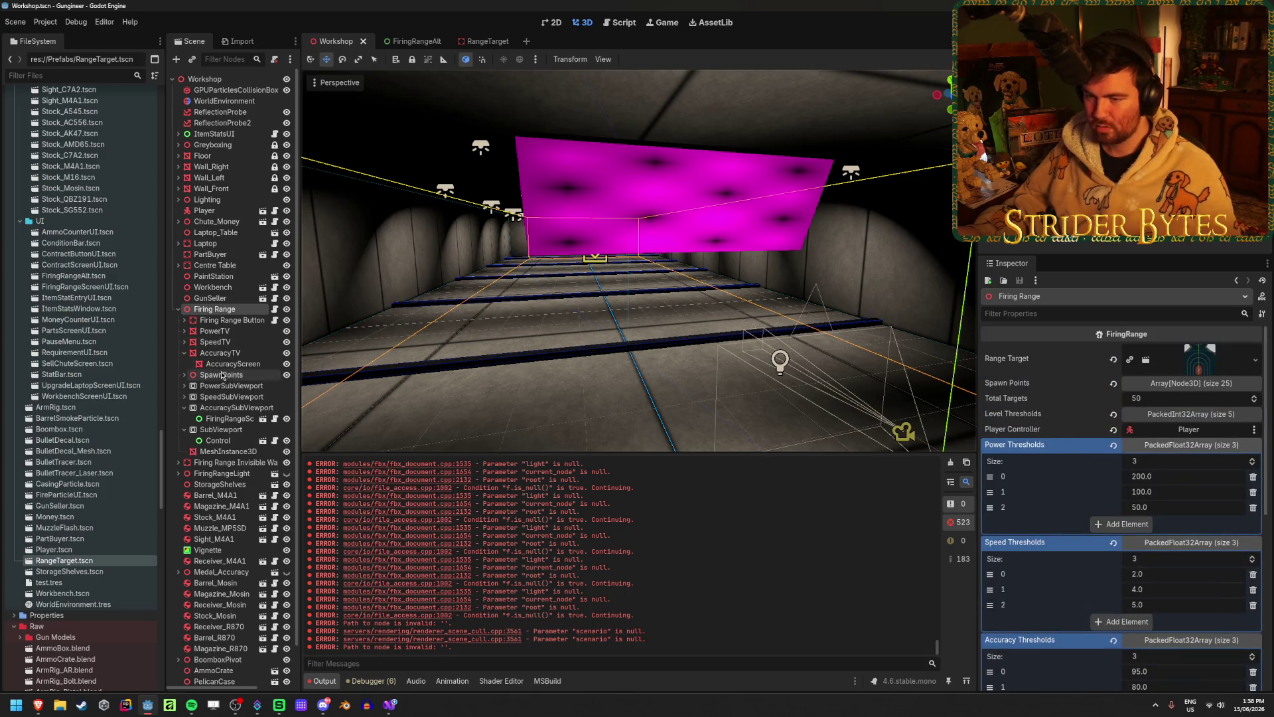
left_click(229, 419)
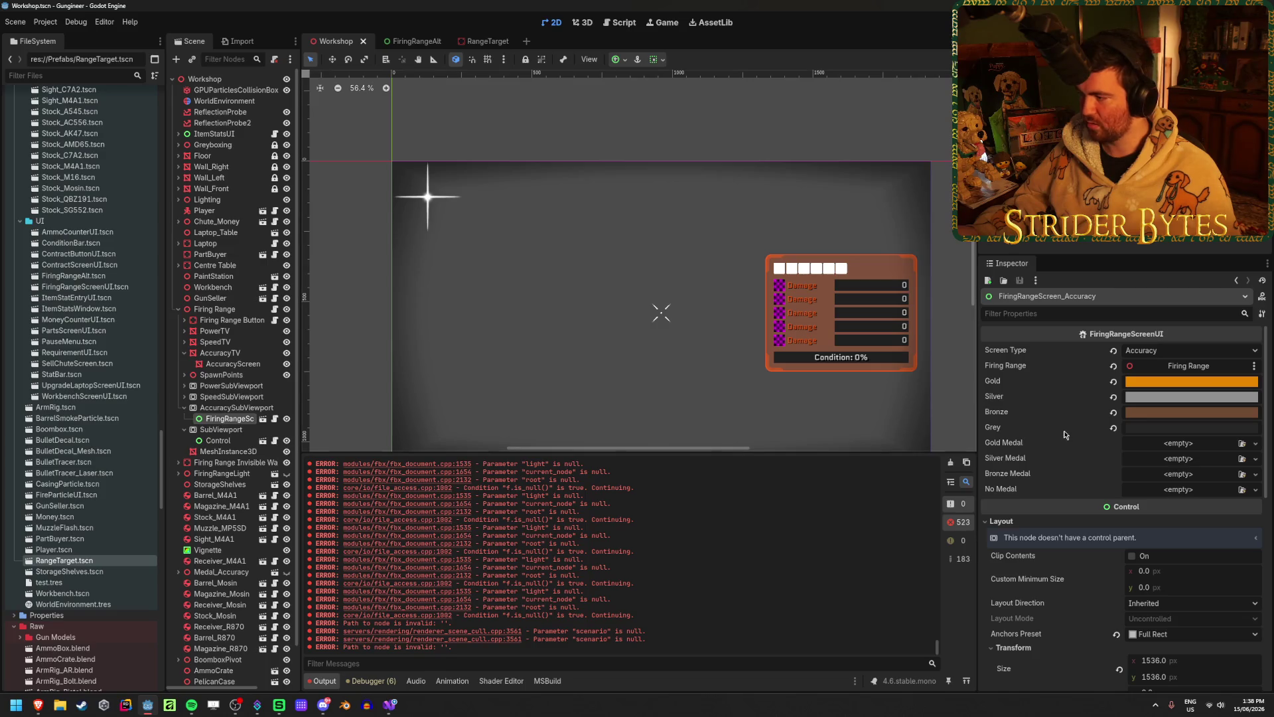
left_click(1168, 382)
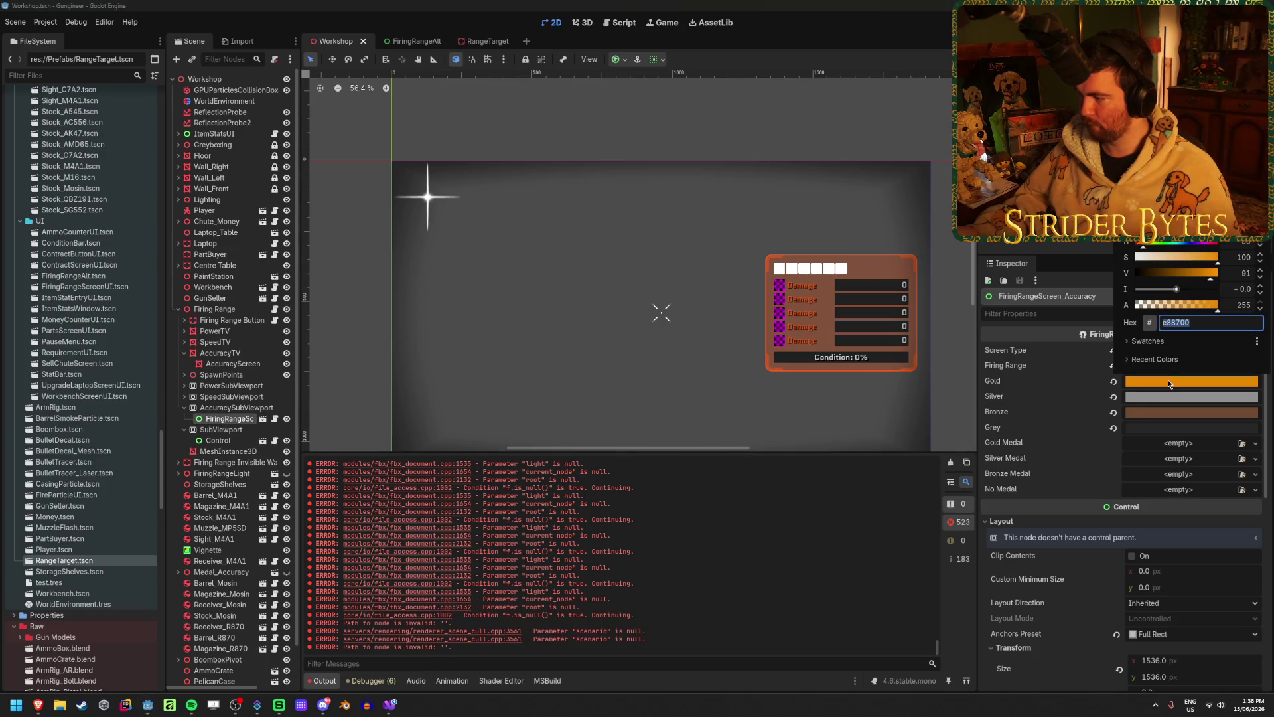
left_click(403, 42)
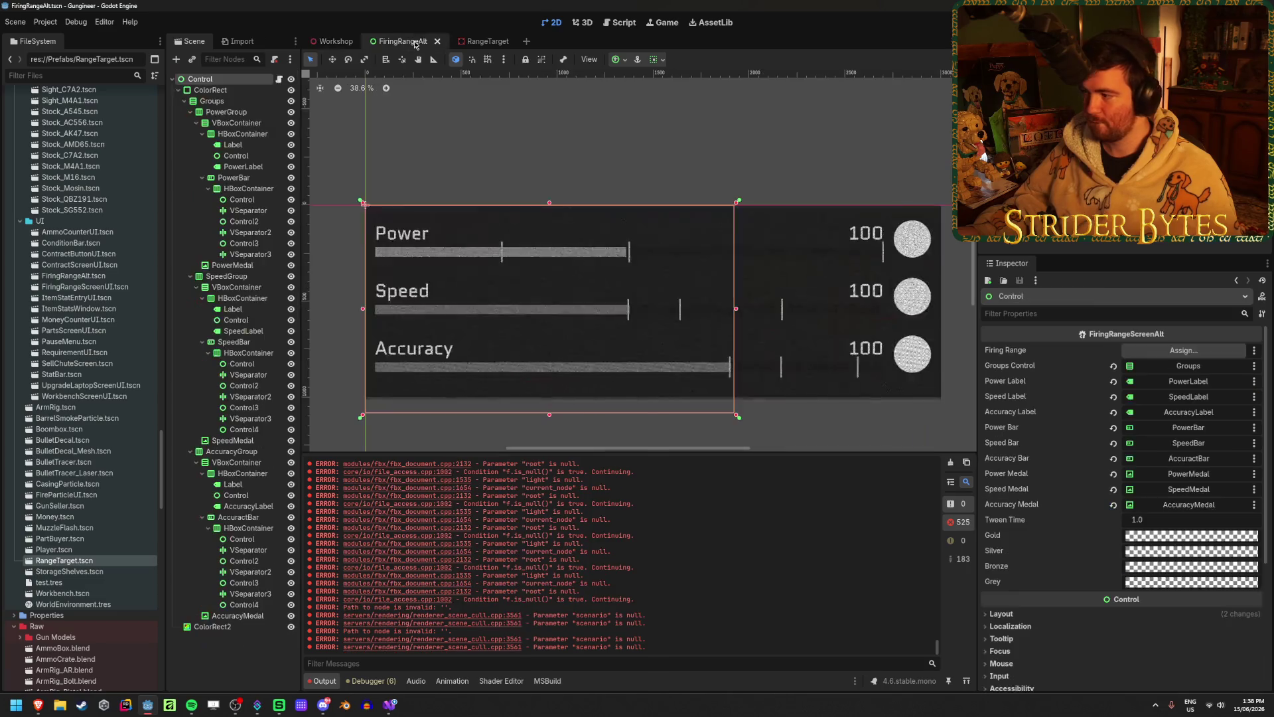
left_click(1170, 541)
key("ctrl+v")
key("Return")
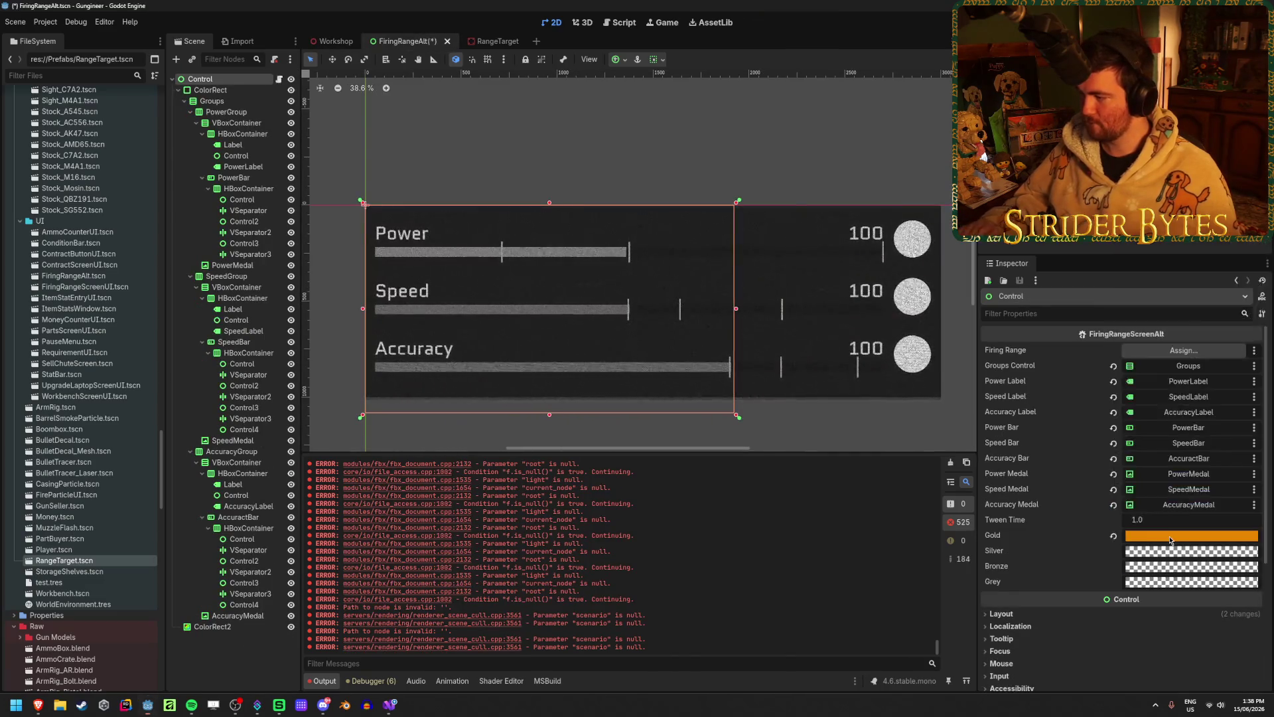
- Copy the Silver colour hex into FiringRangeAlt's Silver colour and save
left_click(331, 42)
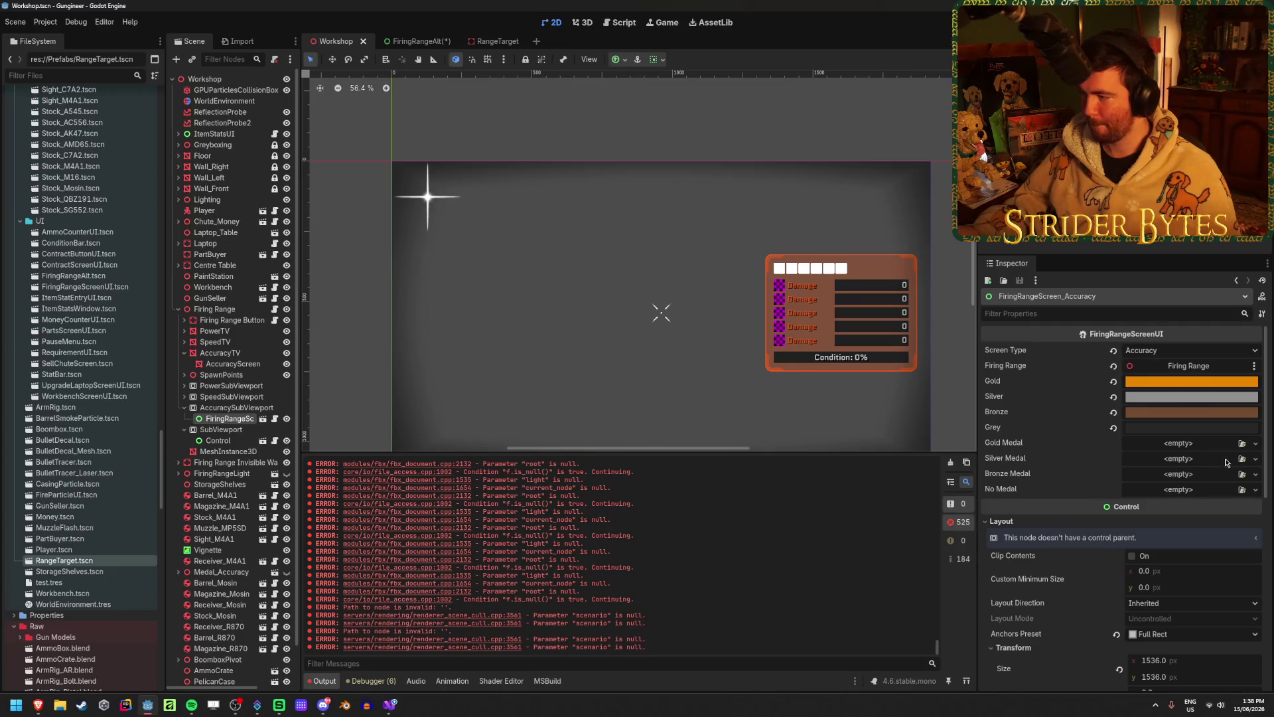
left_click(1179, 402)
left_click(416, 42)
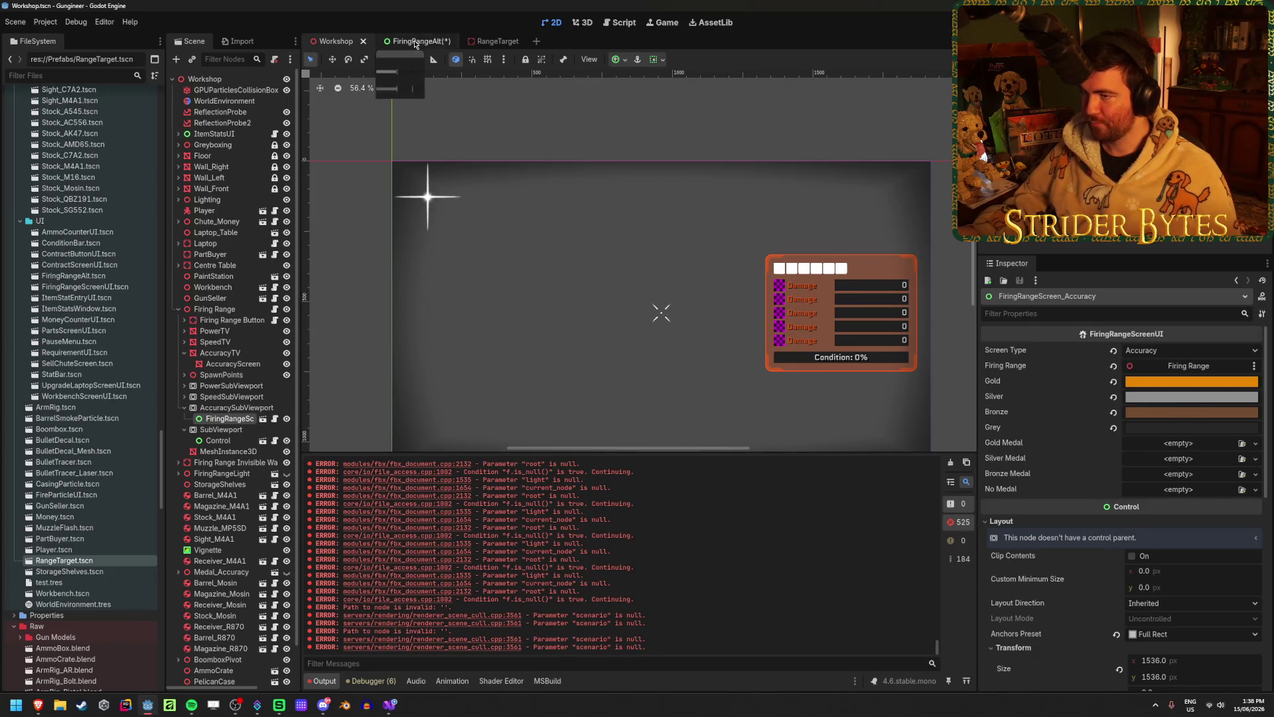
left_click(416, 42)
left_click(1188, 552)
type("8f8f8f")
left_click(1187, 552)
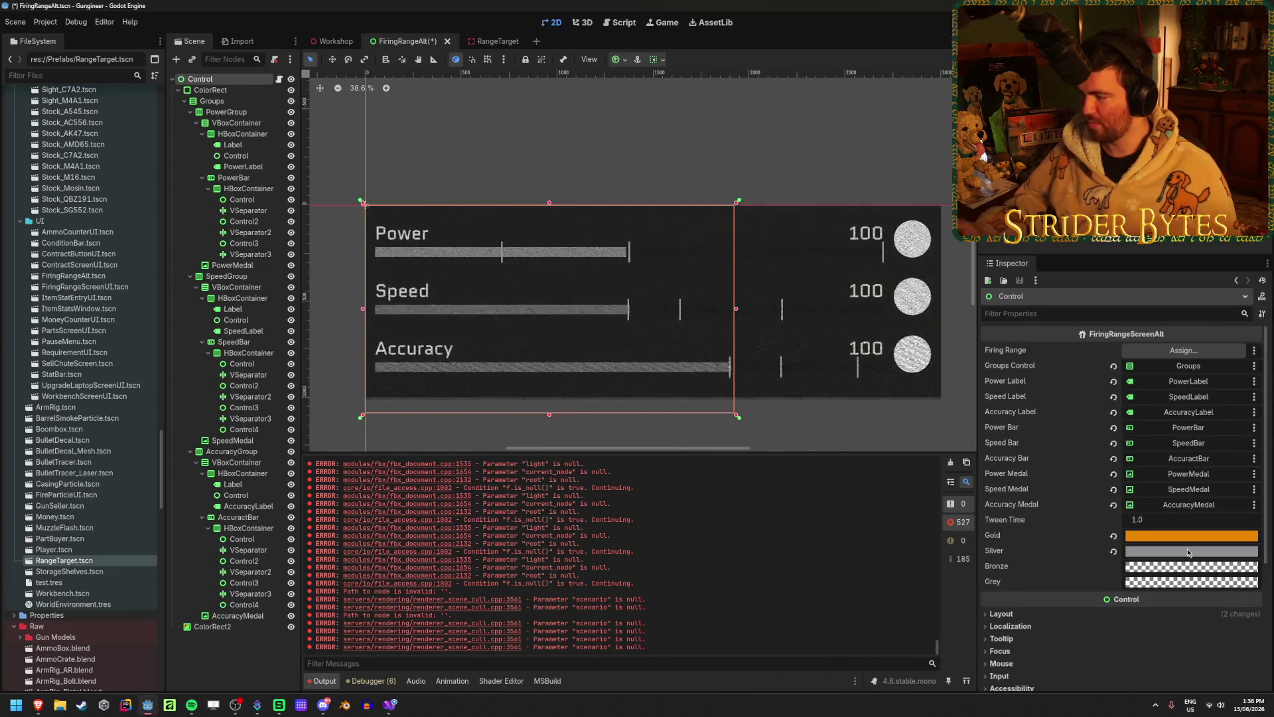
key("ctrl+s")
- Copy the Bronze colour hex into FiringRangeAlt's Bronze colour and save
left_click(327, 45)
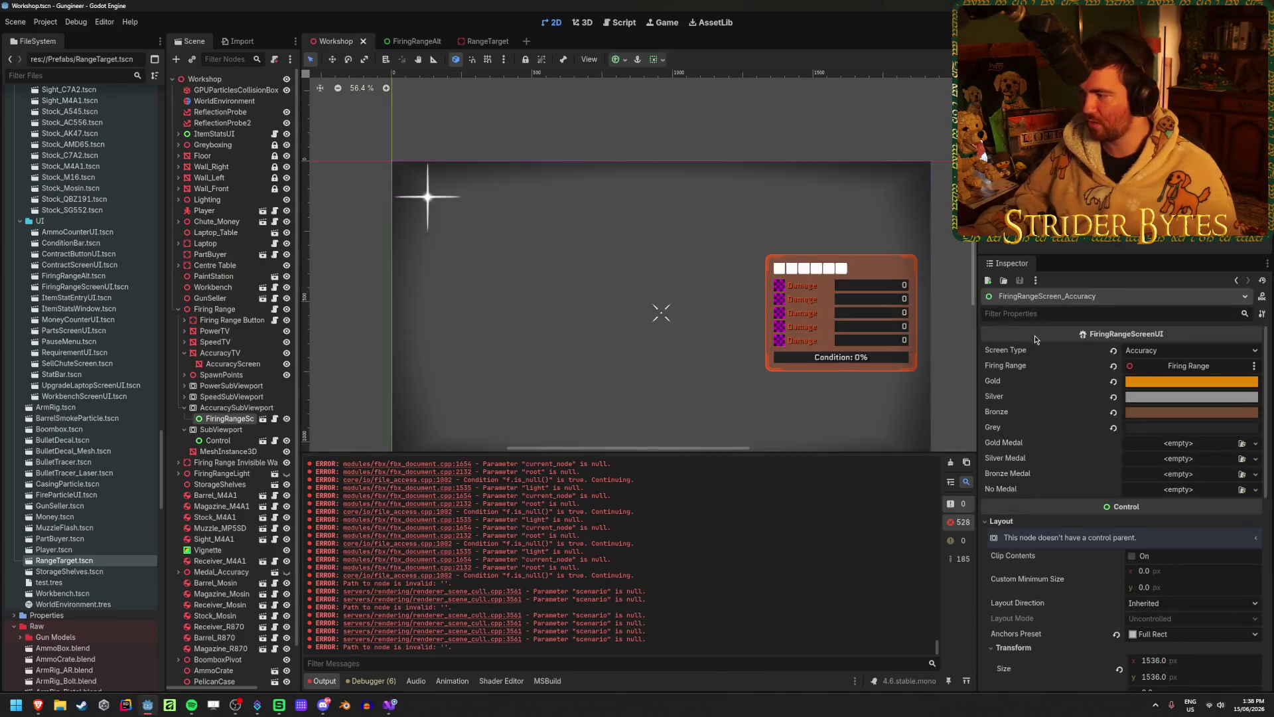
left_click(1182, 416)
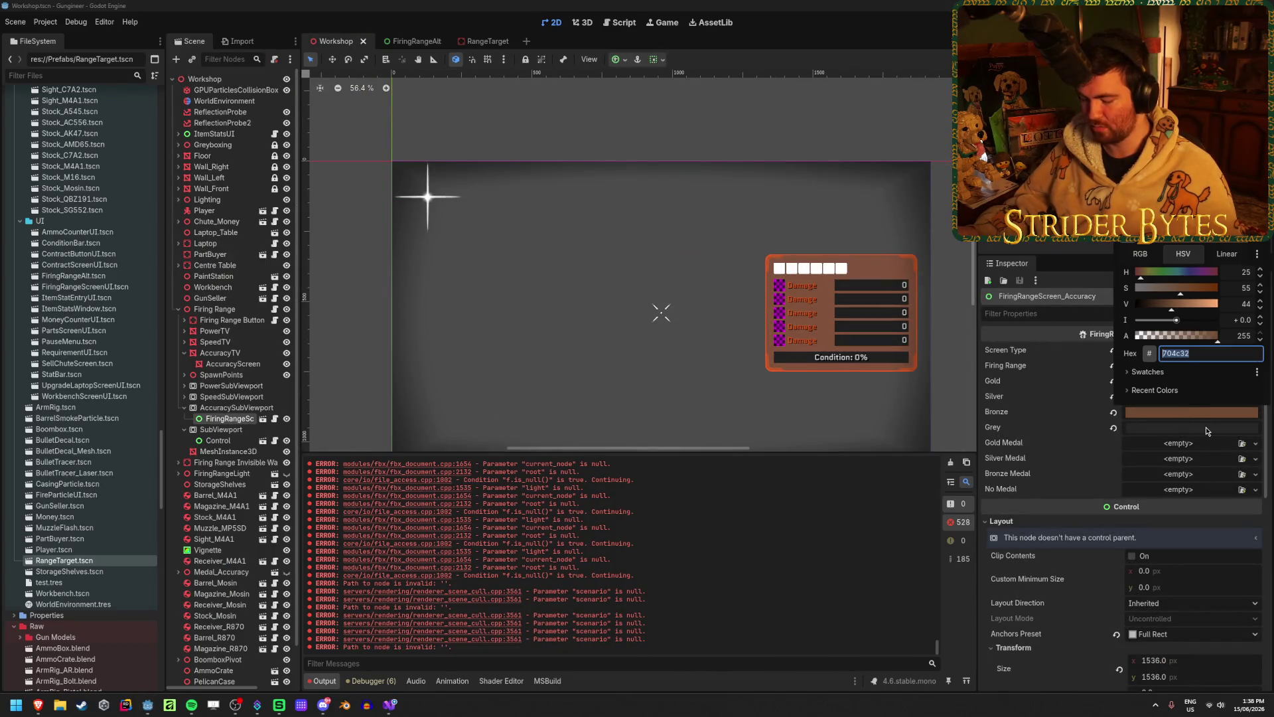
left_click(406, 41)
left_click(406, 41)
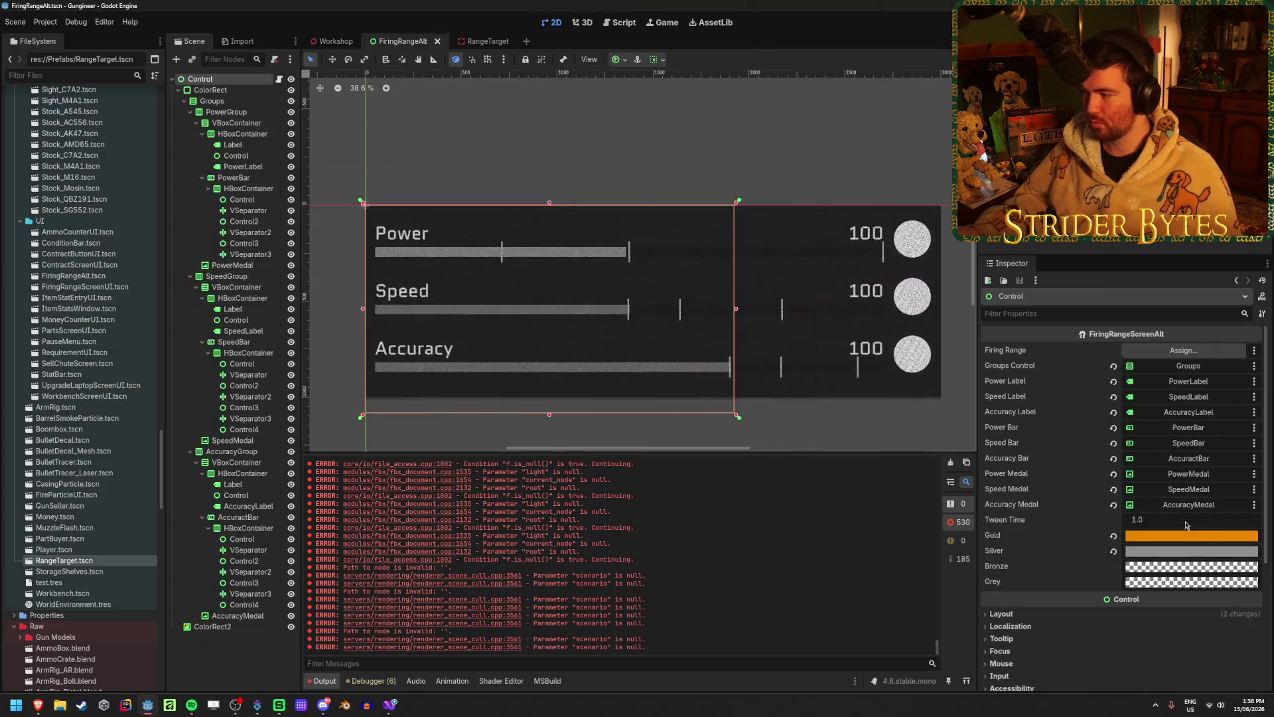
left_click(1195, 567)
type("704c32")
left_click(1195, 567)
key("ctrl+s")
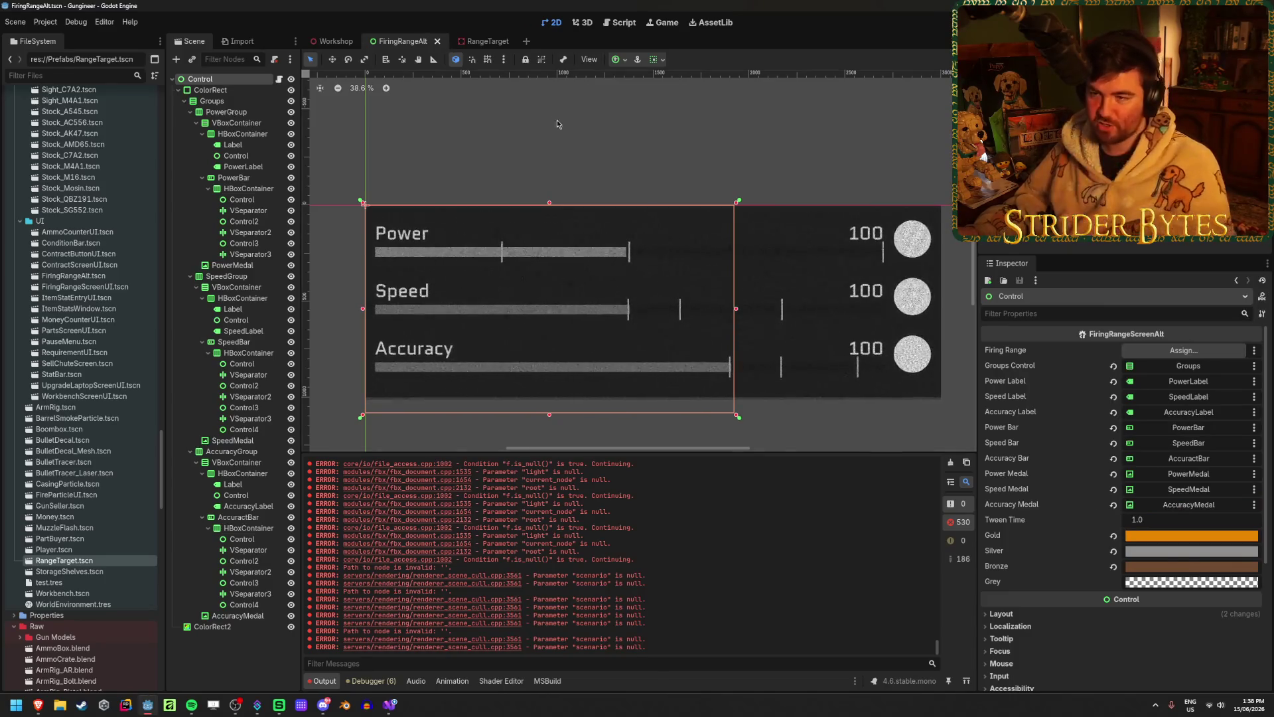
- Copy the Grey colour hex into FiringRangeAlt's Grey colour
left_click(335, 41)
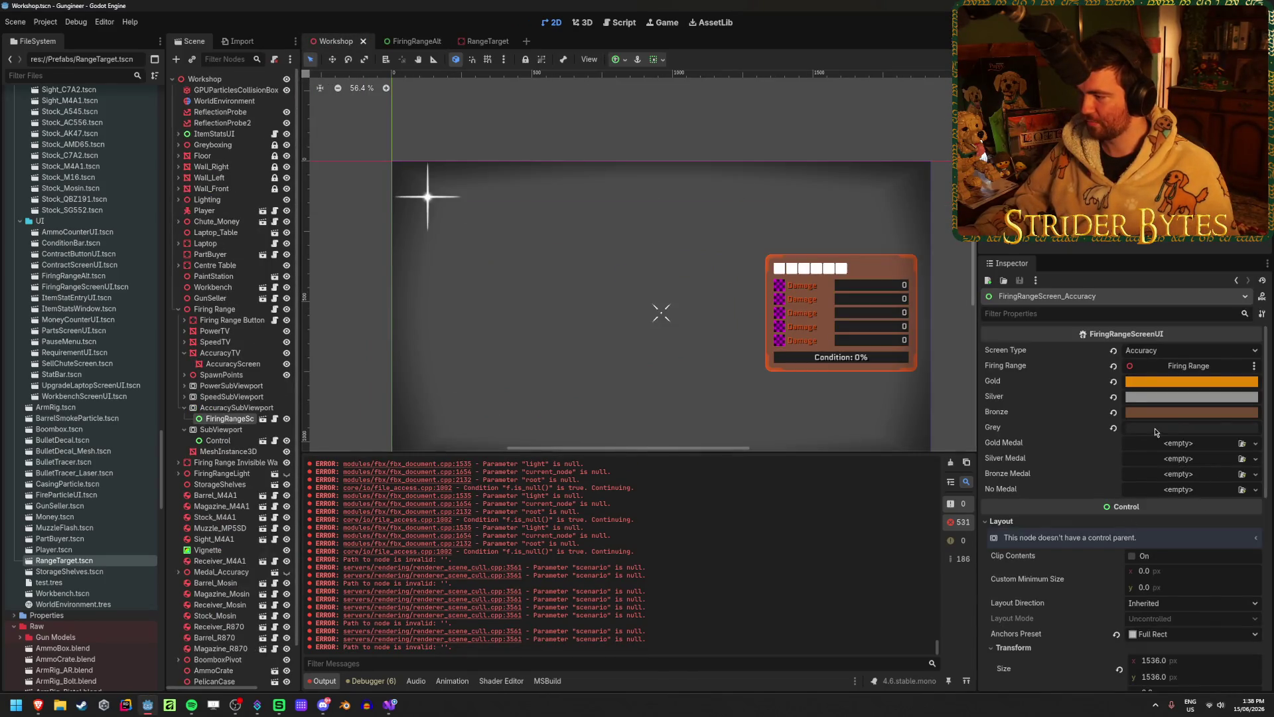
left_click(1155, 428)
left_click(417, 87)
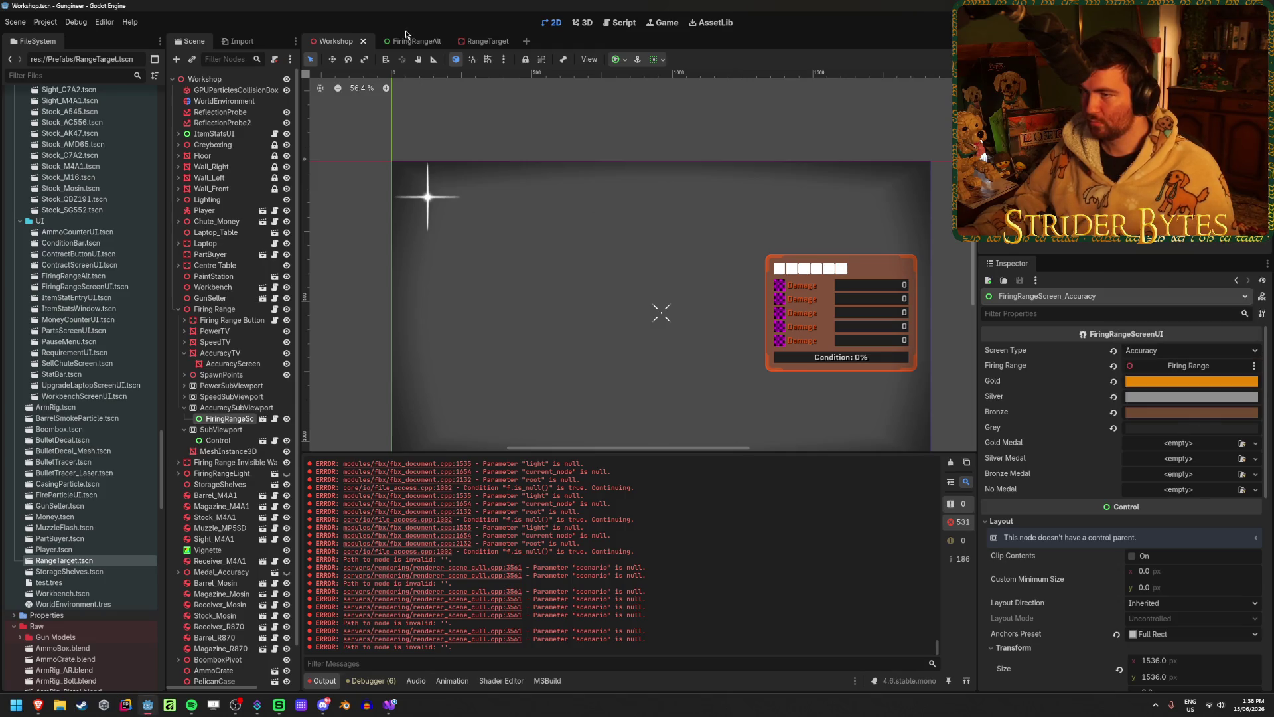
left_click(406, 41)
left_click(1198, 587)
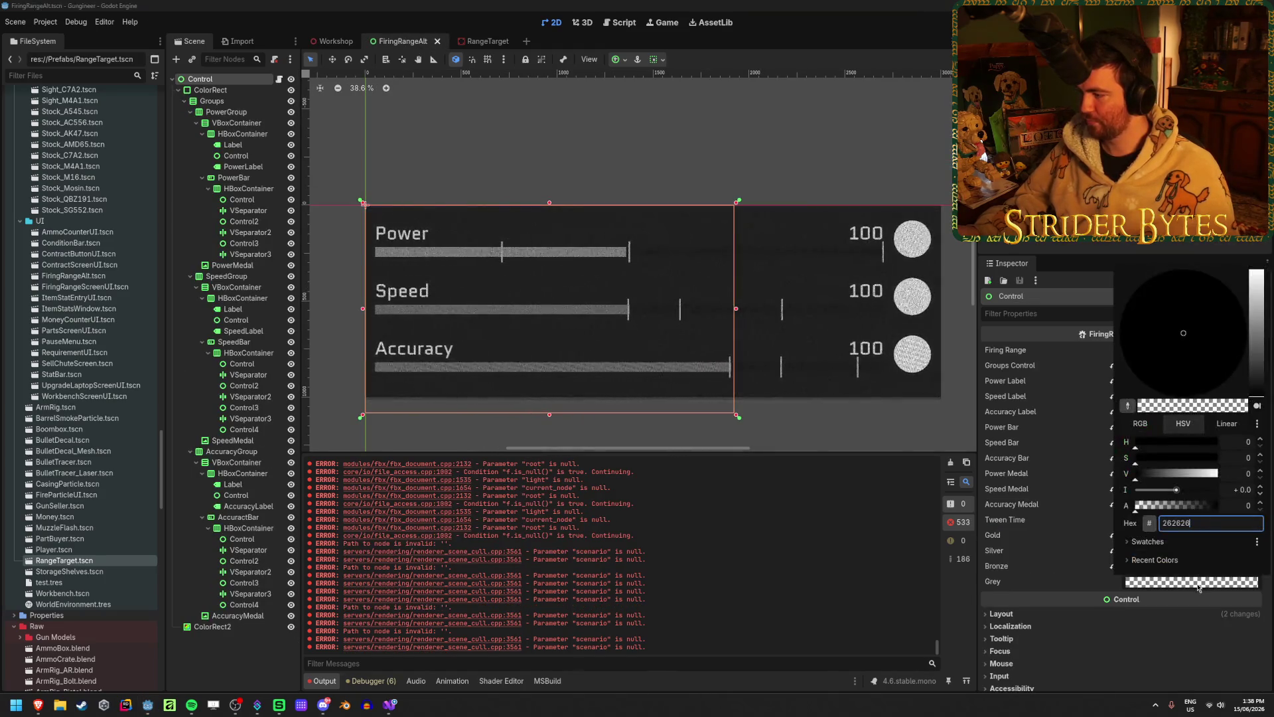
key("ctrl+v")
key("Return")
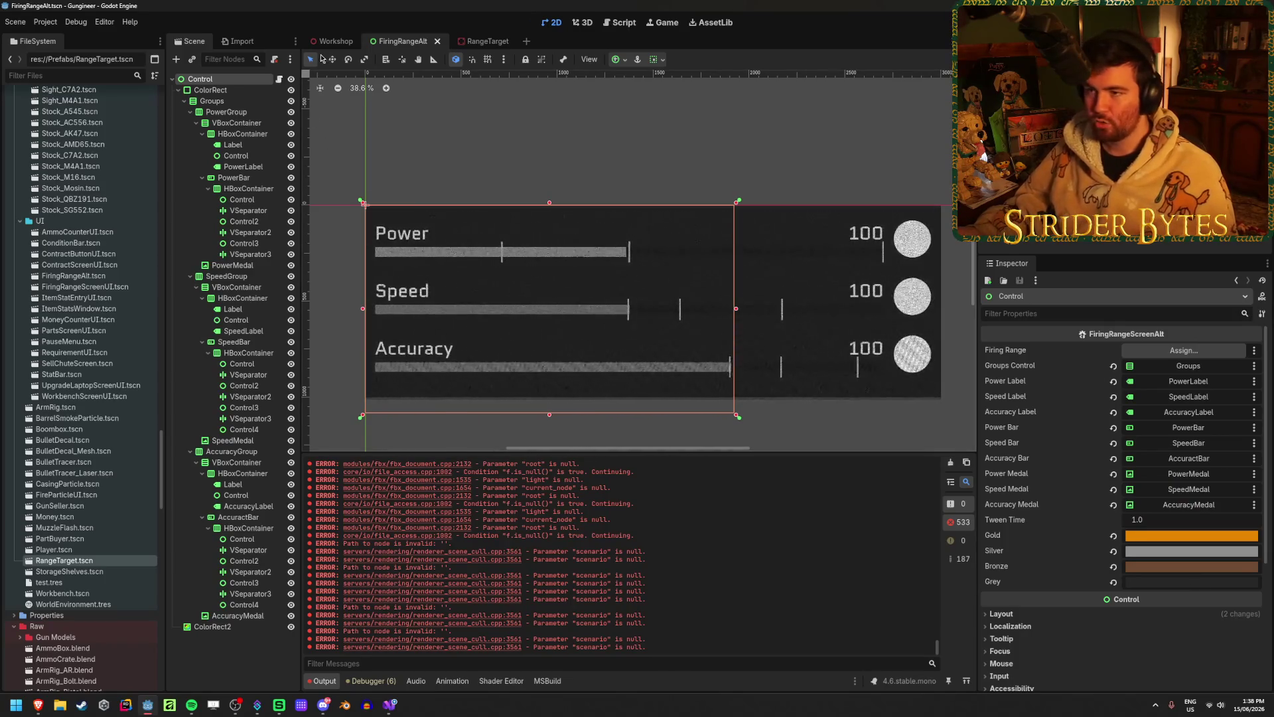
- Assign the Firing Range node (filtered by 'firin') to the screen Control's Firing Range slot, then save Workshop
left_click(335, 41)
left_click(217, 440)
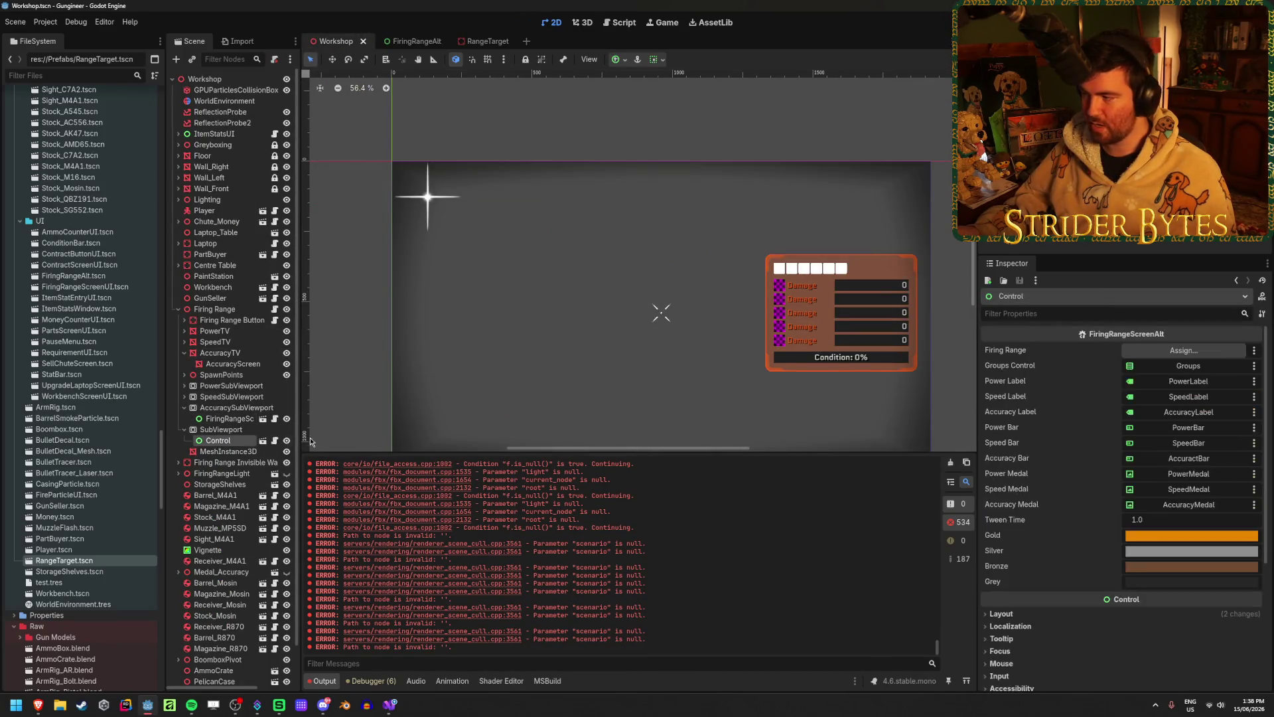
left_click(1161, 352)
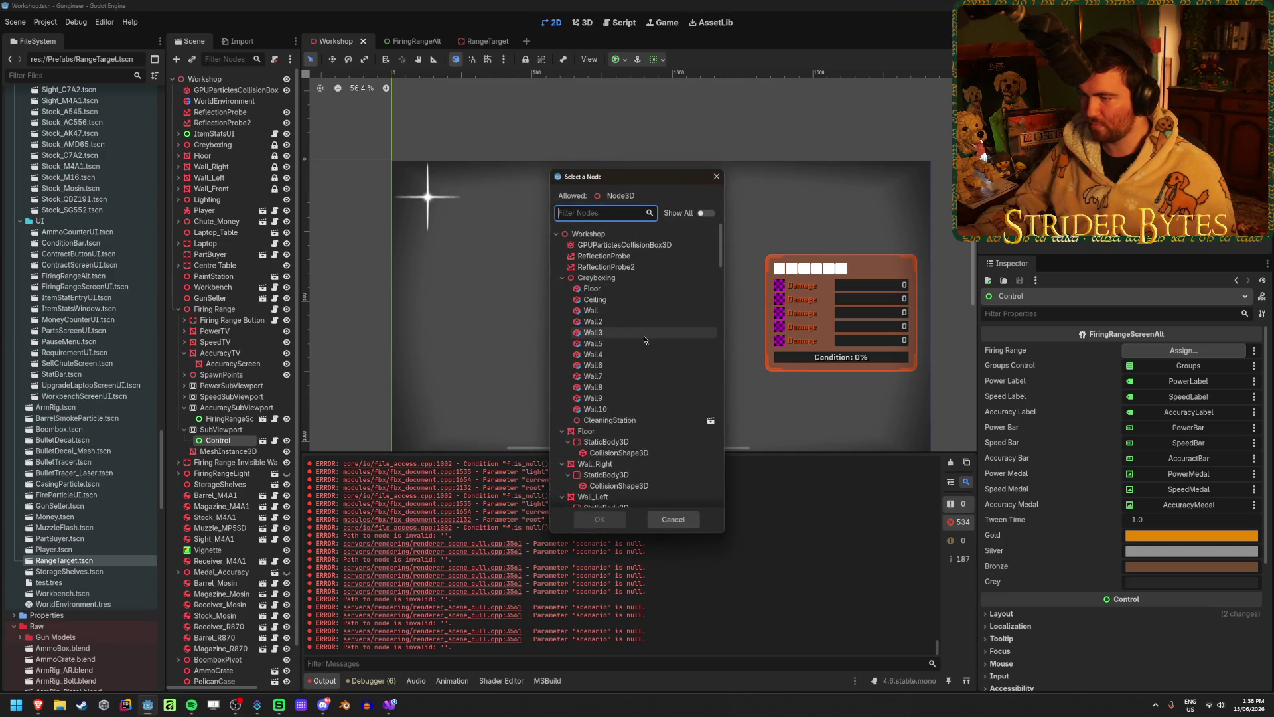
scroll(643, 336, "down", 3)
scroll(642, 336, "down", 10)
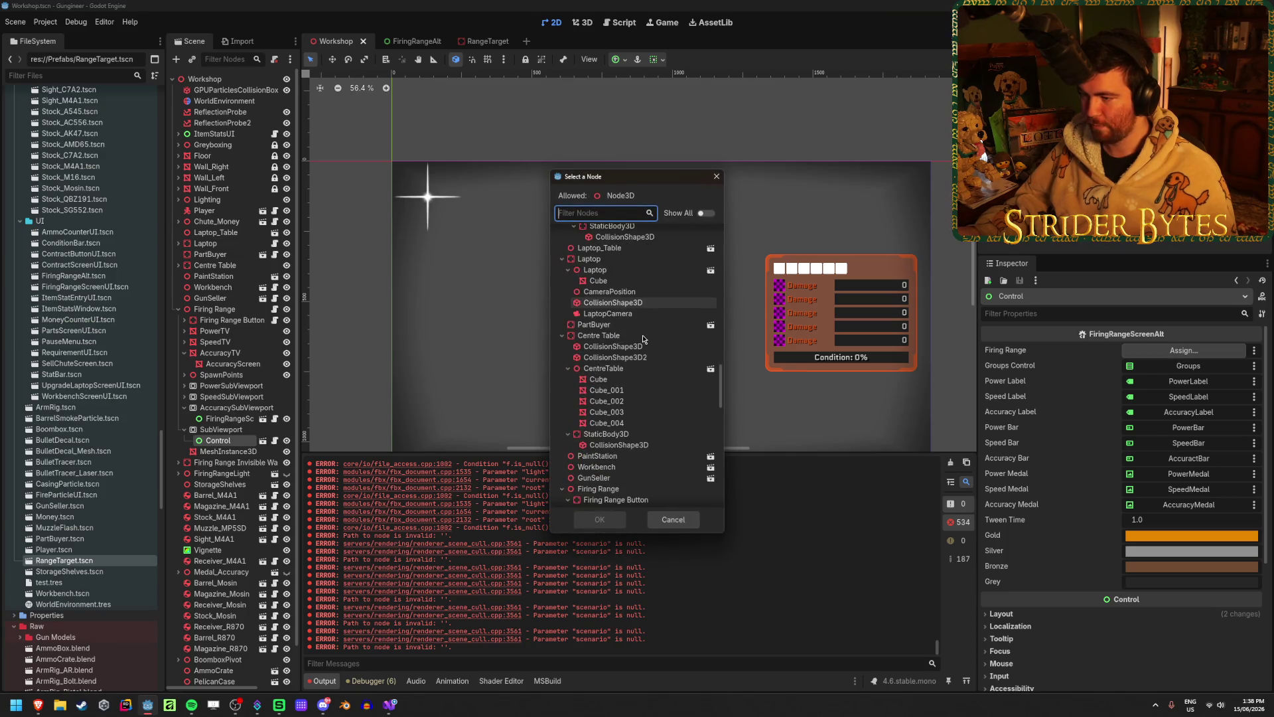
type("firin")
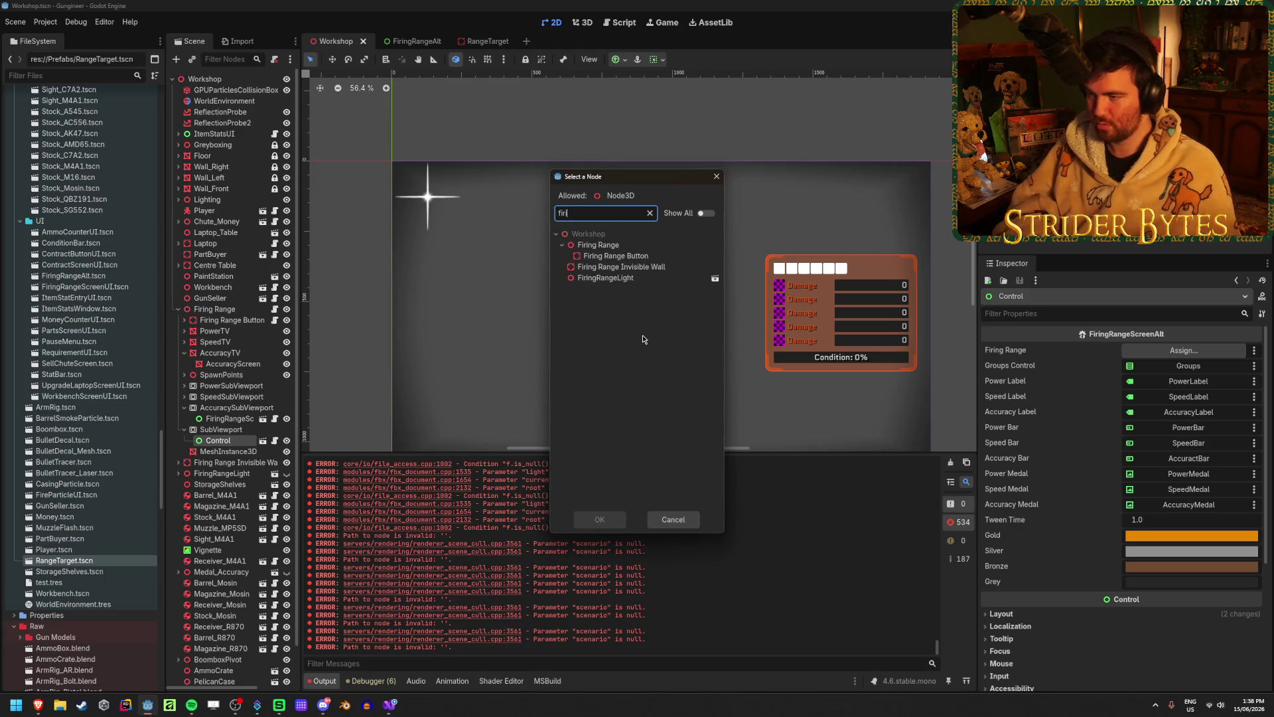
left_click(587, 247)
left_click(599, 519)
key("ctrl+s")
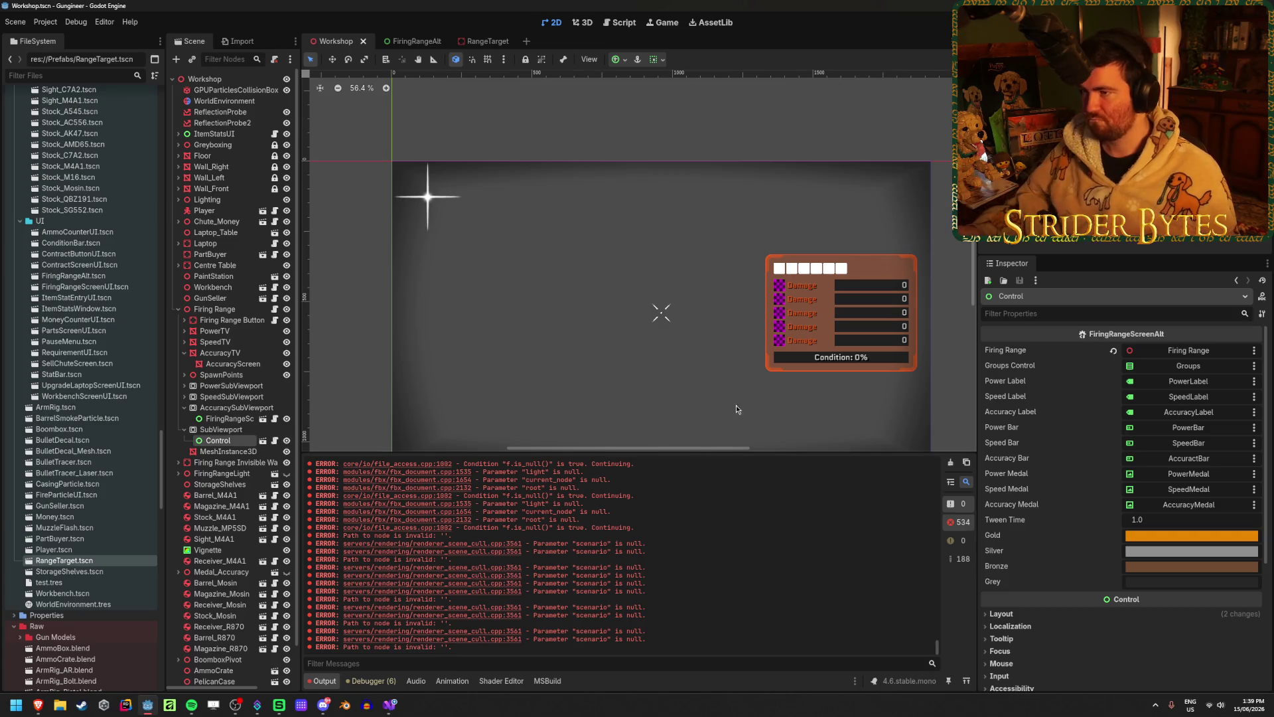
left_click(416, 42)
left_click(336, 42)
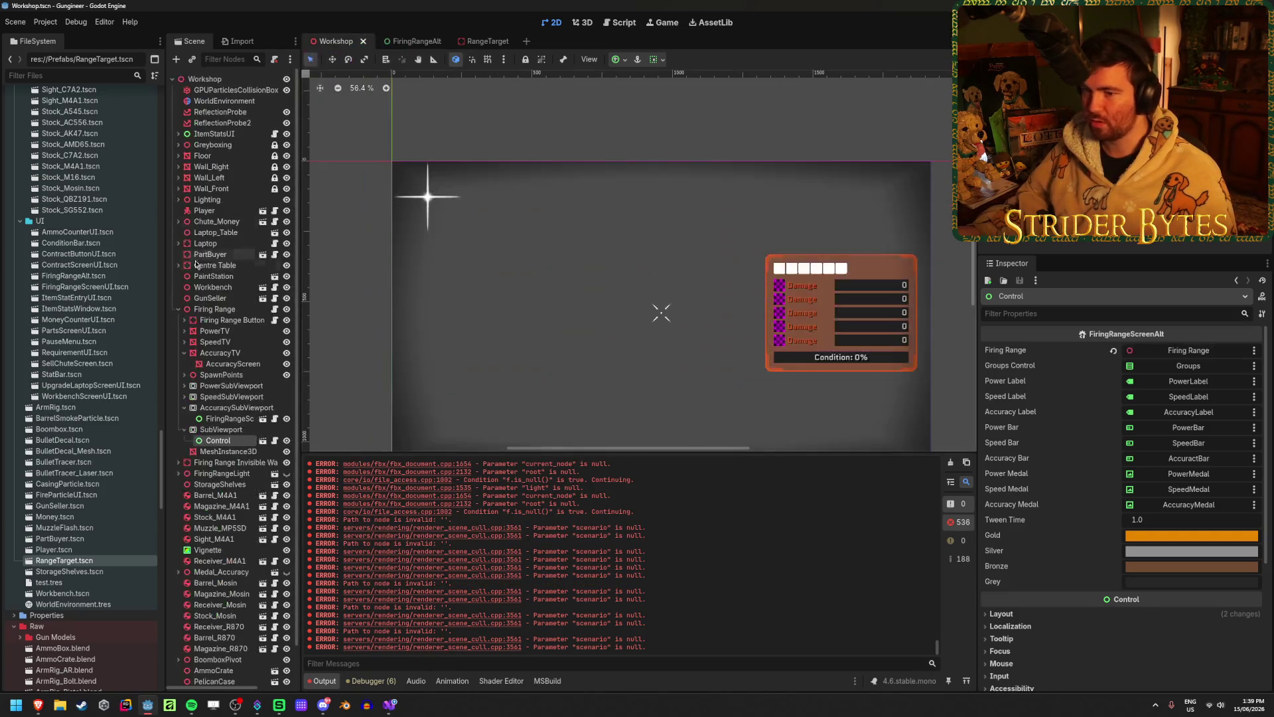
- Set the screen mesh's albedo texture viewport path to SubViewport and run the game with F5
left_click(228, 452)
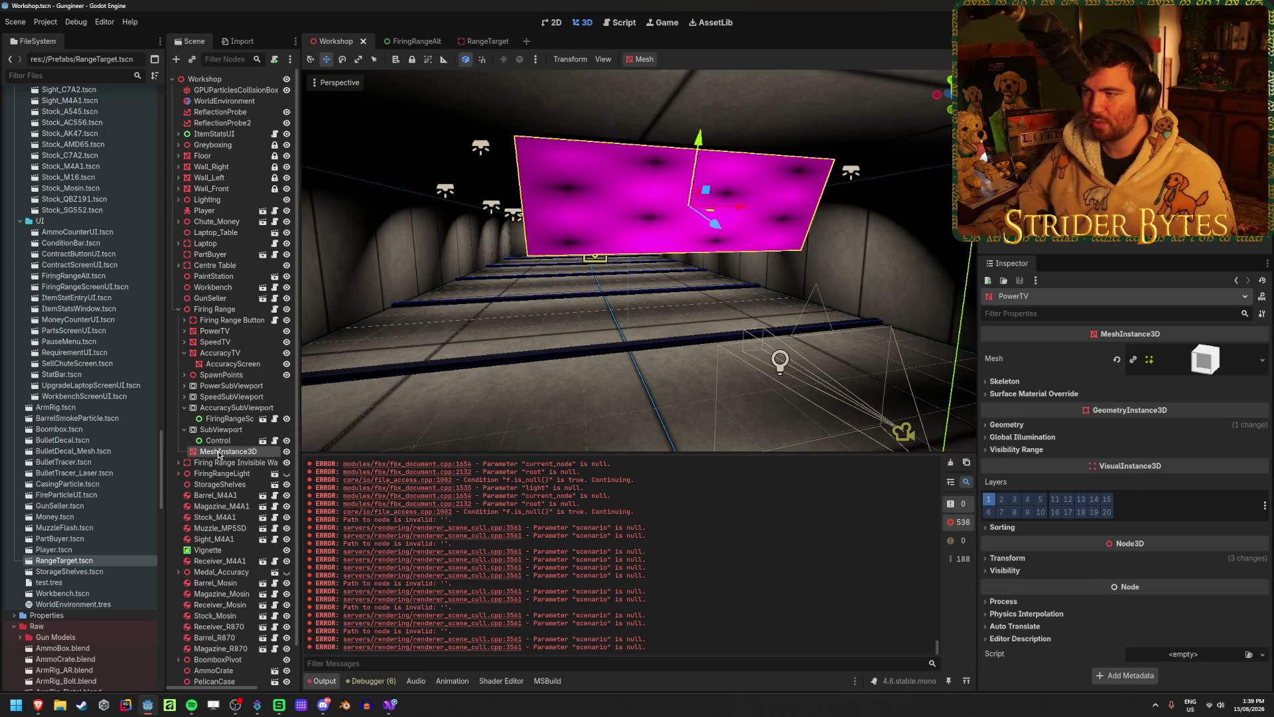
scroll(1173, 447, "down", 5)
scroll(1173, 447, "down", 3)
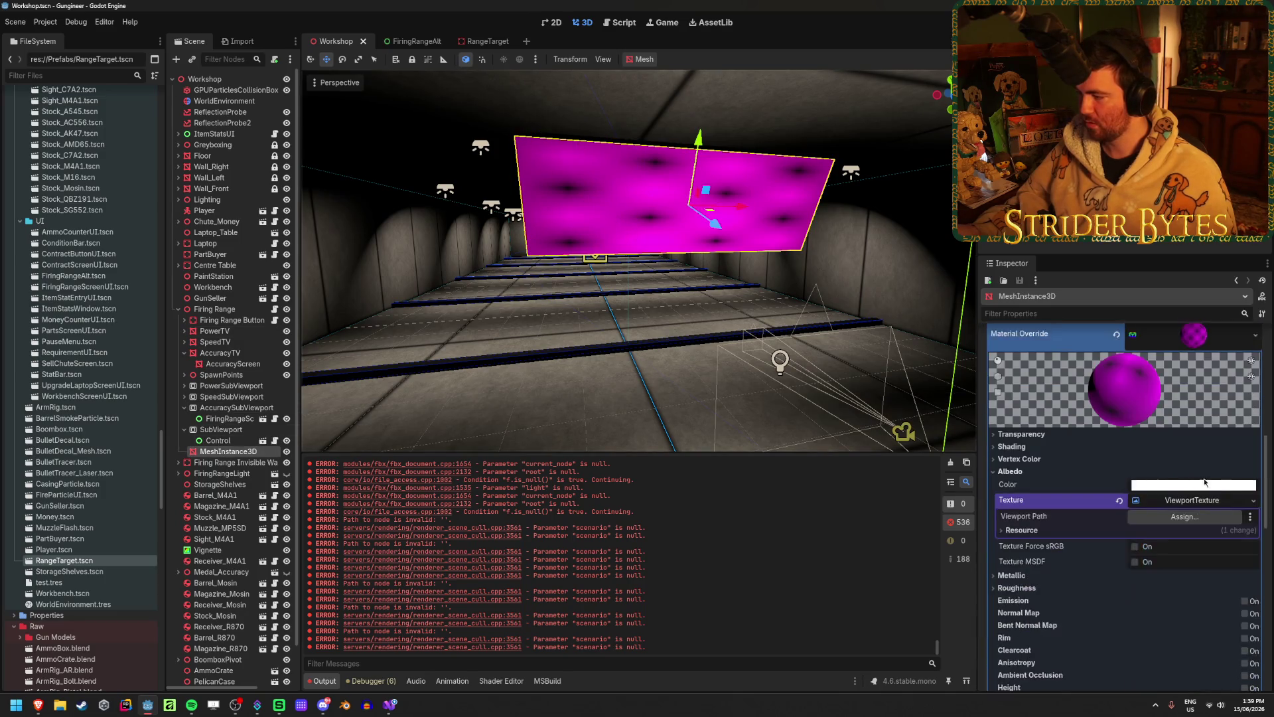
left_click(1184, 516)
left_click(599, 519)
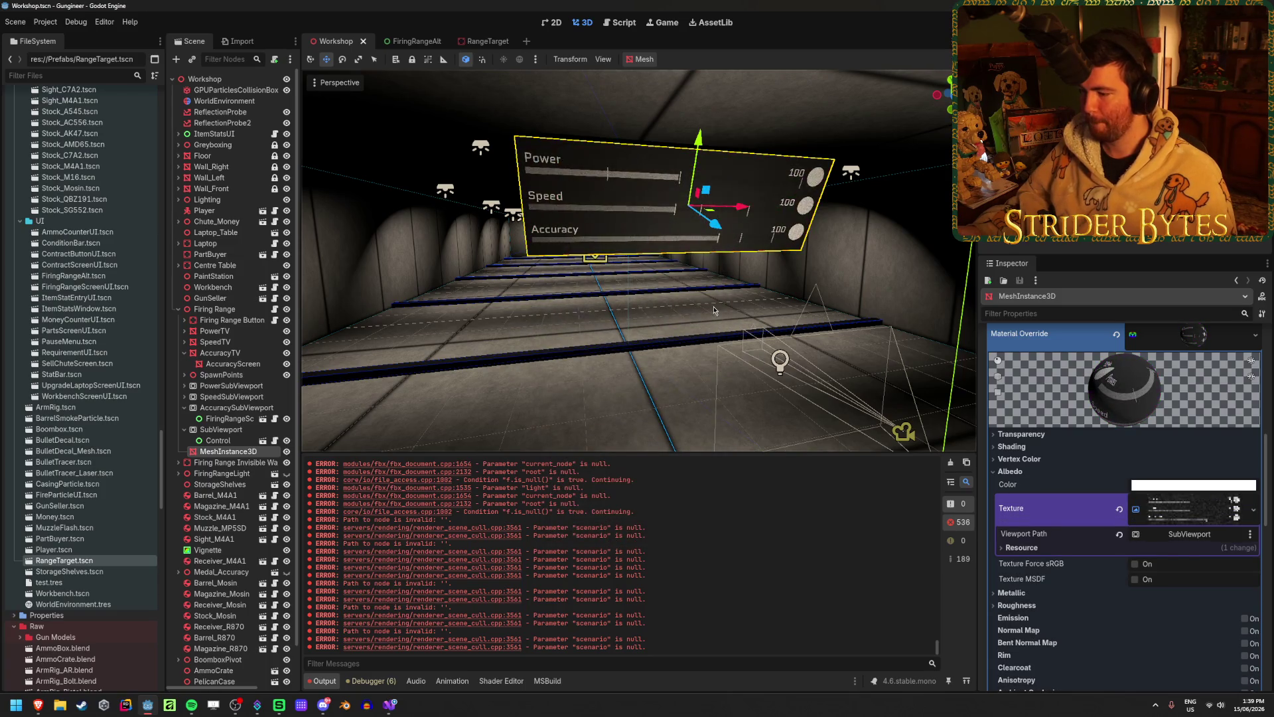
key("F5")
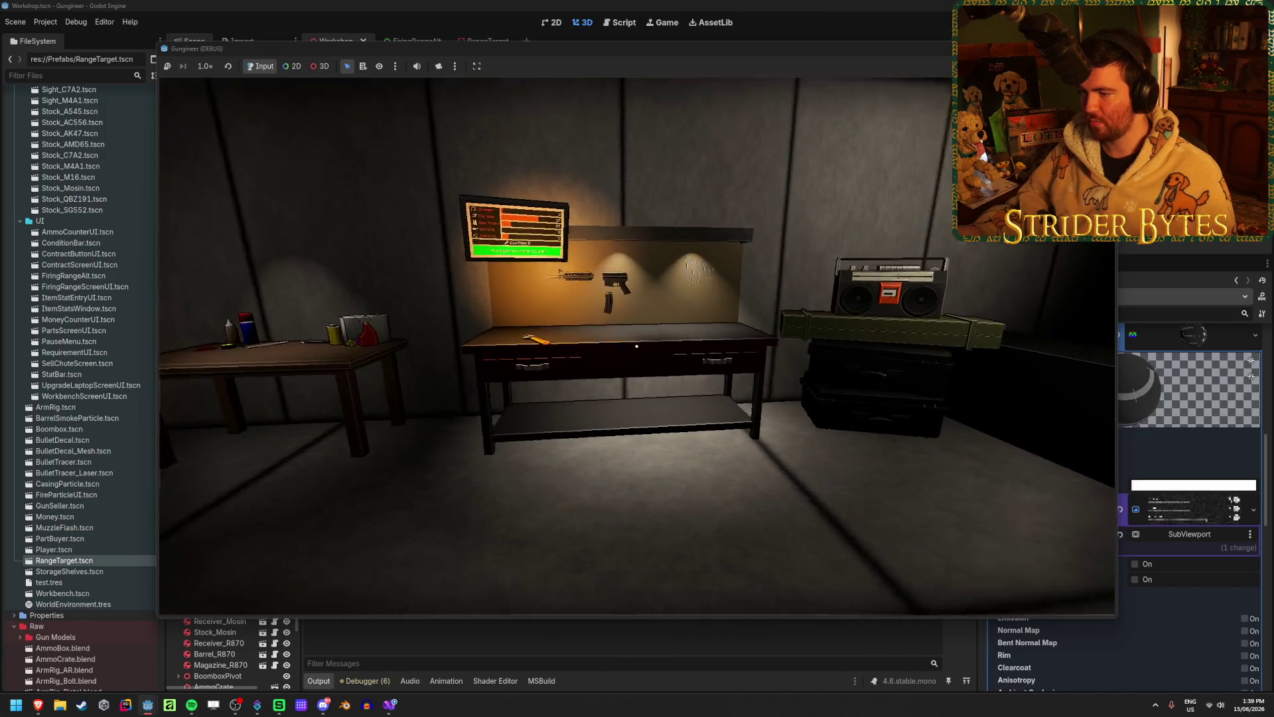
- Assemble the gun parts at the workbench into one rifle and pick it up
key("e")
key("w")
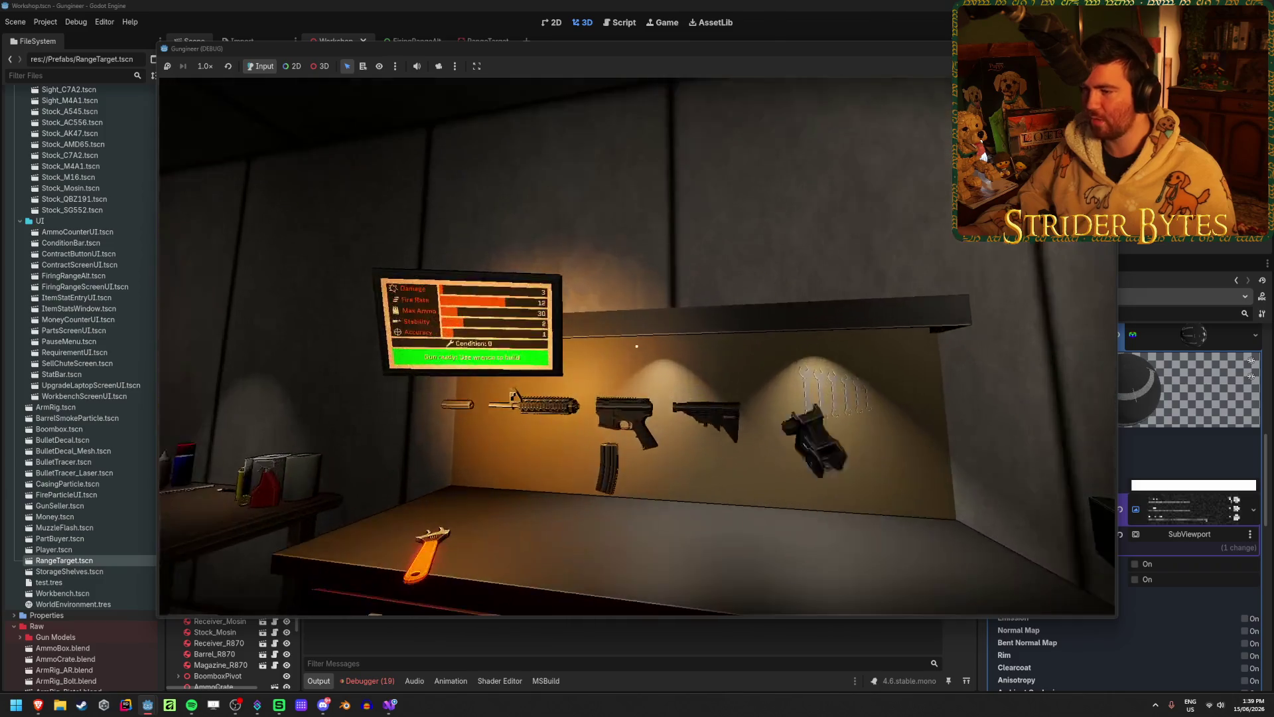
key("w")
left_click(636, 346)
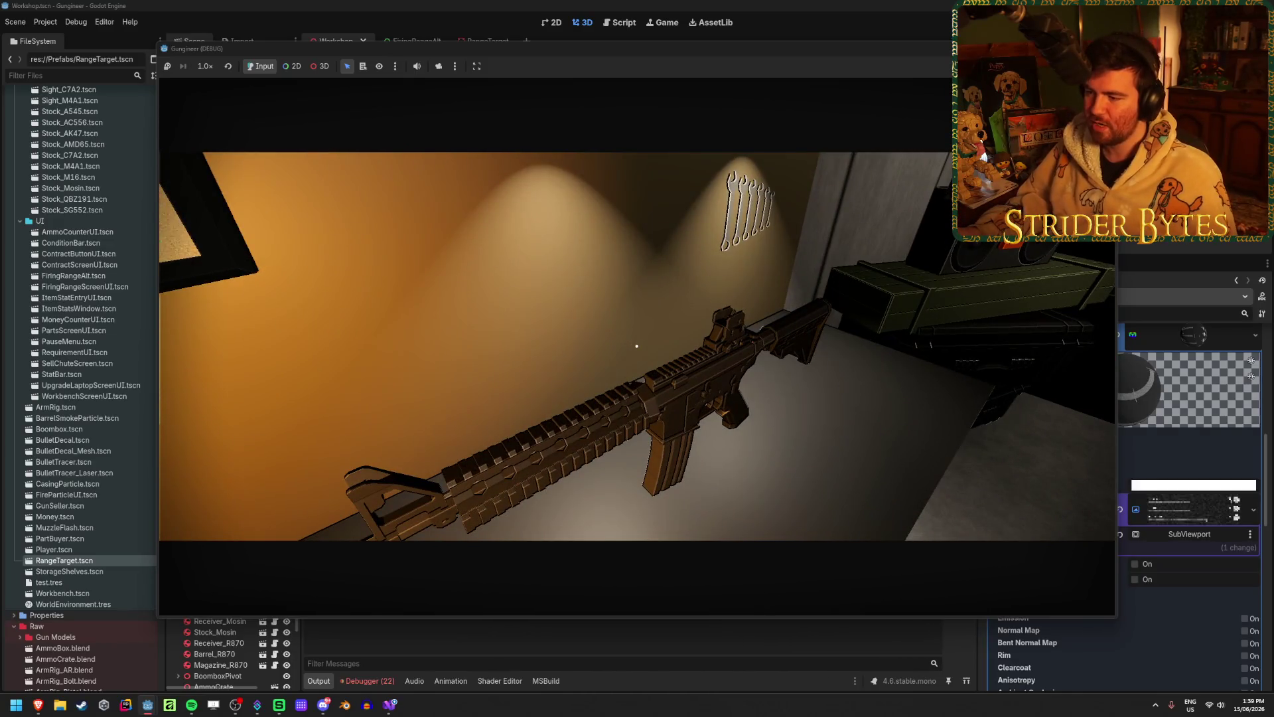
key("e")
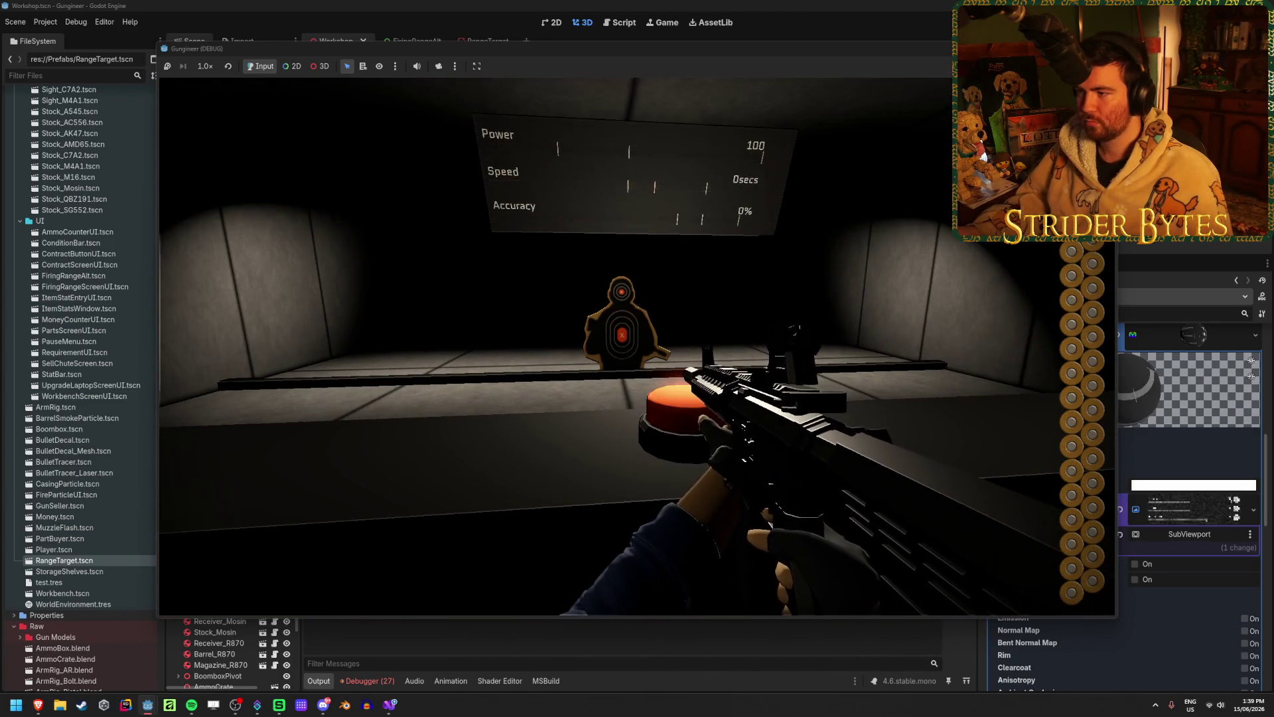
- Empty the rifle's magazine at the target until accuracy reads 44%, then stop the game
right_click(637, 345)
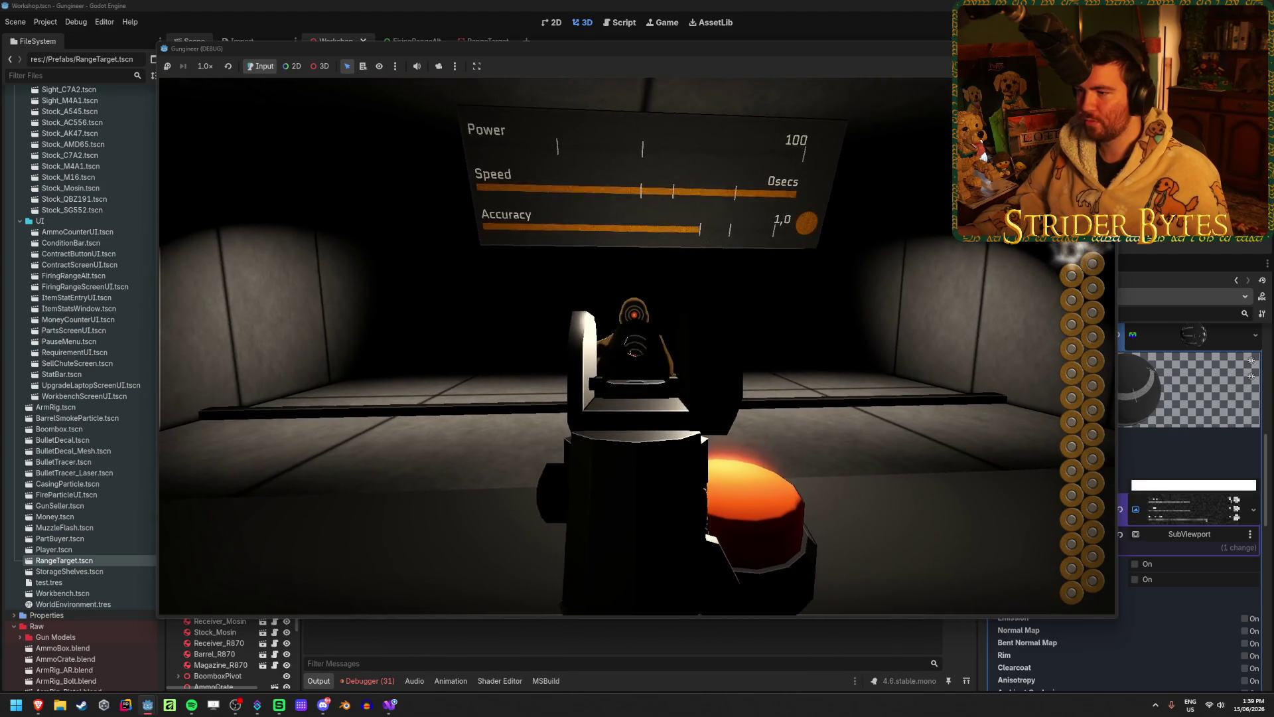
left_click(637, 345)
left_click(637, 345)
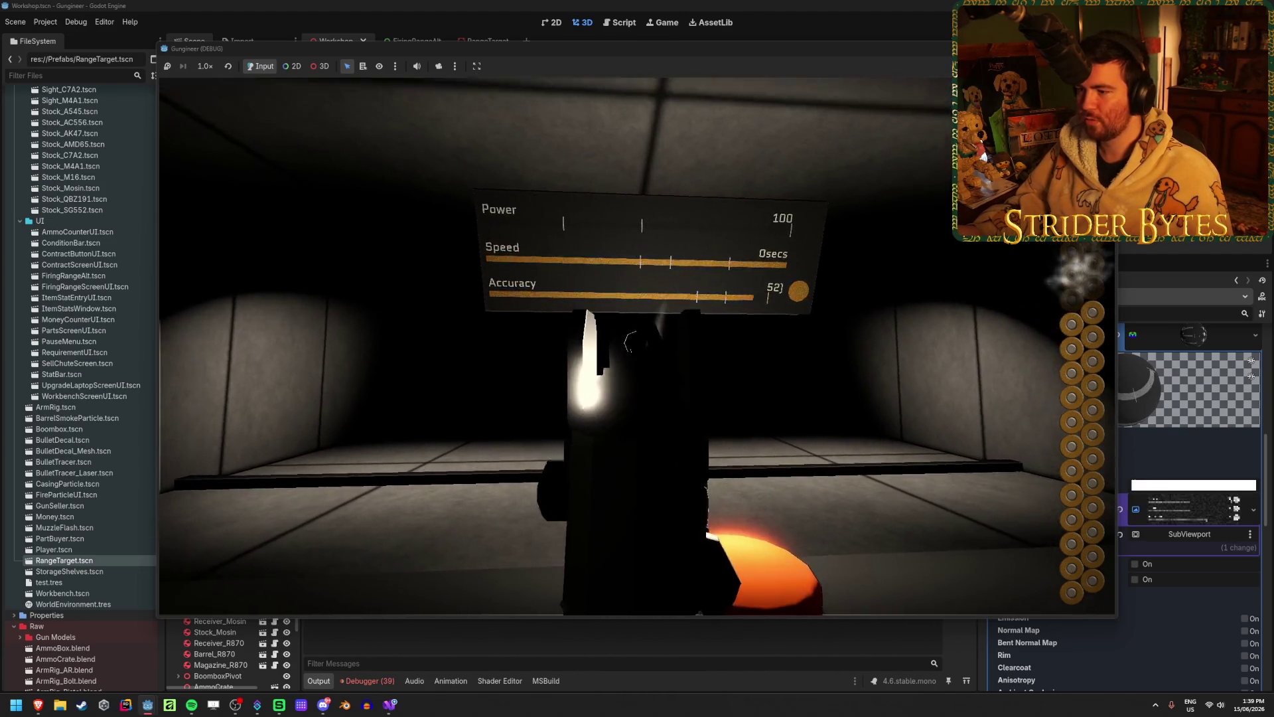
left_click(637, 345)
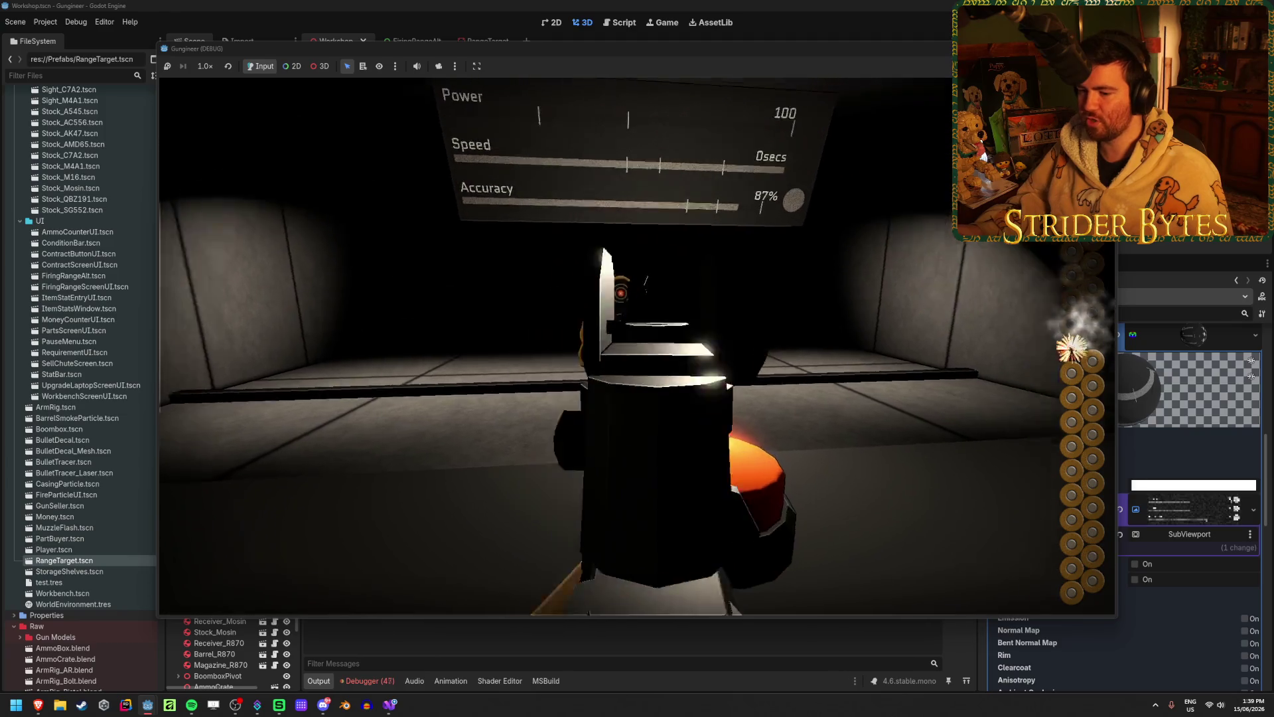
left_click(637, 345)
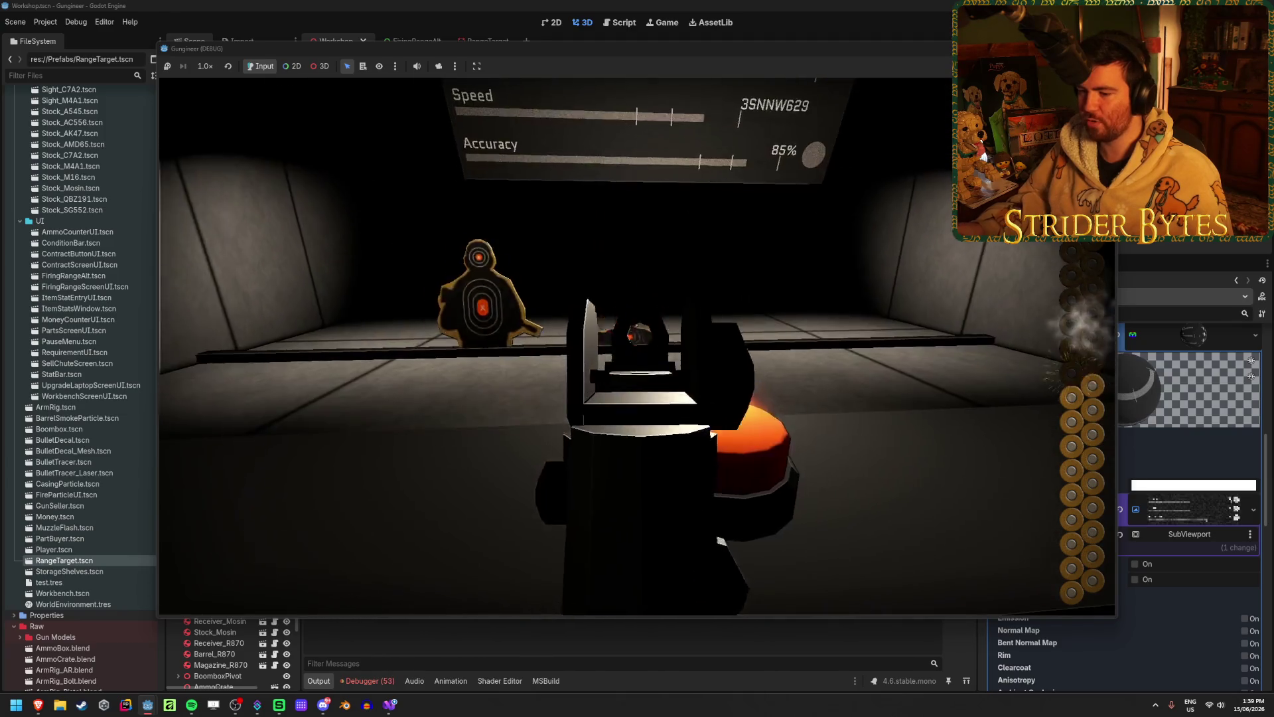
right_click(637, 345)
left_click(637, 345)
left_click(637, 345)
left_click(637, 345)
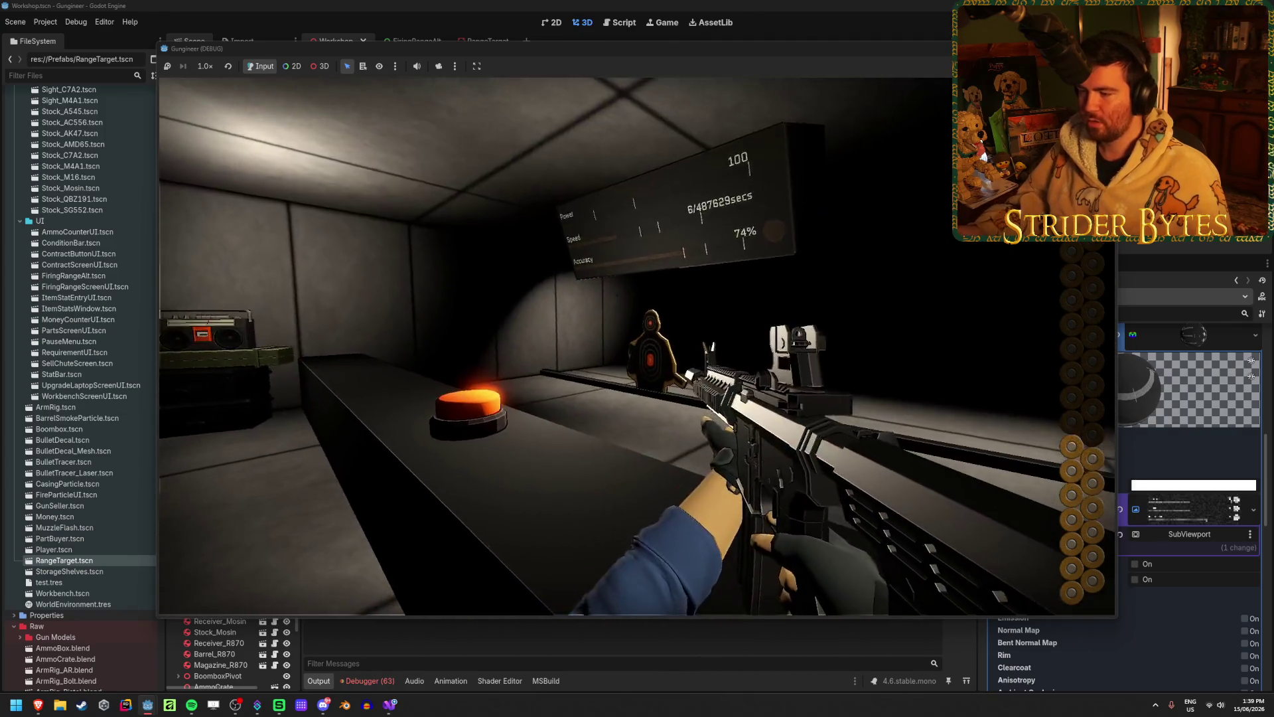
right_click(637, 345)
left_click(637, 345)
left_click(637, 345)
left_click(637, 345)
right_click(637, 345)
left_click(637, 345)
left_click(637, 345)
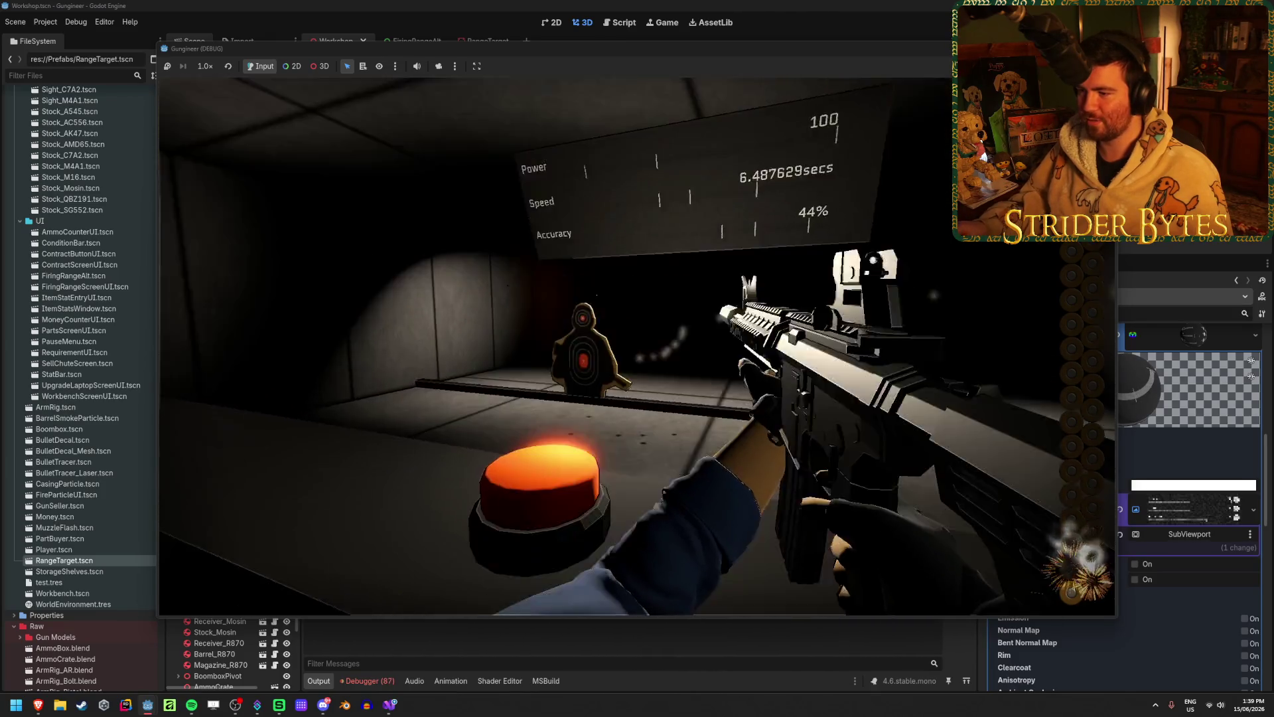
left_click(637, 345)
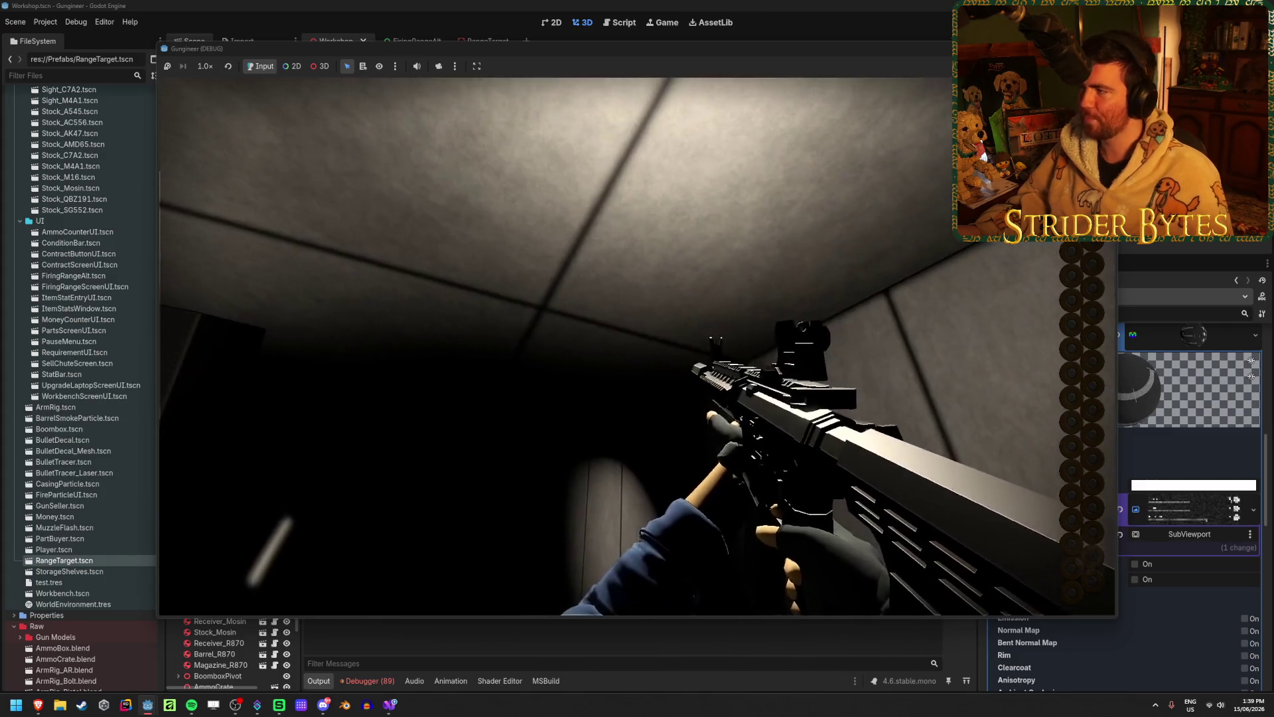
key("F8")
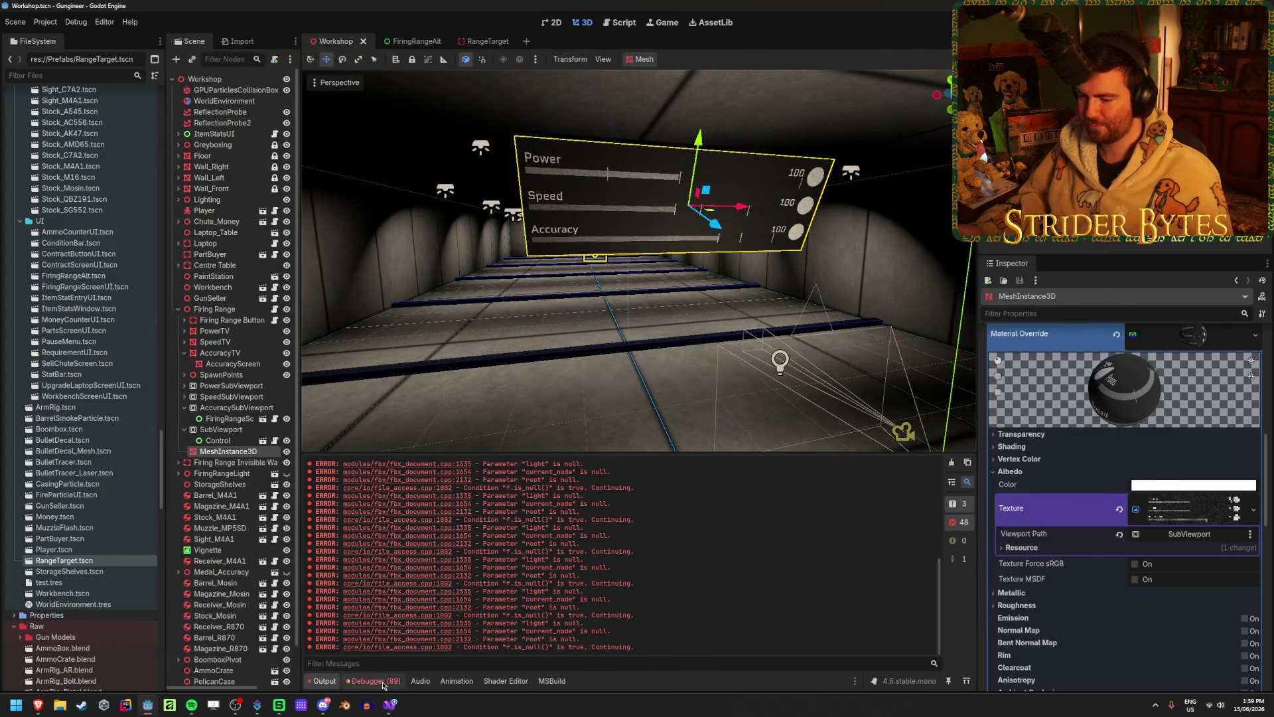
- Expand the 0:00:26.545 Tween String/float mismatch error's stack trace, then switch to Visual Studio
left_click(373, 681)
scroll(567, 544, "down", 1)
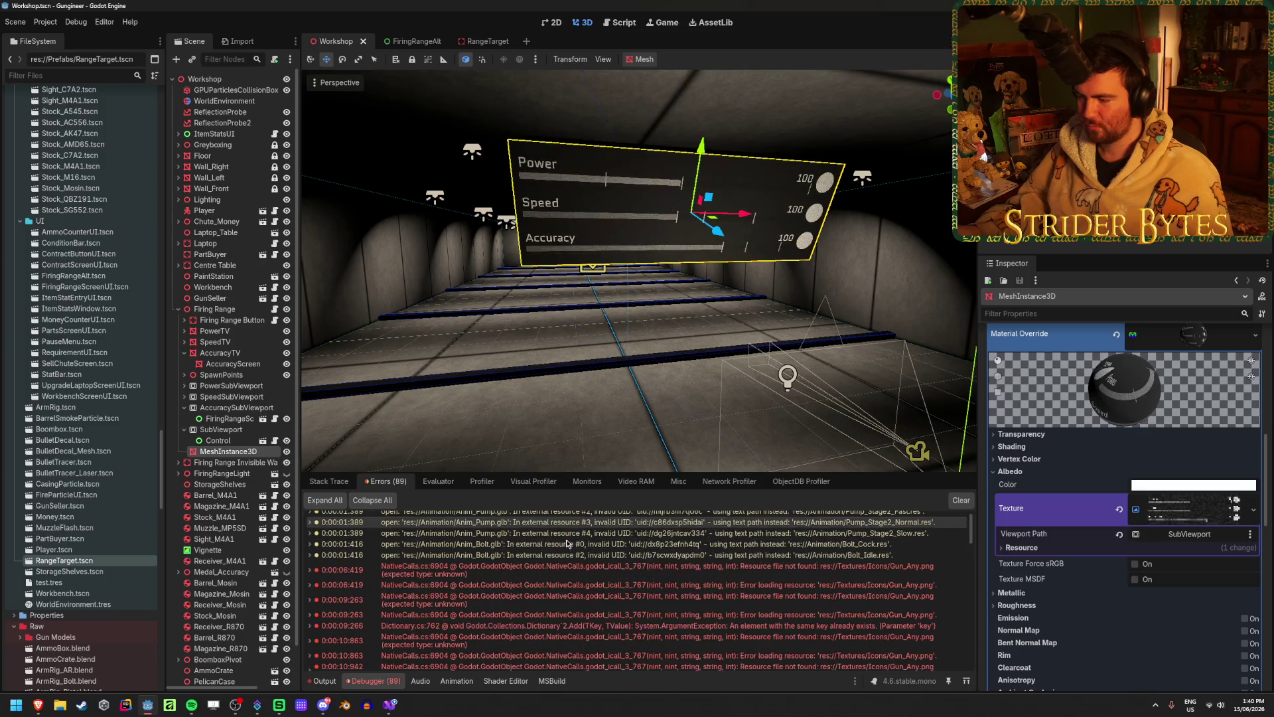
scroll(567, 544, "down", 1)
scroll(568, 544, "down", 5)
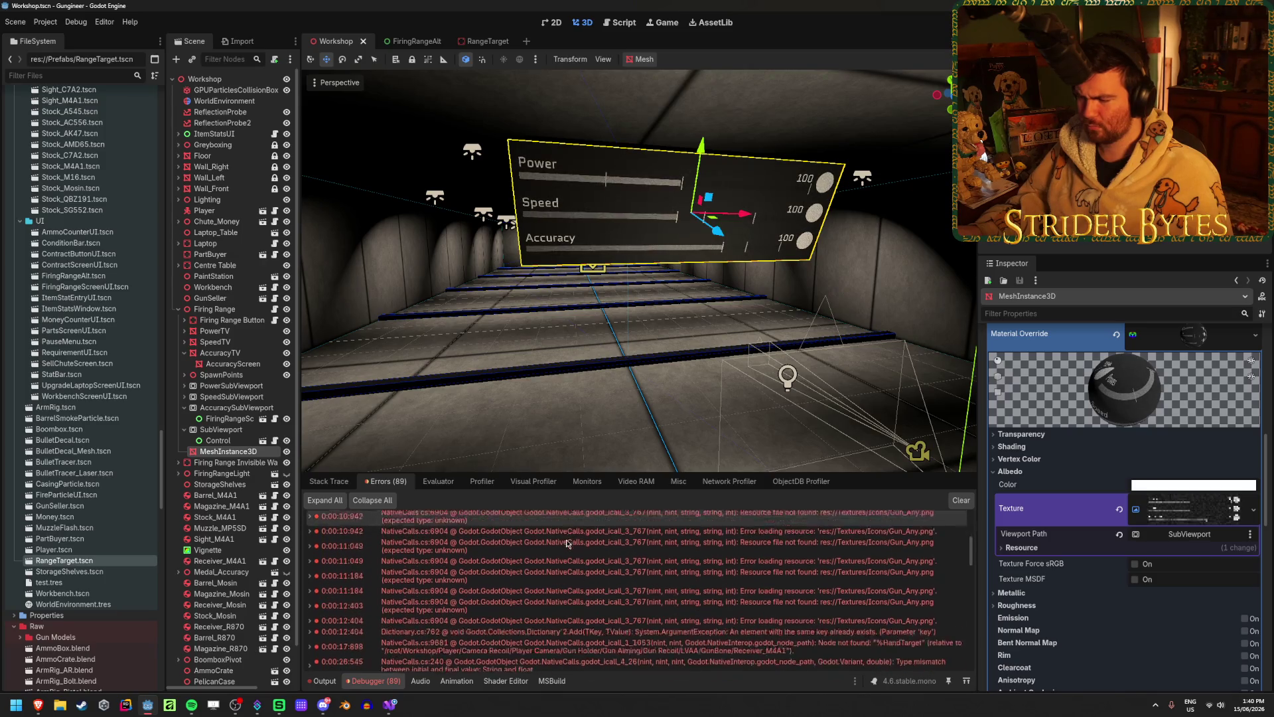
scroll(567, 544, "down", 3)
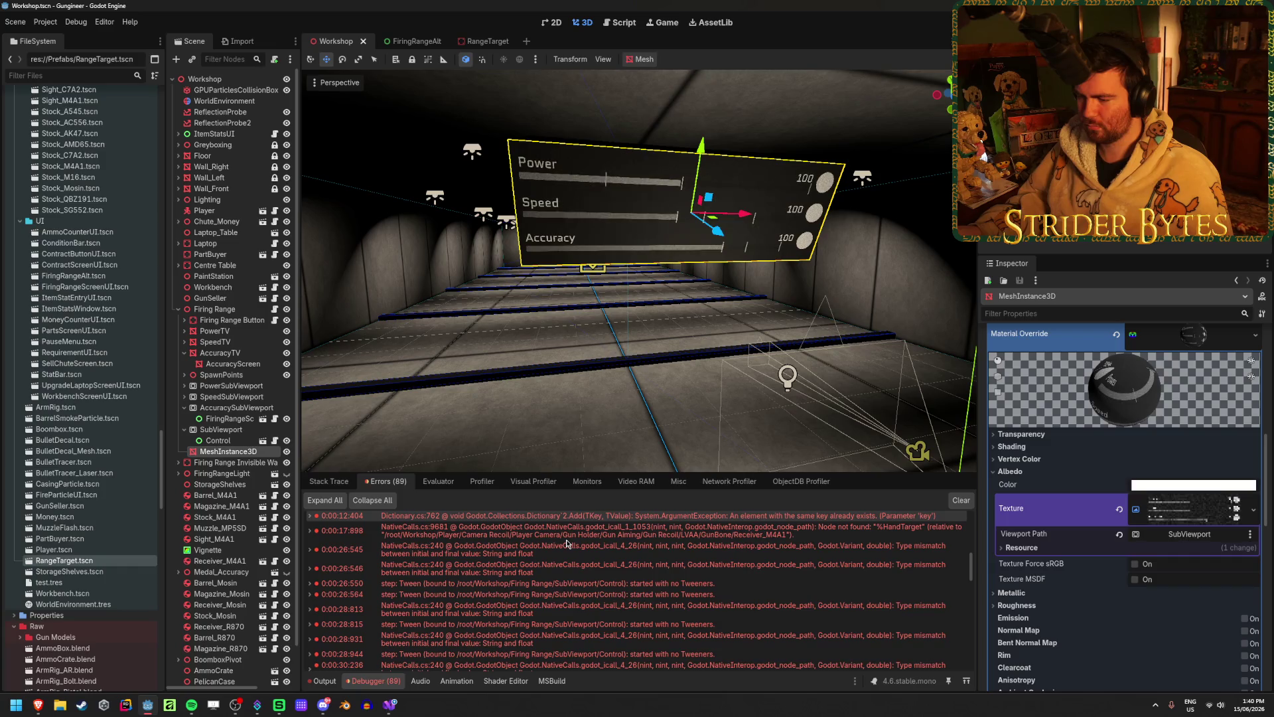
mouse_move(728, 597)
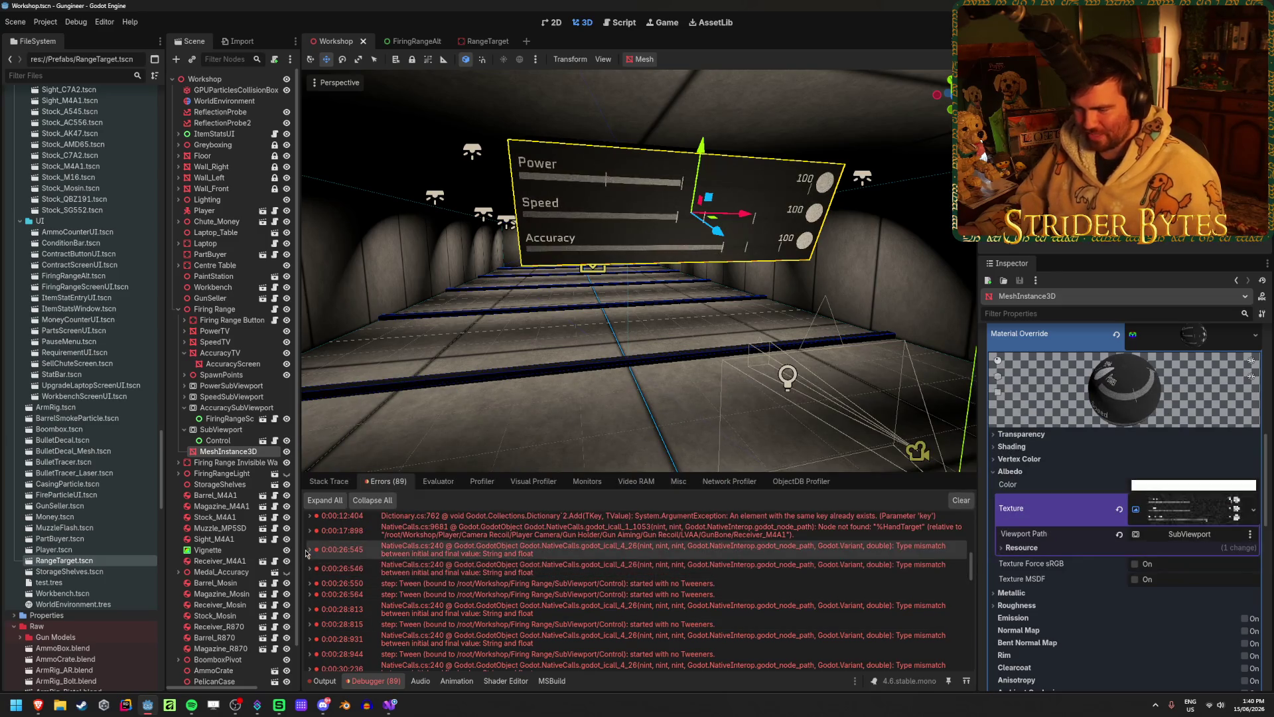
double_click(717, 549)
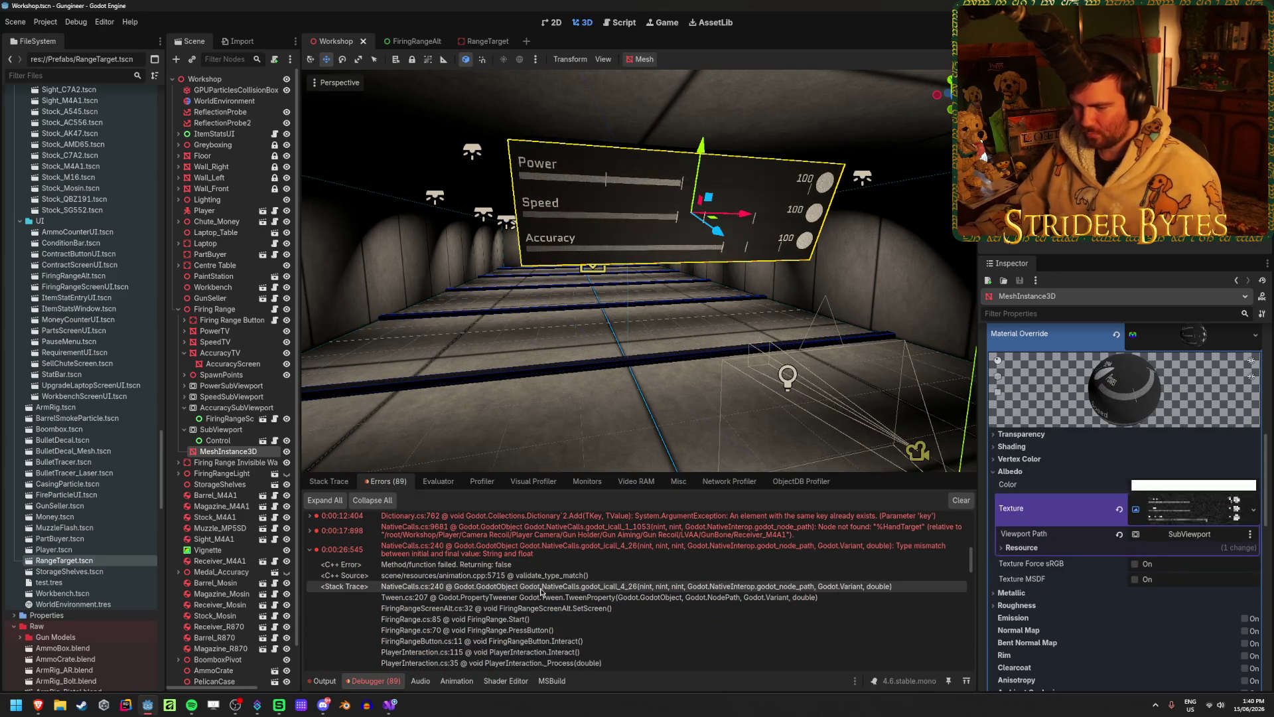
mouse_move(390, 705)
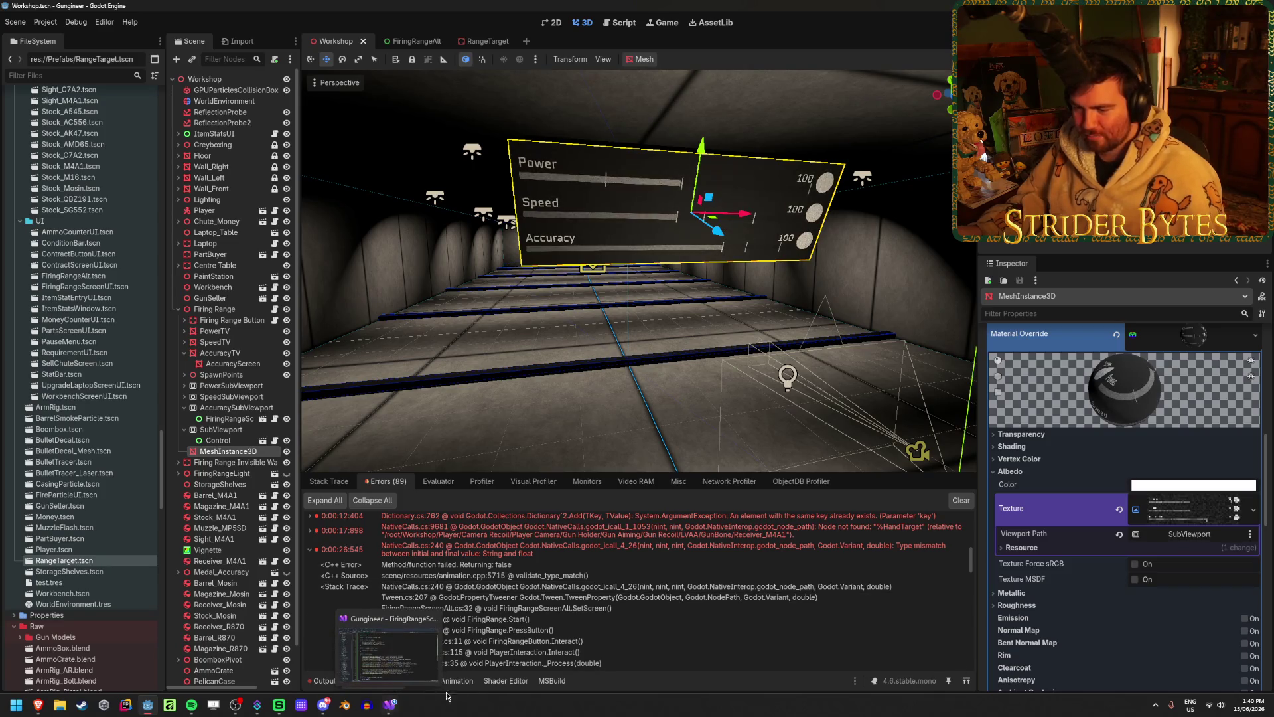
left_click(393, 705)
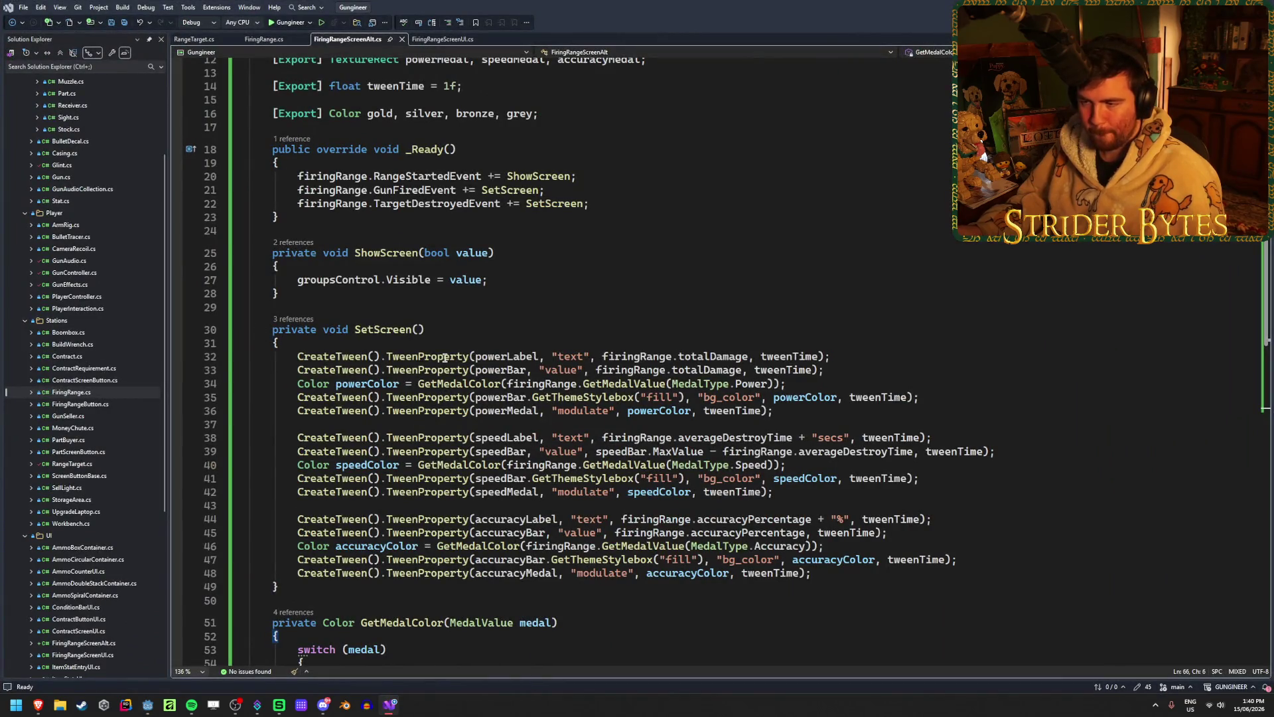
- Change totalDamage on line 32 to totalDamage.ToString() and save the script
double_click(725, 356)
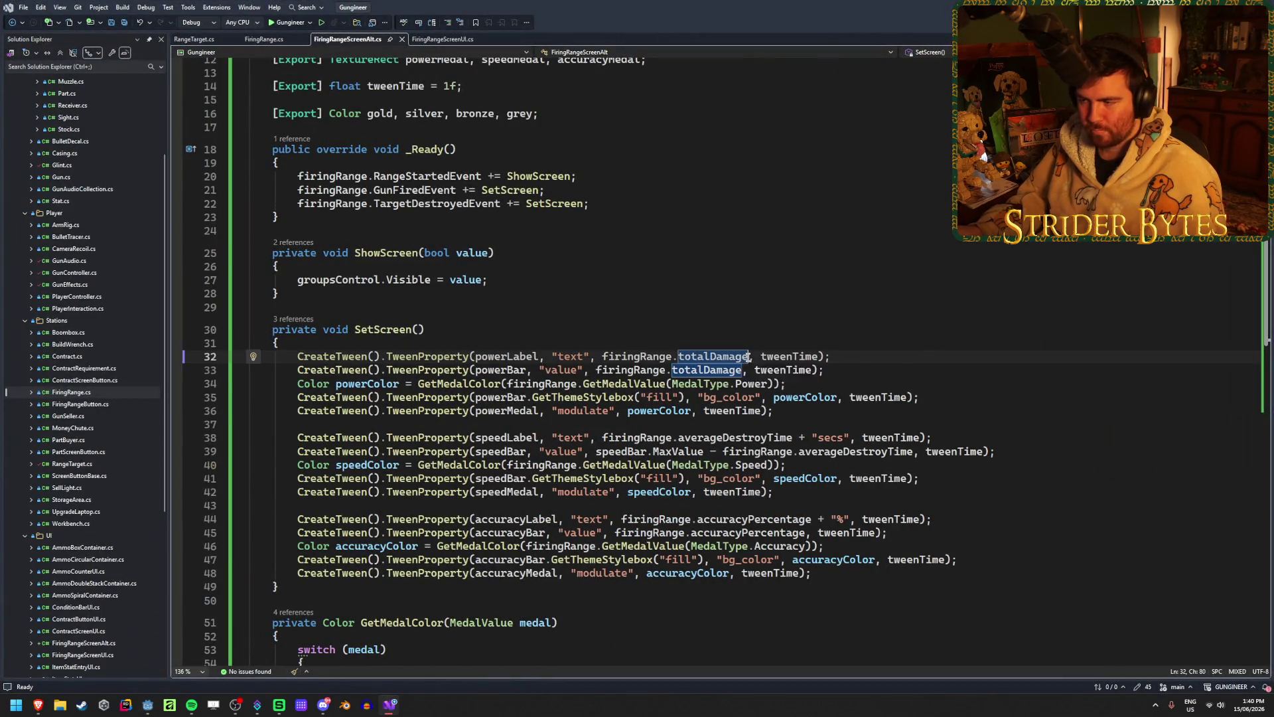
type(".ToString")
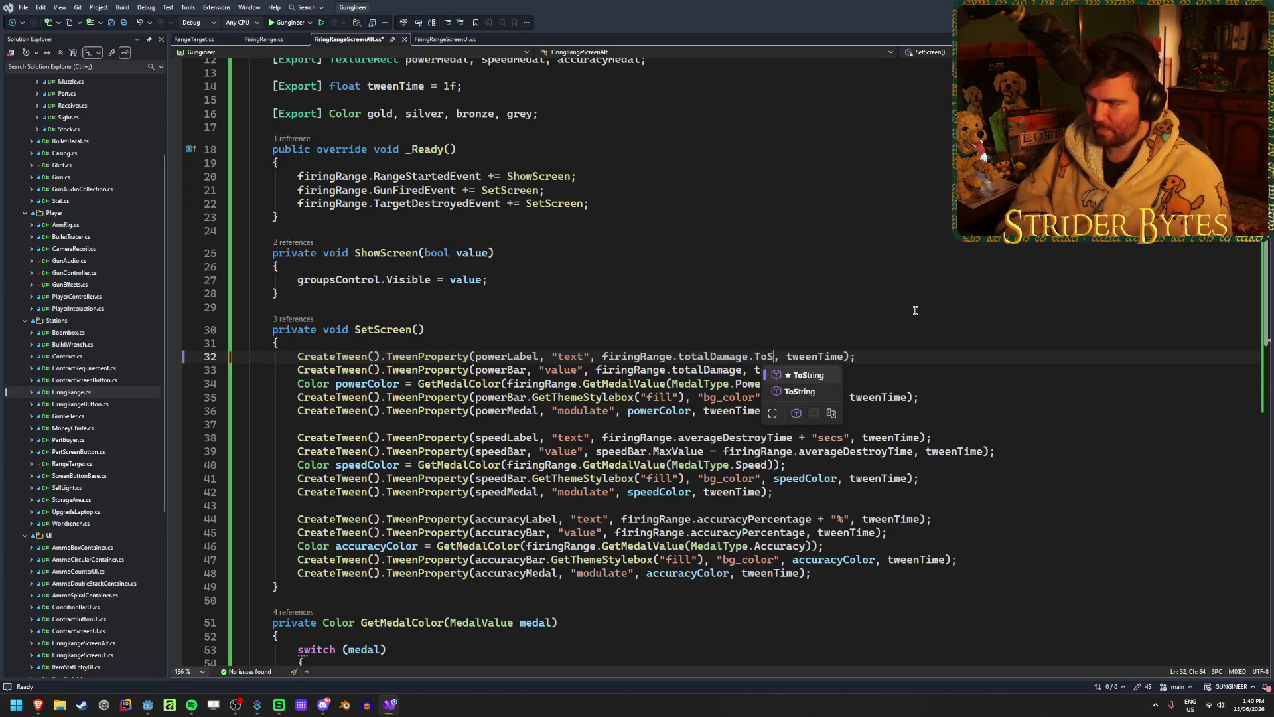
type("()")
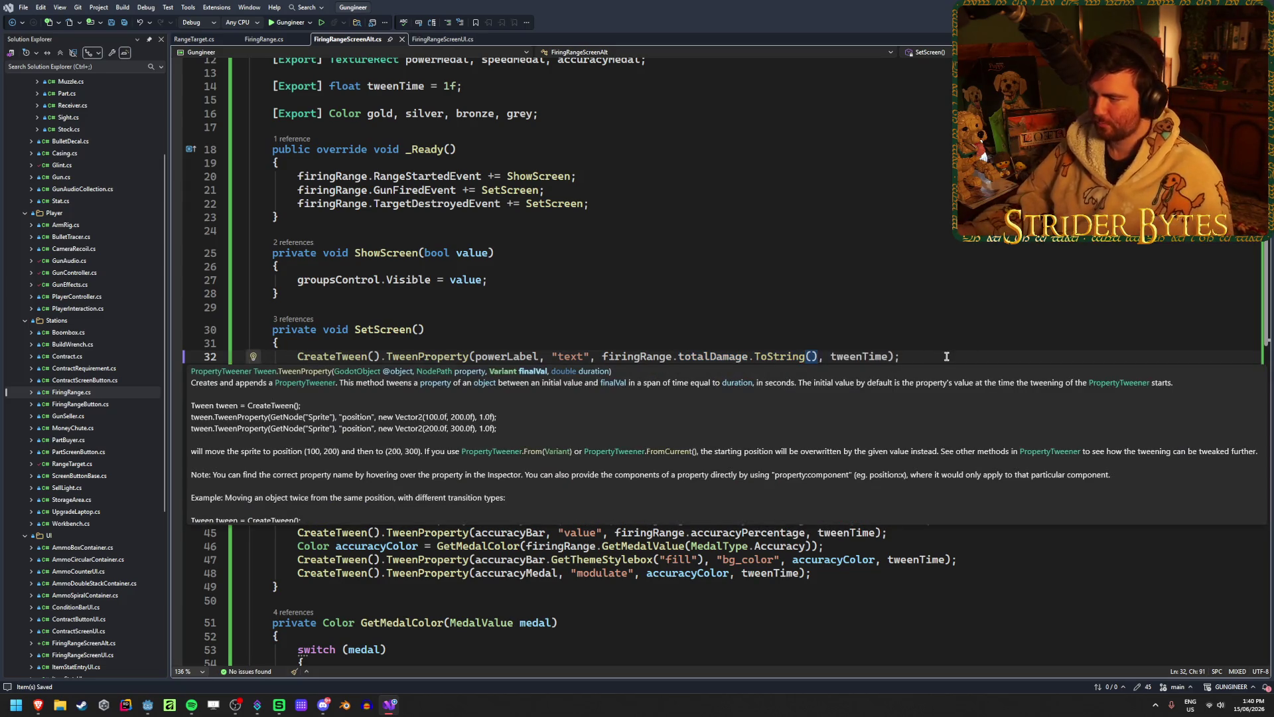
left_click(924, 356)
key("ctrl+s")
- Format averageDestroyTime on line 38 with ToString("F1"), matching FiringRangeScreenUI.cs
double_click(787, 438)
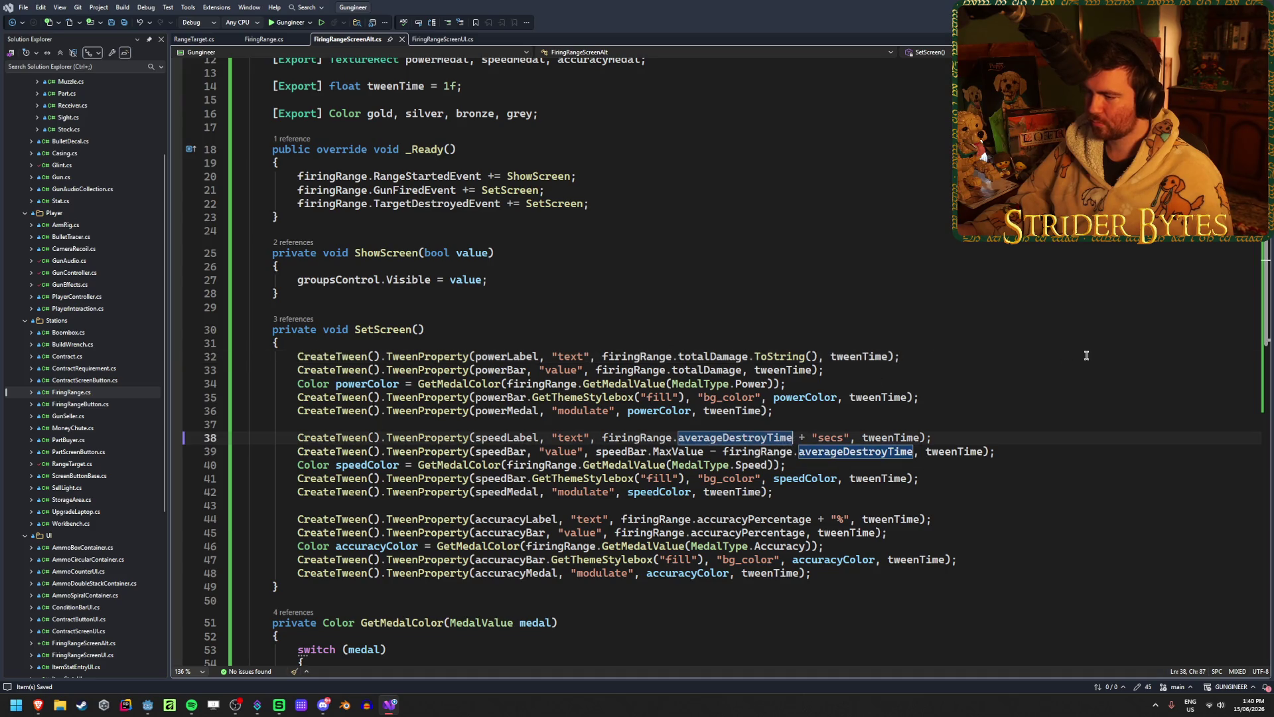
type(".ToiS")
key("BackSpace")
key("BackSpace")
key("BackSpace")
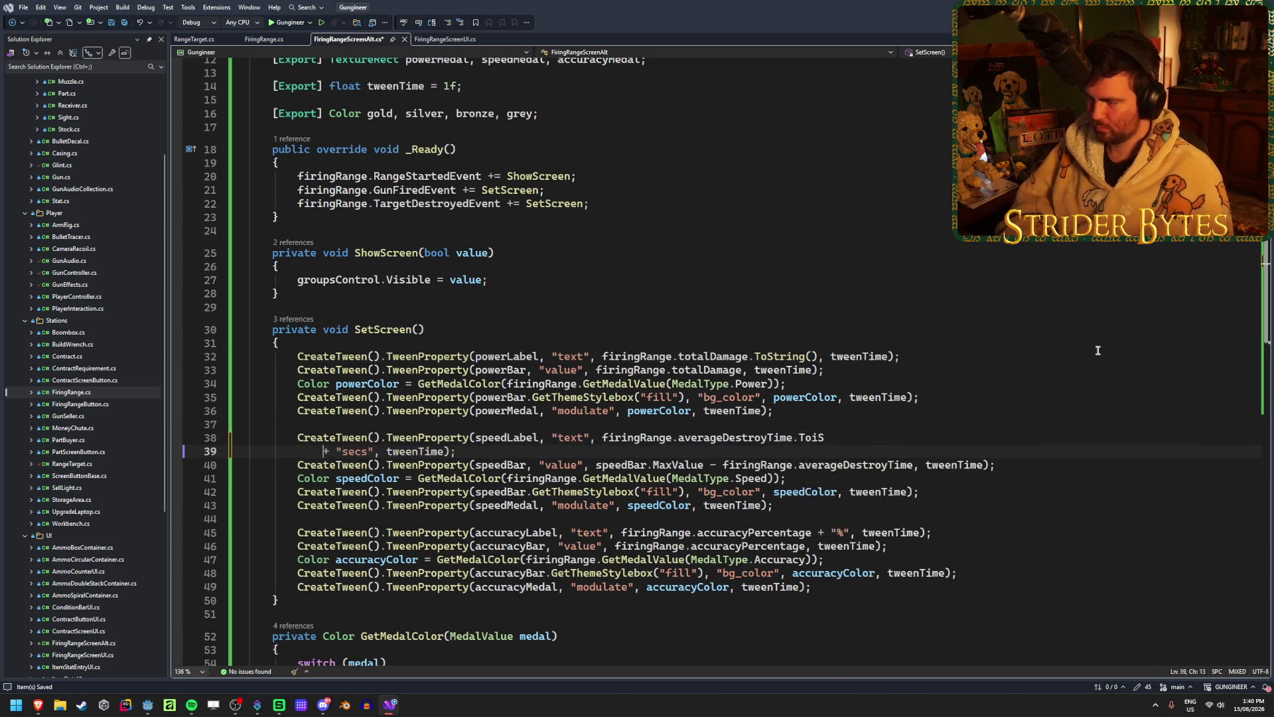
type("ToString")
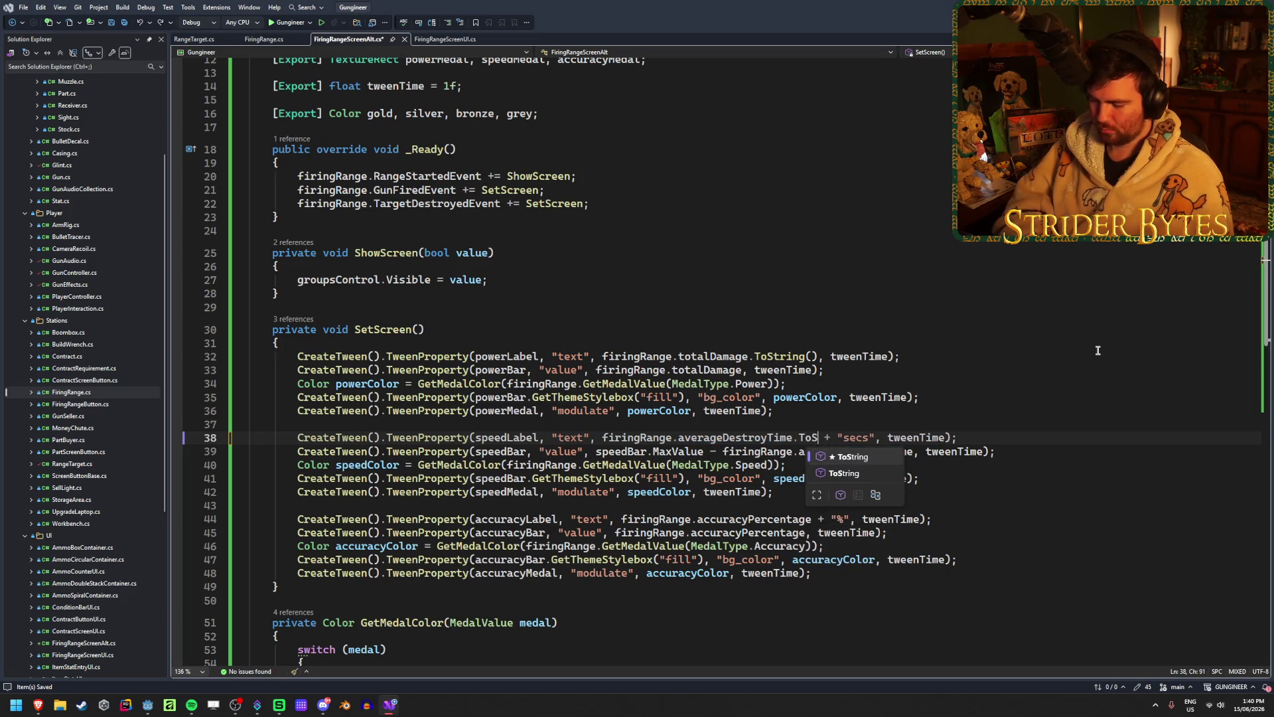
key("Escape")
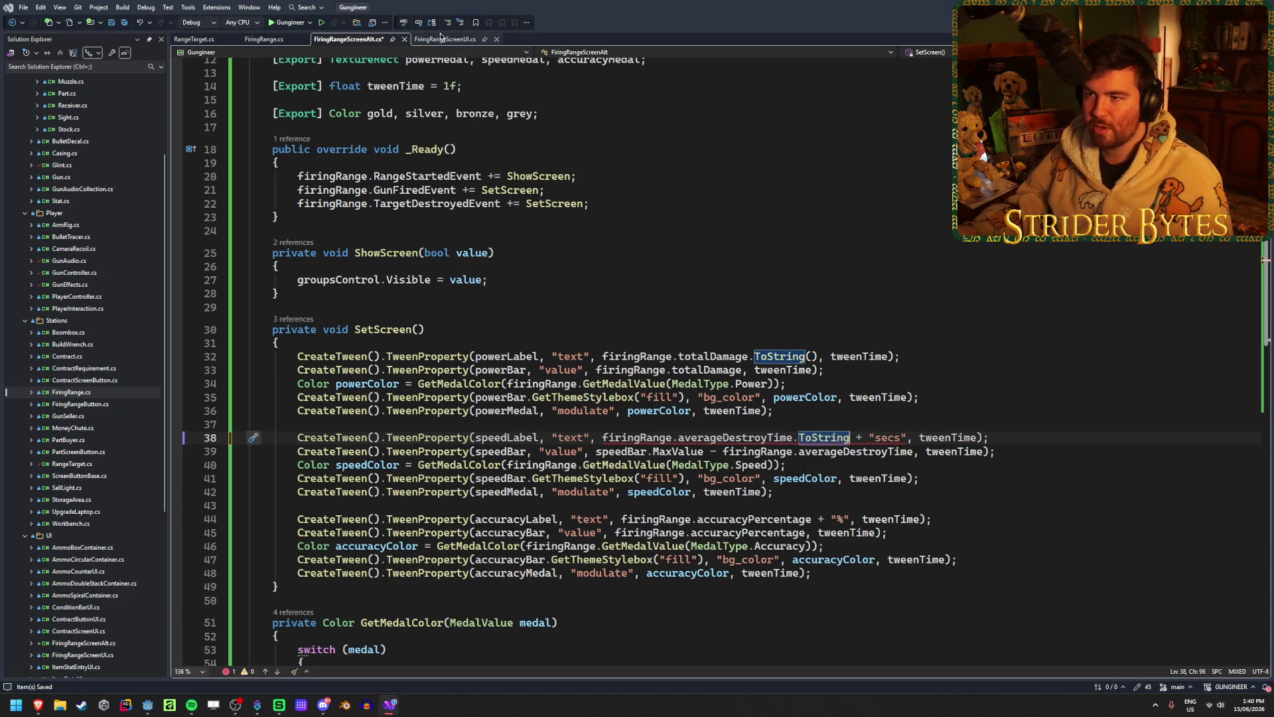
left_click(441, 39)
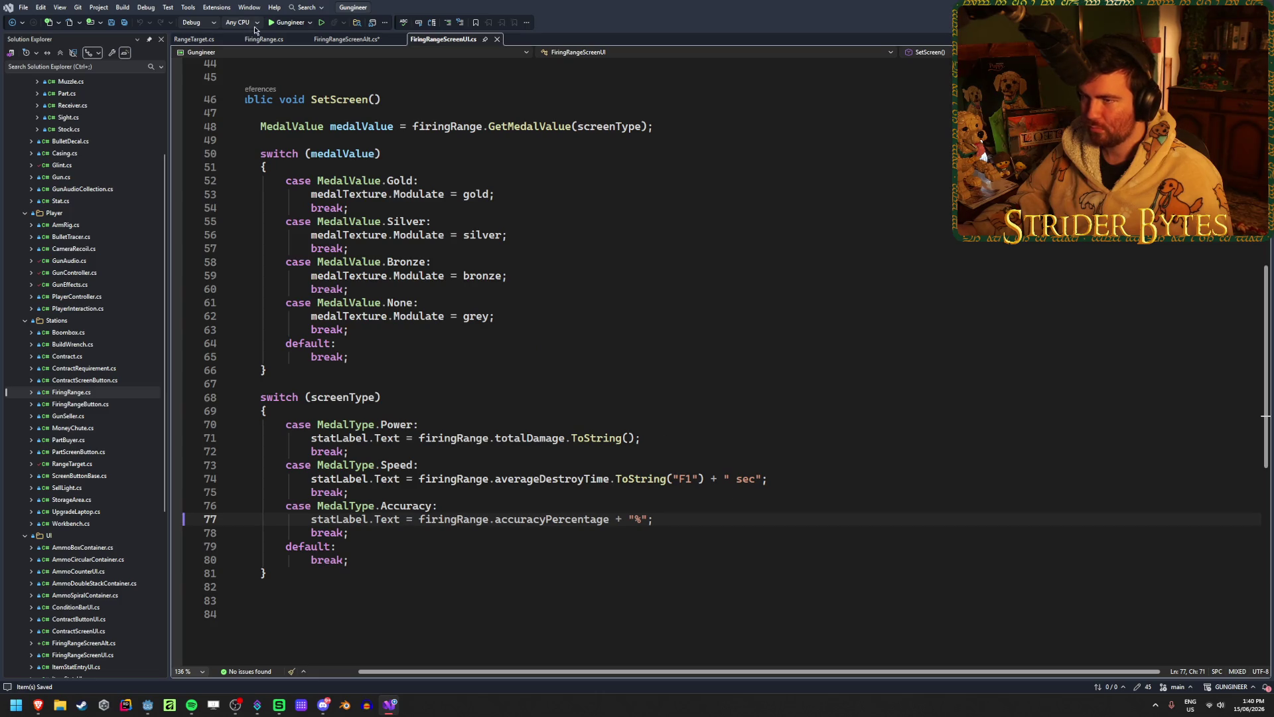
left_click(345, 39)
type("(\"F1\") + \"secs\", tweenTime);")
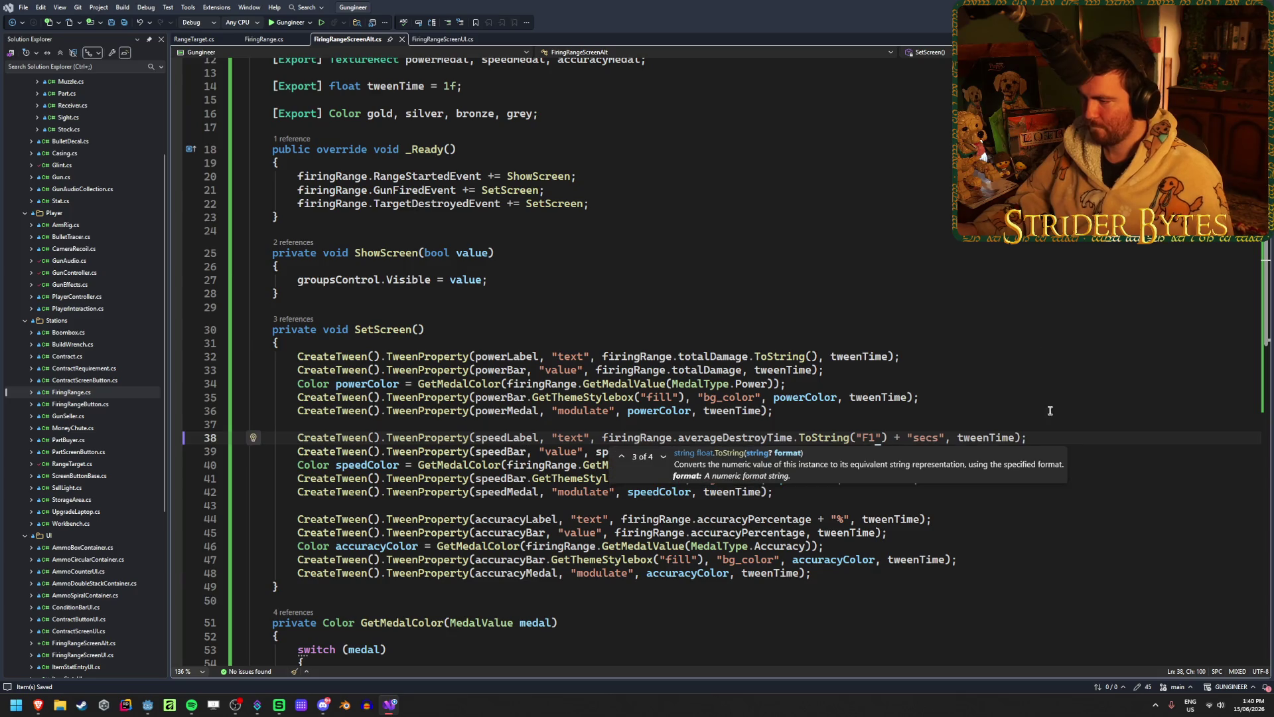
left_click(1075, 430)
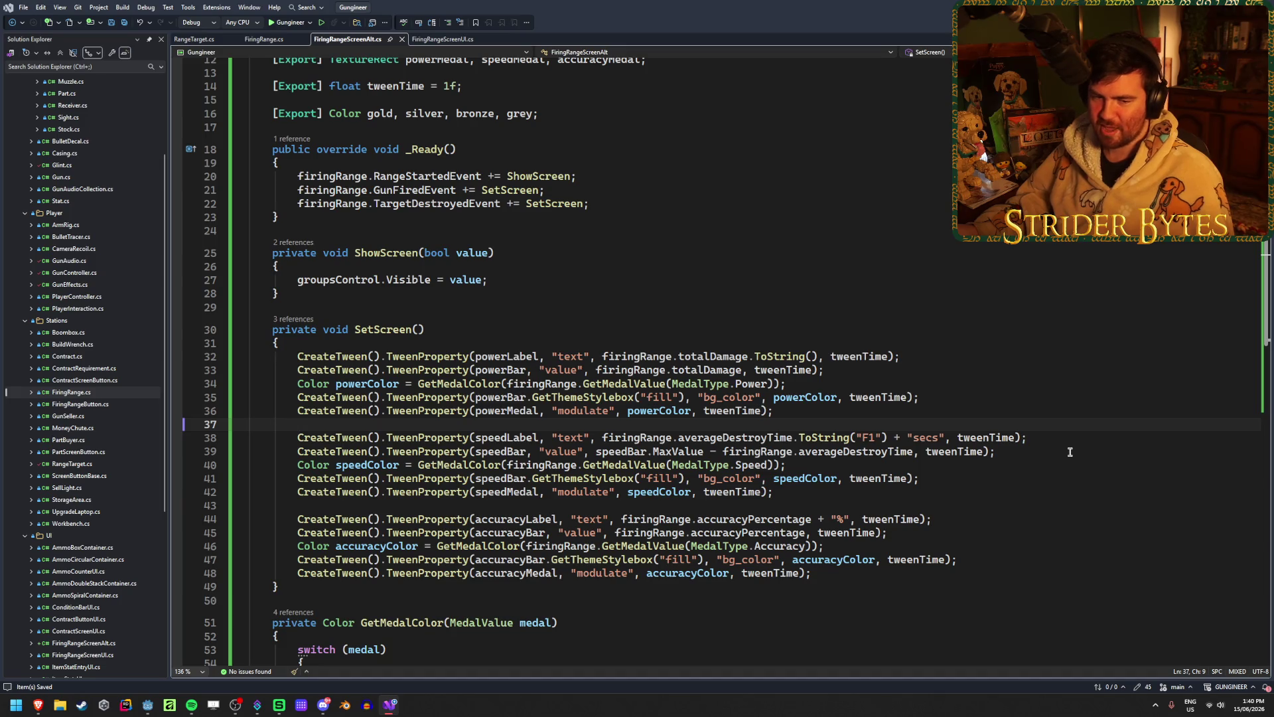
left_click(421, 40)
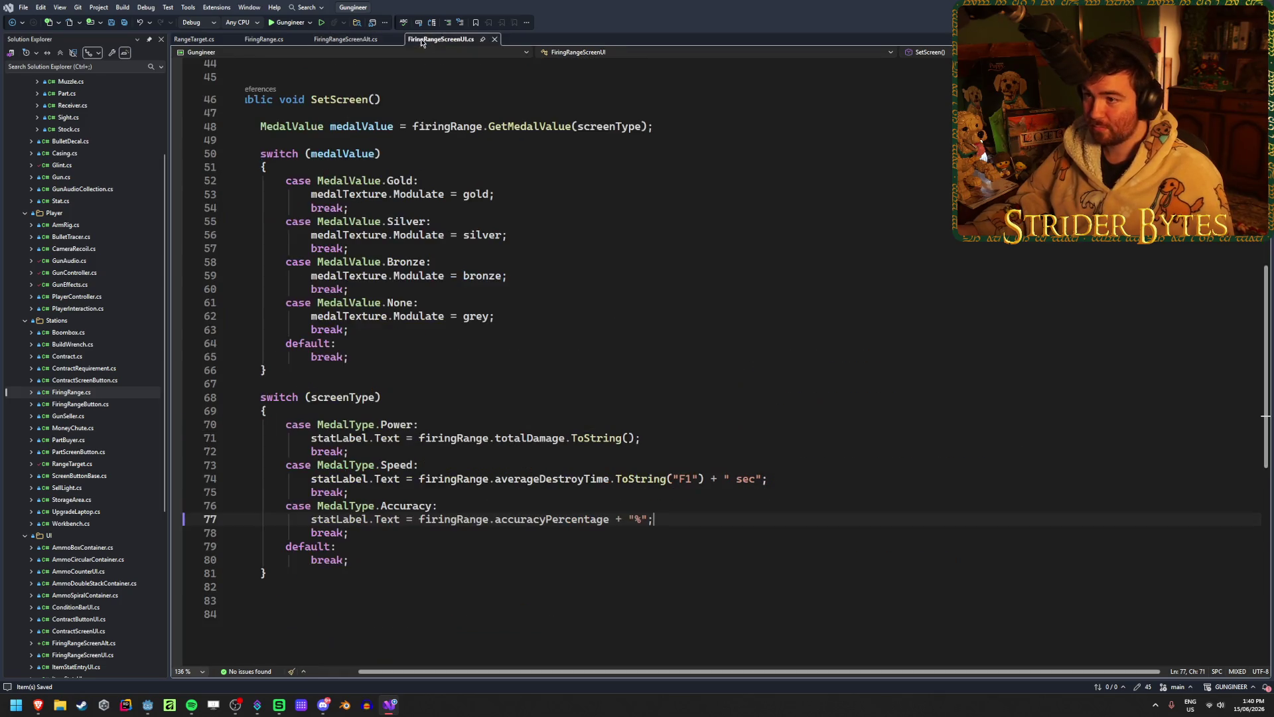
left_click(349, 38)
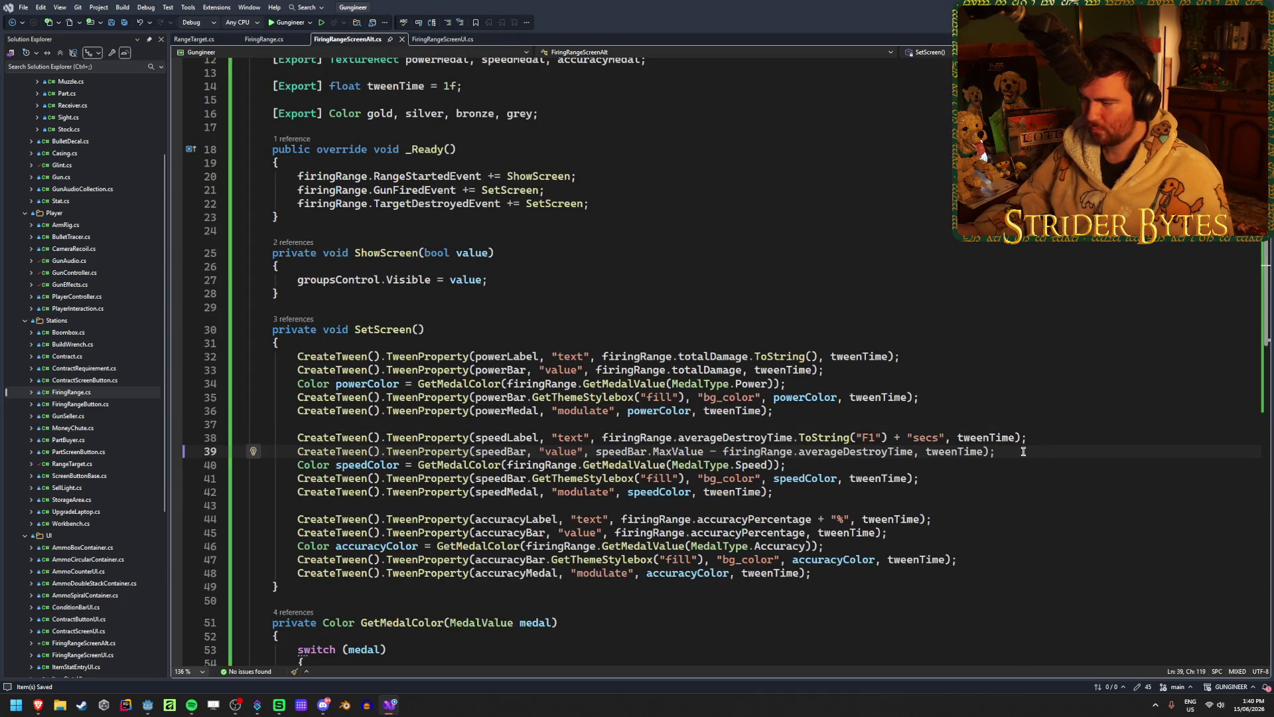
- Convert accuracyPercentage on line 44 with .ToString()
type(".ToString()")
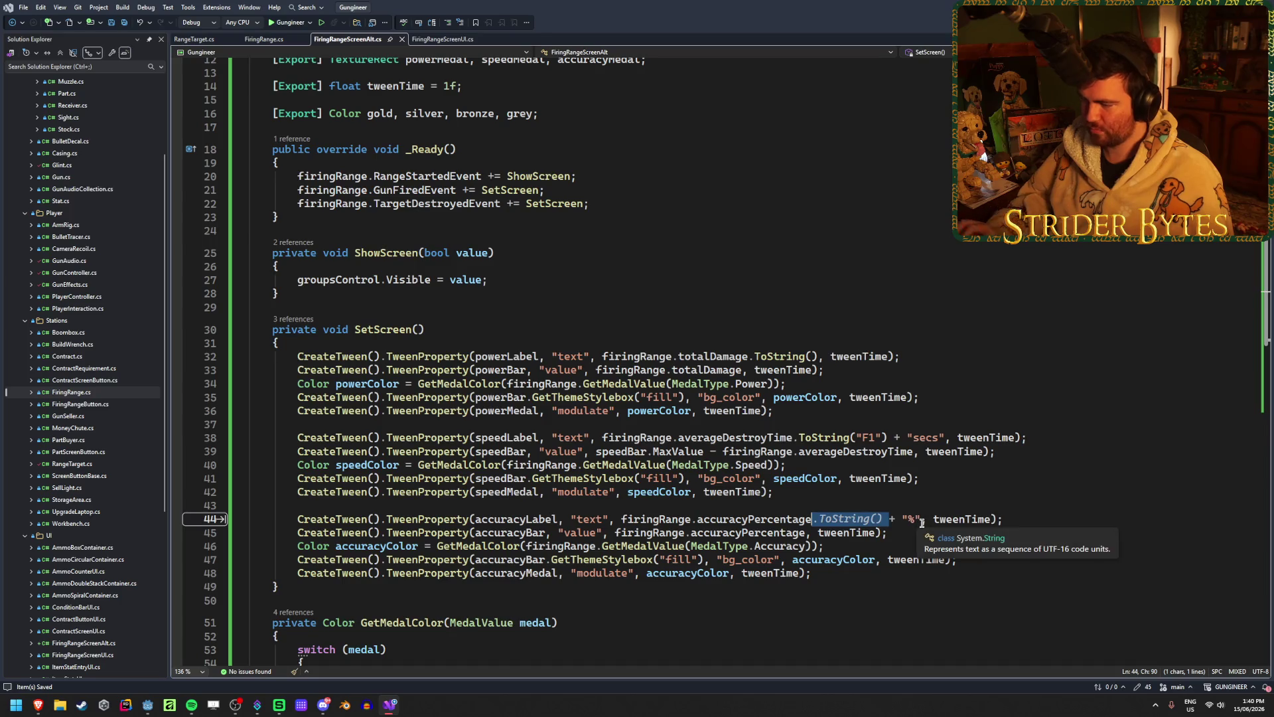
left_click(1061, 524)
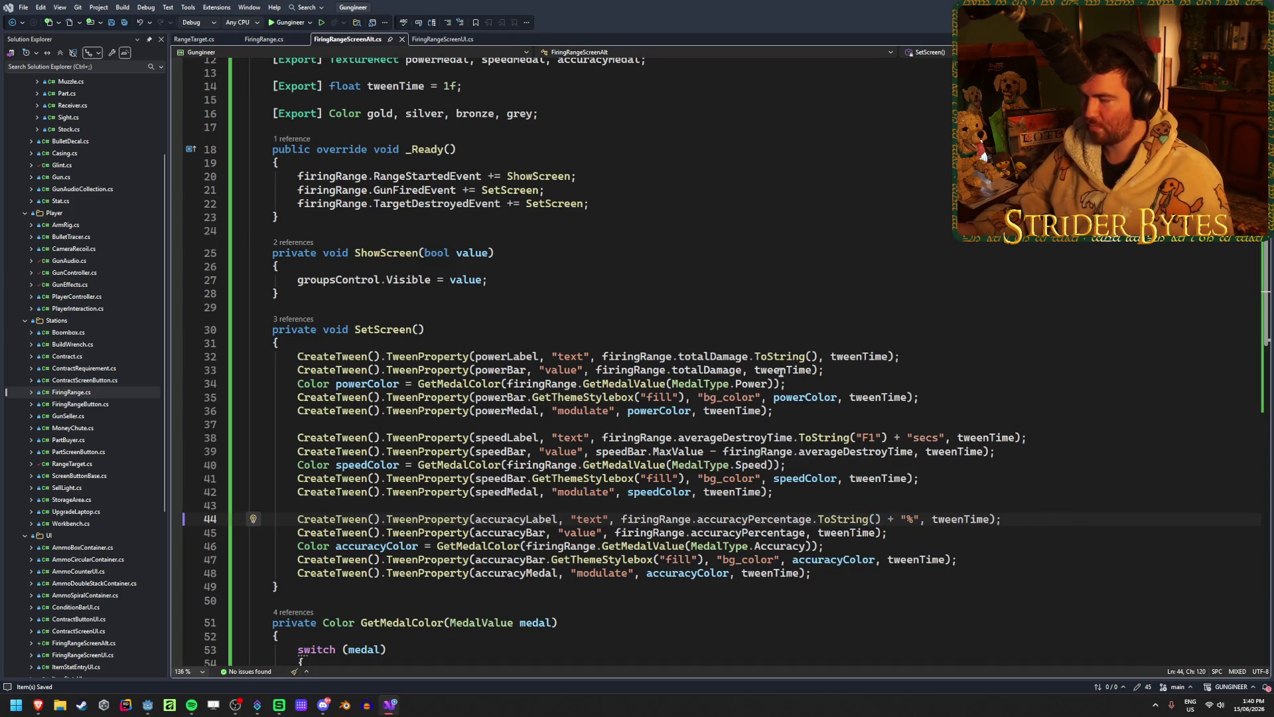
key("alt+Tab")
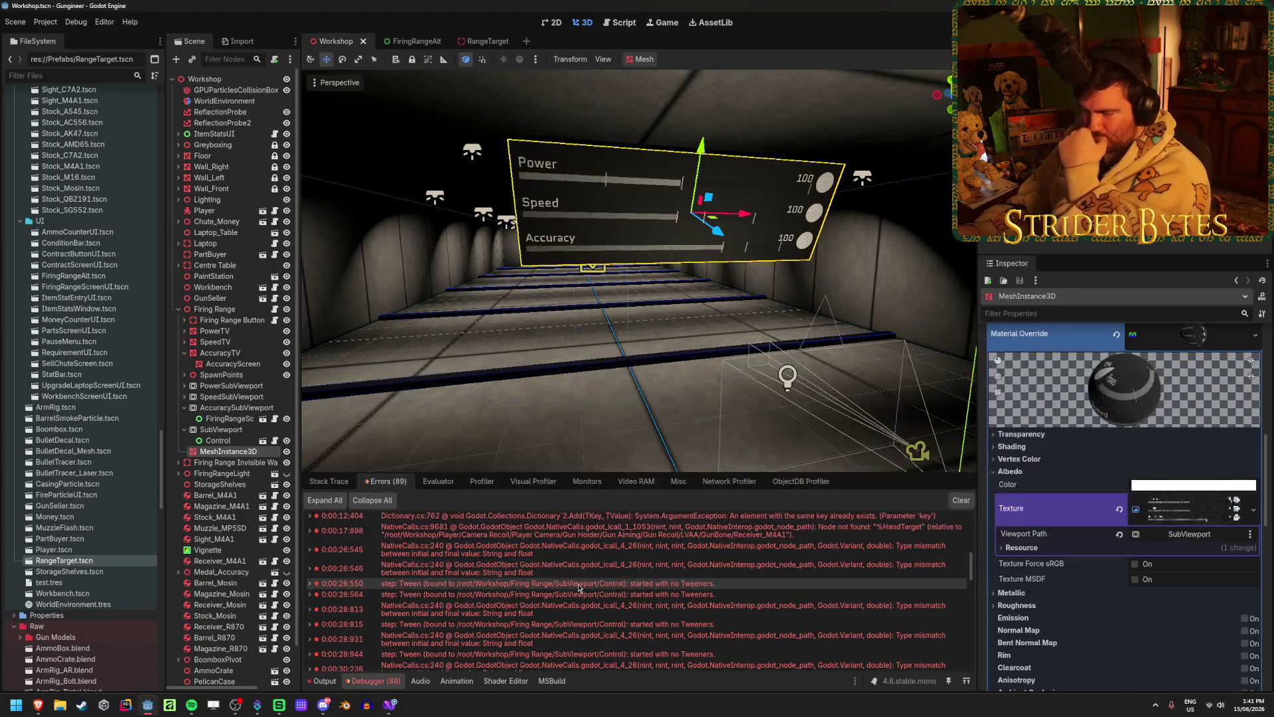
- Read the details of the 0:00:26:546 and 0:00:28:944 tween errors in the Errors list
left_click(310, 568)
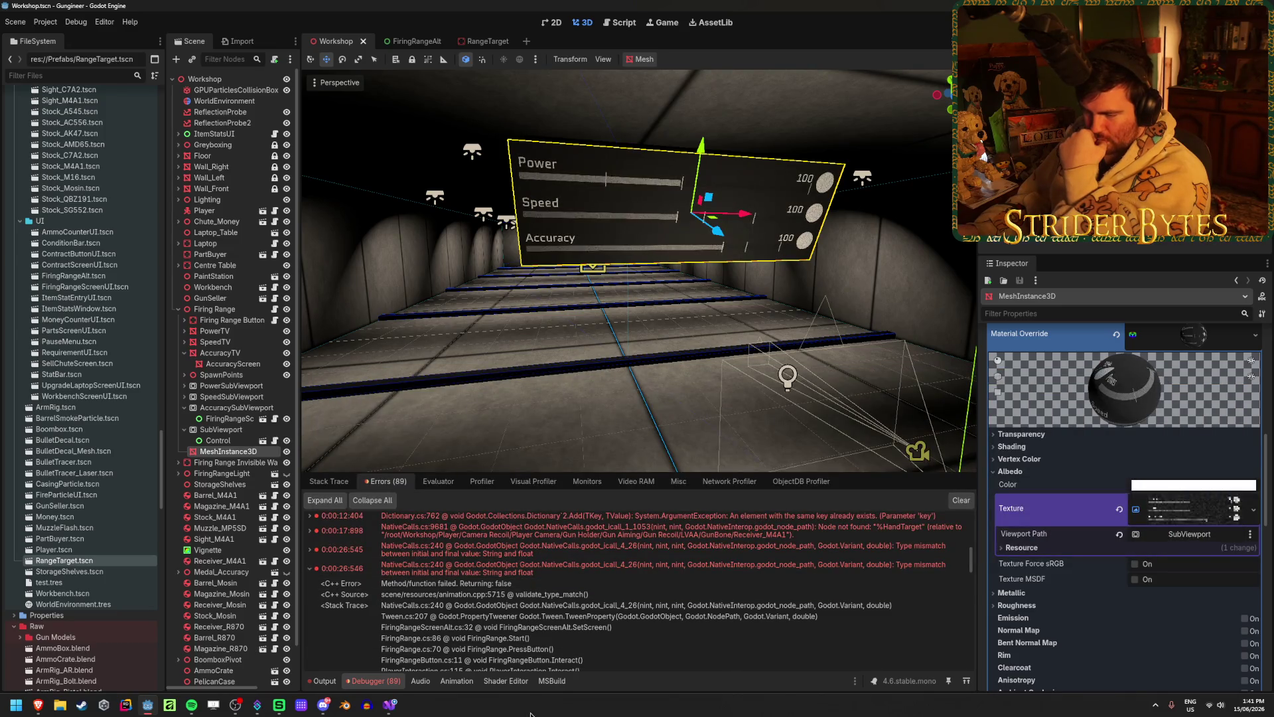
left_click(310, 569)
scroll(545, 578, "down", 2)
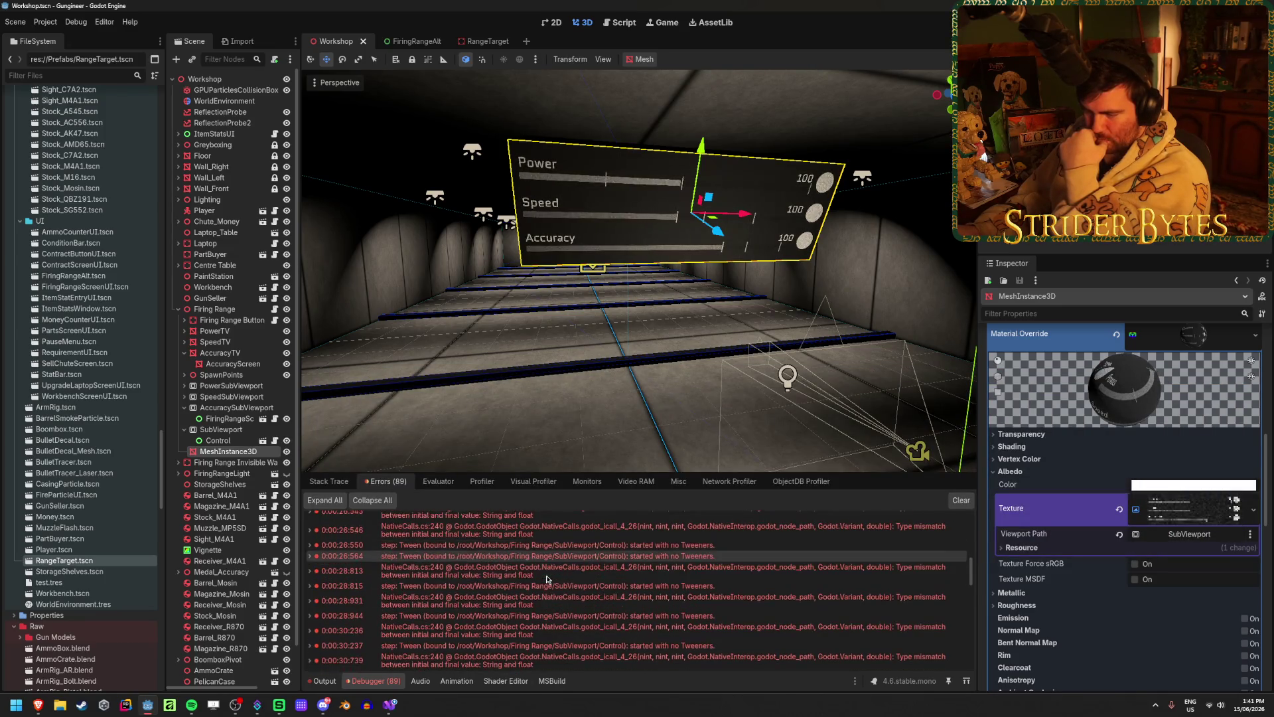
mouse_move(574, 619)
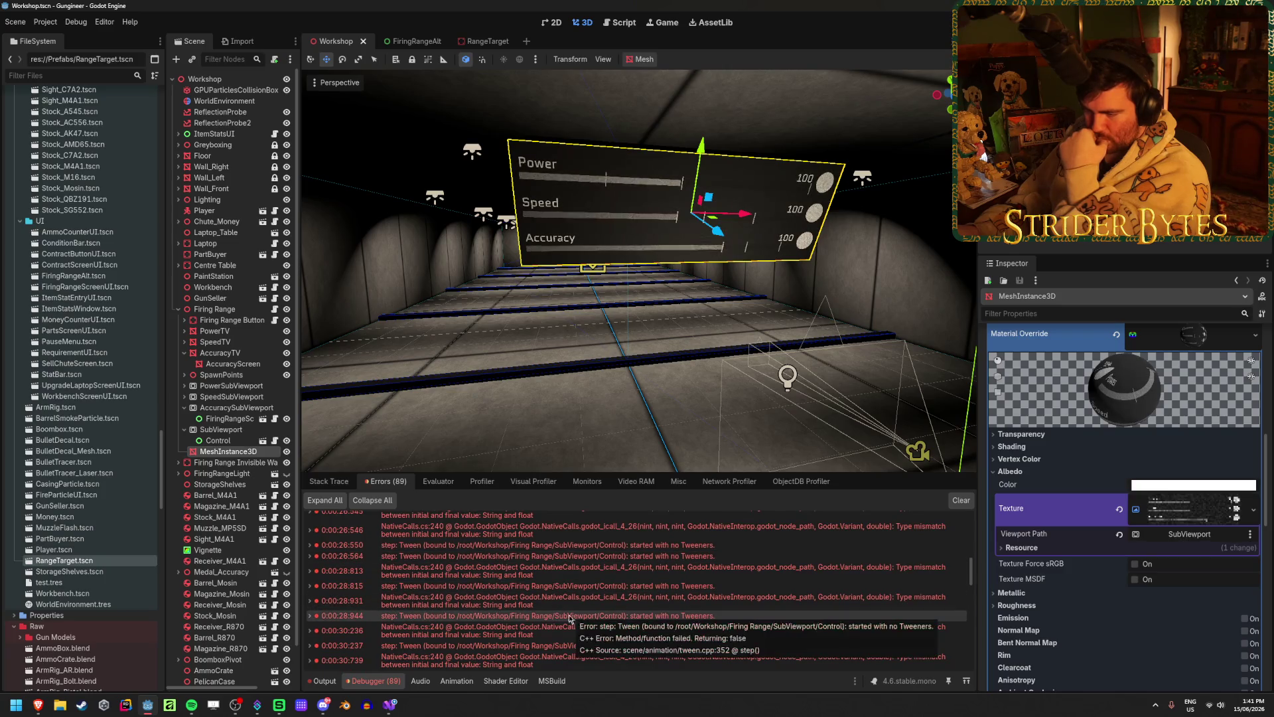
left_click(311, 617)
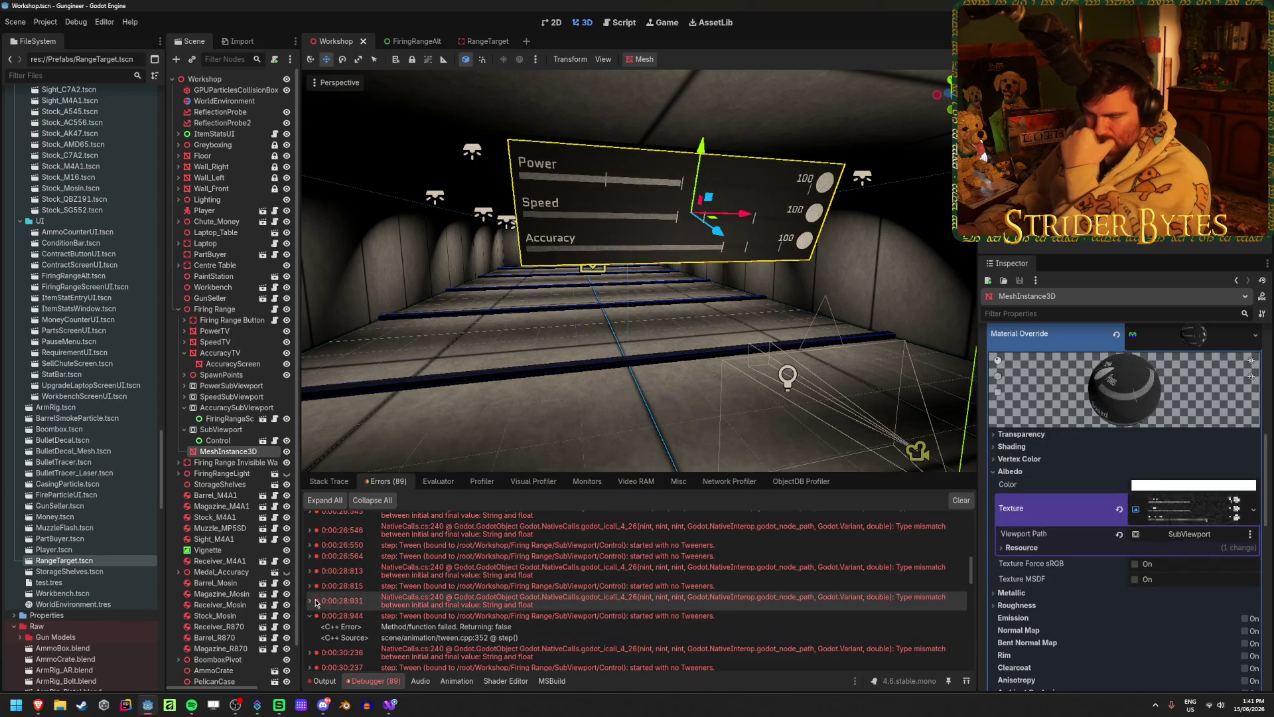
scroll(450, 600, "down", 4)
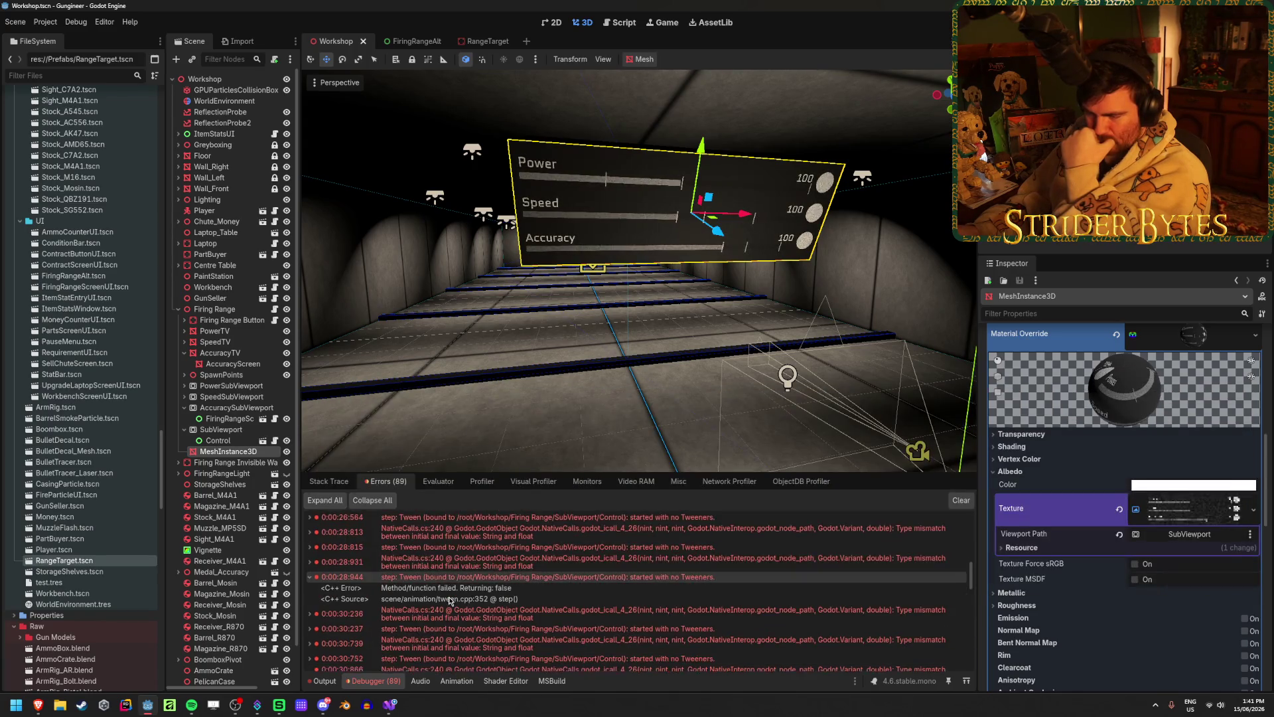
scroll(450, 600, "down", 5)
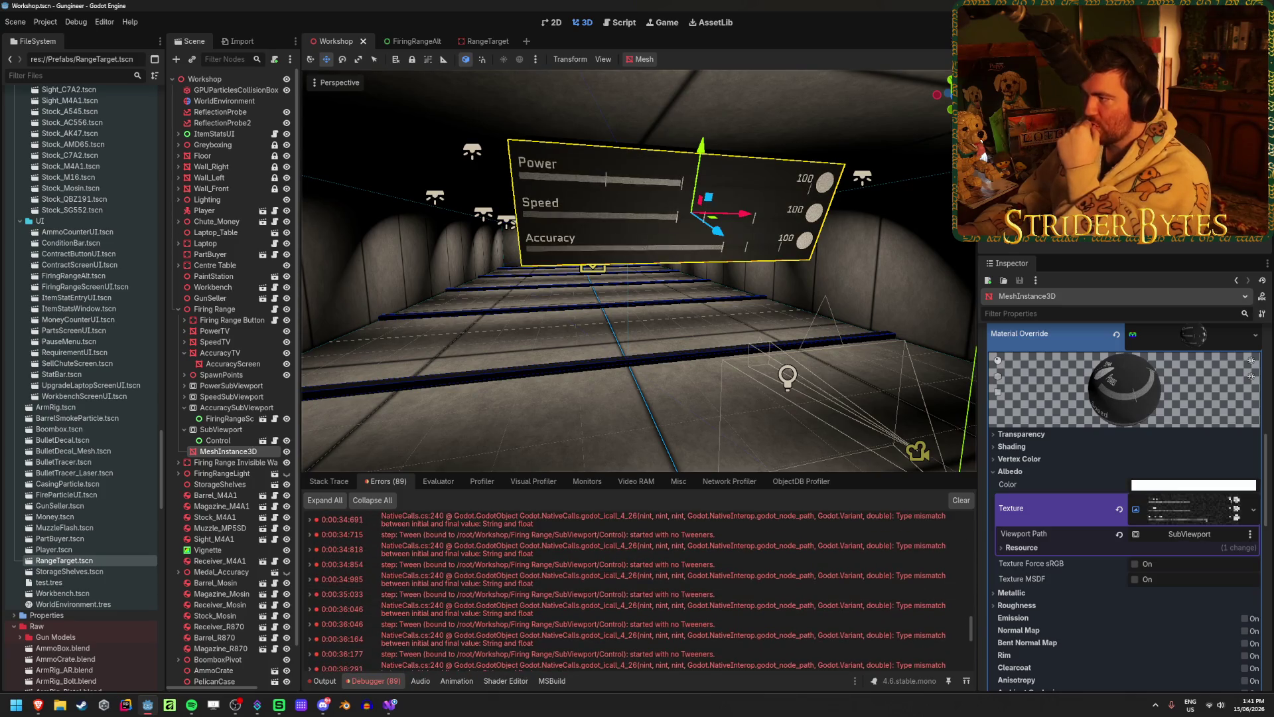
- Rebuild and launch the game with F5, then fire at the range target
key("F5")
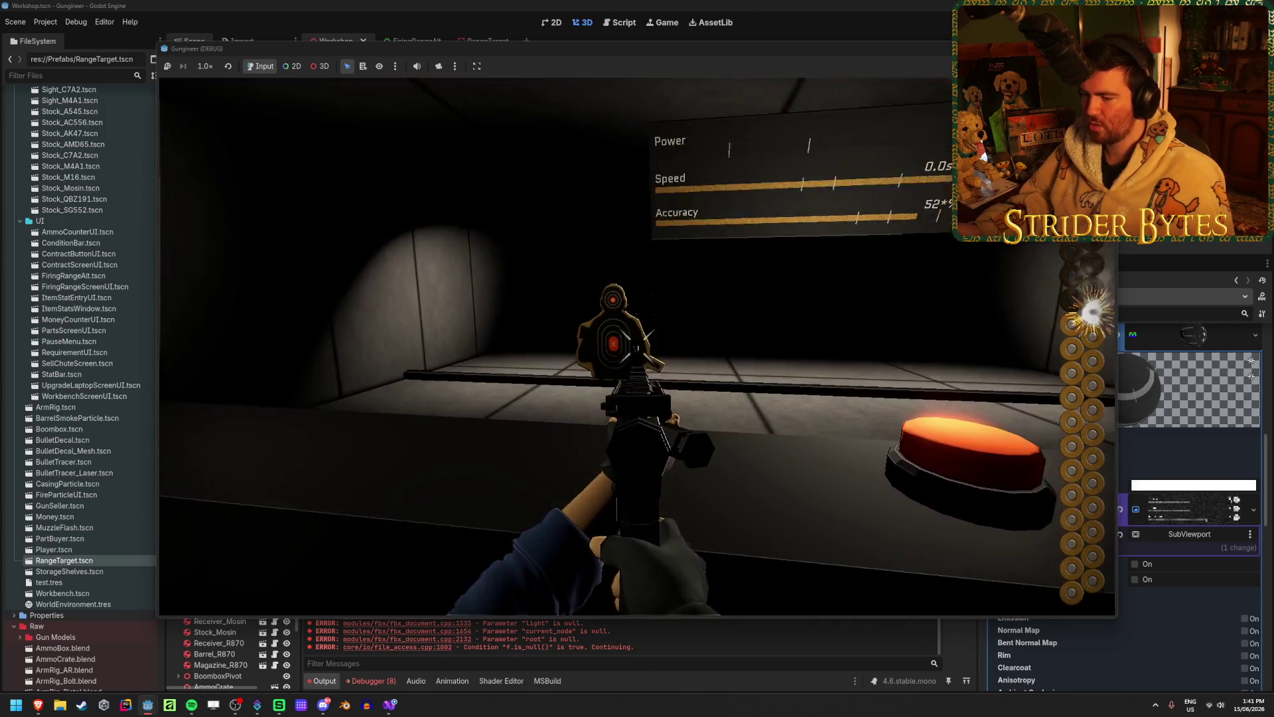
left_click(635, 345)
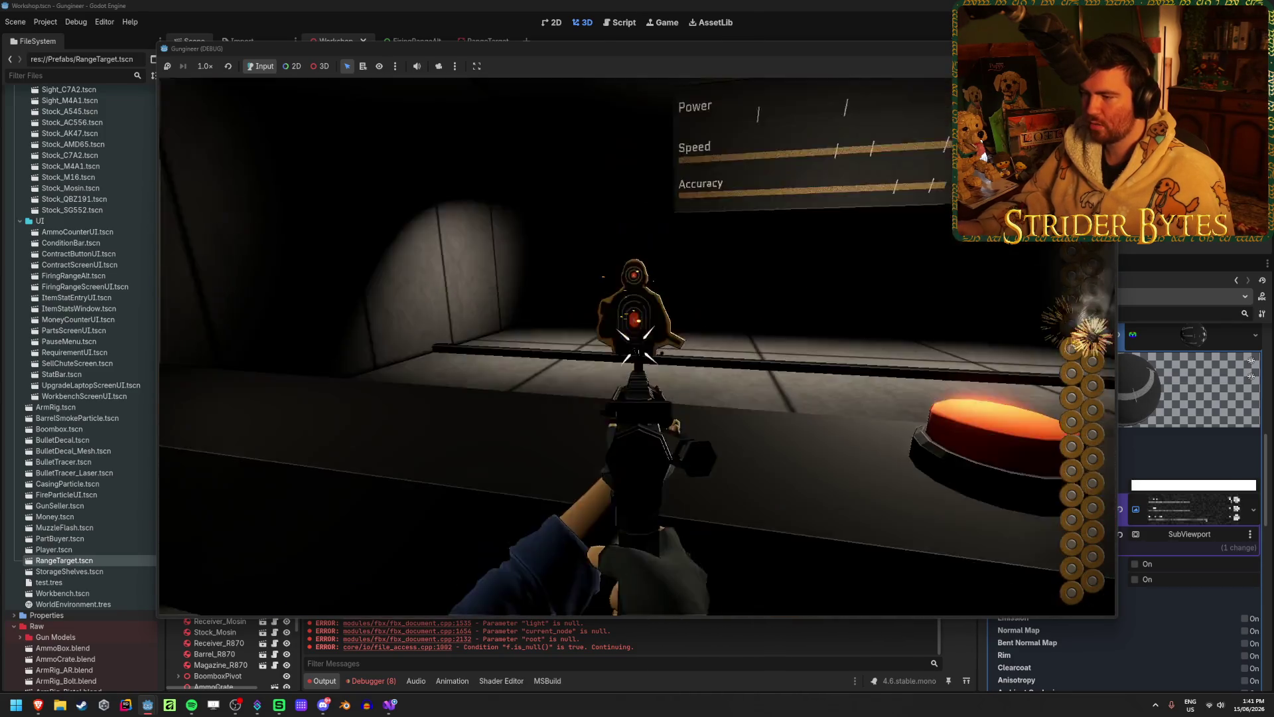
left_click(635, 345)
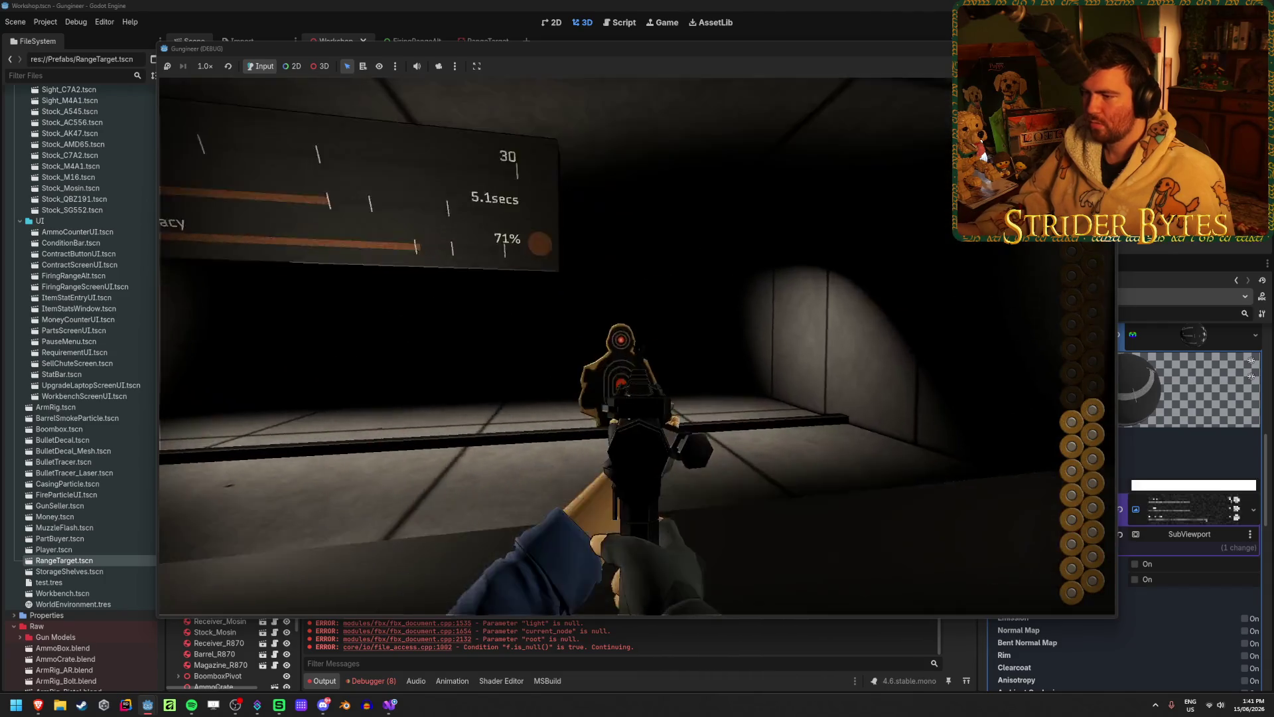
left_click(636, 345)
left_click(637, 347)
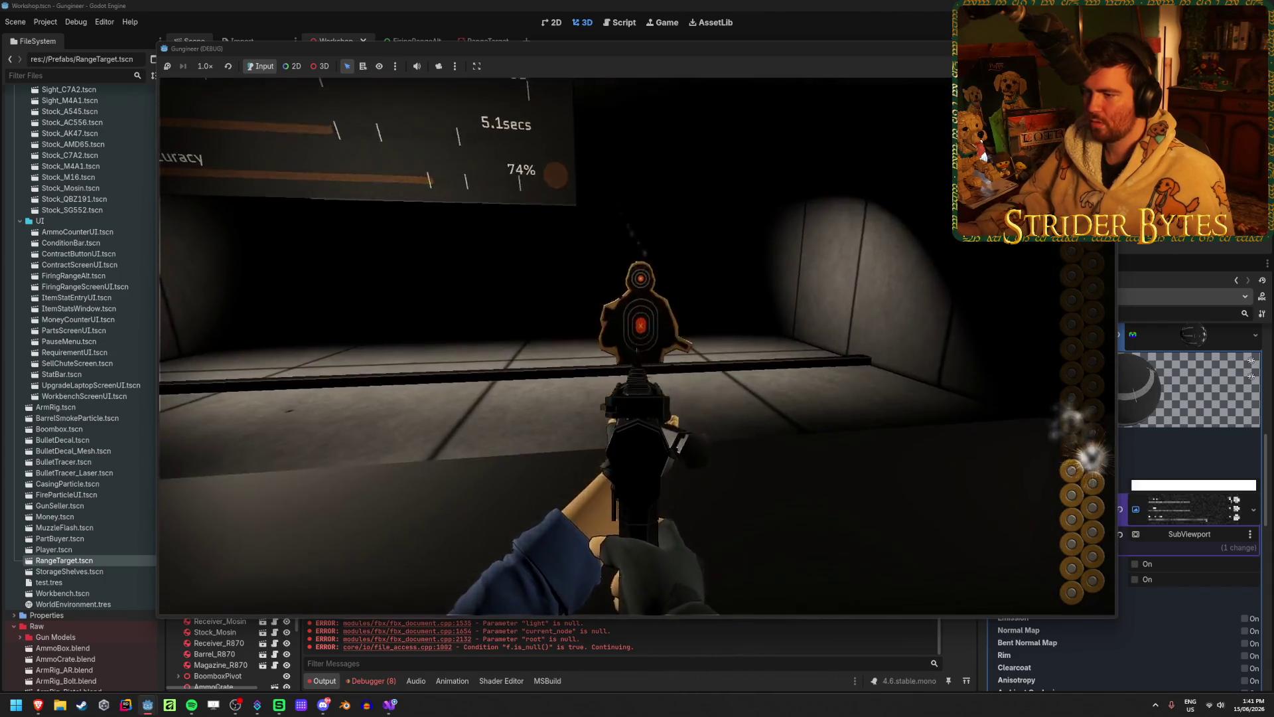
left_click(637, 339)
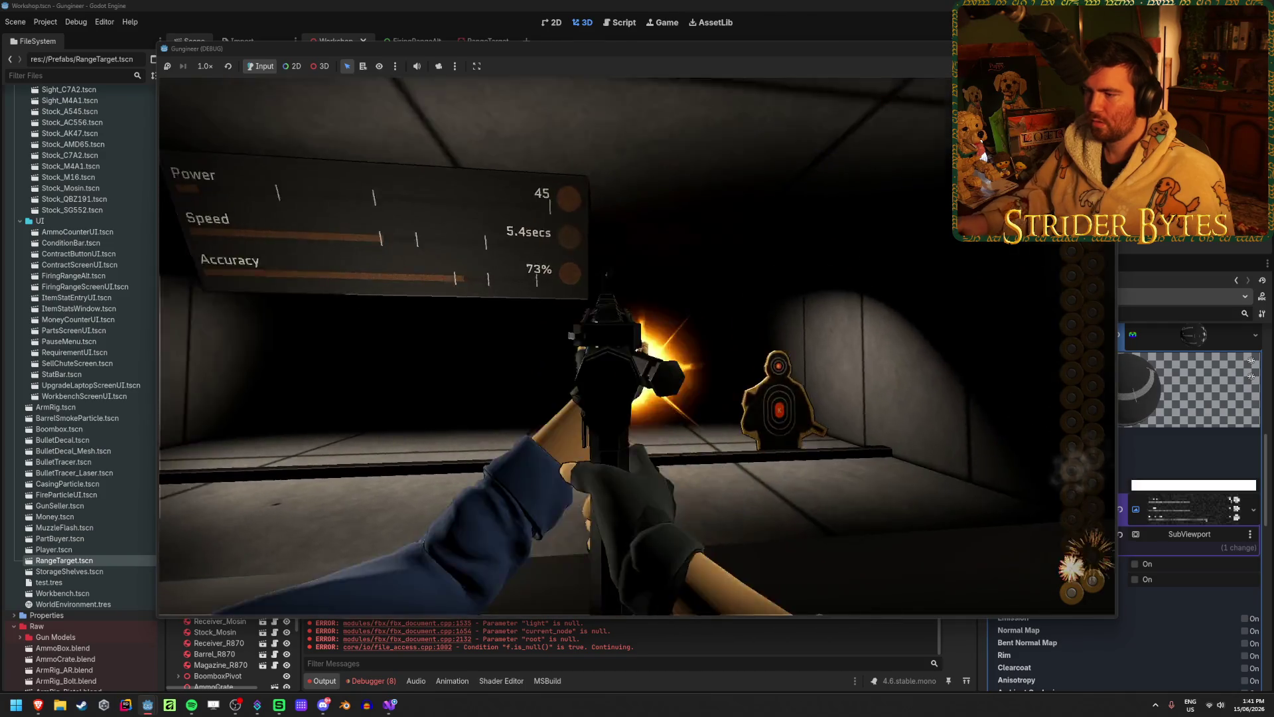
left_click(637, 345)
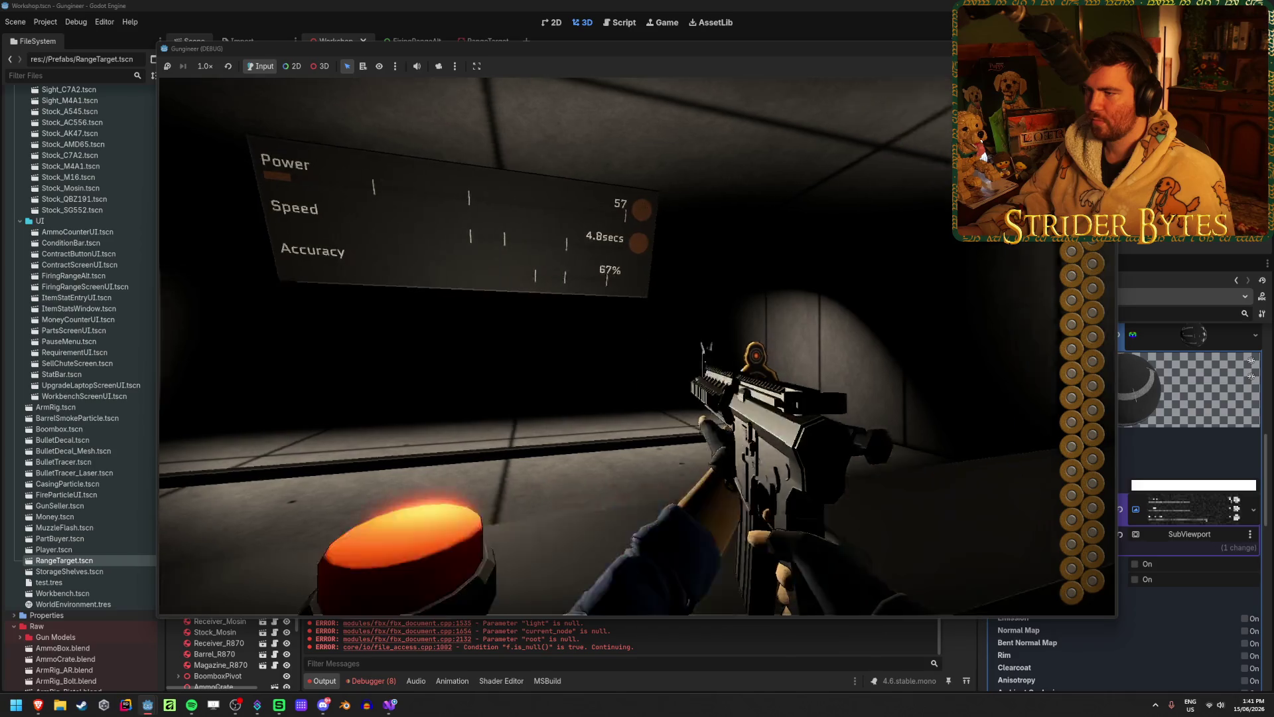
- Aim down sights and keep shooting the lit targets until the board shows Power 105
right_click(637, 345)
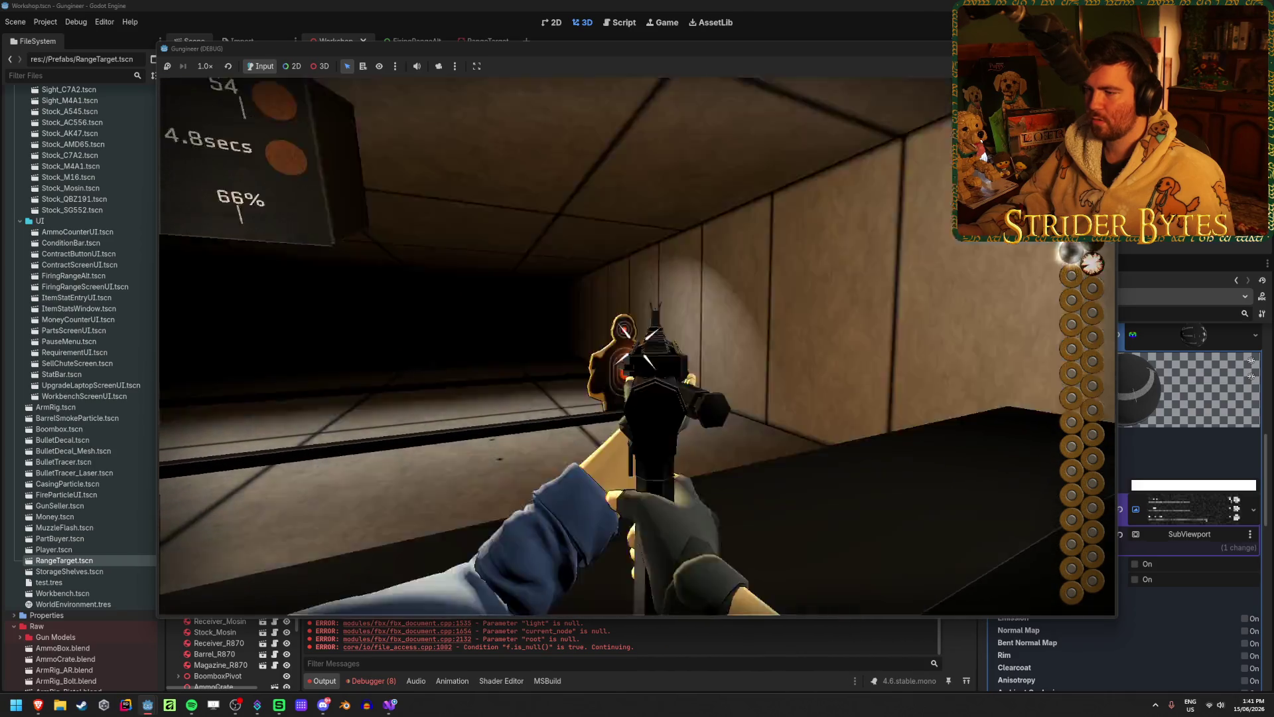
left_click(637, 345)
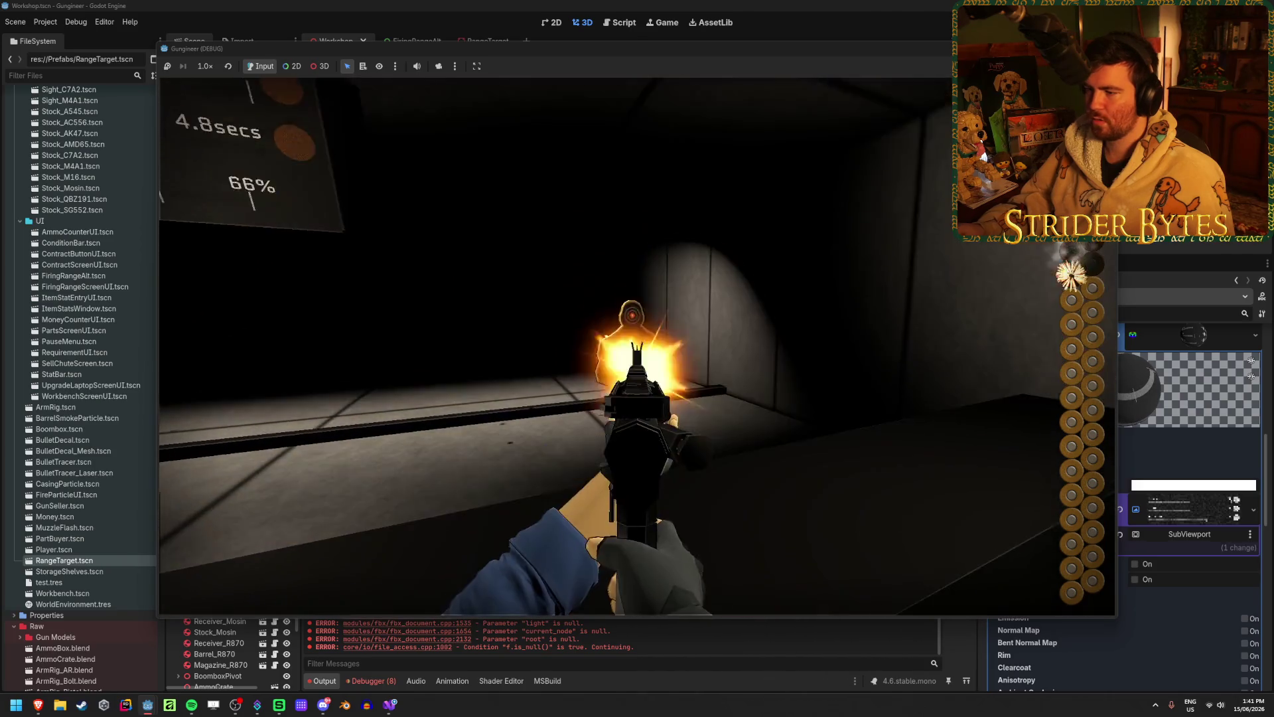
left_click(637, 345)
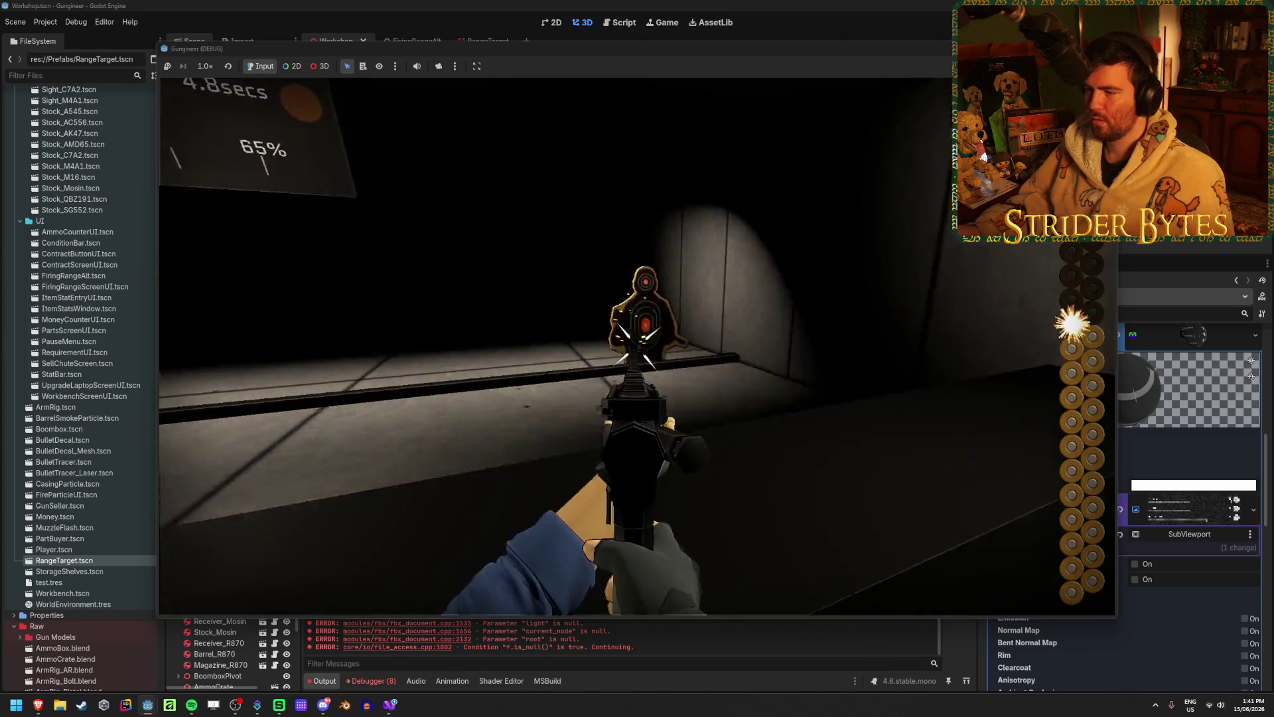
left_click(637, 346)
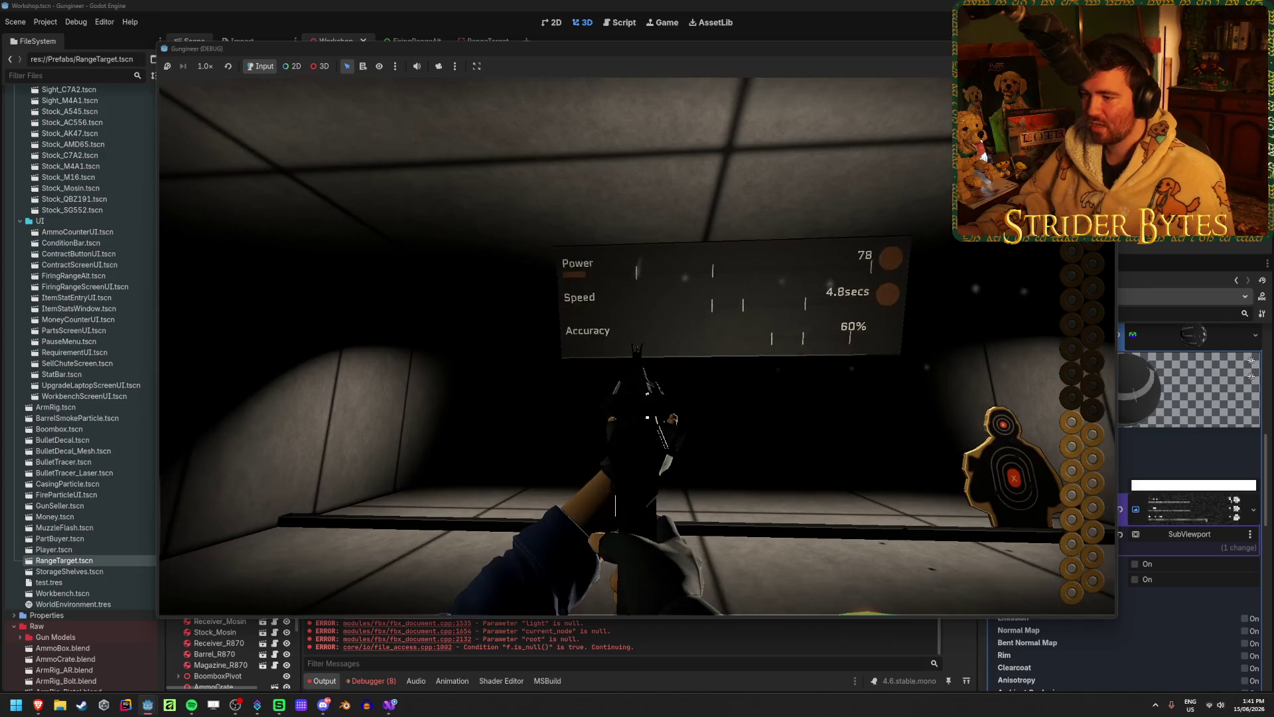
left_click(637, 345)
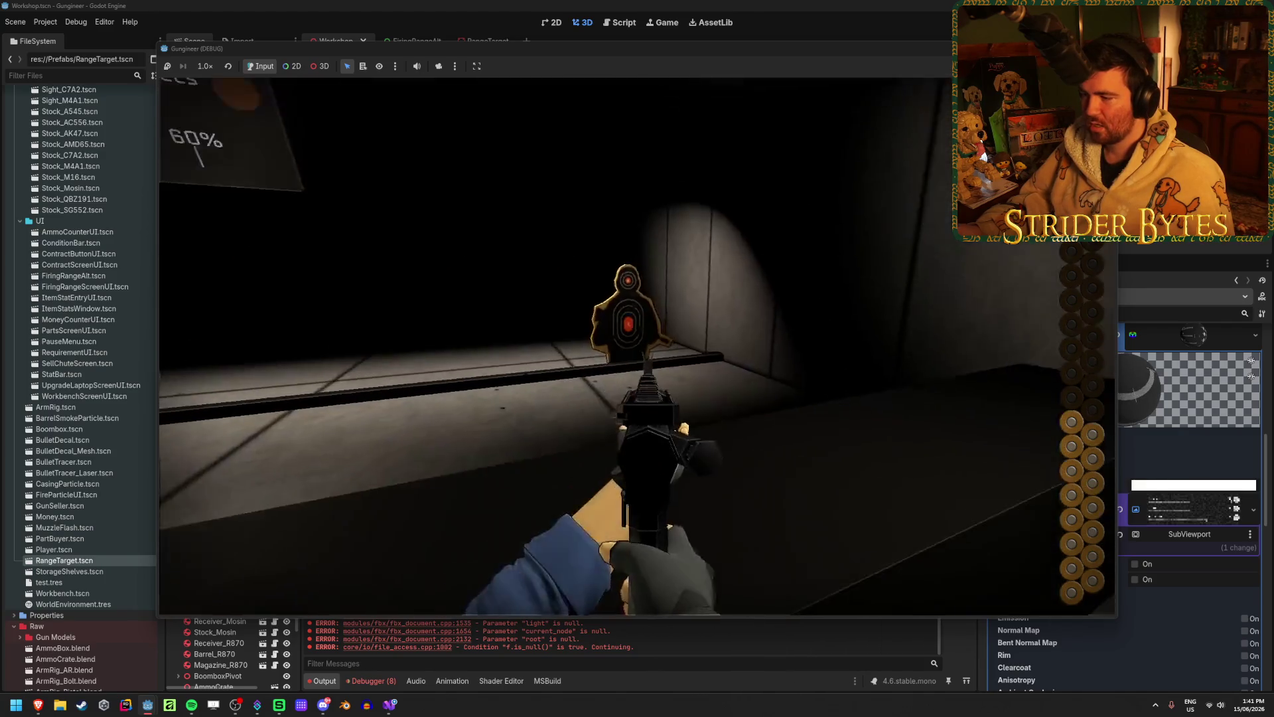
left_click(637, 345)
left_click(637, 345)
left_click(636, 345)
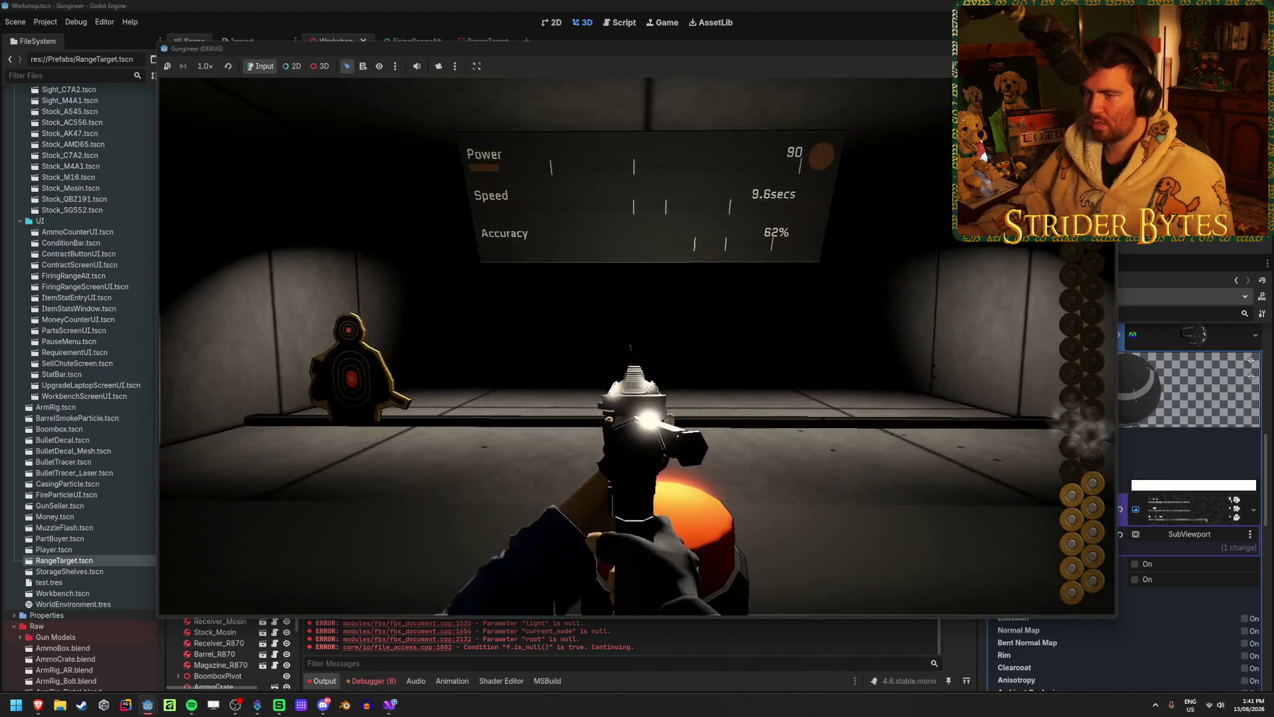
left_click(637, 345)
left_click(637, 345)
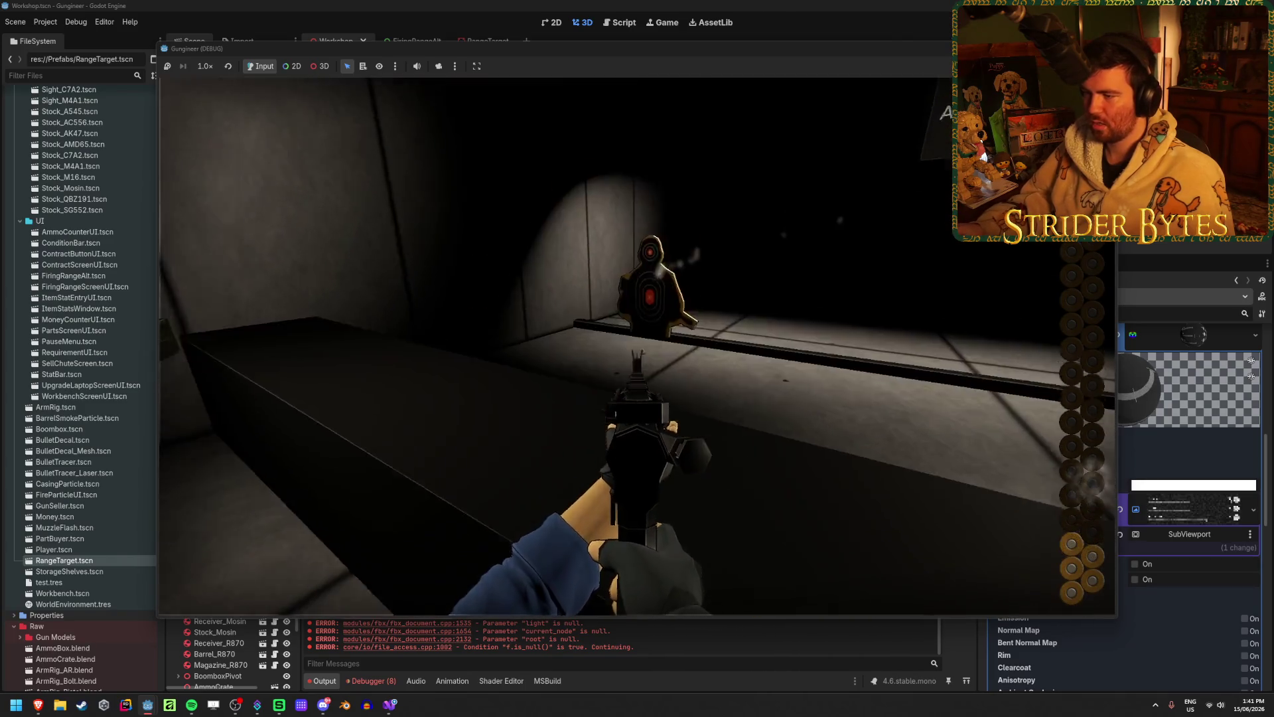
left_click(637, 345)
- Reload the rifle, then stop the running game
key("r")
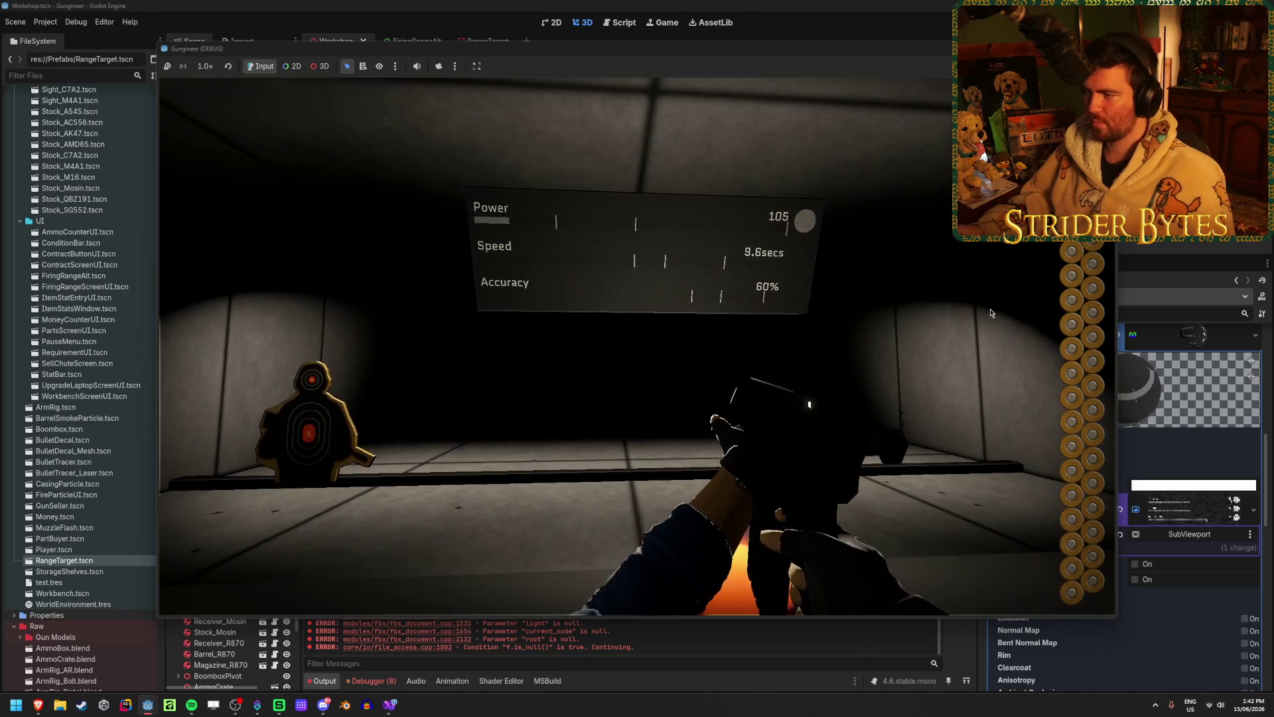
key("Escape")
left_click(990, 312)
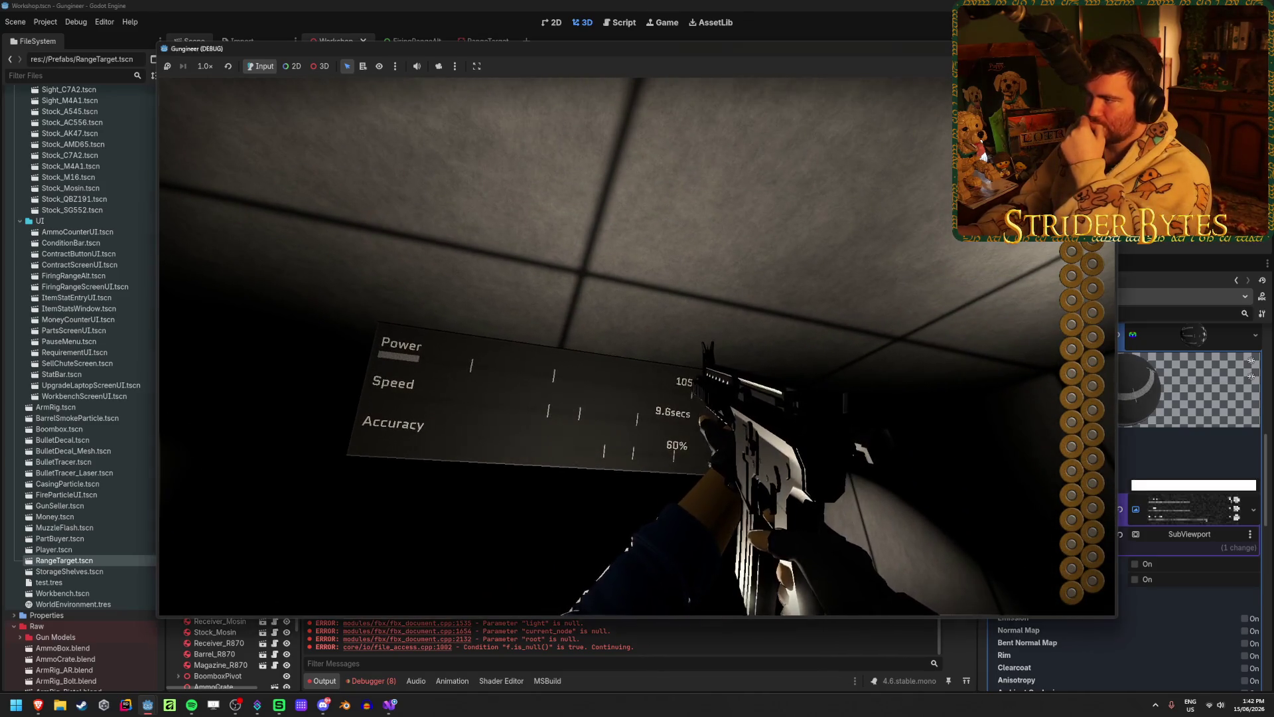
key("F8")
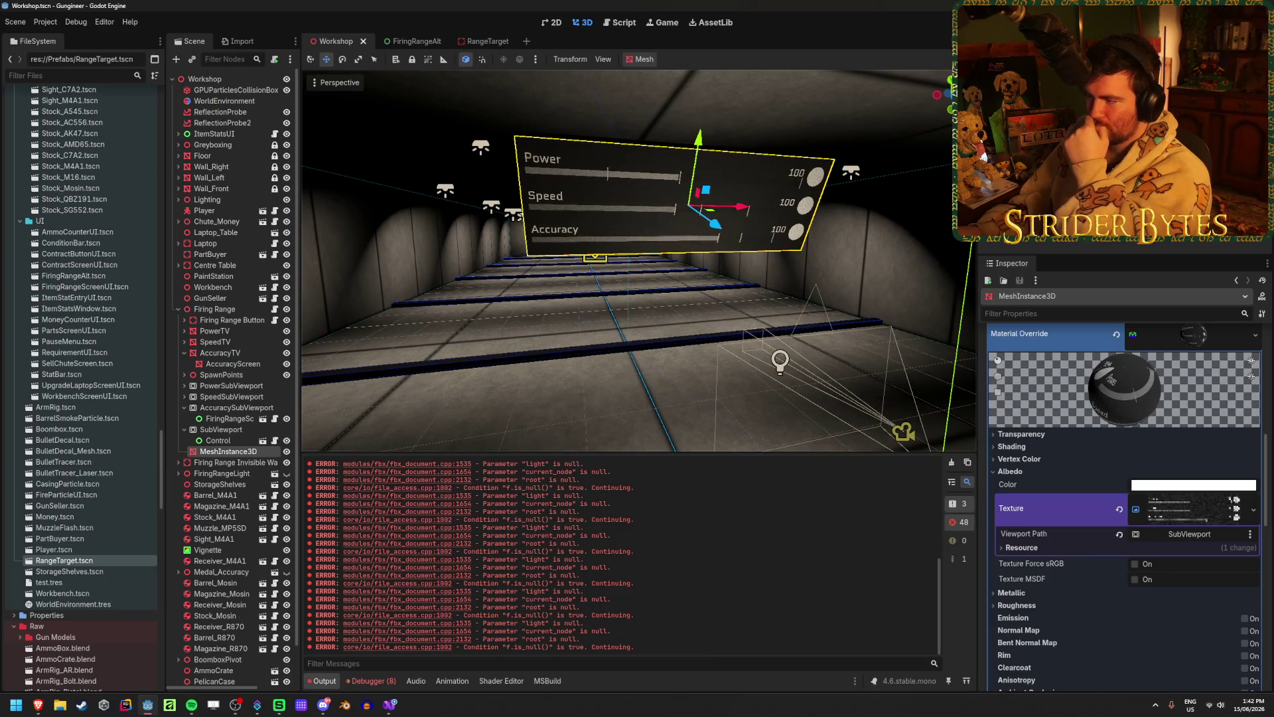
- Inspect the Control and SubViewport nodes, then switch to the FiringRangeAlt scene tab
left_click(217, 441)
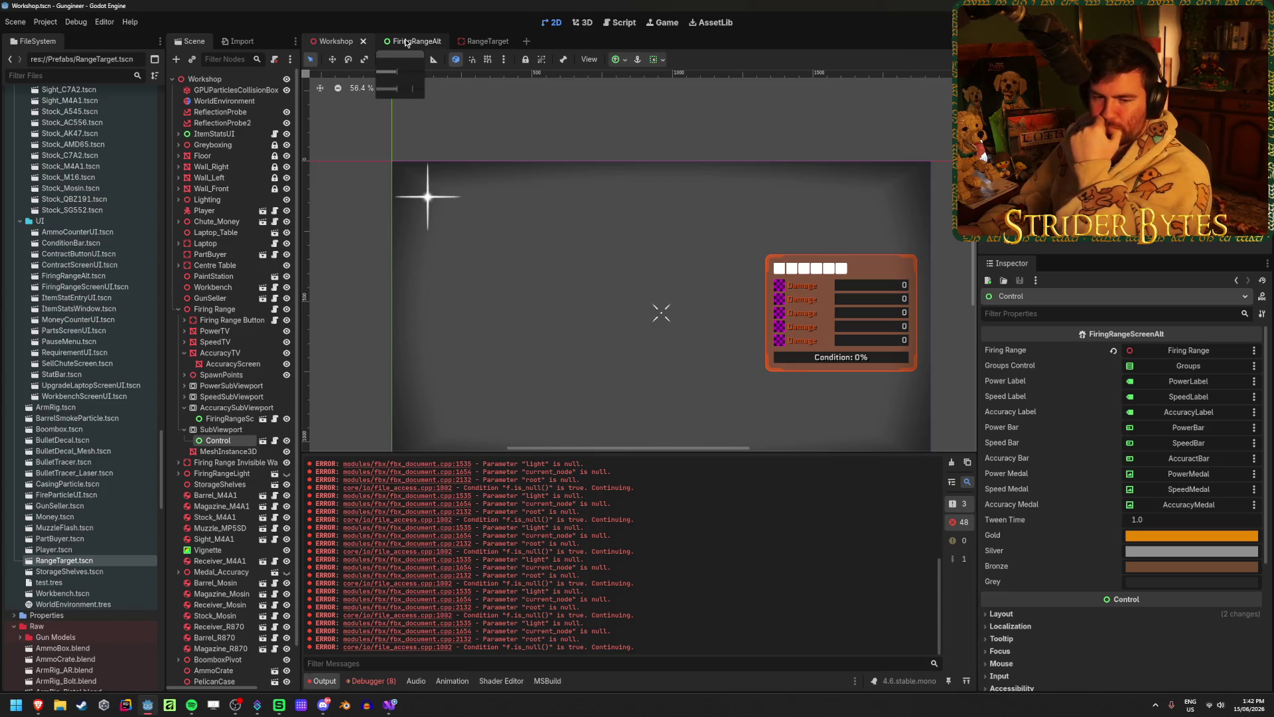
left_click(221, 430)
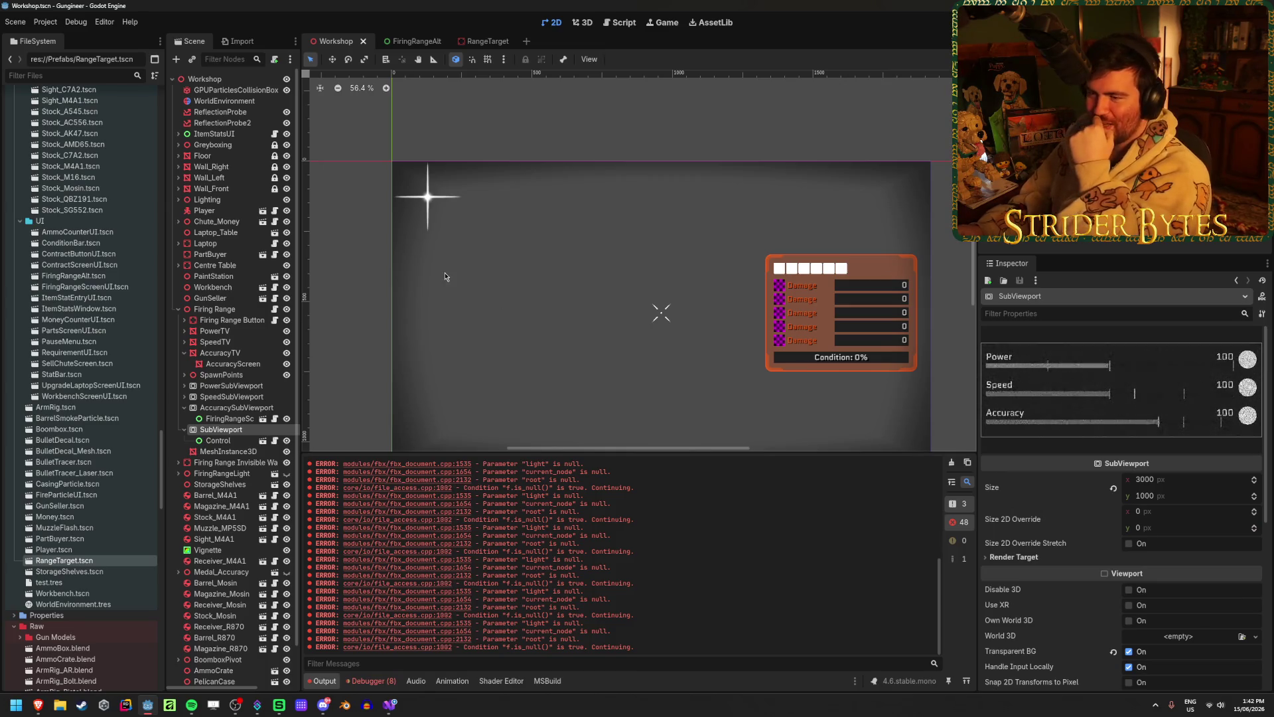
left_click(411, 41)
left_click(478, 41)
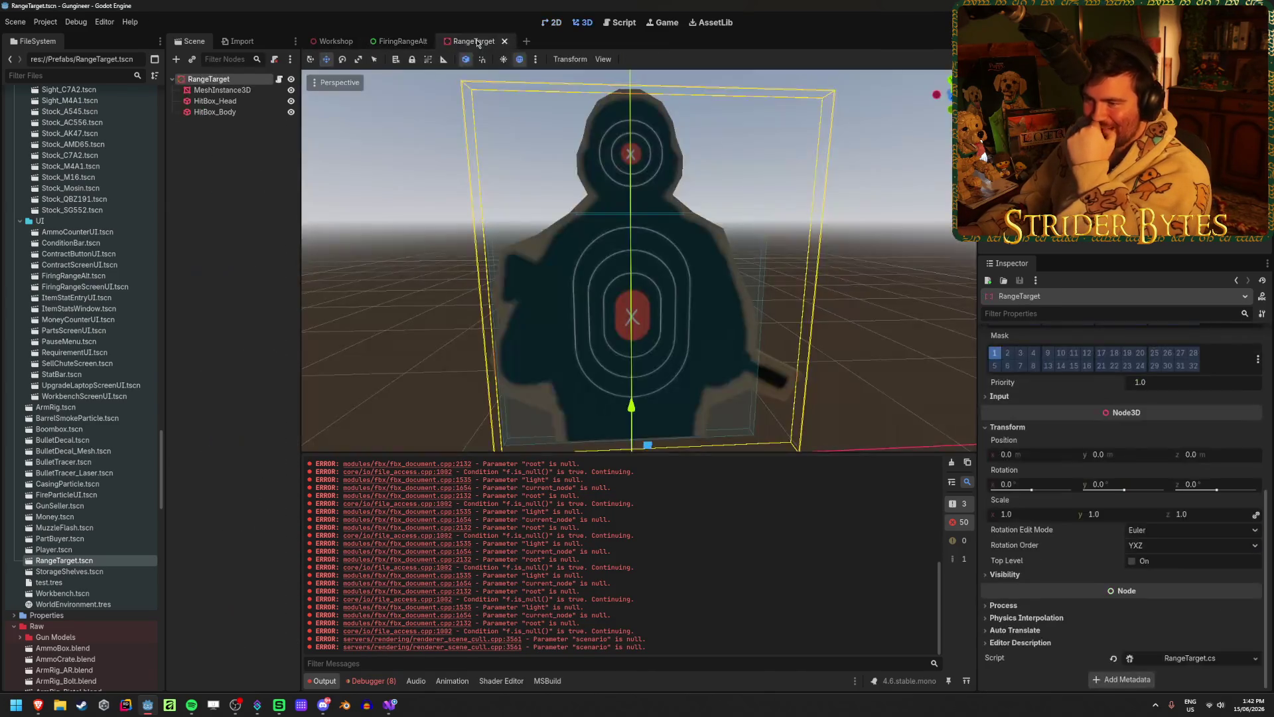
left_click(398, 41)
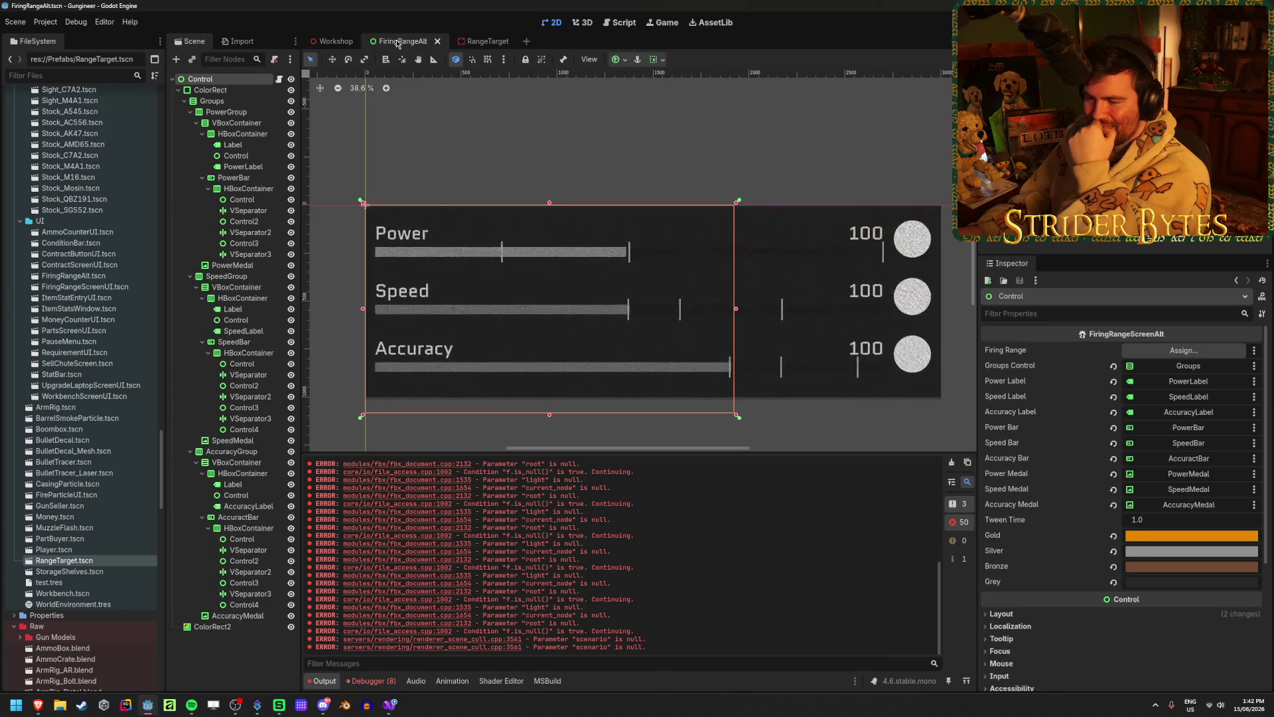
- Clear the Output log and the debugger errors, then bring up the Profiler
scroll(622, 596, "up", 10)
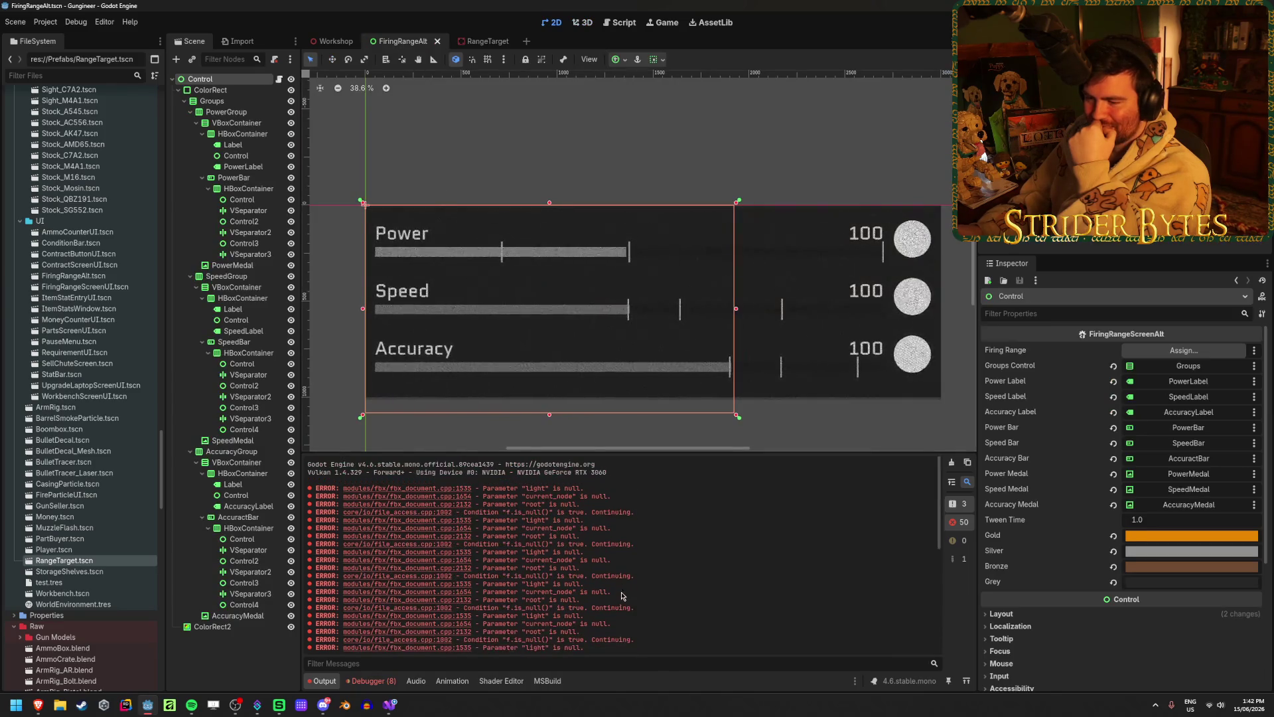
left_click(951, 462)
left_click(371, 681)
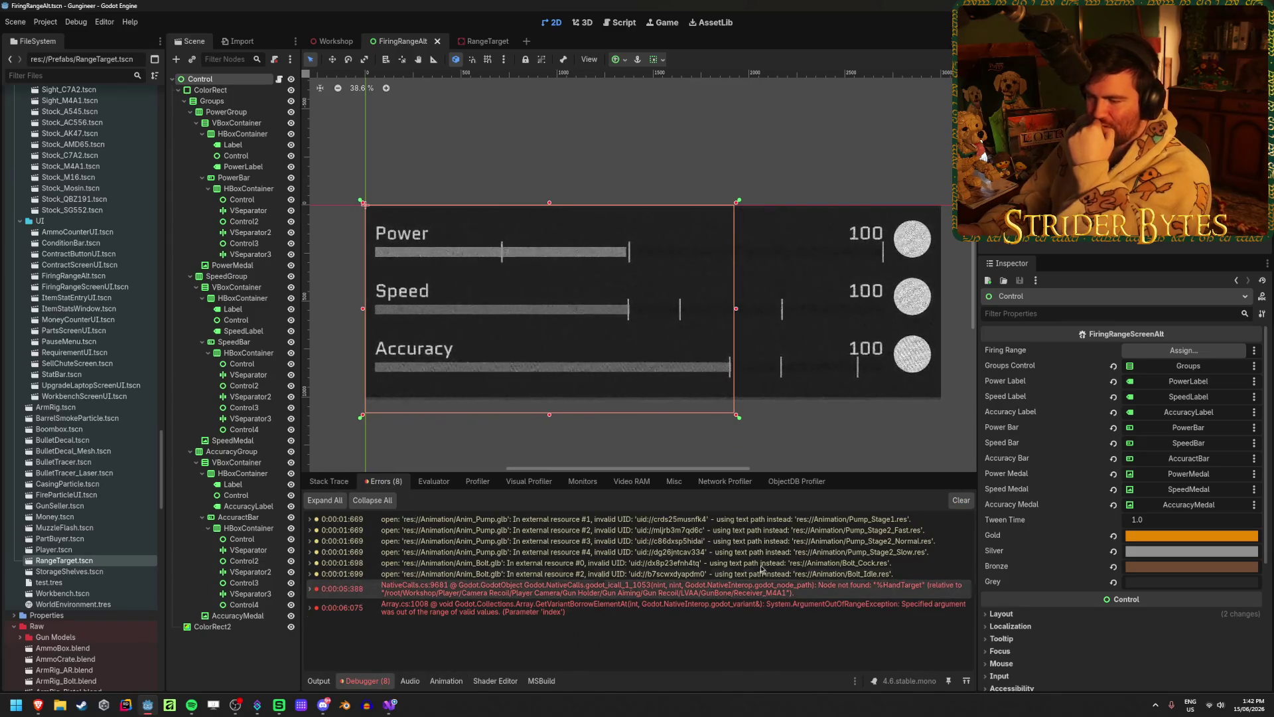
left_click(960, 501)
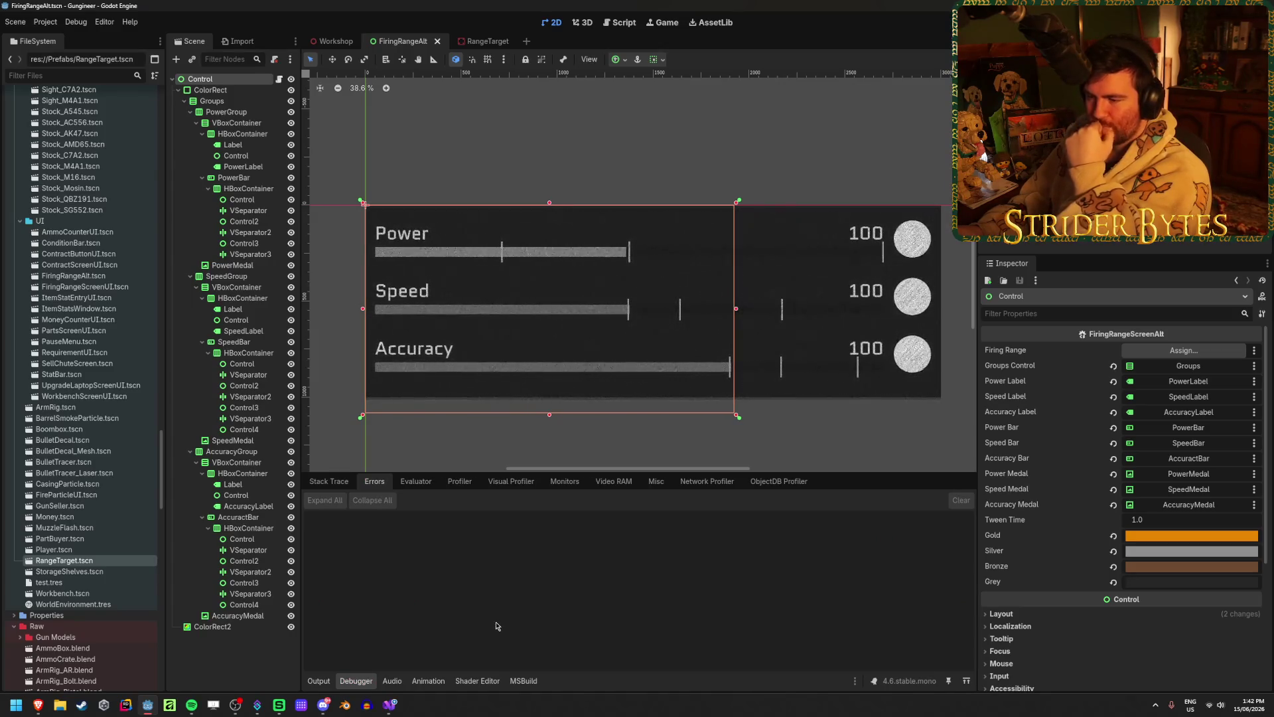
left_click(461, 482)
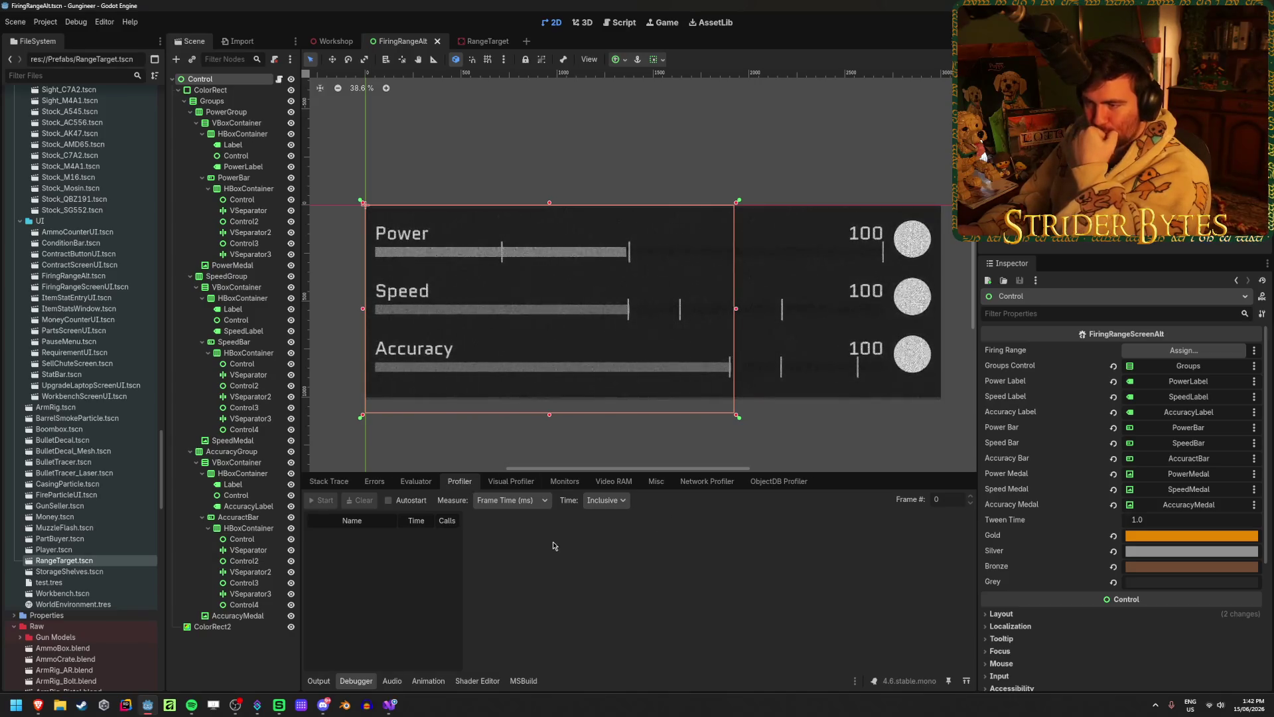
left_click(664, 22)
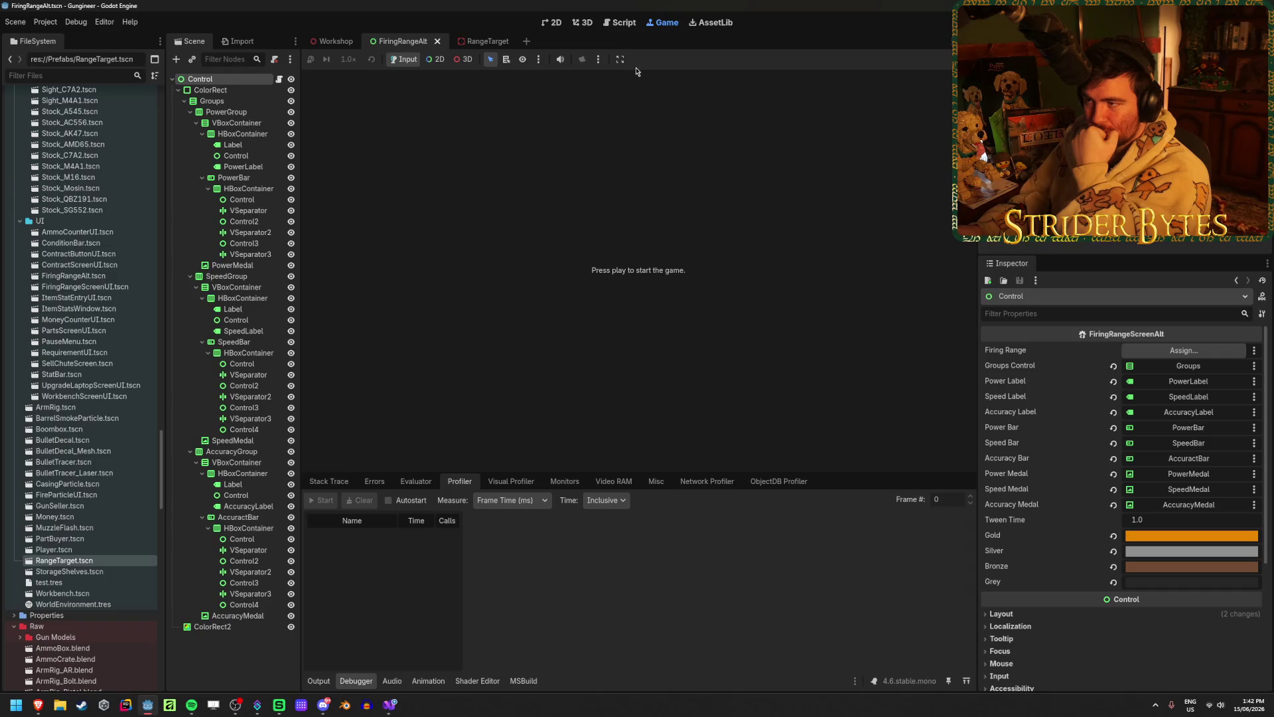
- Check the game embedding options and do a quick test run of the game
left_click(622, 61)
left_click(661, 81)
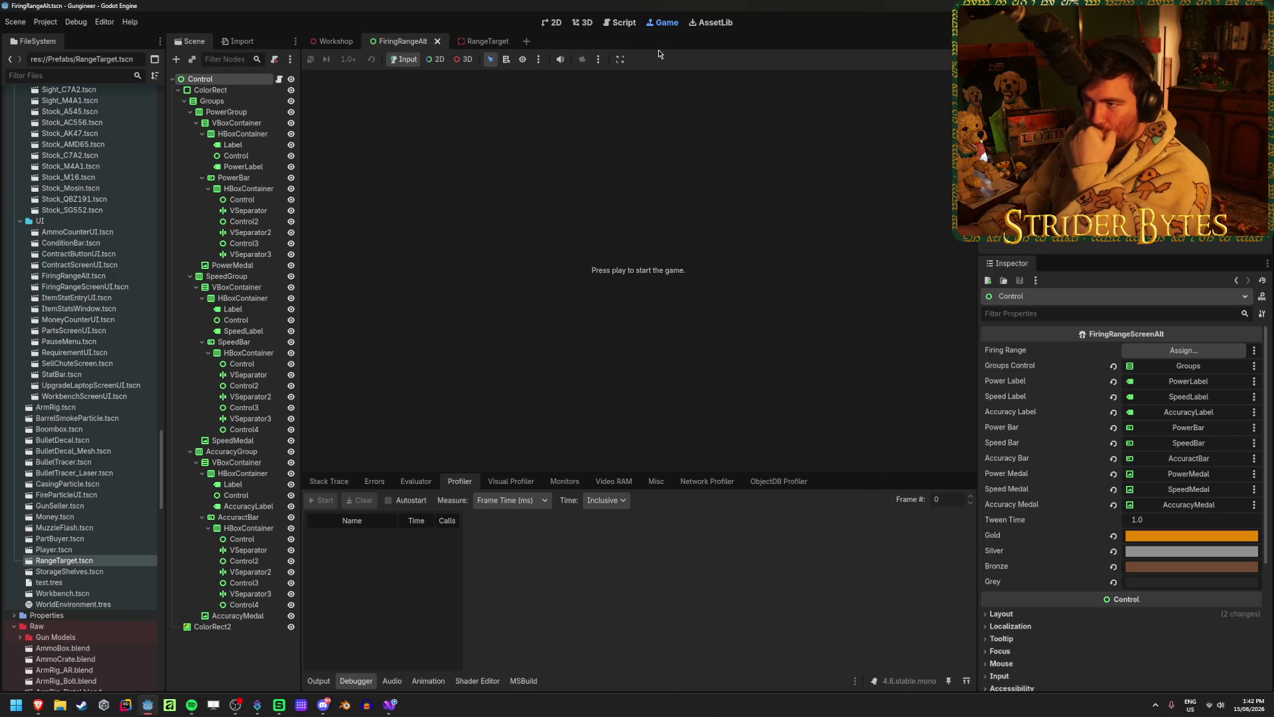
left_click(584, 25)
key("F5")
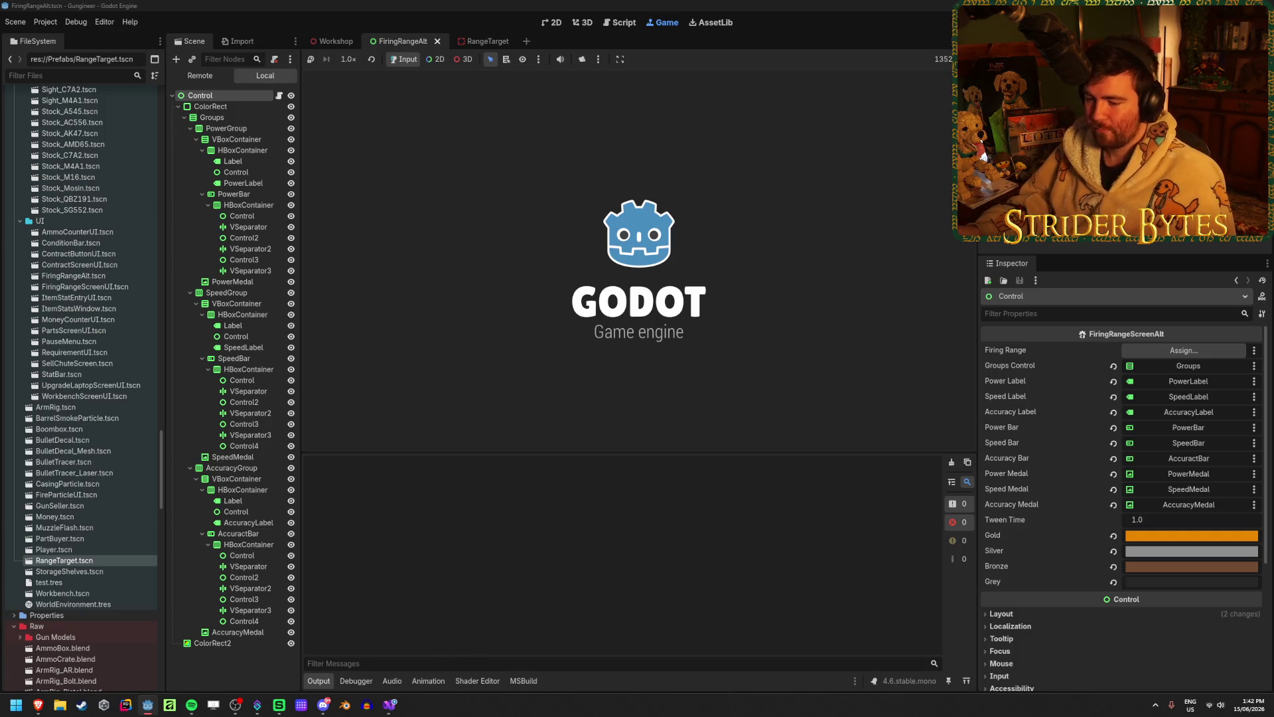
left_click(639, 264)
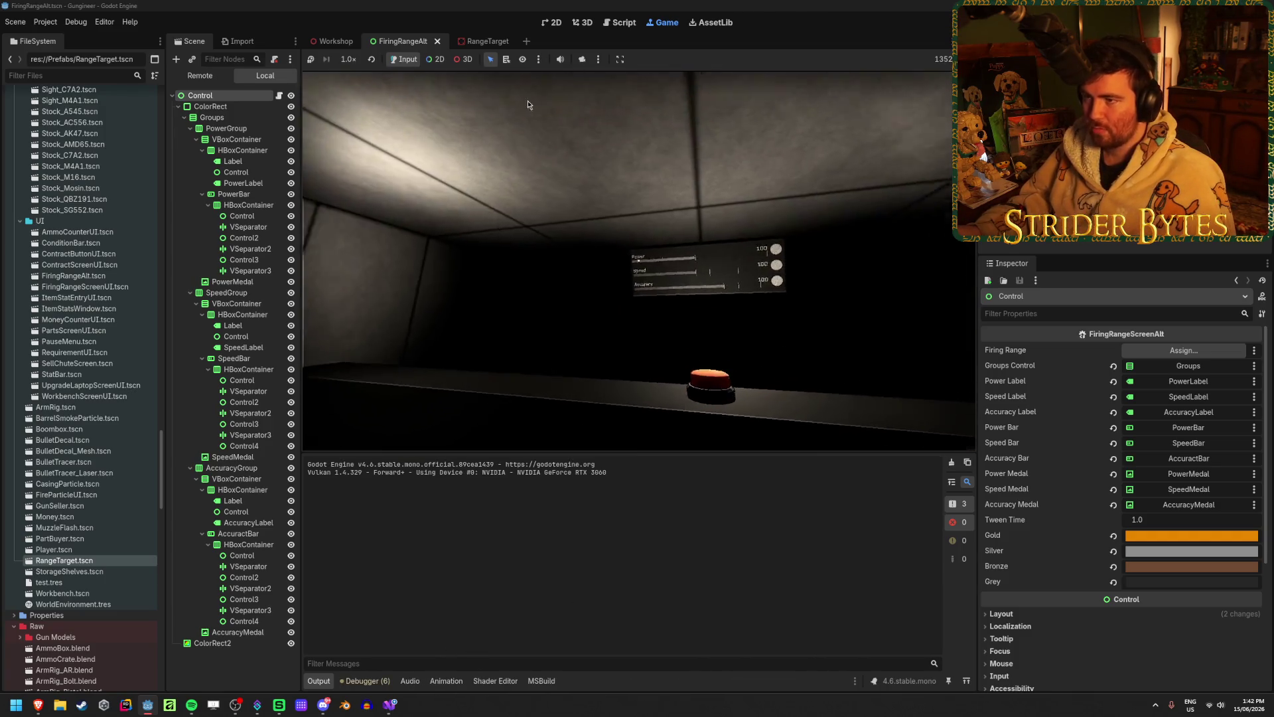
key("F8")
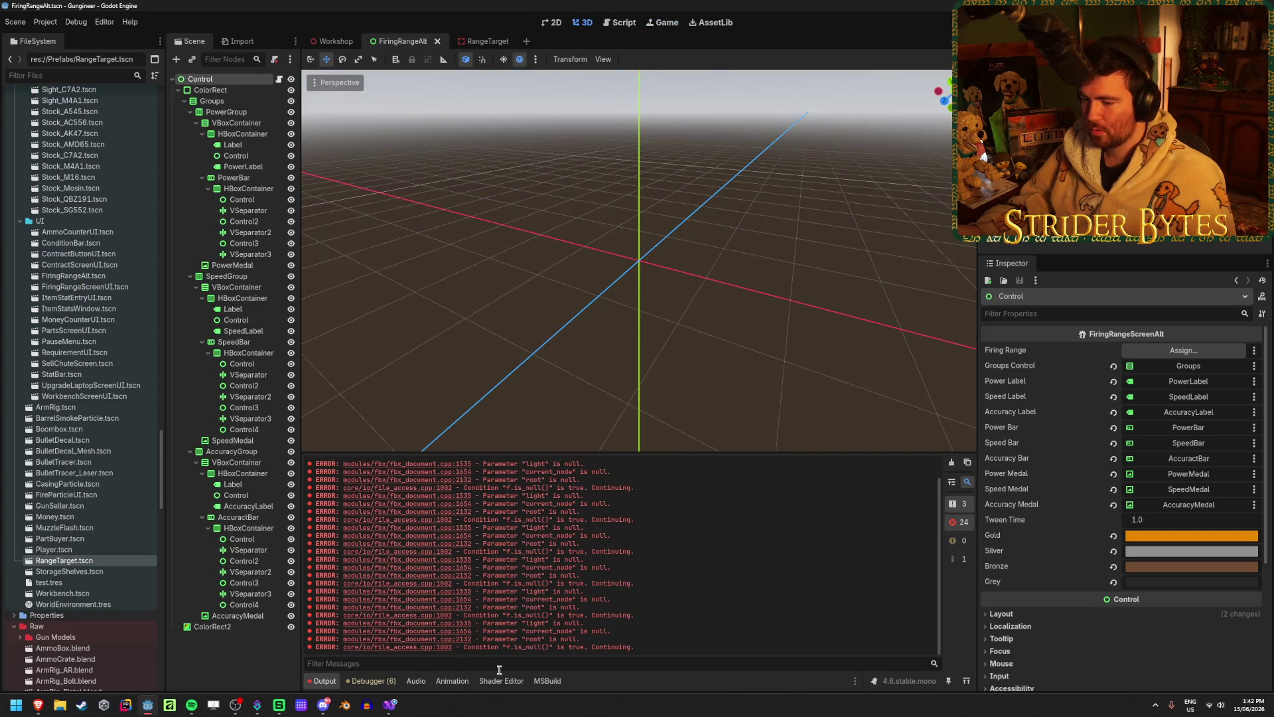
left_click(666, 23)
left_click(579, 23)
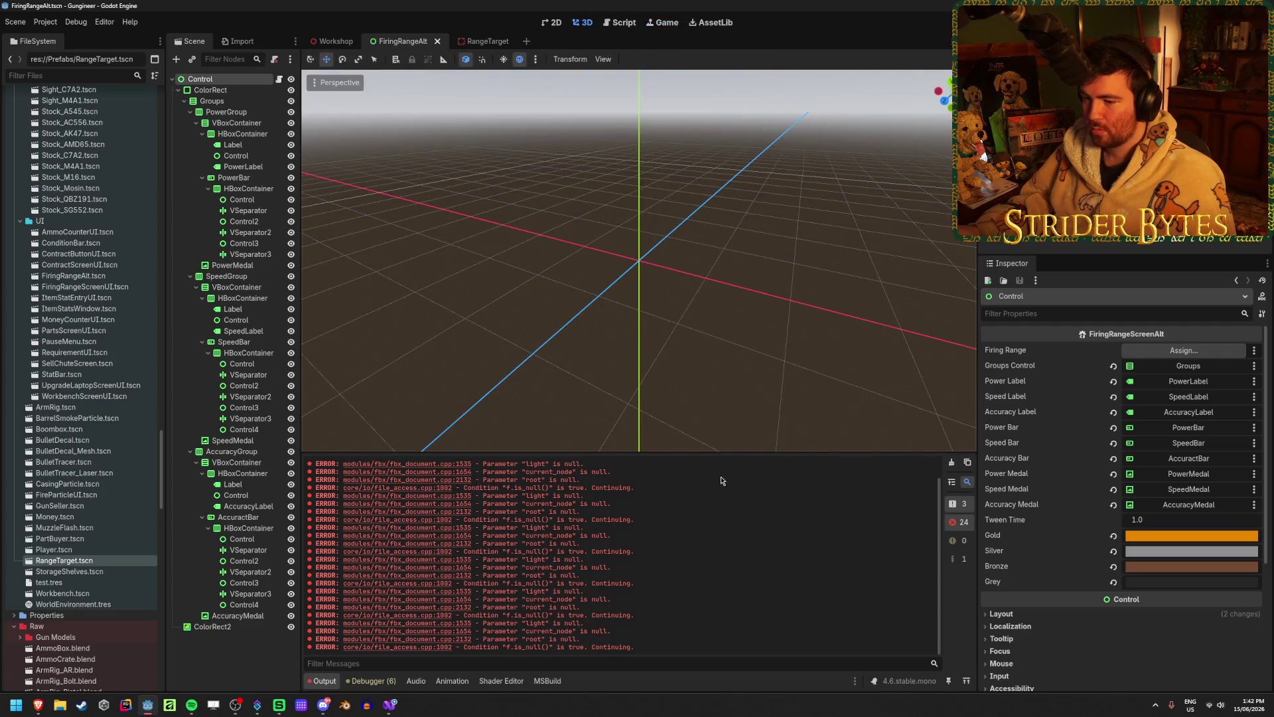
- Run the game with the Profiler showing, pick up the rifle, fire at the target, then stop
left_click(371, 682)
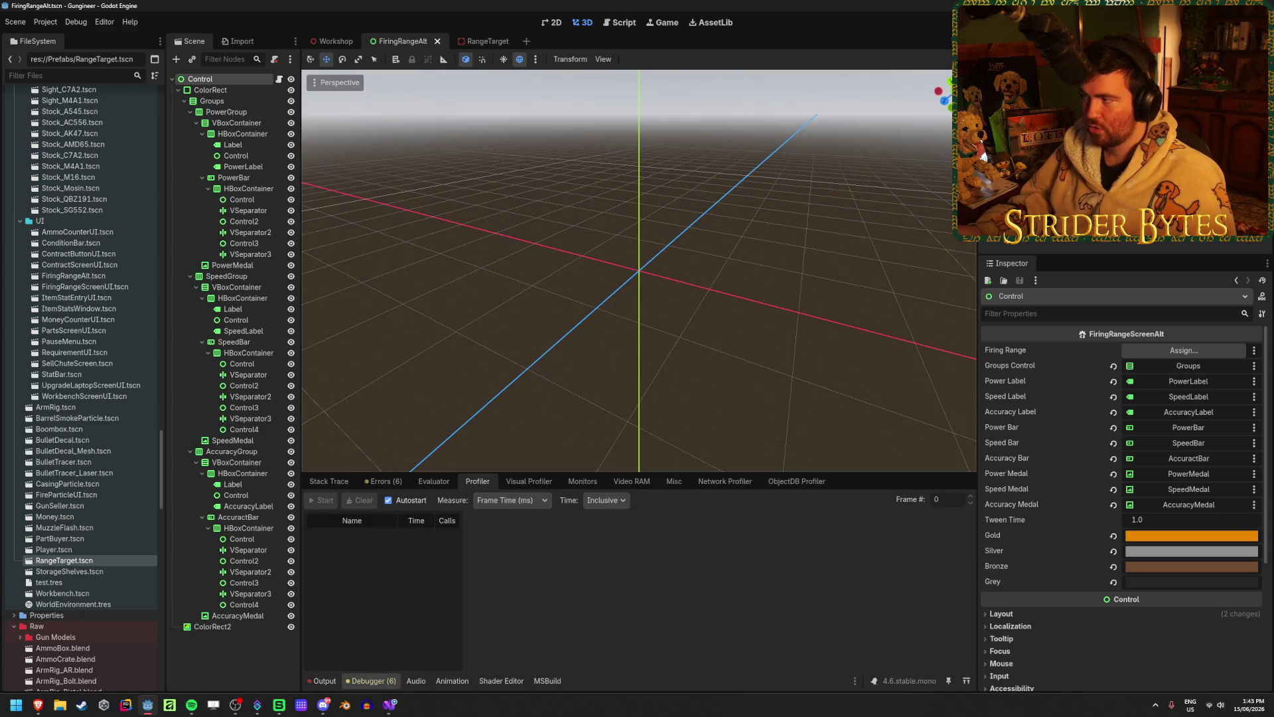
key("F5")
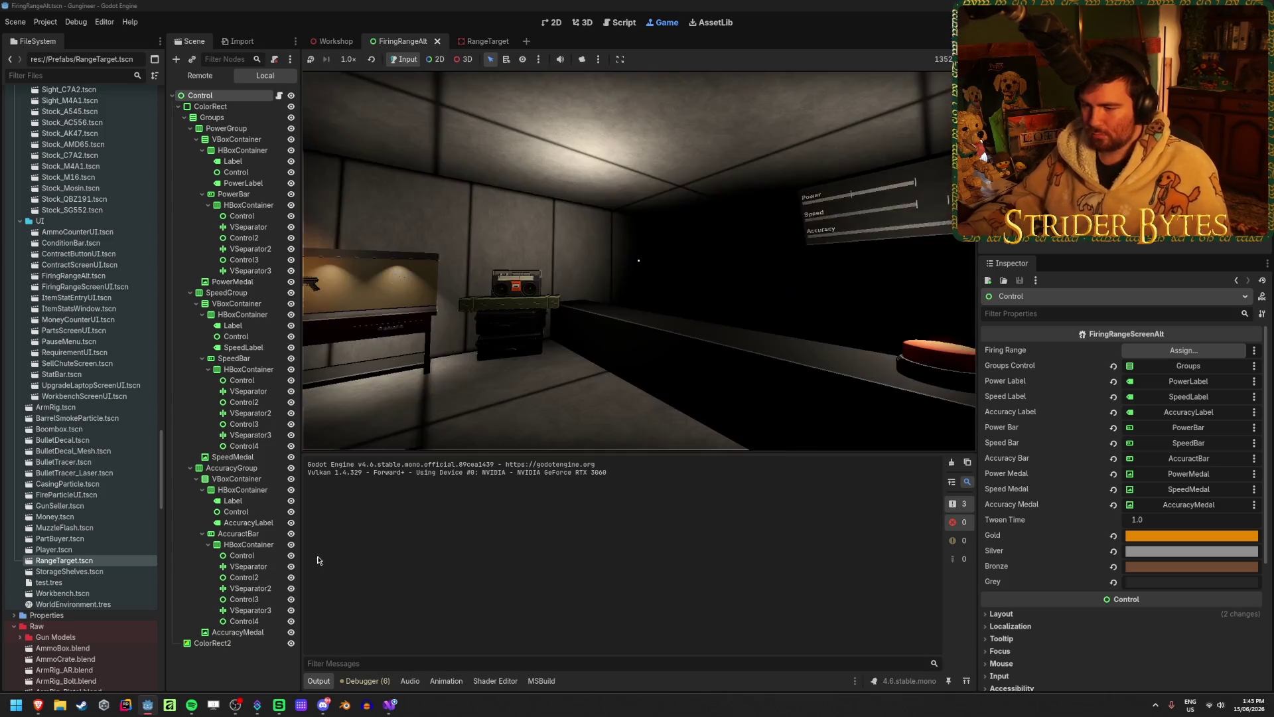
left_click(378, 684)
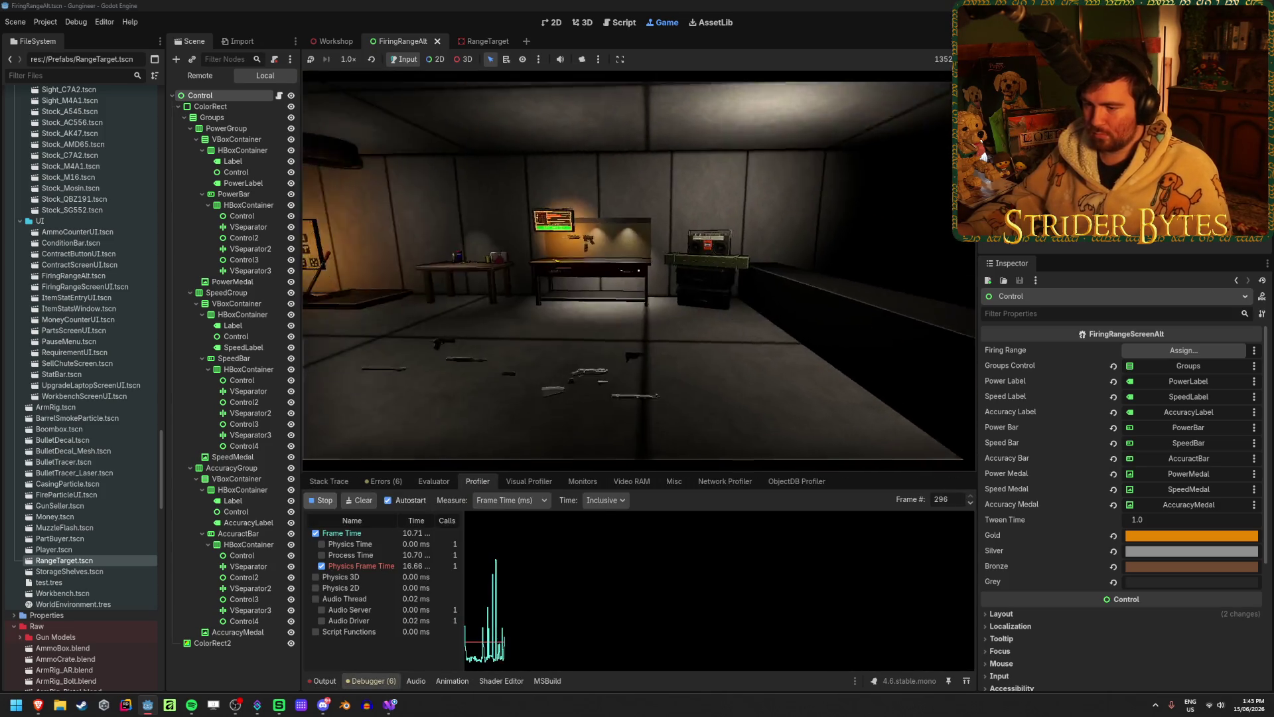
key("w")
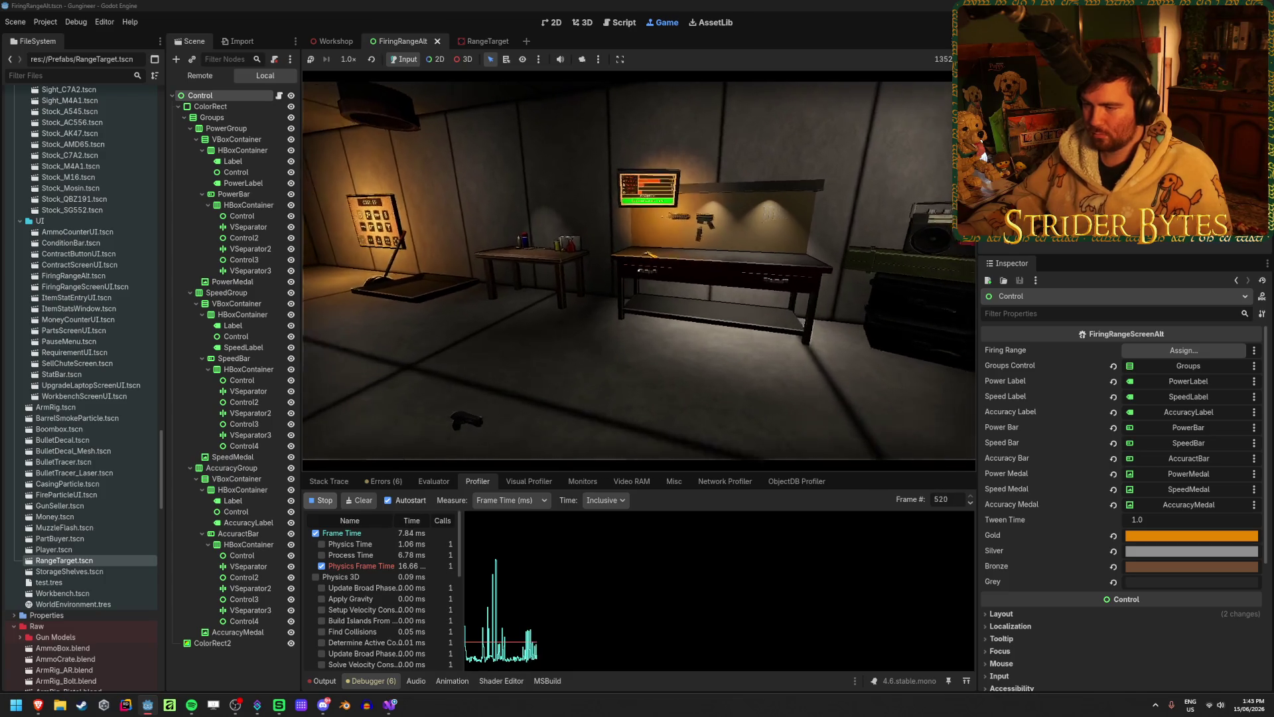
key("e")
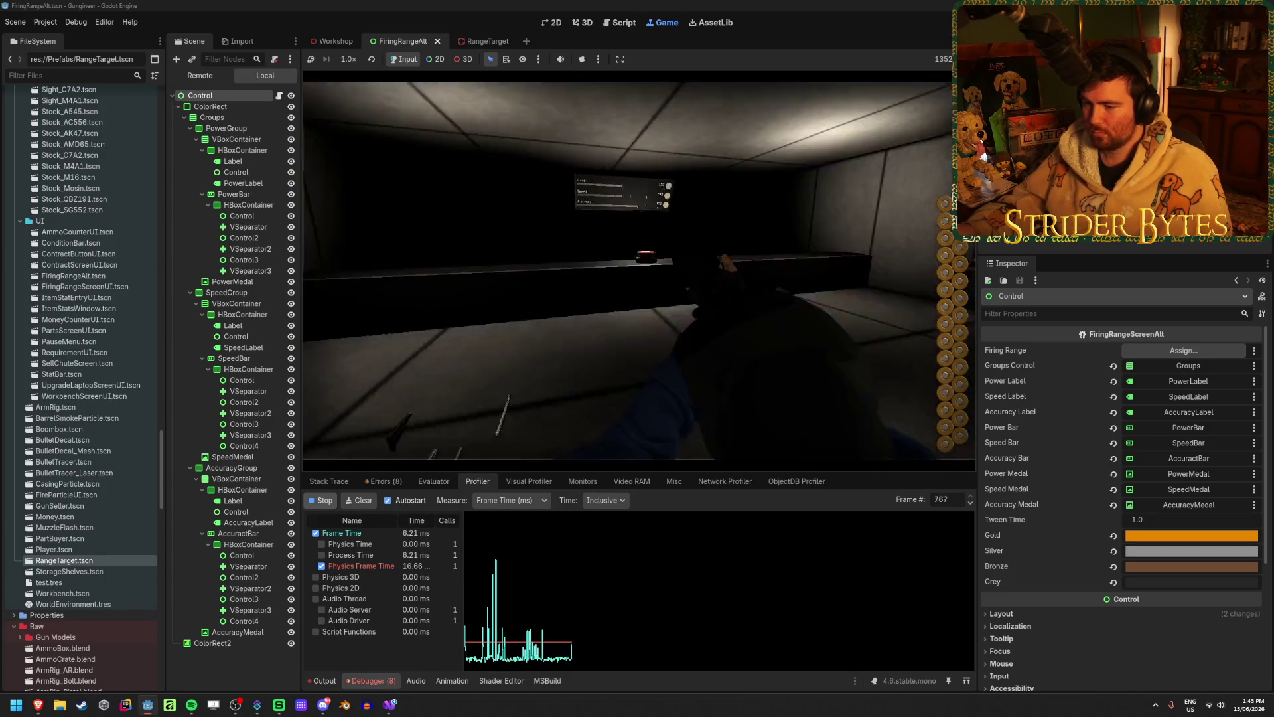
left_click(639, 270)
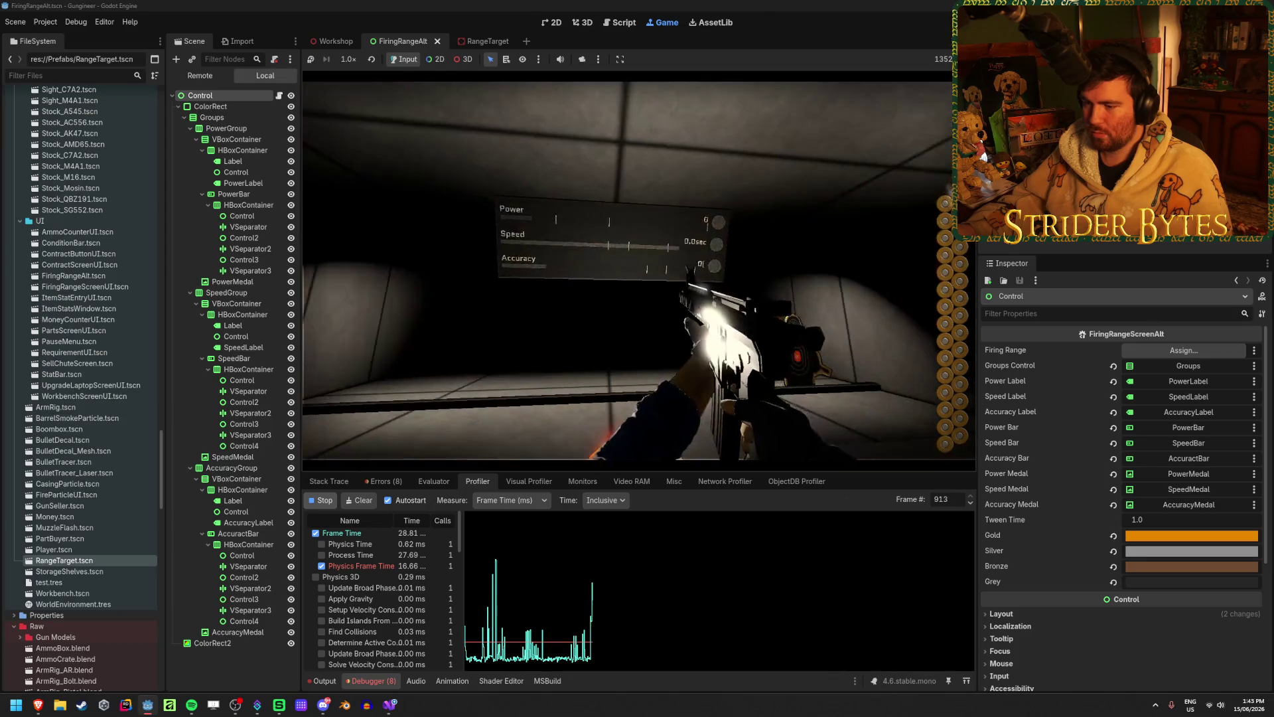
left_click(627, 265)
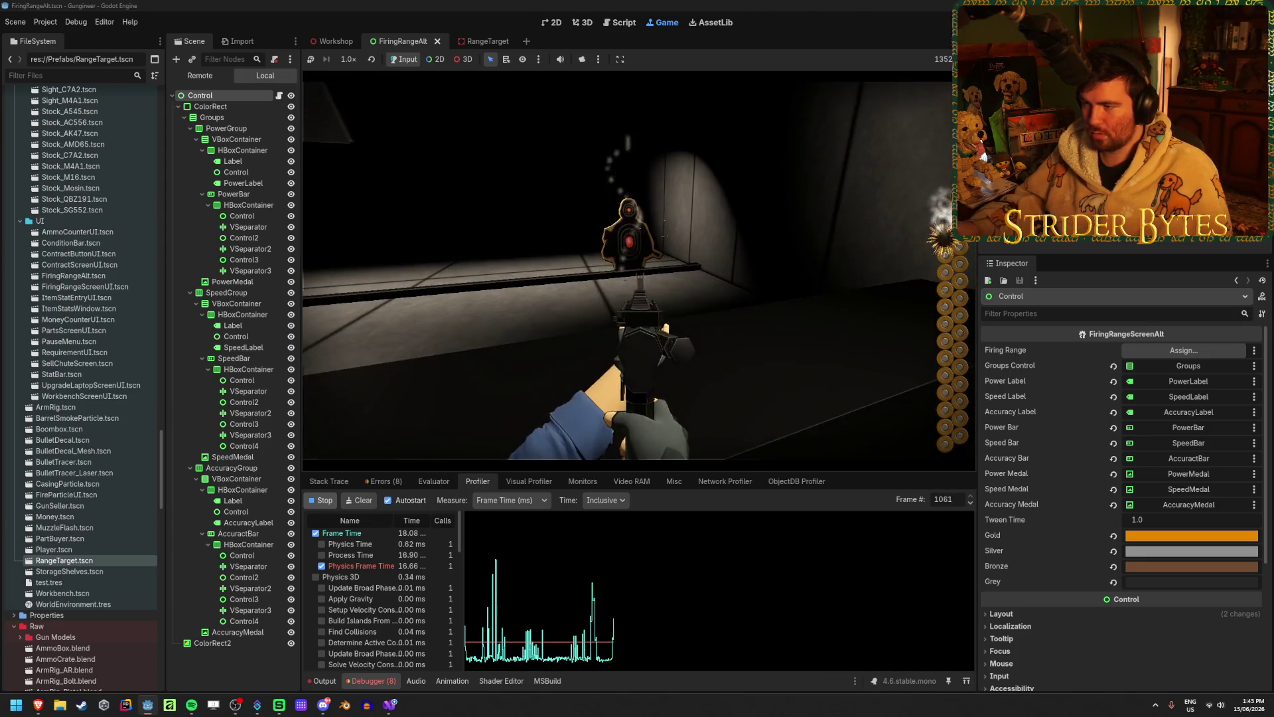
left_click(638, 265)
left_click(639, 265)
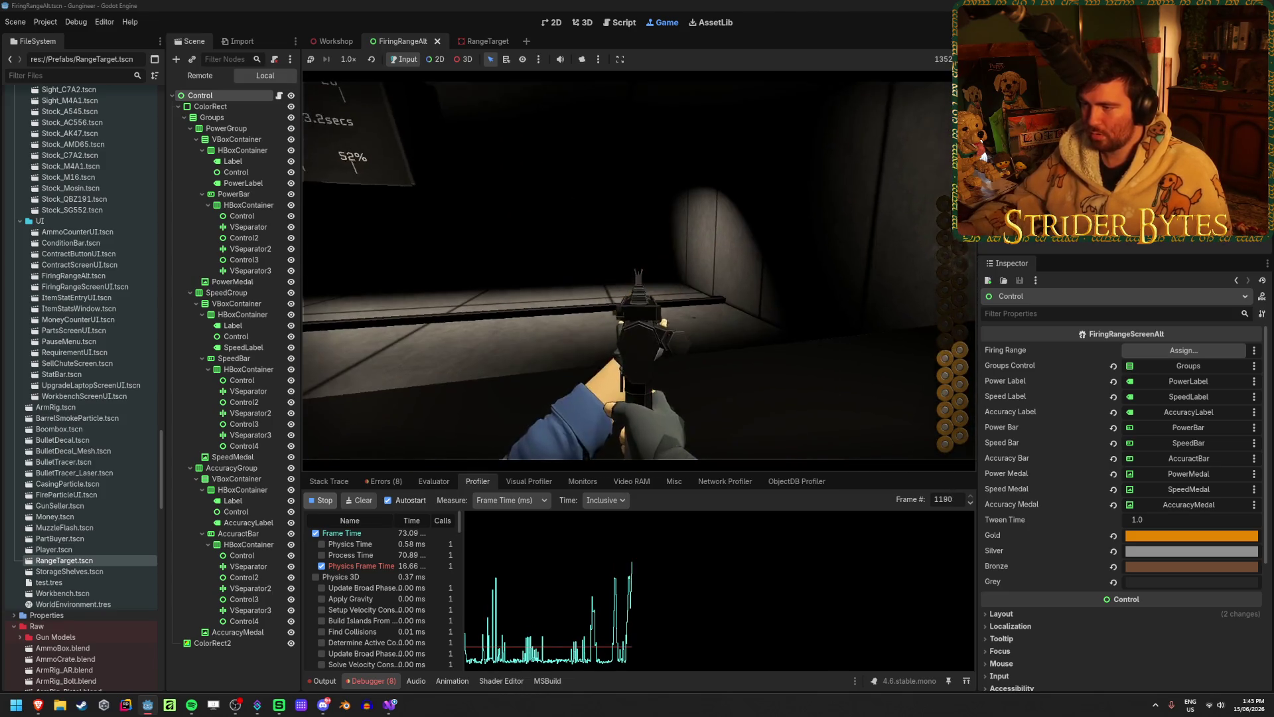
key("F8")
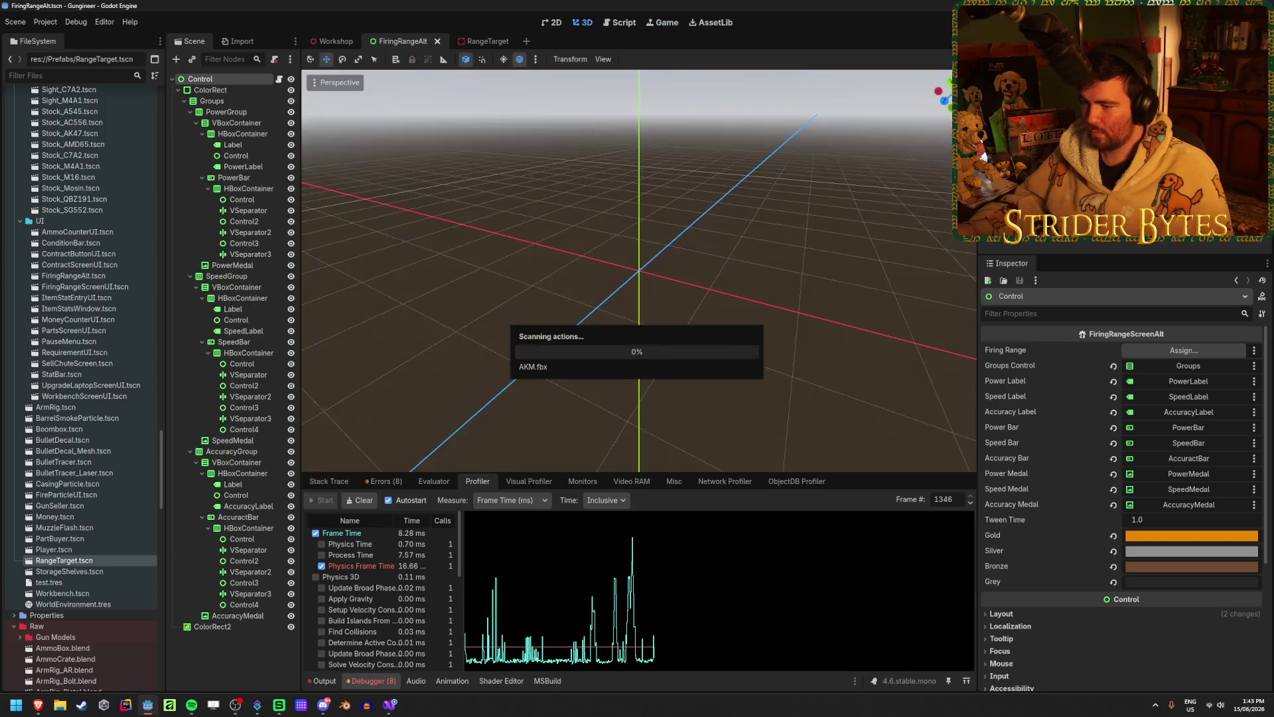
- Select the frame-time spike at frame 1184, plot Process Time, and widen the table
left_click(633, 566)
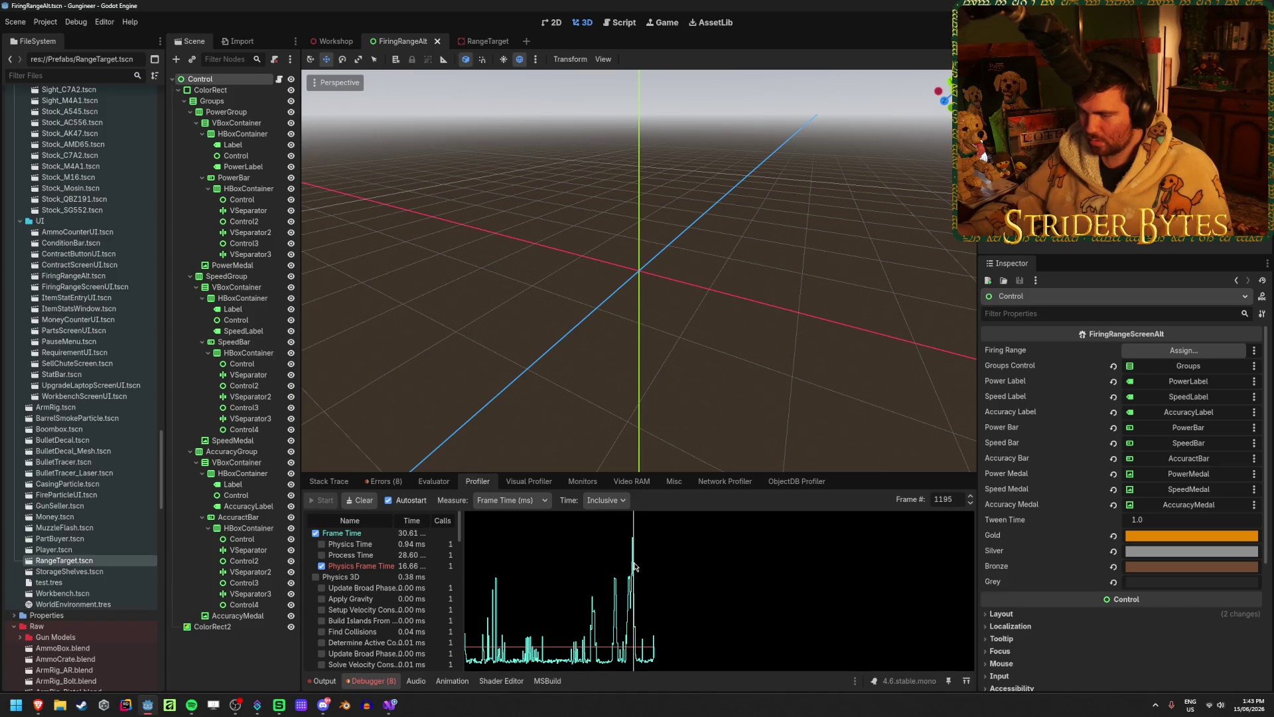
left_click_drag(635, 566, 633, 565)
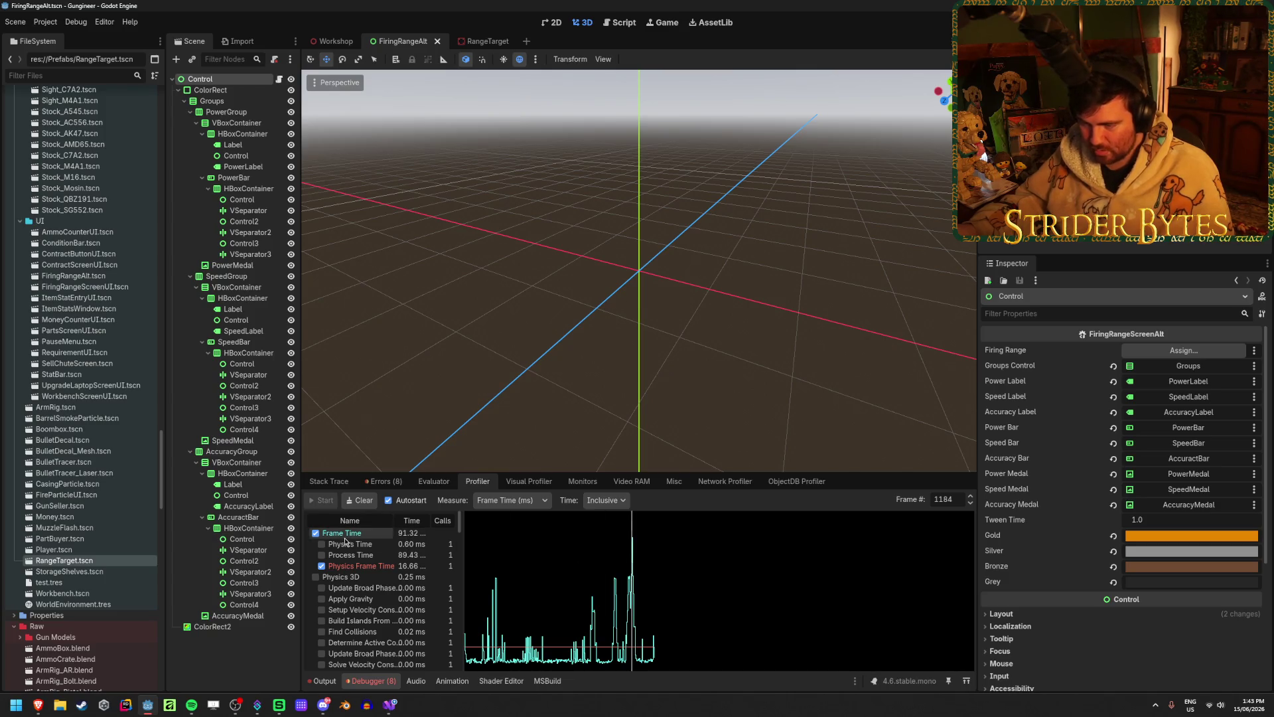
left_click(322, 555)
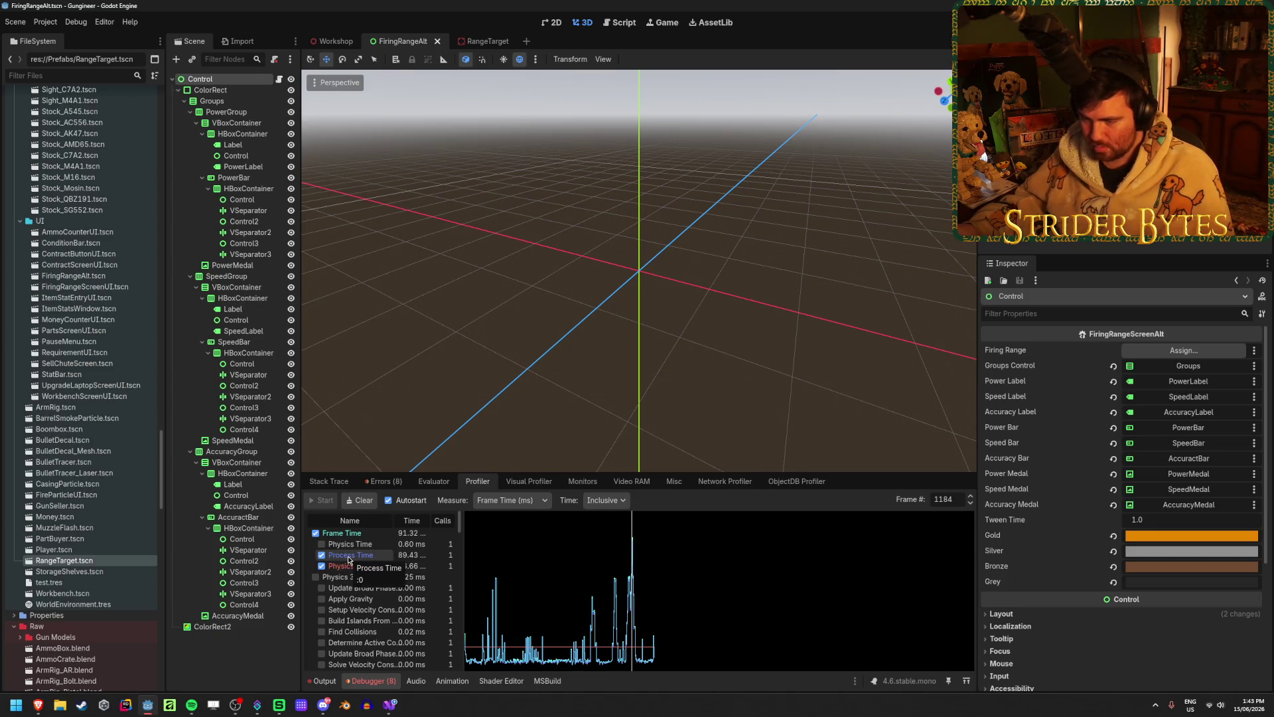
scroll(348, 559, "down", 3)
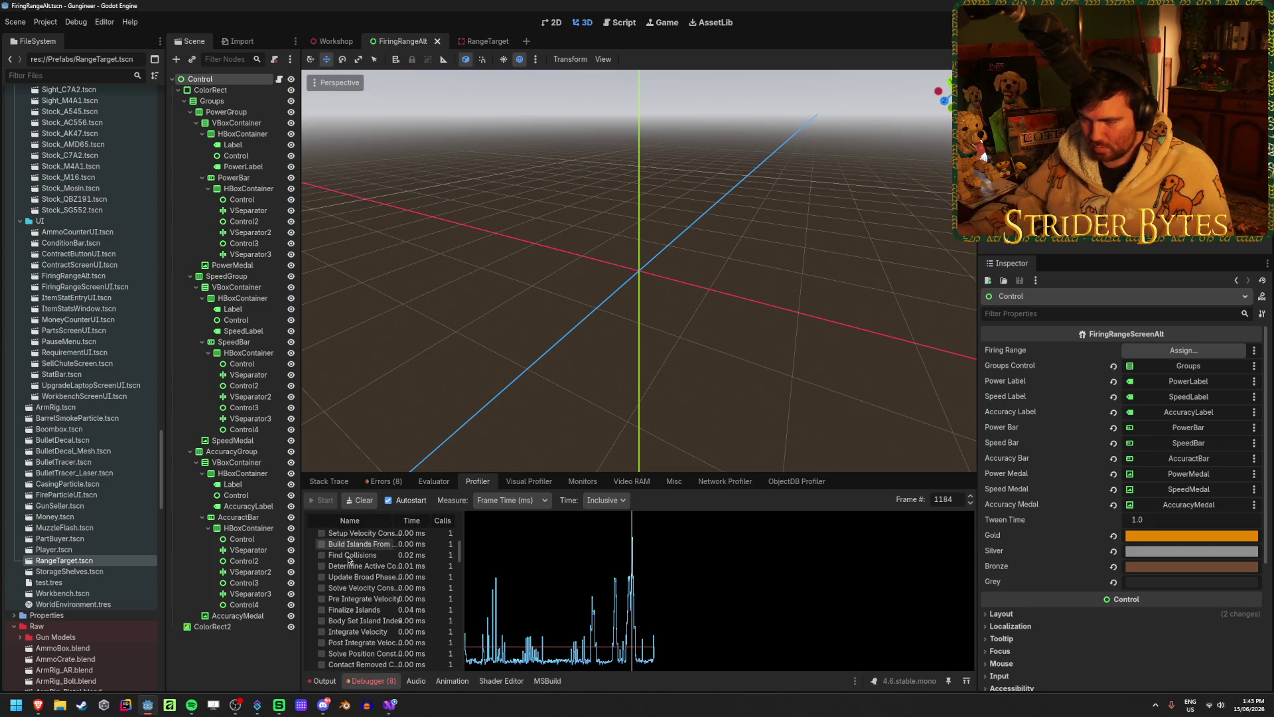
left_click_drag(463, 569, 537, 569)
scroll(451, 607, "up", 3)
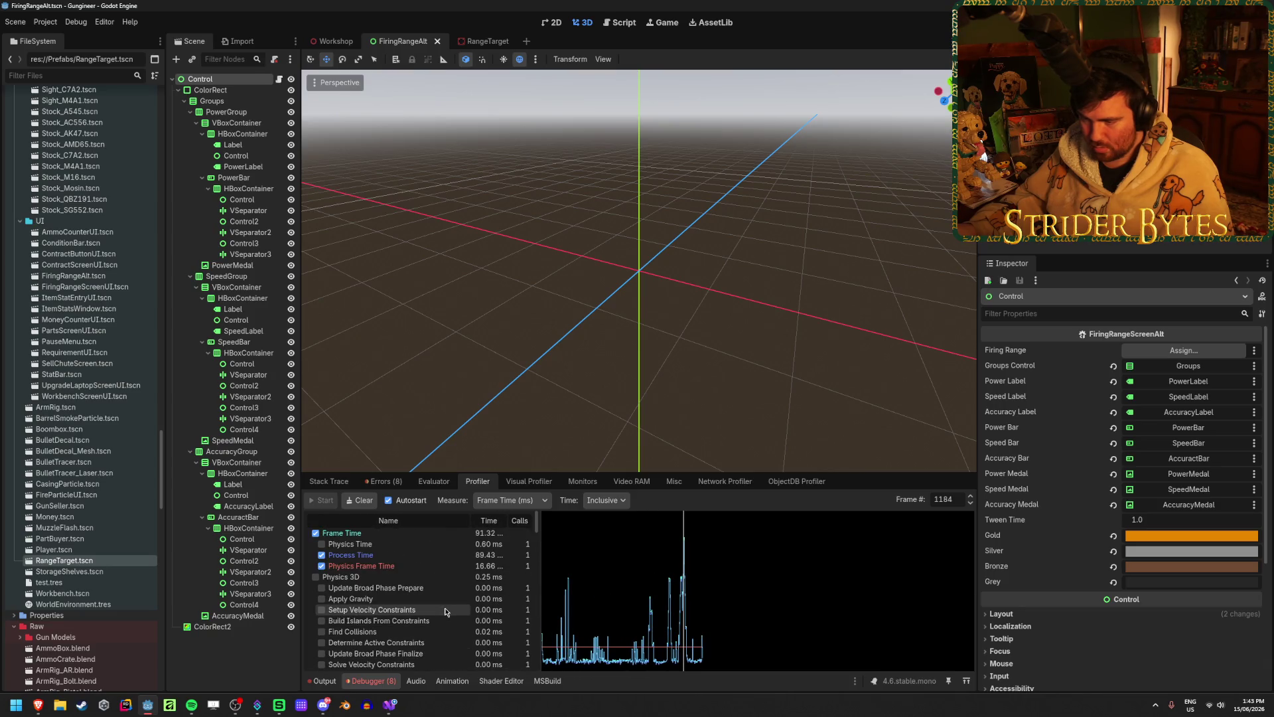
scroll(451, 561, "down", 5)
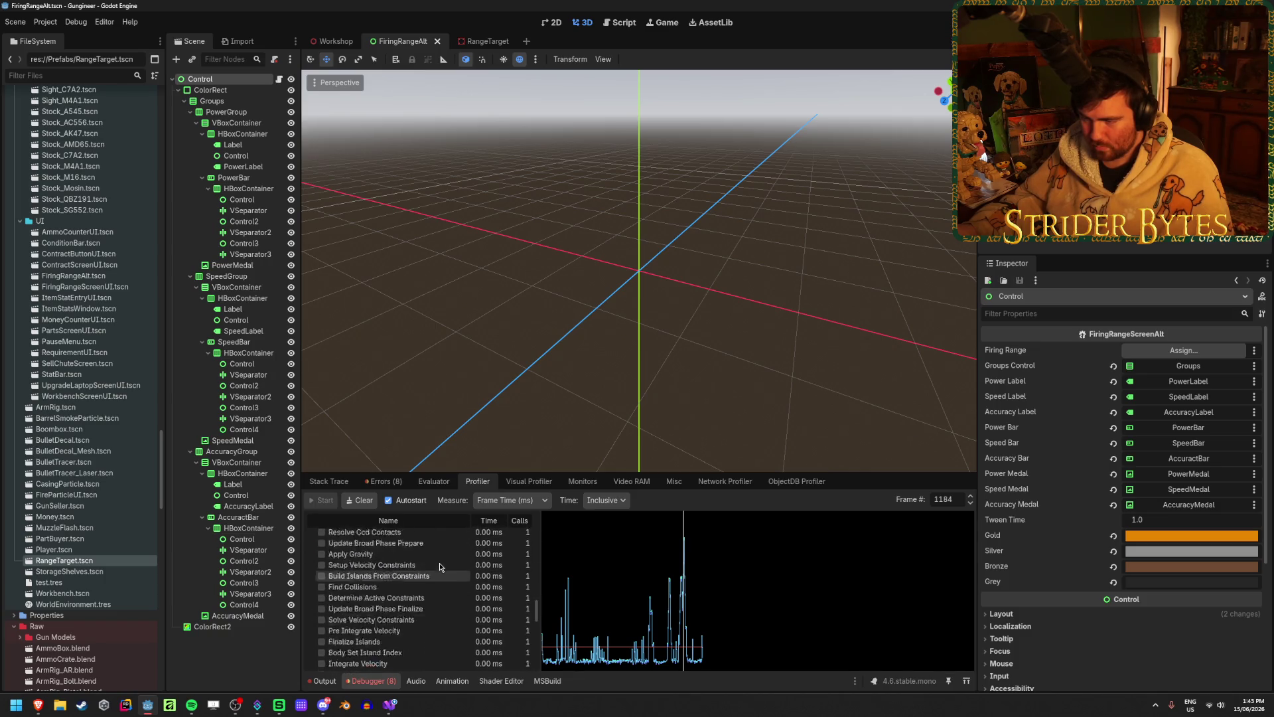
- Check the empty Visual Profiler, revisit the Profiler's Process Time entry, then return to Visual Profiler
left_click(531, 482)
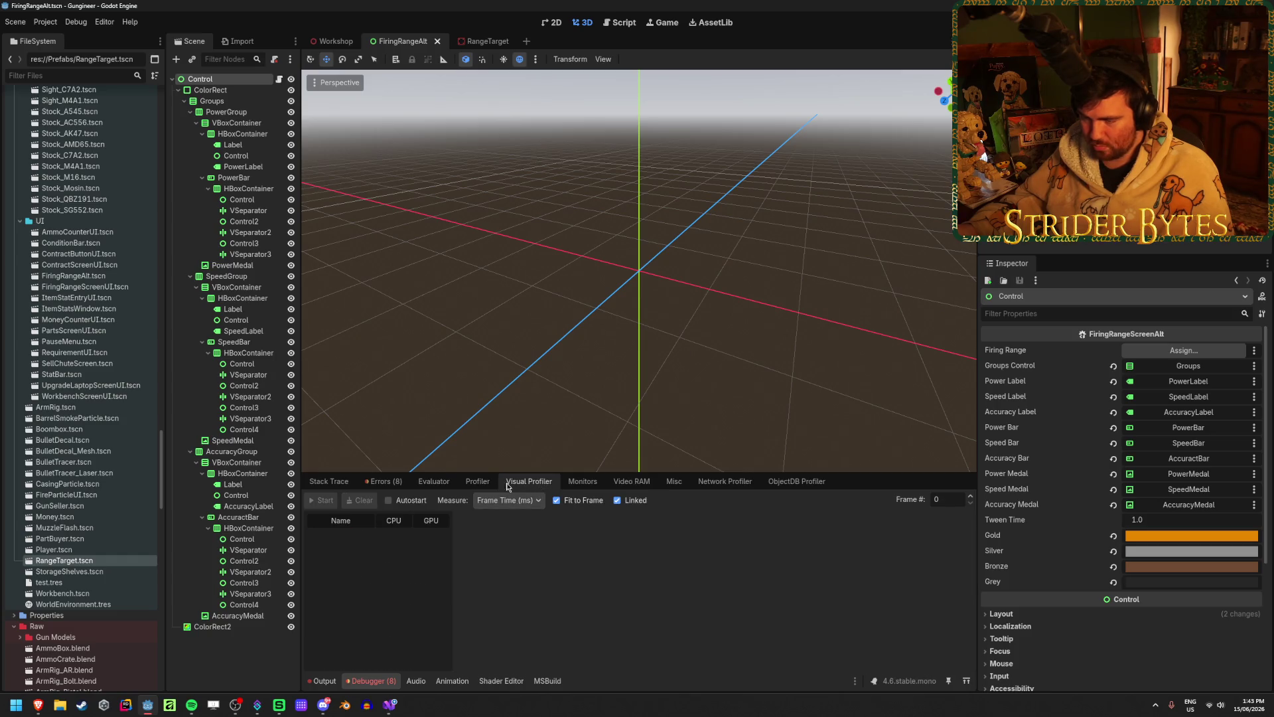
left_click(477, 481)
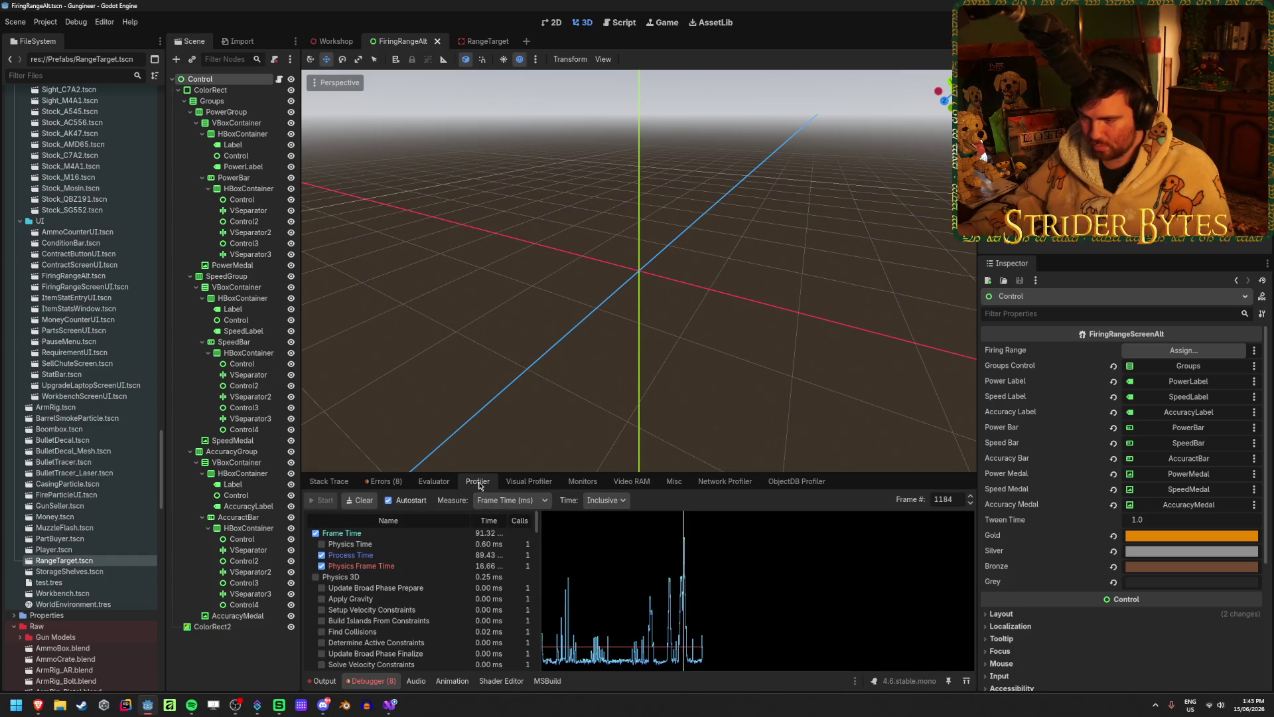
left_click(377, 560)
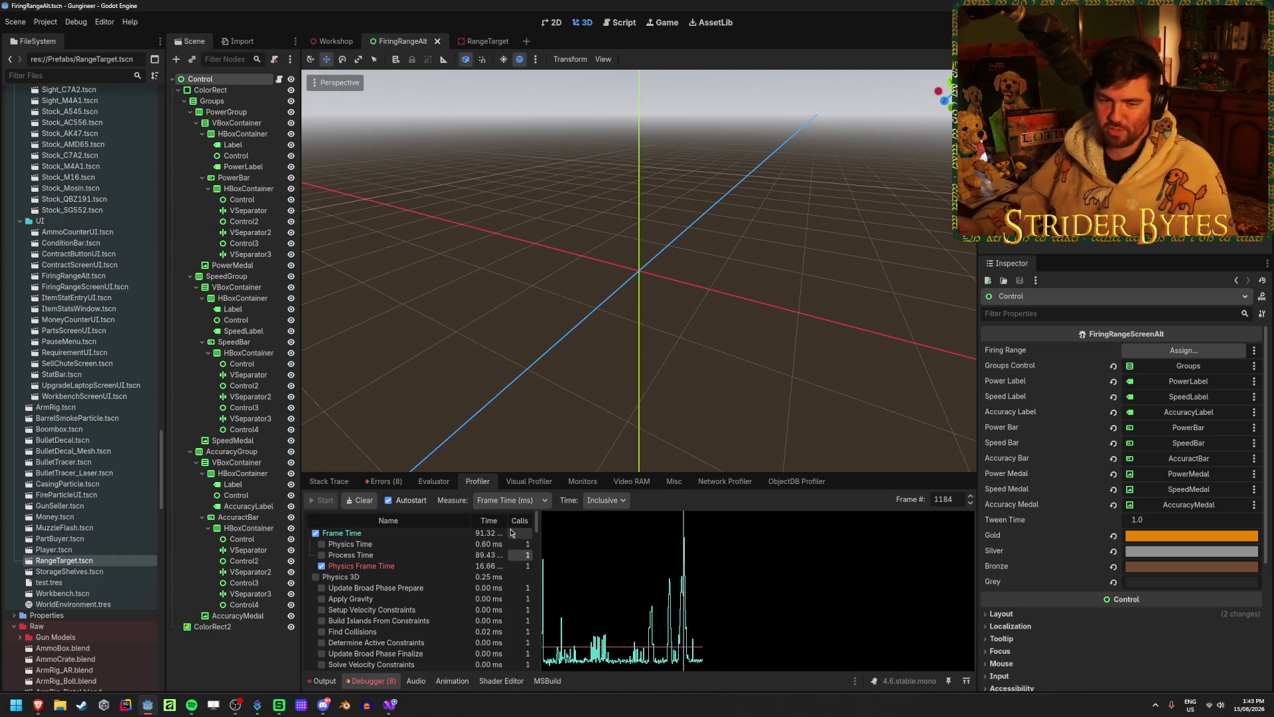
left_click(531, 482)
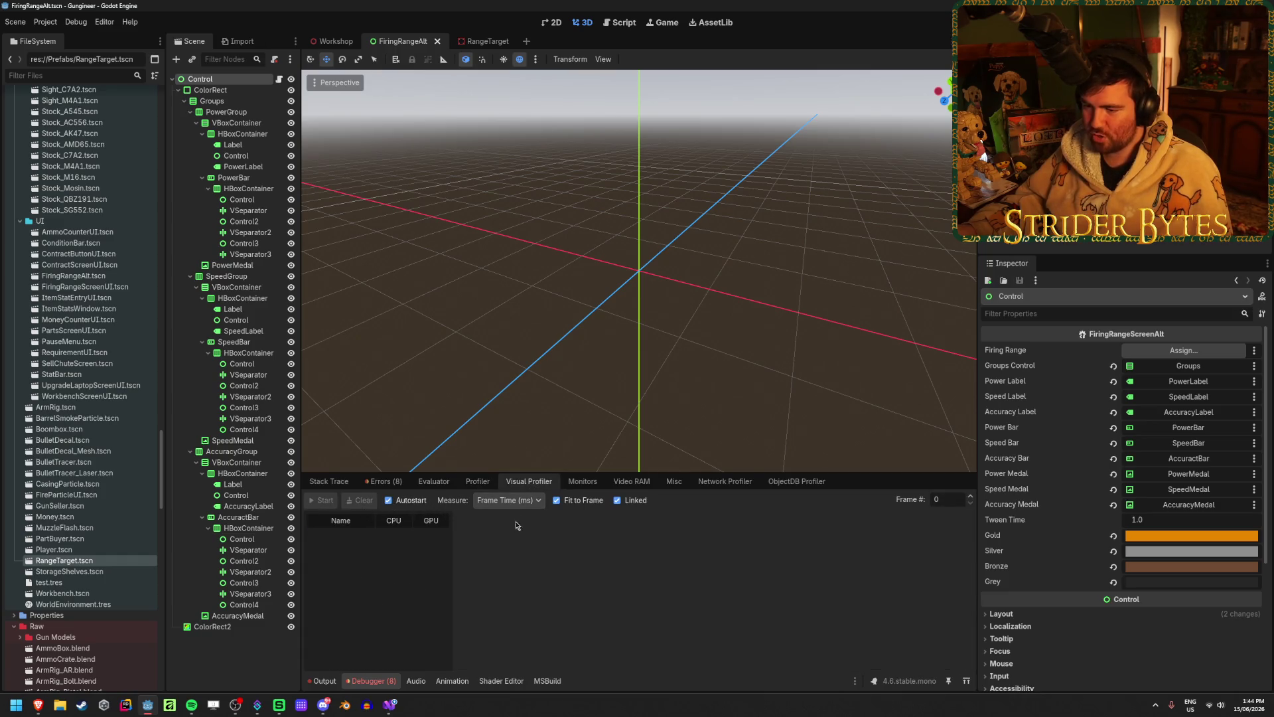
- Run the scene with F6 and shoot the range target repeatedly while the Visual Profiler records, then stop
key("F6")
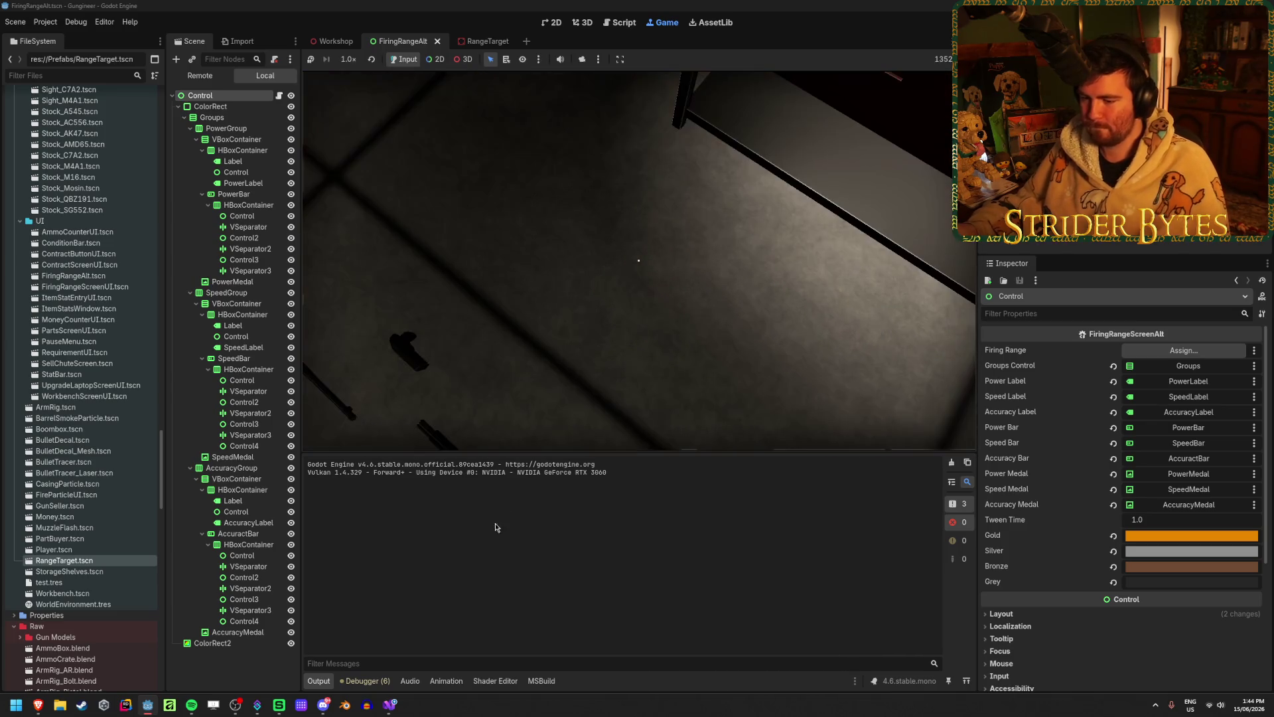
left_click(382, 681)
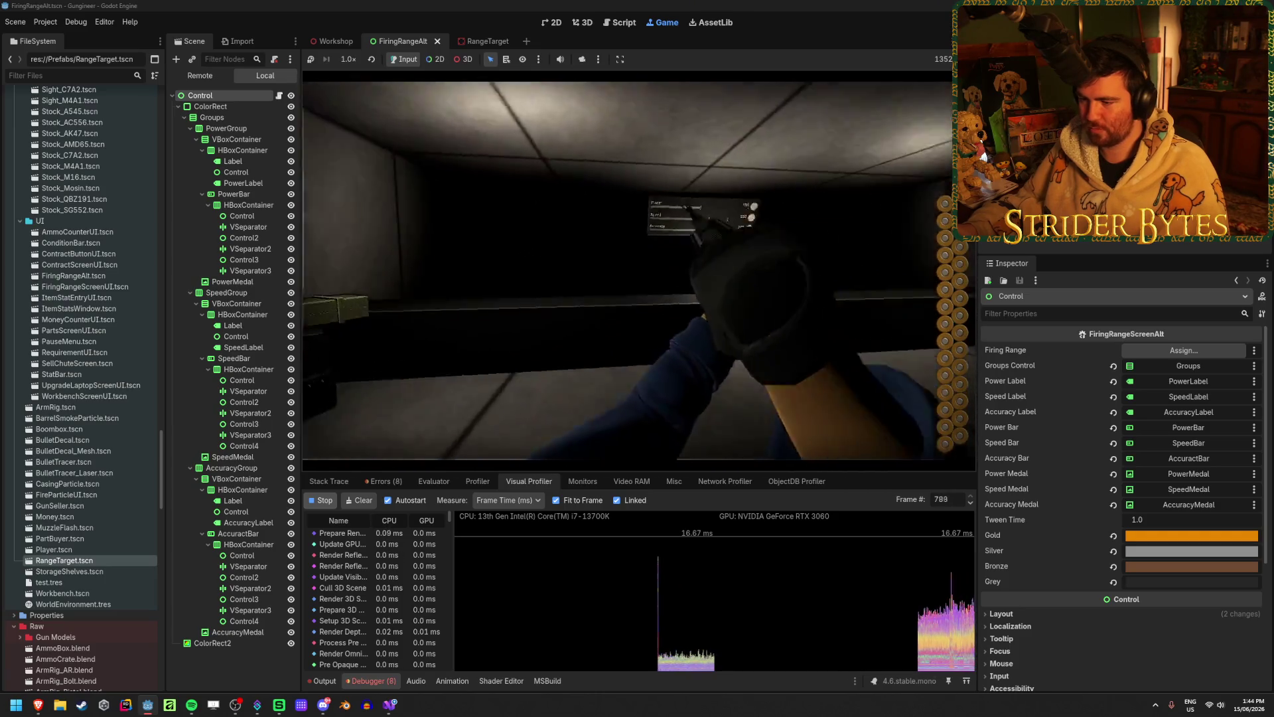
key("e")
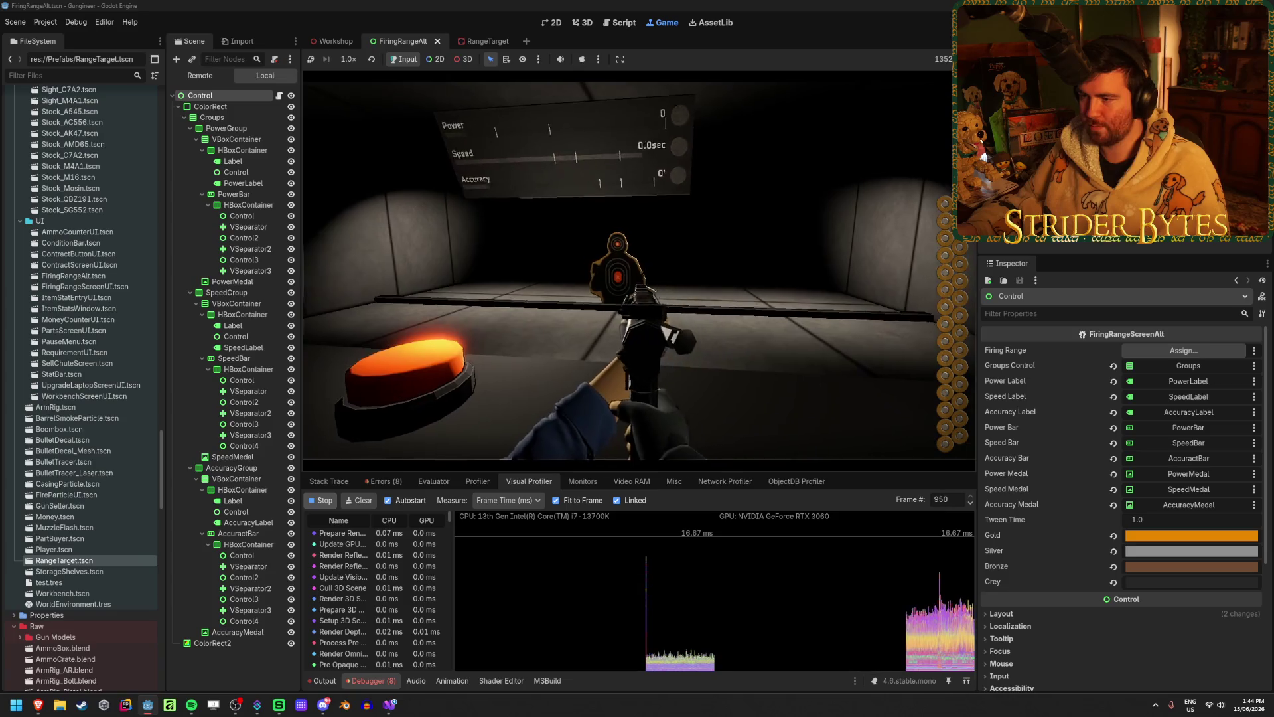
left_click(627, 270)
left_click(639, 271)
left_click(639, 271)
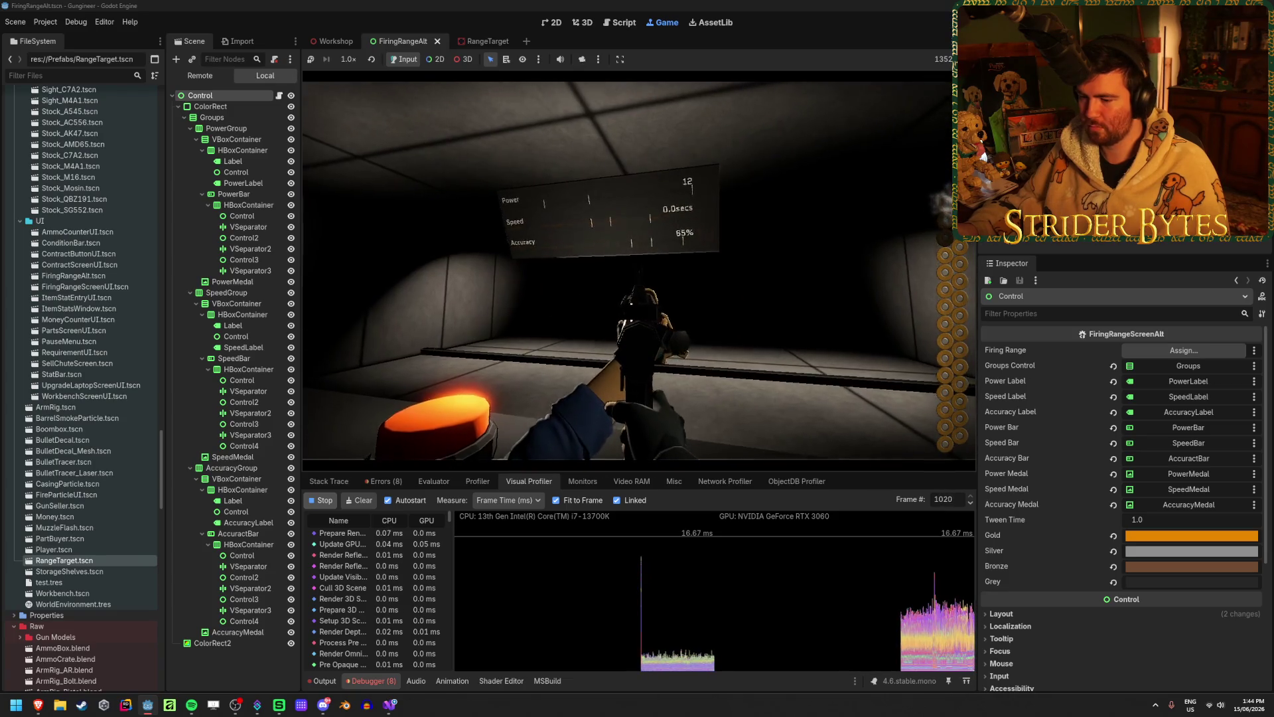
left_click(639, 270)
left_click(639, 271)
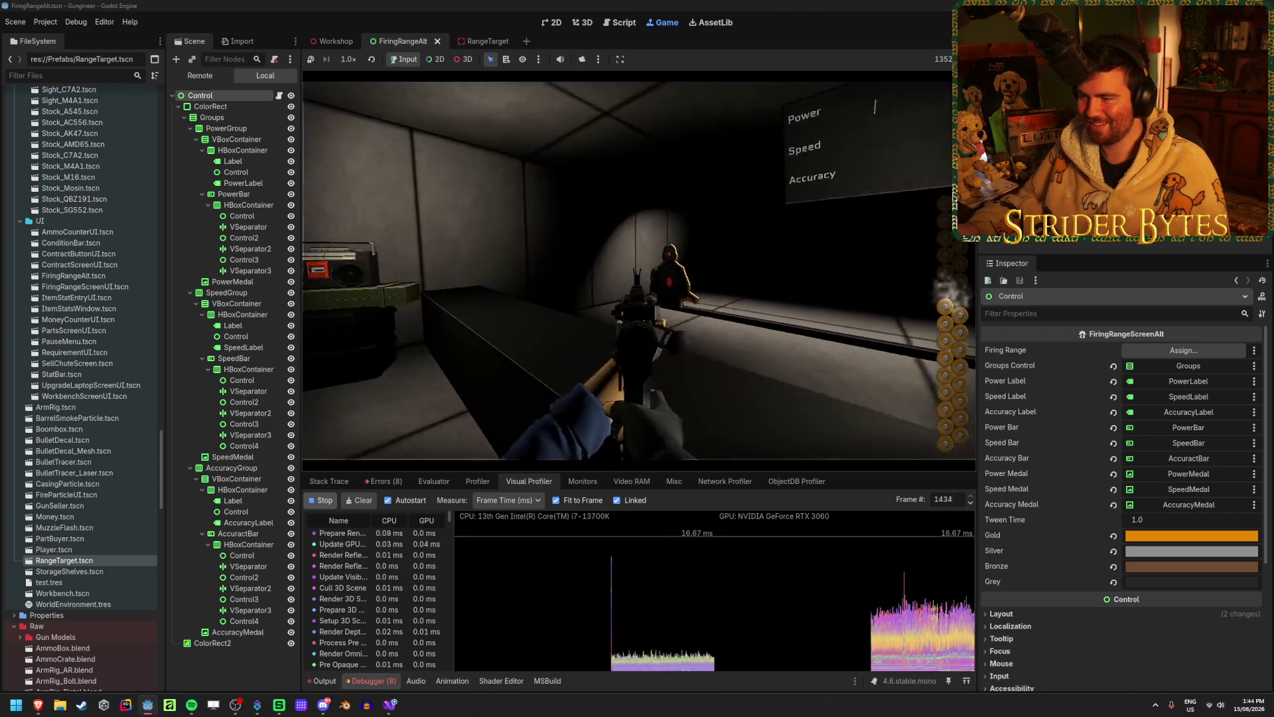
left_click(639, 270)
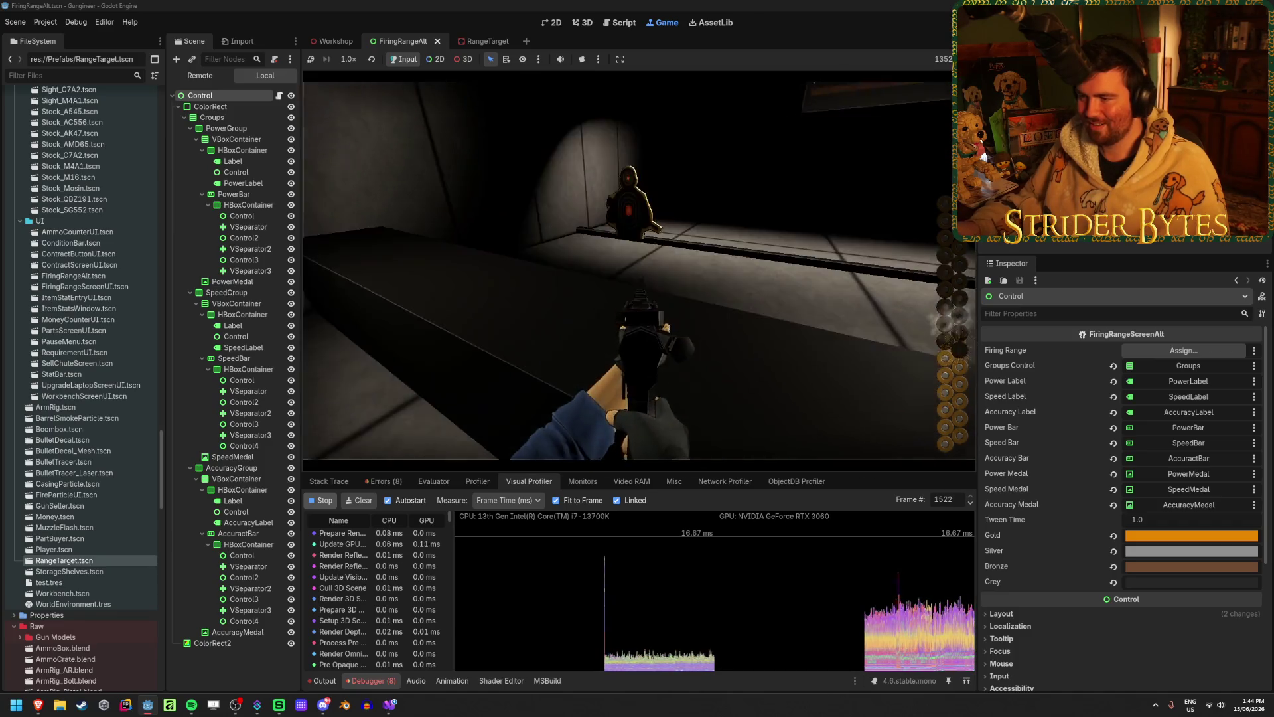
left_click(639, 271)
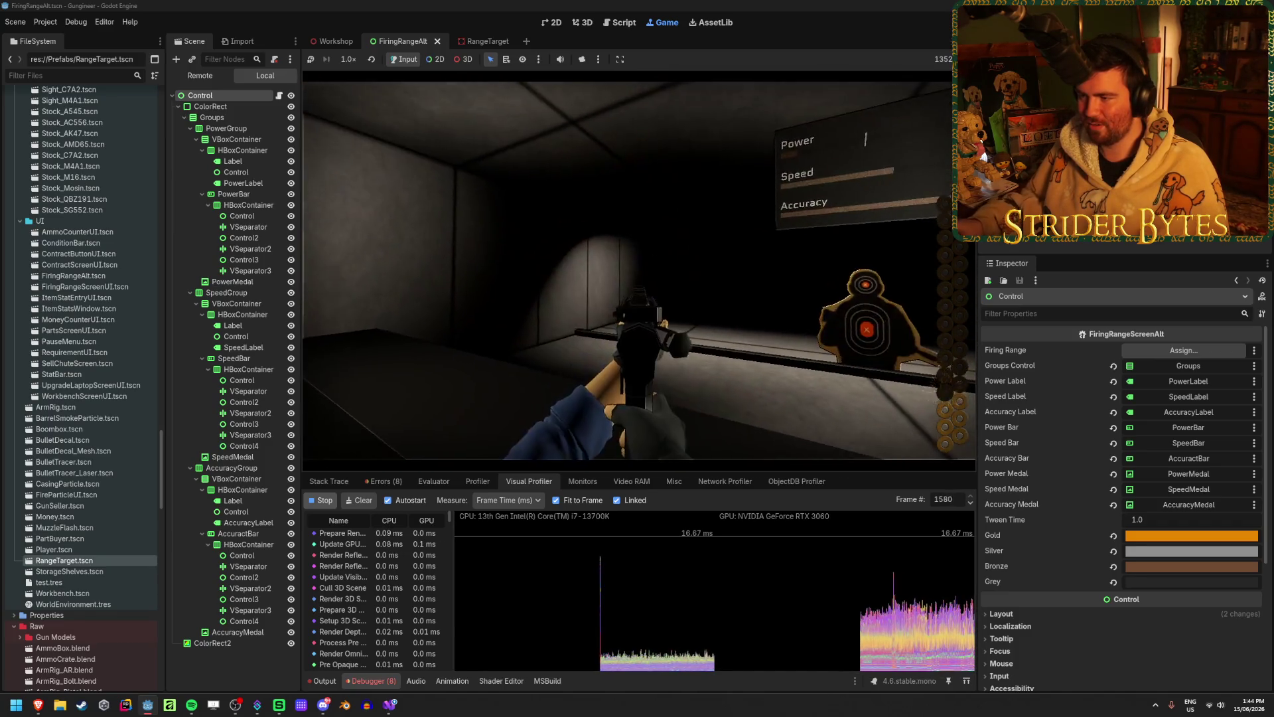
left_click(639, 270)
key("2")
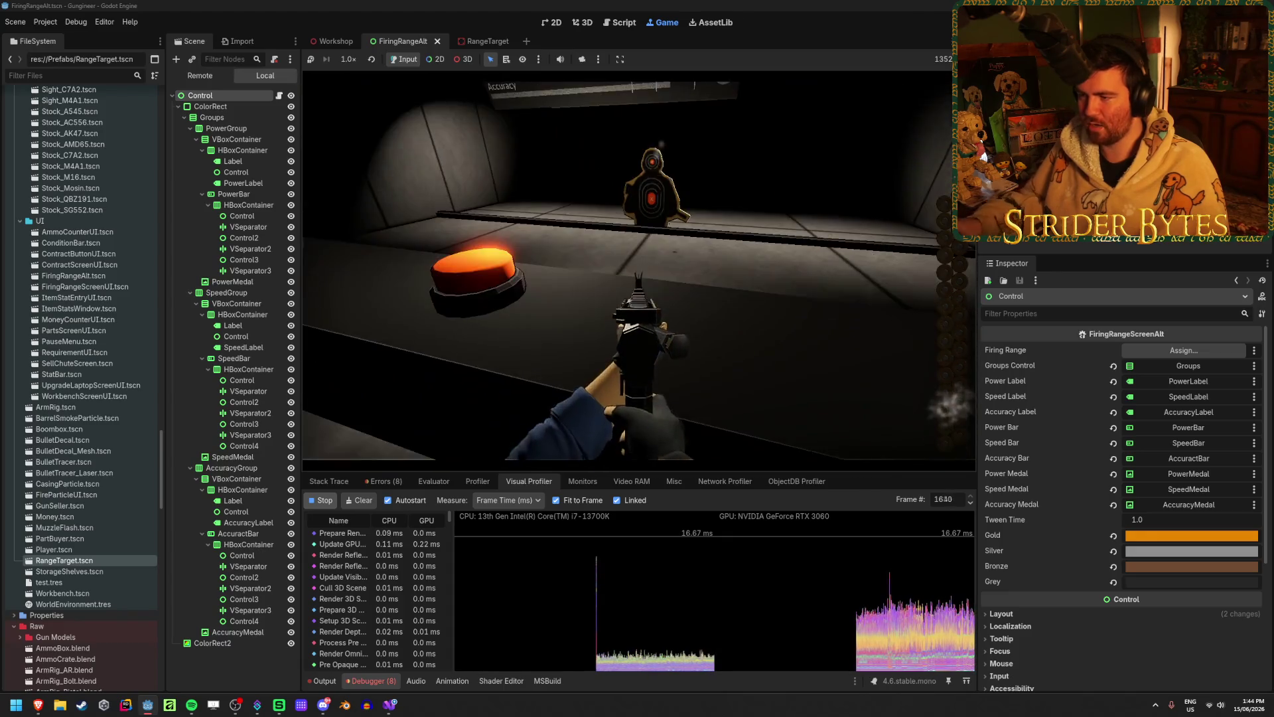
key("F8")
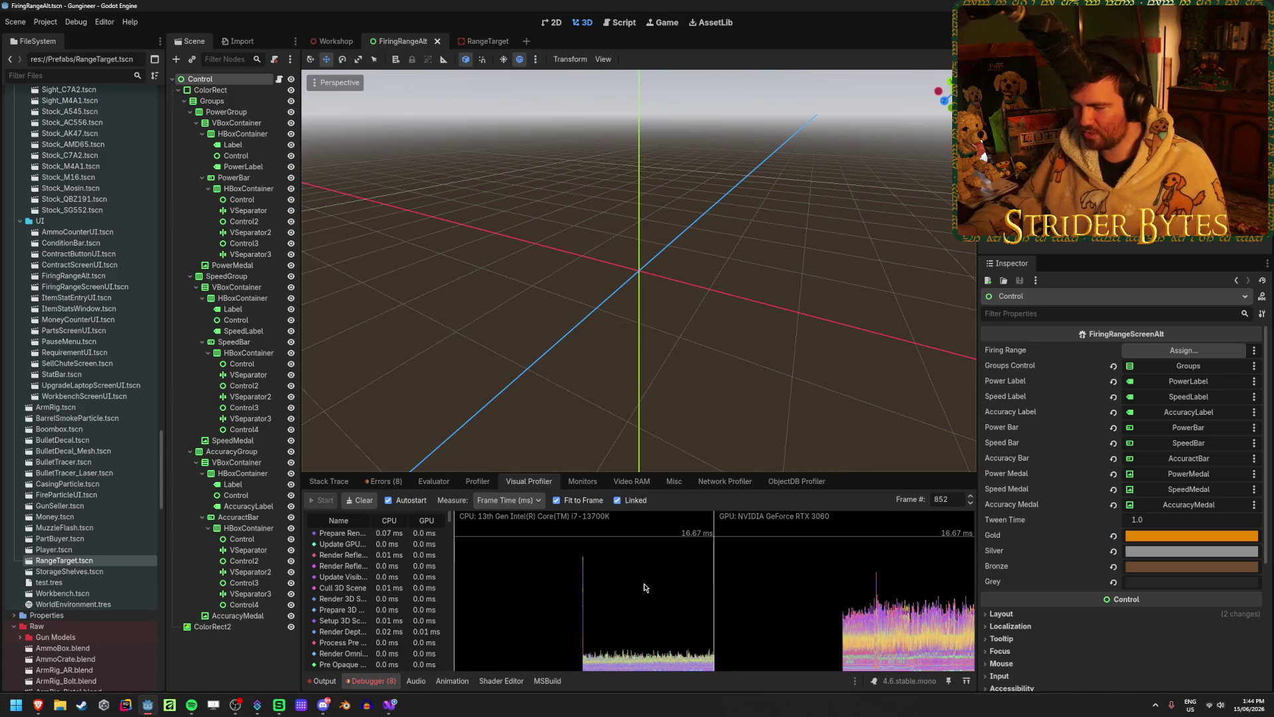
- Inspect a recorded frame's CPU/GPU timings, widening the name column and scrubbing to frame 1731
left_click(896, 598)
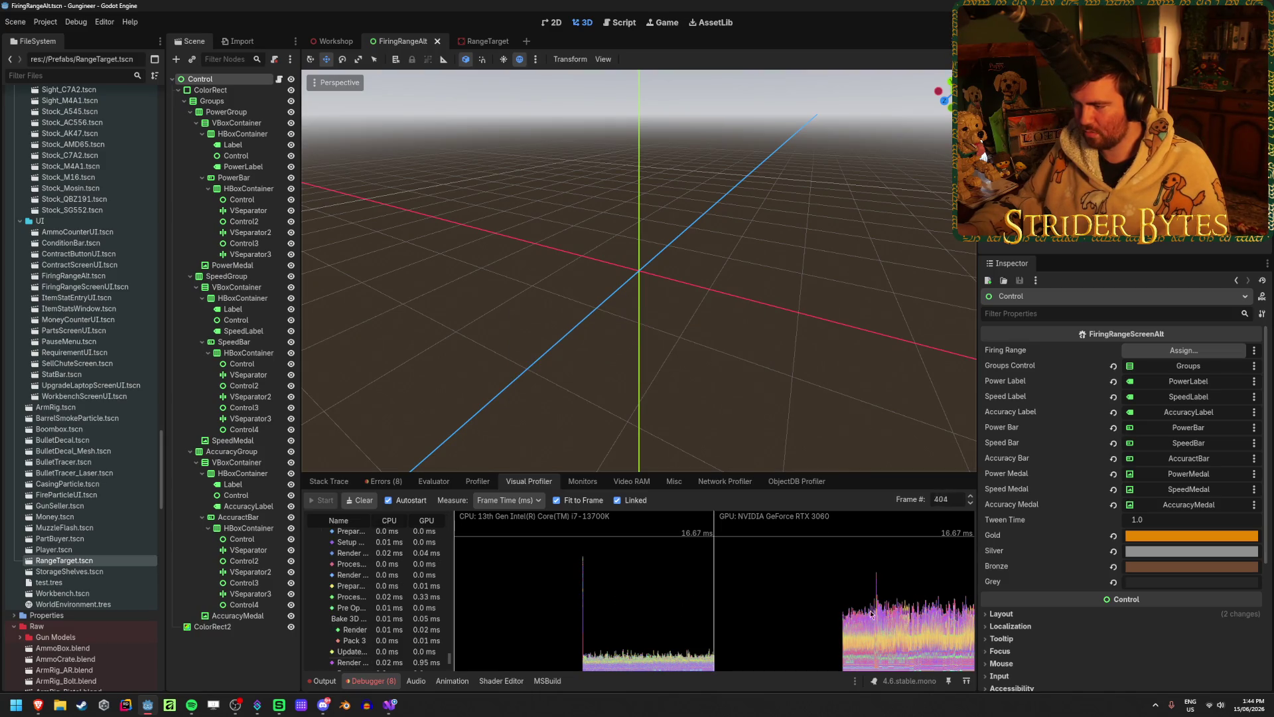
scroll(389, 594, "down", 10)
scroll(388, 594, "up", 10)
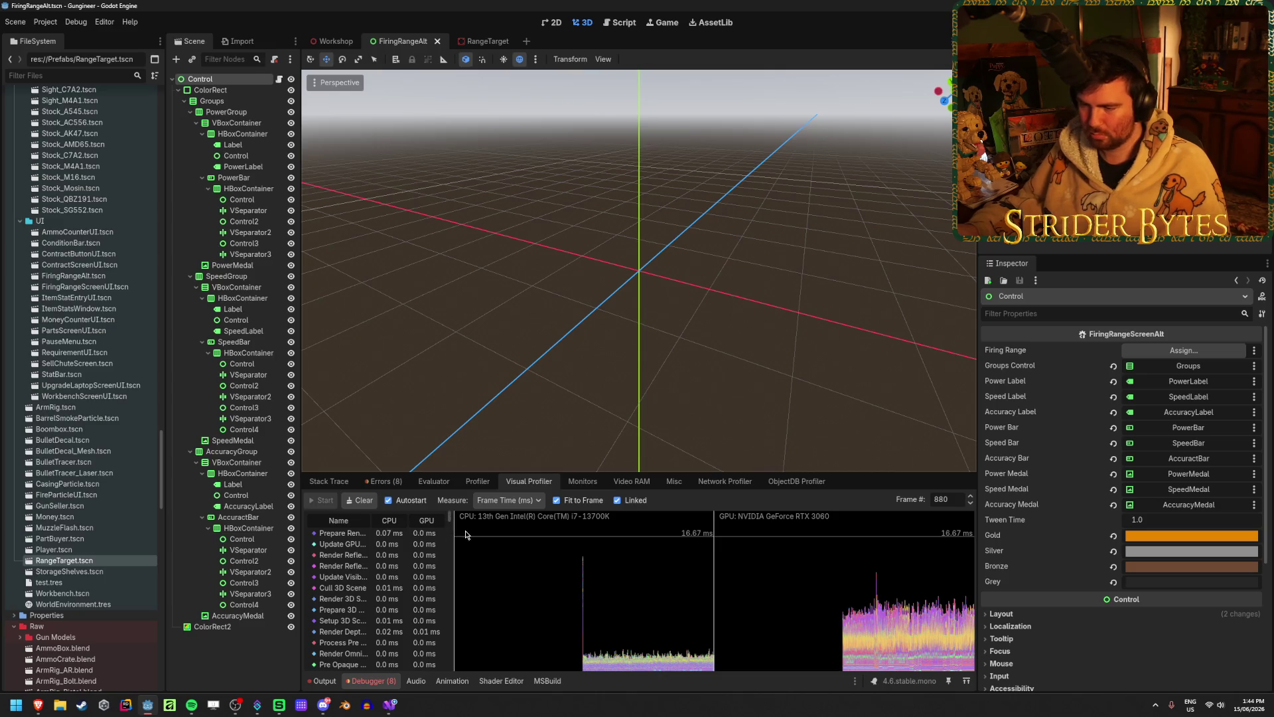
mouse_move(455, 541)
left_mouse_down()
mouse_move(495, 545)
mouse_move(477, 548)
left_mouse_up()
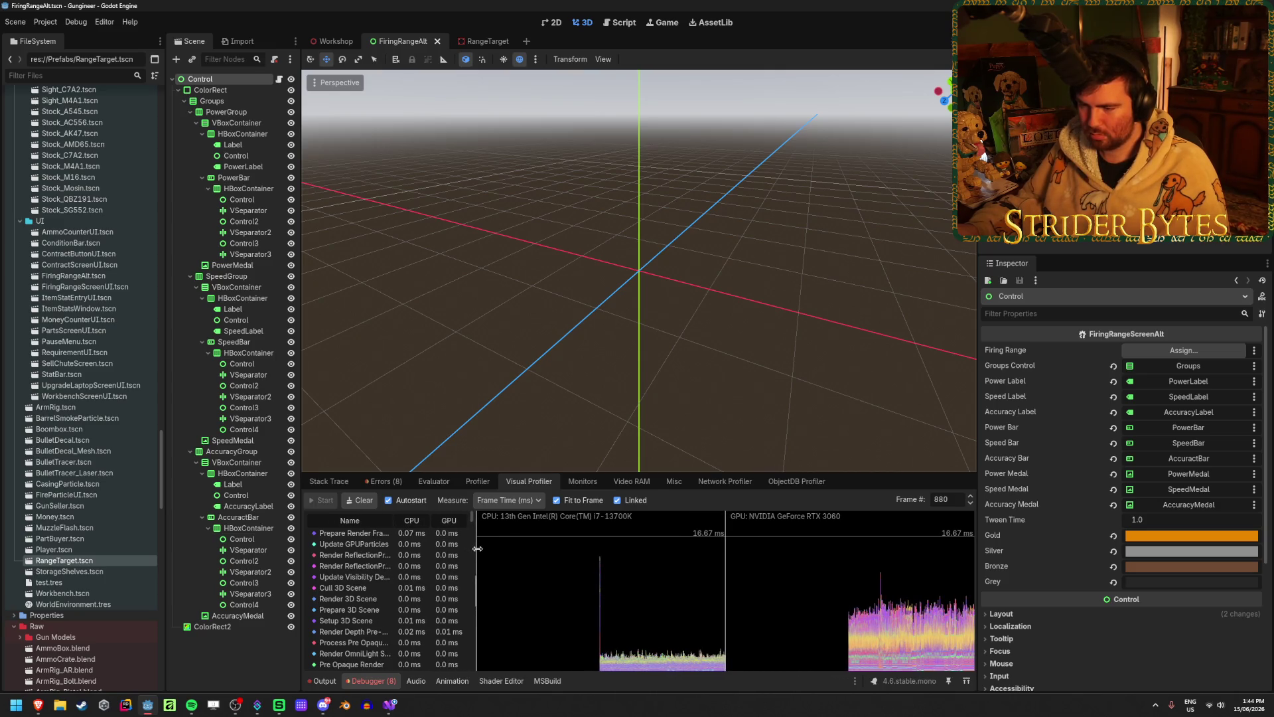
mouse_move(689, 591)
left_mouse_down()
mouse_move(921, 619)
mouse_move(968, 603)
left_mouse_up()
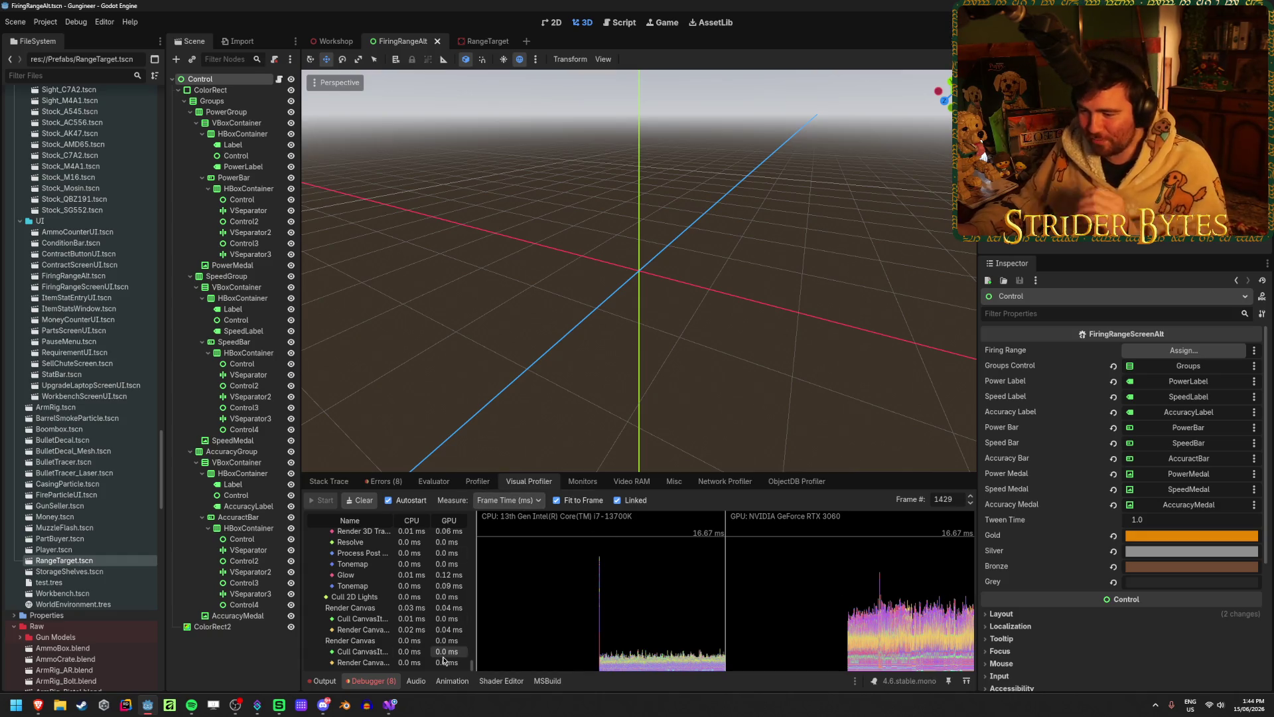
- Compare the Profiler with the Visual Profiler timings once more, ending on the regular Profiler
left_click(477, 481)
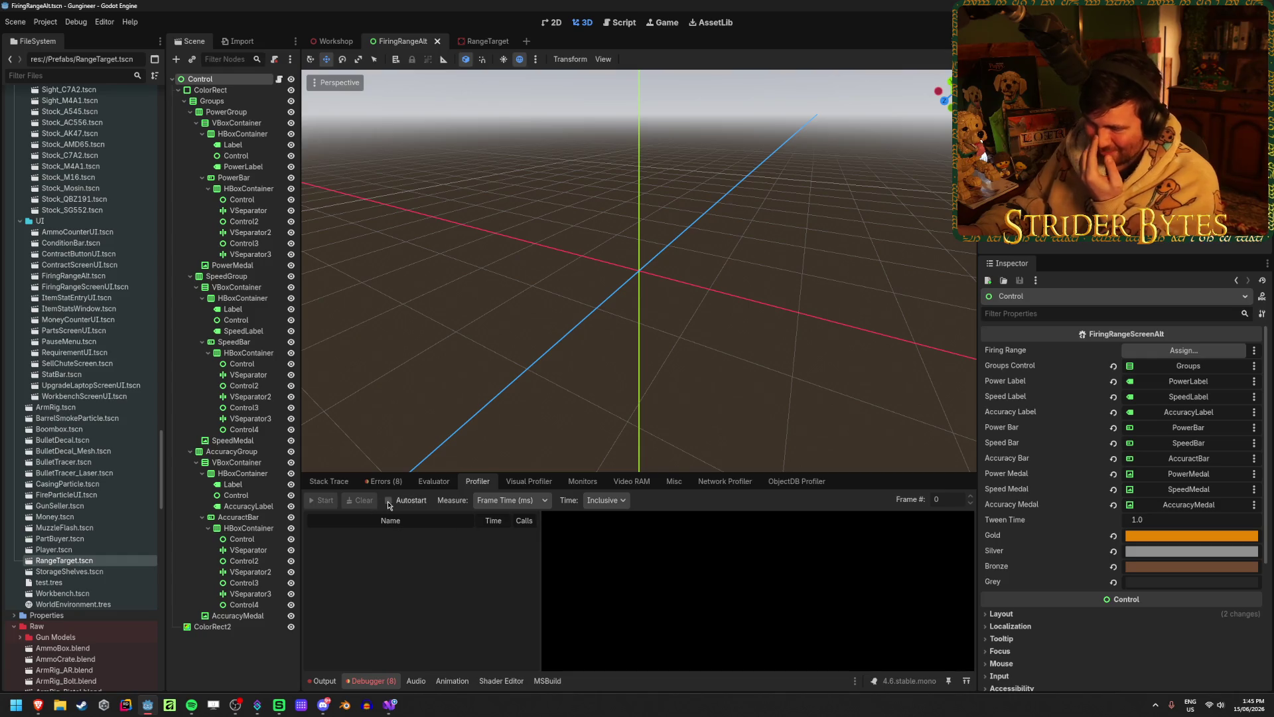
left_click(527, 479)
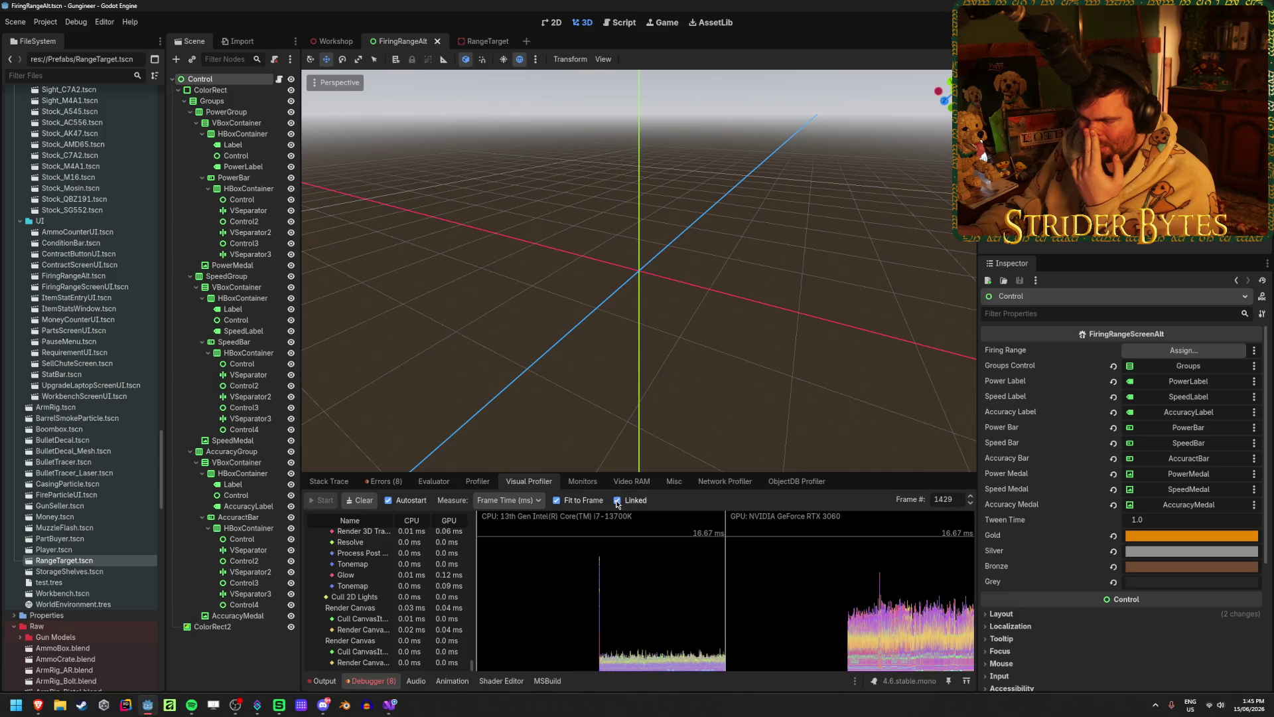
scroll(436, 564, "up", 5)
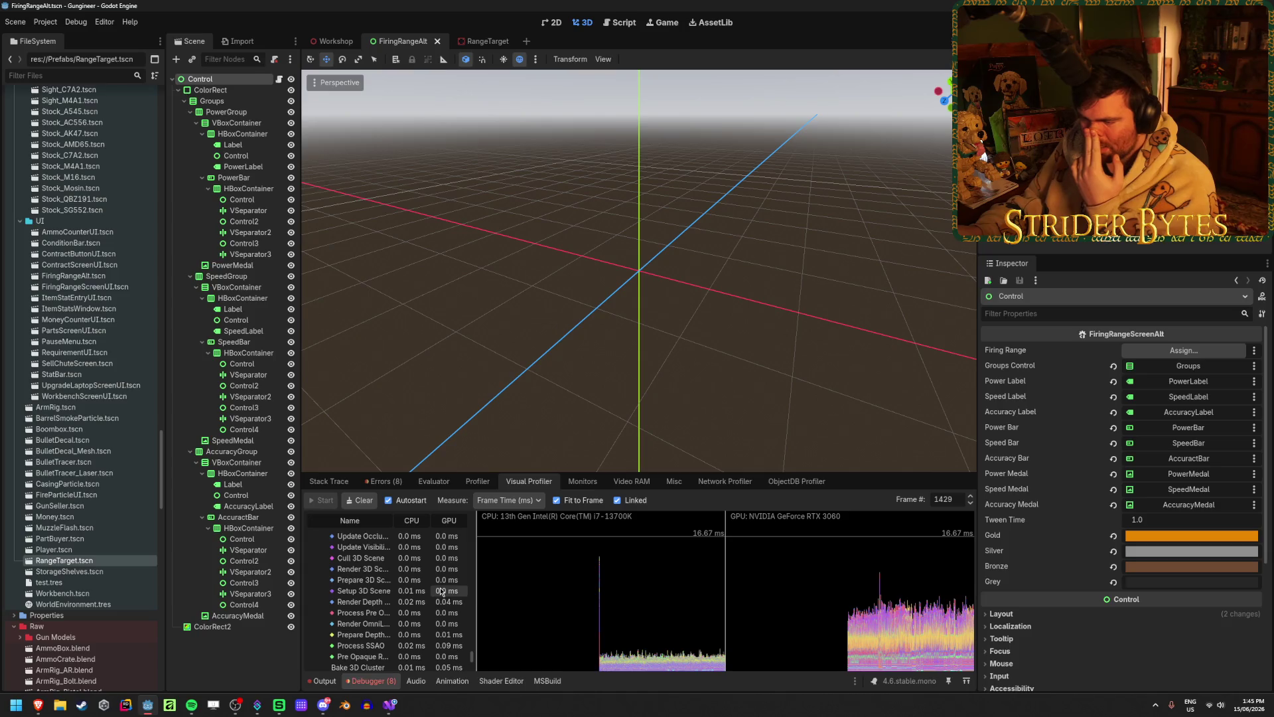
scroll(441, 591, "up", 5)
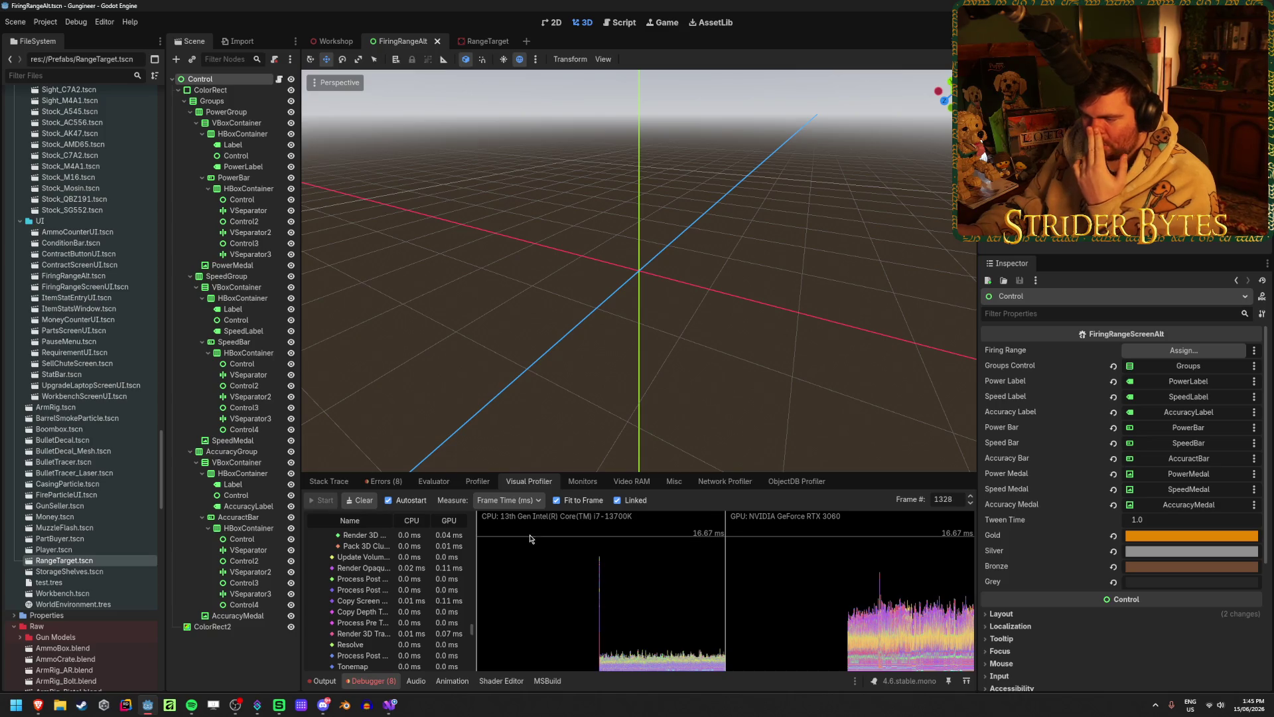
left_click(479, 483)
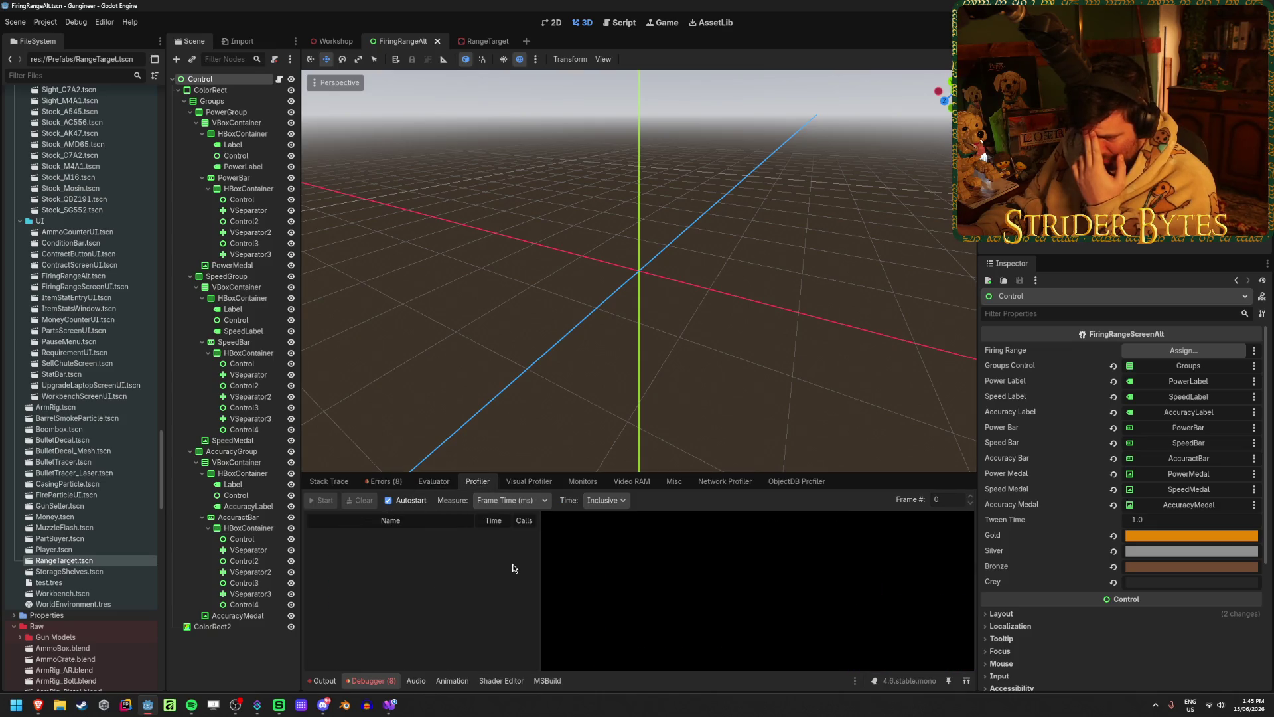
- Launch the game with the Profiler visible, keeping time measurement at Inclusive
key("F6")
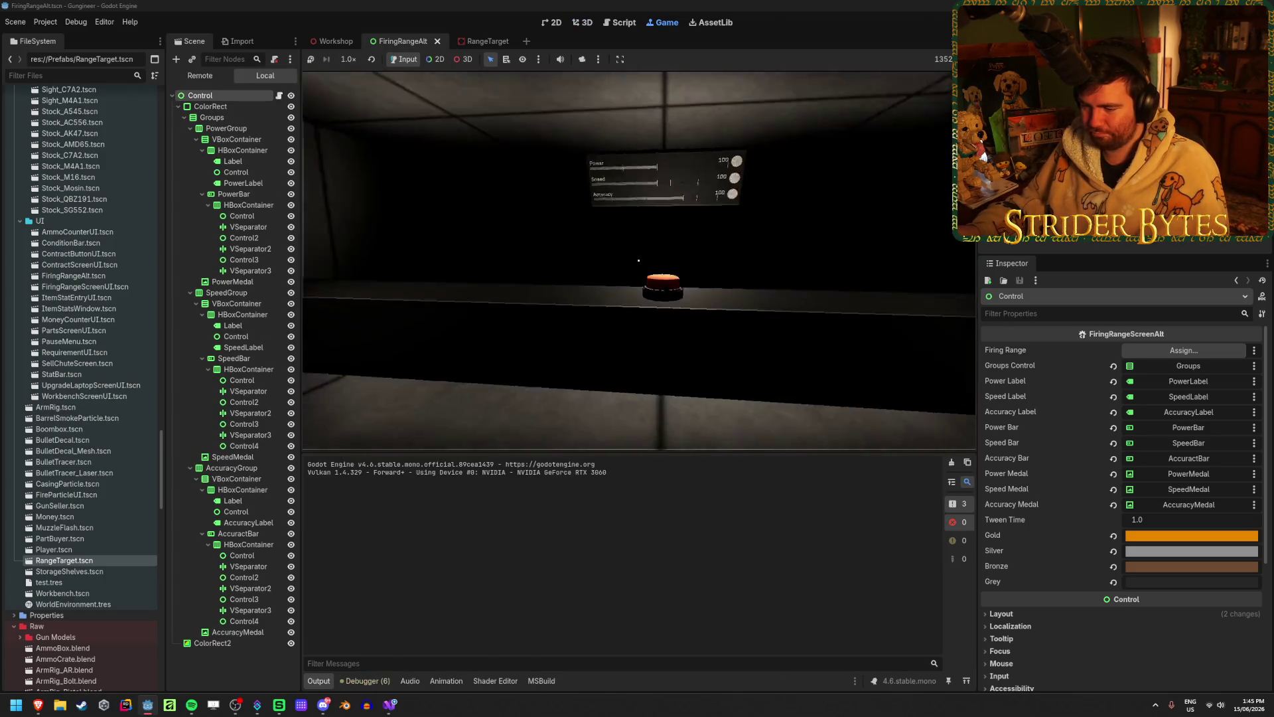
left_click(385, 681)
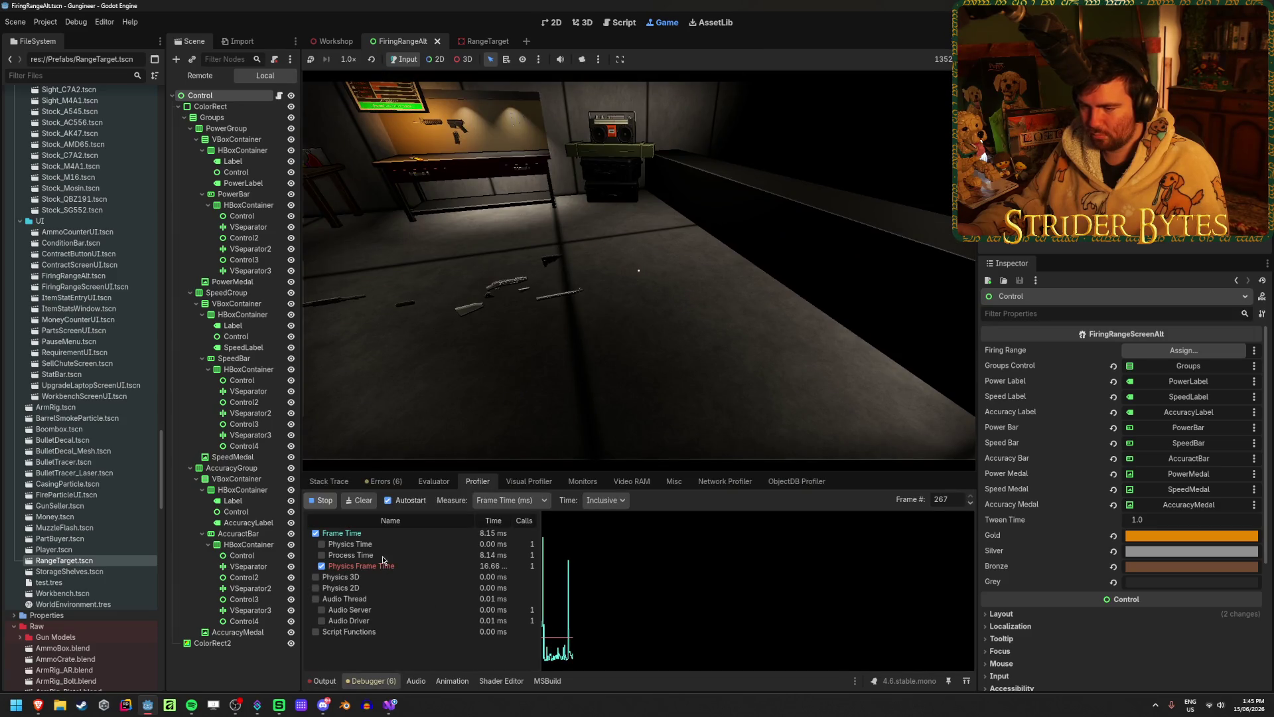
left_click(639, 266)
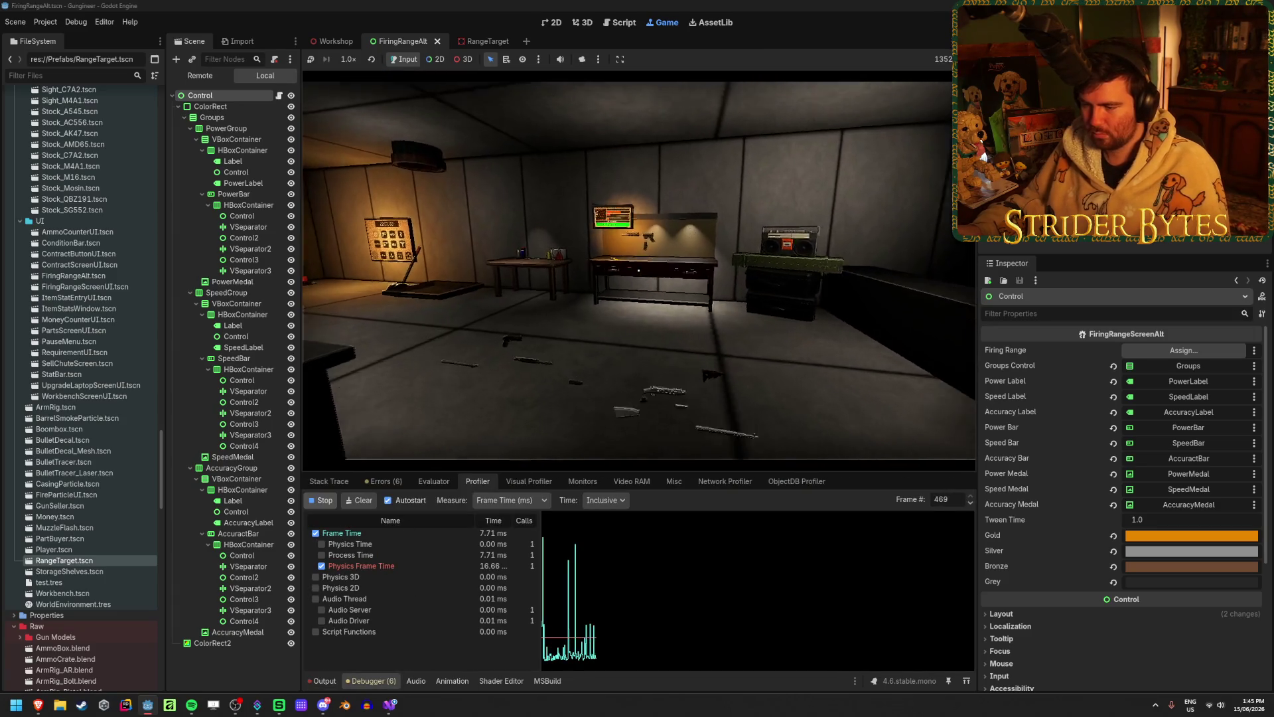
key("Escape")
left_click(605, 500)
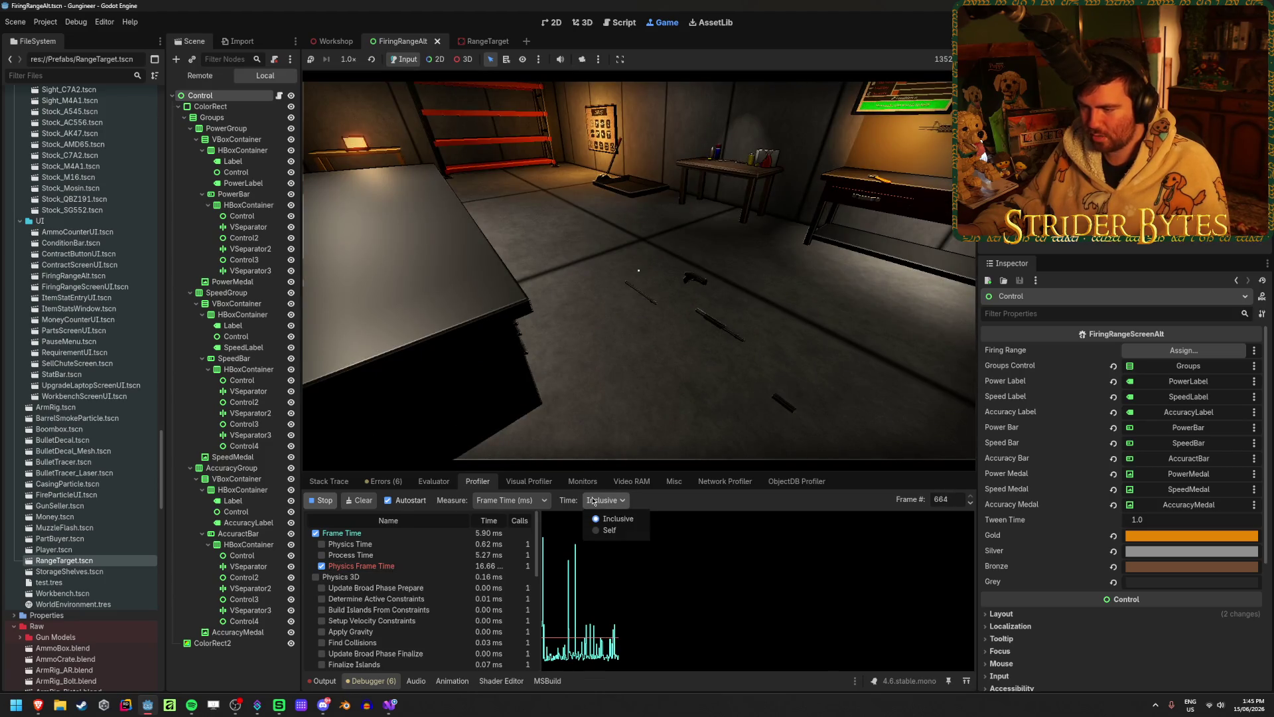
left_click(605, 521)
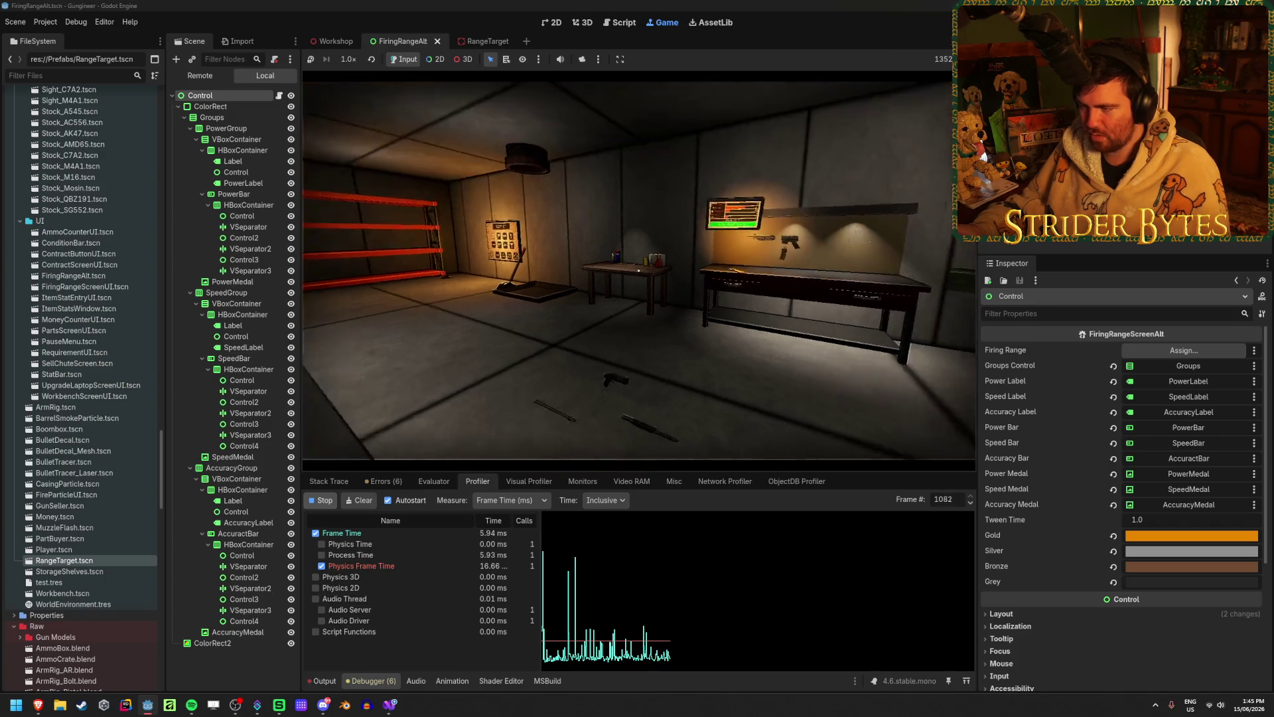
- Walk up to the workbench and fire the rifle repeatedly at the wall target and poster wall
key("w")
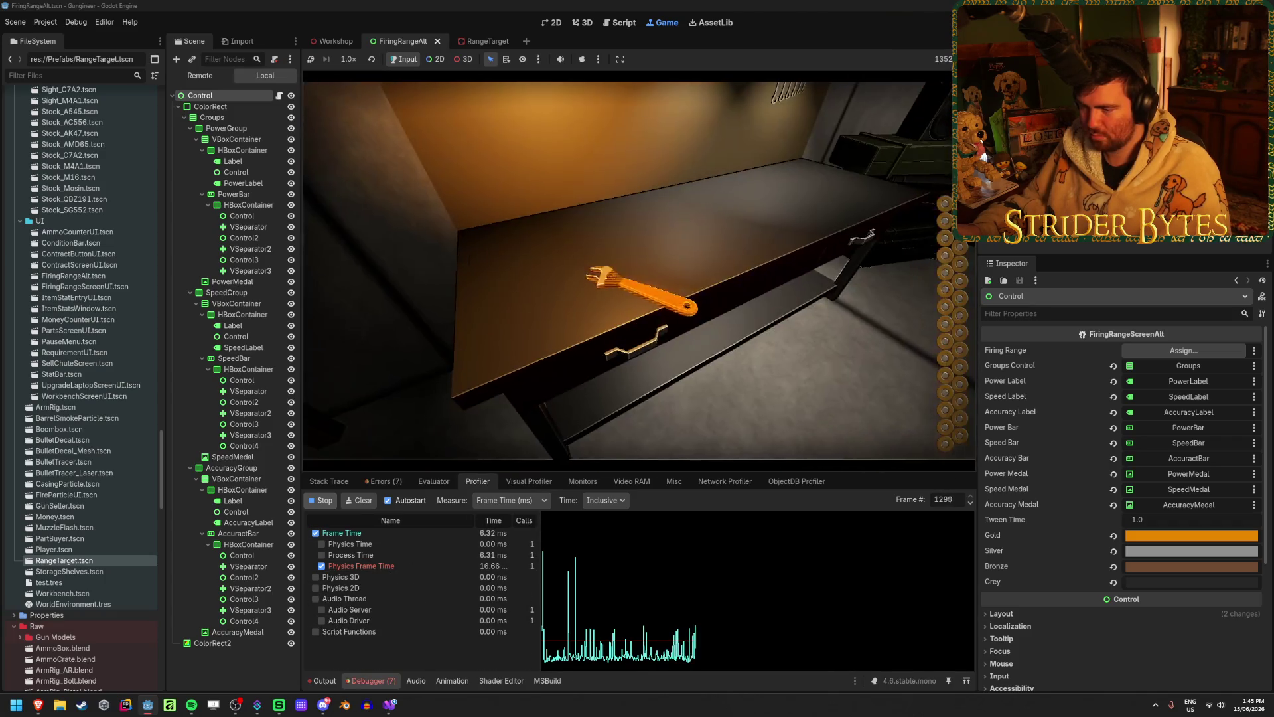
left_click(628, 271)
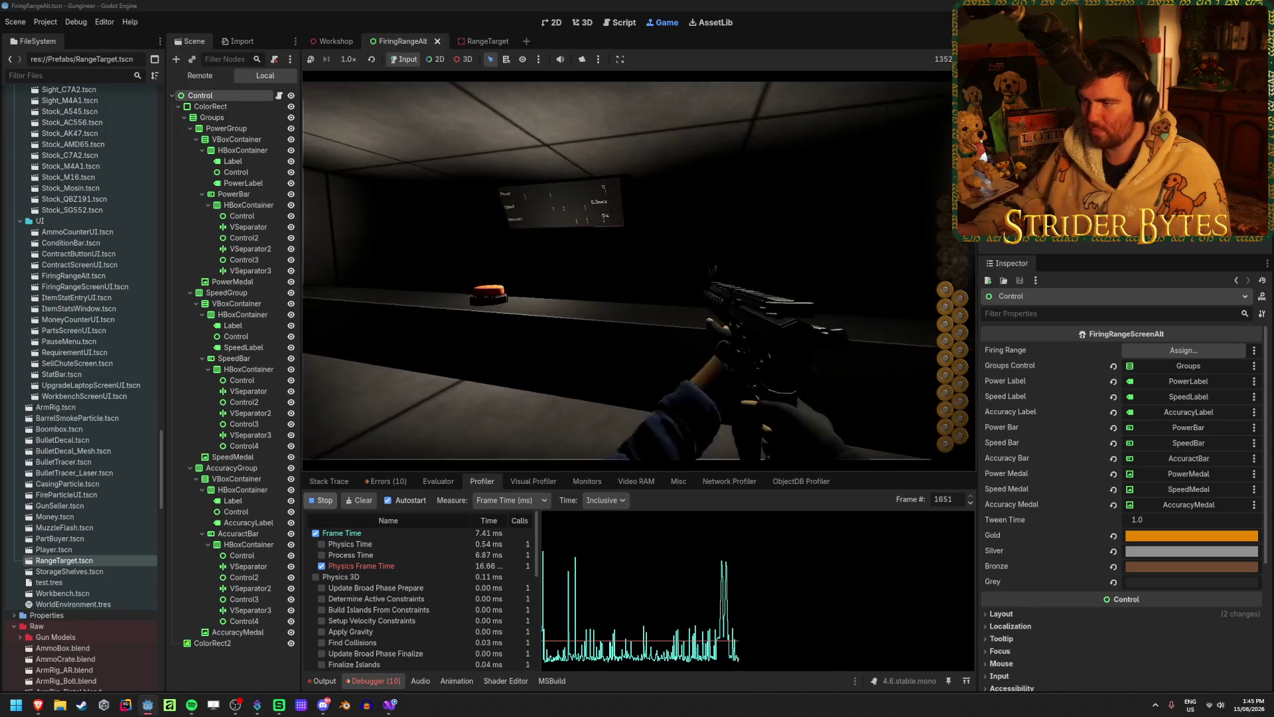
left_click(639, 270)
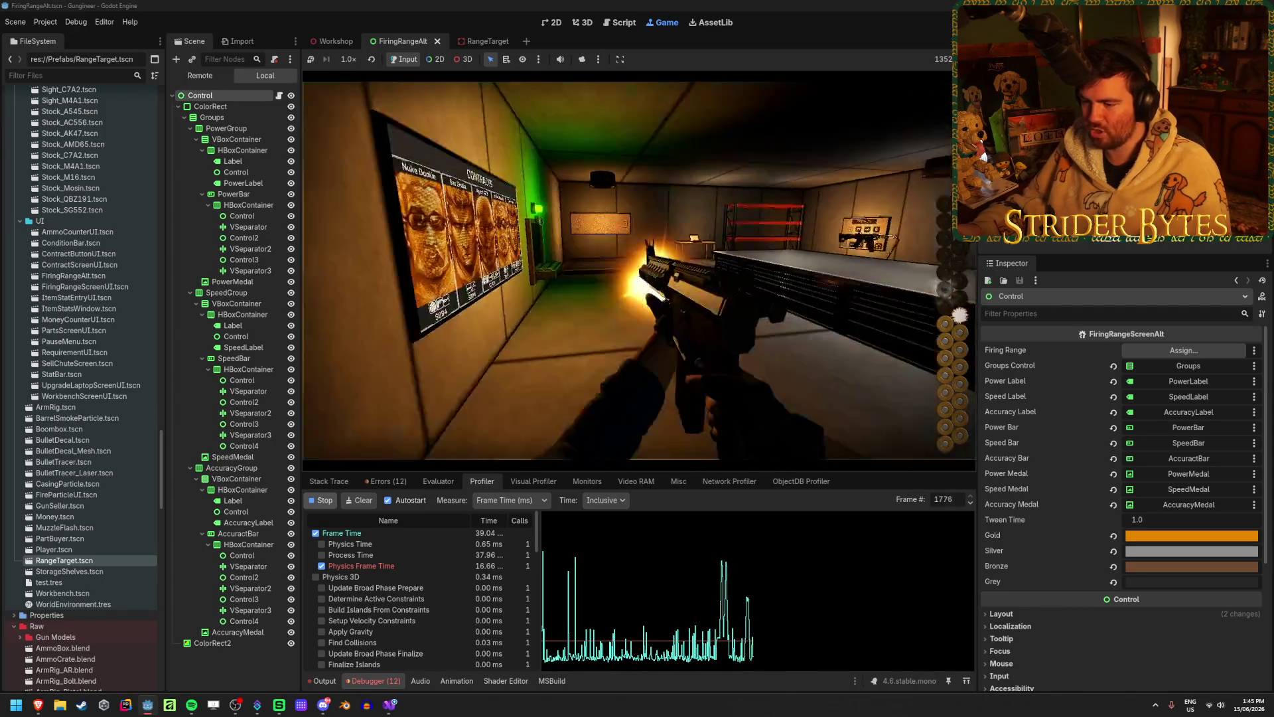
left_click(639, 271)
left_click(639, 271)
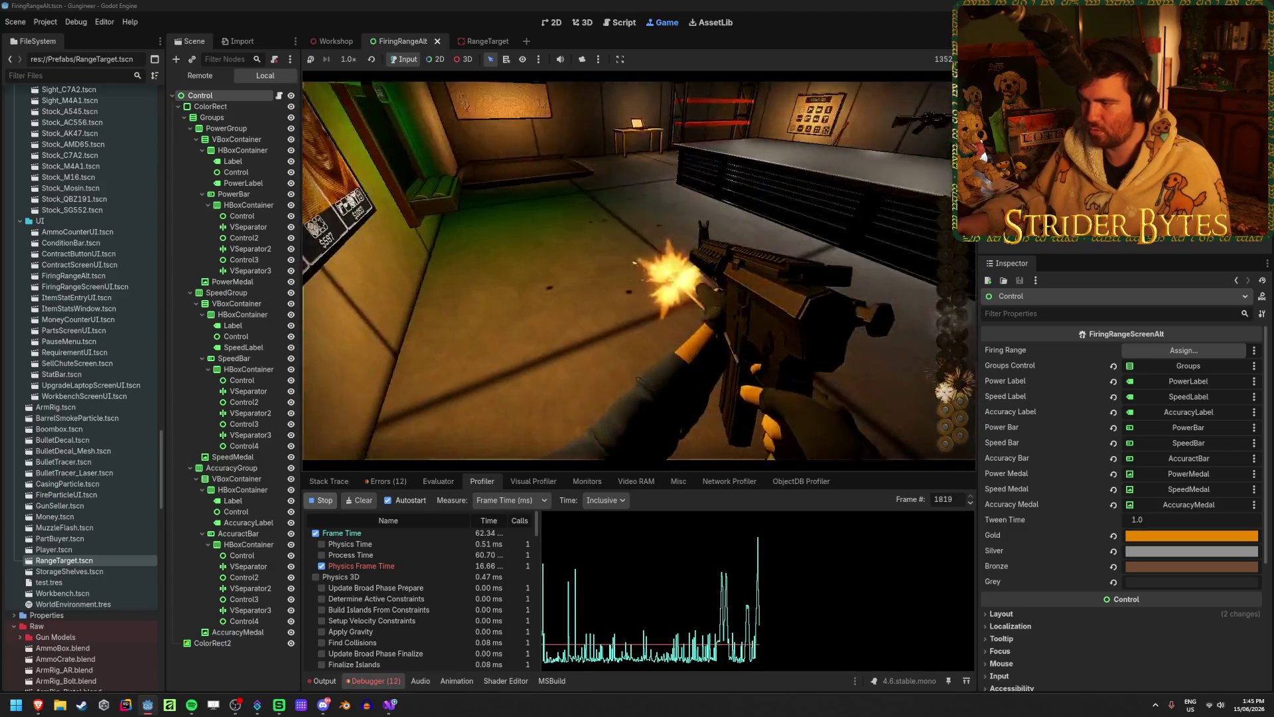
left_click(639, 271)
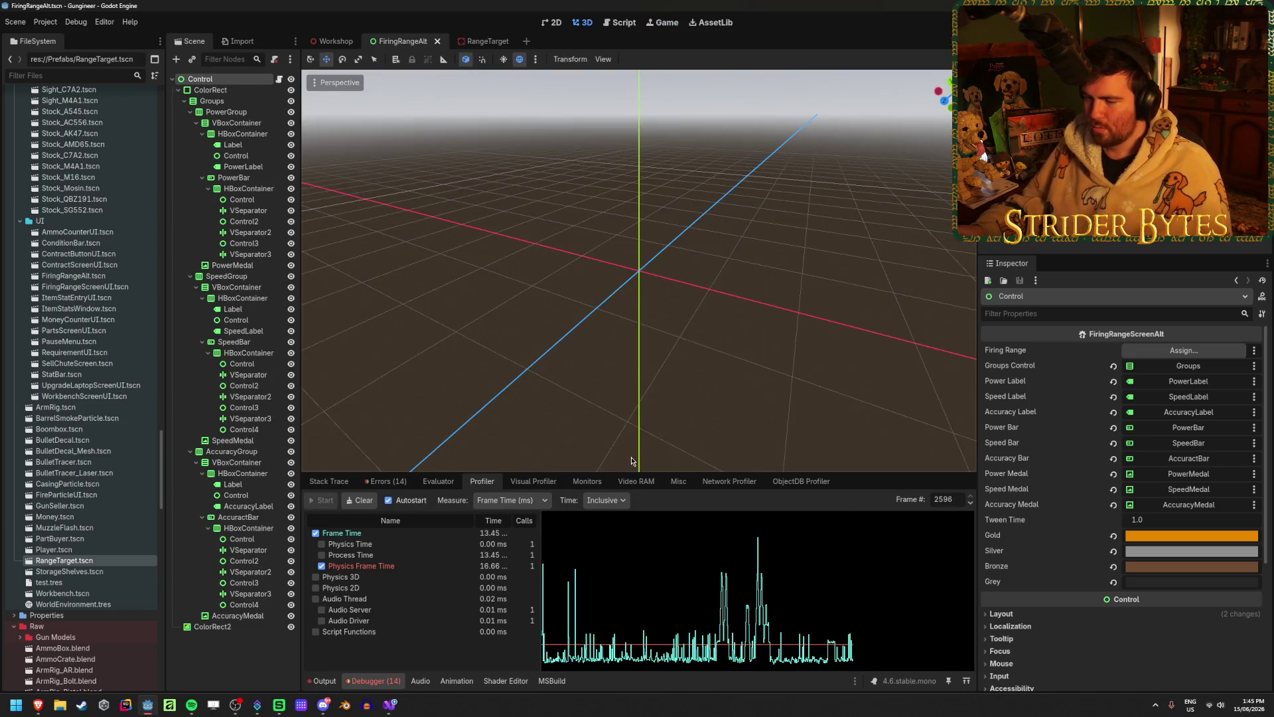
- Look through the 14 logged errors, clear them, and return to the Workshop scene tab
left_click(329, 481)
left_click(389, 481)
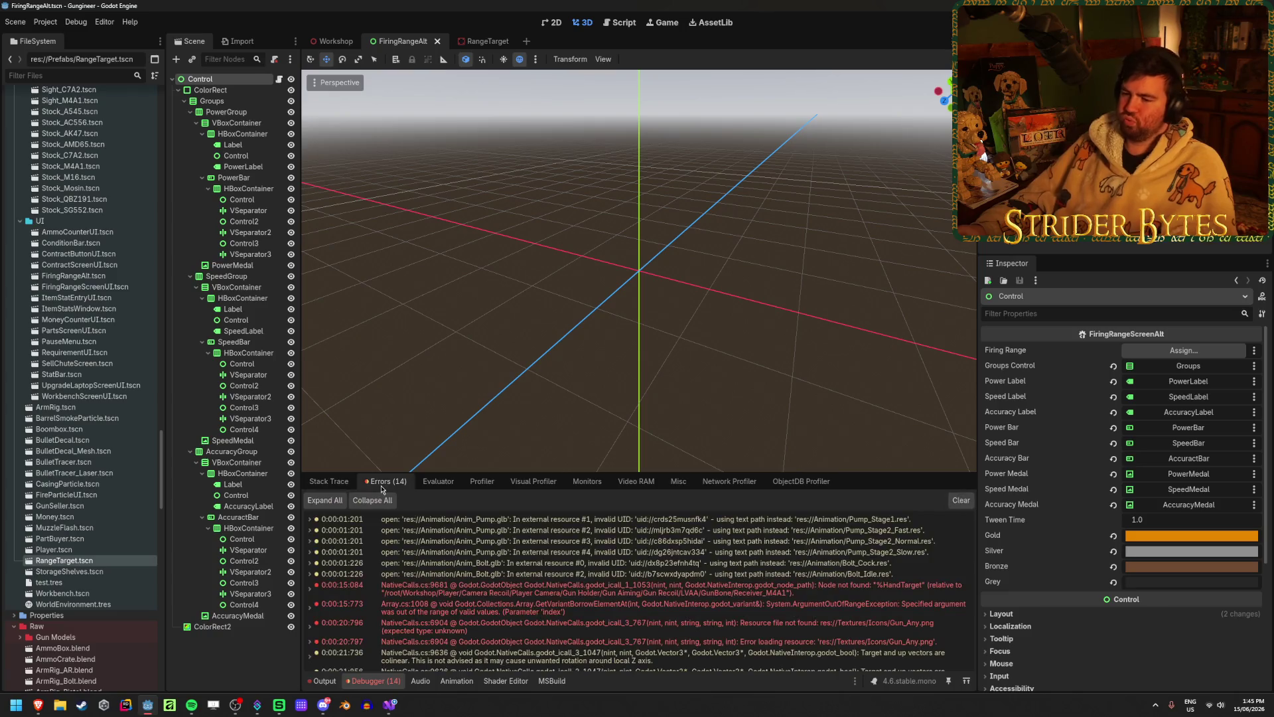
scroll(550, 611, "down", 3)
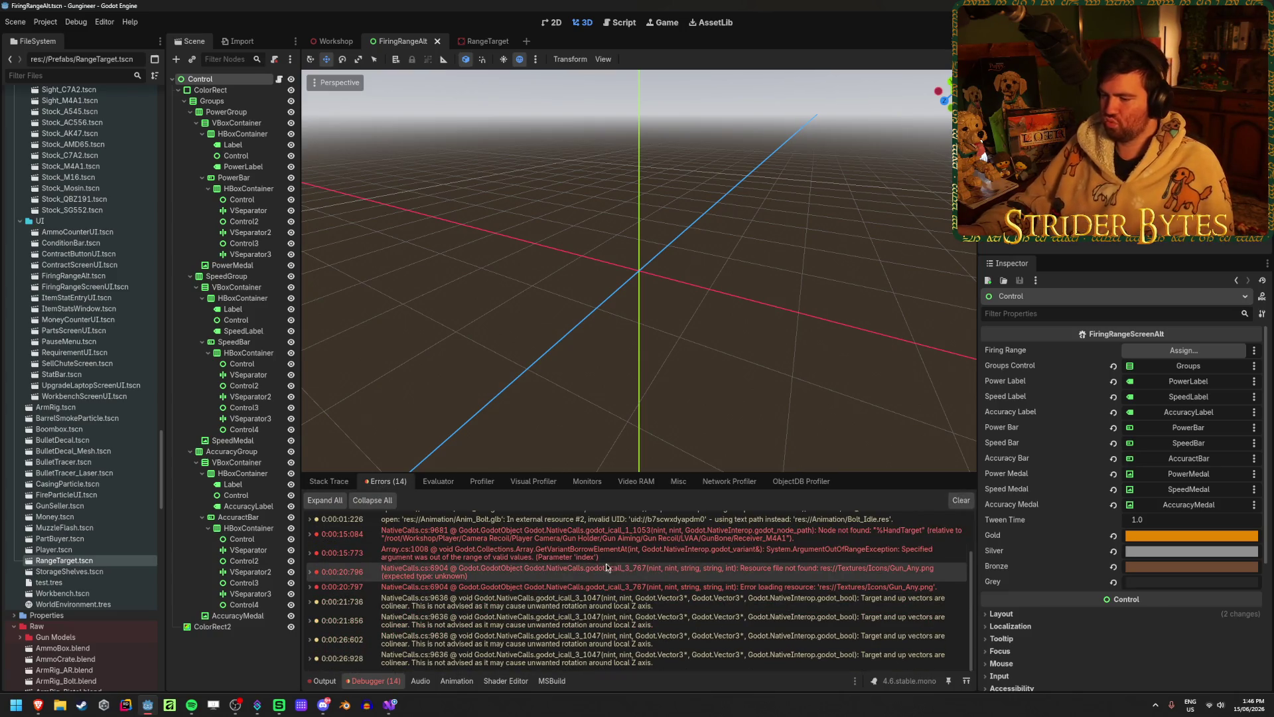
left_click(962, 502)
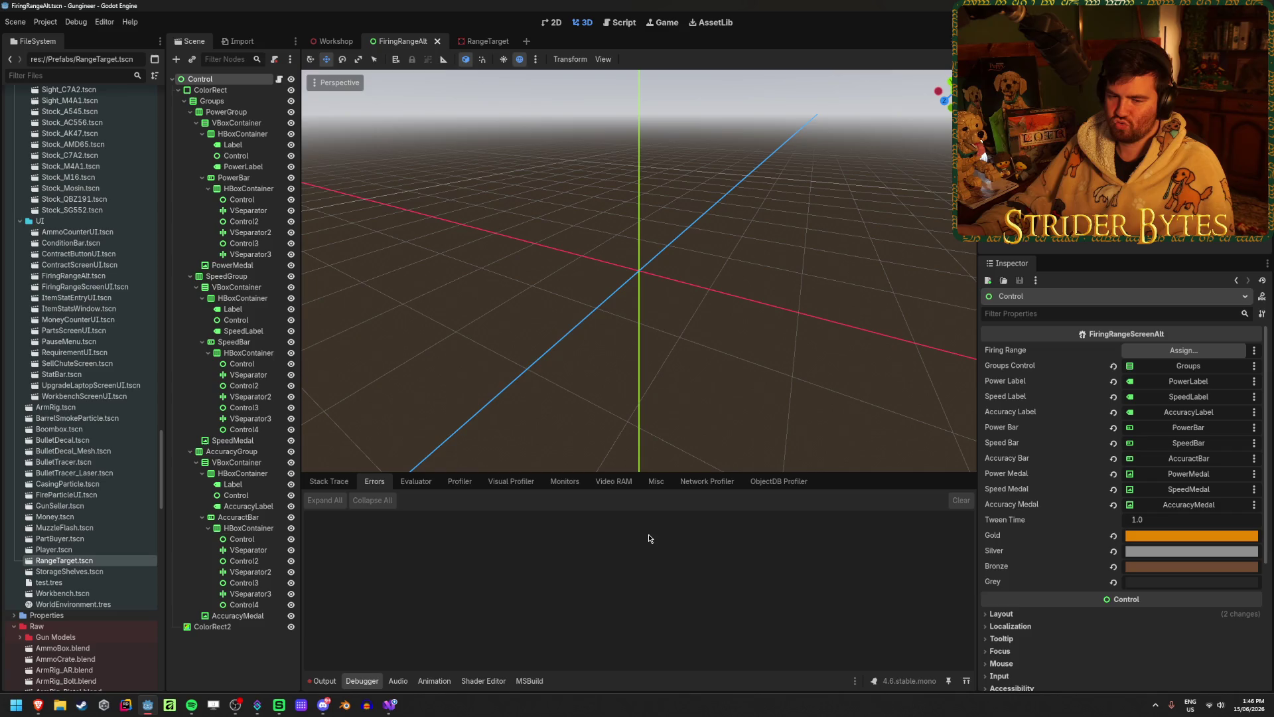
left_click(327, 42)
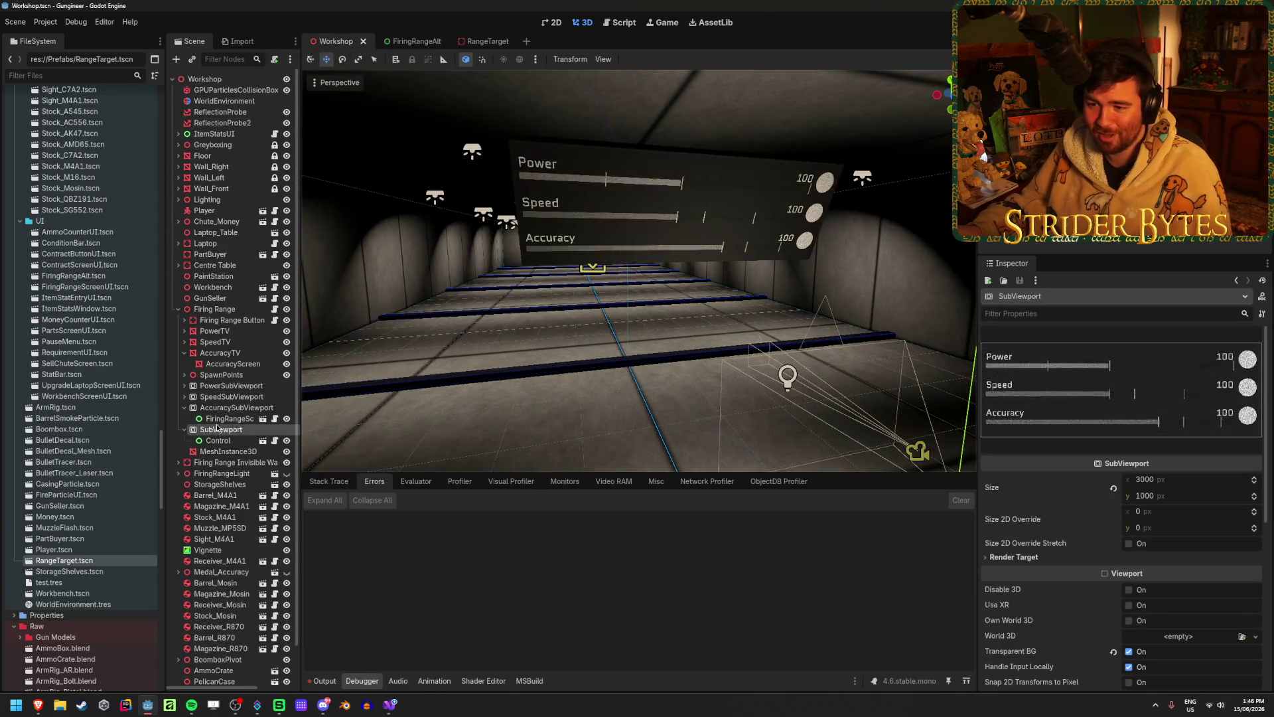
- Hide the MeshInstance3D stats screen in the Workshop scene and save the scene
left_click(243, 375)
left_click(247, 321)
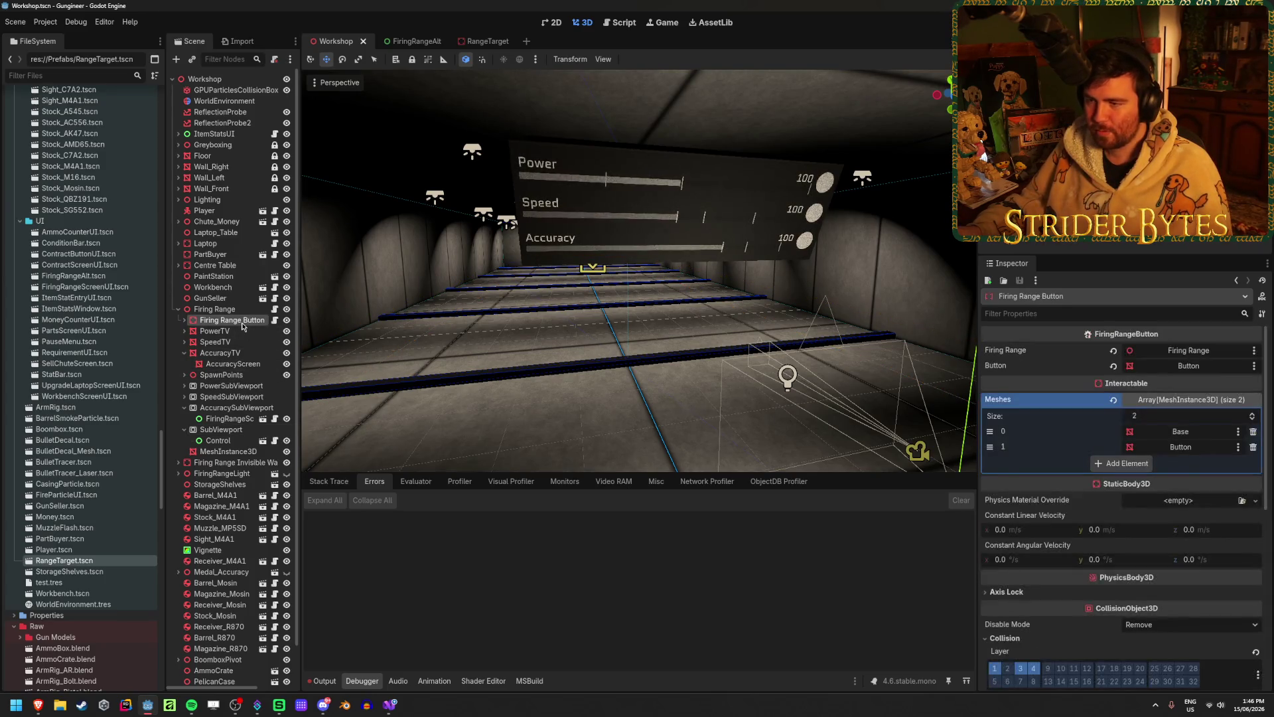
left_click(211, 451)
left_click(222, 430, "ctrl")
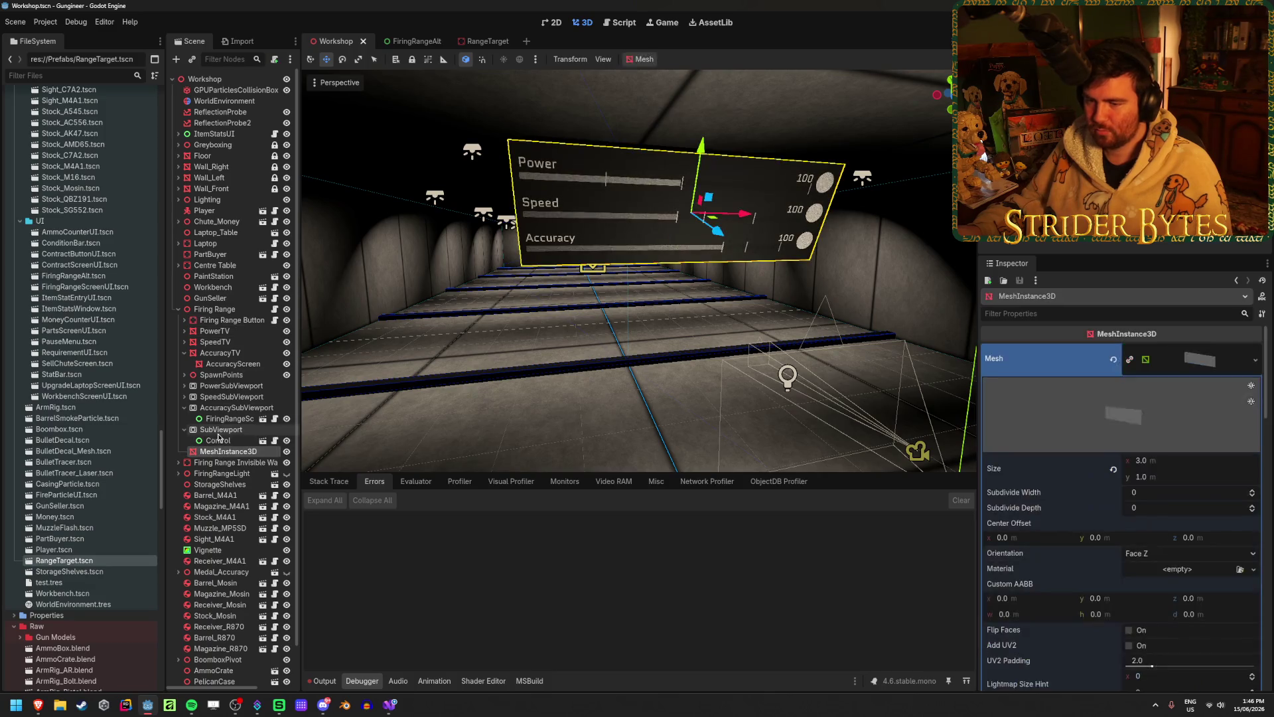
left_click(287, 451)
key("ctrl+s")
- Run the game briefly, stop it, and clear the Output log's error messages
key("F5")
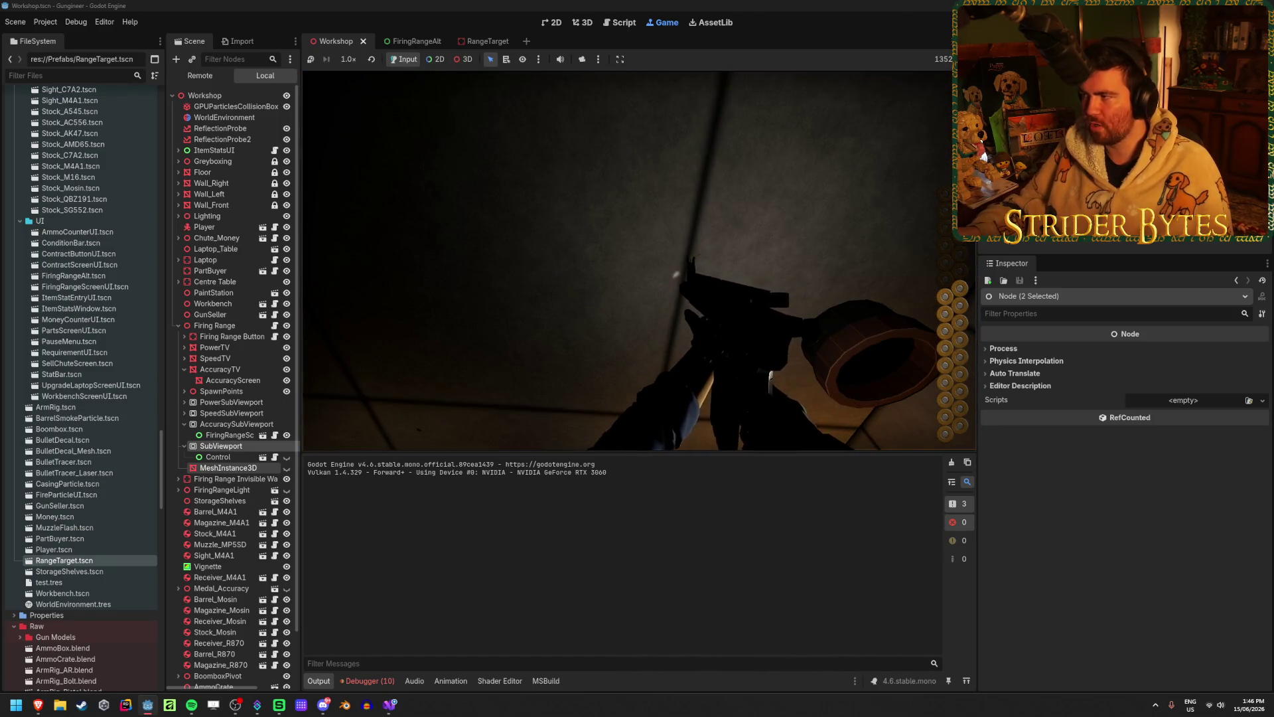
key("F8")
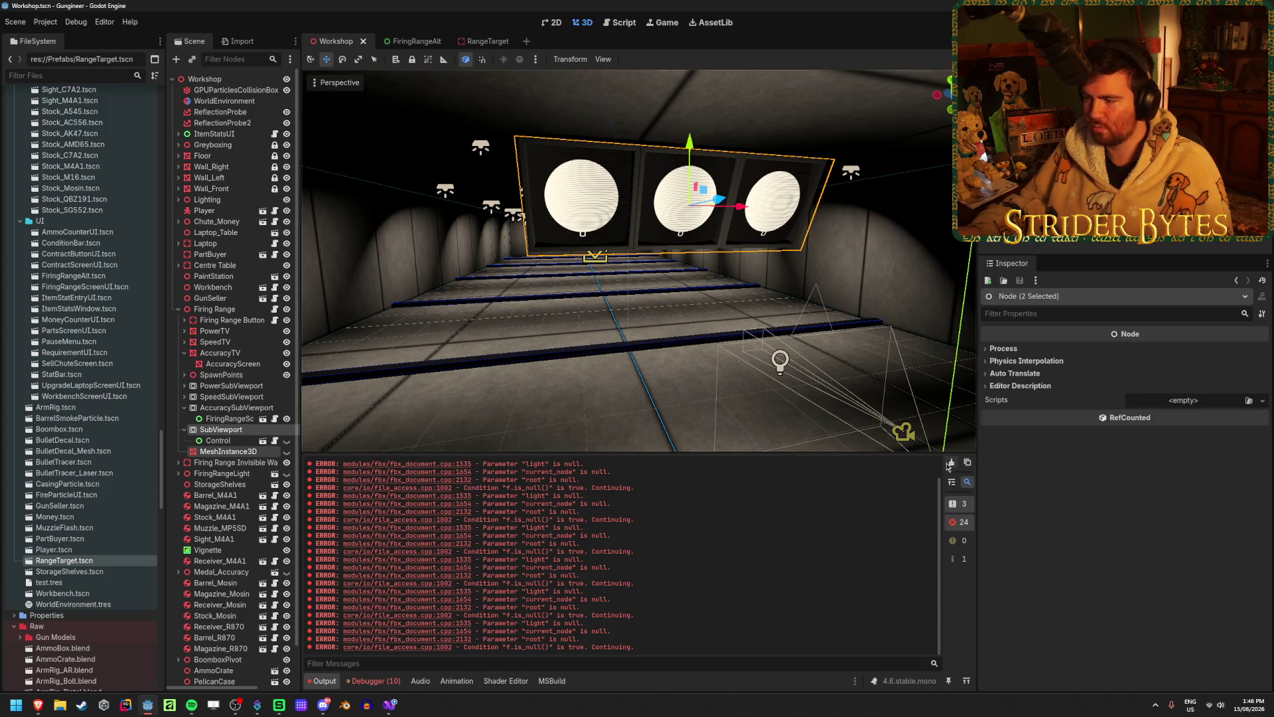
left_click(950, 463)
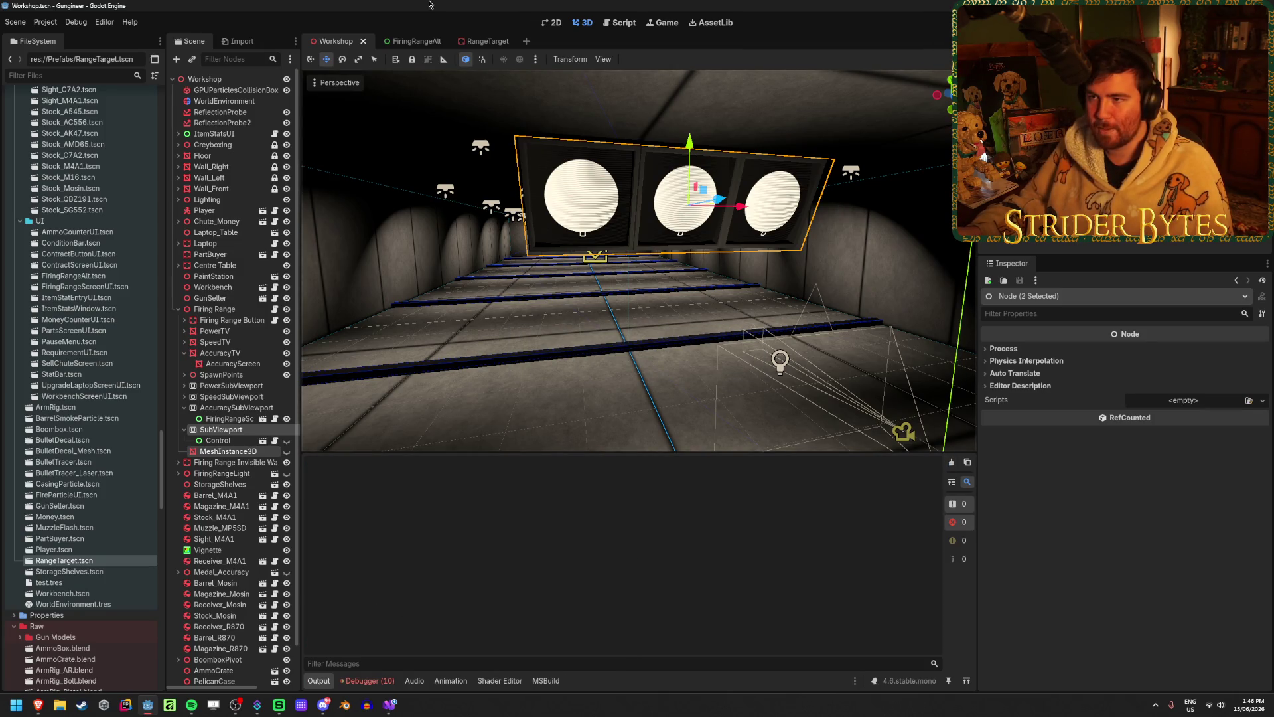
- Find AmmoCounterUI.cs under Scripts/UI, open it in Visual Studio, and switch back to Godot
scroll(120, 464, "down", 10)
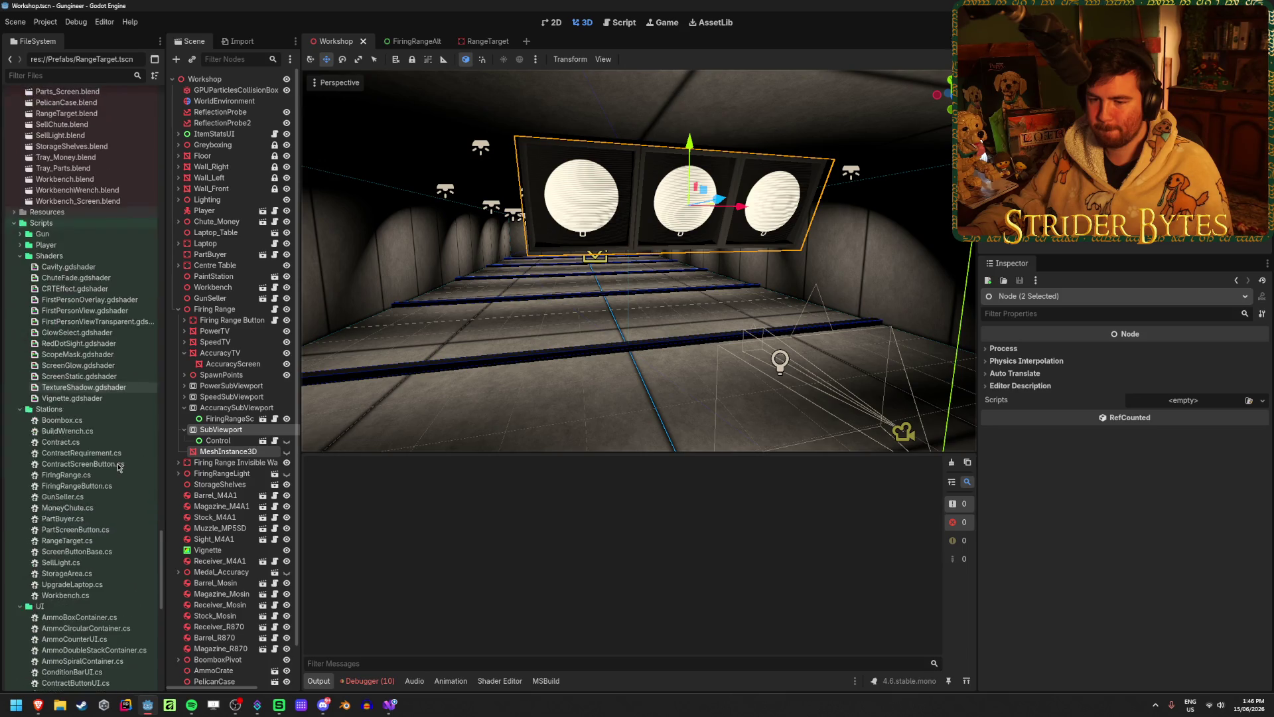
scroll(120, 463, "down", 3)
scroll(99, 398, "down", 4)
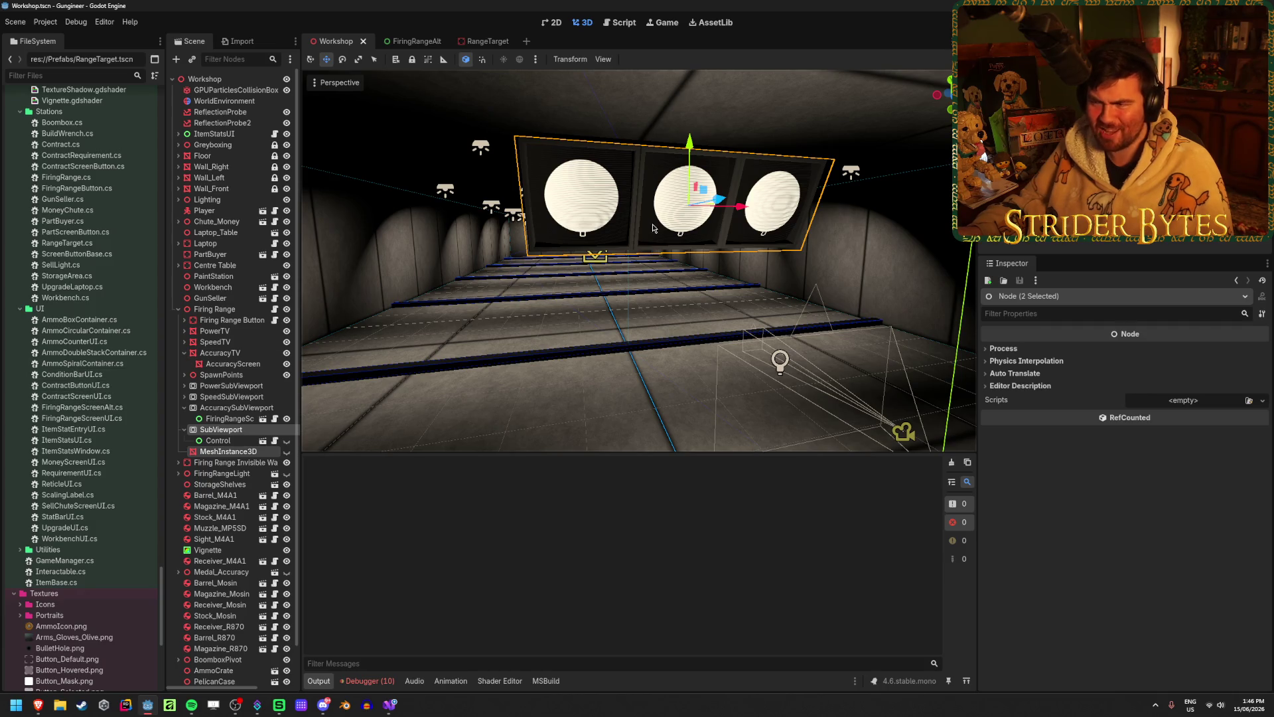
scroll(100, 372, "down", 2)
scroll(103, 374, "up", 2)
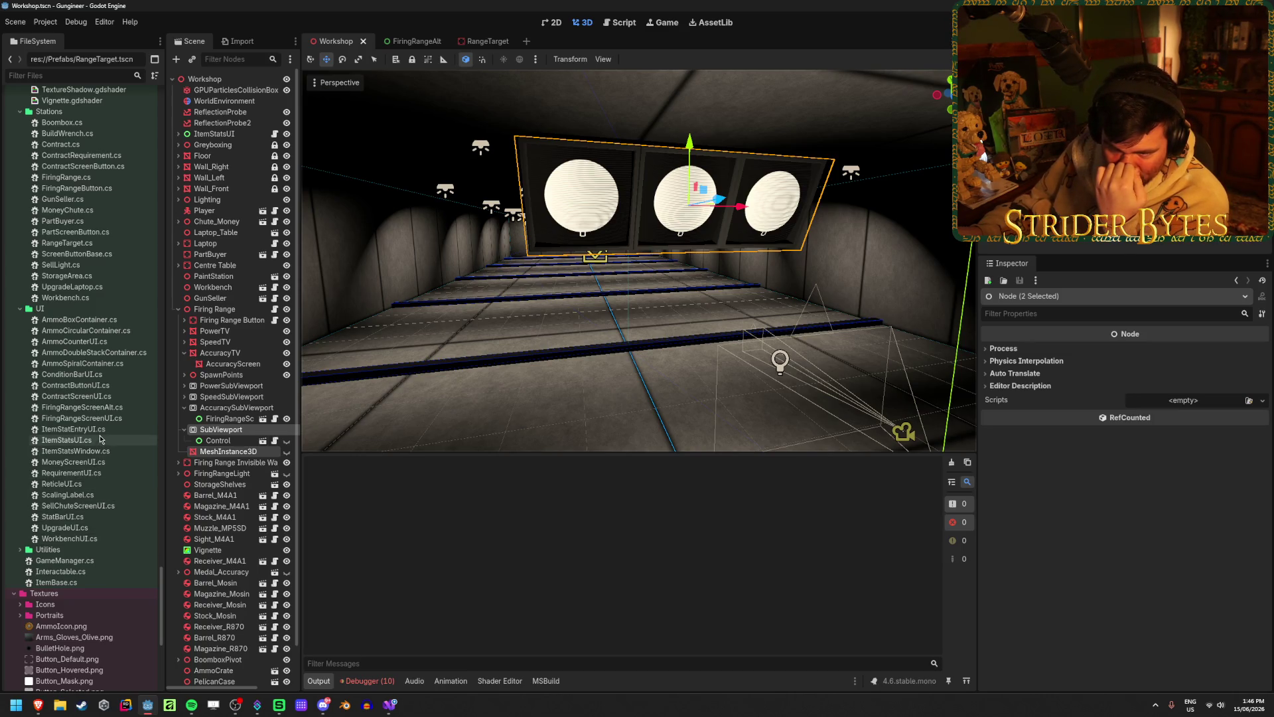
double_click(94, 343)
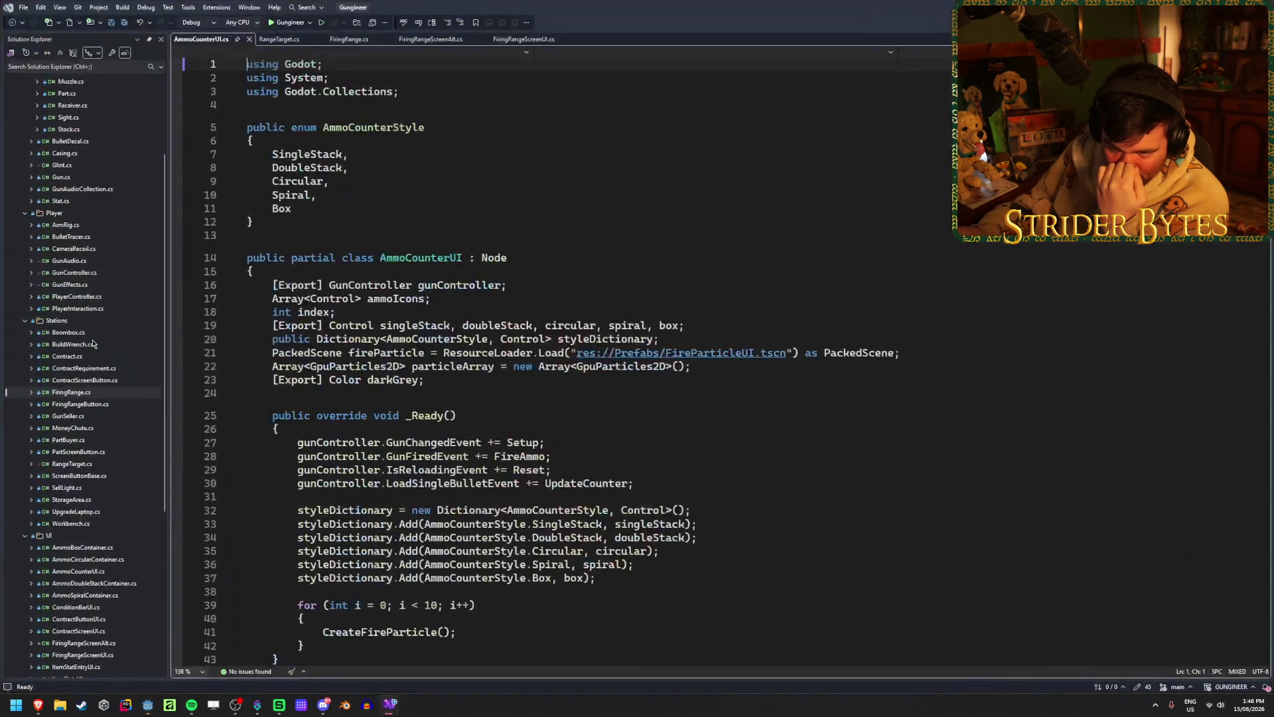
key("alt+Tab")
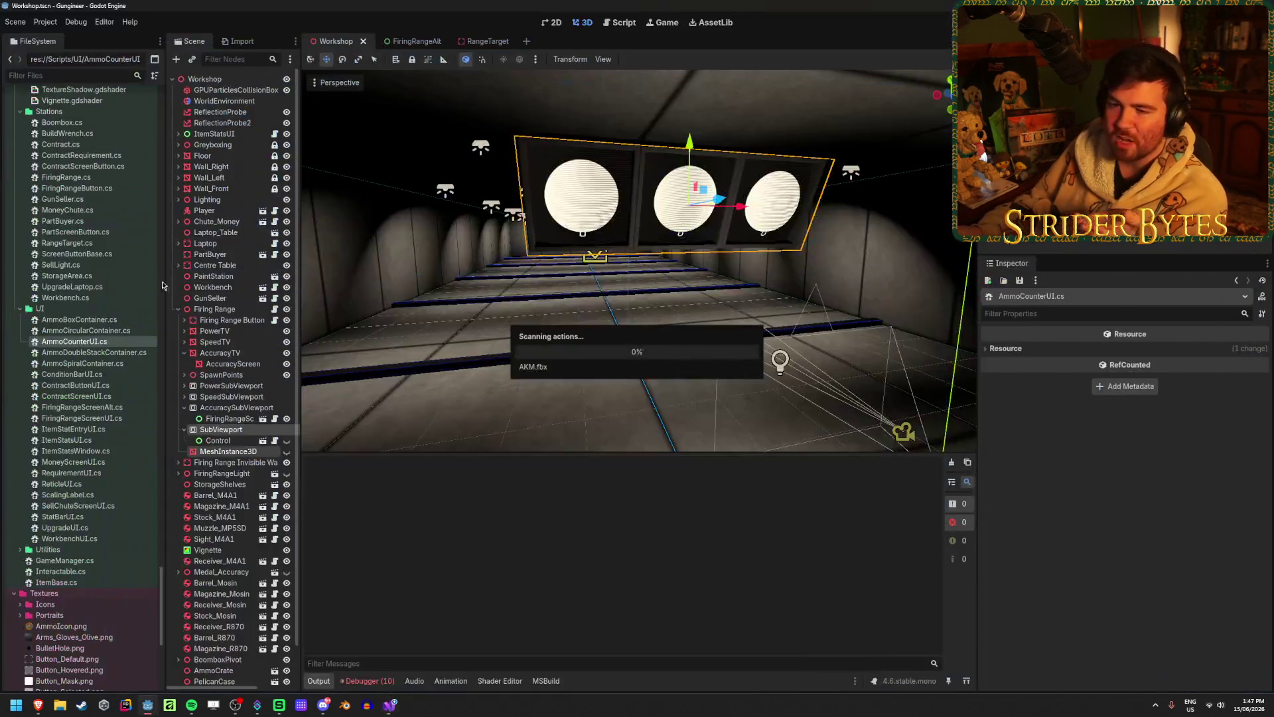
- Open the AmmoCounterUI and FireParticleUI scenes and hide FireParticleUI's SmokeParticle node
scroll(90, 388, "up", 5)
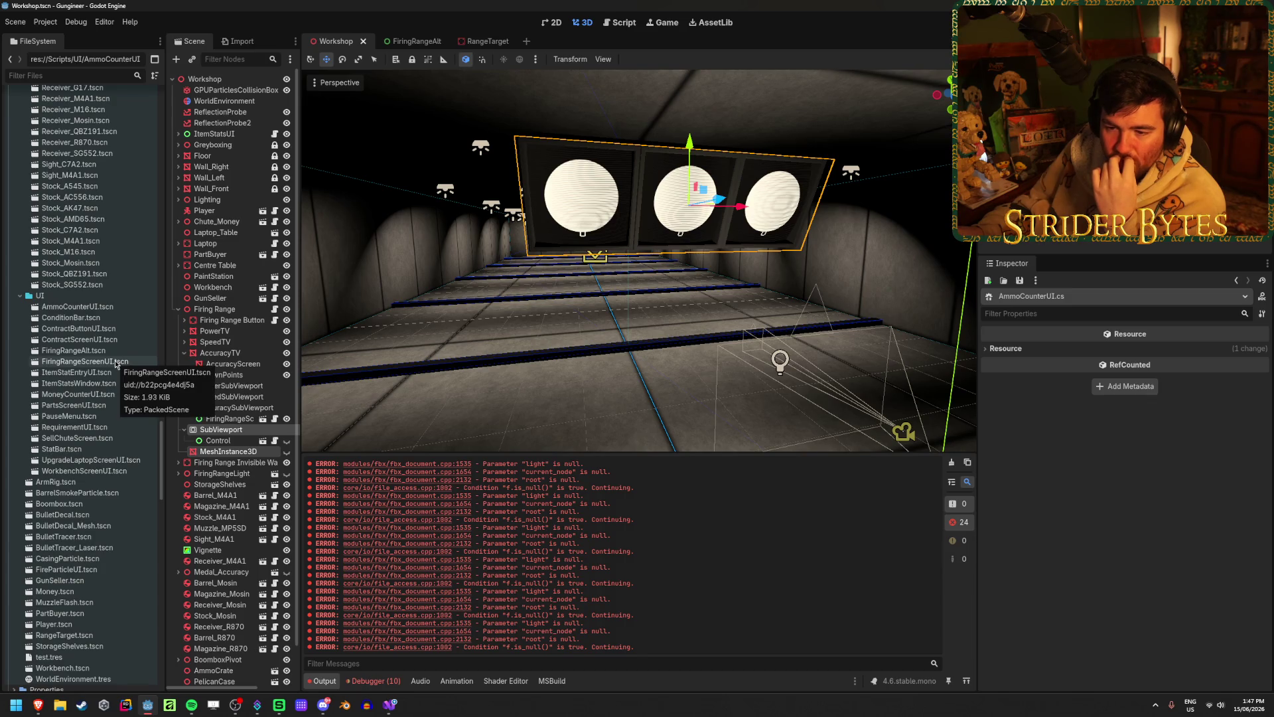
double_click(113, 308)
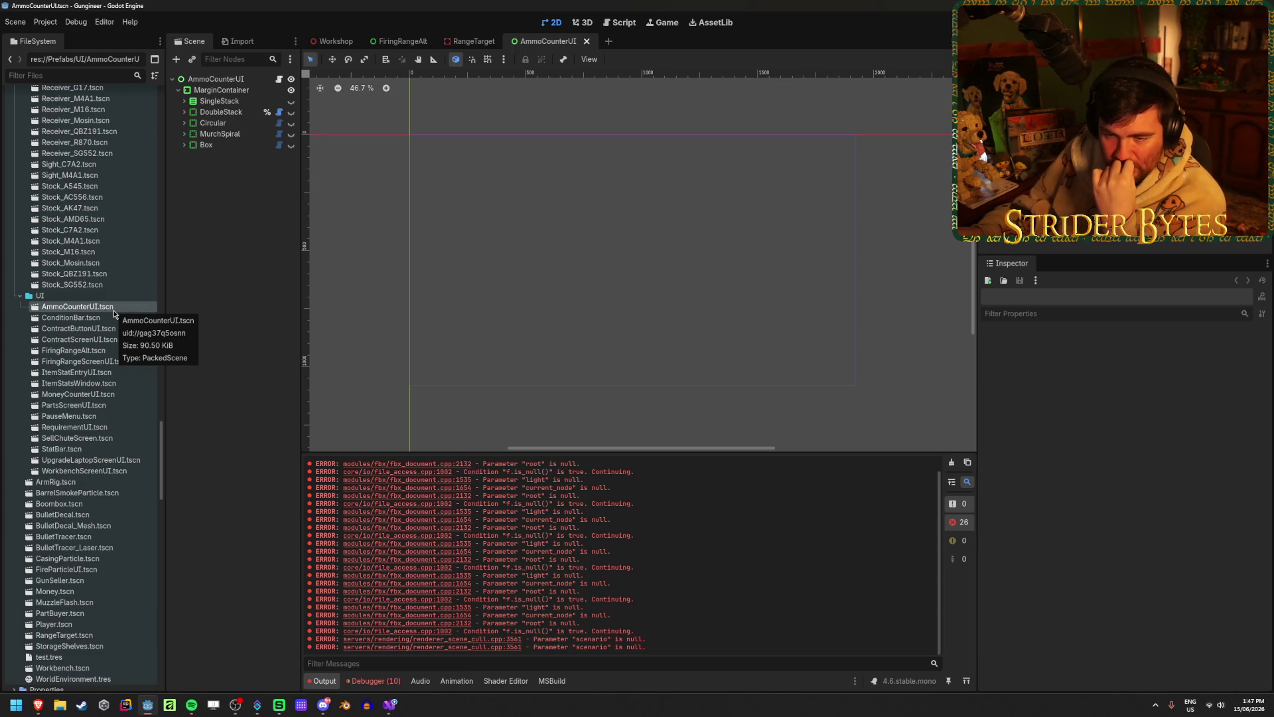
scroll(80, 425, "down", 3)
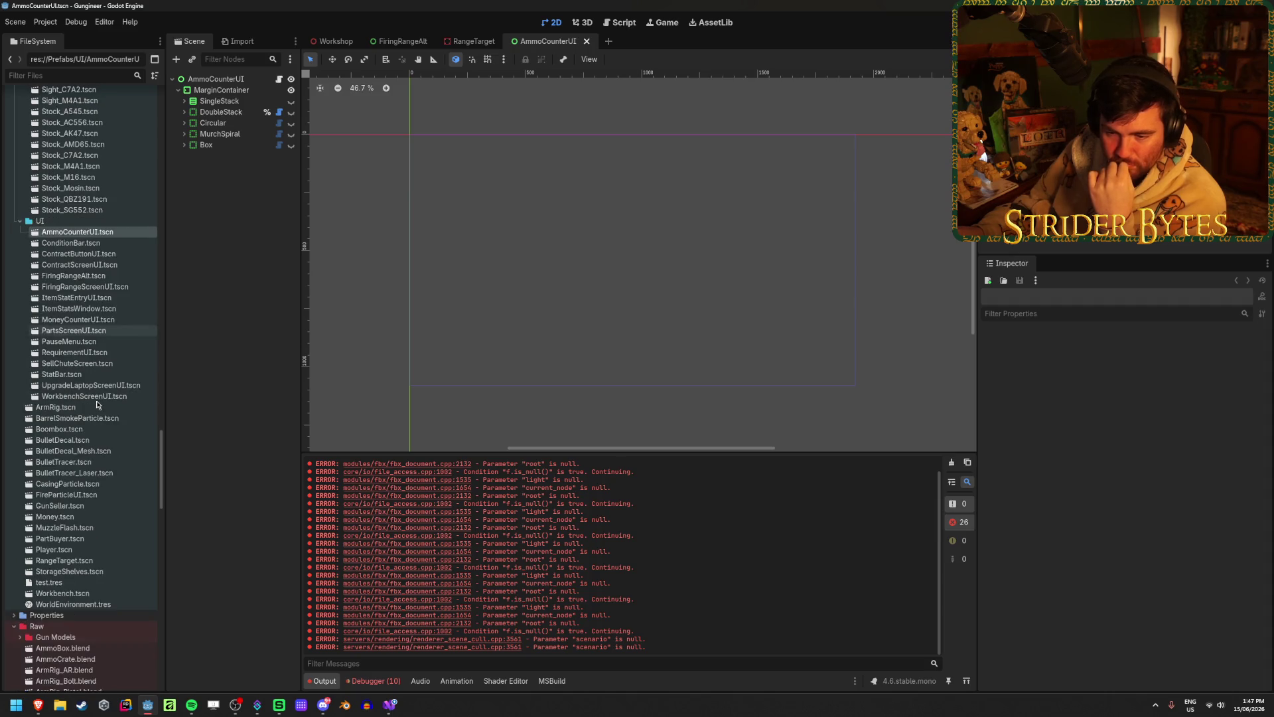
double_click(66, 494)
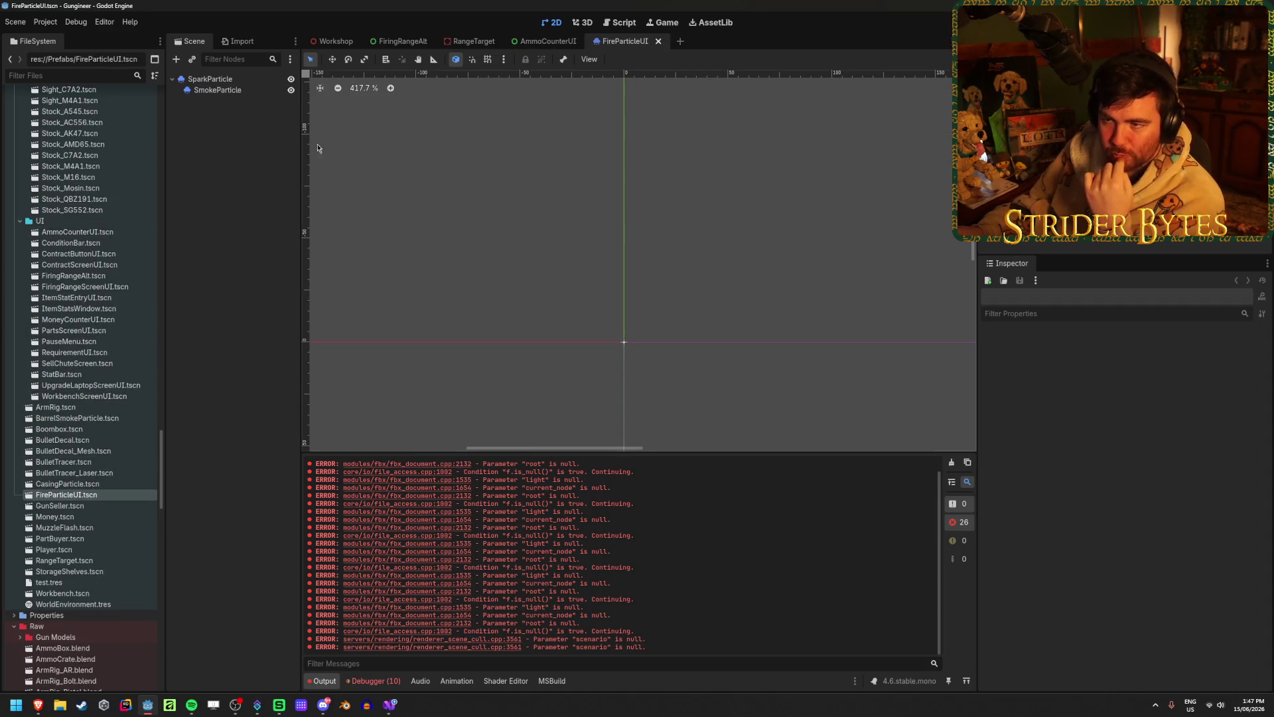
left_click(242, 94)
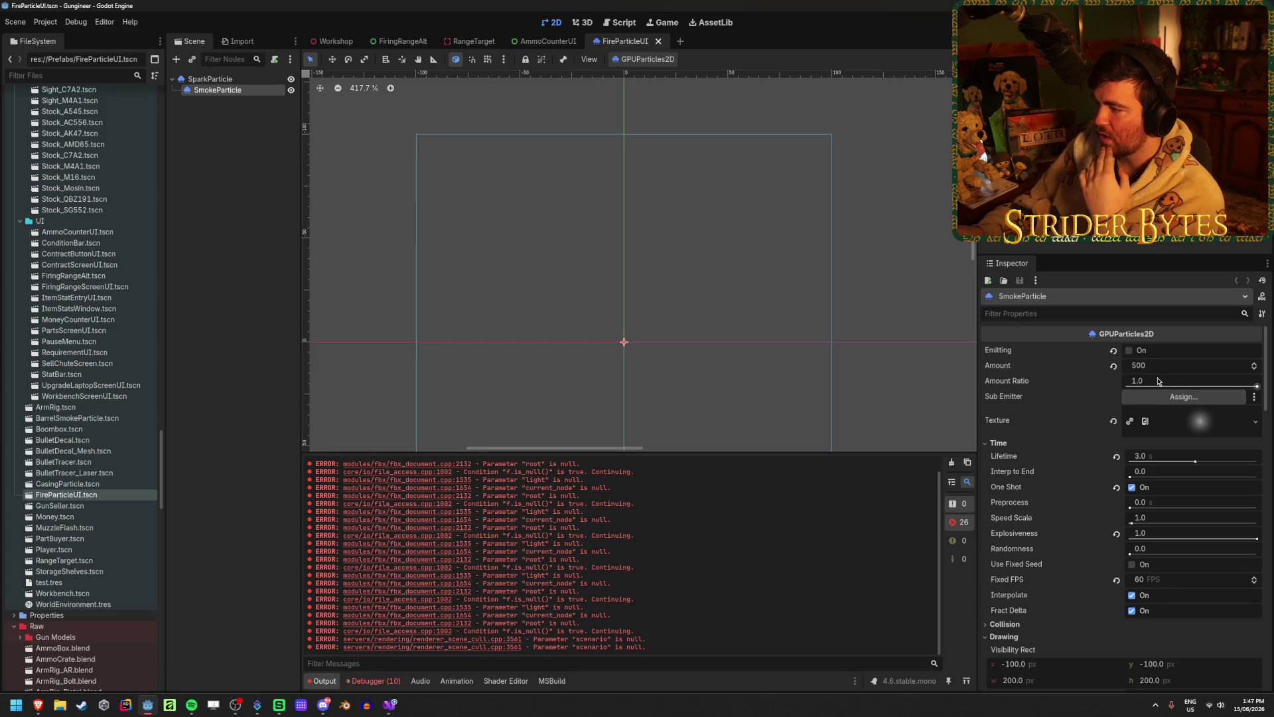
left_click(291, 91)
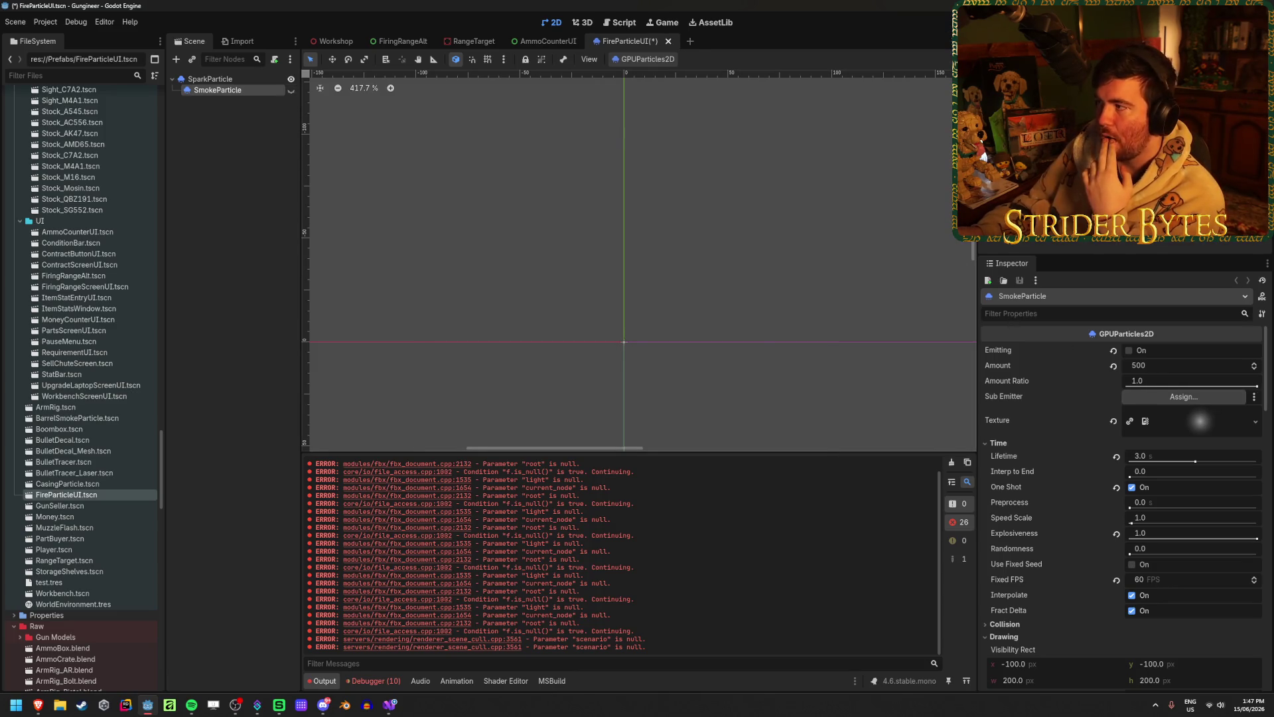
- Save the scene, launch the game, fire the rifle four times in the workshop, and stop
key("F6")
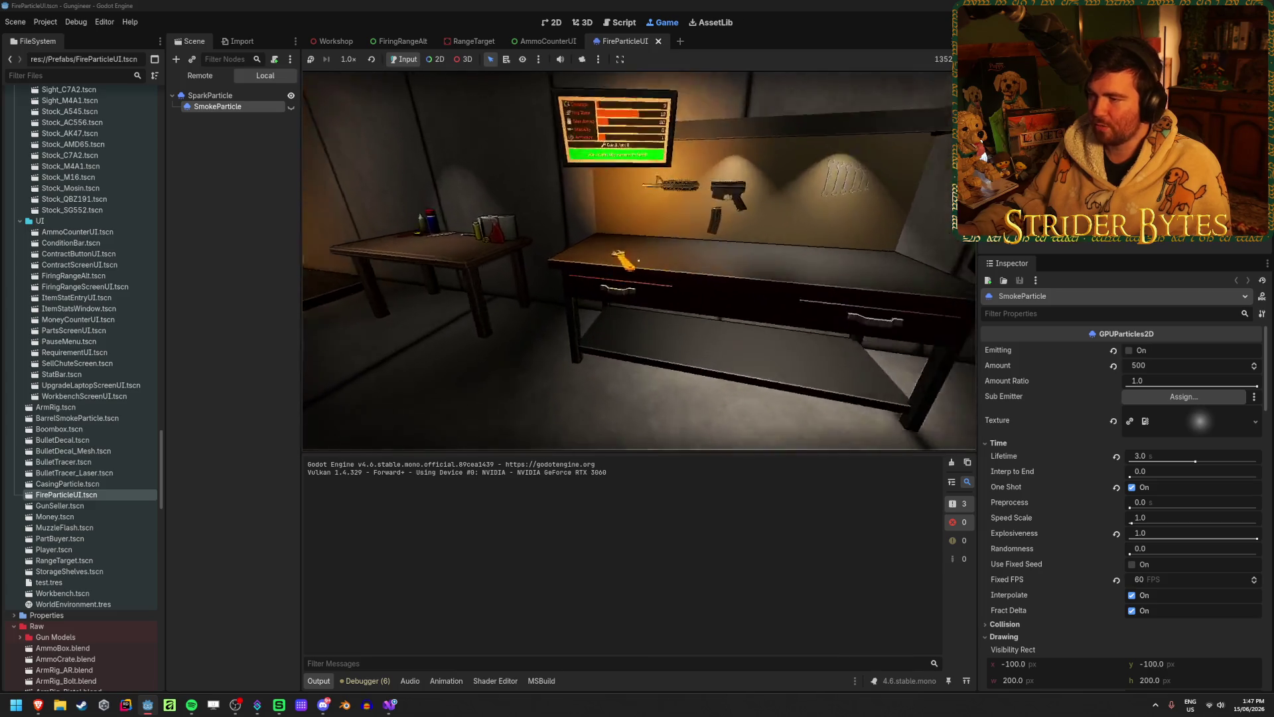
left_click(629, 261)
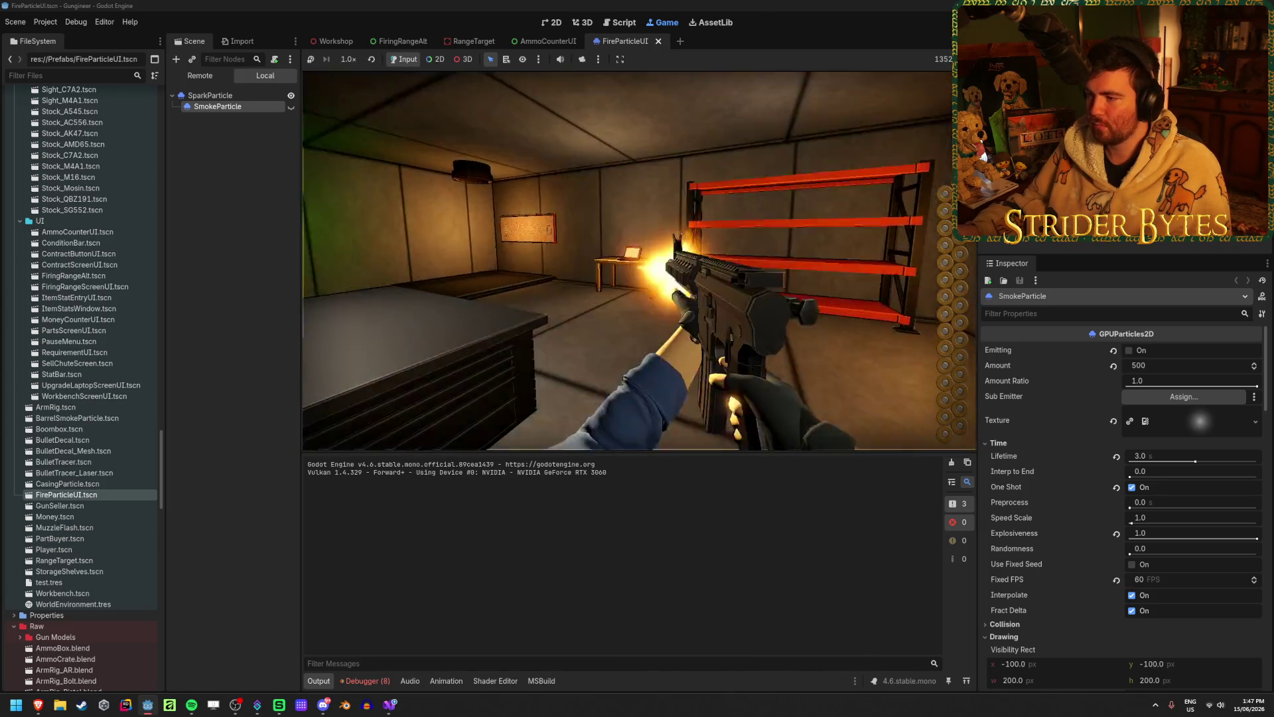
left_click(630, 261)
left_click(630, 261)
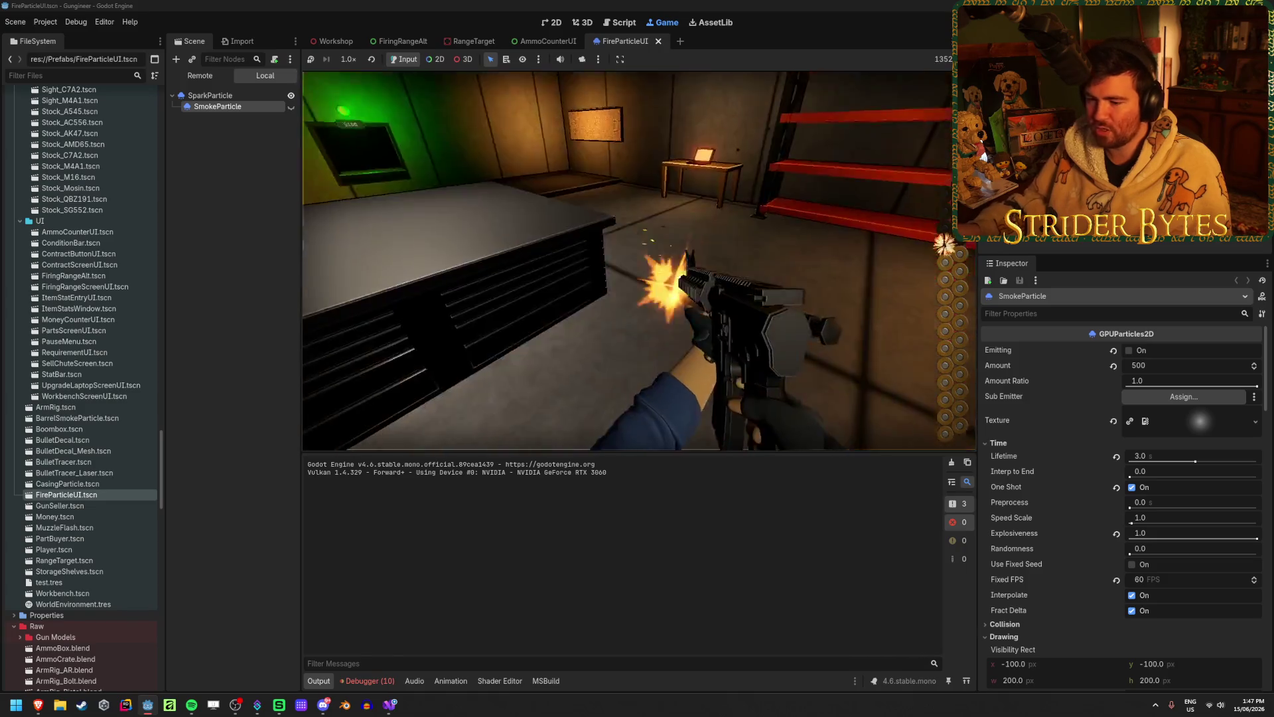
left_click(629, 261)
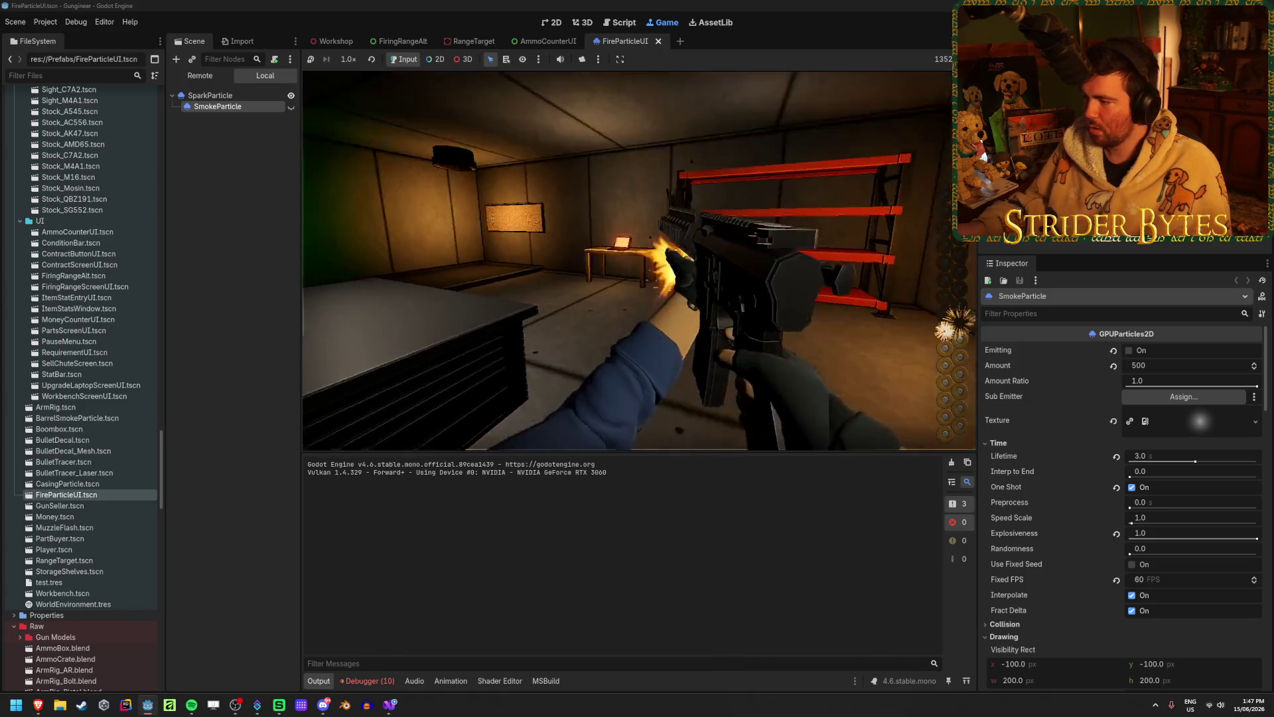
key("F8")
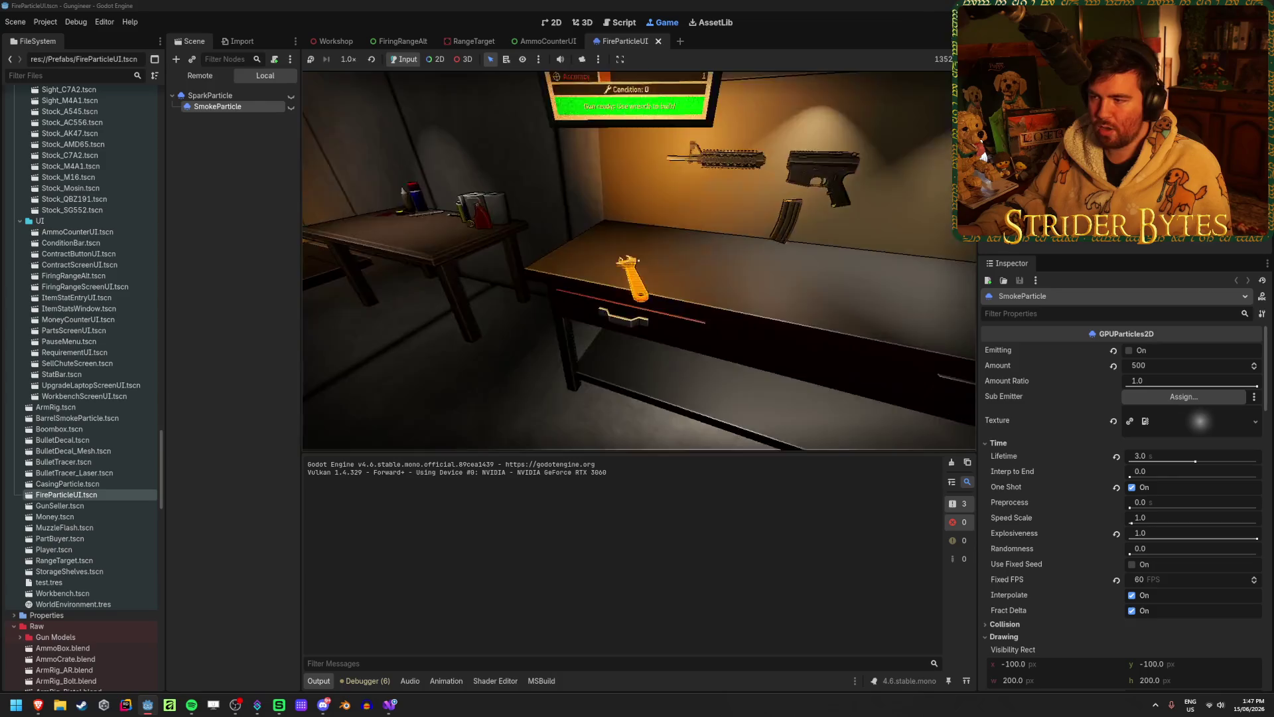
- In a second run, fire down the firing range and toward the ceiling, then stop
left_click(628, 261)
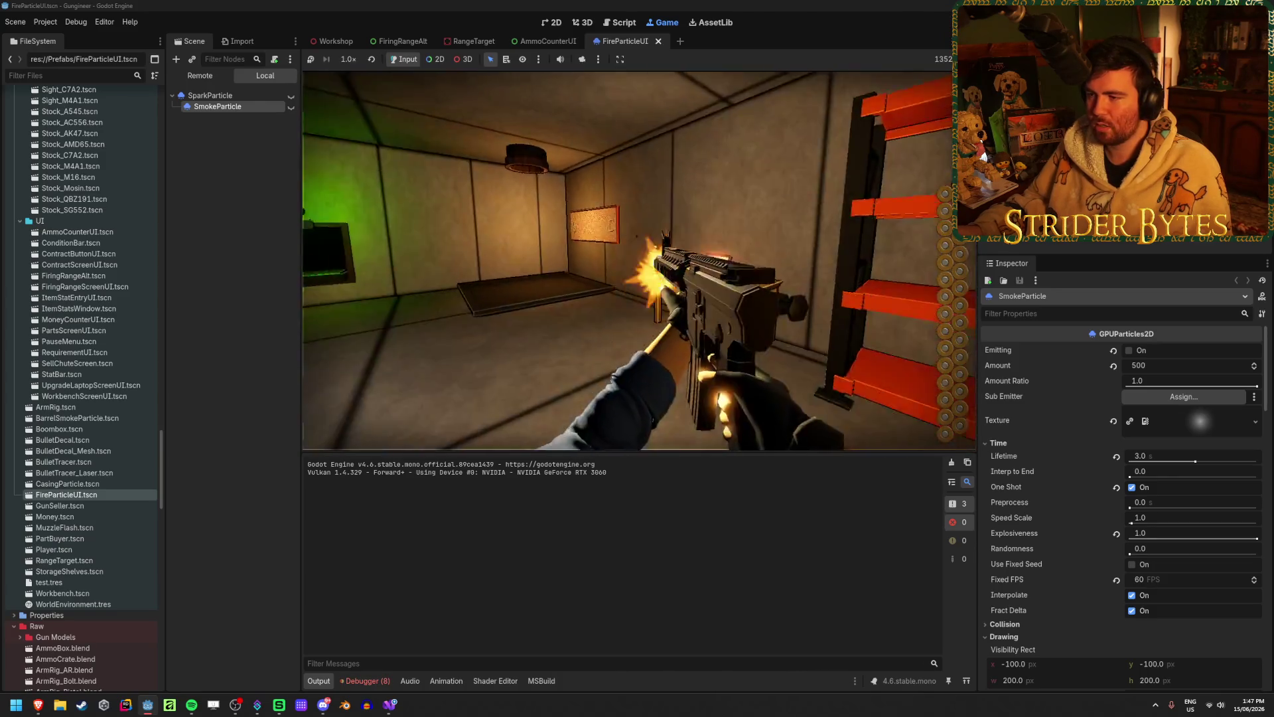
left_click(628, 261)
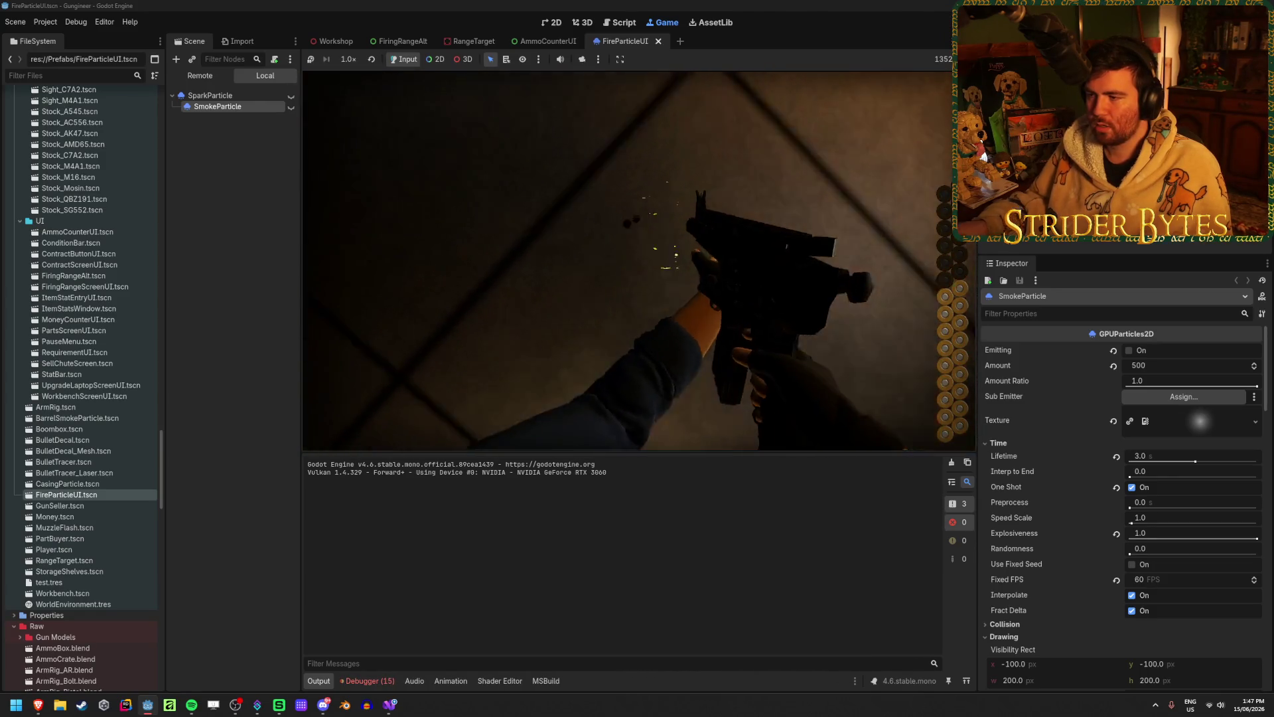
left_click(629, 261)
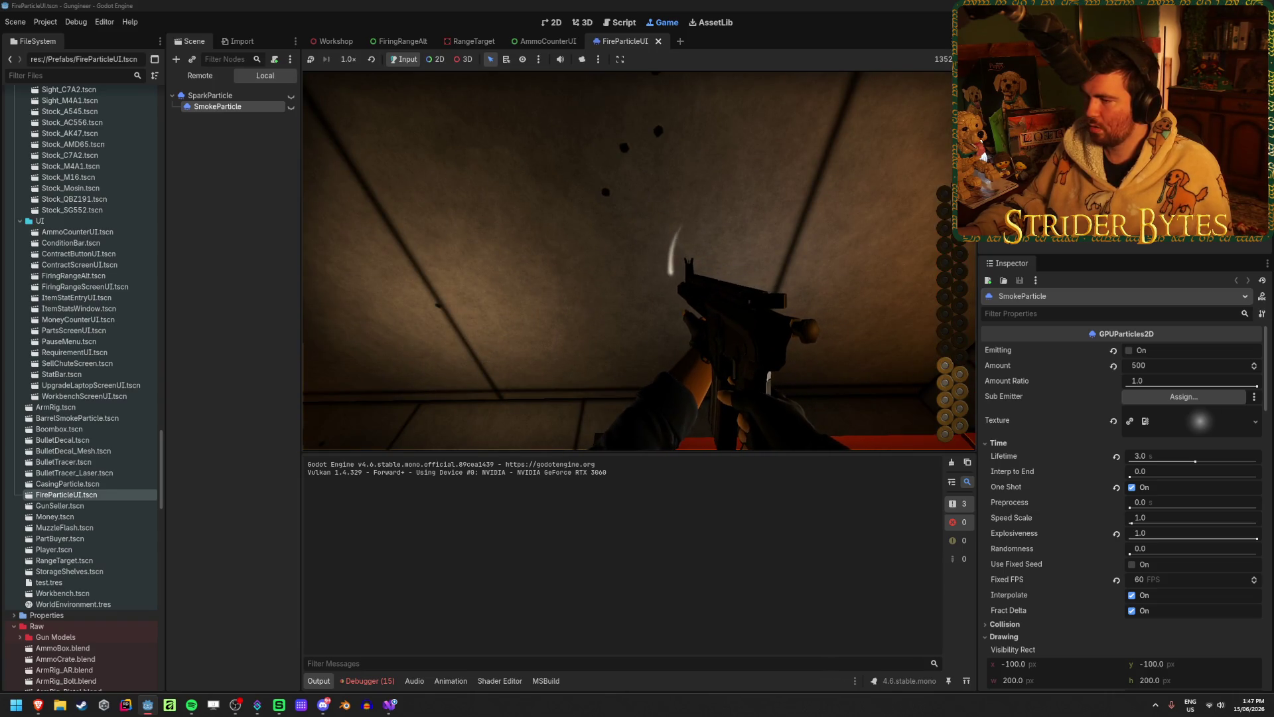
key("F8")
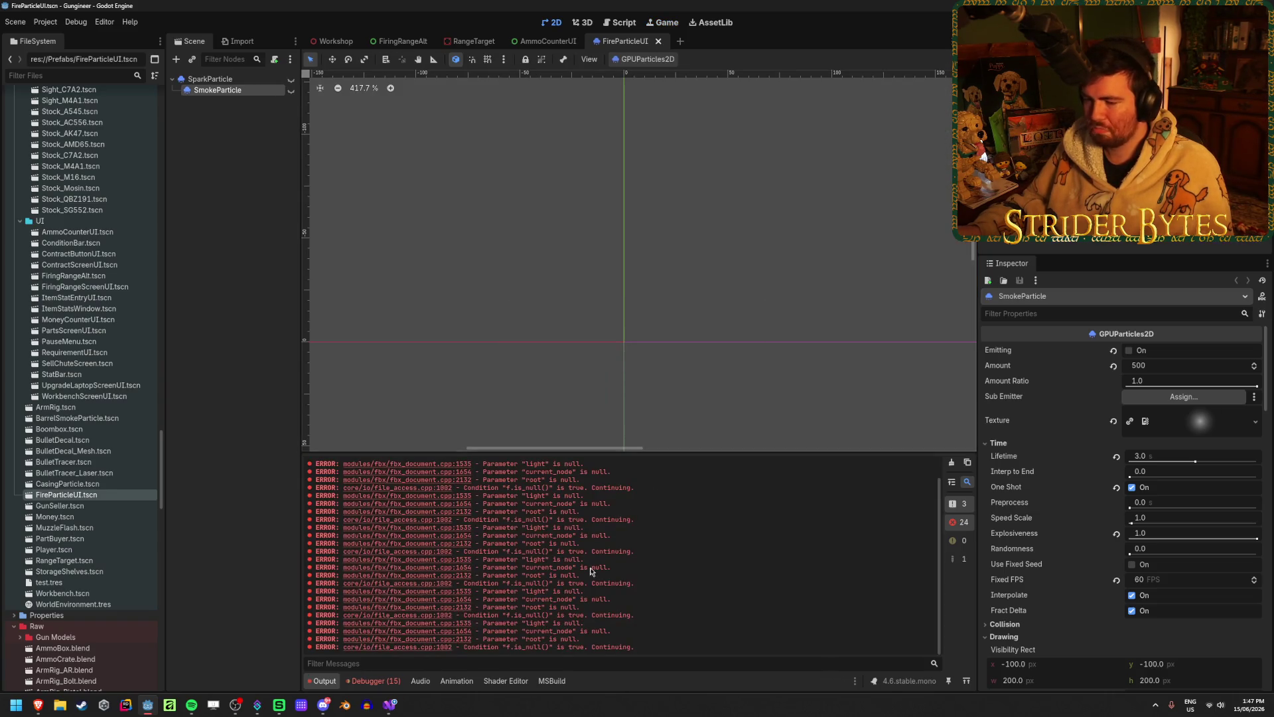
- Review the runtime error list and deselect the SmokeParticle node
left_click(391, 687)
scroll(902, 552, "down", 5)
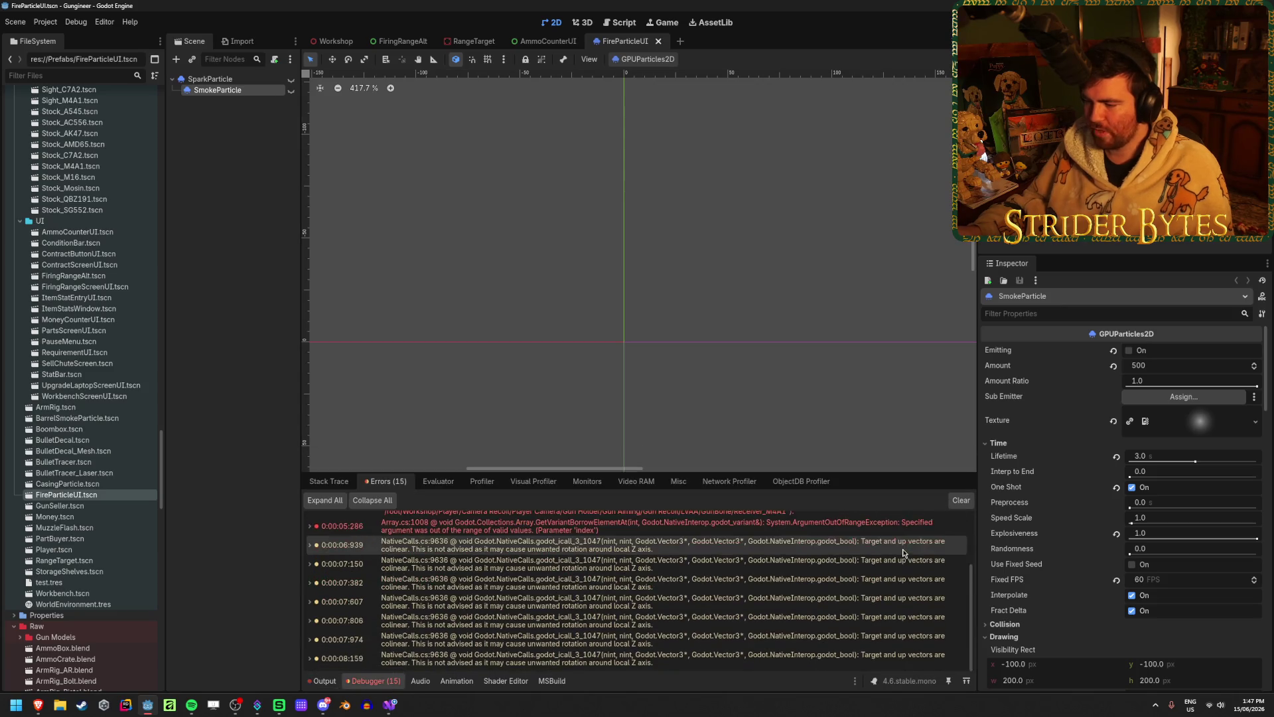
scroll(915, 537, "up", 2)
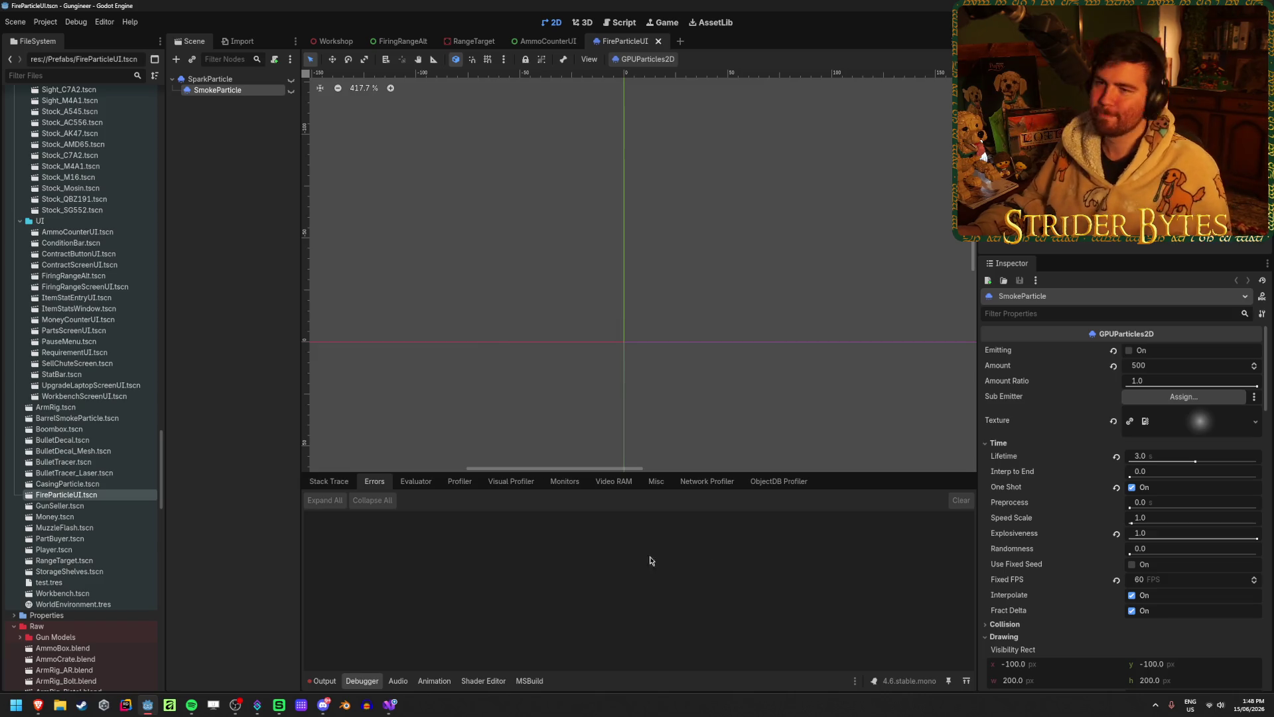
left_click(281, 155)
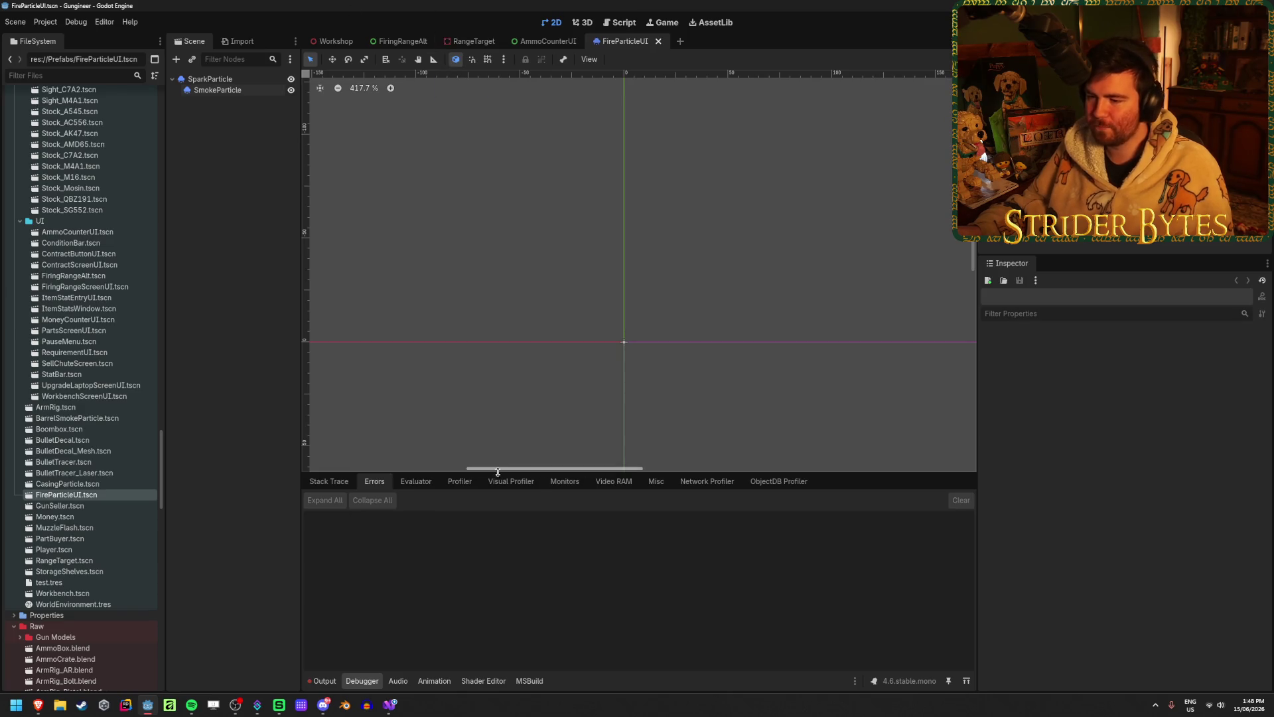
- Select spike frame 485 in the Profiler and briefly plot then remove Process Time
left_click(457, 480)
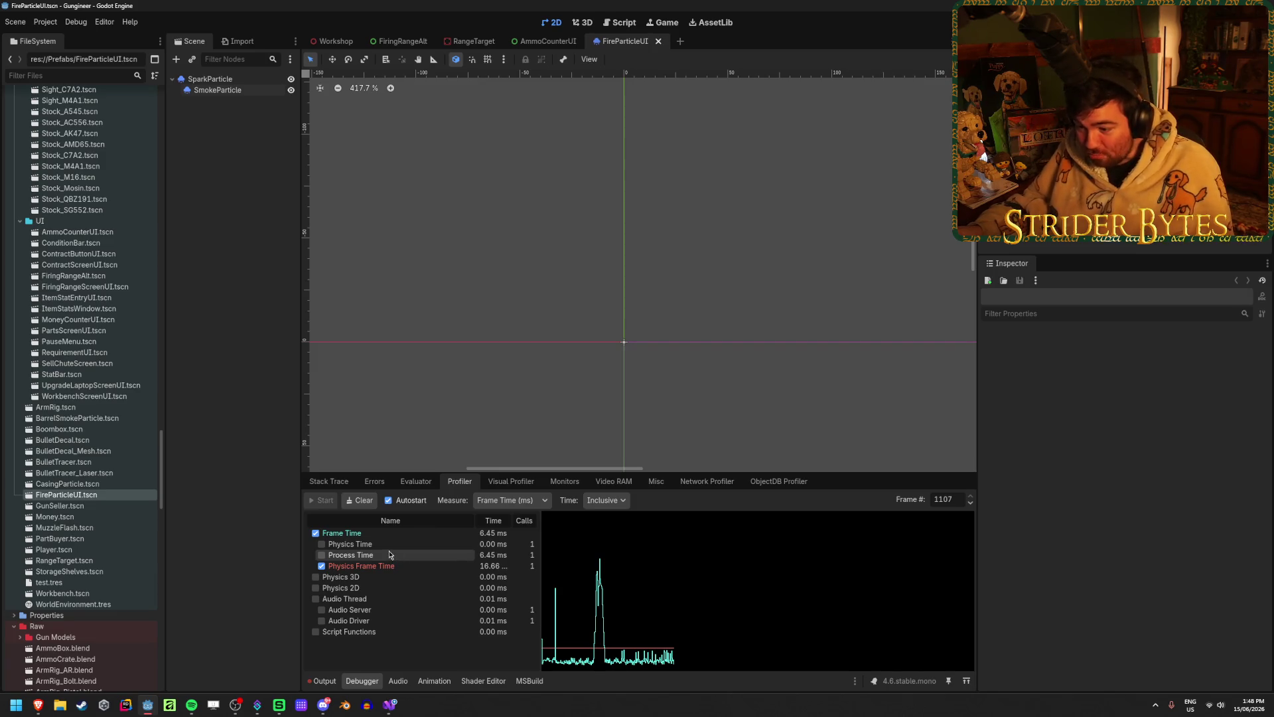
left_click(600, 593)
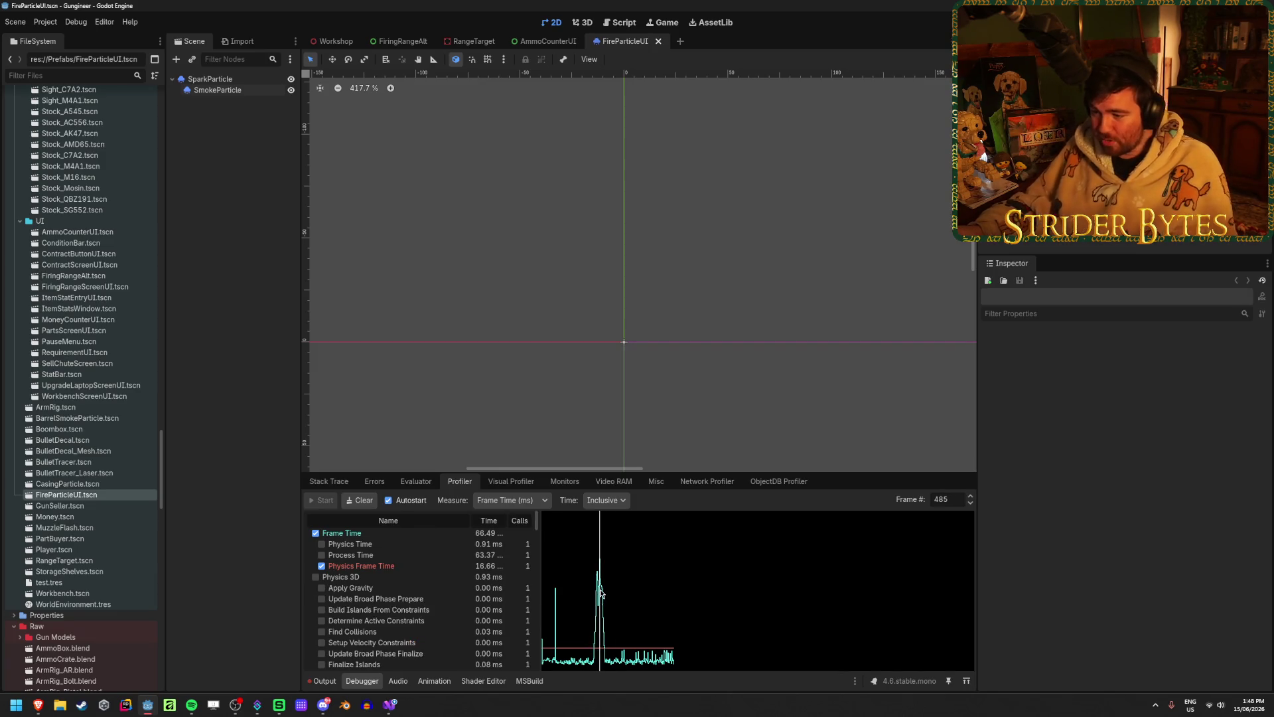
scroll(403, 573, "down", 4)
scroll(403, 574, "down", 5)
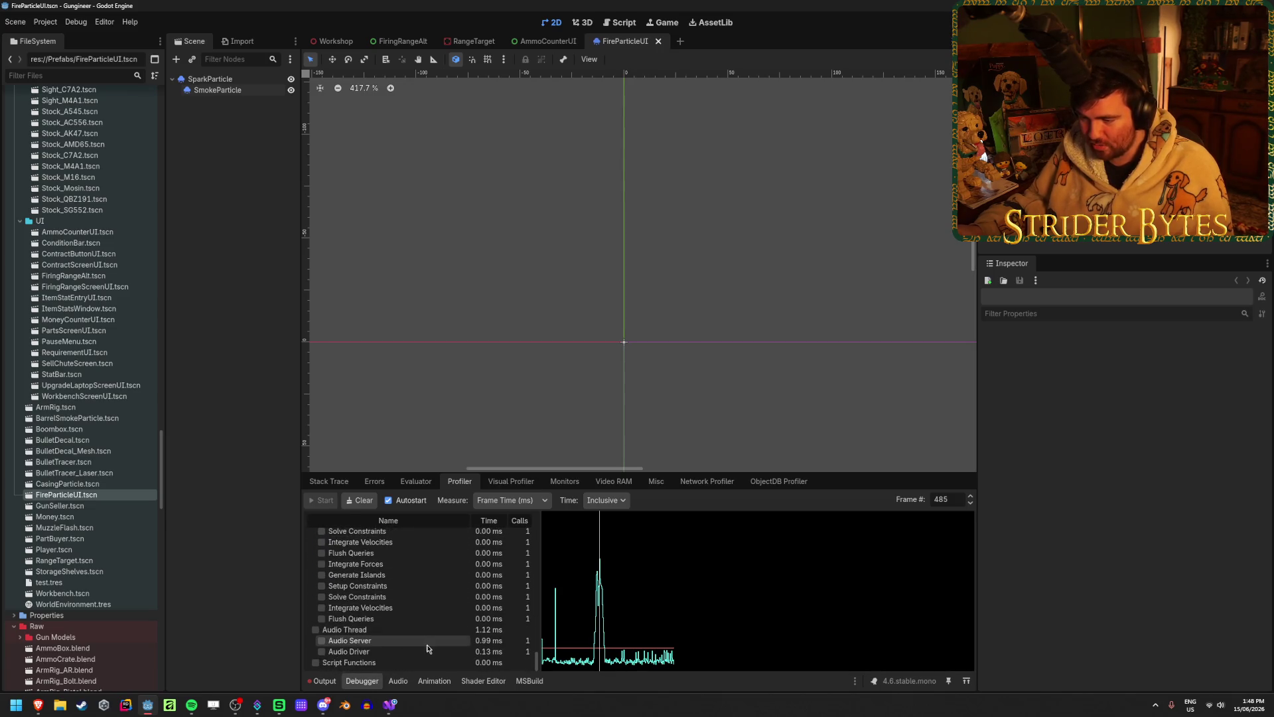
scroll(427, 634, "up", 5)
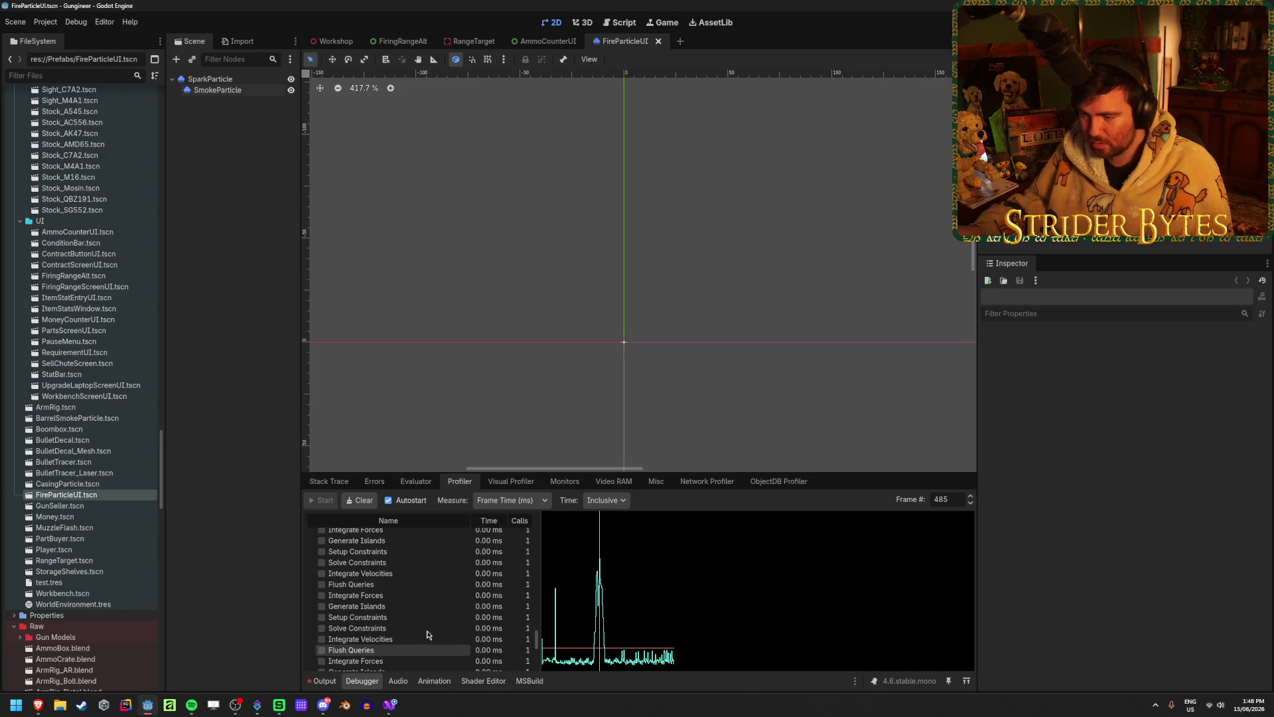
scroll(427, 635, "up", 5)
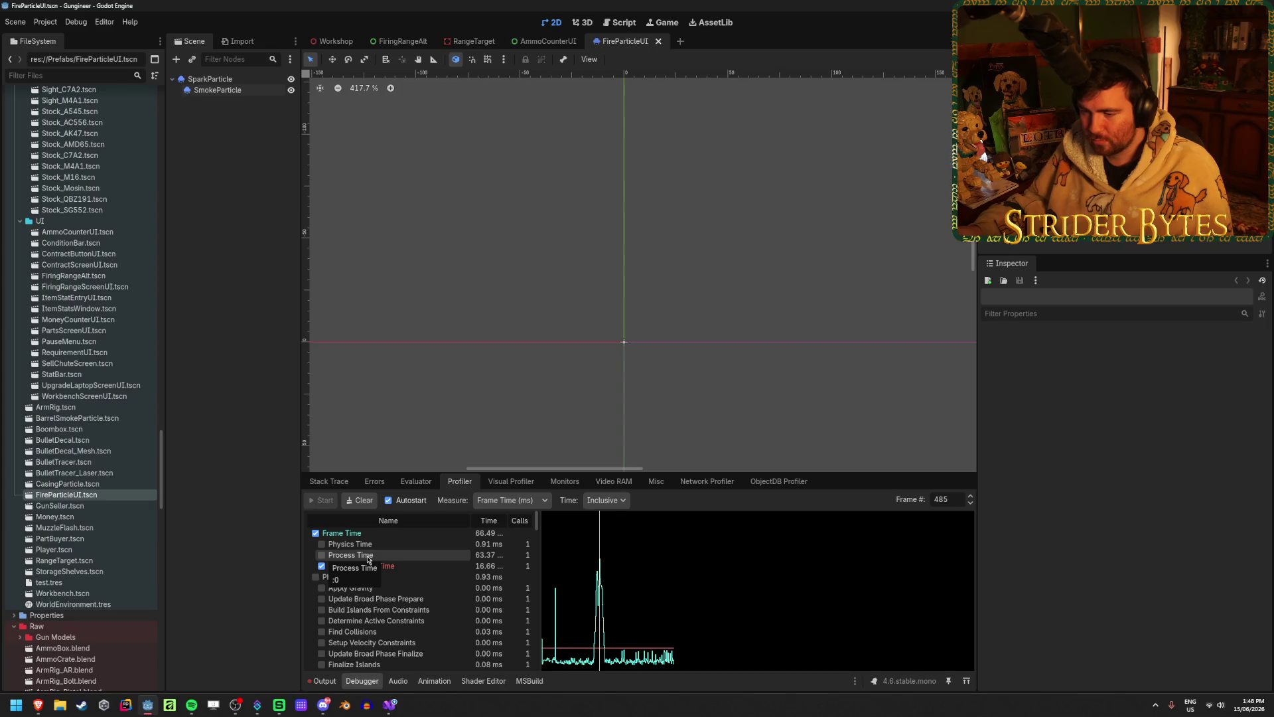
left_click(366, 557)
left_click(365, 557)
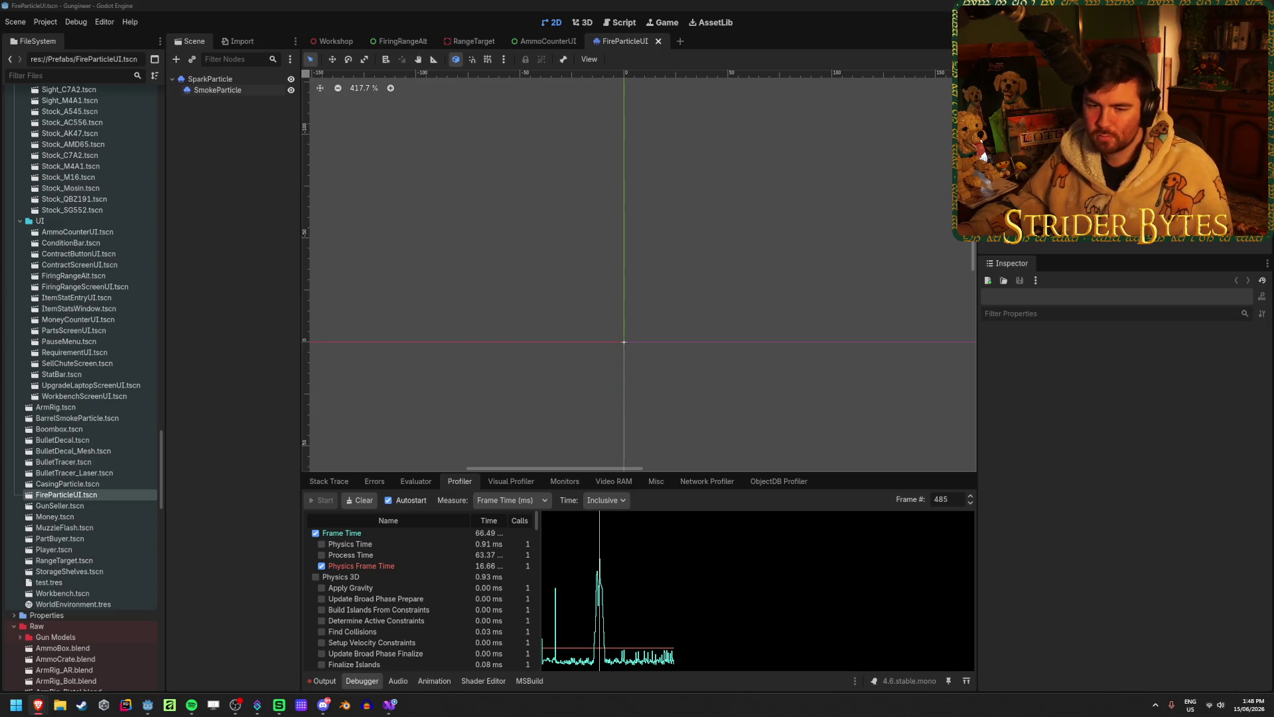
- Widen the Visual Profiler's name column, go back to the Profiler, and run the game with F5
left_click(497, 482)
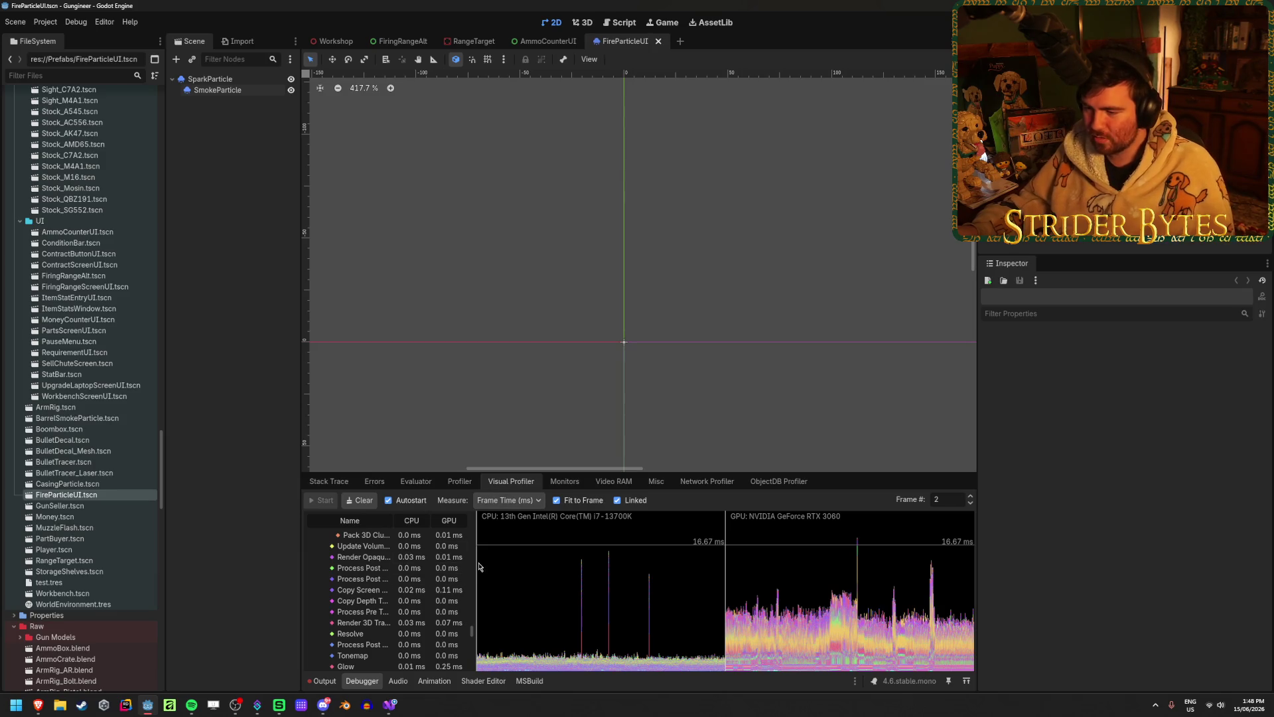
mouse_move(474, 562)
left_mouse_down()
mouse_move(610, 565)
mouse_move(531, 577)
left_mouse_up()
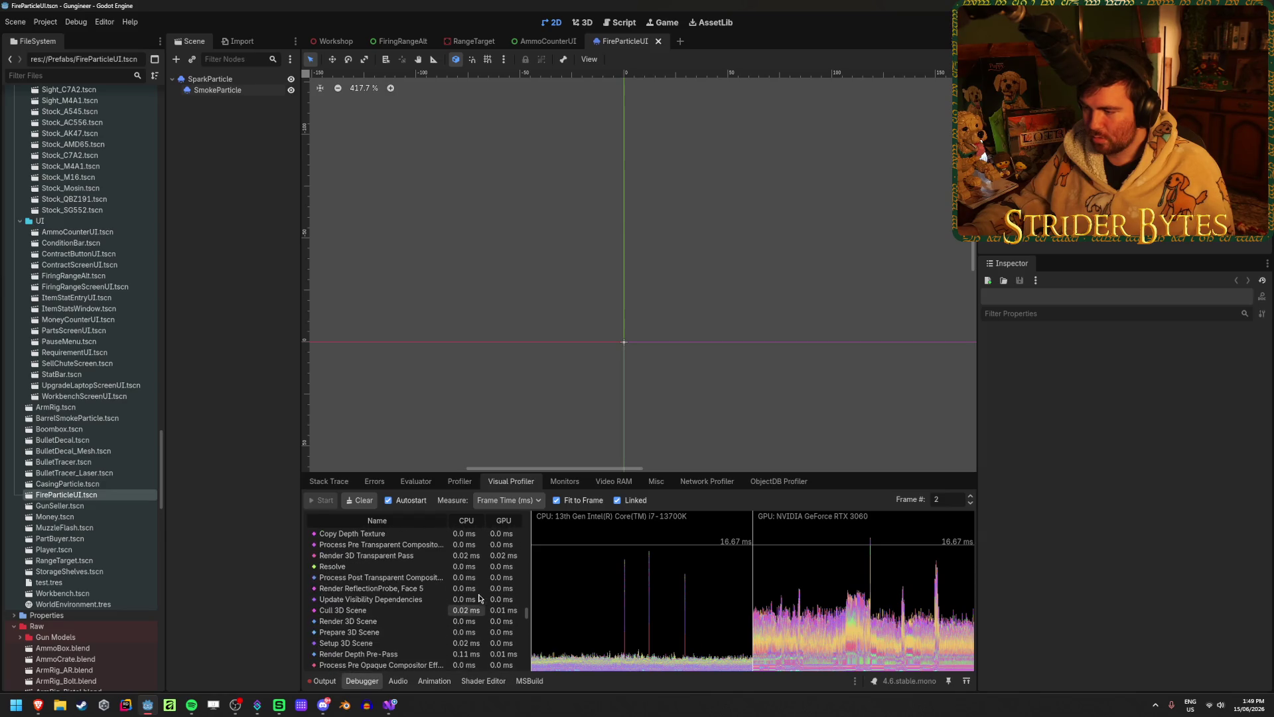
scroll(479, 598, "up", 5)
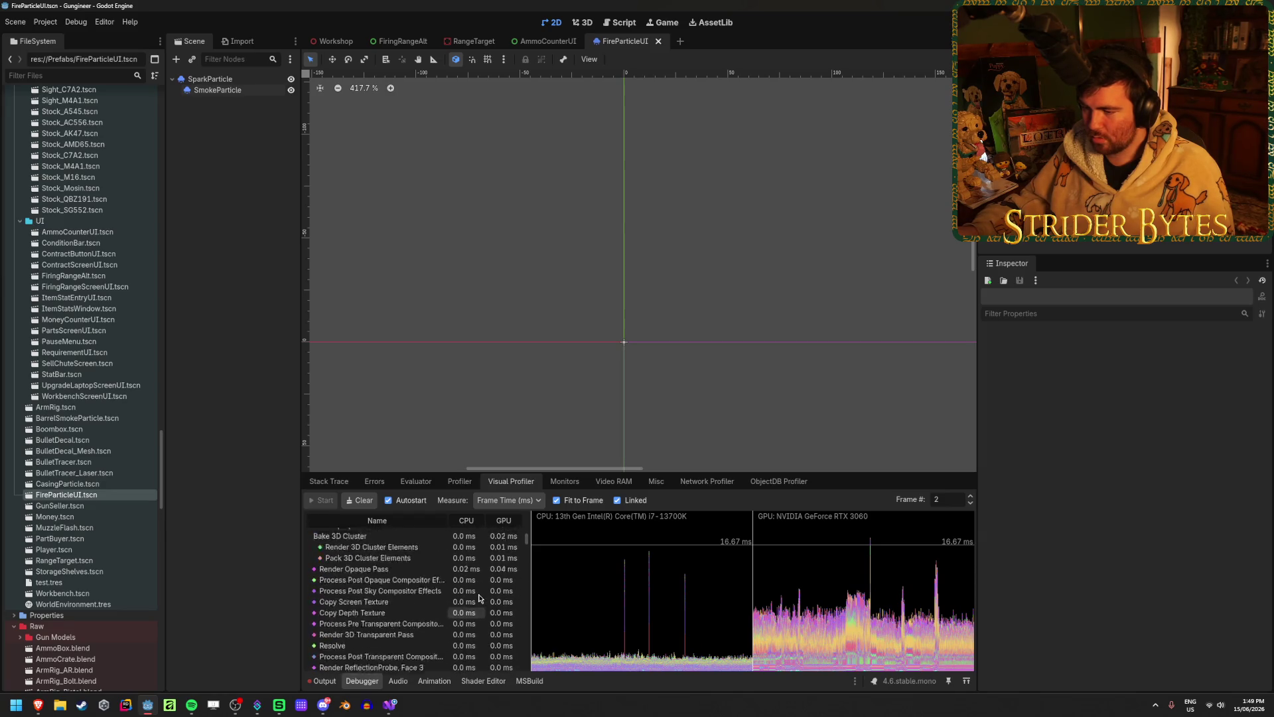
left_click(459, 483)
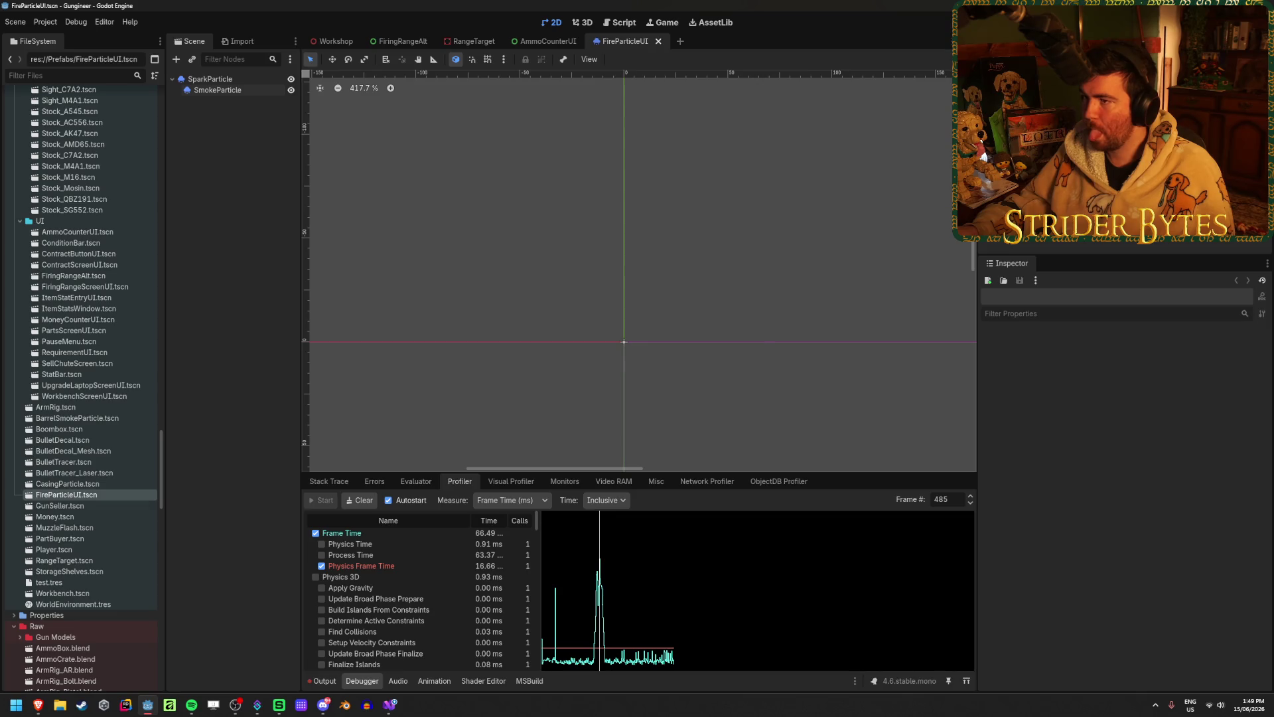
key("F5")
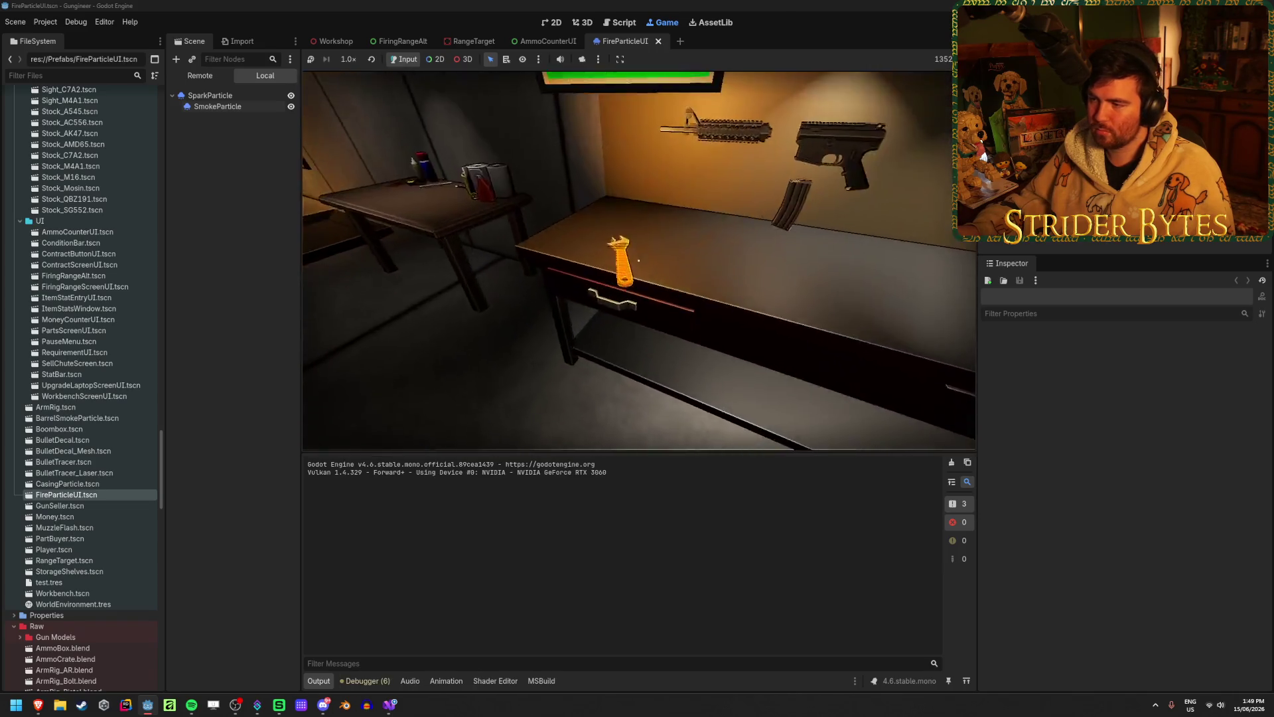
- Fire five shots at the shelves, wall and table, then stop the game to keep the capture
left_click(639, 260)
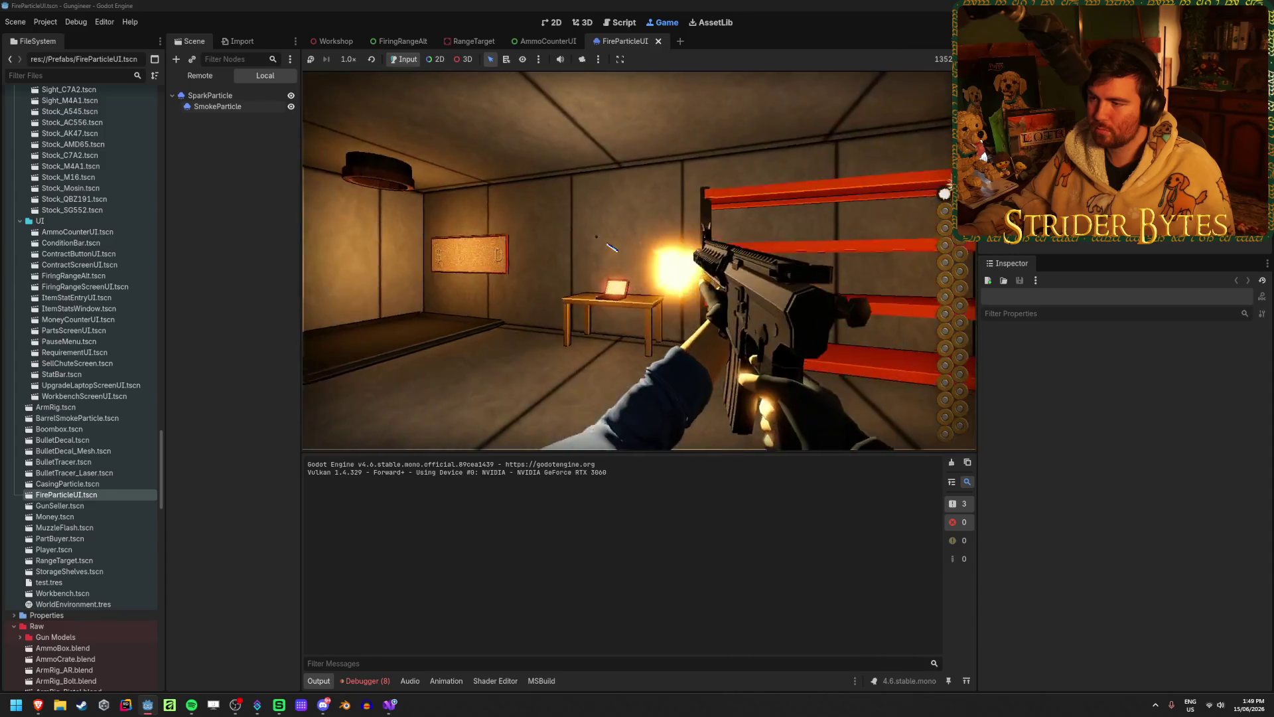
left_click(638, 260)
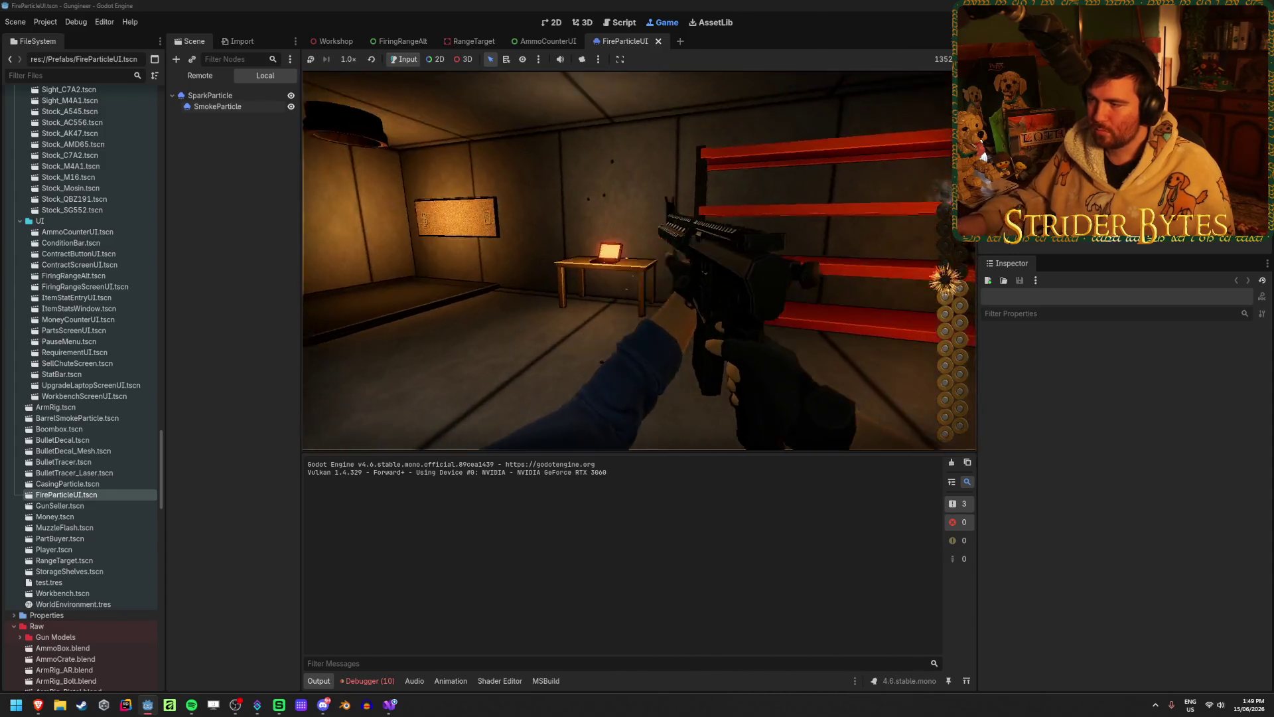
left_click(638, 260)
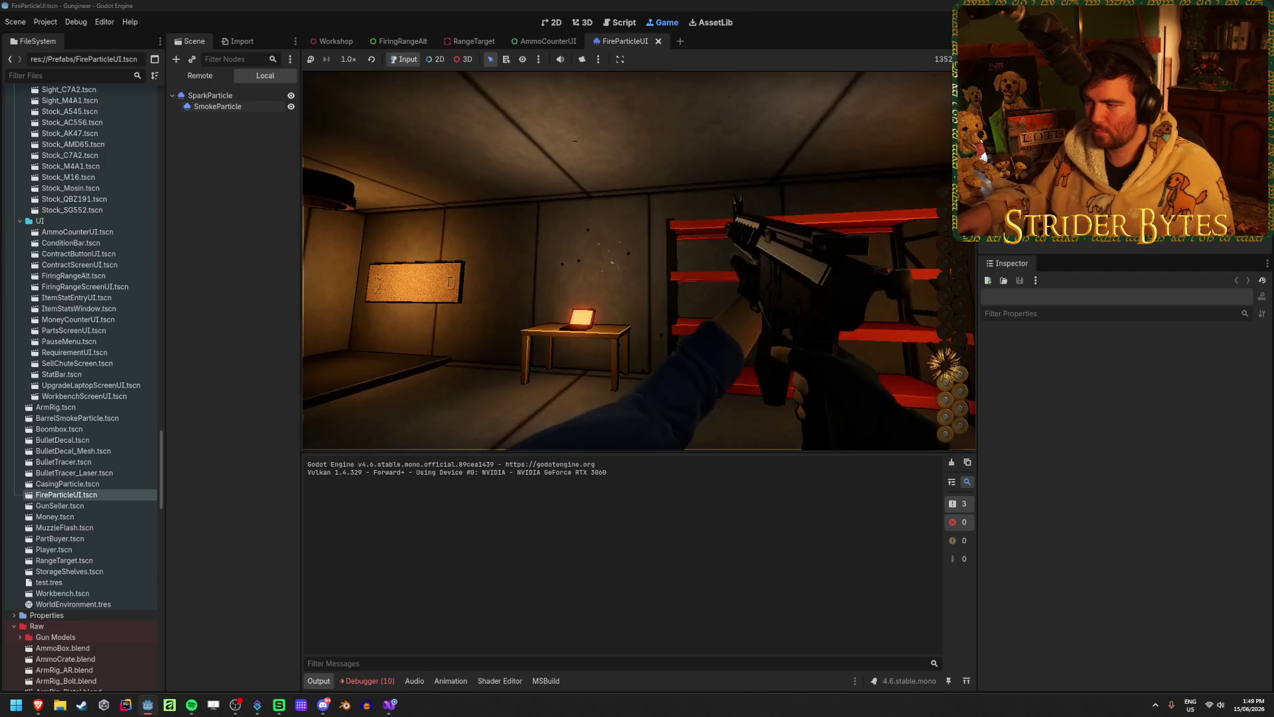
left_click(639, 260)
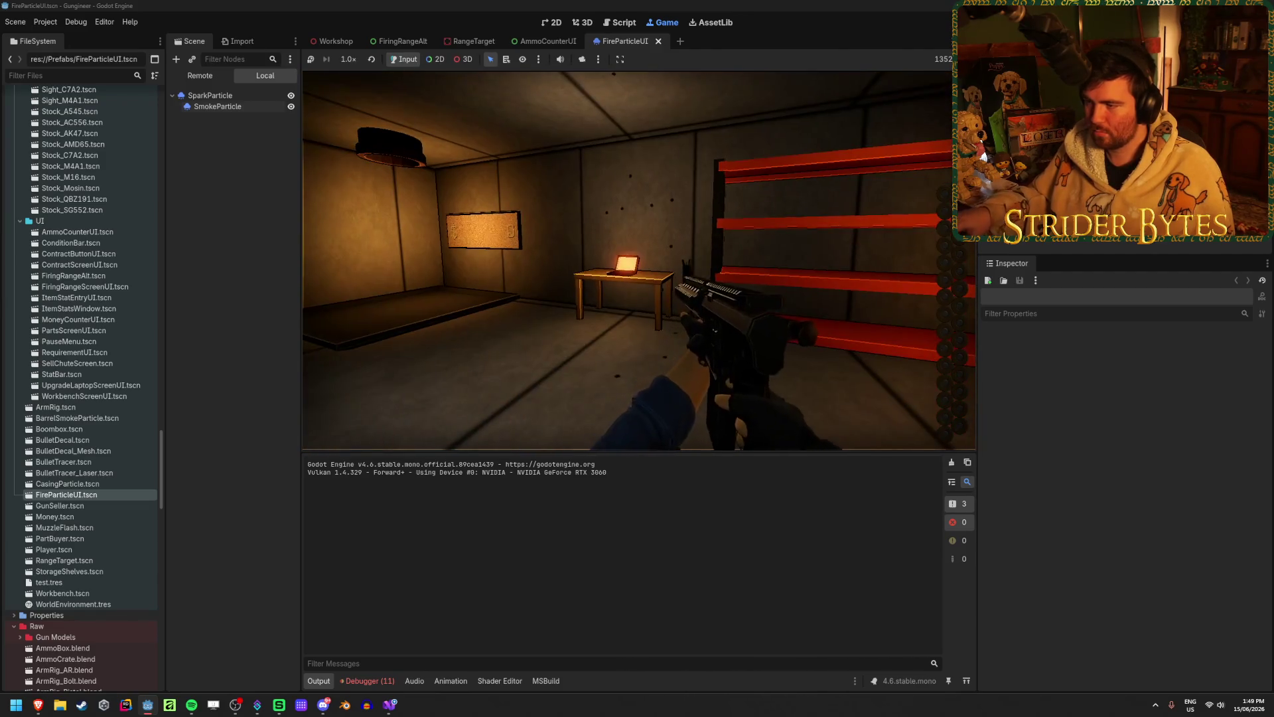
left_click(638, 260)
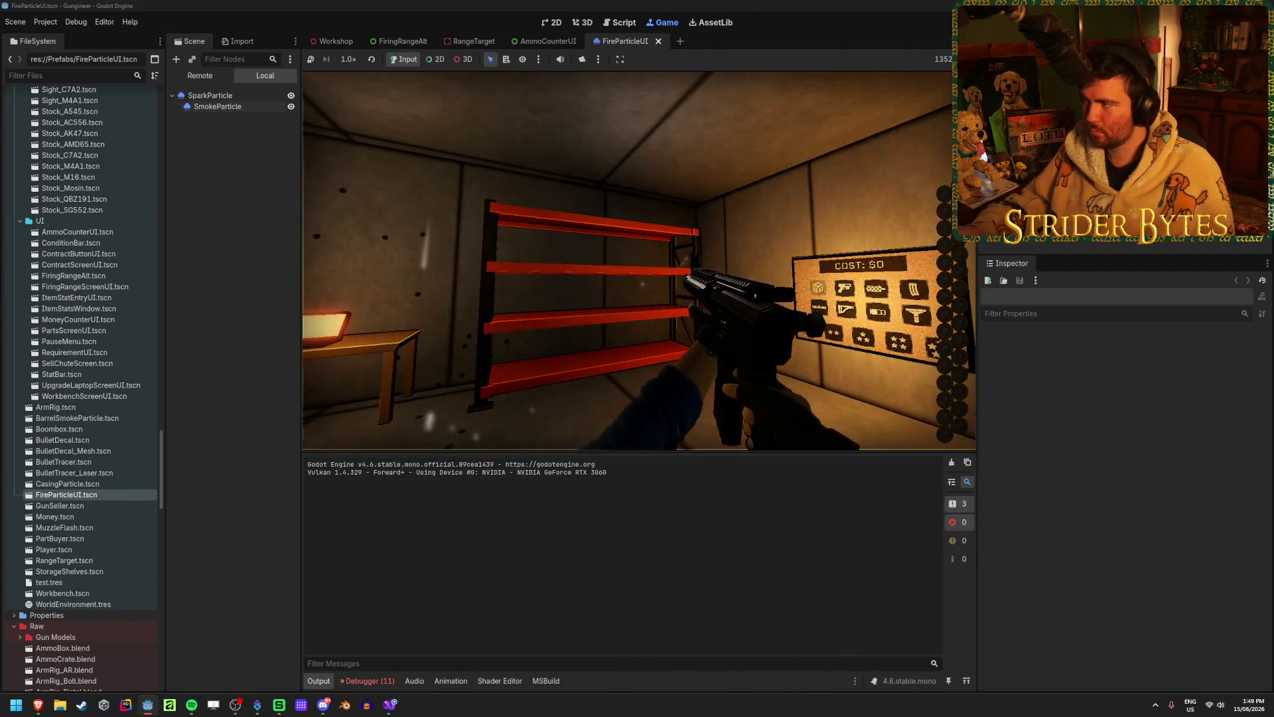
key("F8")
left_click(373, 680)
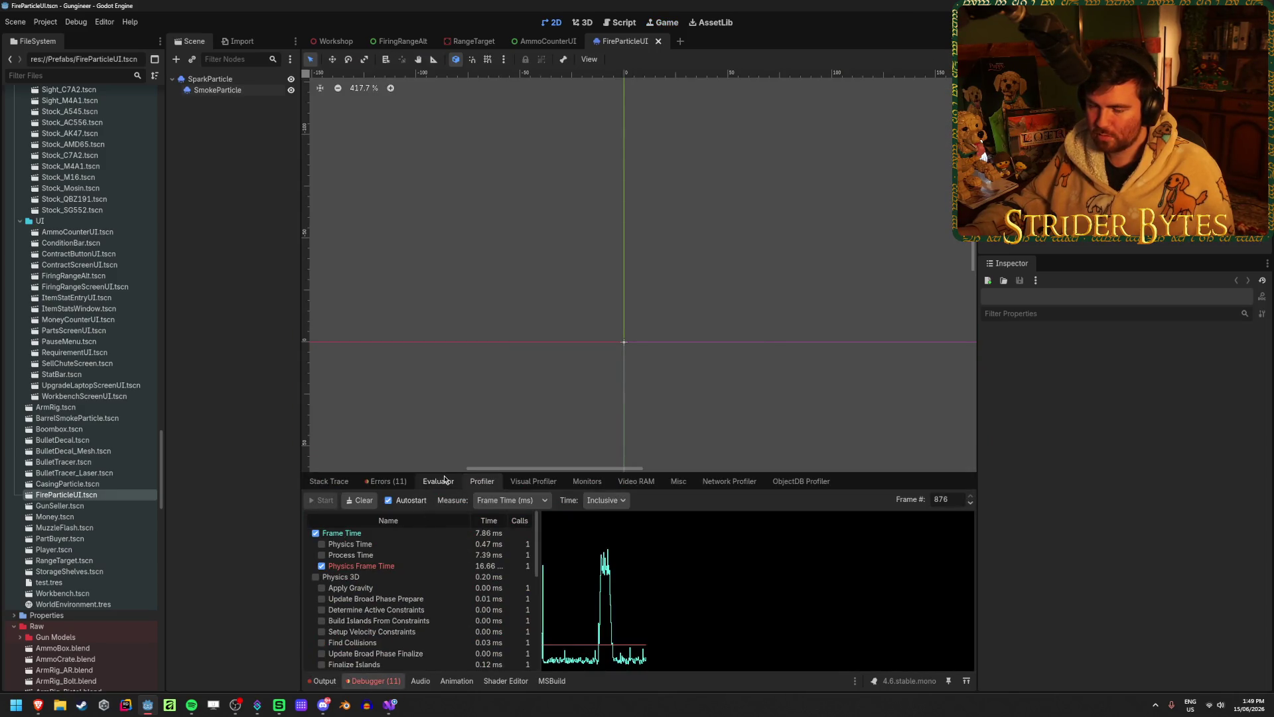
- Scrub the Profiler frame-time graph, then sample a couple of frames in the Visual Profiler
mouse_move(583, 577)
left_mouse_down()
mouse_move(634, 576)
mouse_move(593, 578)
mouse_move(605, 577)
left_mouse_up()
left_click(539, 486)
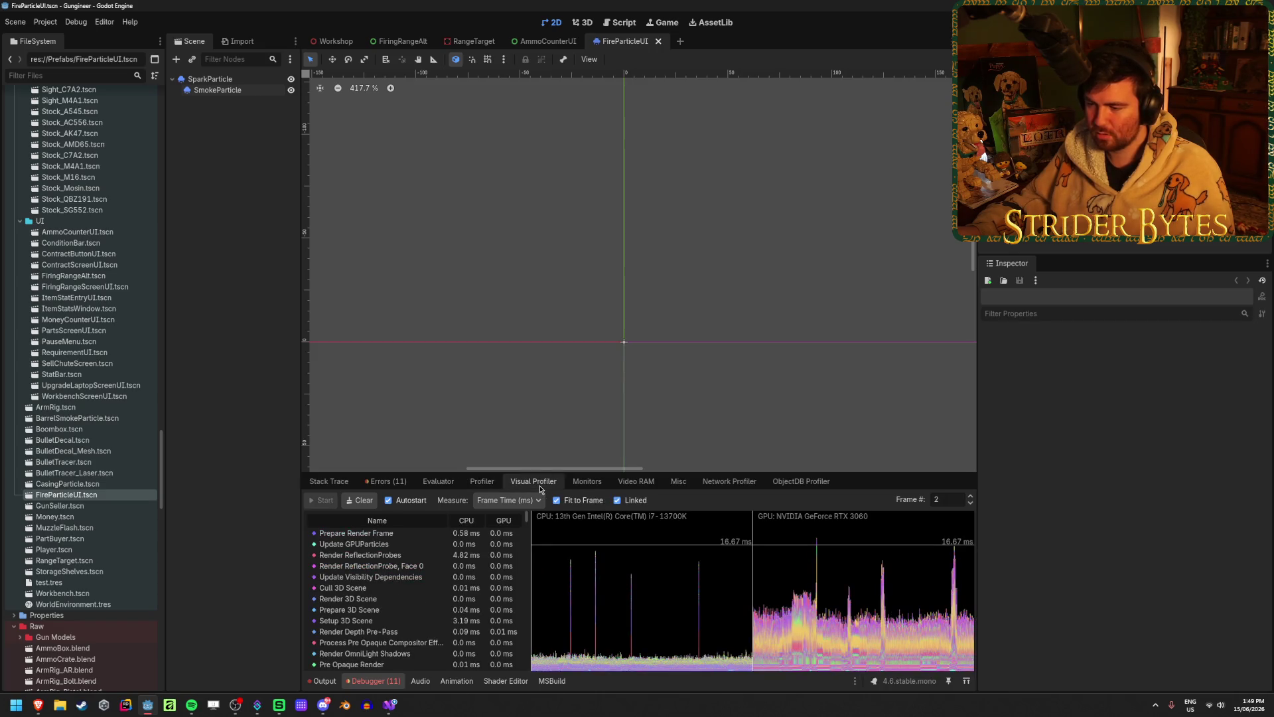
left_click(787, 602)
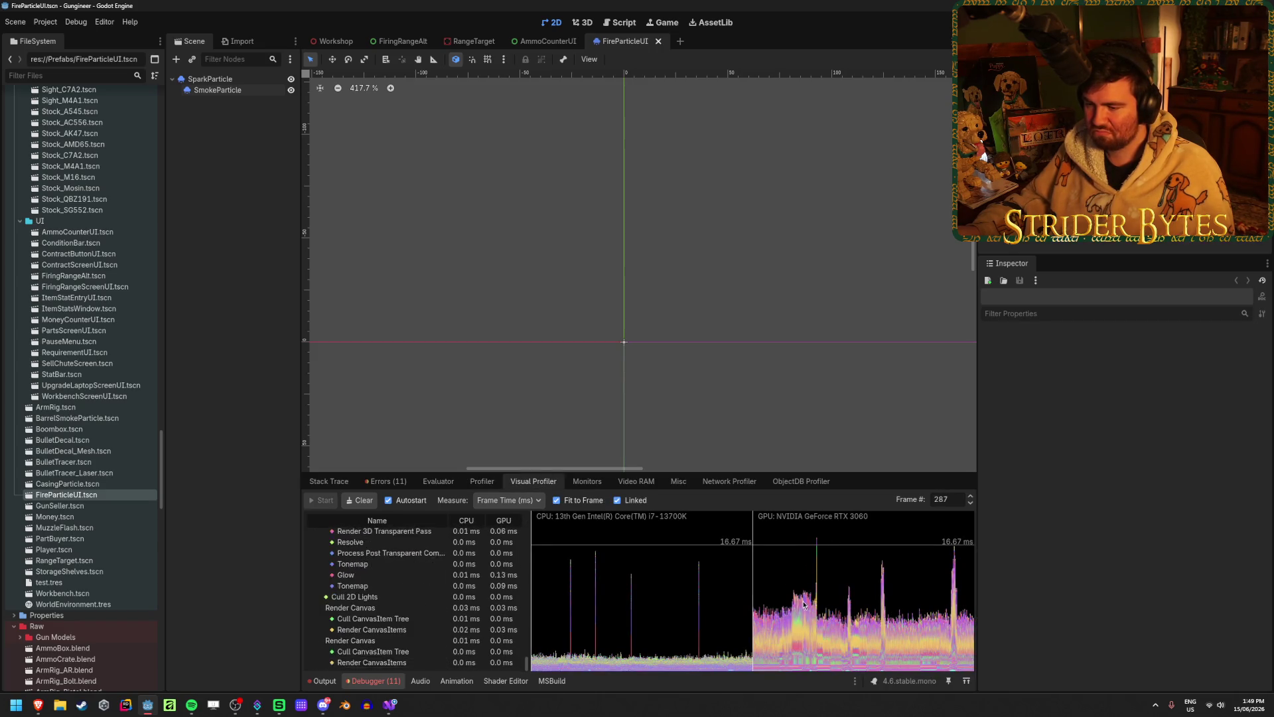
left_click(952, 578)
- Back in the Profiler, move the frame marker onto the spike and set Frame # to 550
left_click(489, 482)
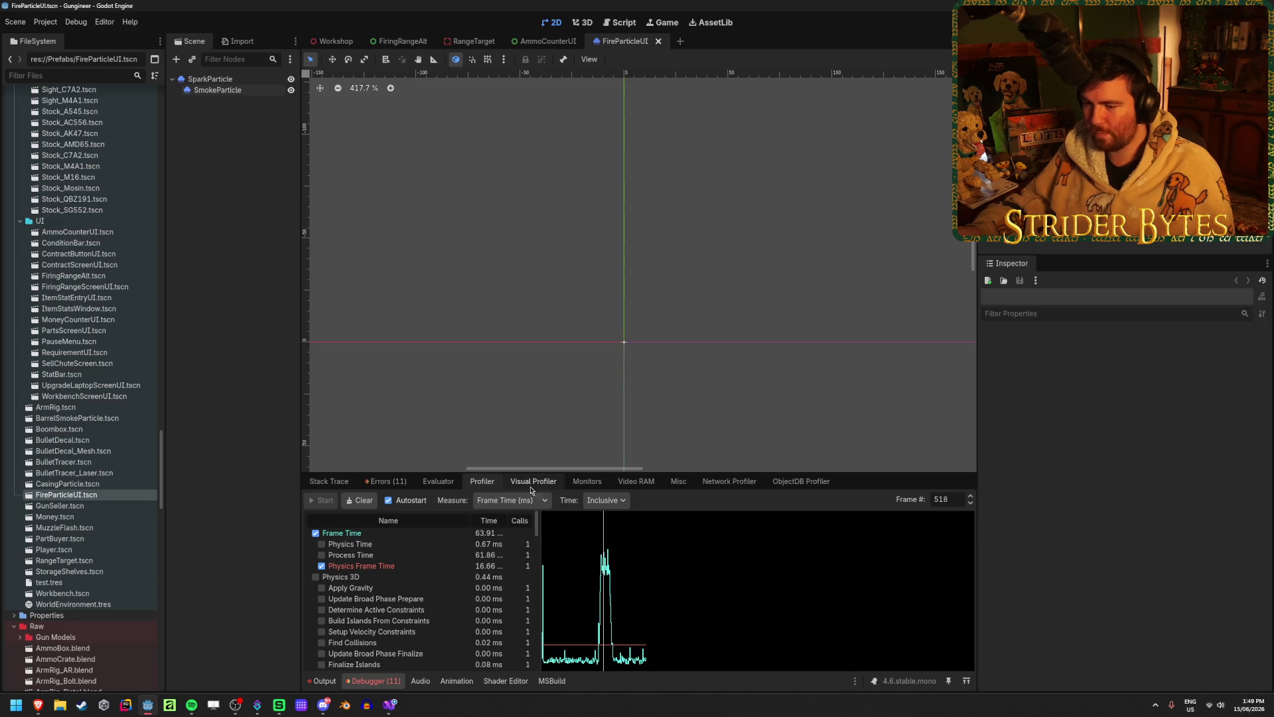
left_click(609, 569)
left_click_drag(611, 568, 604, 569)
left_click(961, 502)
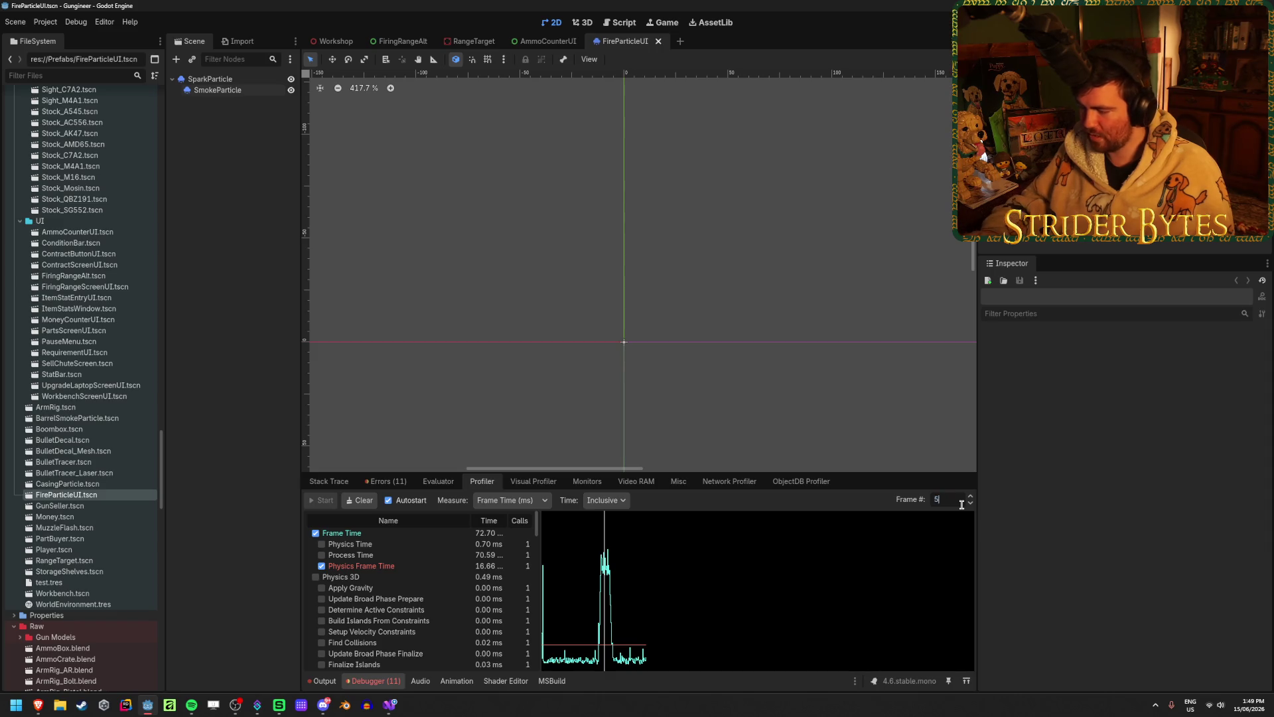
type("550")
key("Tab")
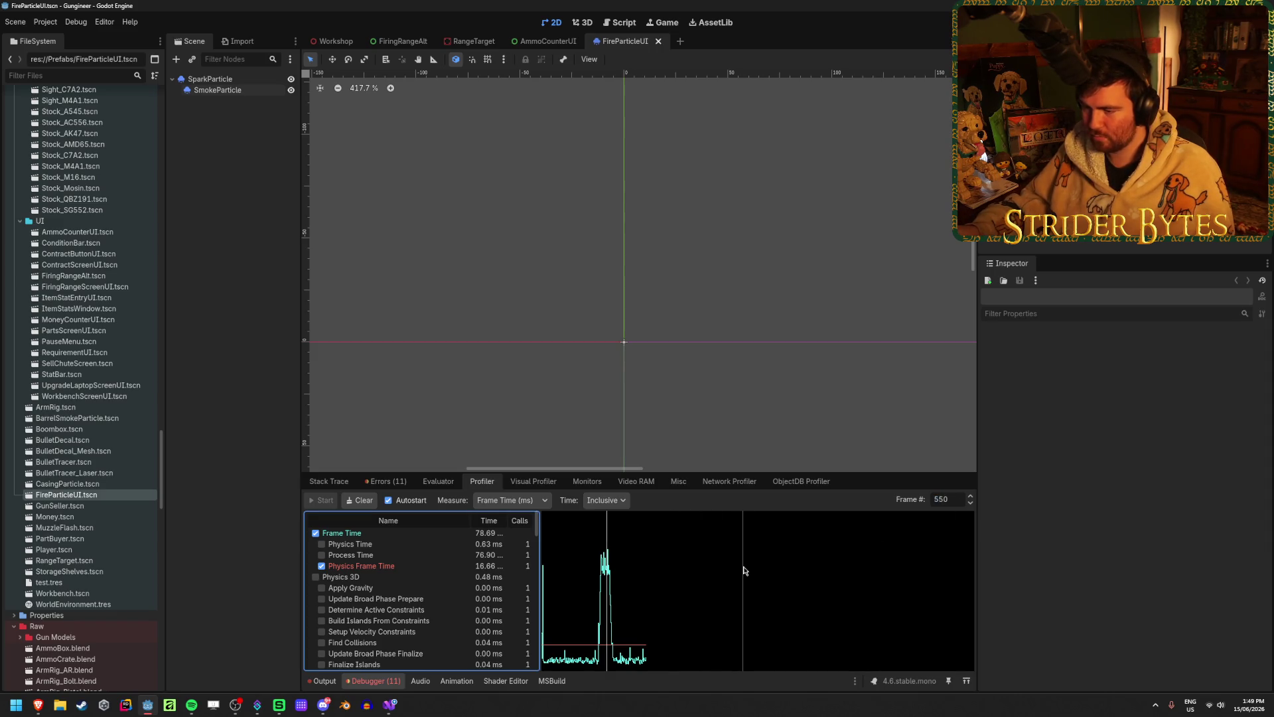
- In the Visual Profiler, view frame 550, then select GPU spike frame 529 (Render Viewport 5, 3.78 ms)
left_click(533, 481)
type("550")
key("Return")
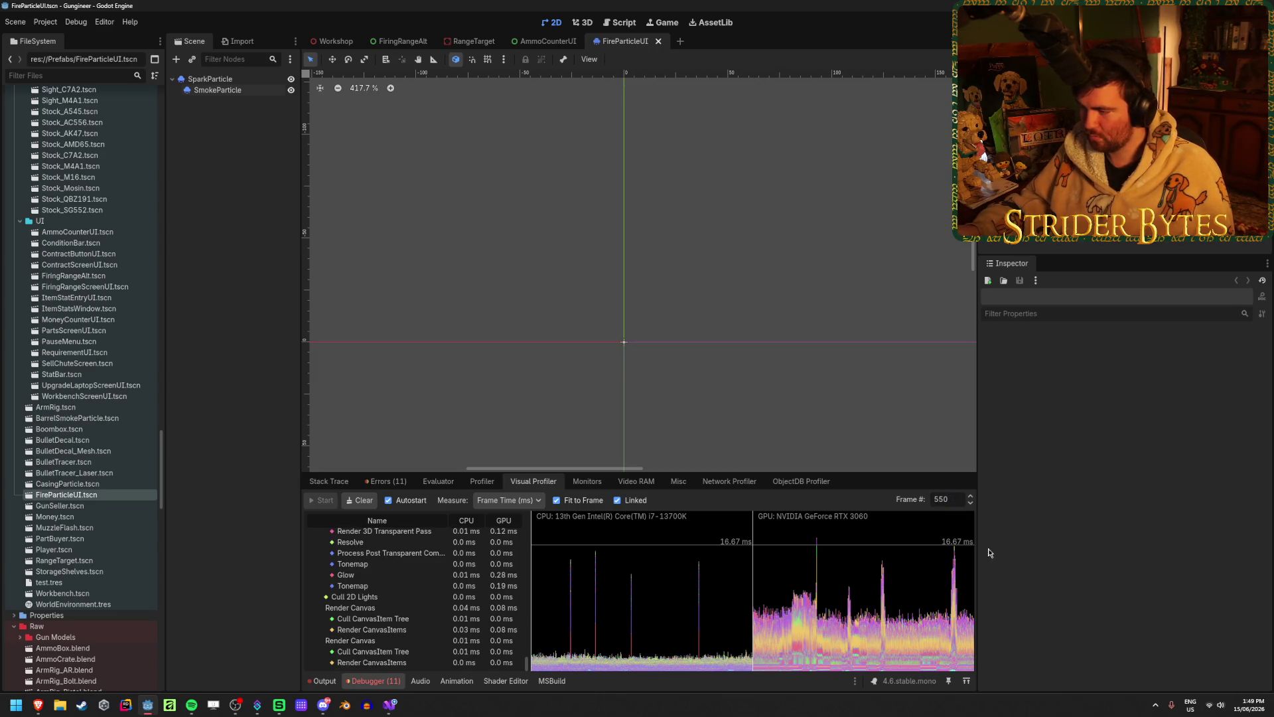
left_click_drag(953, 550, 955, 569)
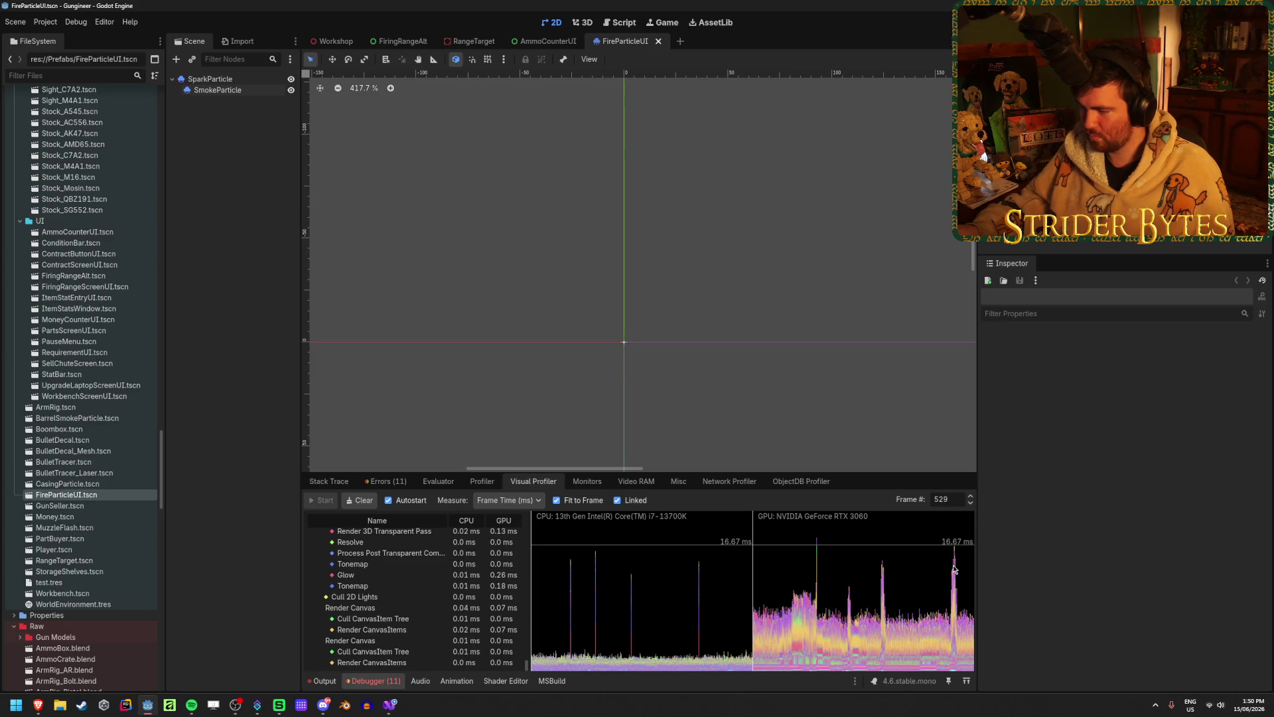
scroll(501, 610, "up", 10)
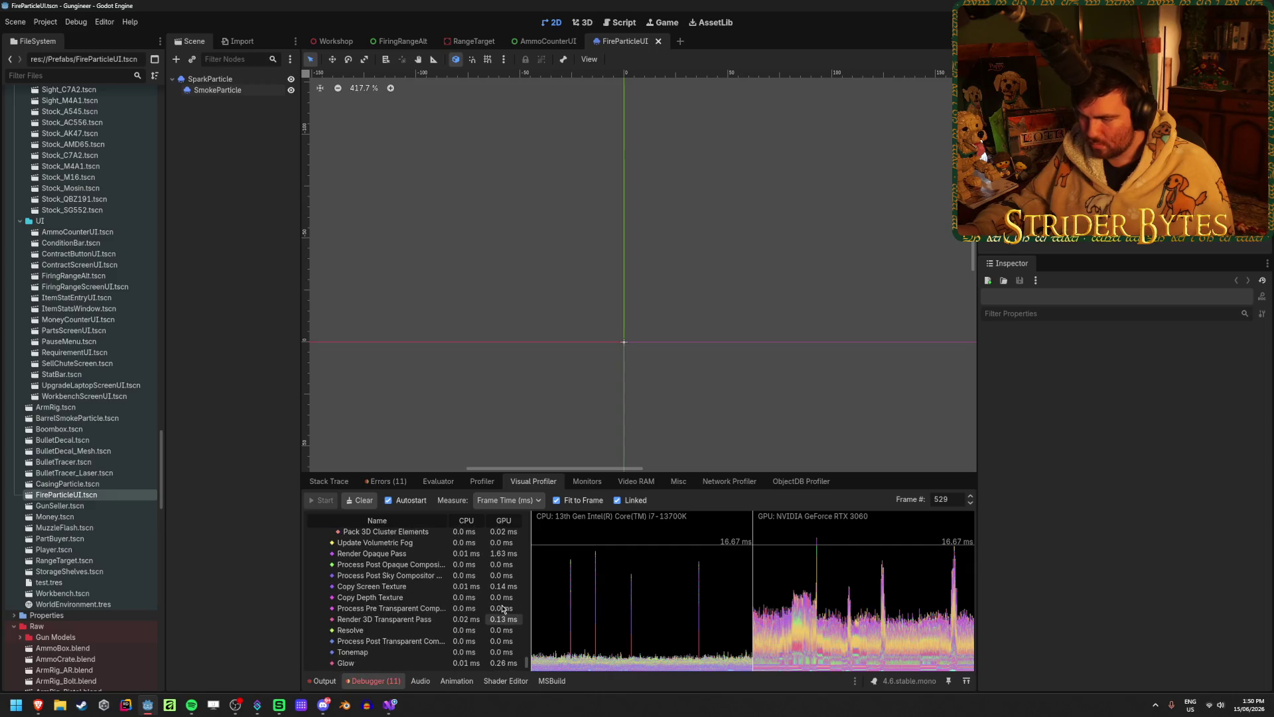
scroll(502, 609, "up", 3)
scroll(524, 564, "up", 3)
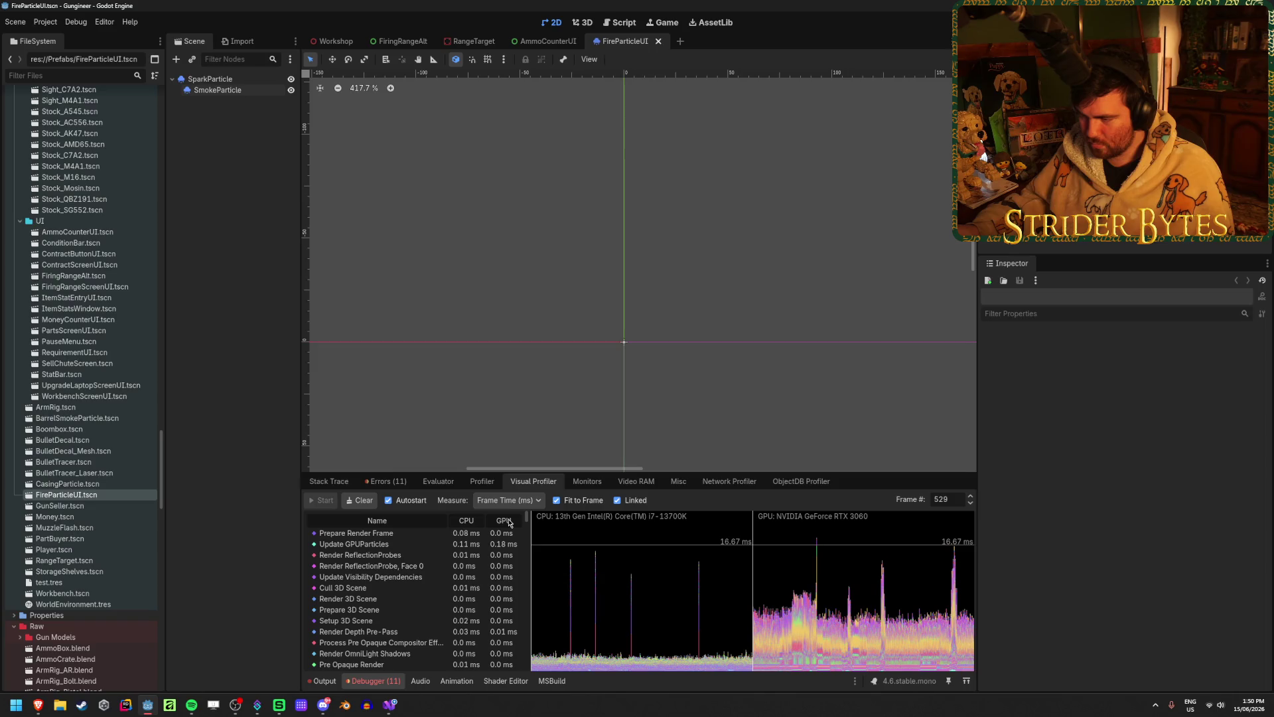
scroll(491, 551, "down", 1)
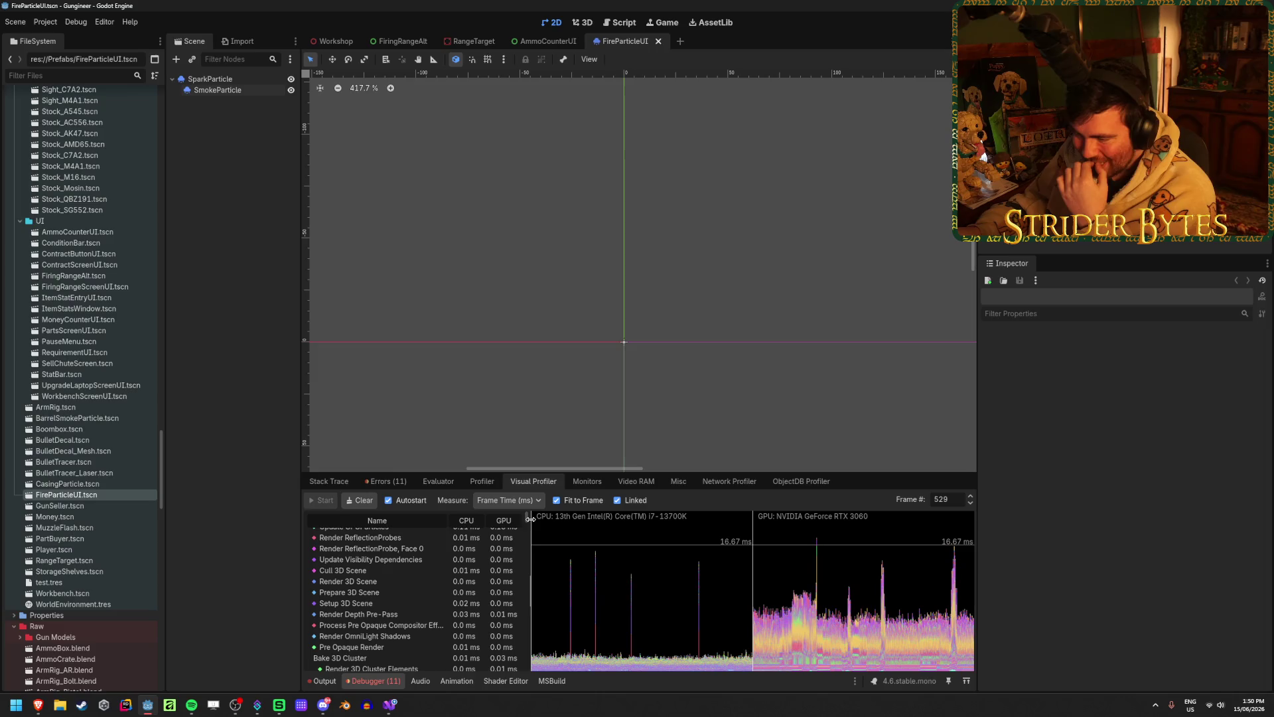
mouse_move(527, 522)
left_mouse_down()
mouse_move(519, 673)
mouse_move(523, 647)
left_mouse_up()
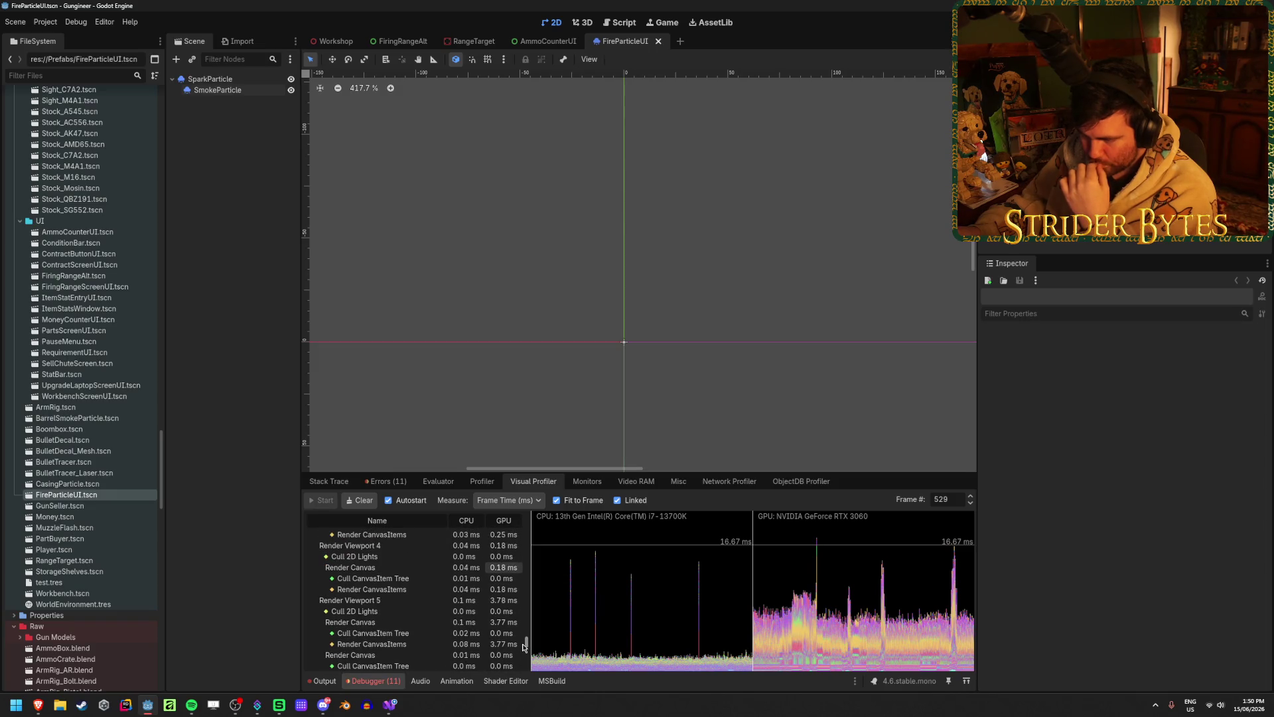
left_click_drag(523, 647, 523, 626)
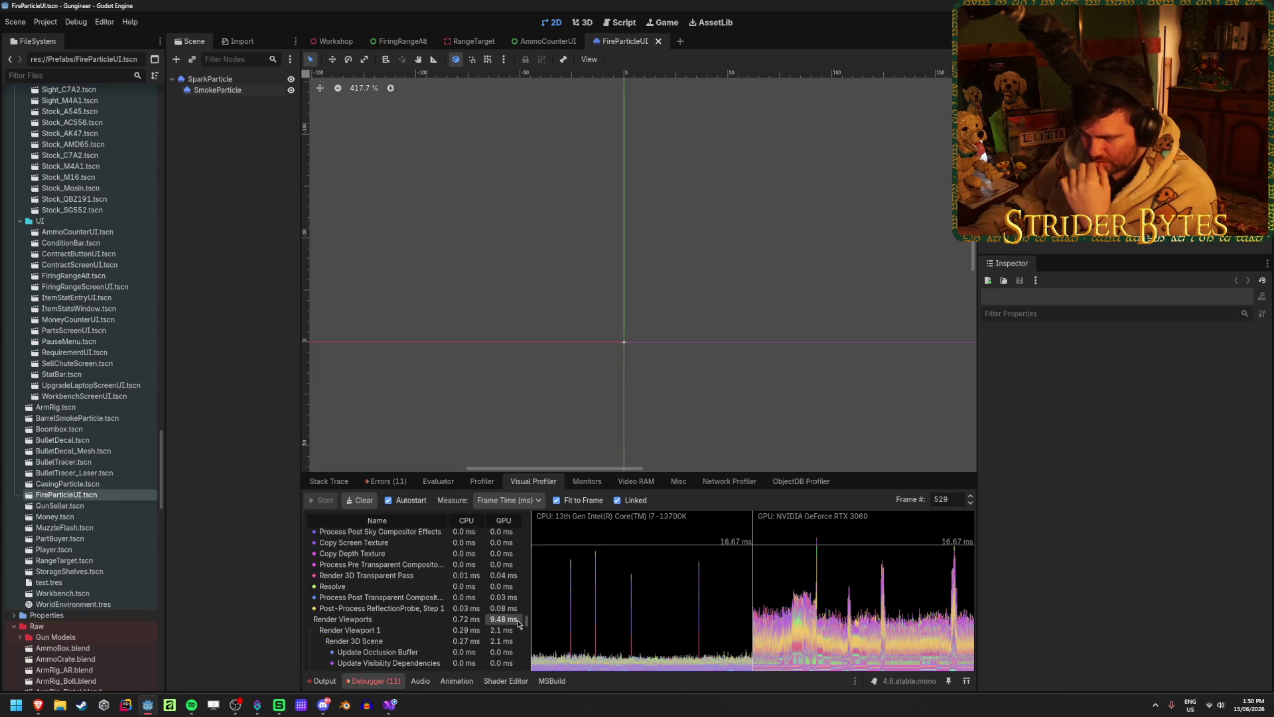
left_click_drag(526, 624, 527, 582)
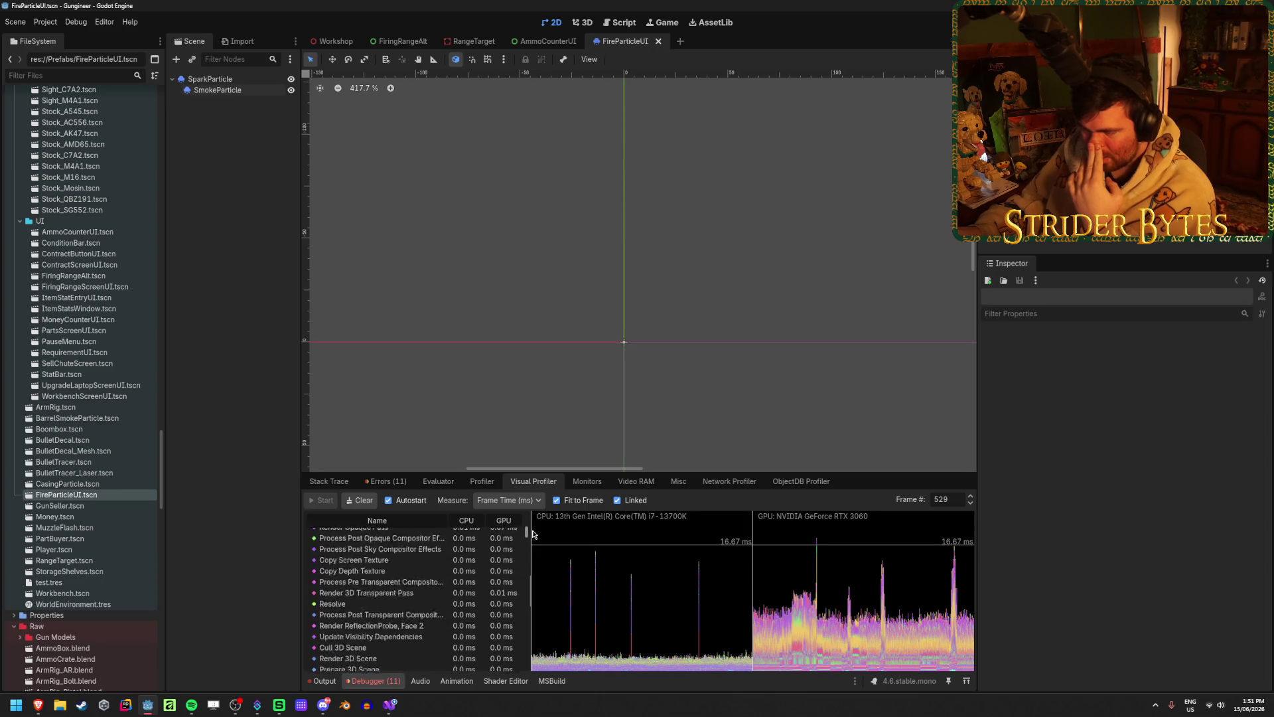
left_click(482, 482)
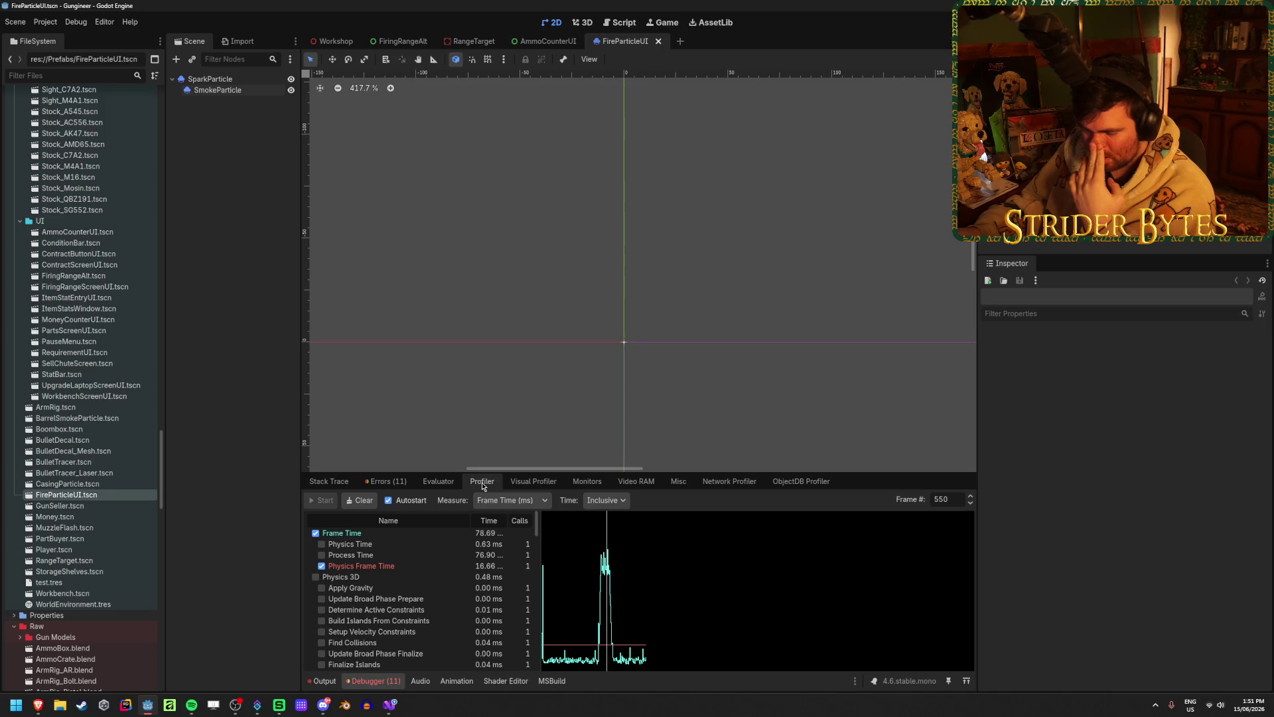
left_click(533, 482)
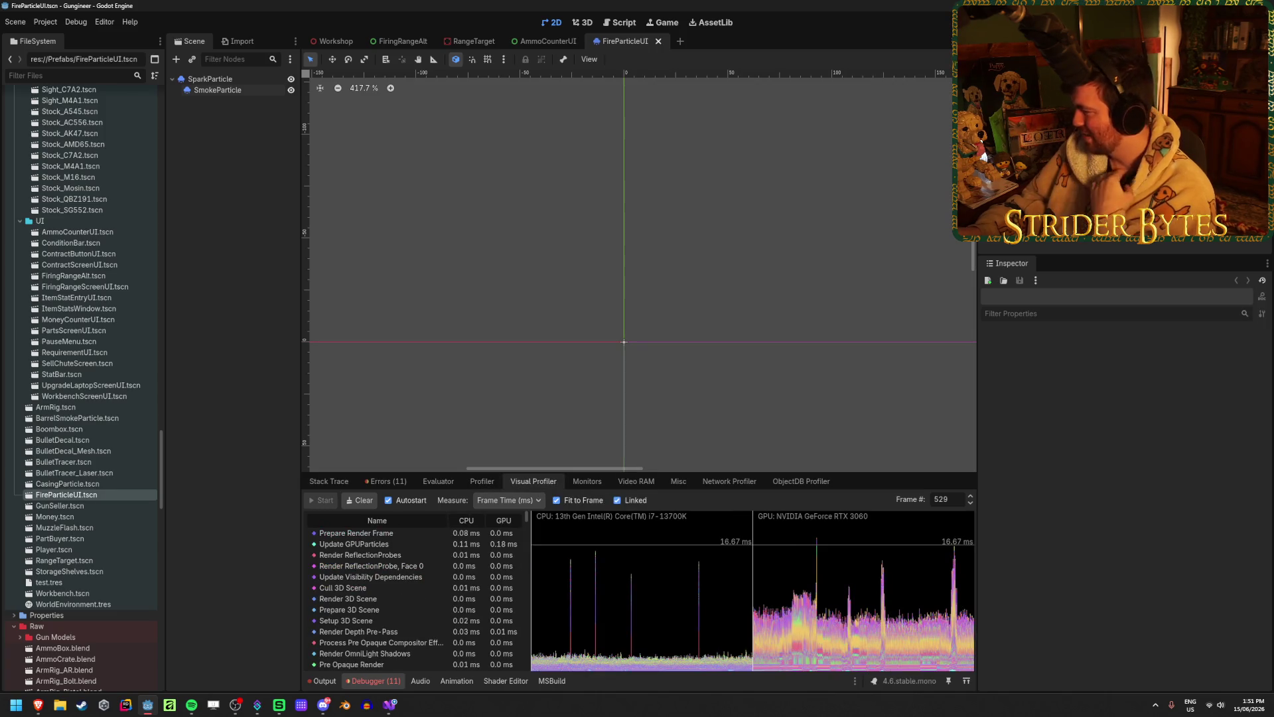
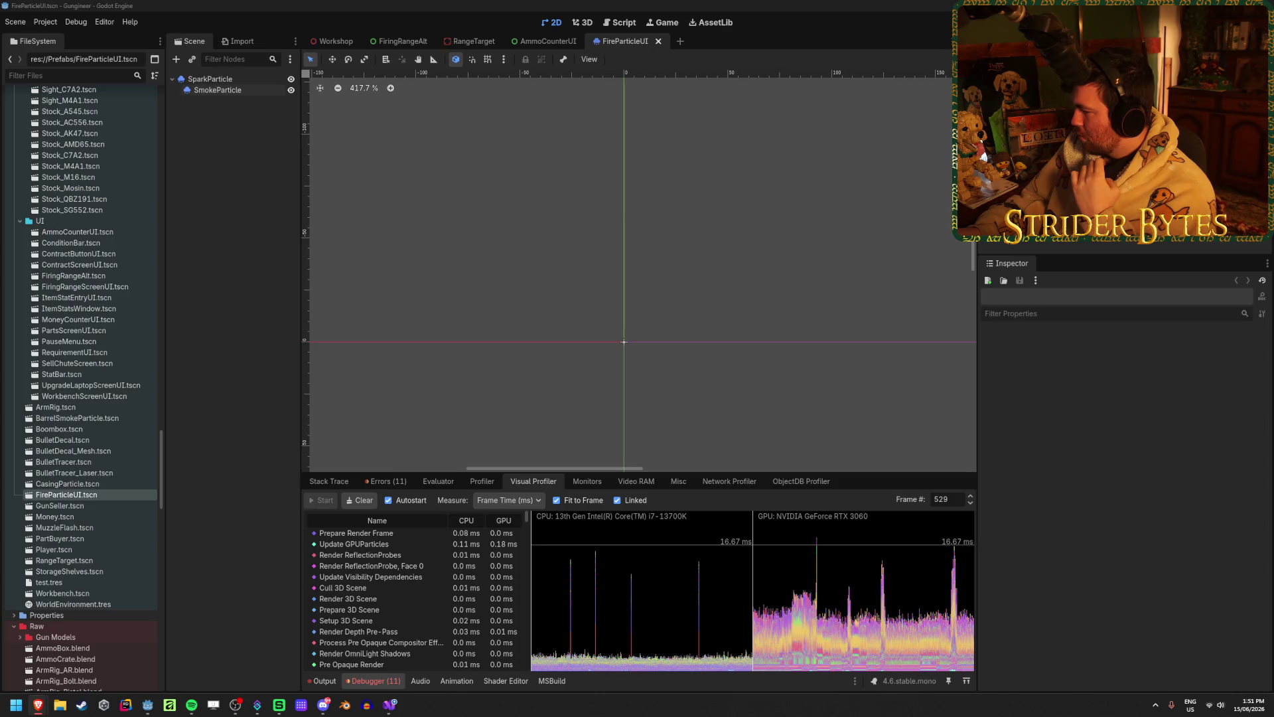
- Open the debugger Monitors and toggle the Process time graph off and back on
left_click(587, 482)
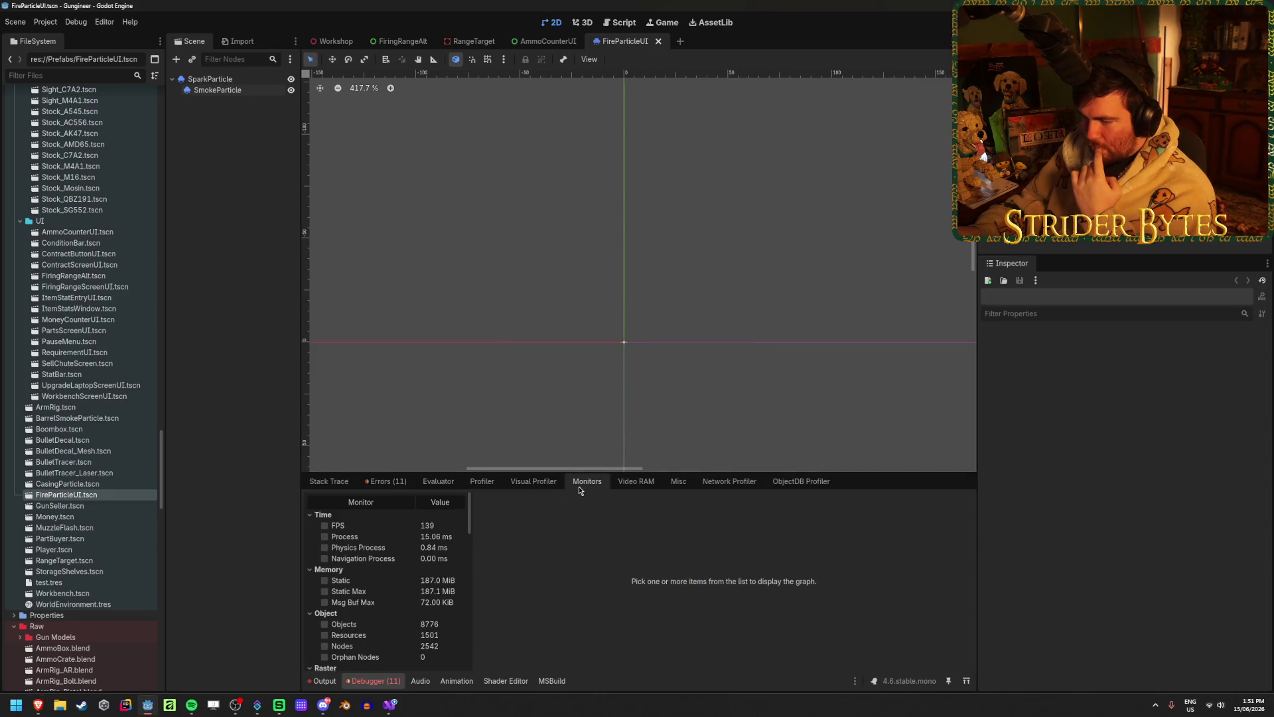
left_click(325, 537)
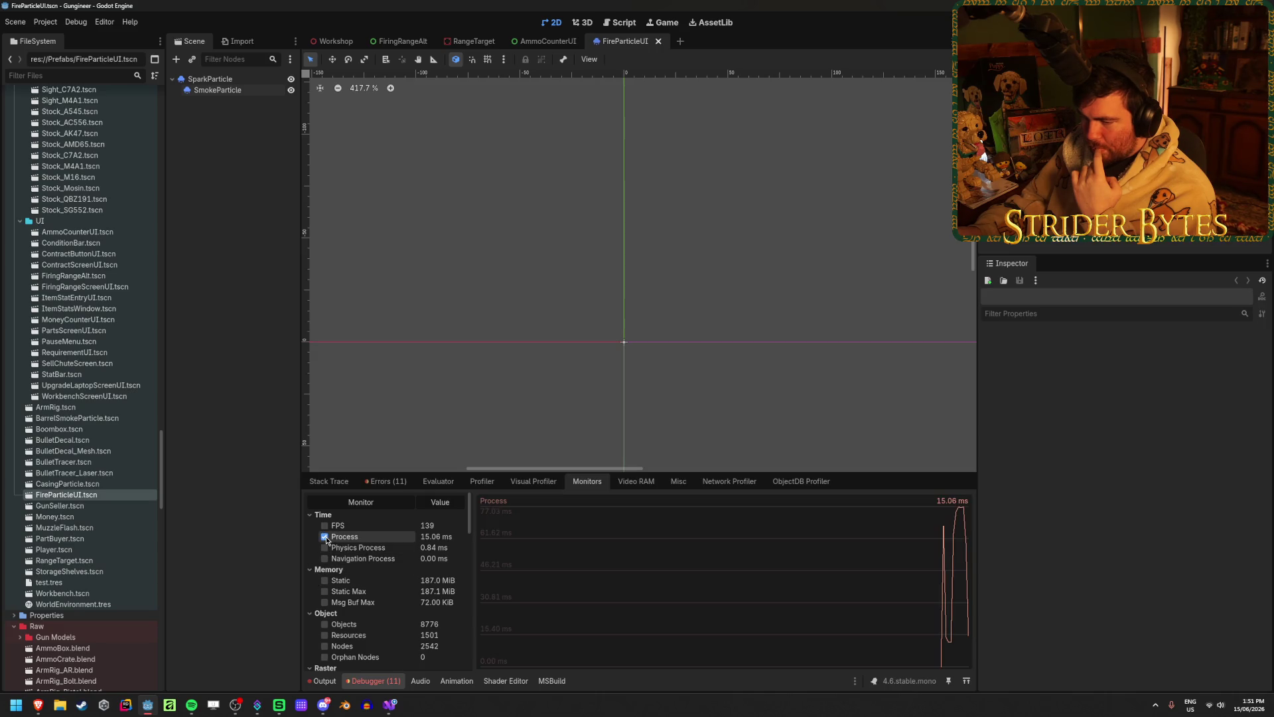
left_click(325, 536)
left_click(325, 536)
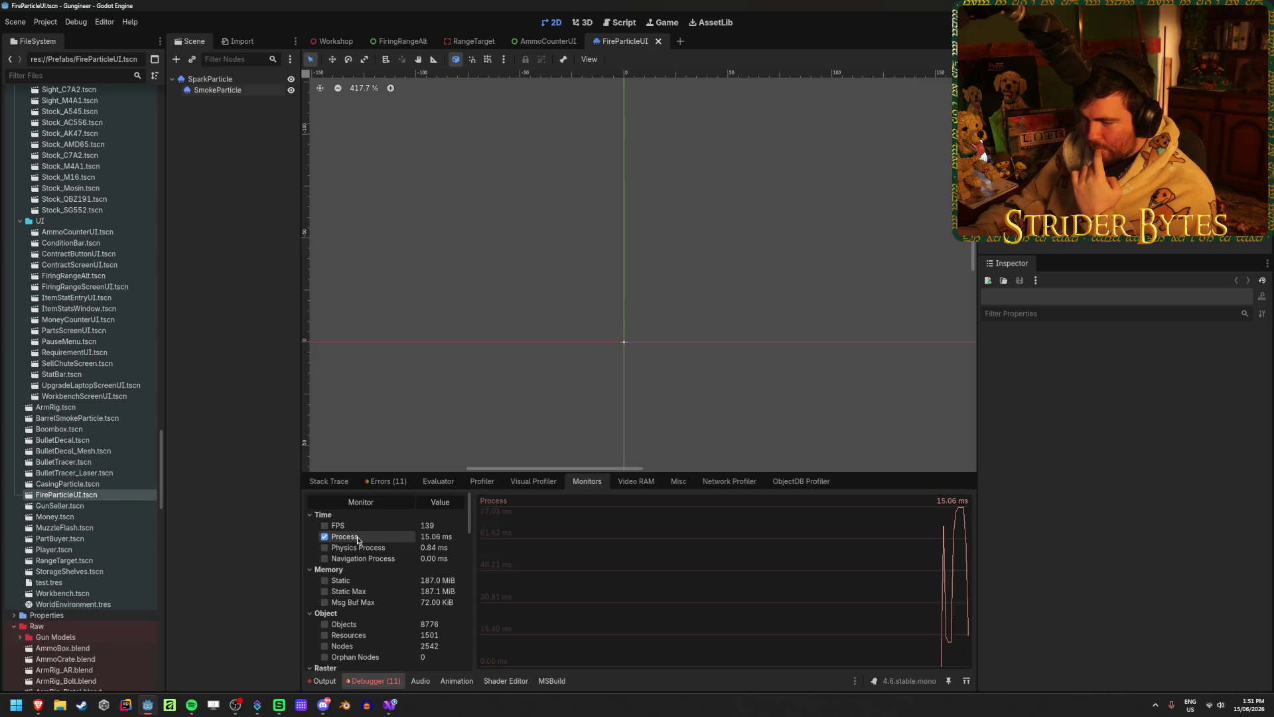
scroll(357, 541, "down", 1)
scroll(357, 541, "down", 8)
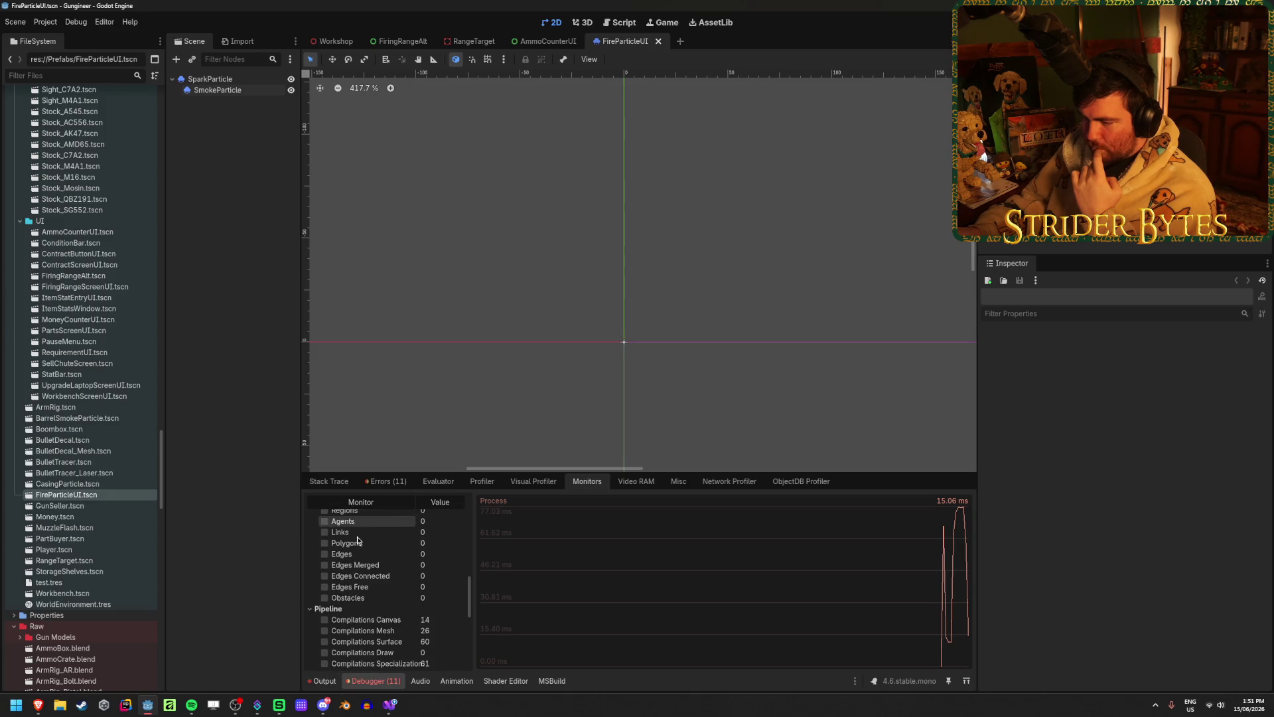
scroll(357, 541, "up", 15)
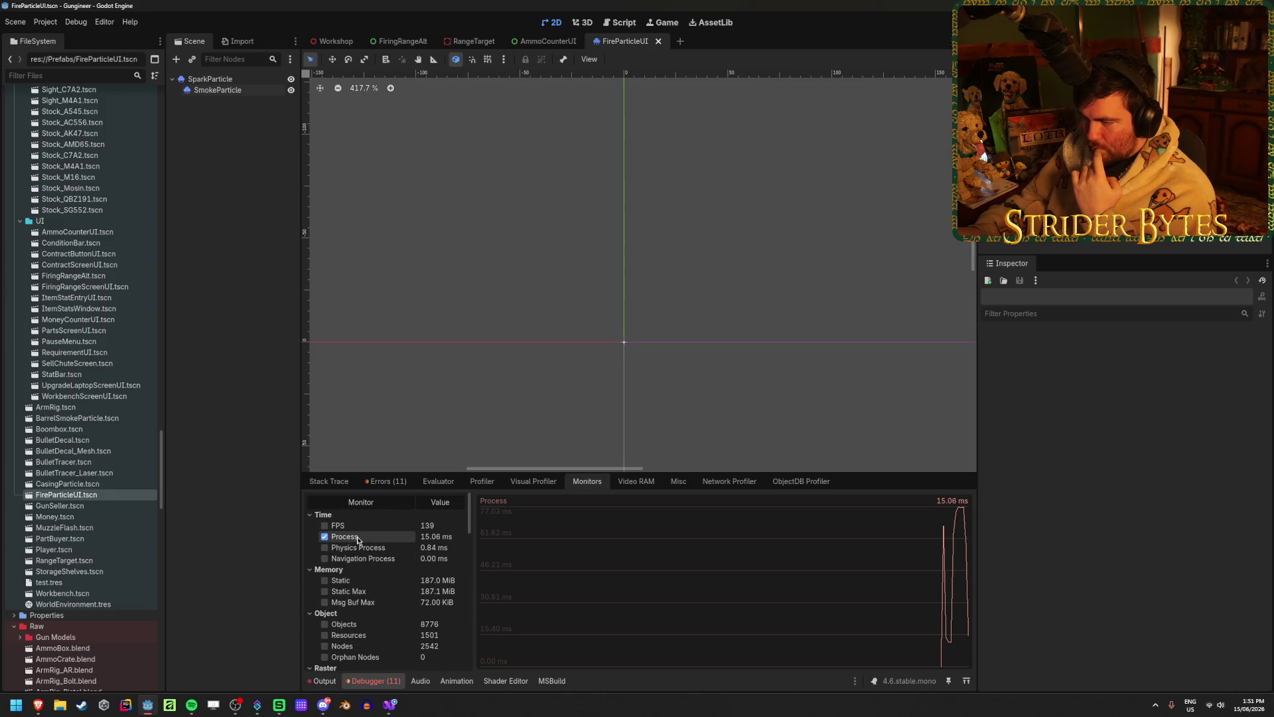
- Glance at Video RAM, swap the Process graph for the FPS graph, then run the game
left_click(635, 481)
left_click(588, 482)
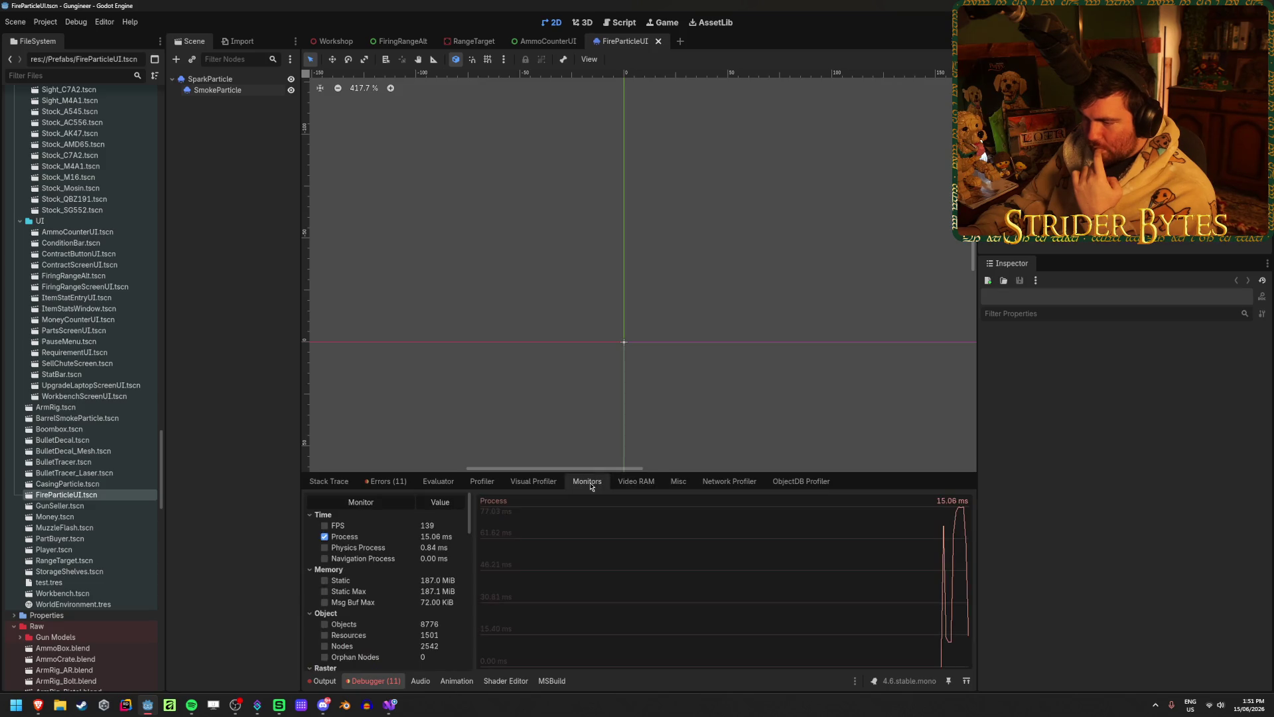
left_click(325, 537)
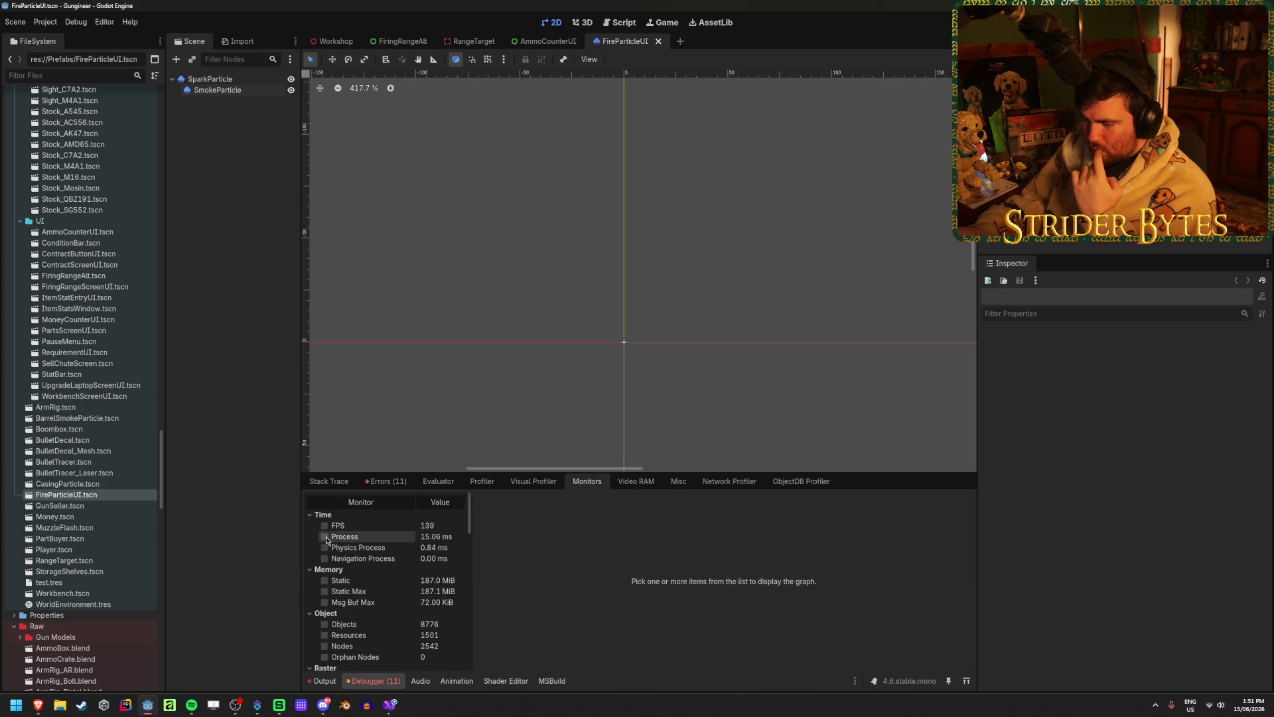
left_click(324, 525)
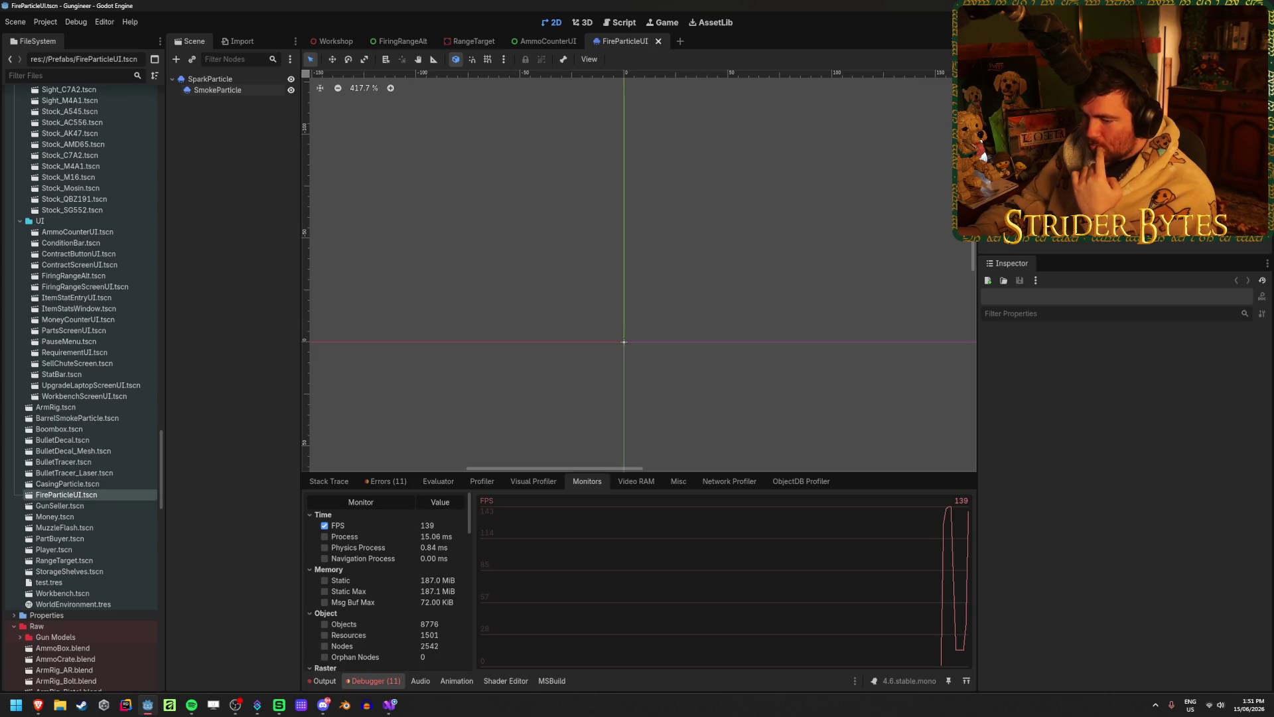
key("F5")
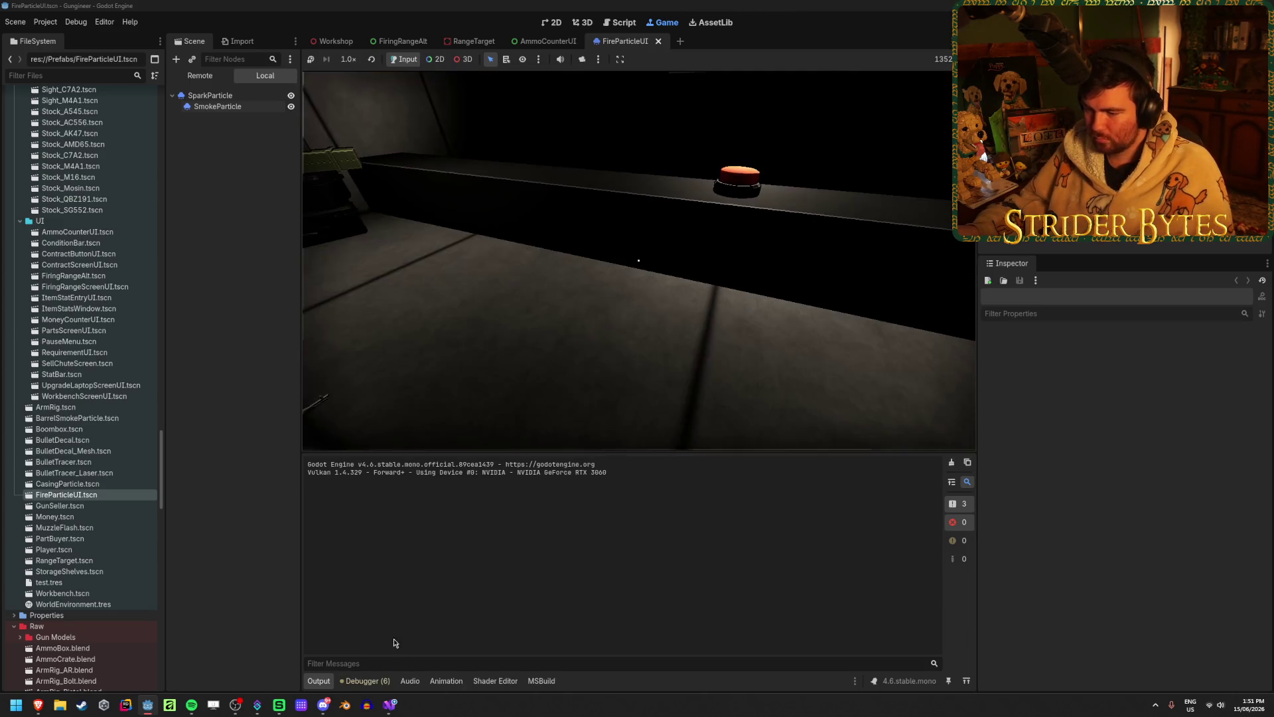
- Reopen Monitors, walk to the workbench, pick up the gun and fire two shots
left_click(369, 681)
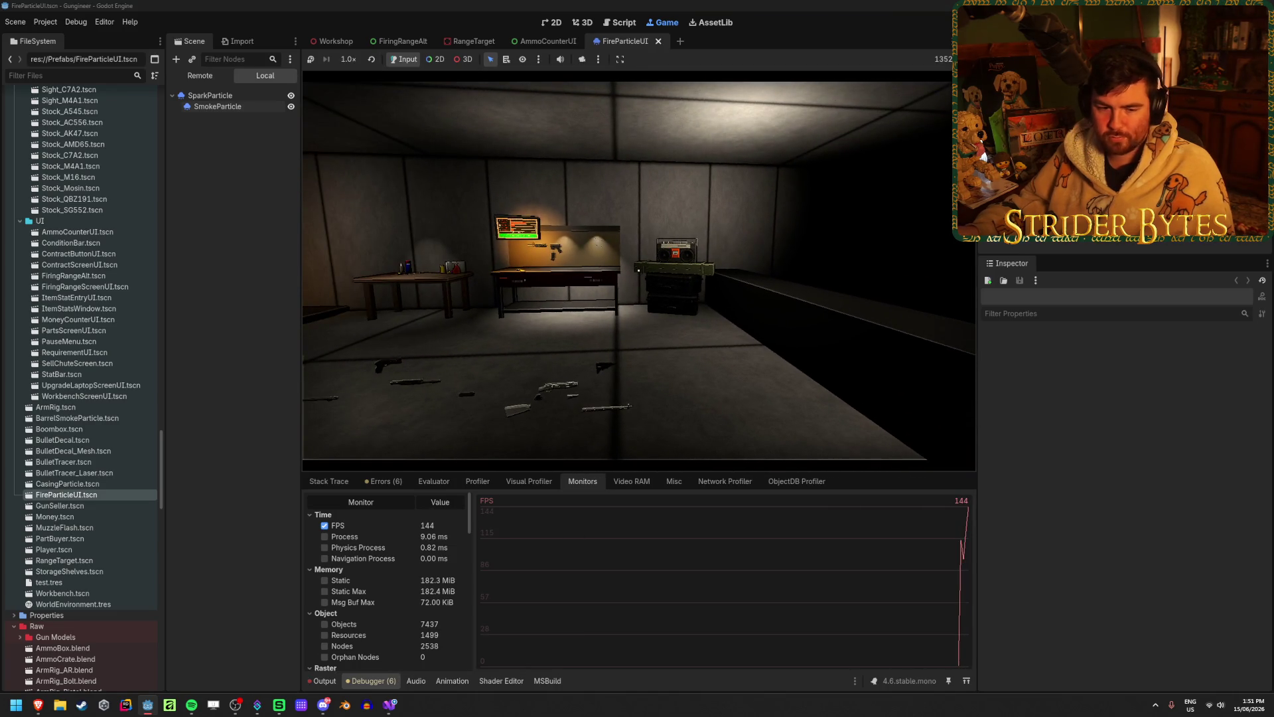
key("w")
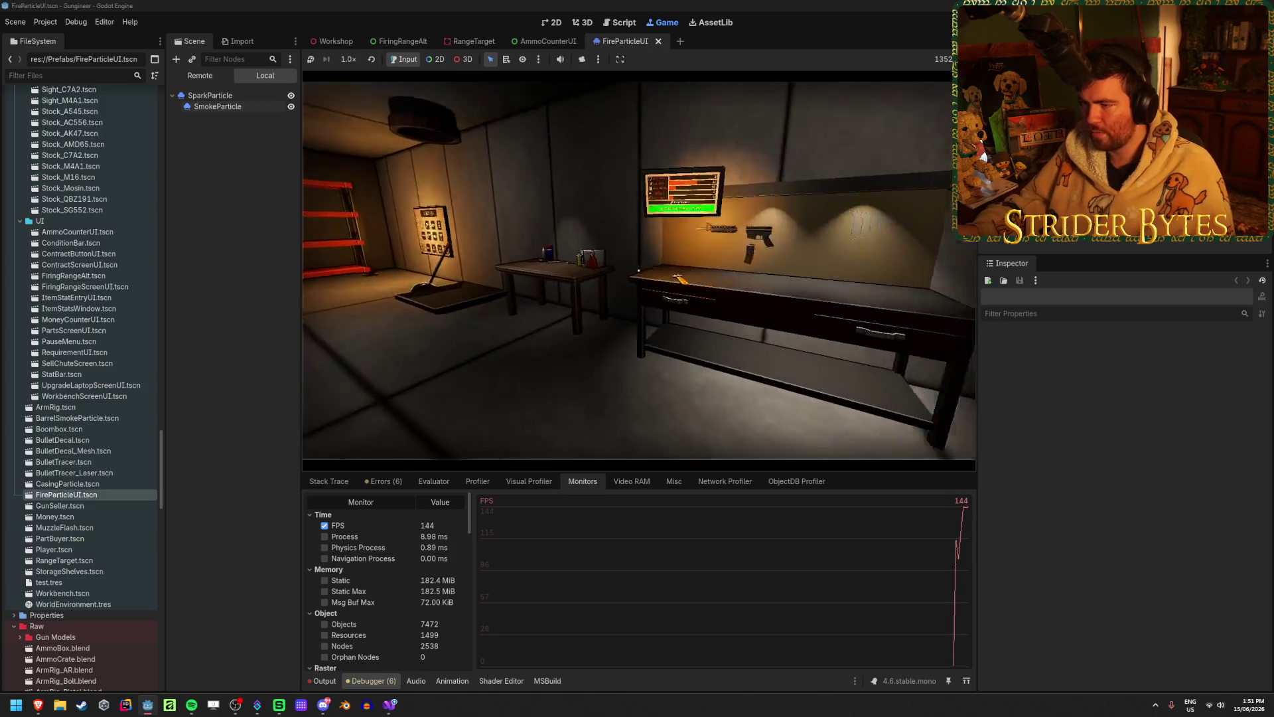
key("e")
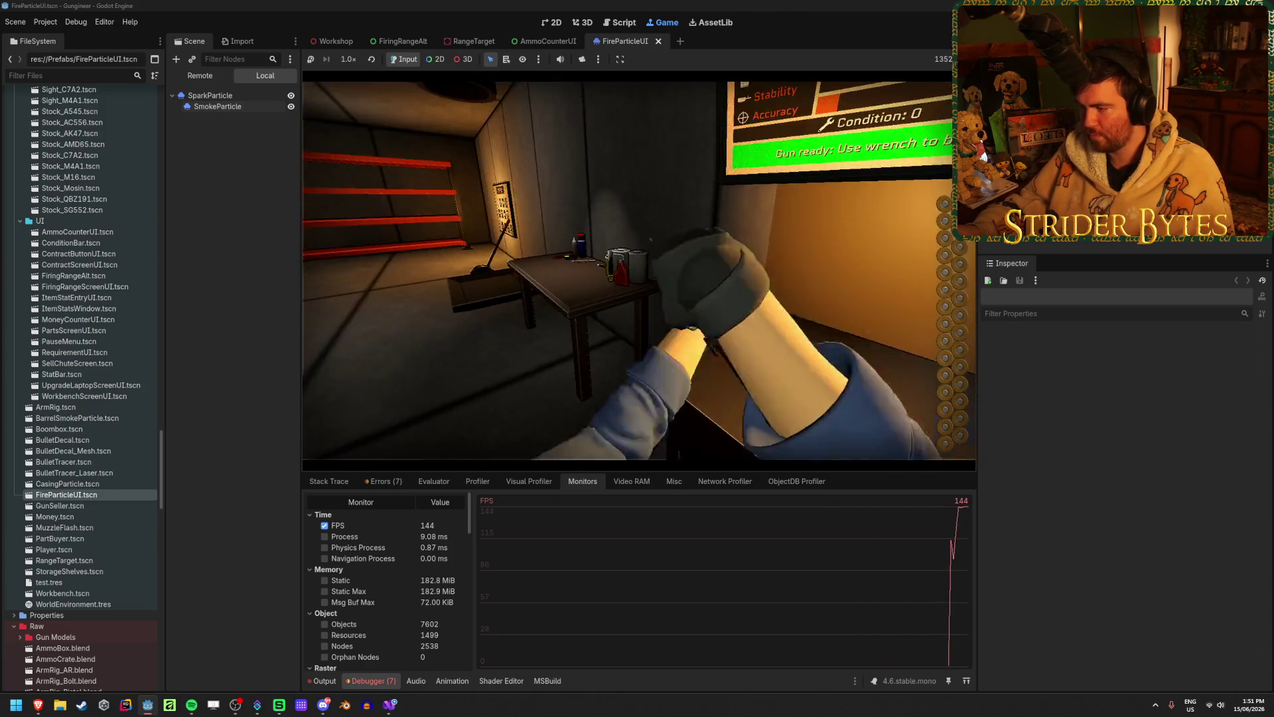
left_click(638, 270)
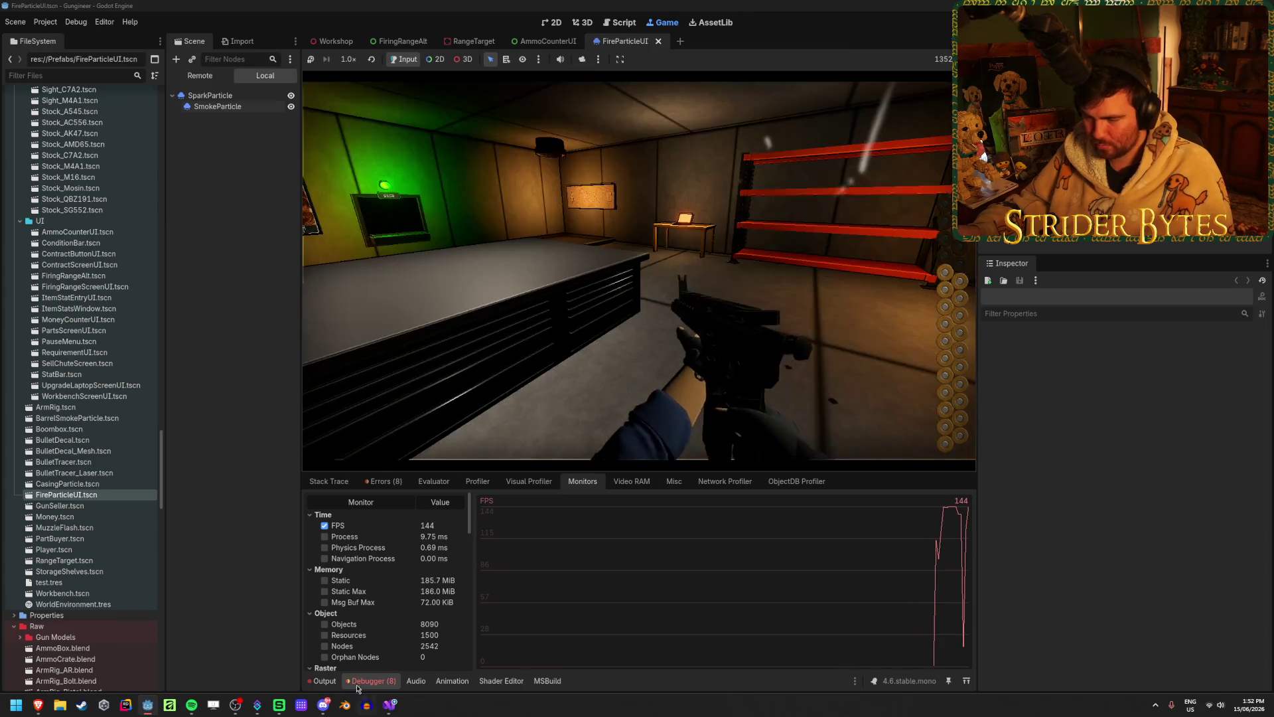
left_click(530, 433)
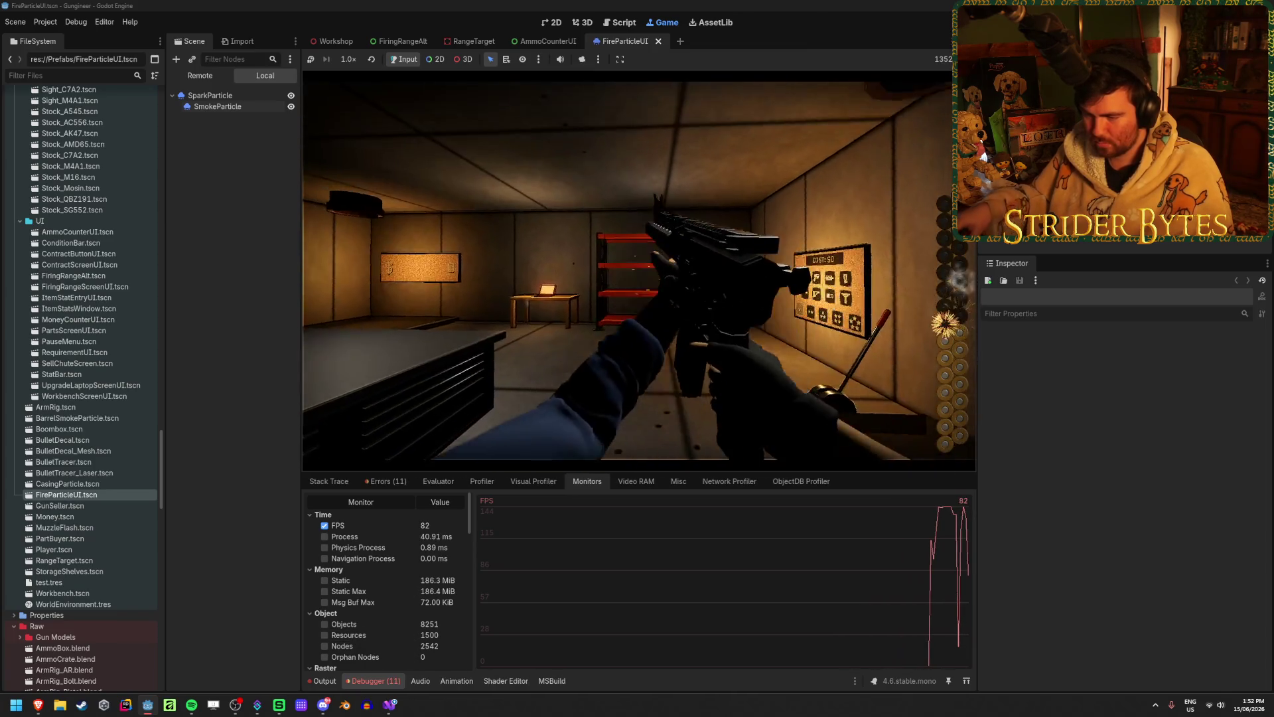
- Briefly graph Process time alongside FPS, then turn both graphs off
left_click(325, 537)
scroll(406, 543, "down", 5)
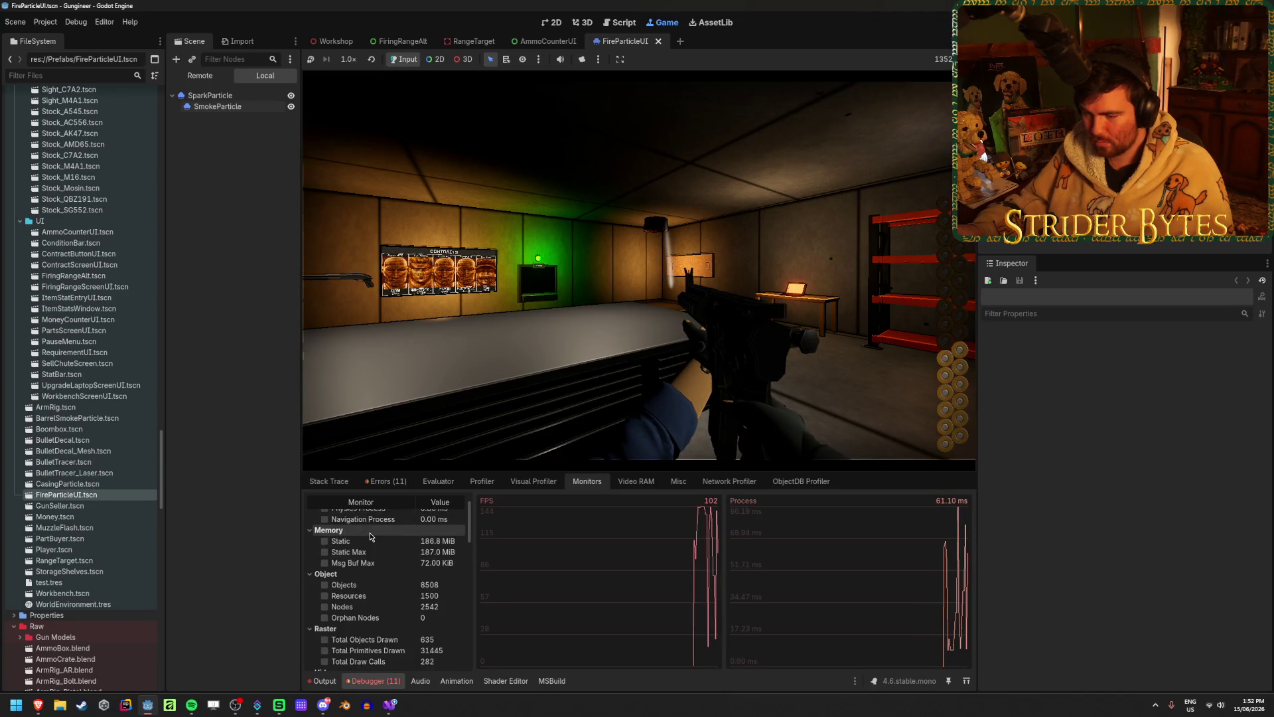
scroll(383, 564, "up", 2)
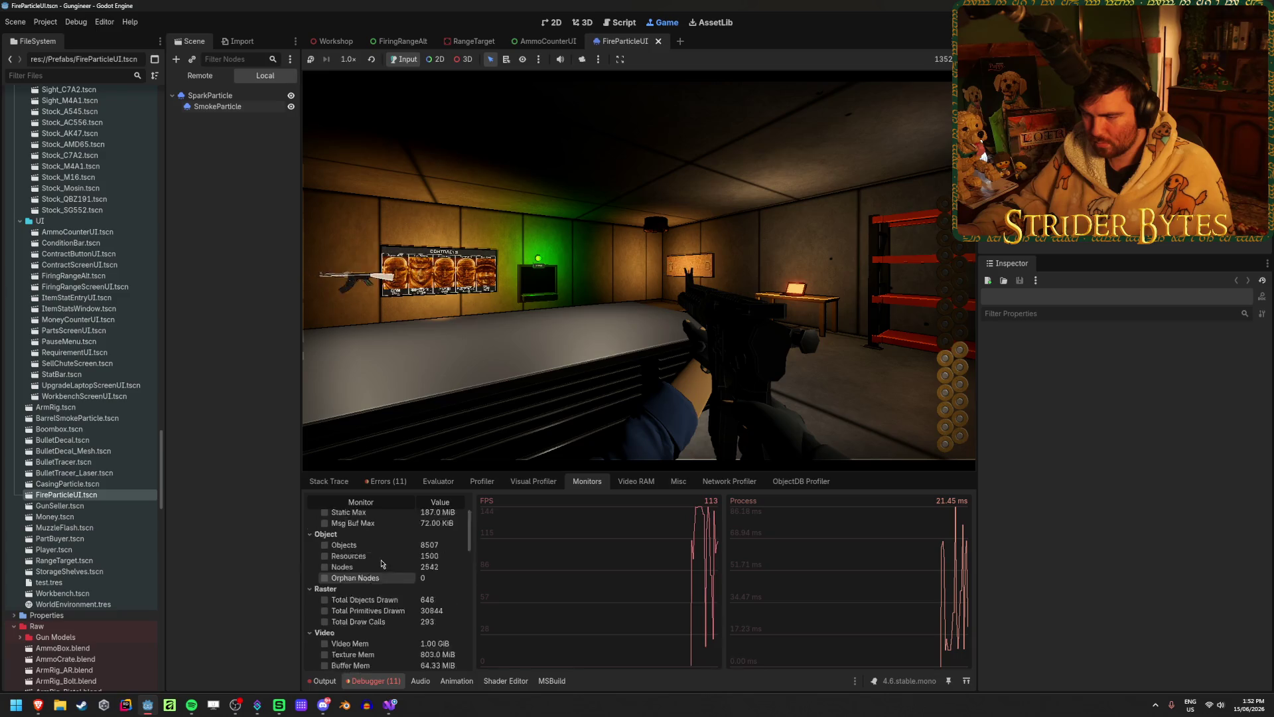
left_click(324, 536)
left_click(325, 525)
- Graph the audio Driver time while firing the gun twice, then remove that graph
scroll(371, 548, "down", 6)
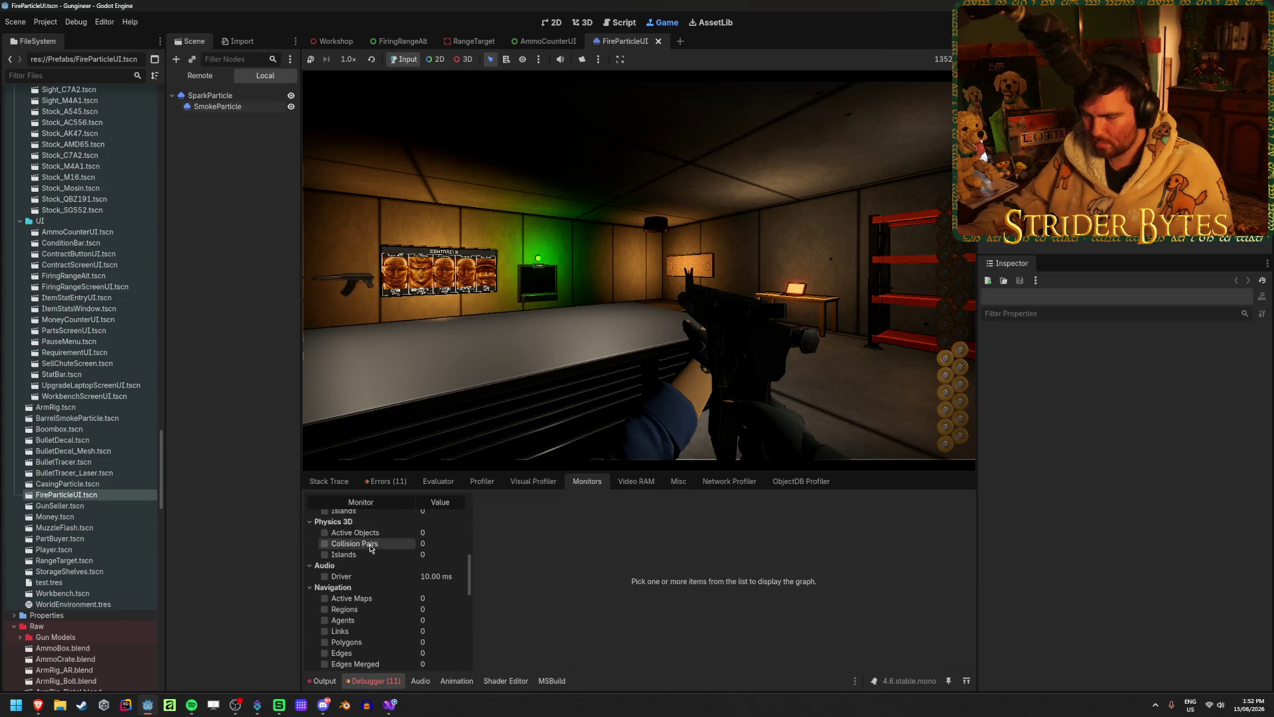
scroll(371, 557, "down", 2)
left_click(325, 537)
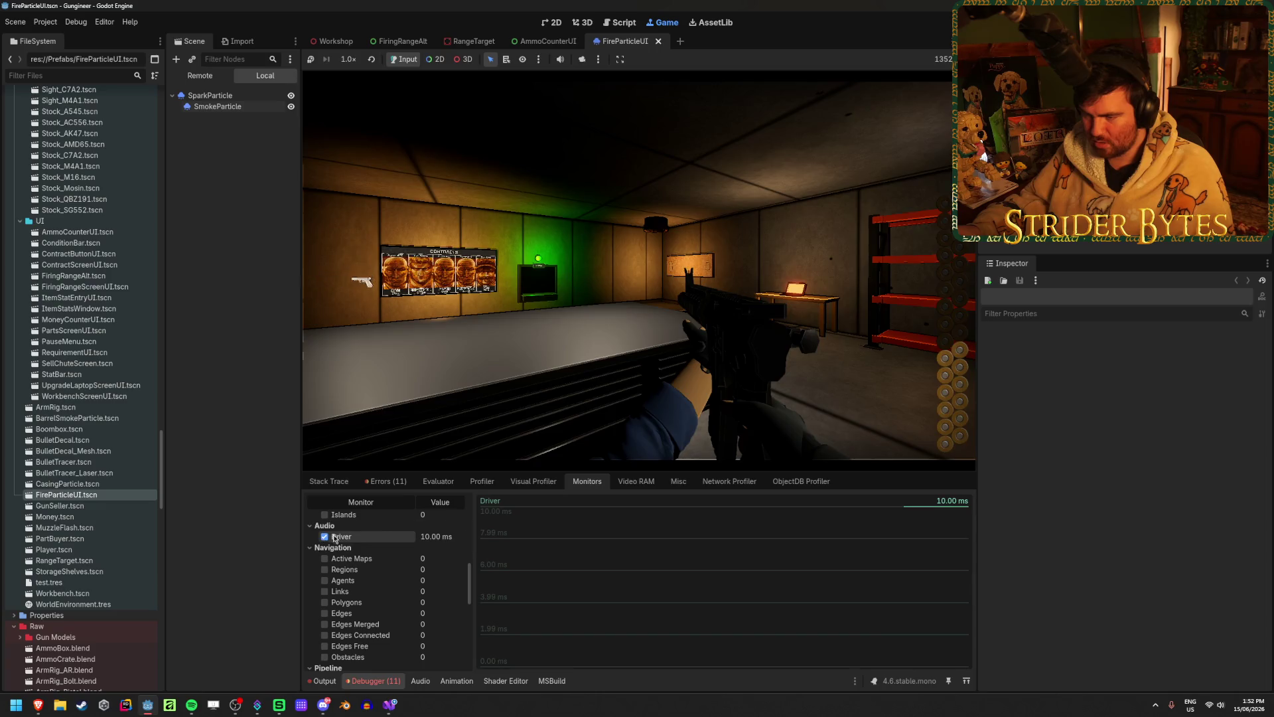
left_click(637, 265)
left_click(637, 265)
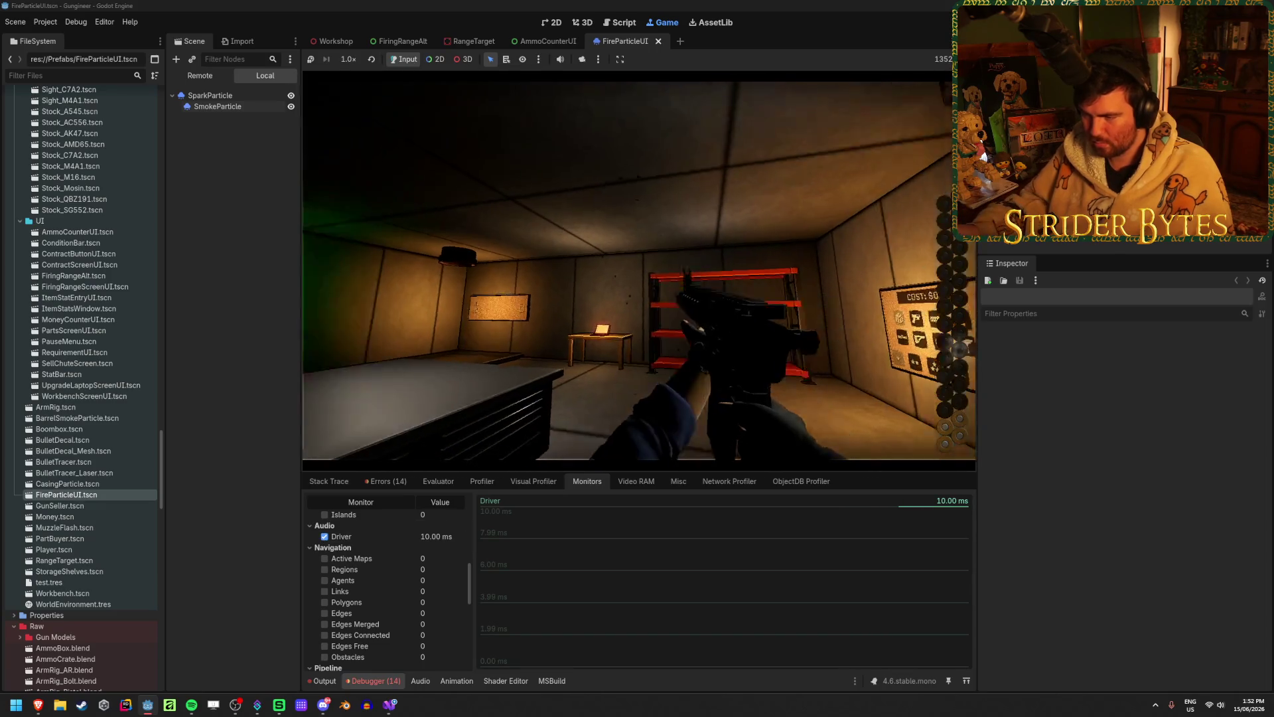
left_click(324, 536)
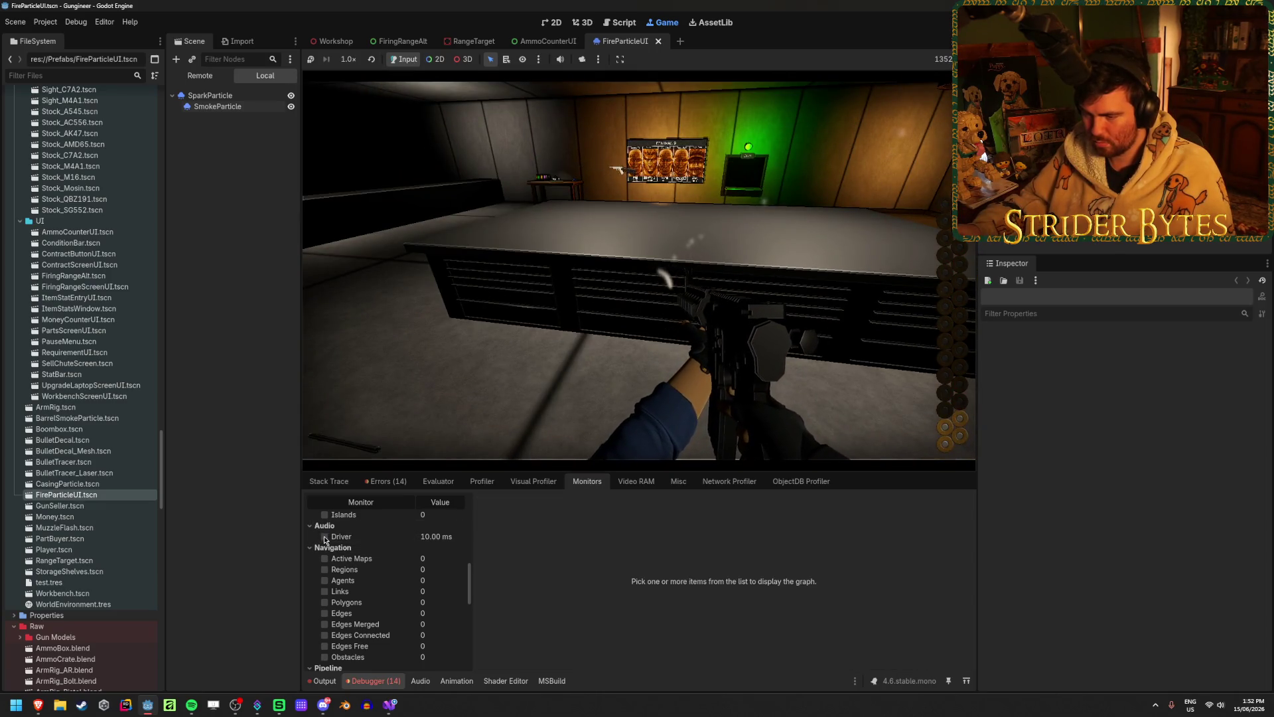
- Fire once more in the game and plot the Objects count graph
mouse_move(468, 575)
left_mouse_down()
mouse_move(469, 597)
mouse_move(473, 494)
left_mouse_up()
left_click(637, 266)
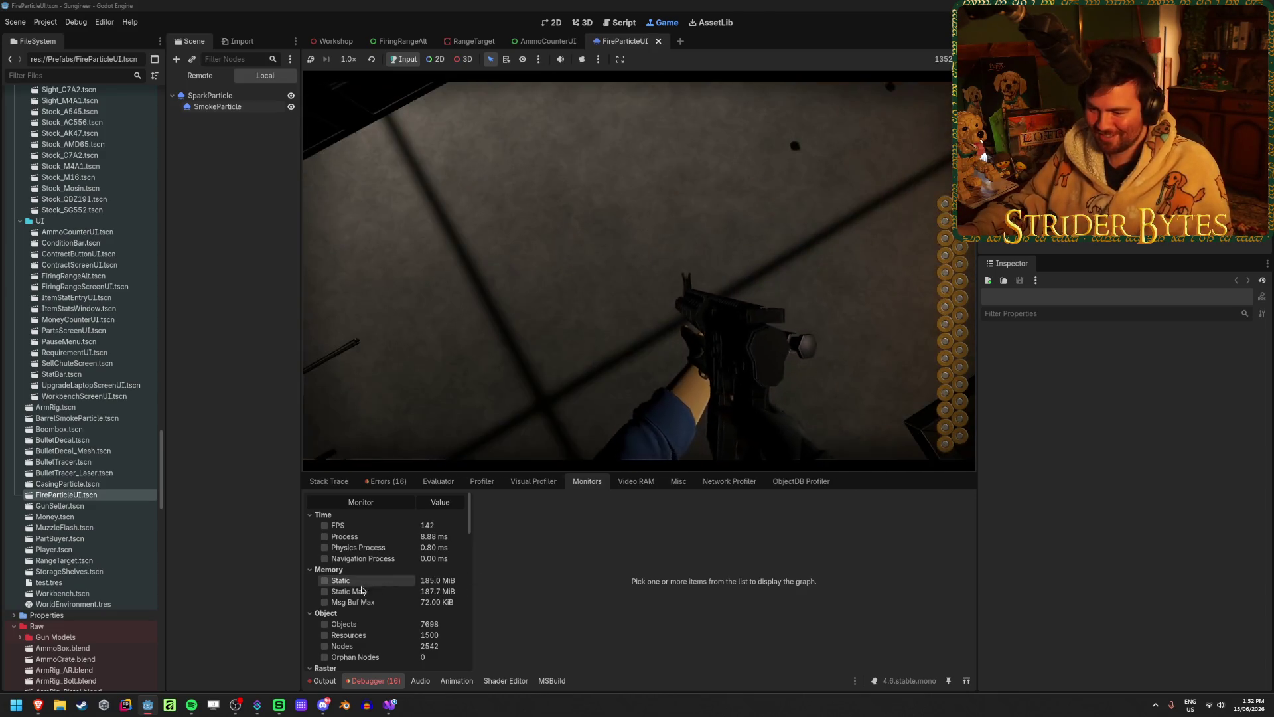
scroll(372, 575, "down", 4)
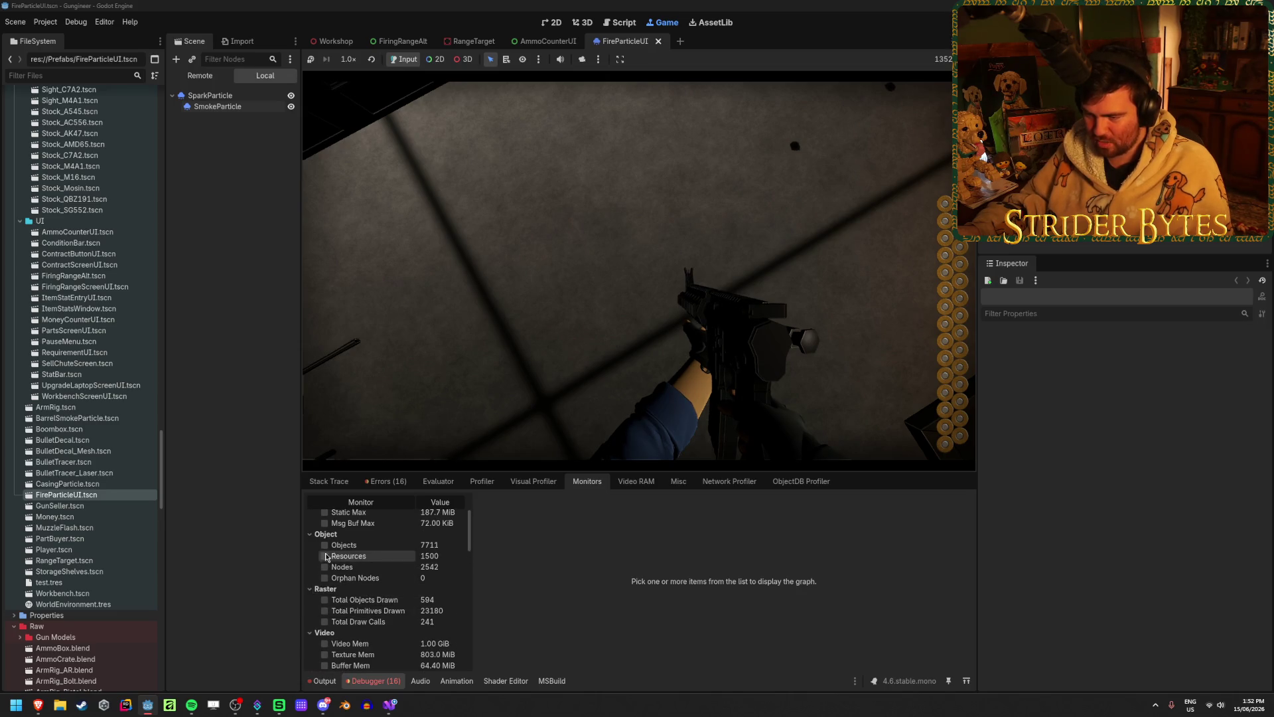
left_click(324, 545)
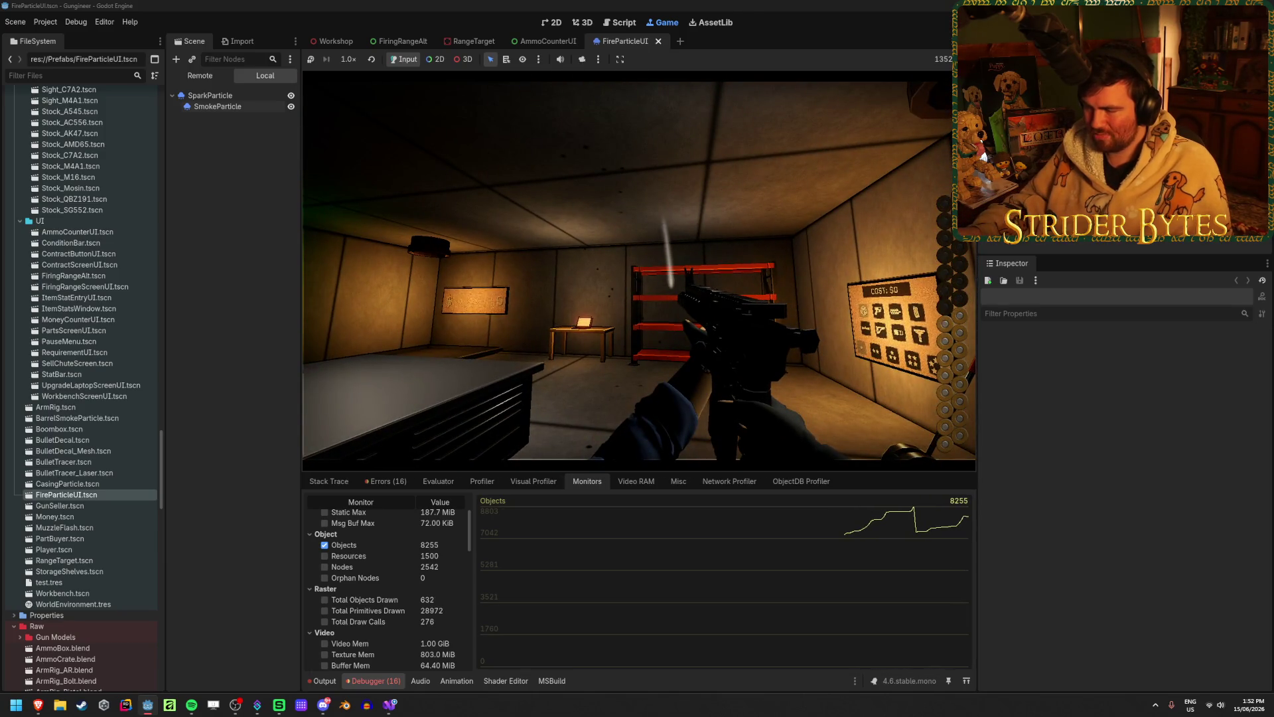
- Add a Total Primitives Drawn graph and scroll down through the monitor list
left_click(325, 611)
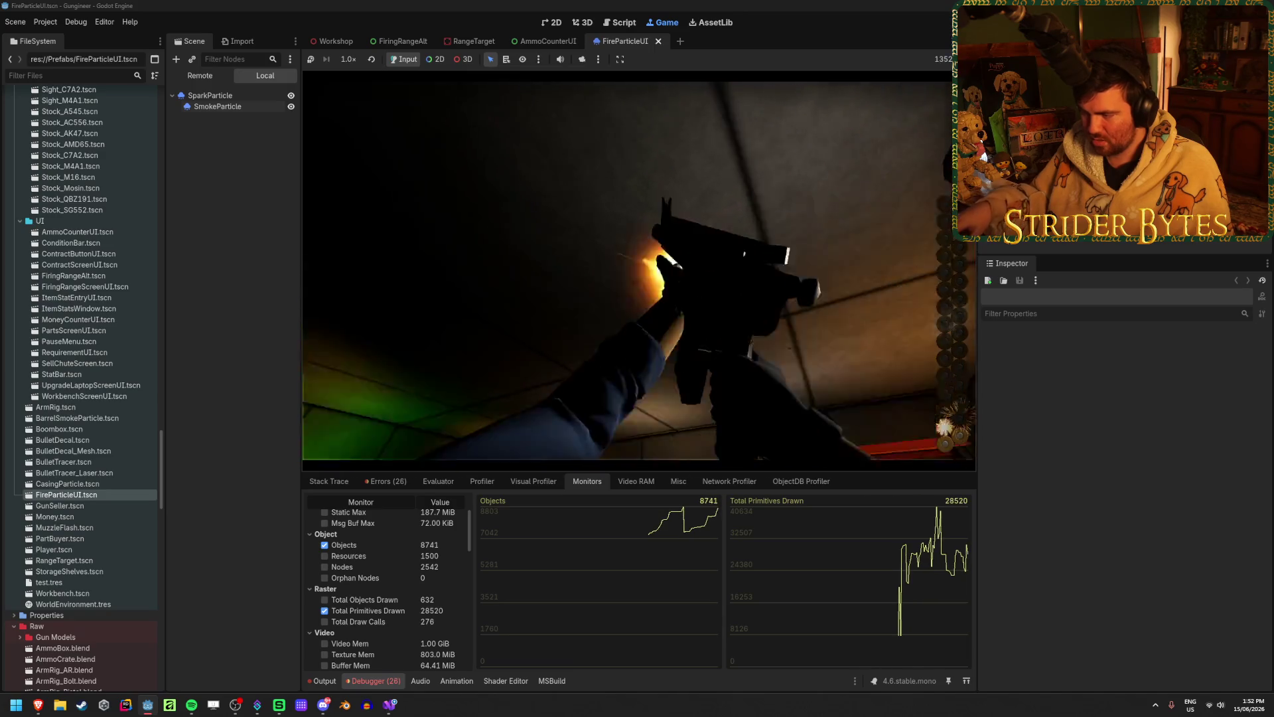
scroll(455, 567, "down", 5)
scroll(455, 566, "down", 10)
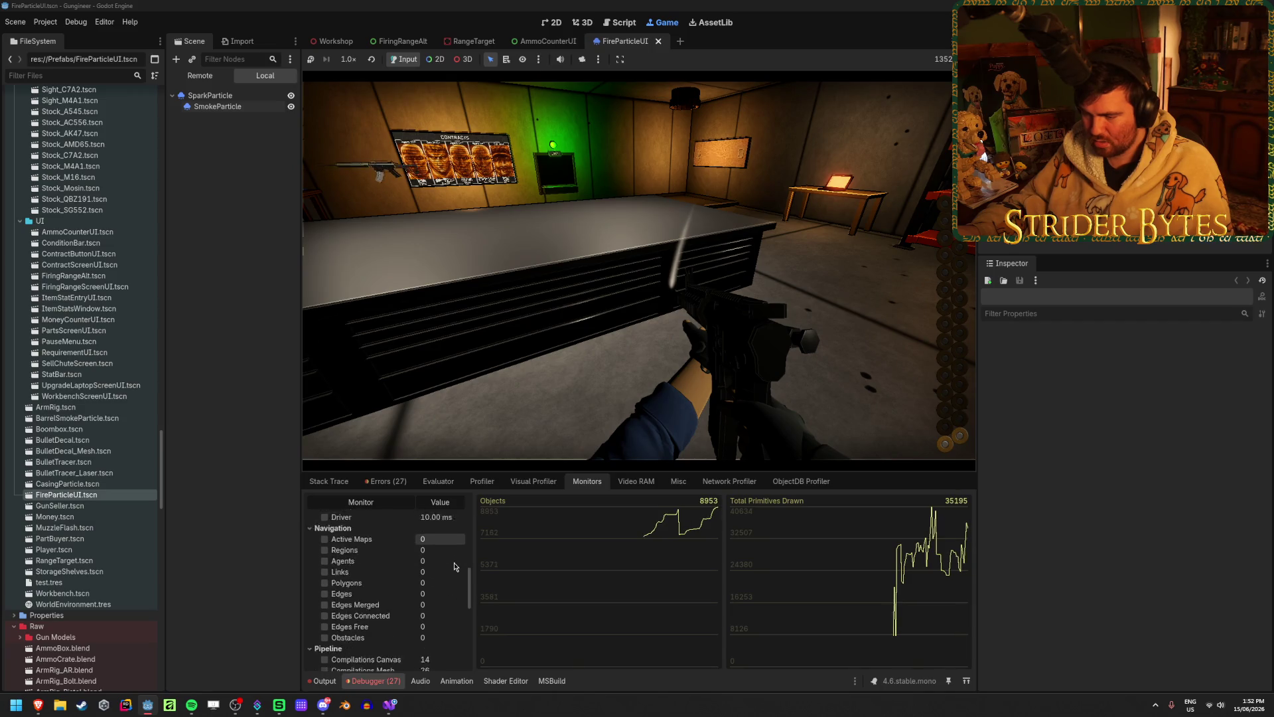
scroll(455, 566, "down", 5)
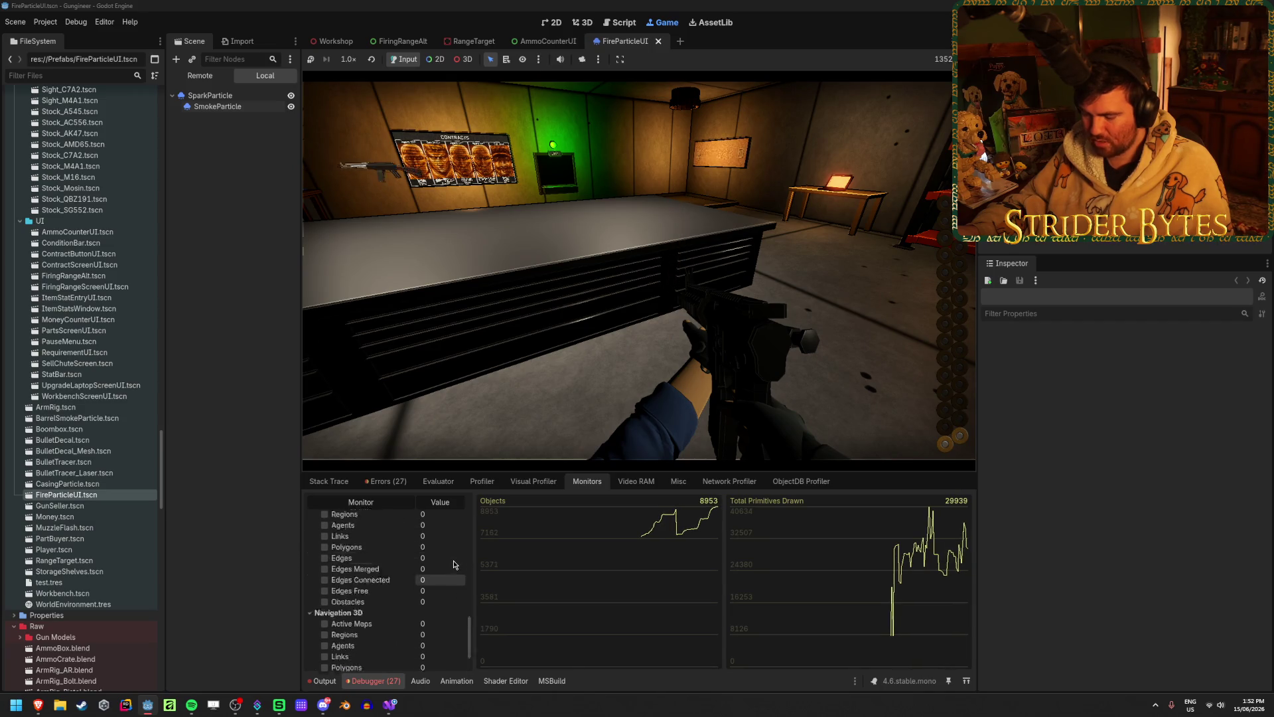
scroll(455, 564, "down", 3)
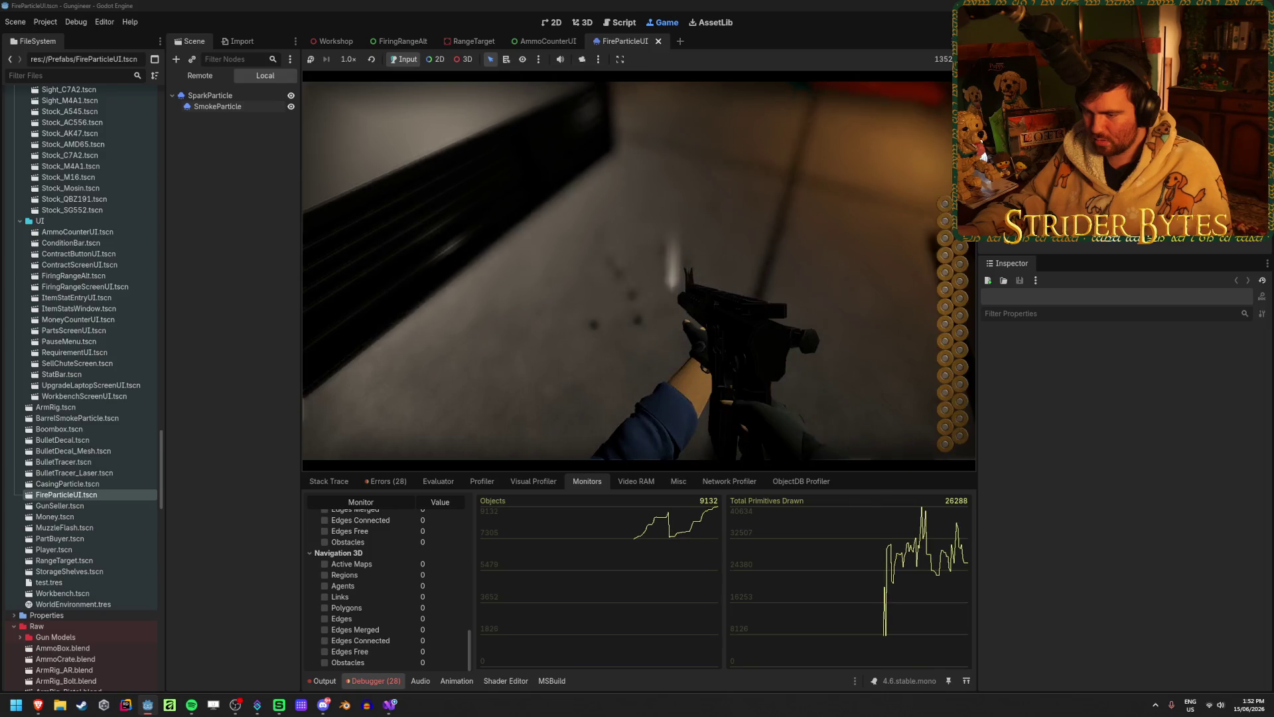
- Scroll back to the top of the Monitors list and stop the game with F8
scroll(443, 622, "up", 4)
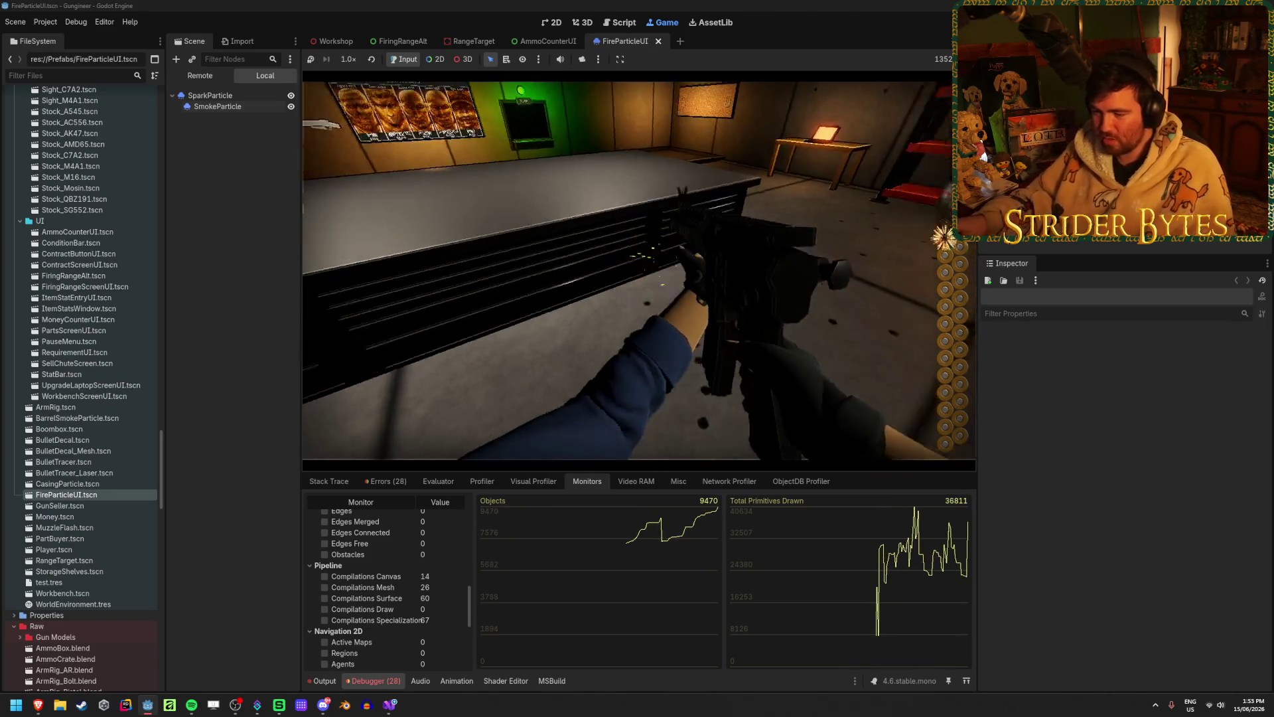
scroll(430, 562, "up", 3)
scroll(432, 565, "up", 3)
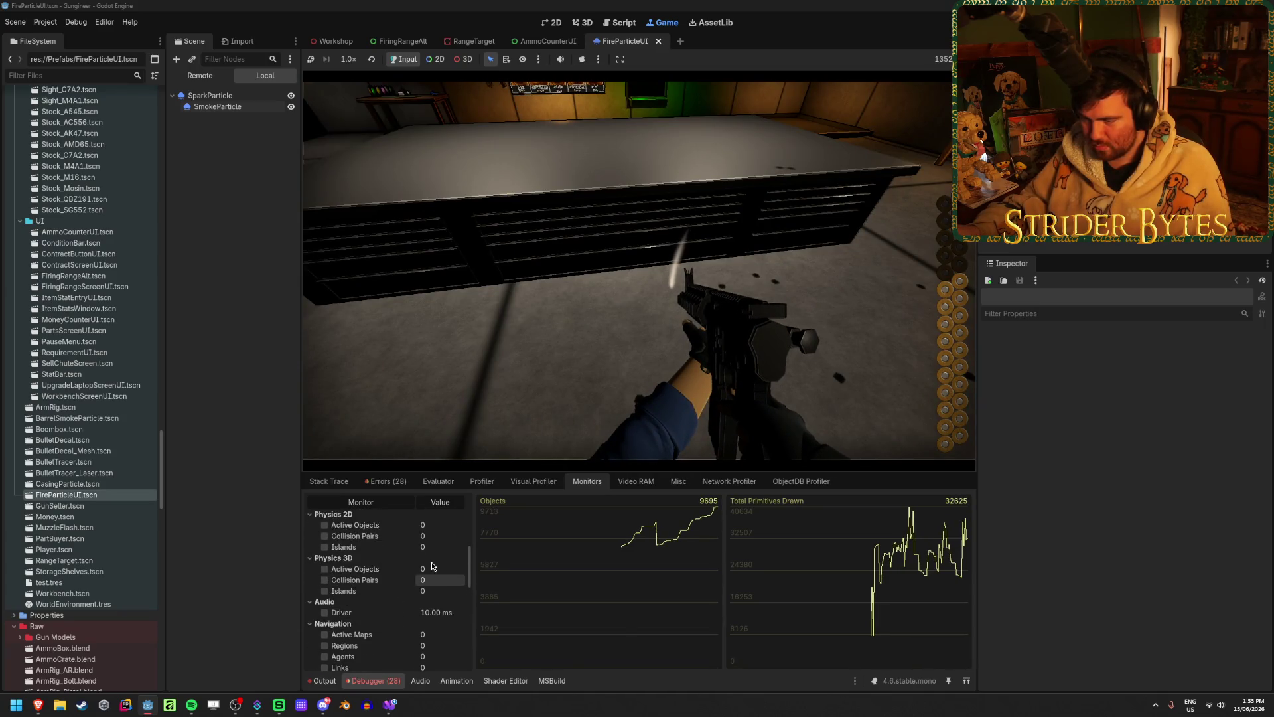
scroll(432, 565, "up", 2)
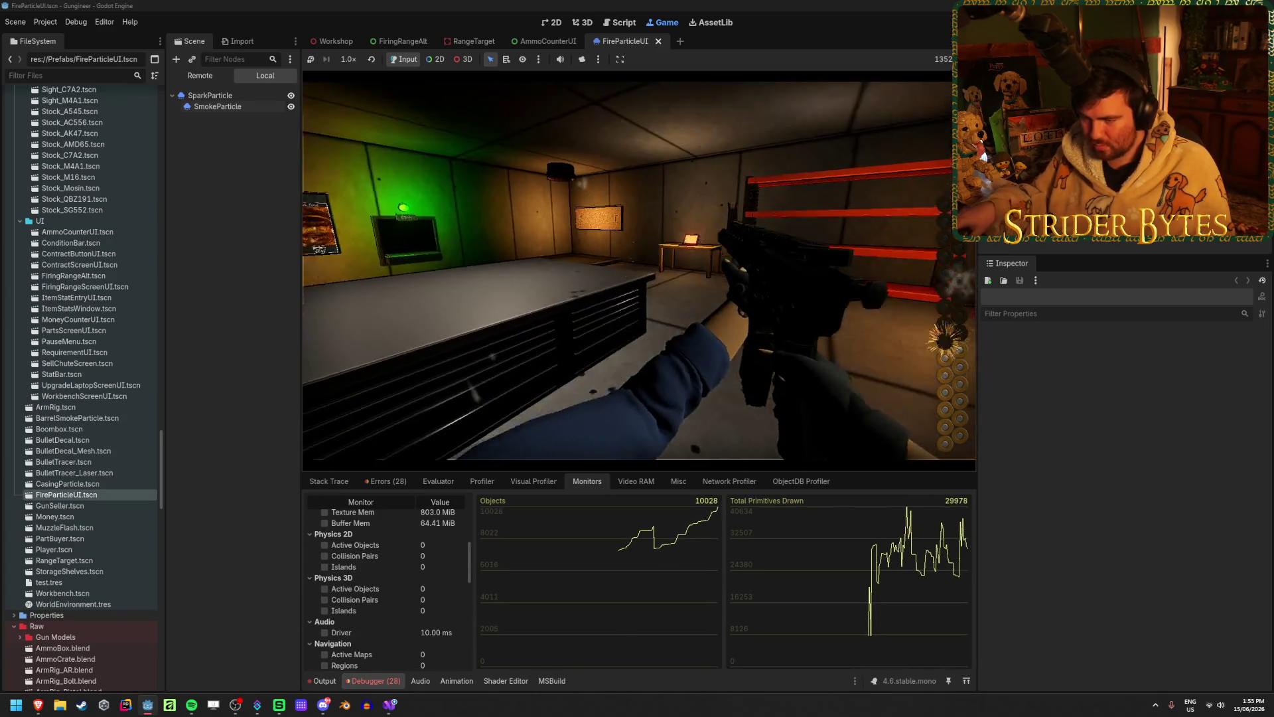
scroll(394, 618, "up", 3)
scroll(394, 617, "up", 4)
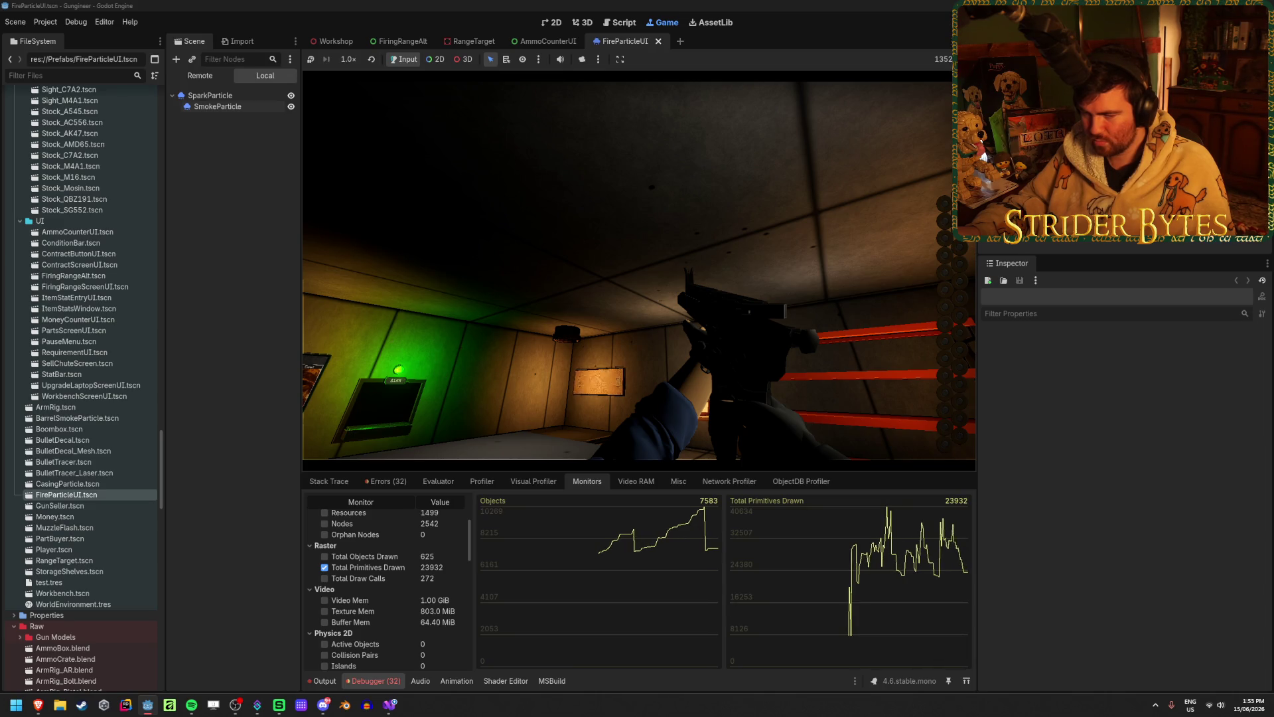
key("F8")
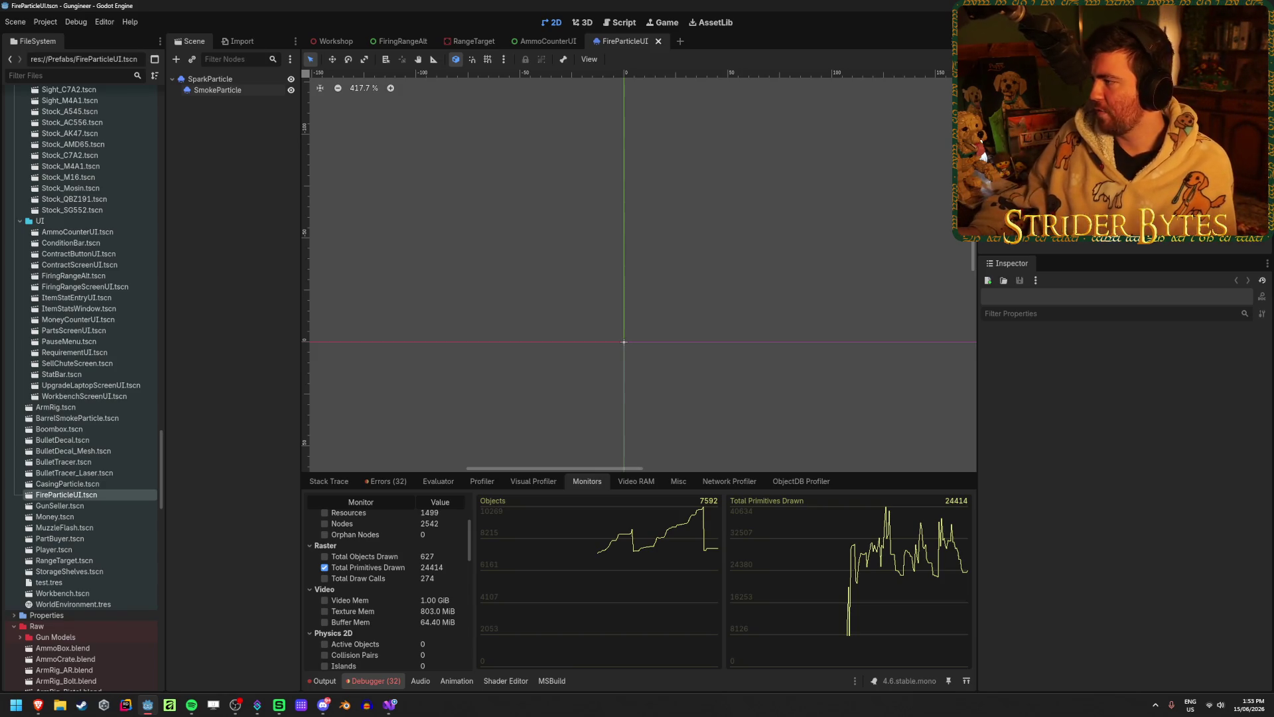
- Relaunch the game with F6, show Monitors, and pick up the rifle at the workbench
key("F6")
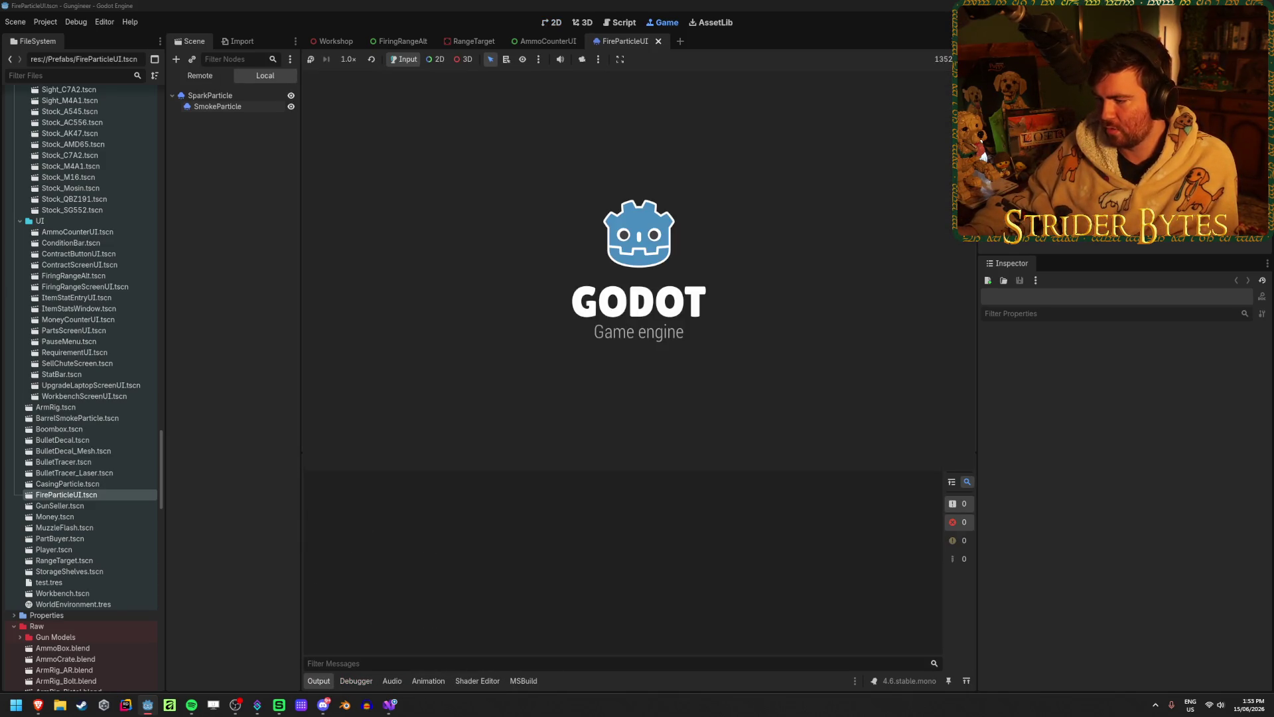
left_click(352, 685)
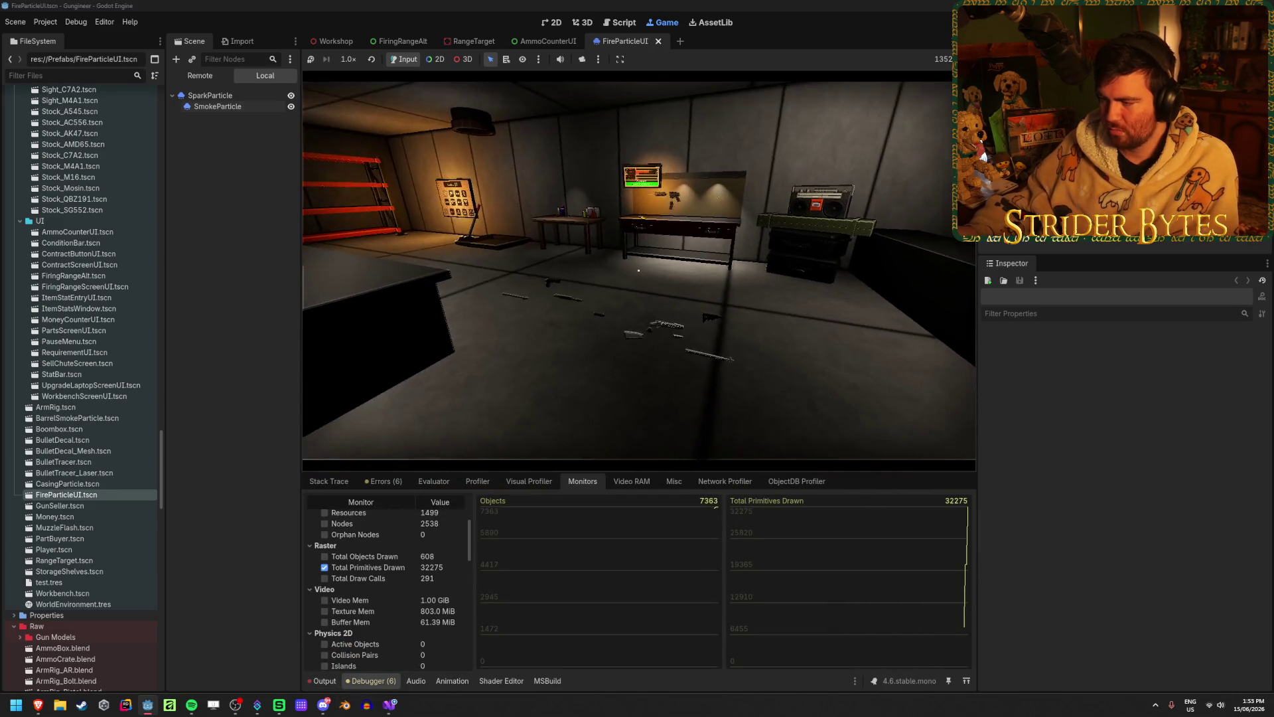
key("w")
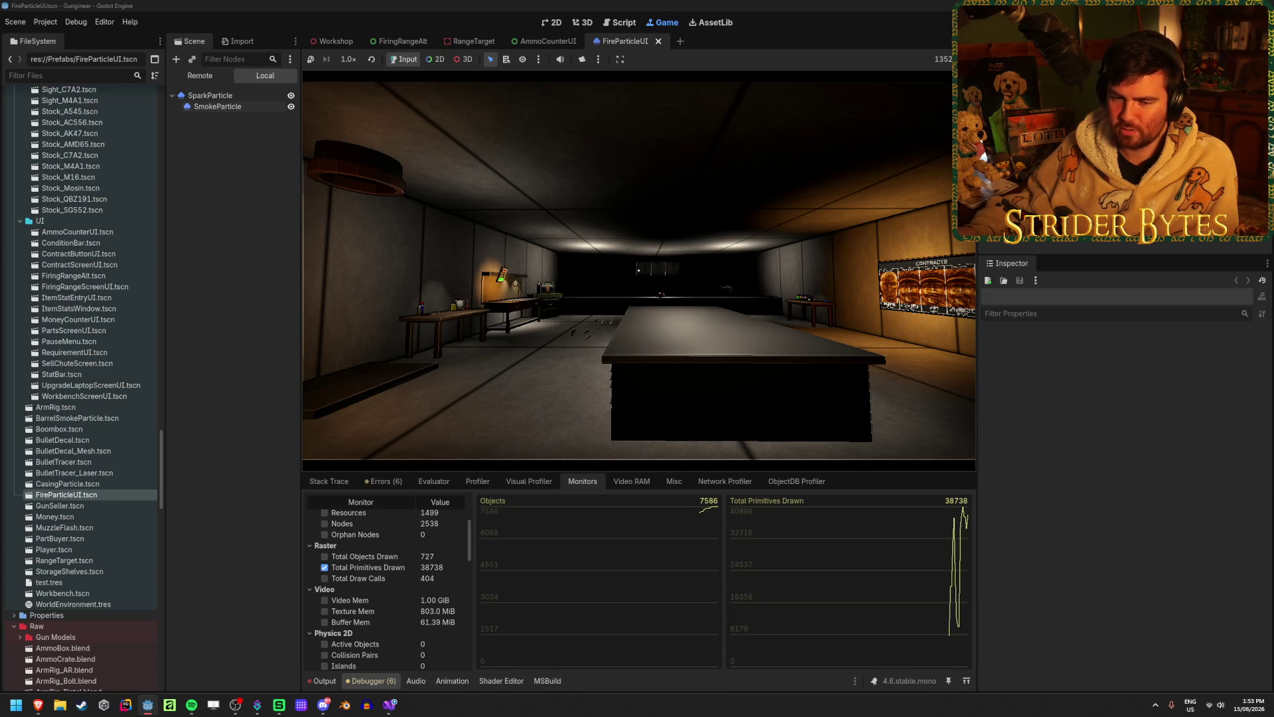
scroll(326, 606, "up", 5)
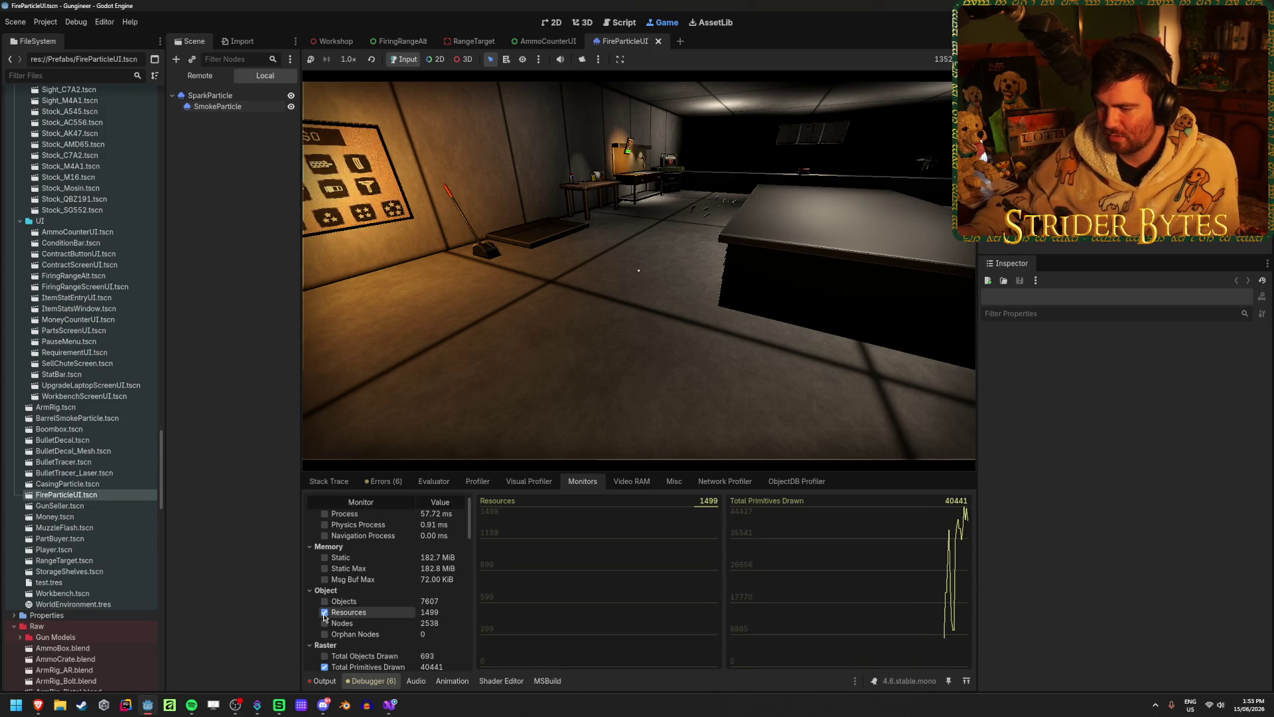
key("w")
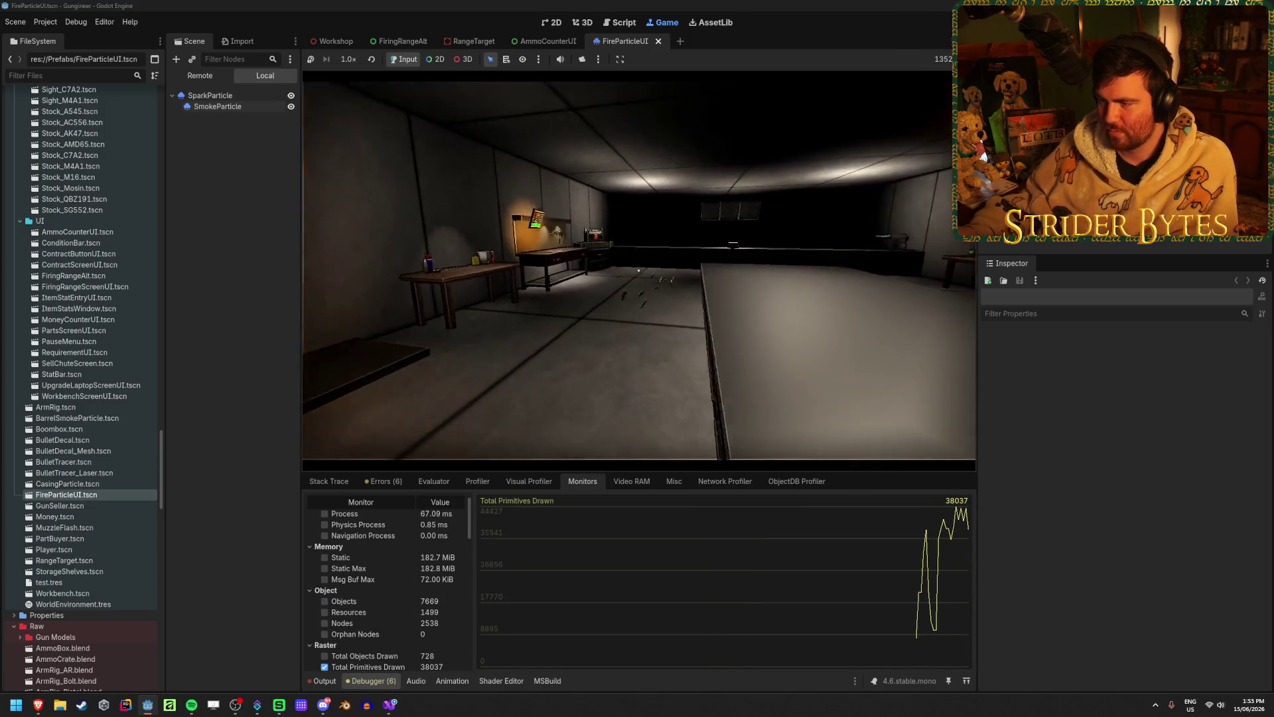
key("w")
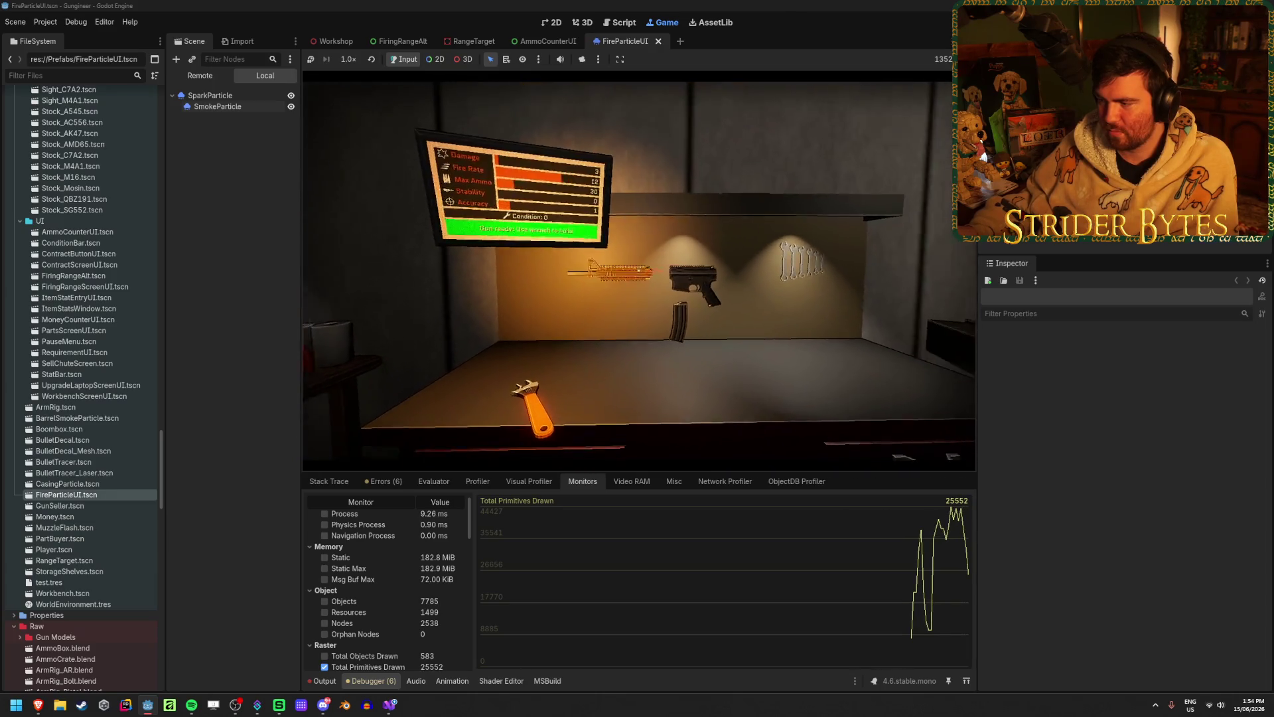
key("w")
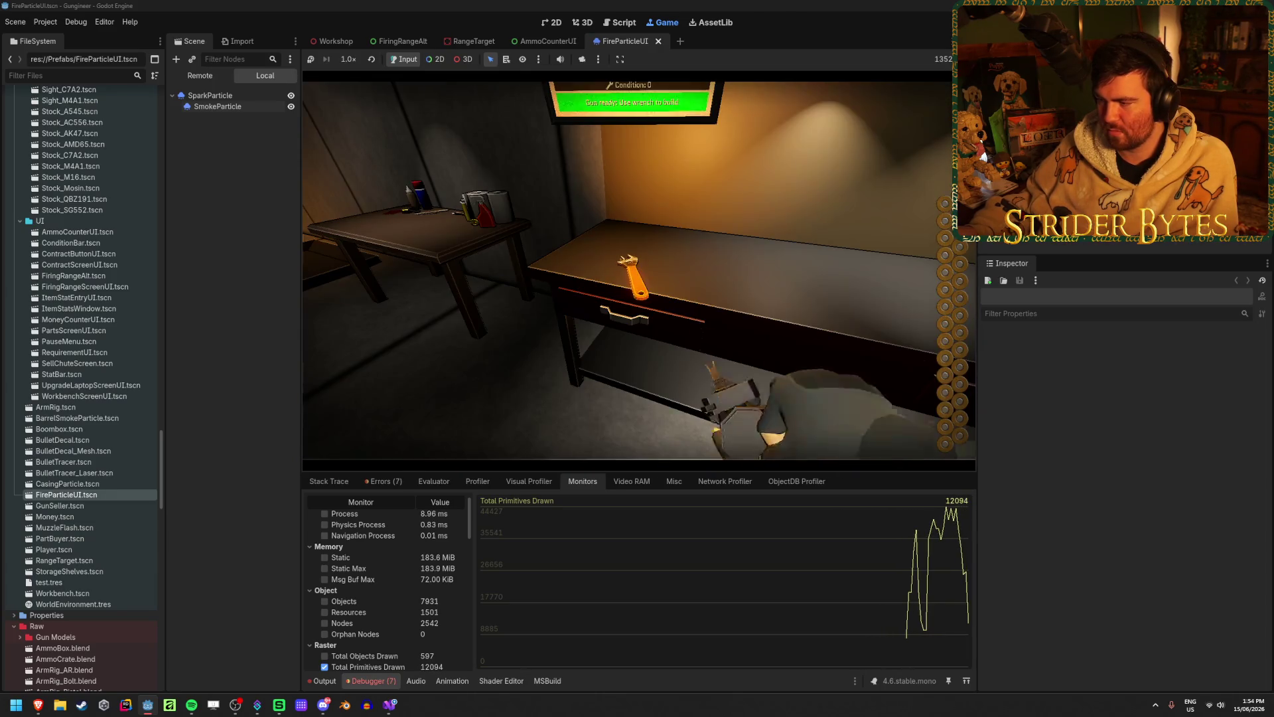
key("e")
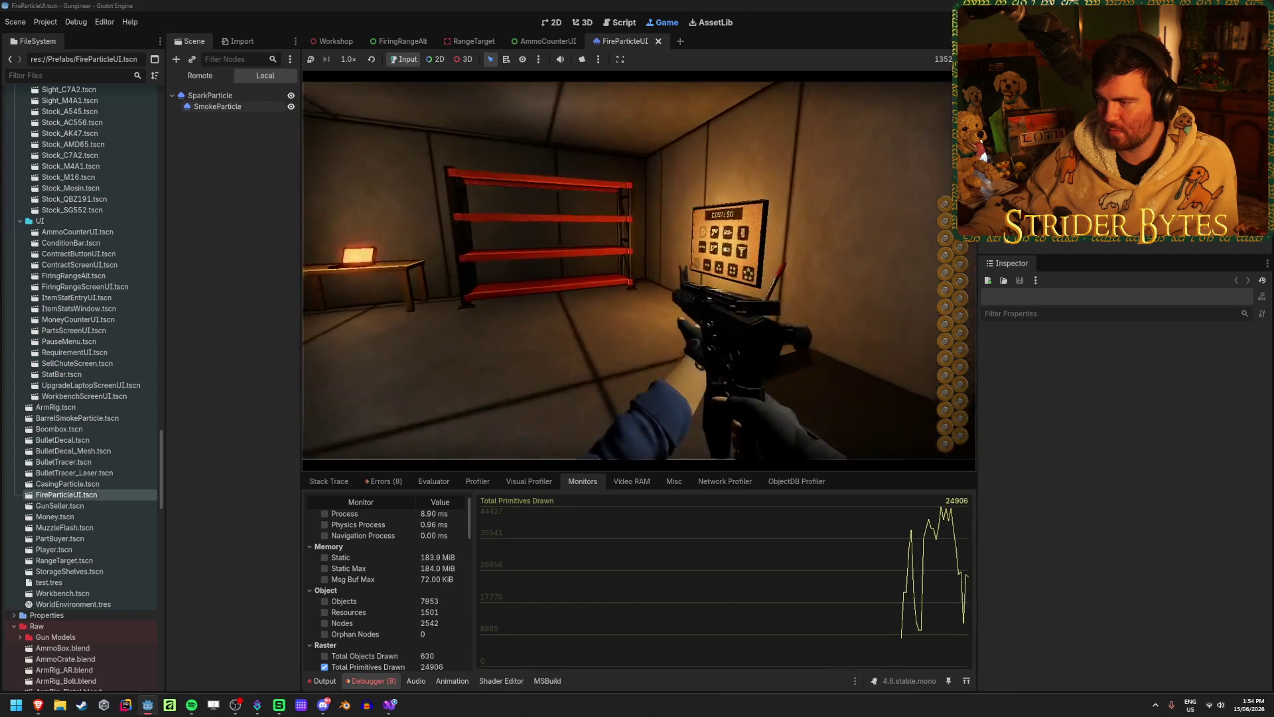
- Fire four shots at the wall by the red shelves, then open the Video RAM tab
key("w")
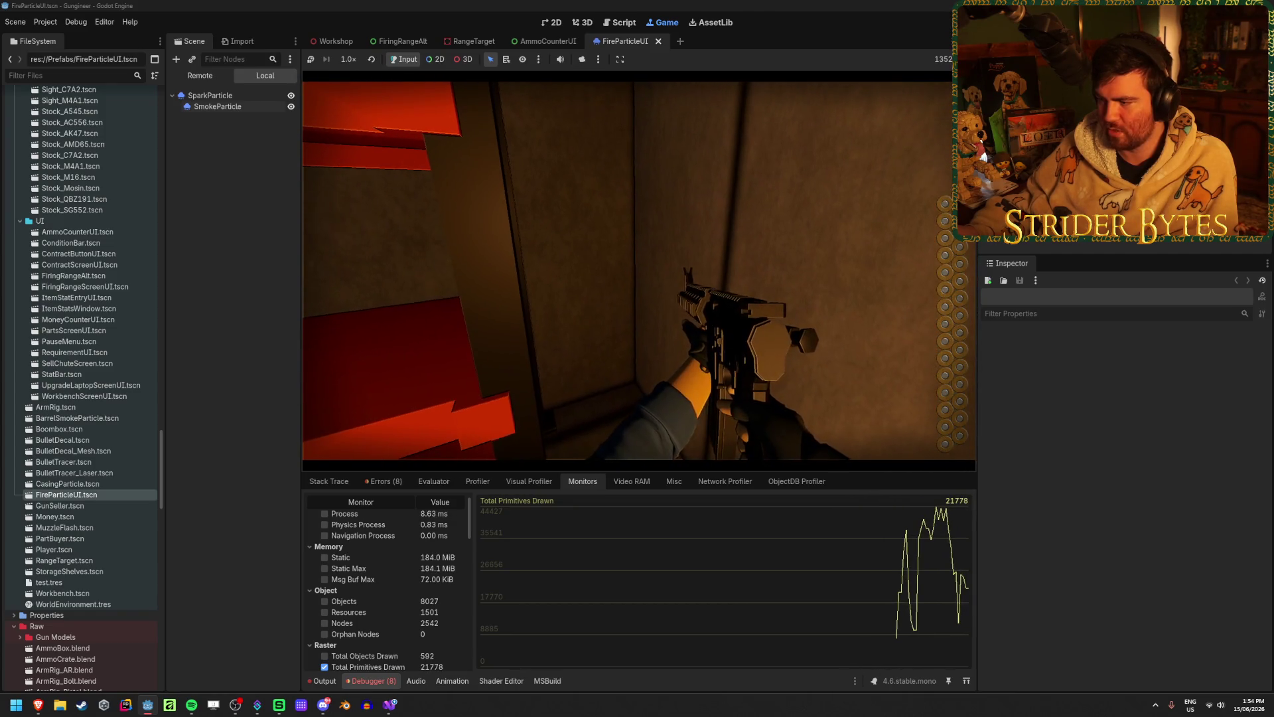
left_click(639, 271)
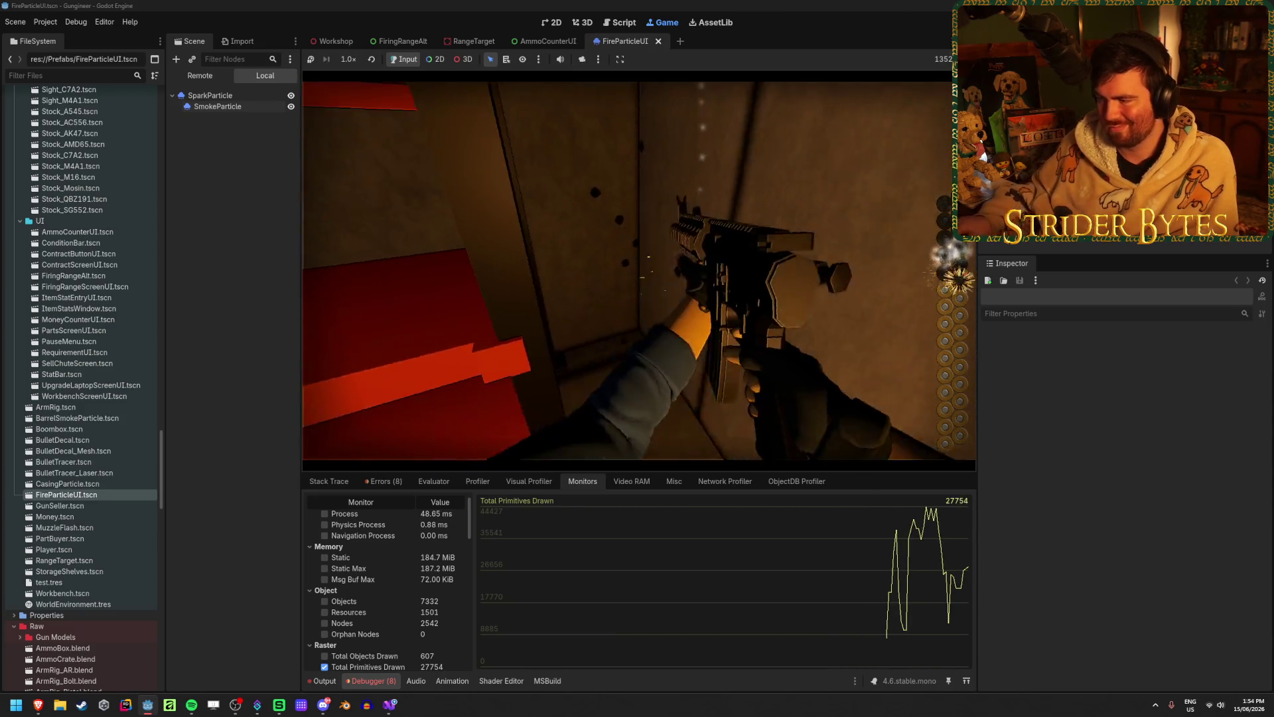
left_click(639, 271)
left_click(638, 271)
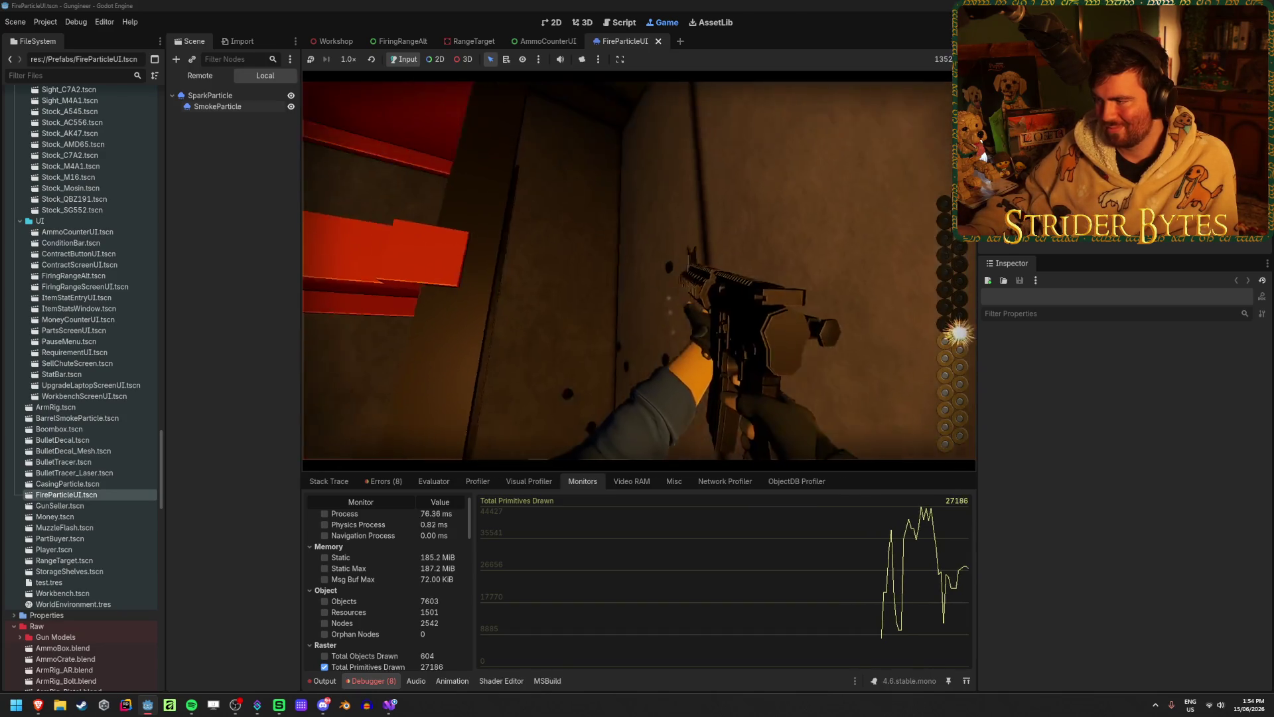
left_click(639, 271)
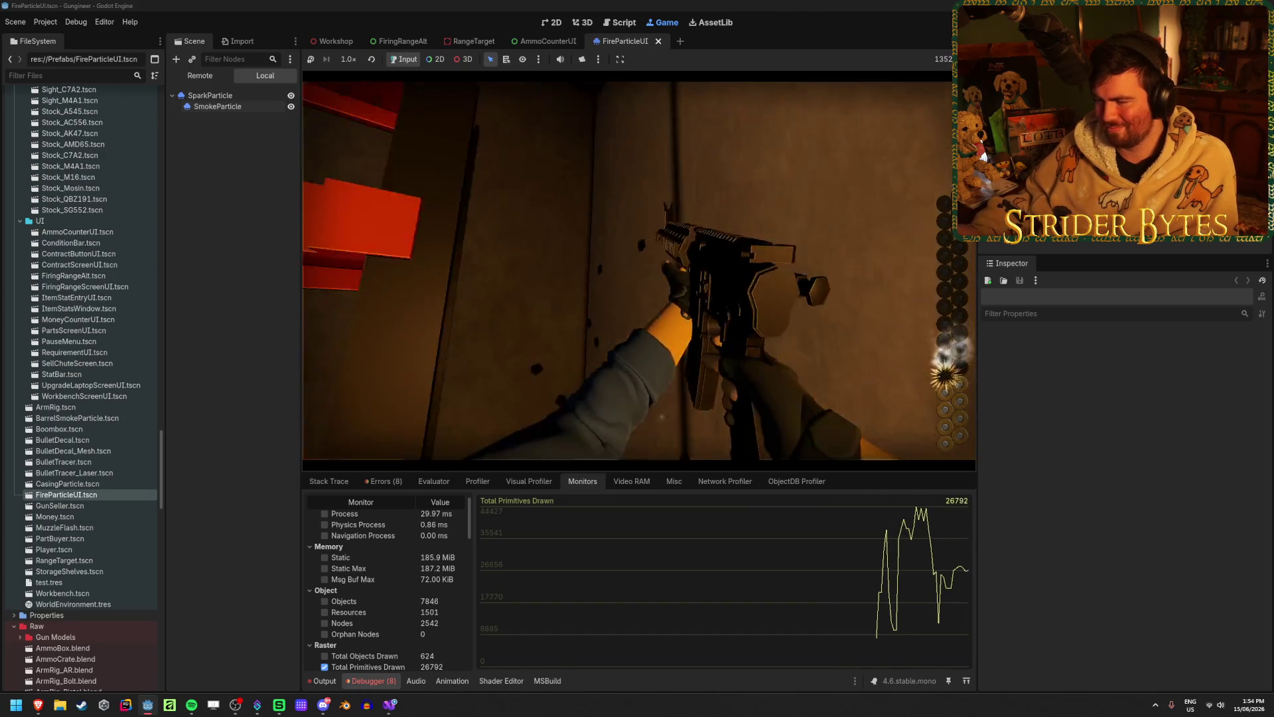
left_click(636, 482)
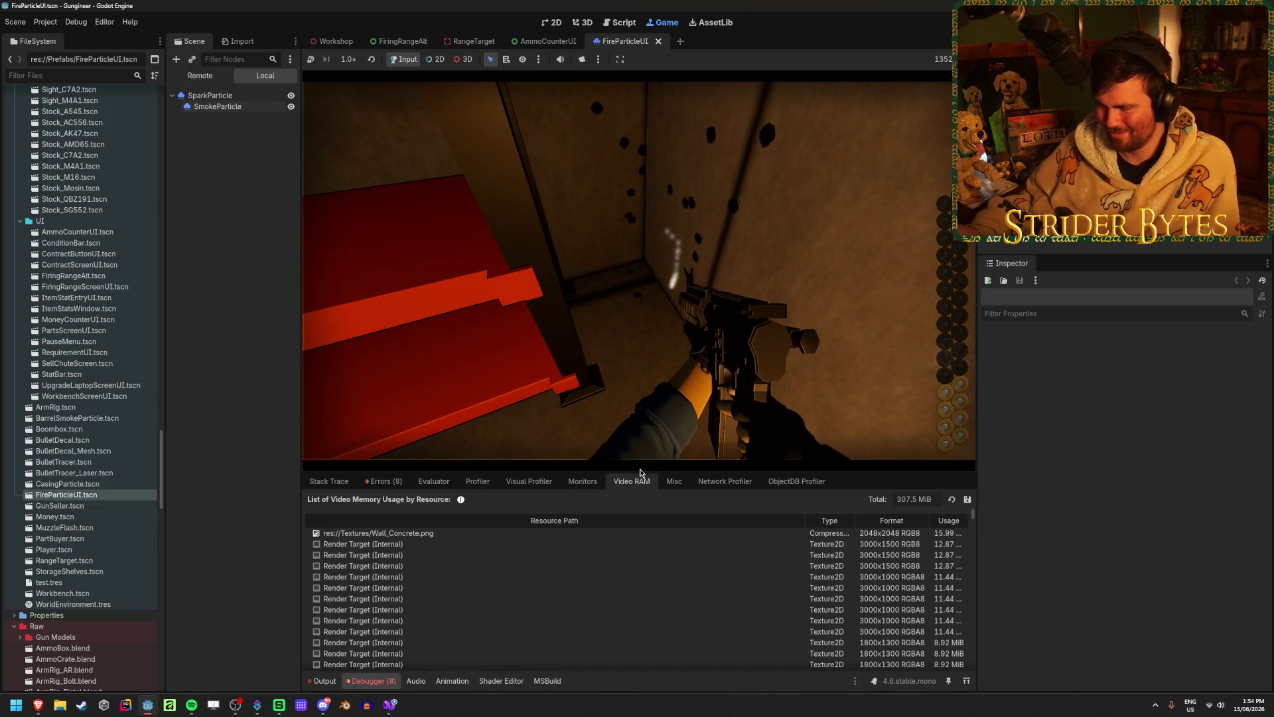
- Fire another shot, then look through the Misc and Evaluator debugger tabs
left_click(639, 270)
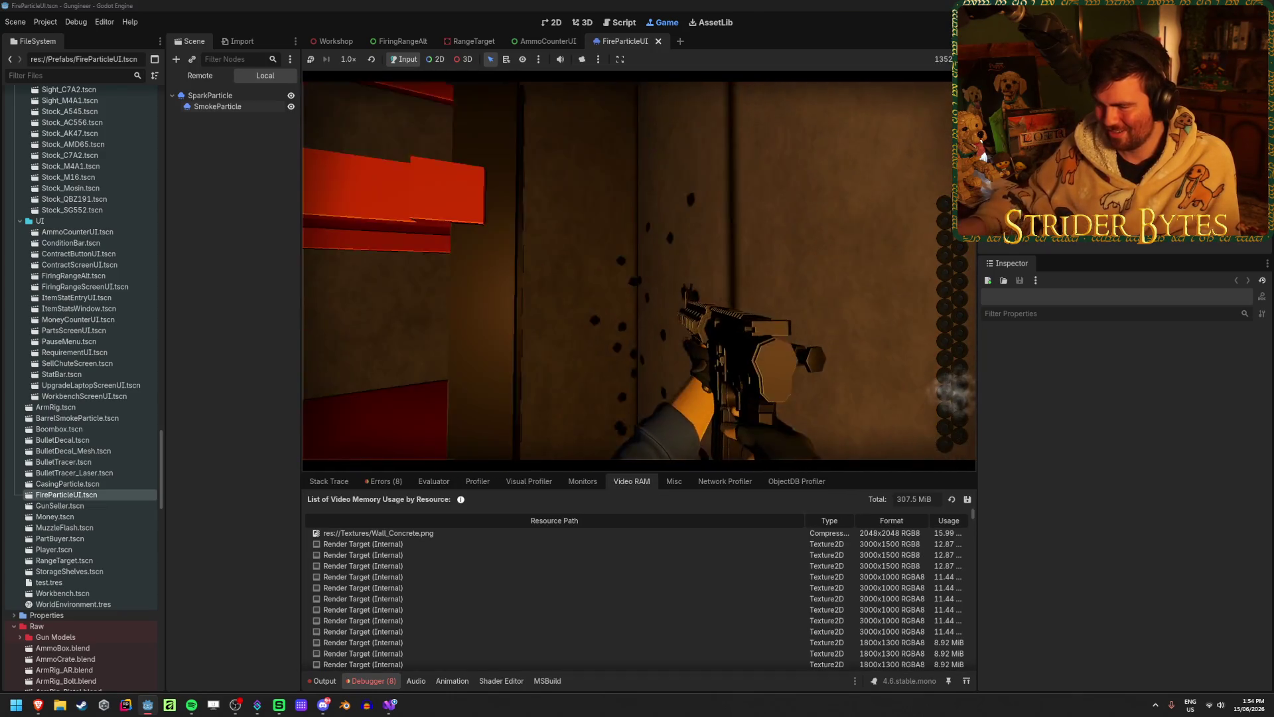
left_click(672, 482)
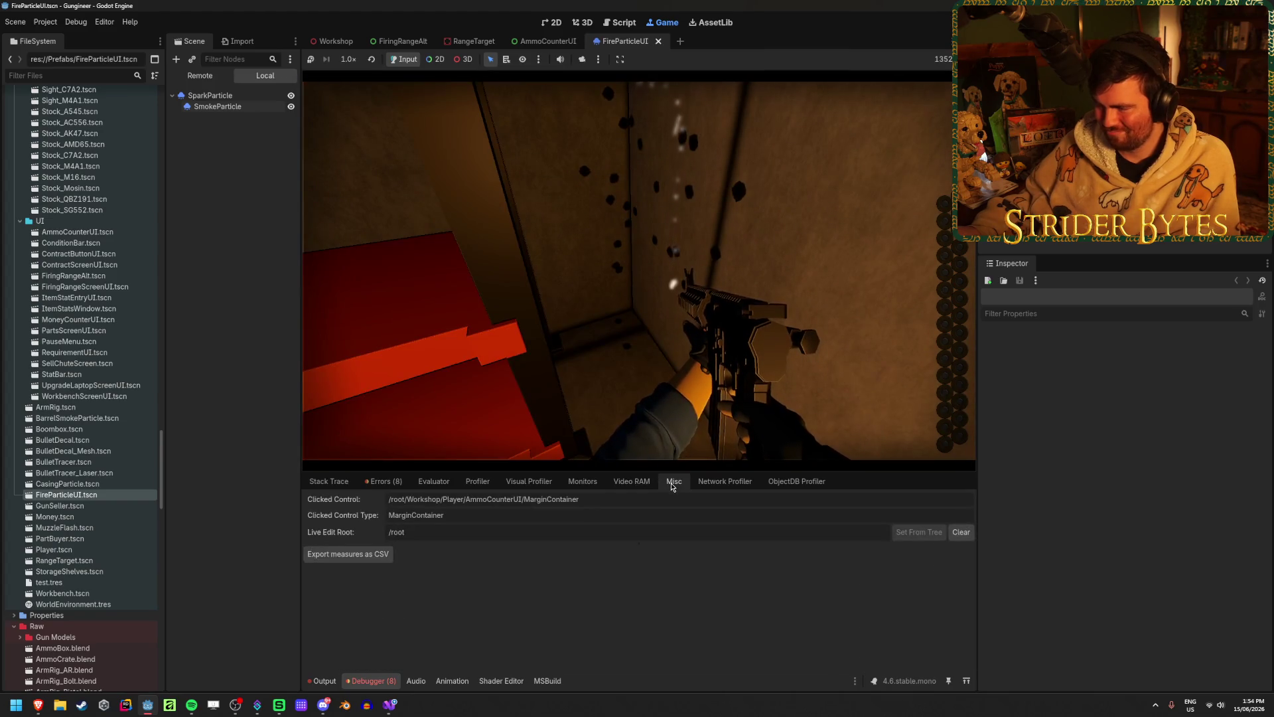
left_click(796, 481)
left_click(477, 481)
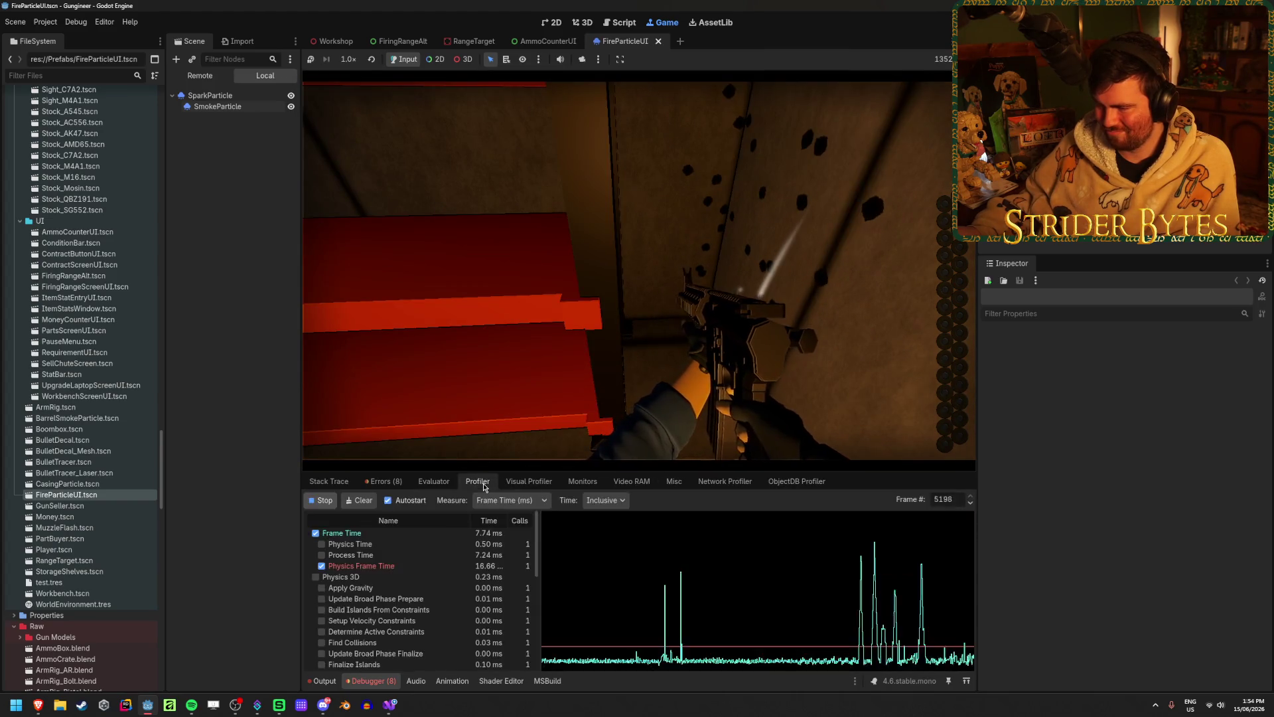
left_click(433, 481)
- In the Profiler, graph Process Time instead of Physics Frame Time while firing the rifle
left_click(478, 481)
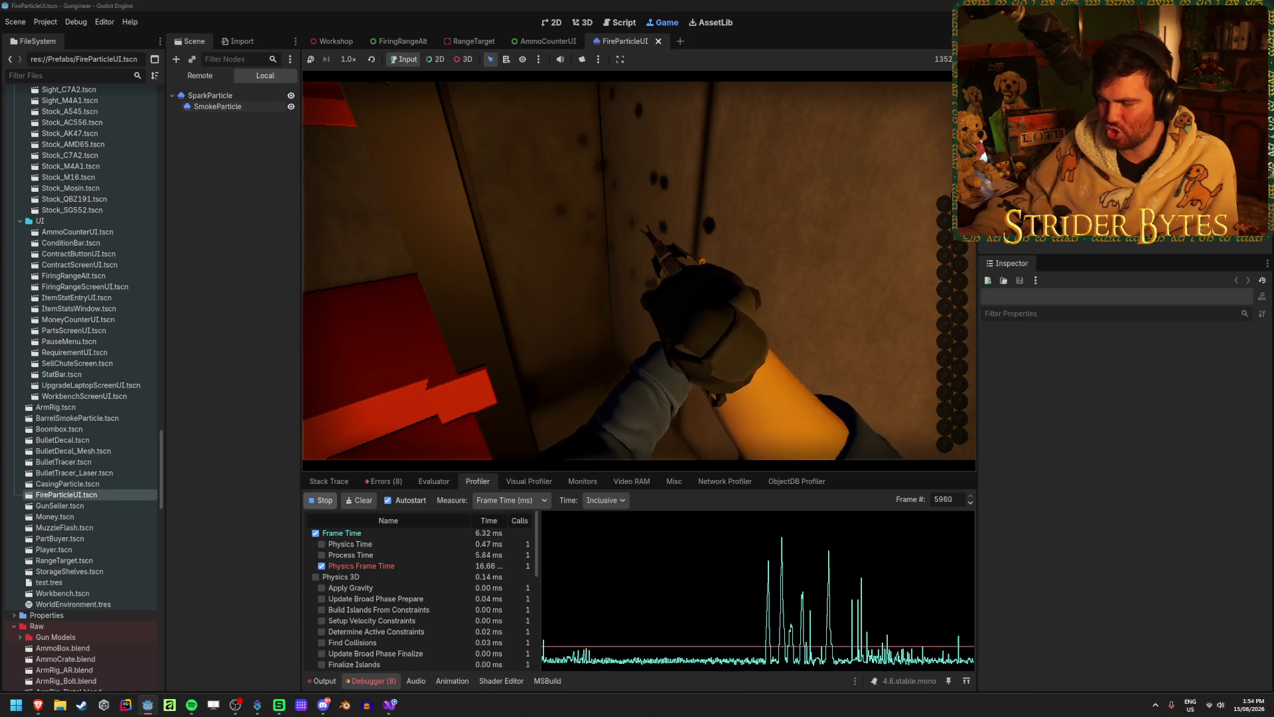
left_click(321, 566)
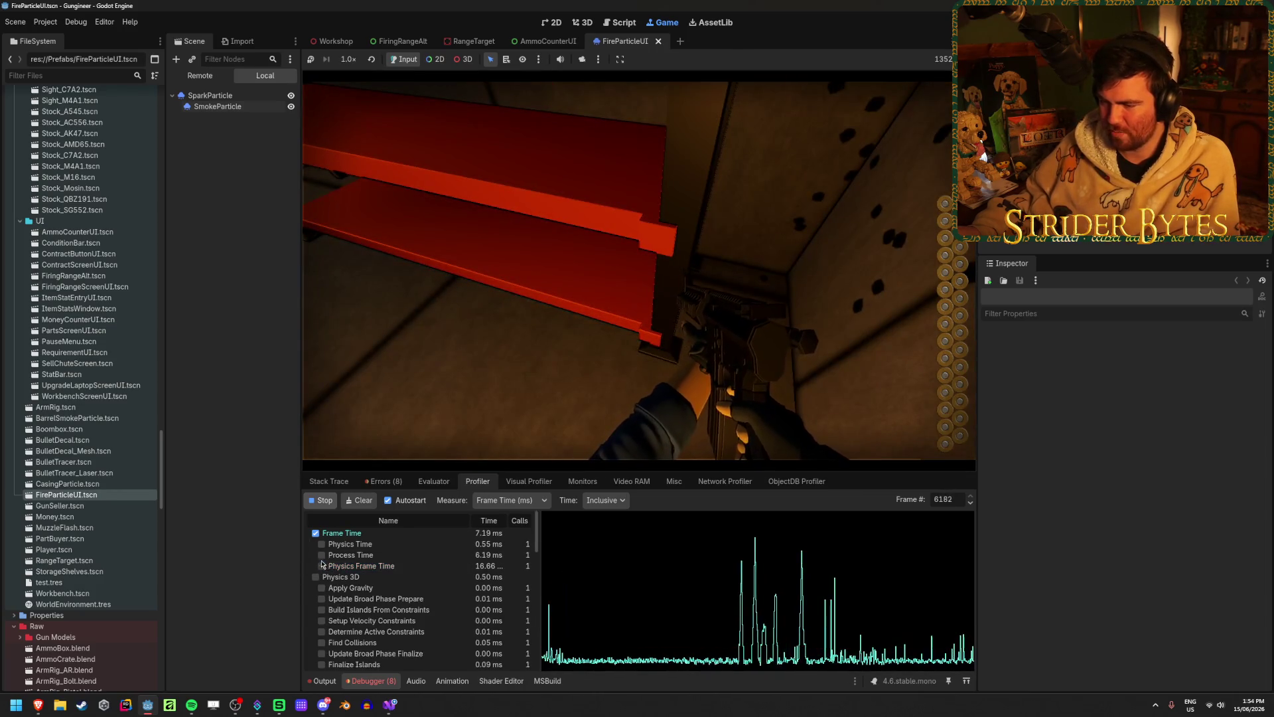
left_click(322, 555)
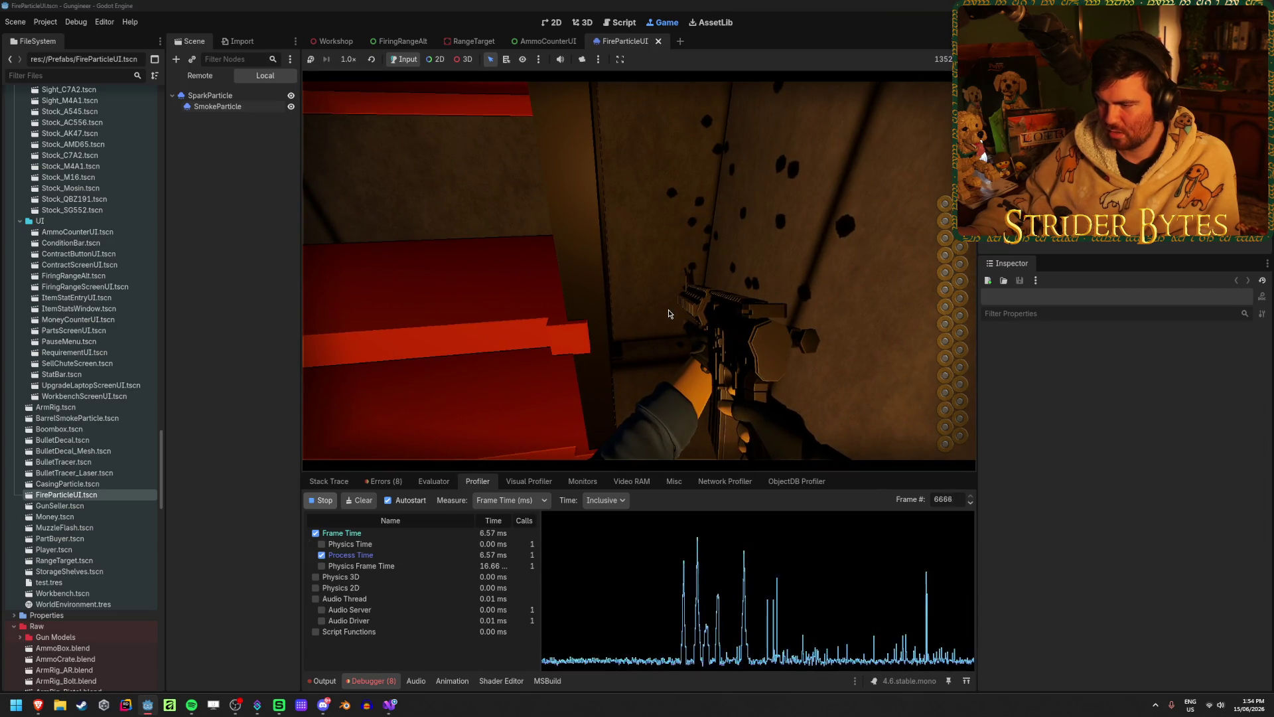
left_click(668, 314)
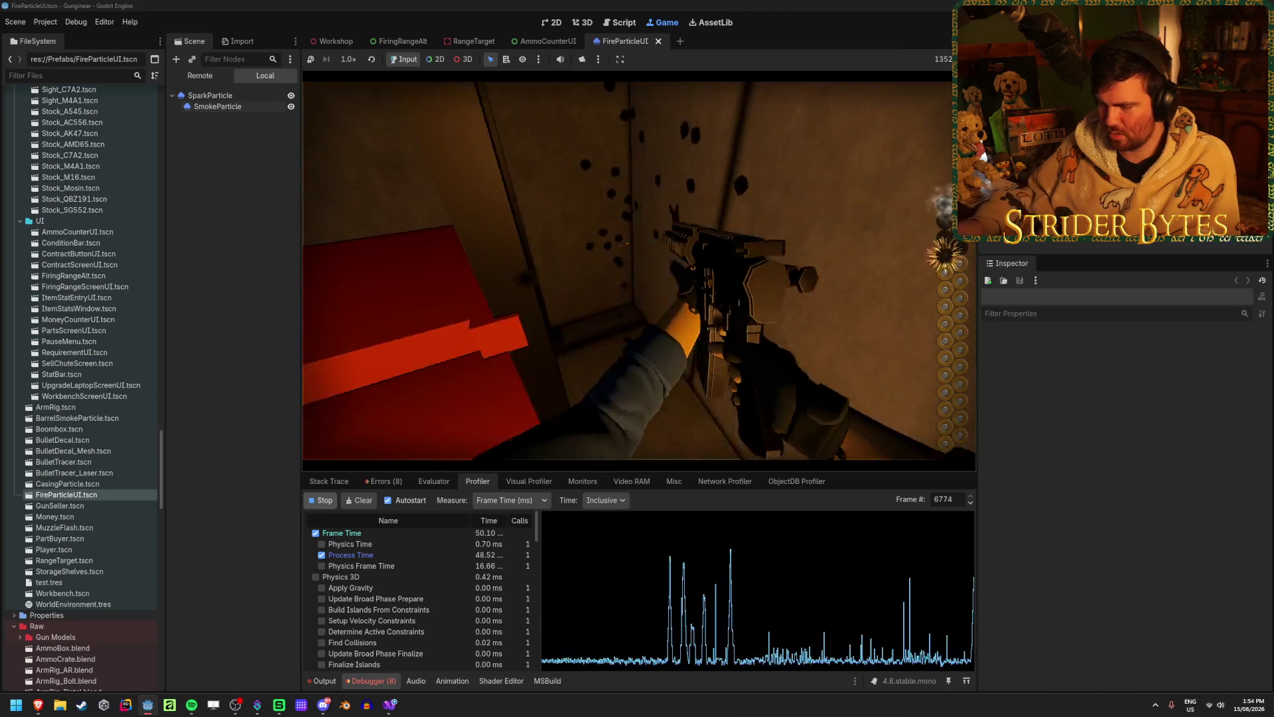
left_click_drag(668, 313, 669, 313)
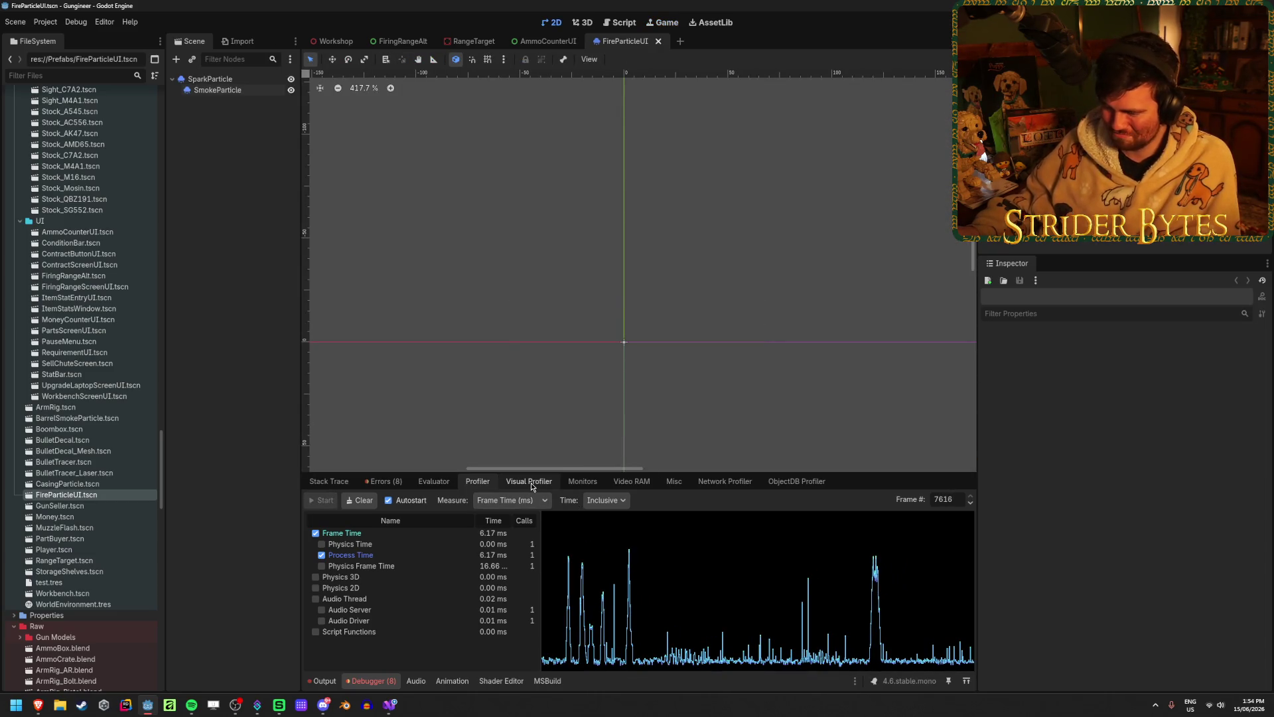
- Inspect a spike frame, then clear the Profiler data and return to the Visual Profiler
left_click(876, 584)
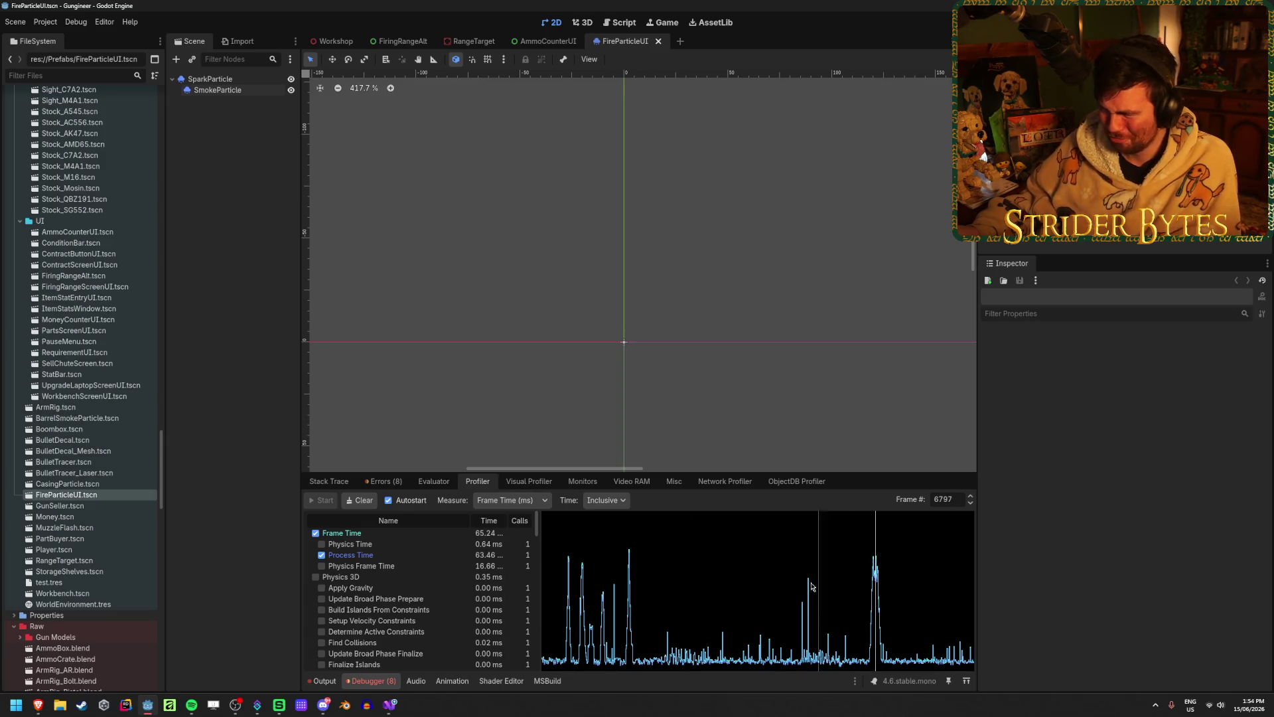
left_click(529, 481)
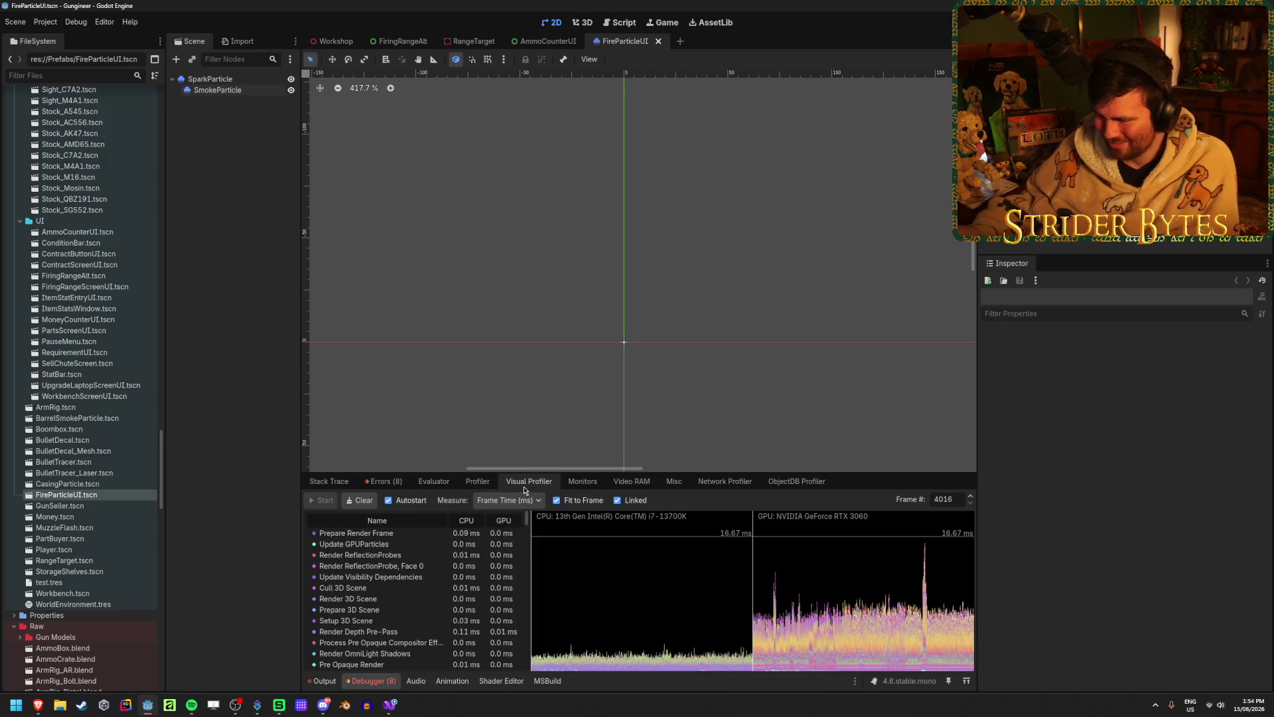
left_click(477, 481)
left_click(363, 499)
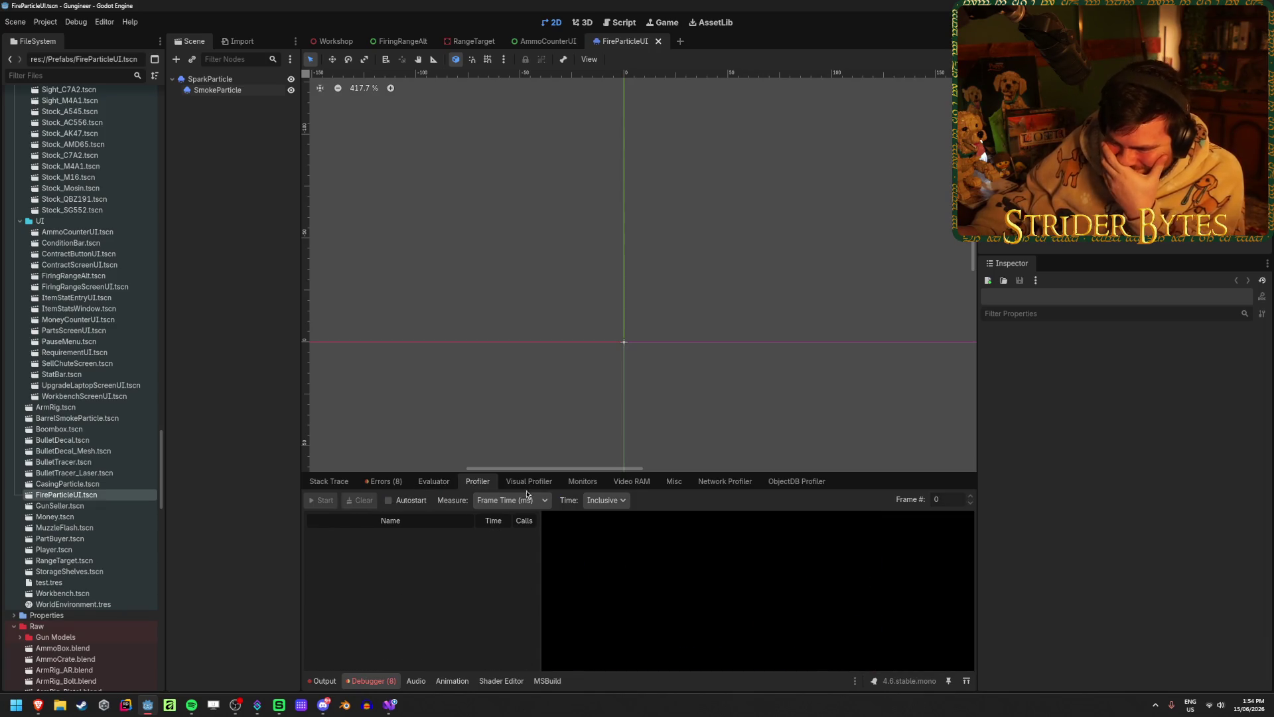
left_click(528, 482)
- Check a later frame's render timings, uncheck Autostart, and open Monitors
scroll(450, 578, "down", 5)
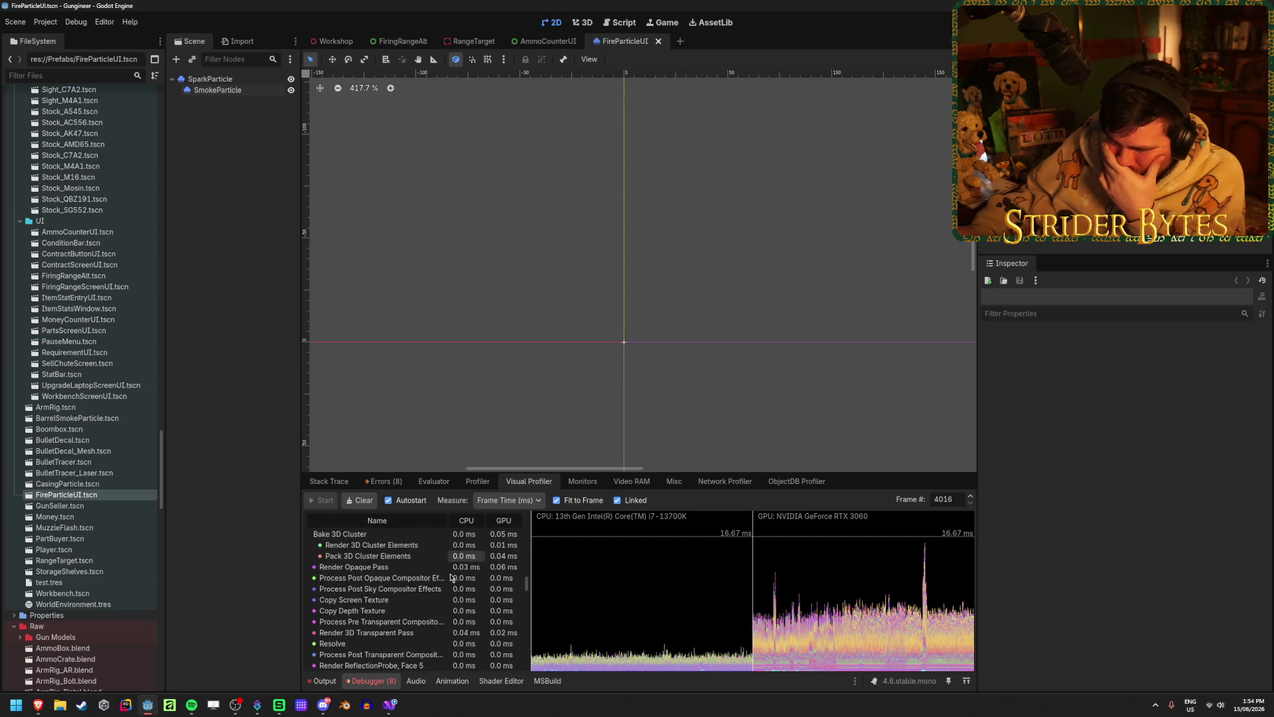
scroll(451, 577, "down", 5)
left_click(925, 610)
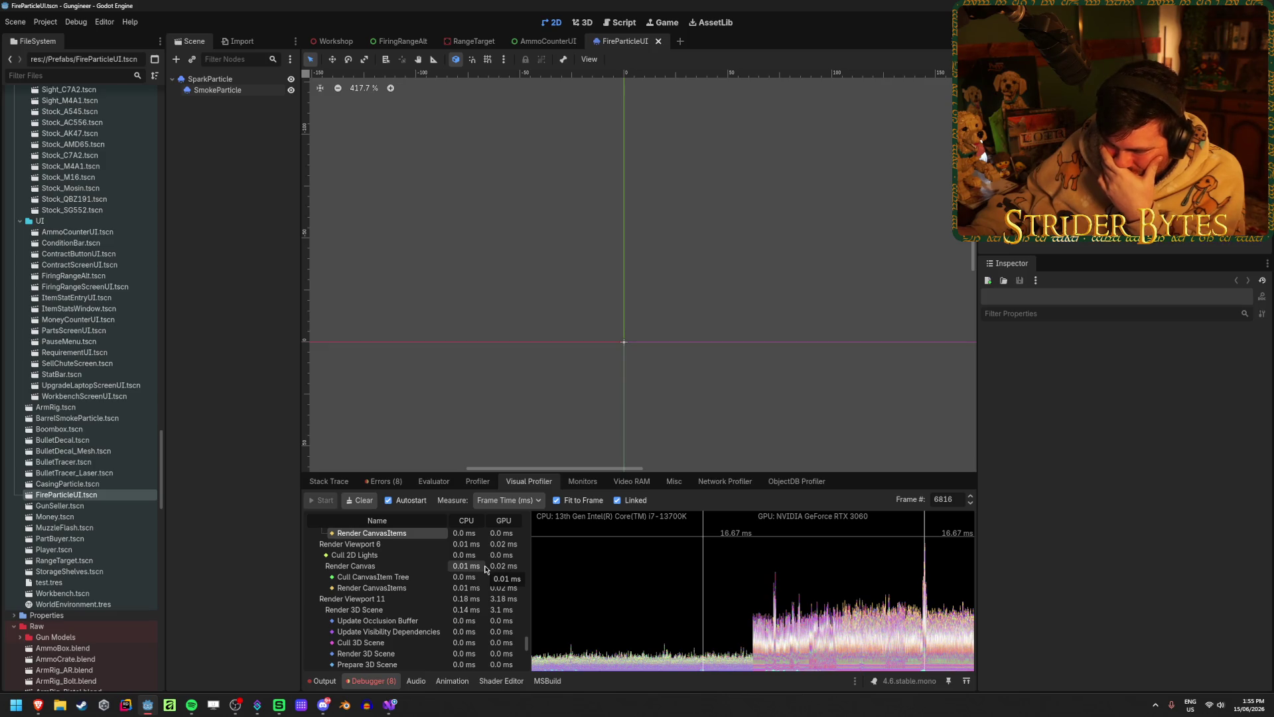
left_click(388, 500)
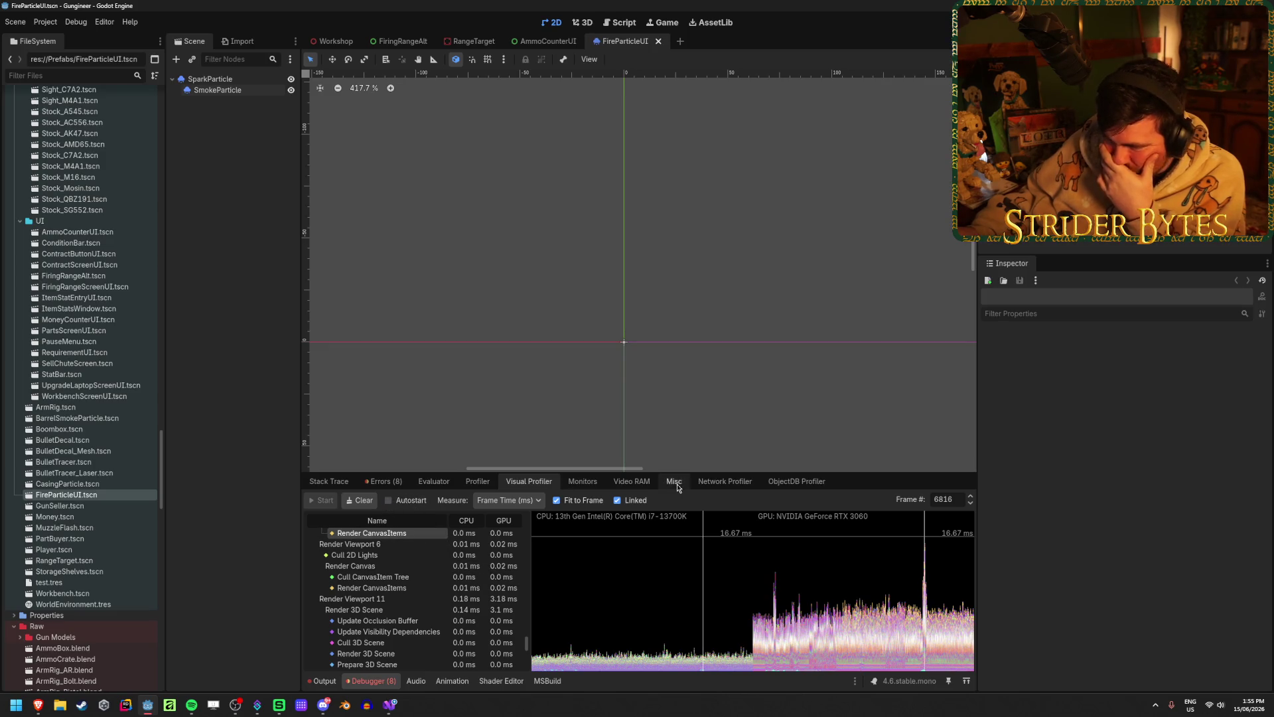
left_click(582, 481)
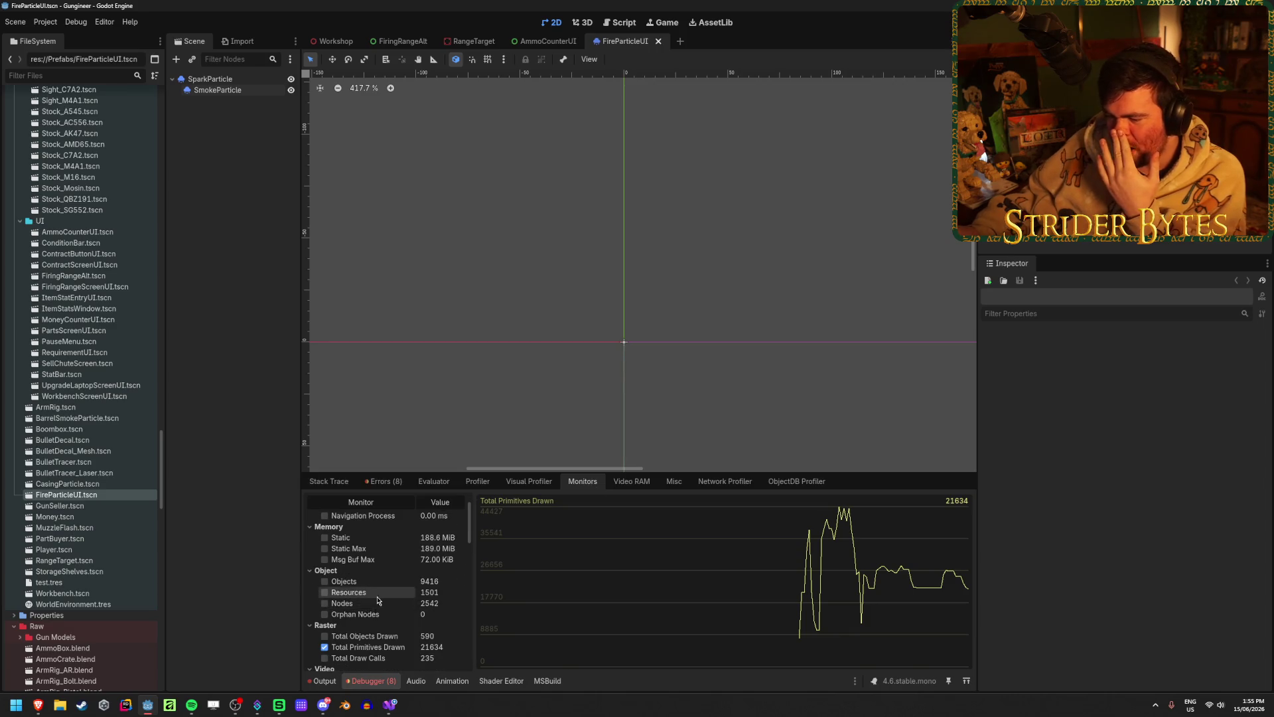
- Stop graphing Total Primitives Drawn and briefly check the Output log
left_click(382, 647)
scroll(383, 627, "up", 2)
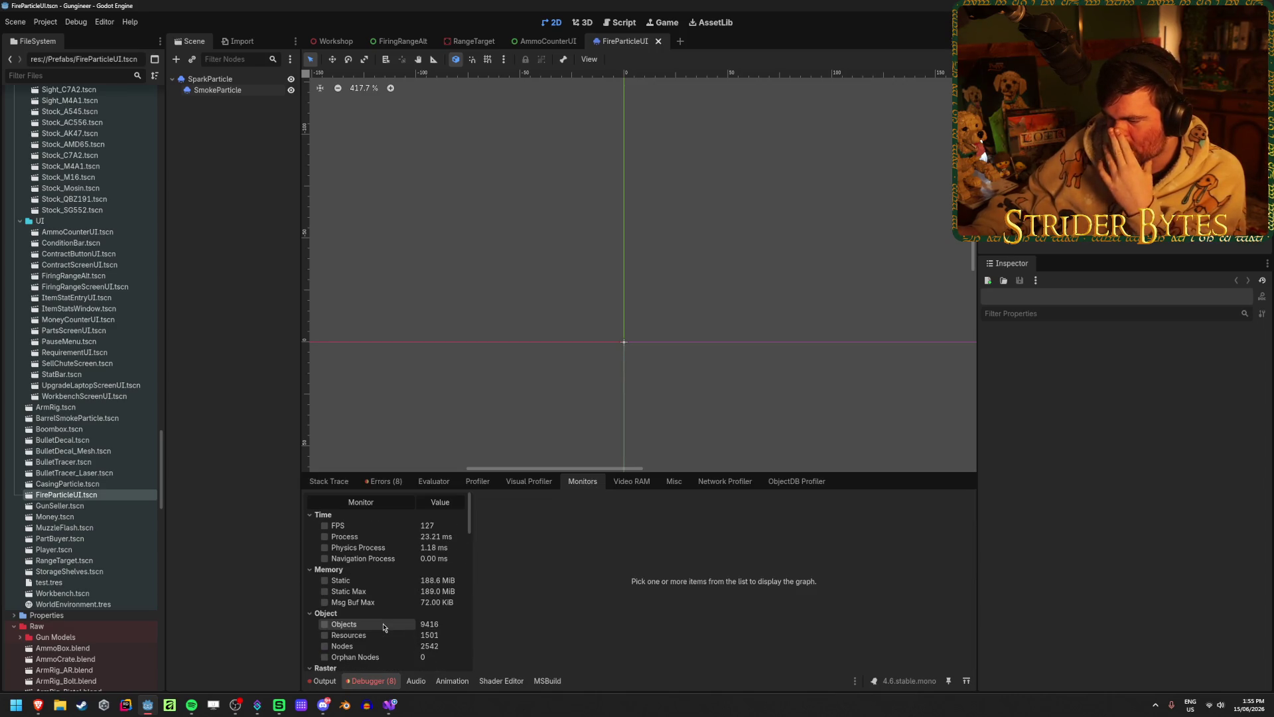
left_click(330, 684)
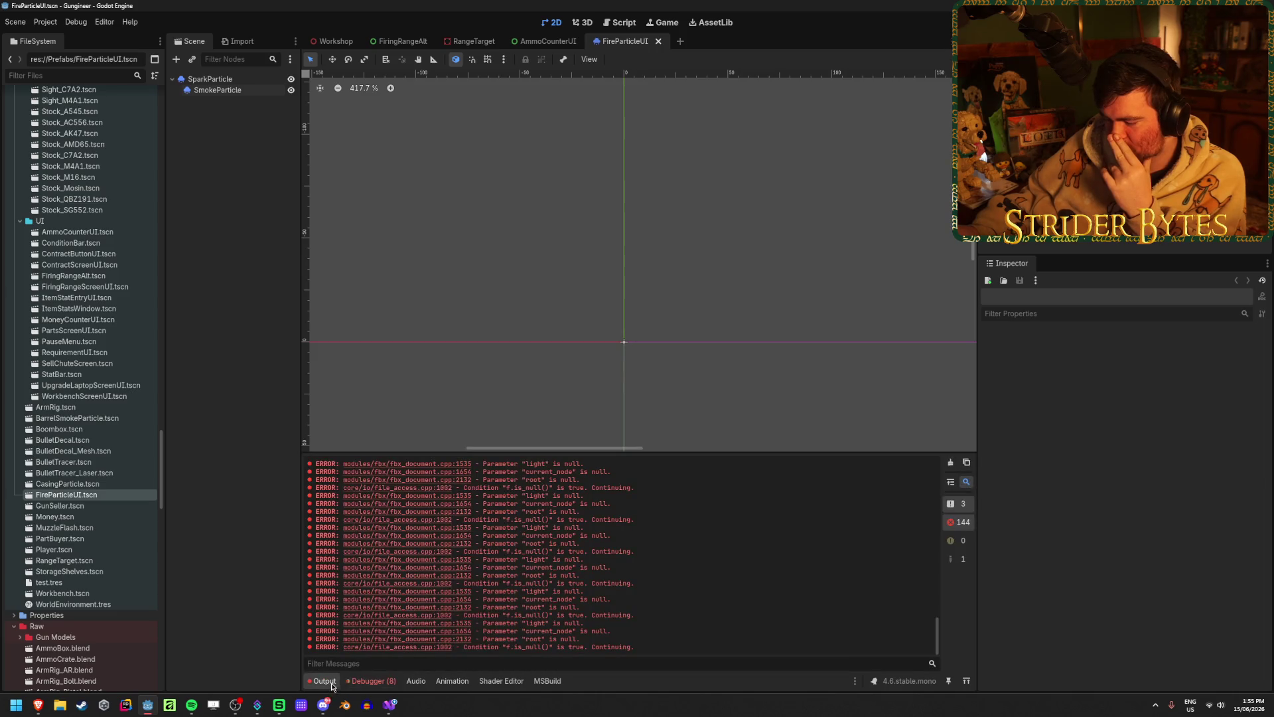
left_click(385, 682)
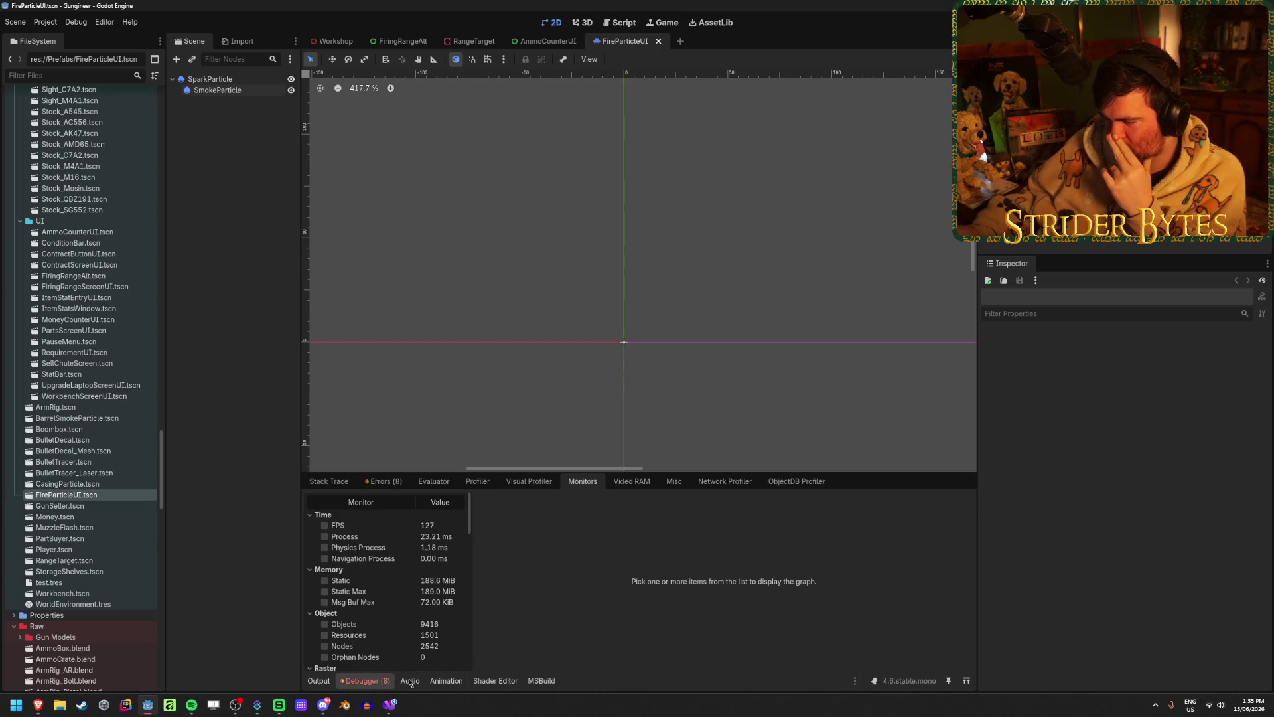
- Clear the debugger's Errors list and switch the bottom panel to Output
left_click(383, 481)
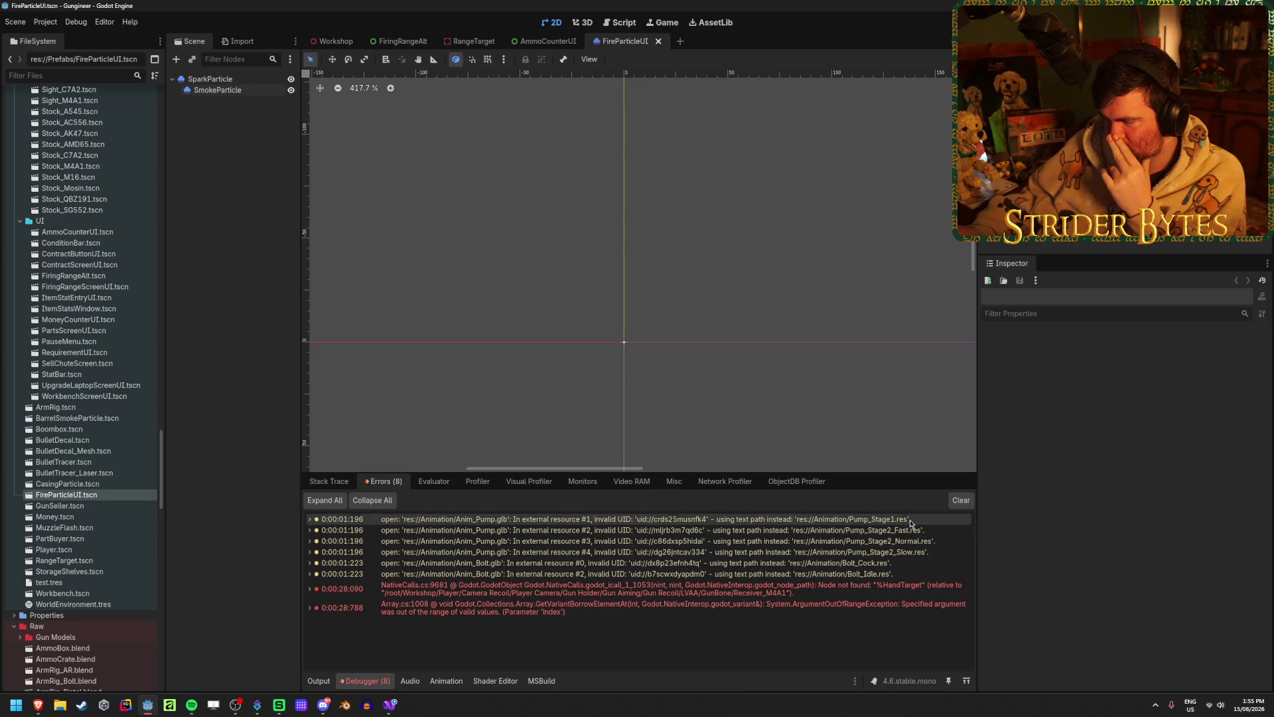
left_click(959, 501)
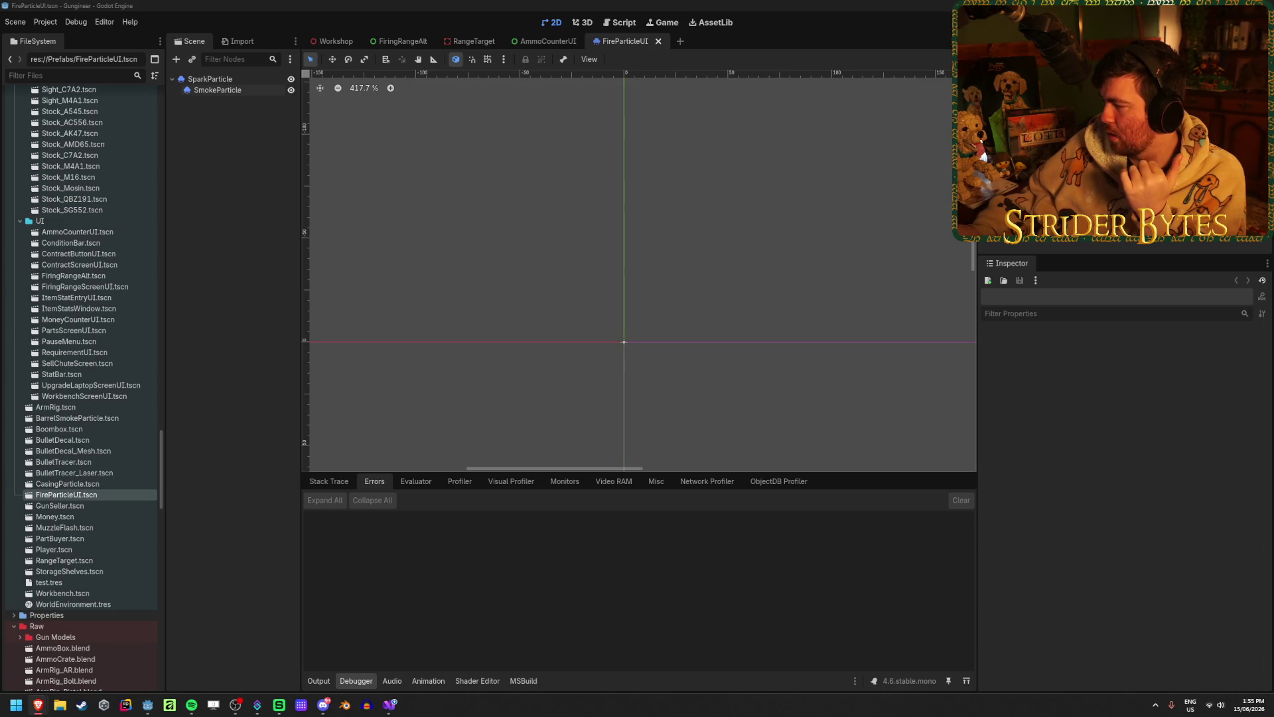
left_click(326, 681)
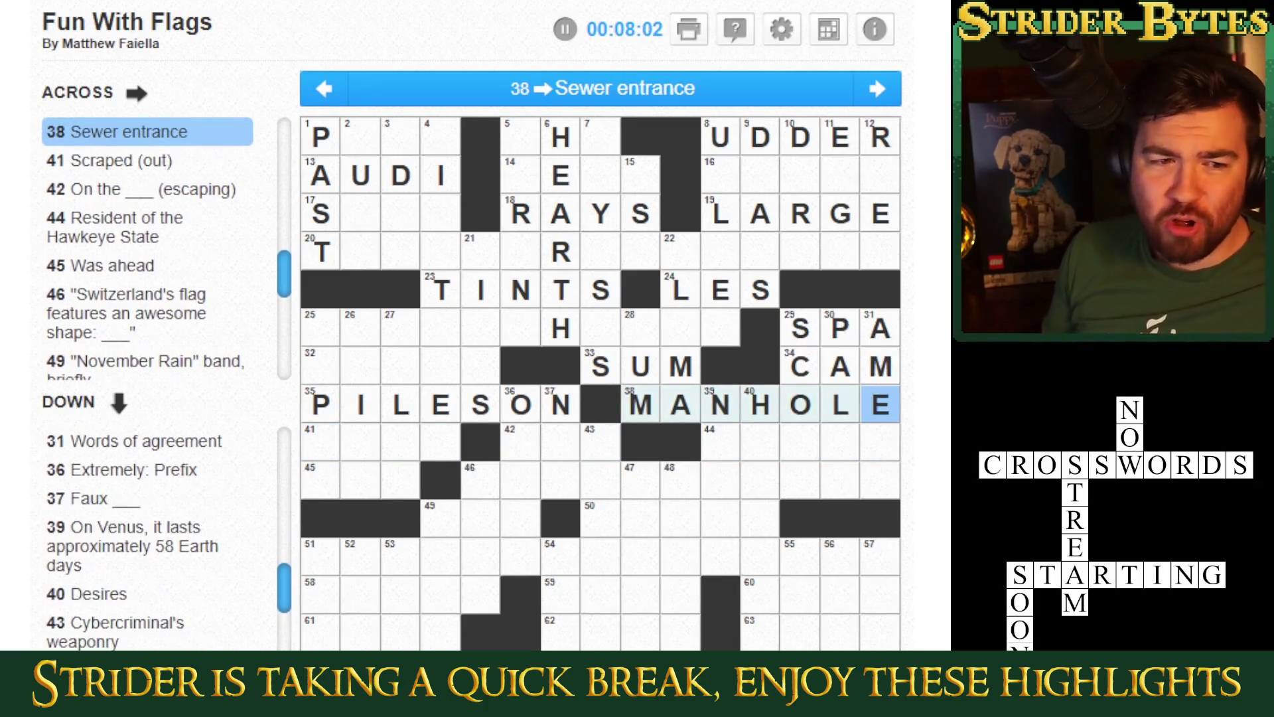
key("Tab")
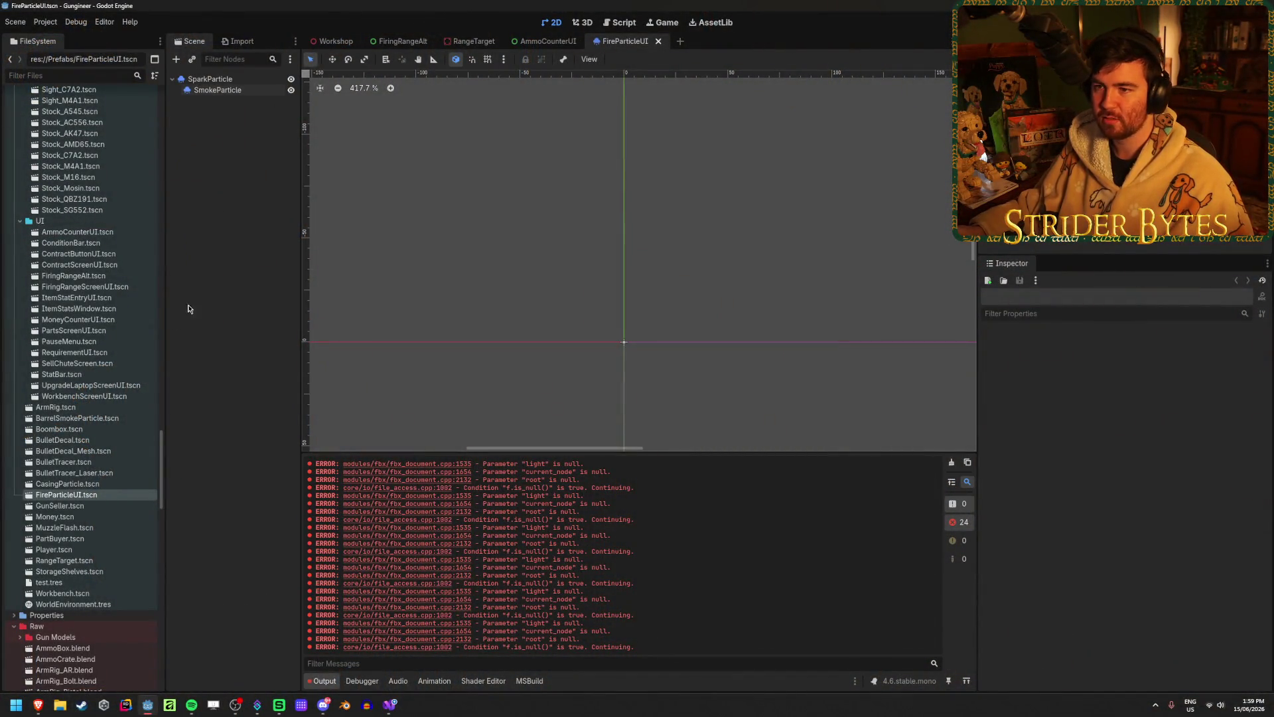
- In the Workshop scene, select the SubViewport's Control node and make it visible
left_click(336, 43)
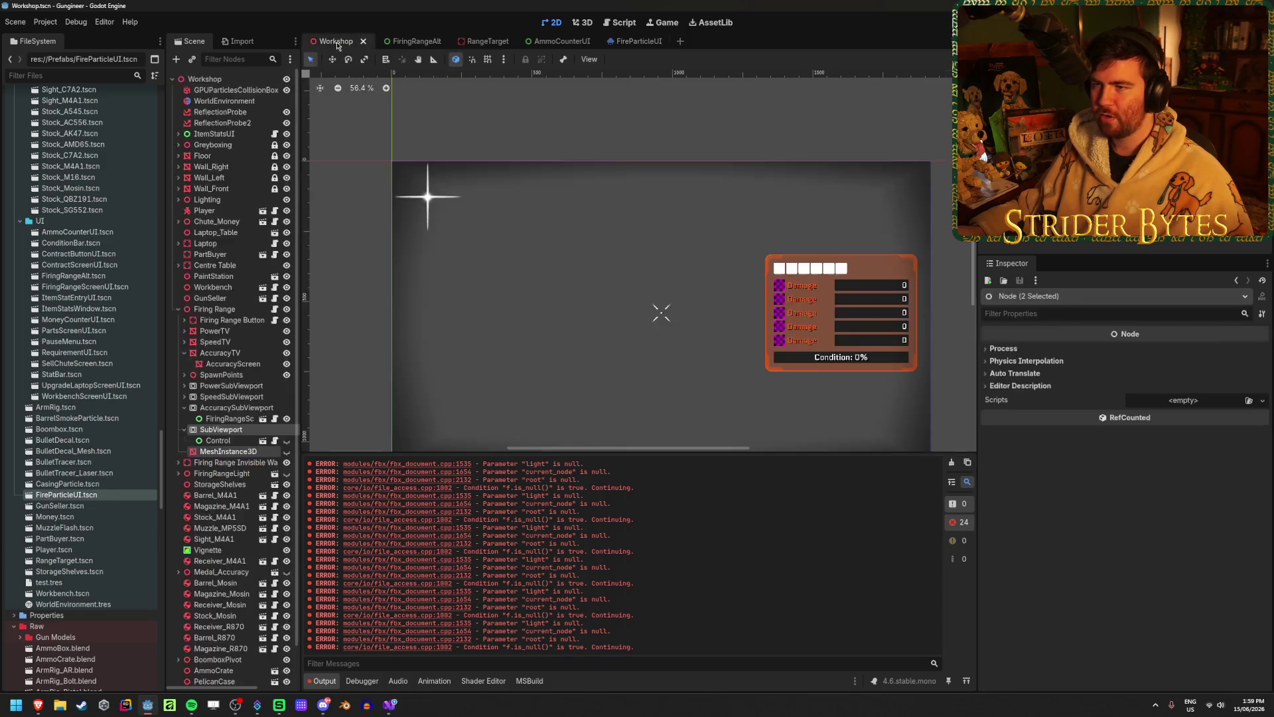
left_click_drag(724, 275, 691, 227)
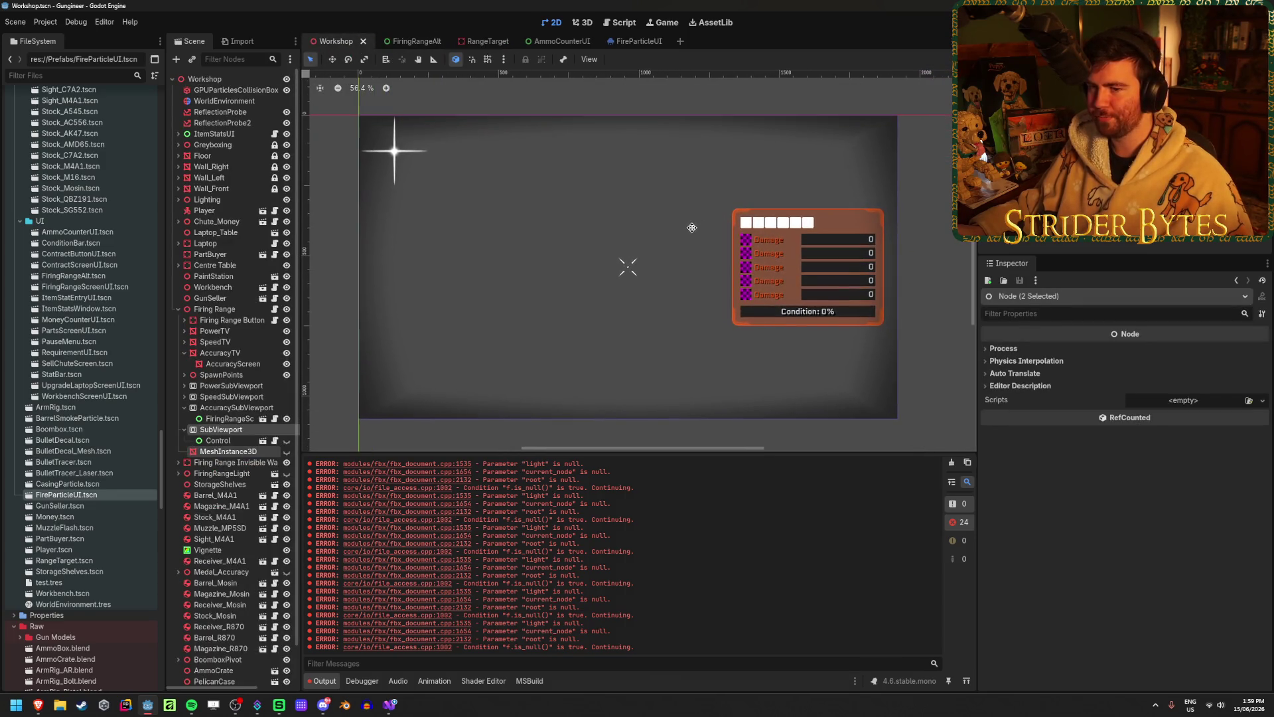
left_click(216, 431)
left_click(219, 441)
left_click(221, 430)
left_click(218, 441)
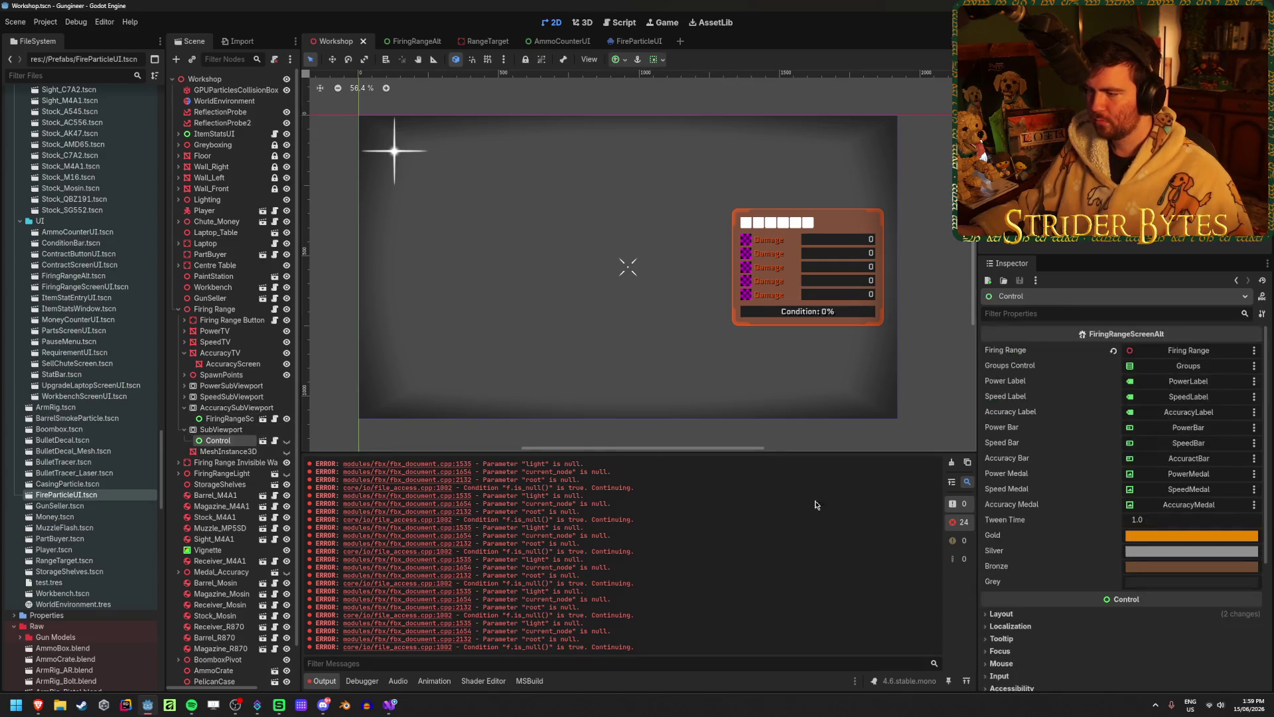
left_click(222, 430)
left_click(219, 440)
left_click(286, 441)
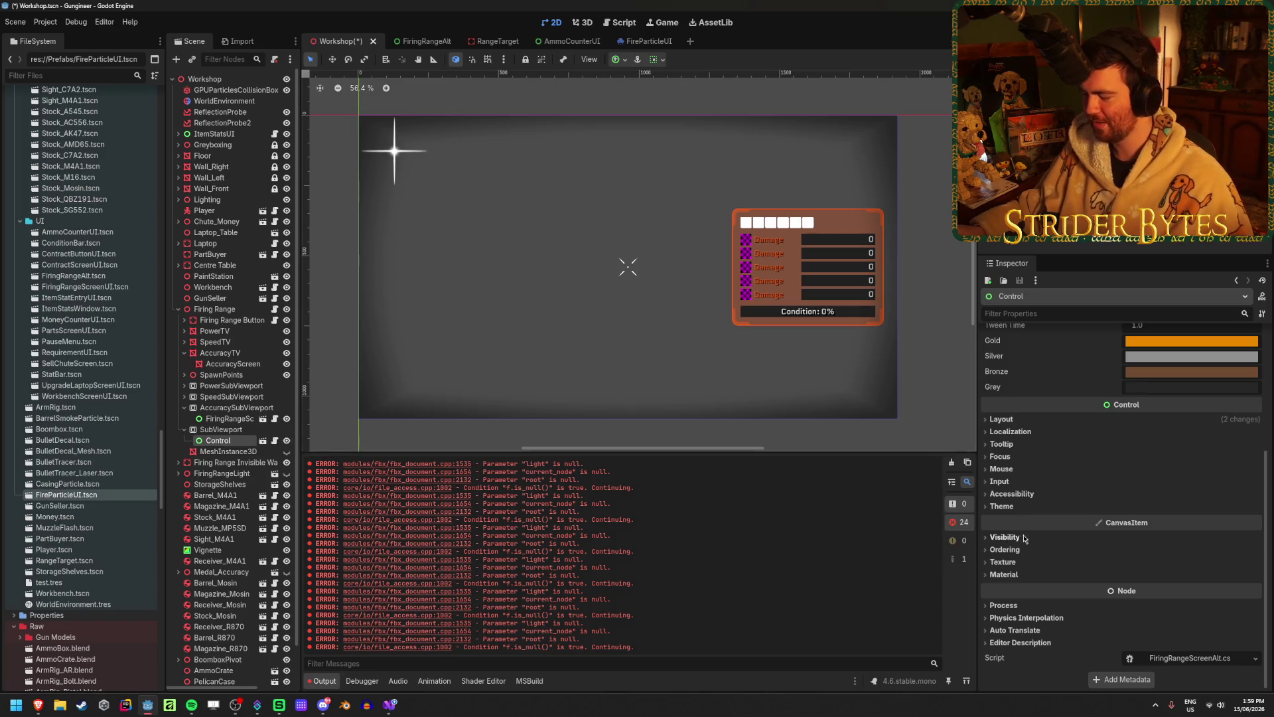
- Set the Control node's Process Mode to Disabled and save the scene
left_click(1003, 605)
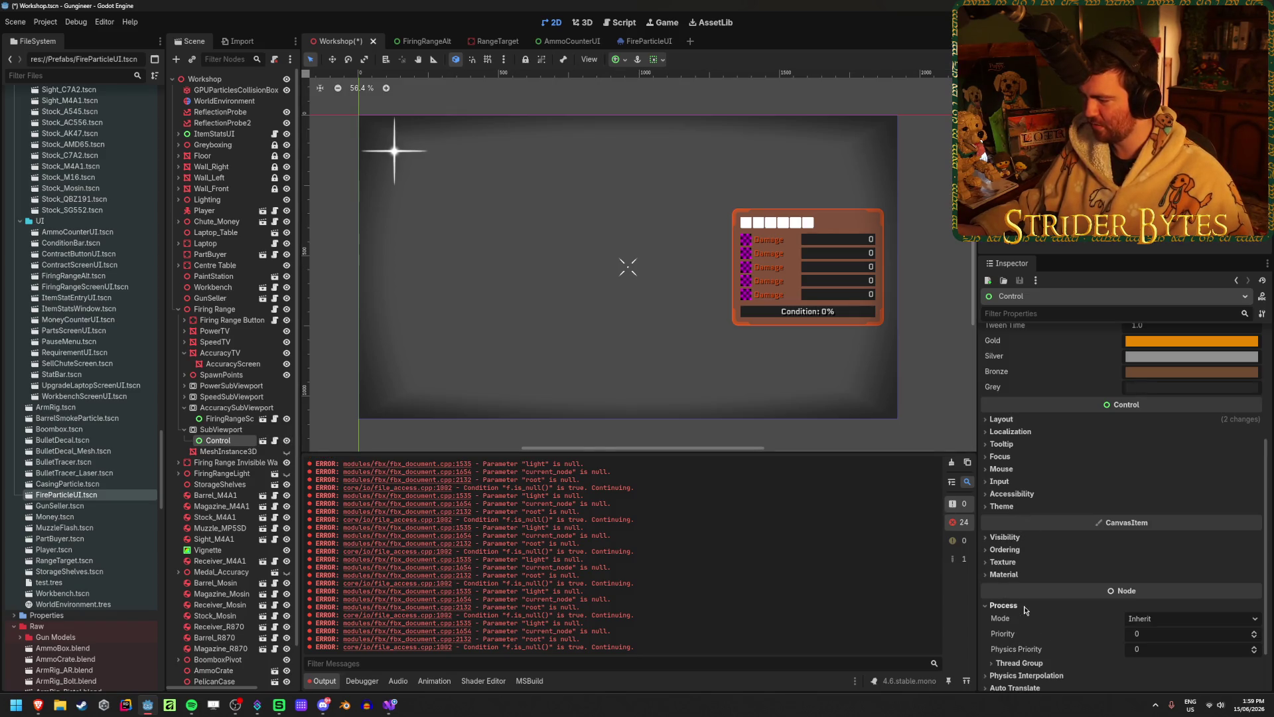
scroll(1128, 610, "down", 1)
left_click(1163, 576)
left_click(1157, 637)
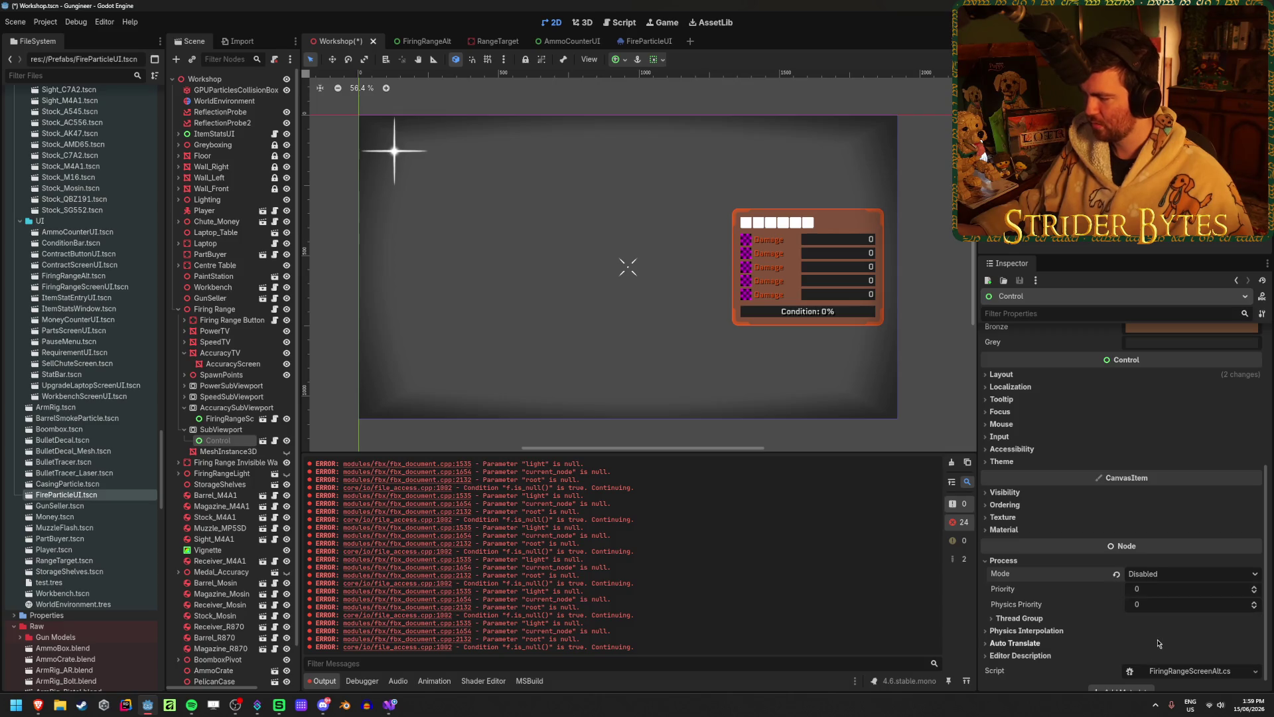
key("ctrl+s")
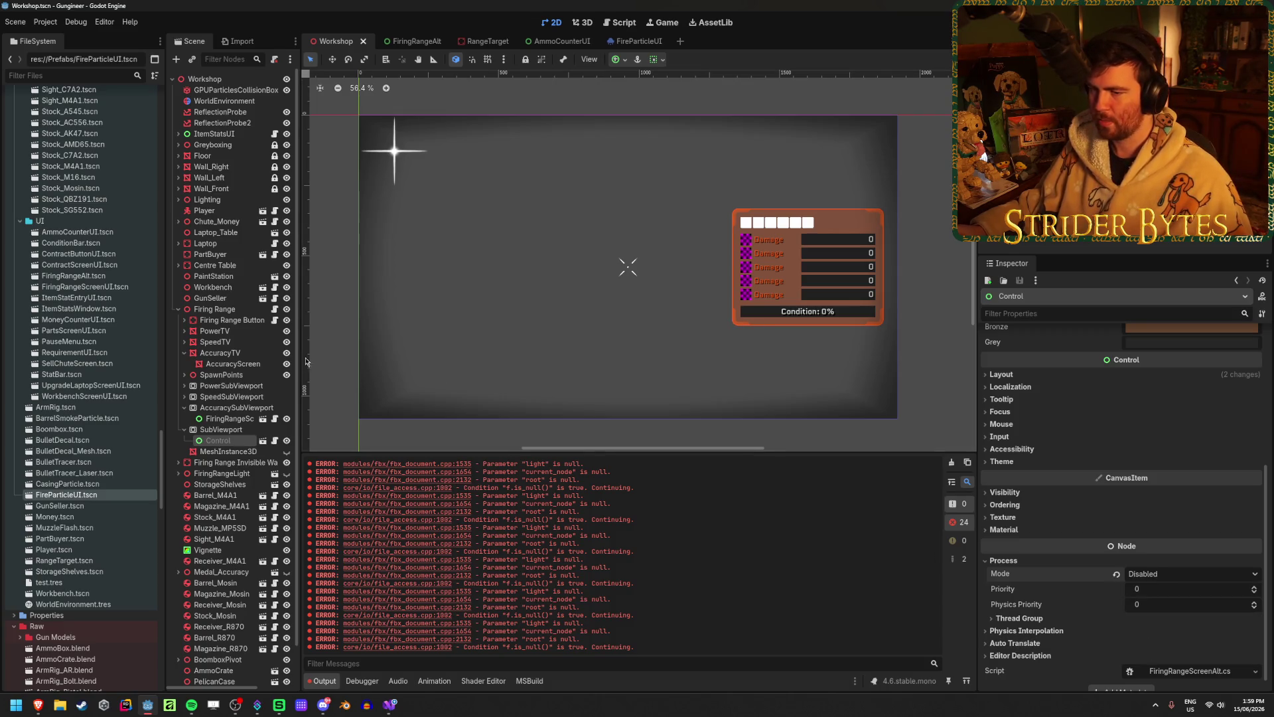
- Show the MeshInstance3D, set its Process Mode to Disabled, and run the game with F5
left_click(236, 452)
left_click(287, 451)
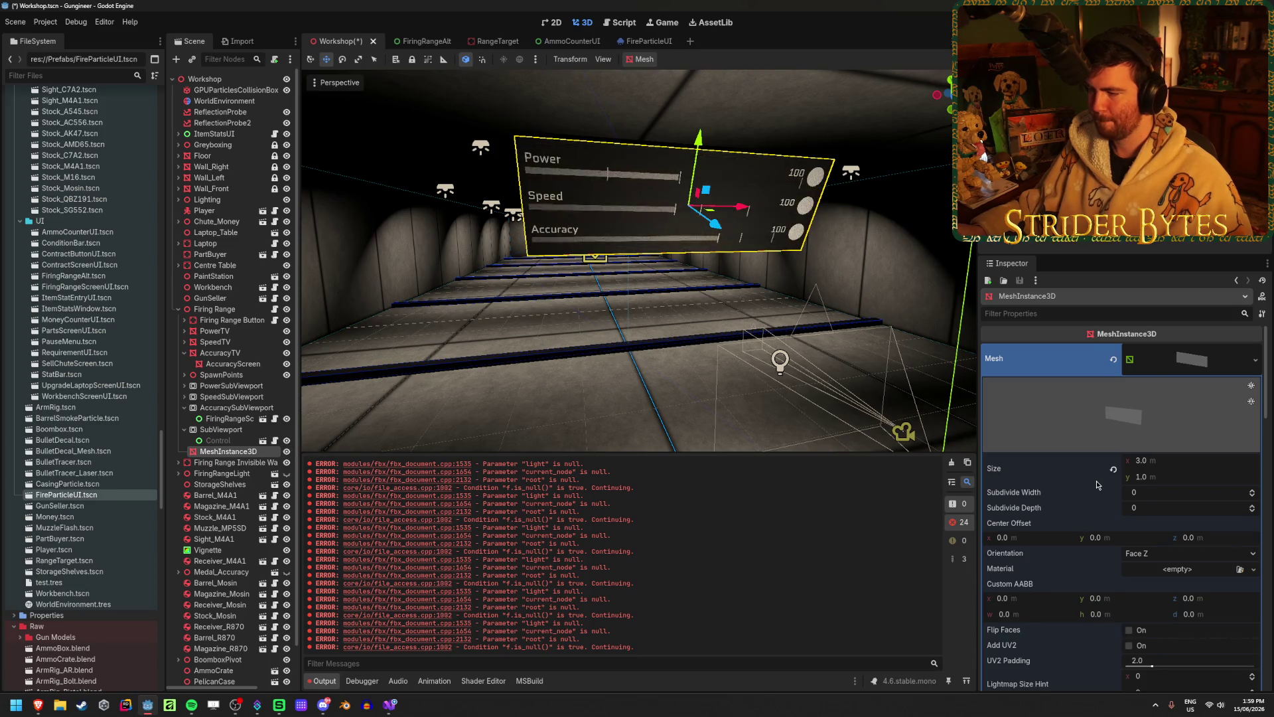
scroll(1097, 485, "down", 15)
left_click(1002, 605)
left_click(1158, 573)
left_click(1146, 637)
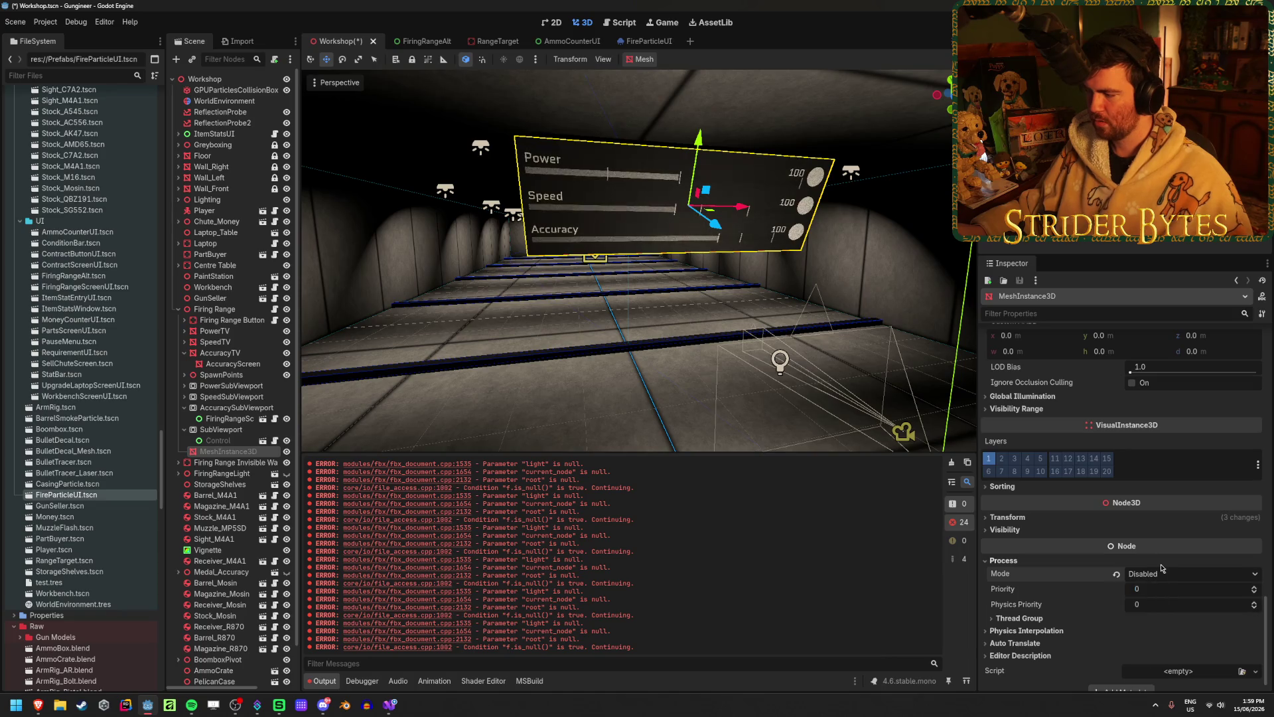
key("F5")
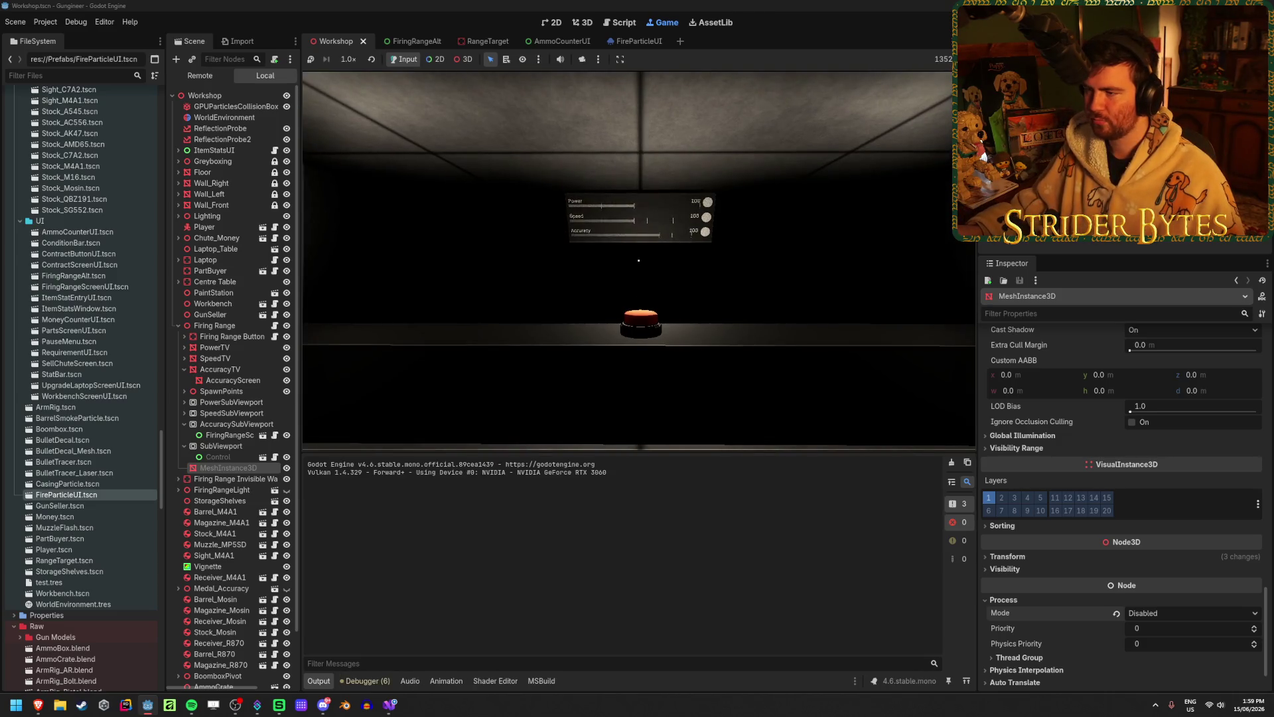
- Fire three shots at the target wall, then stop the game and view the debugger errors
mouse_move(638, 260)
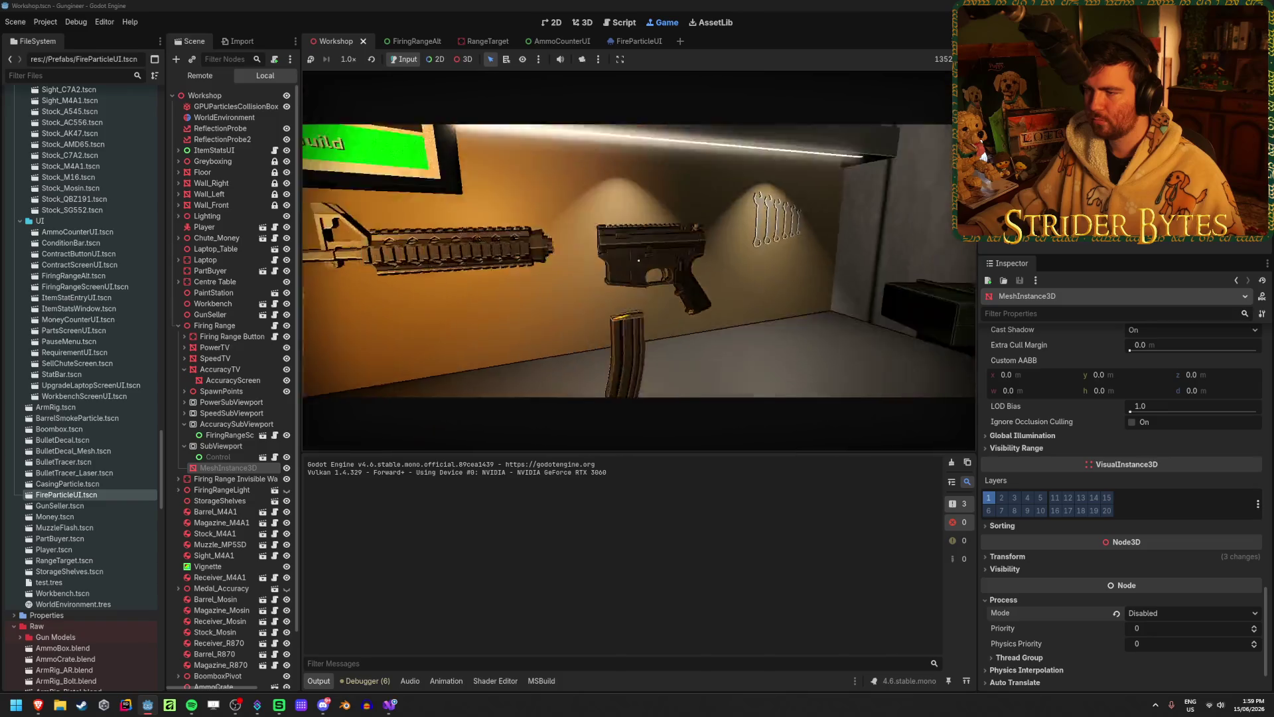
left_click(627, 261)
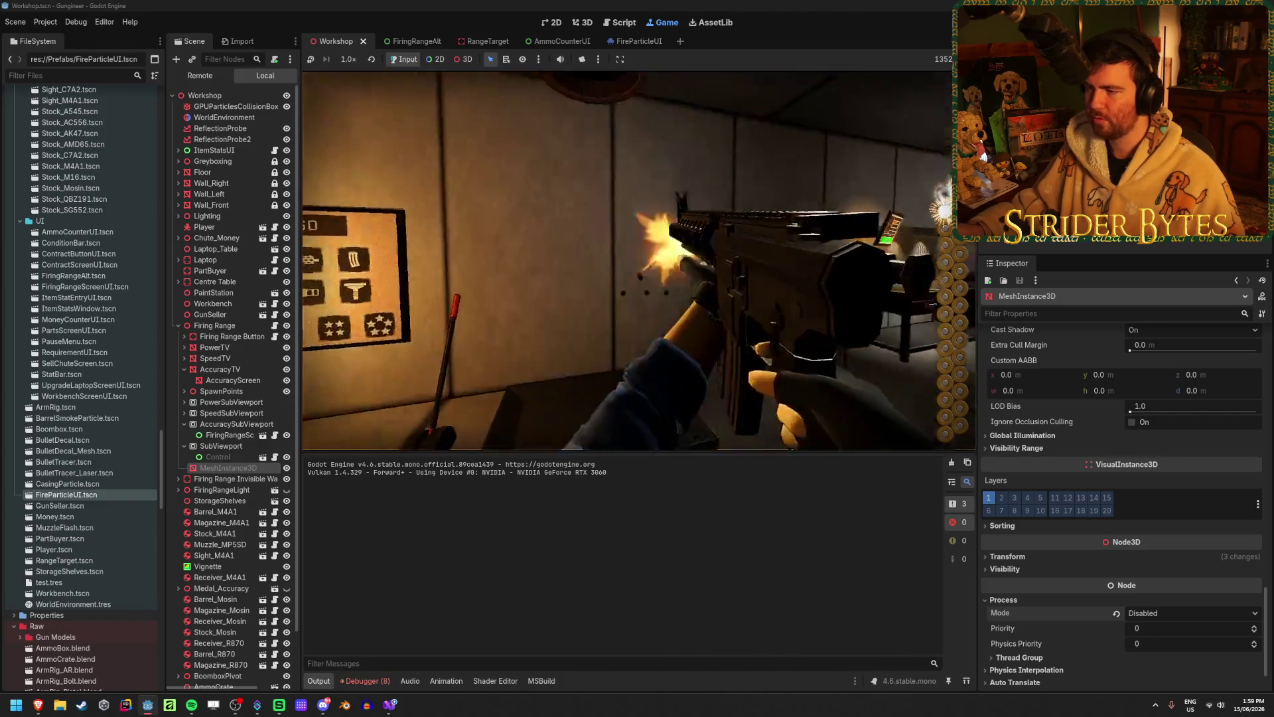
left_click(639, 260)
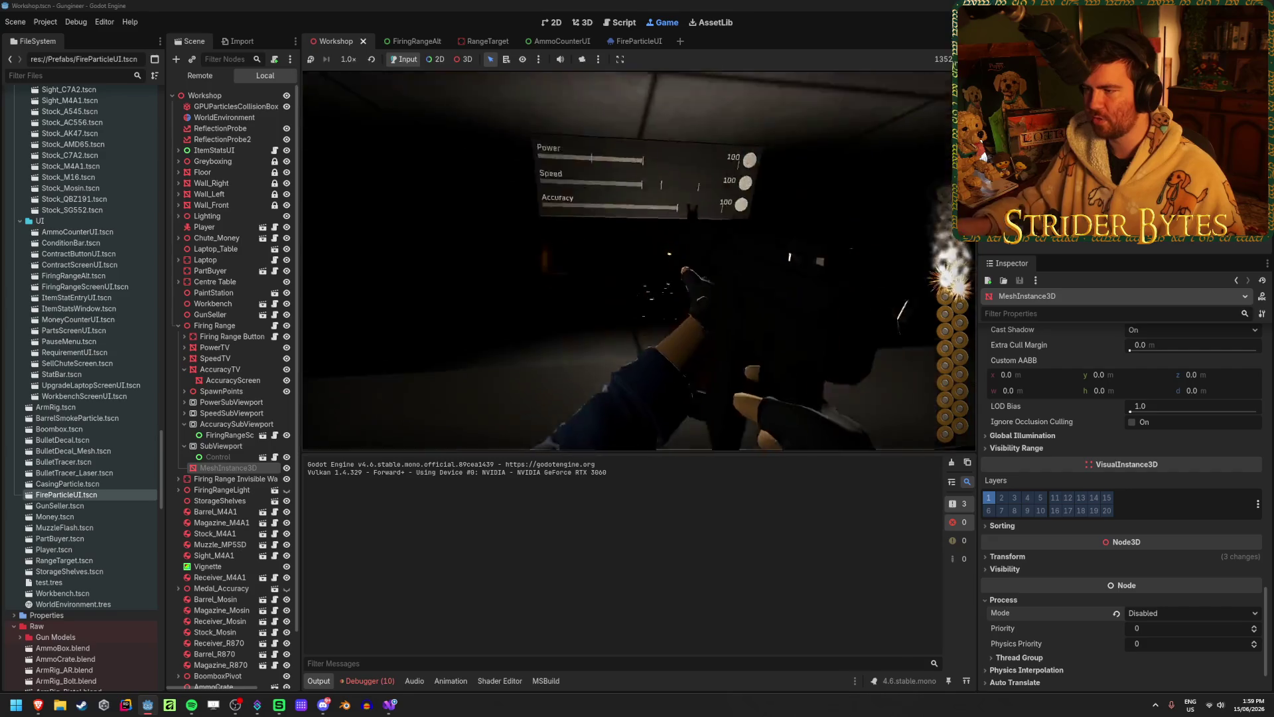
left_click(639, 260)
mouse_move(639, 260)
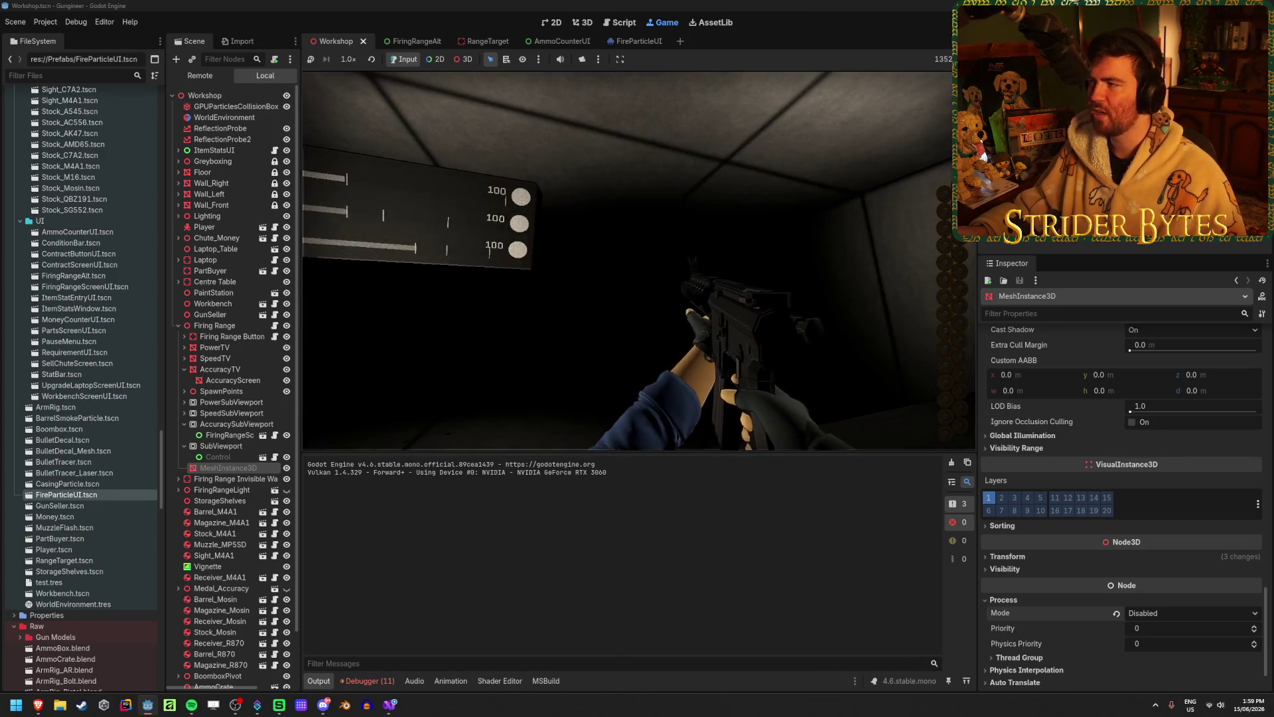
key("F8")
left_click(375, 680)
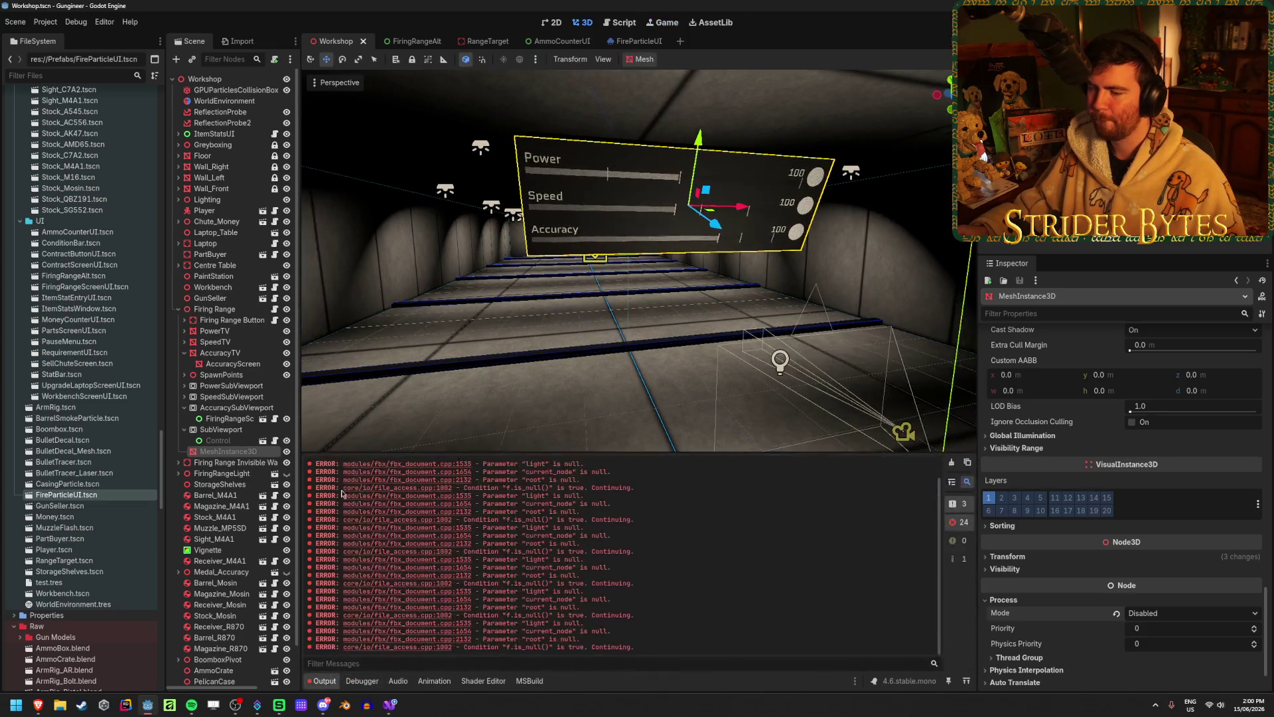
- Clear the output log, reset the Workshop Control node's process mode to Inherit, and save the scene
left_click(952, 462)
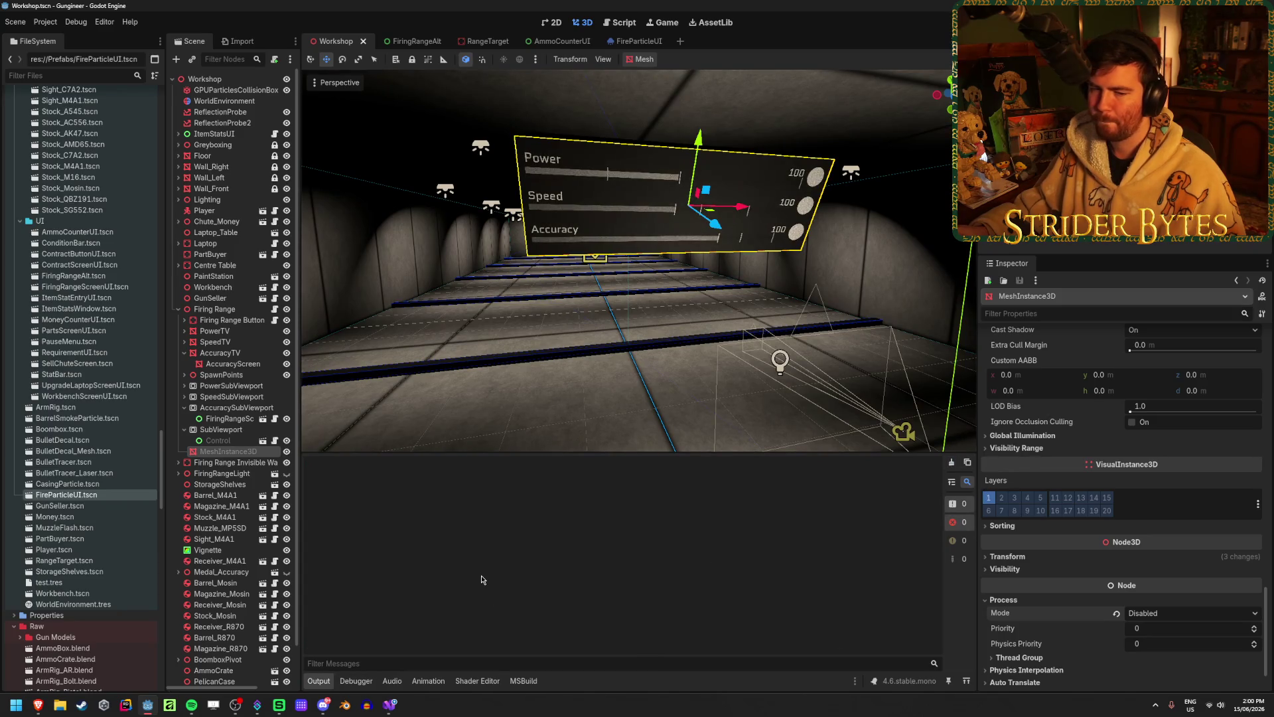
left_click(389, 705)
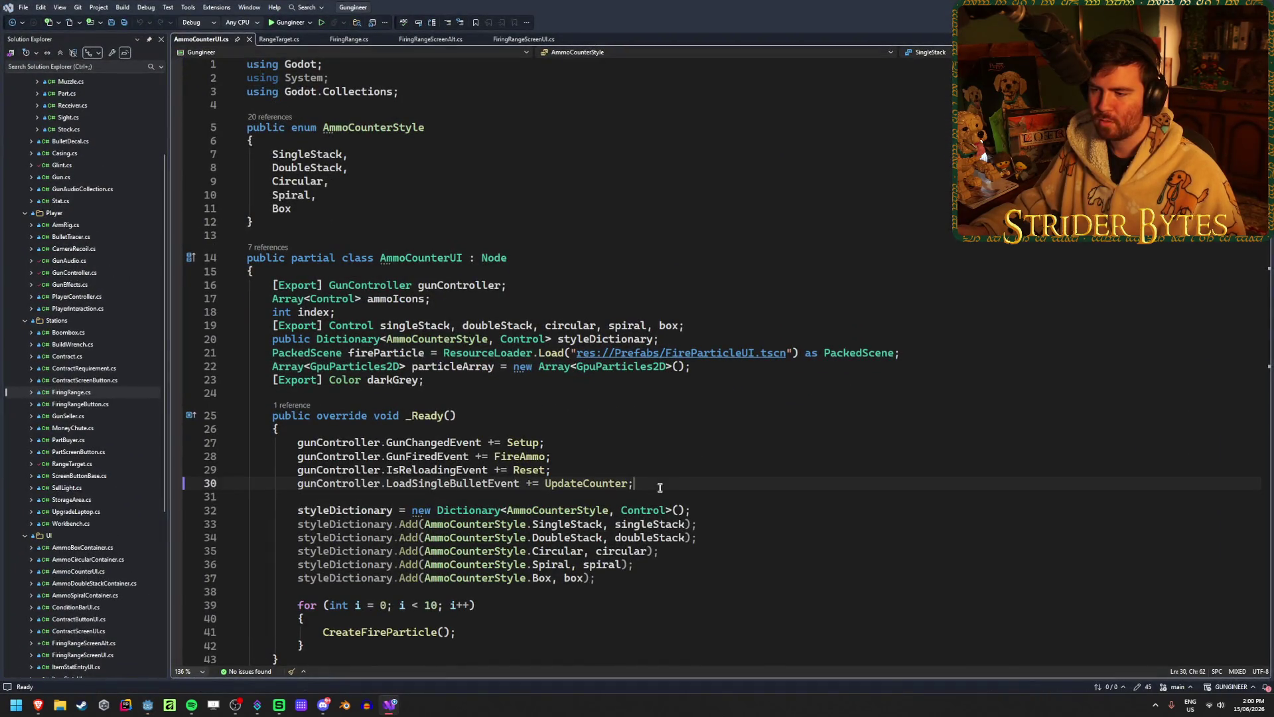
key("alt+Tab")
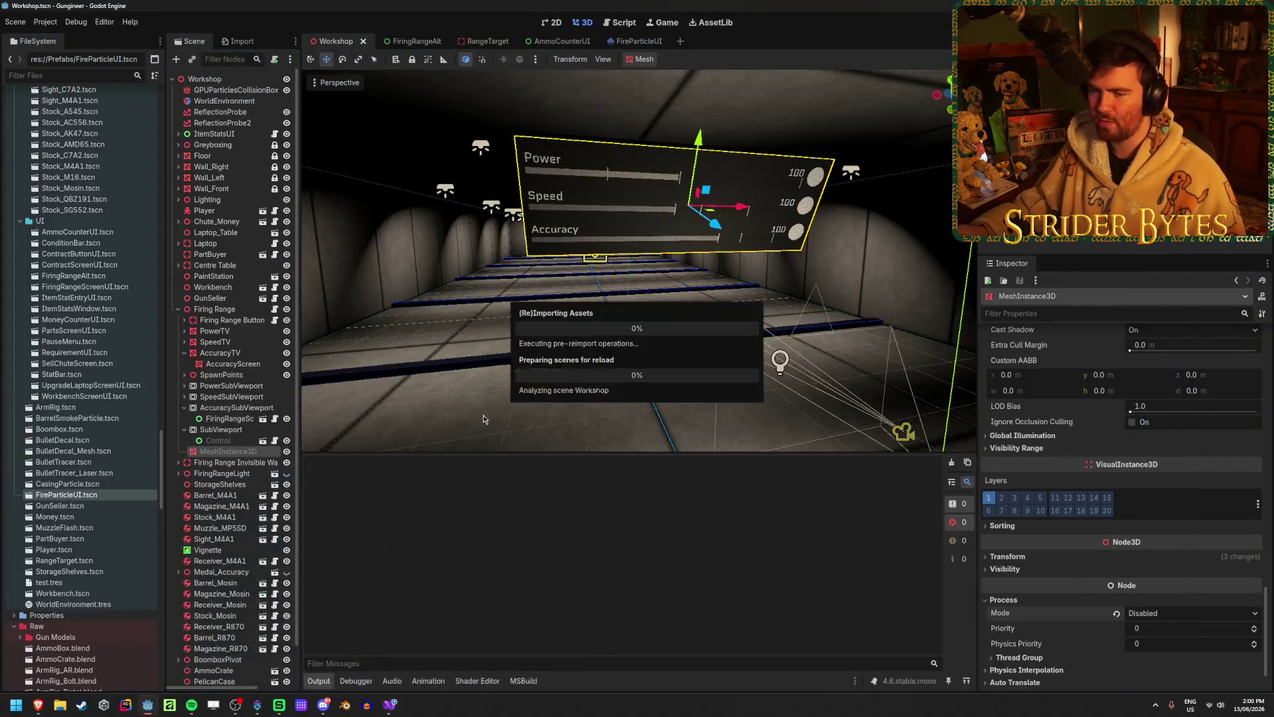
scroll(1057, 577, "down", 1)
left_click(1160, 561)
left_click(1162, 579)
left_click(218, 440)
left_click(1188, 573)
left_click(1158, 586)
key("ctrl+s")
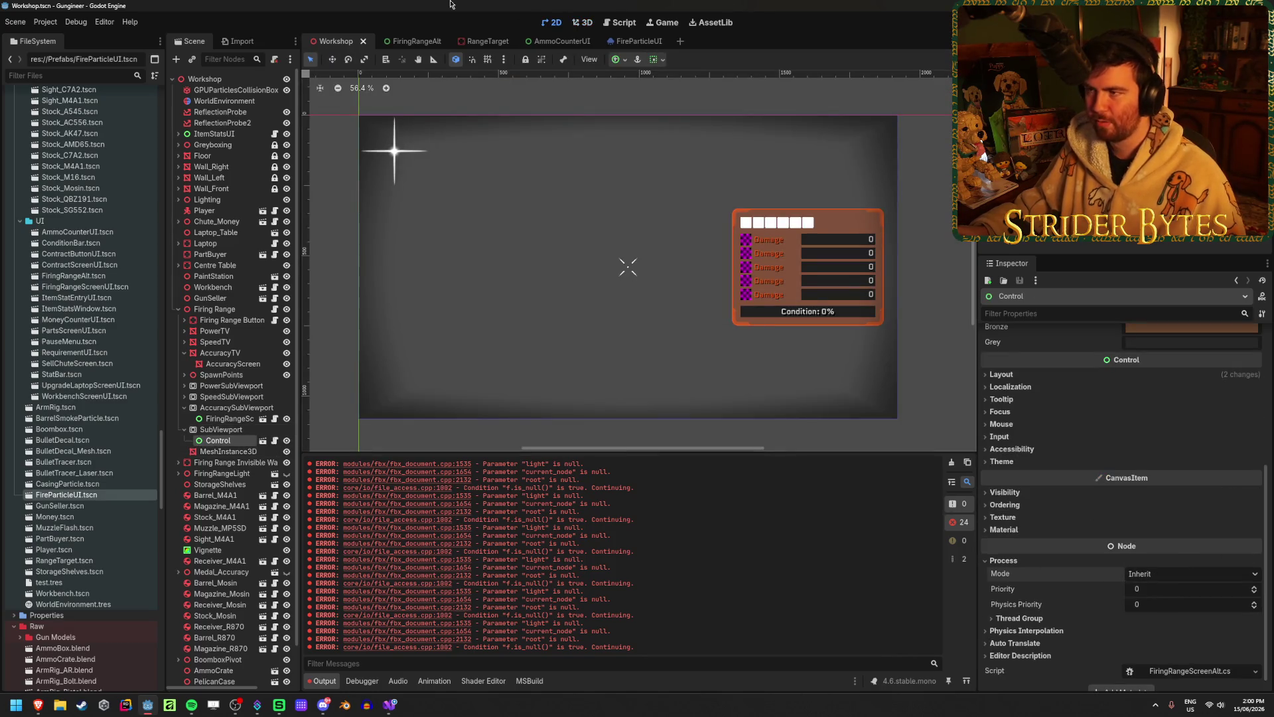
- Return to AmmoCounterUI.cs in Visual Studio, skim it, and open FiringRangeScreenUI.cs
key("alt+Tab")
scroll(508, 474, "down", 15)
scroll(441, 240, "up", 20)
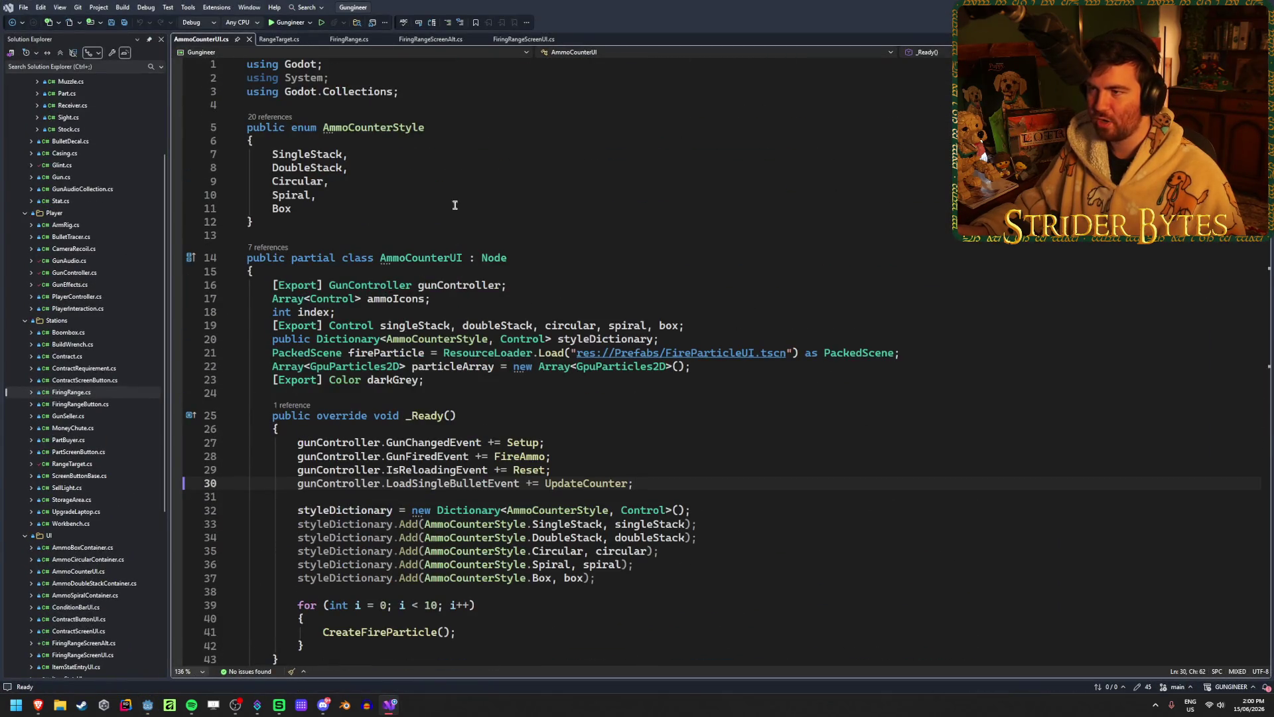
left_click(517, 41)
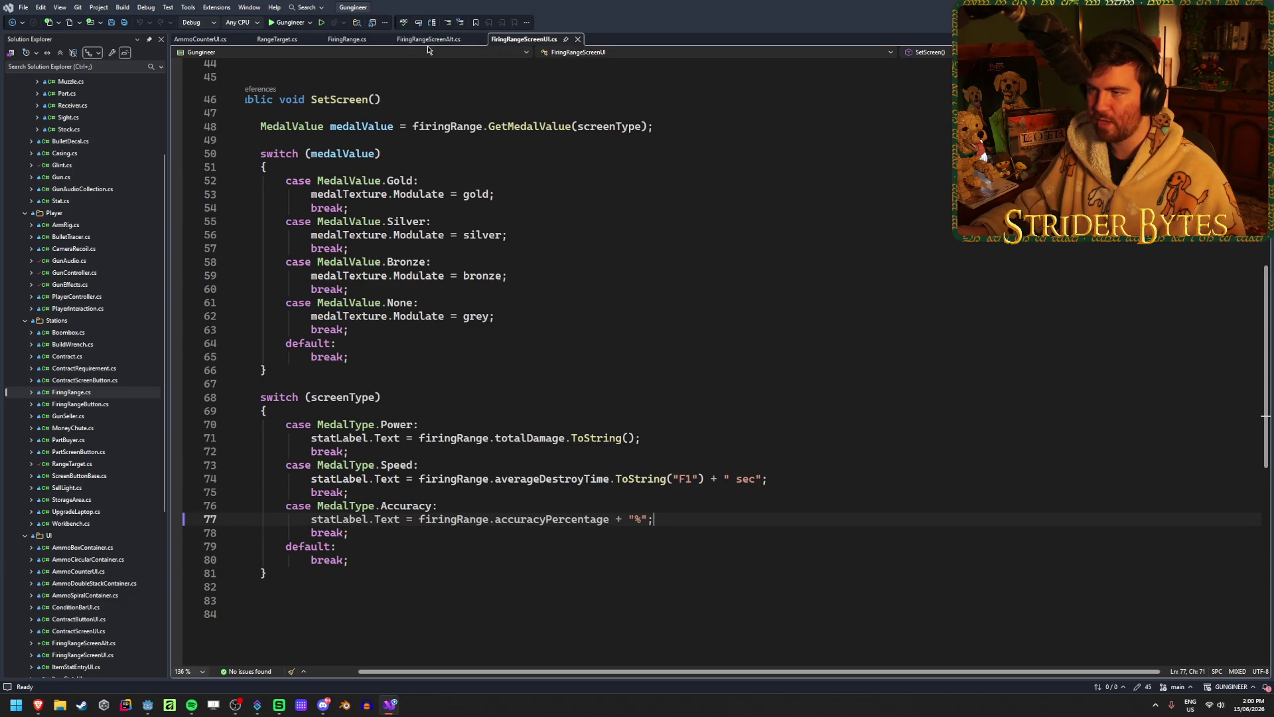
- Open FiringRangeScreenAlt.cs, put the caret at the end of line 32, then switch to the browser
left_click(428, 40)
left_click(922, 357)
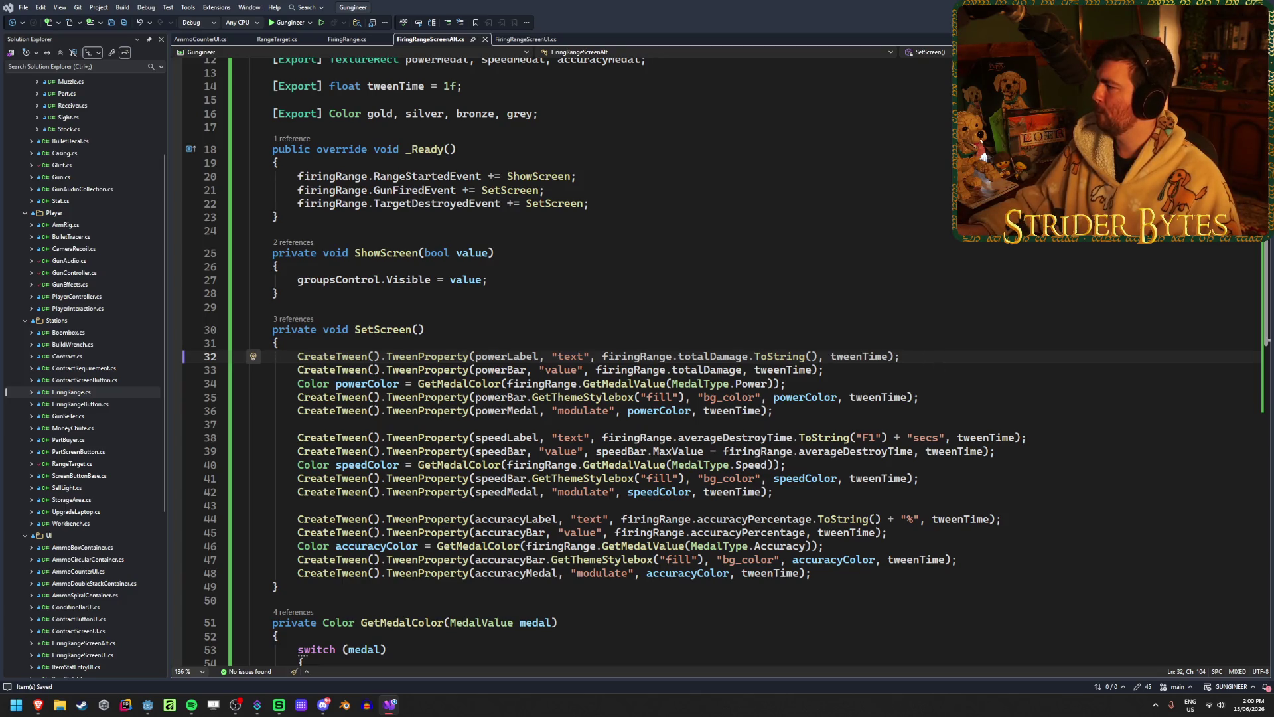
key("alt+Tab")
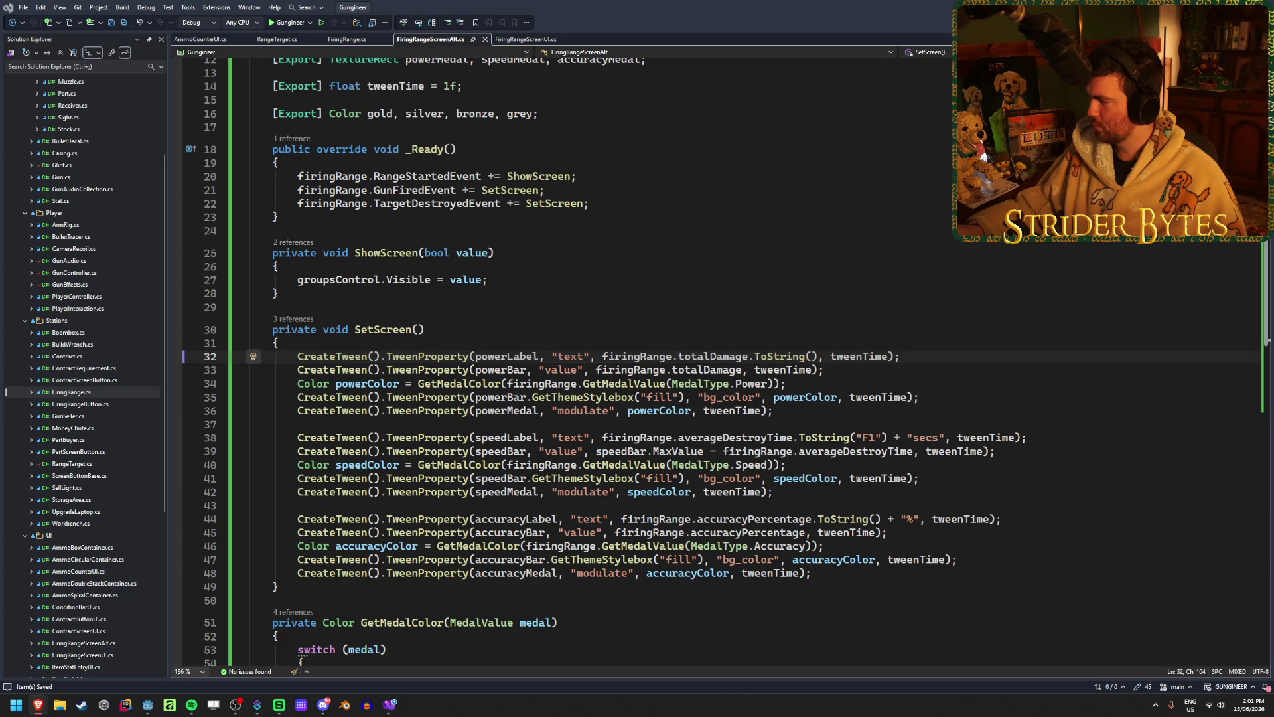
- Add a blank line after the exported colour fields, drafting and discarding 'Tween powerTween, speedTween'
left_click(929, 408)
scroll(485, 391, "up", 4)
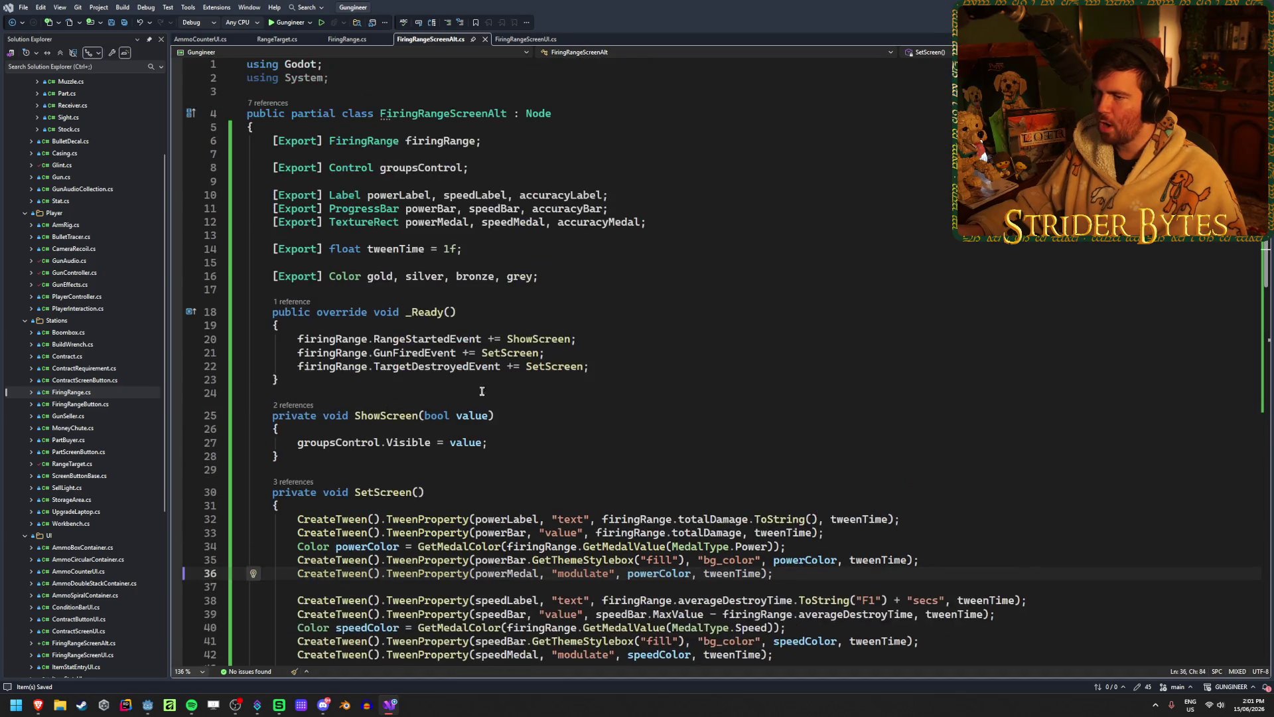
left_click(671, 274)
key("Return")
key("Return")
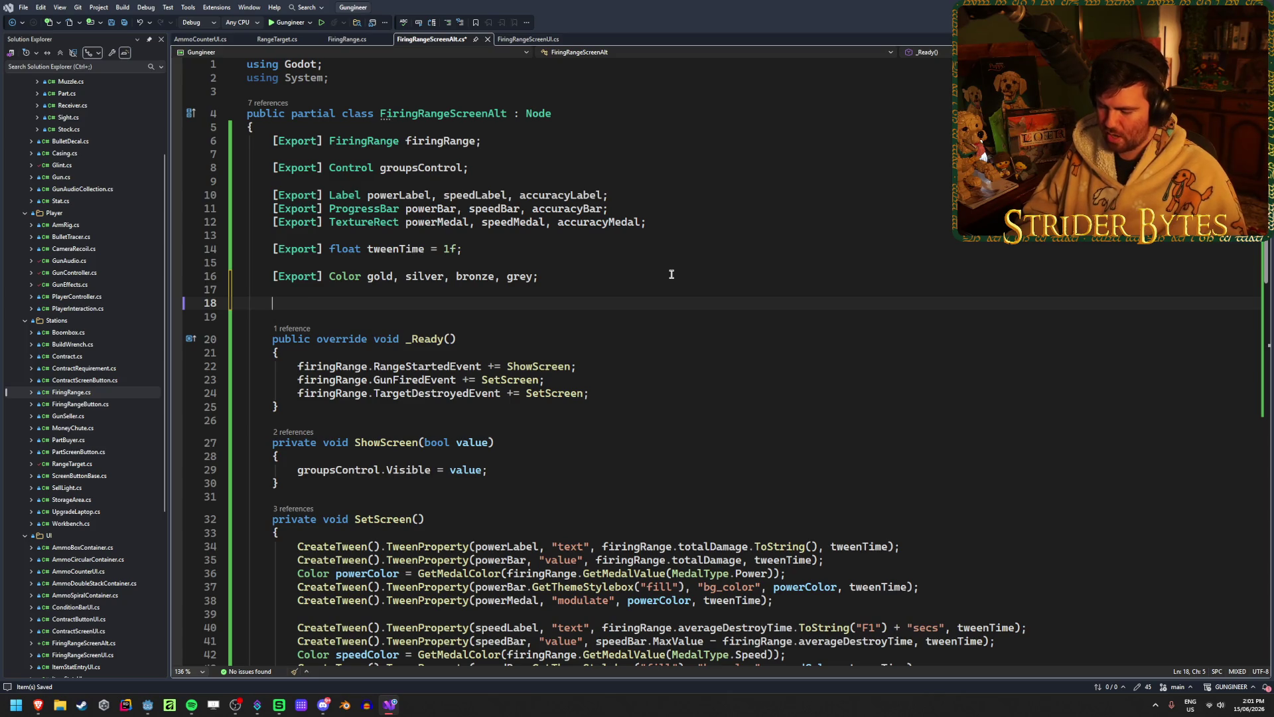
type("Tween powerTween, ")
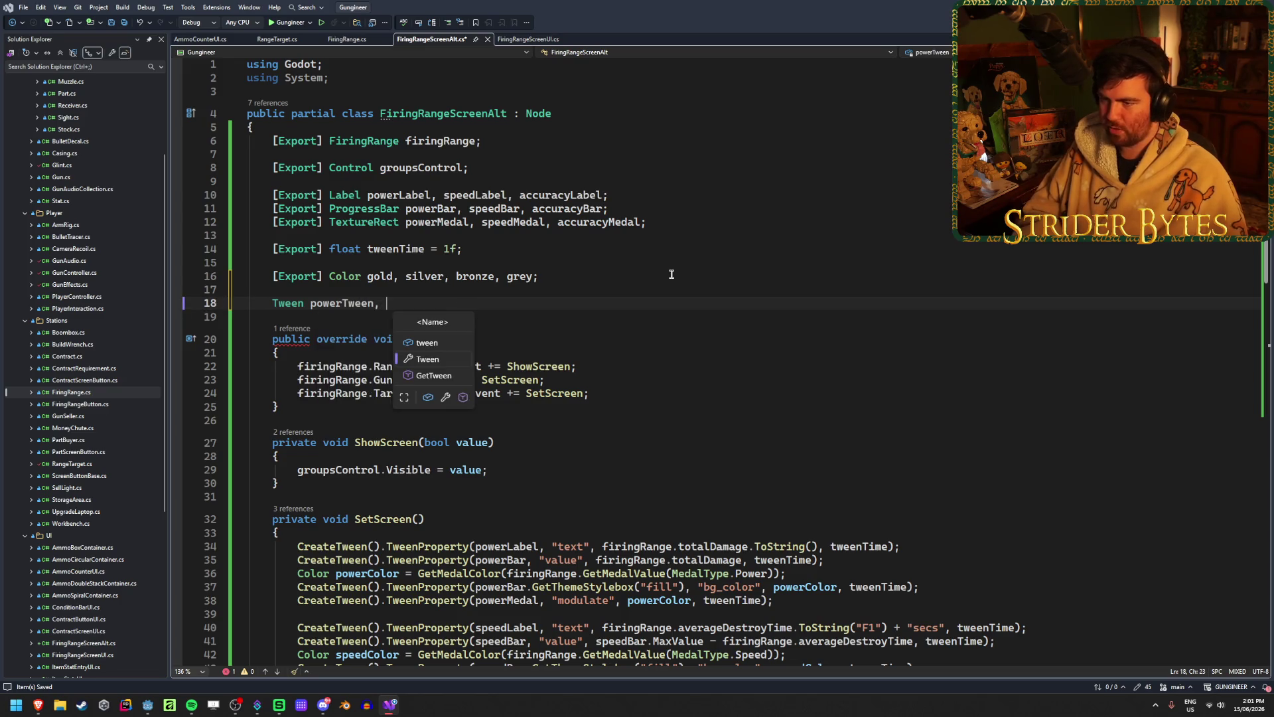
type("speedTw")
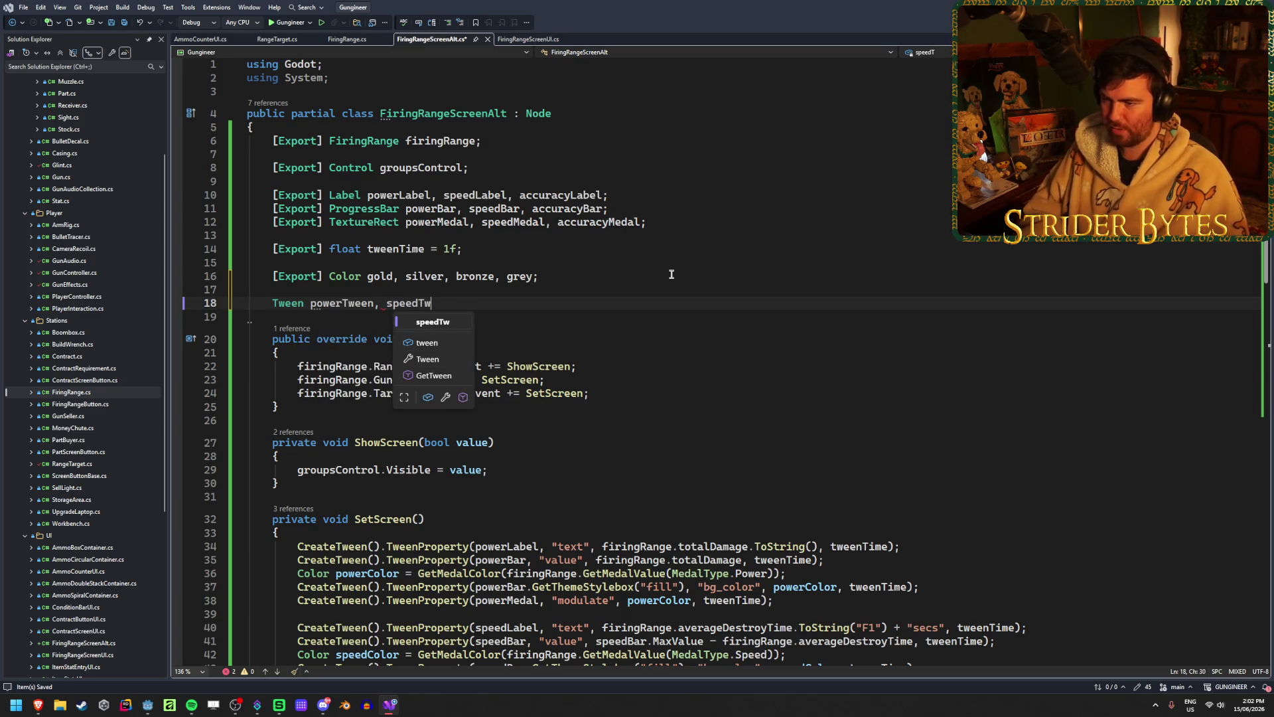
type("een")
key("BackSpace")
key("BackSpace")
key("BackSpace")
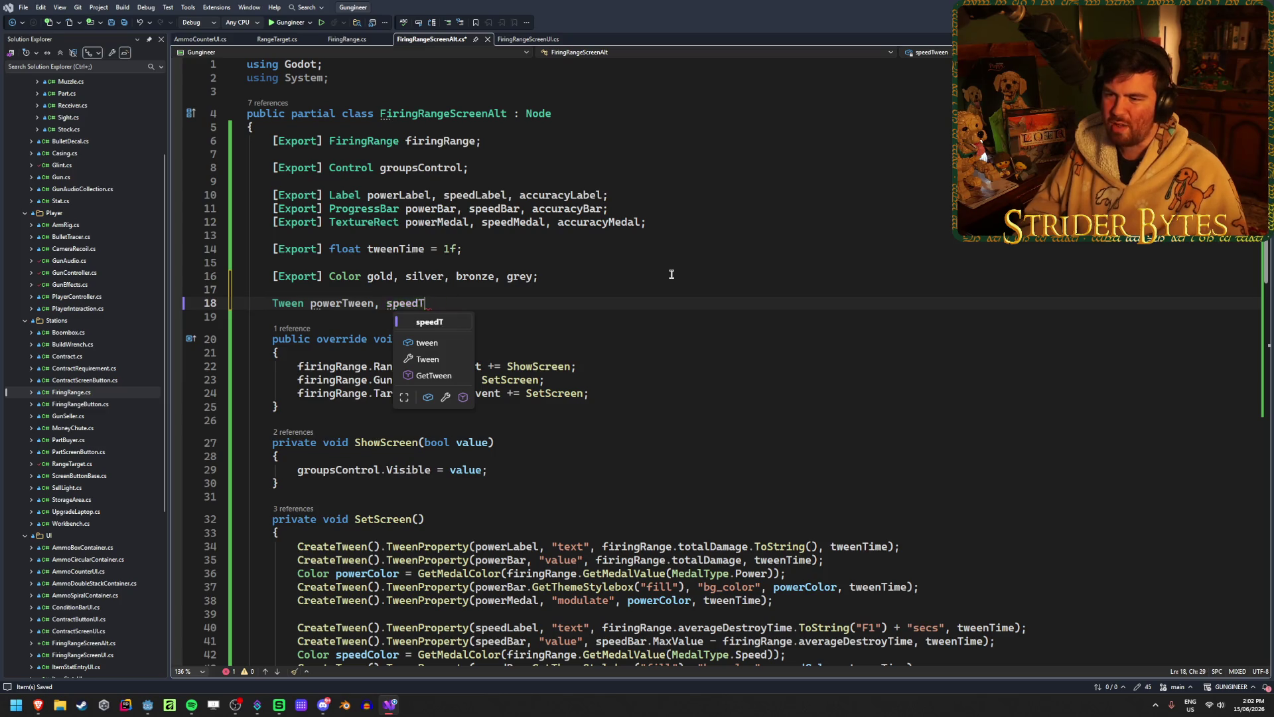
key("BackSpace")
key("BackSpace")
key("BackSpace")
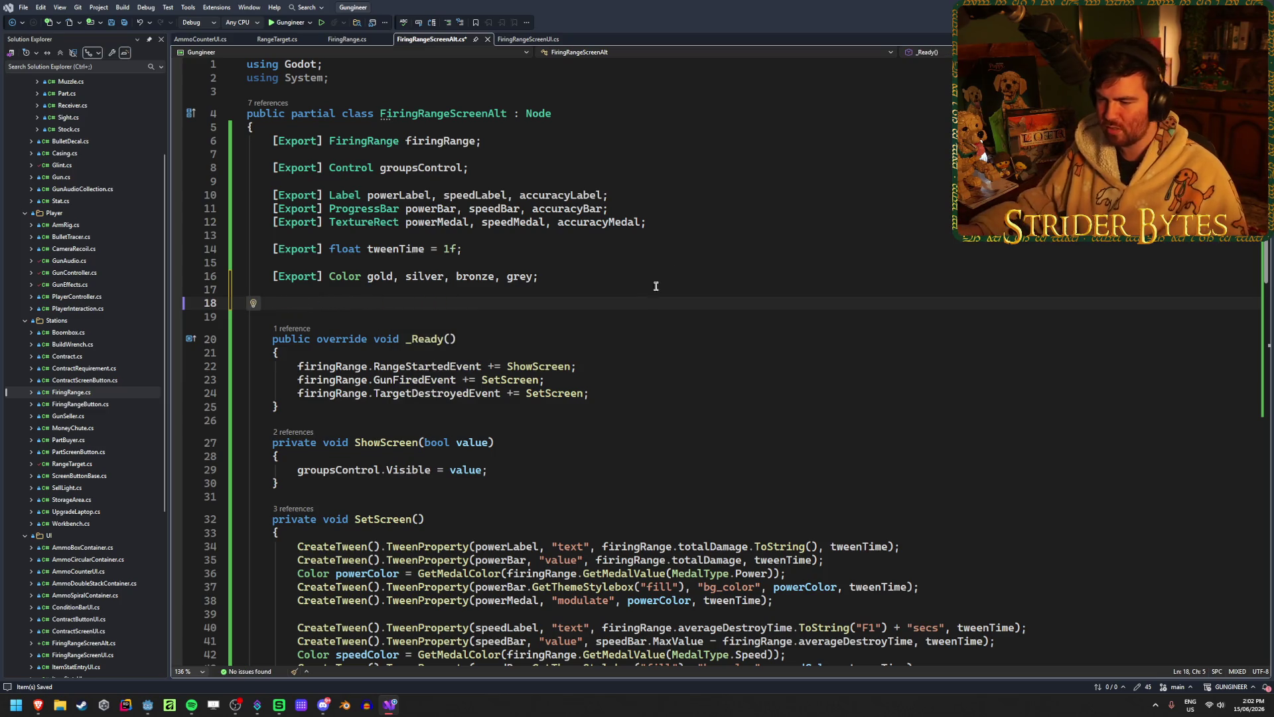
- Review SetScreen lines 49–50, then return to the empty line 18
scroll(664, 279, "down", 4)
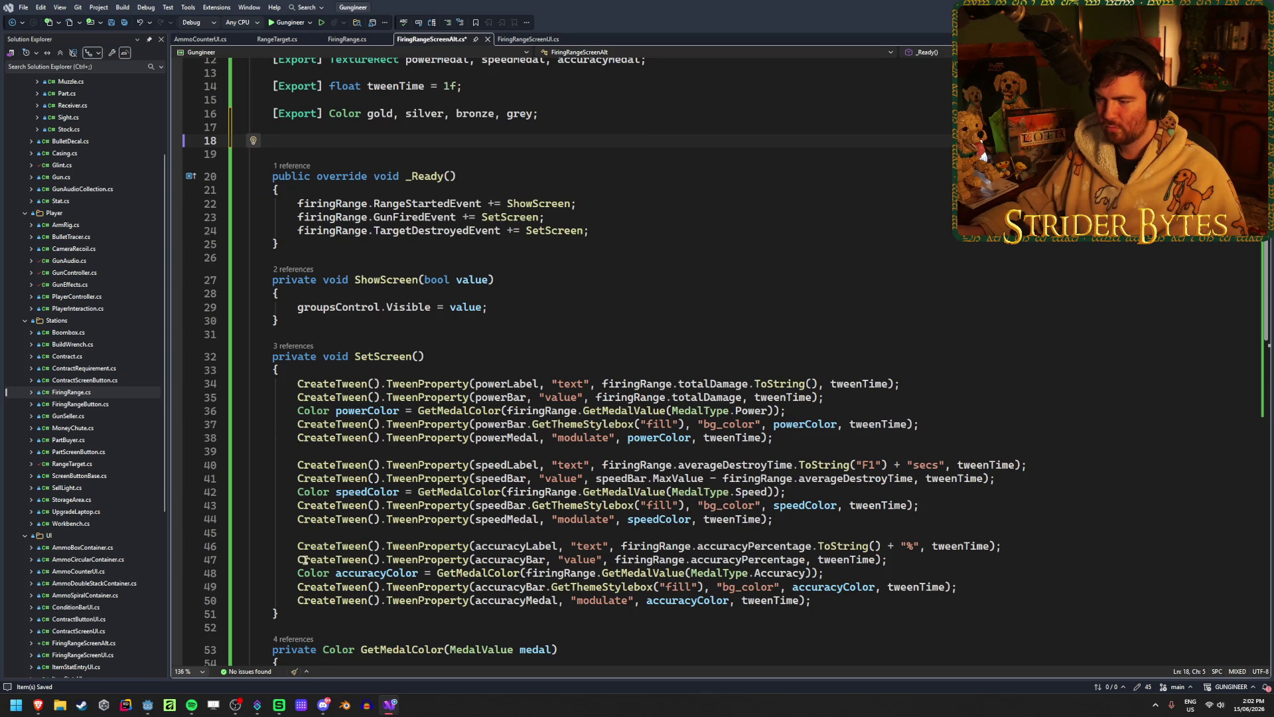
left_click(868, 589)
left_click(972, 593)
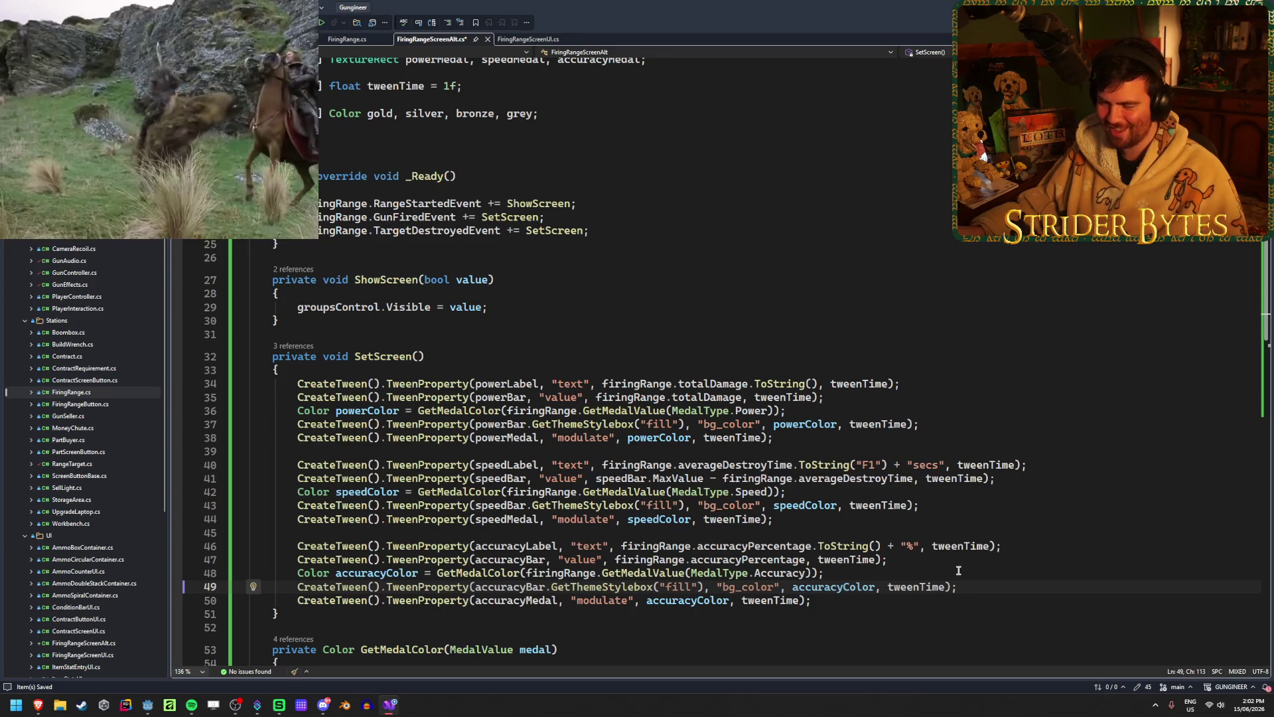
left_click(916, 600)
key("ctrl+minus")
scroll(793, 383, "down", 1)
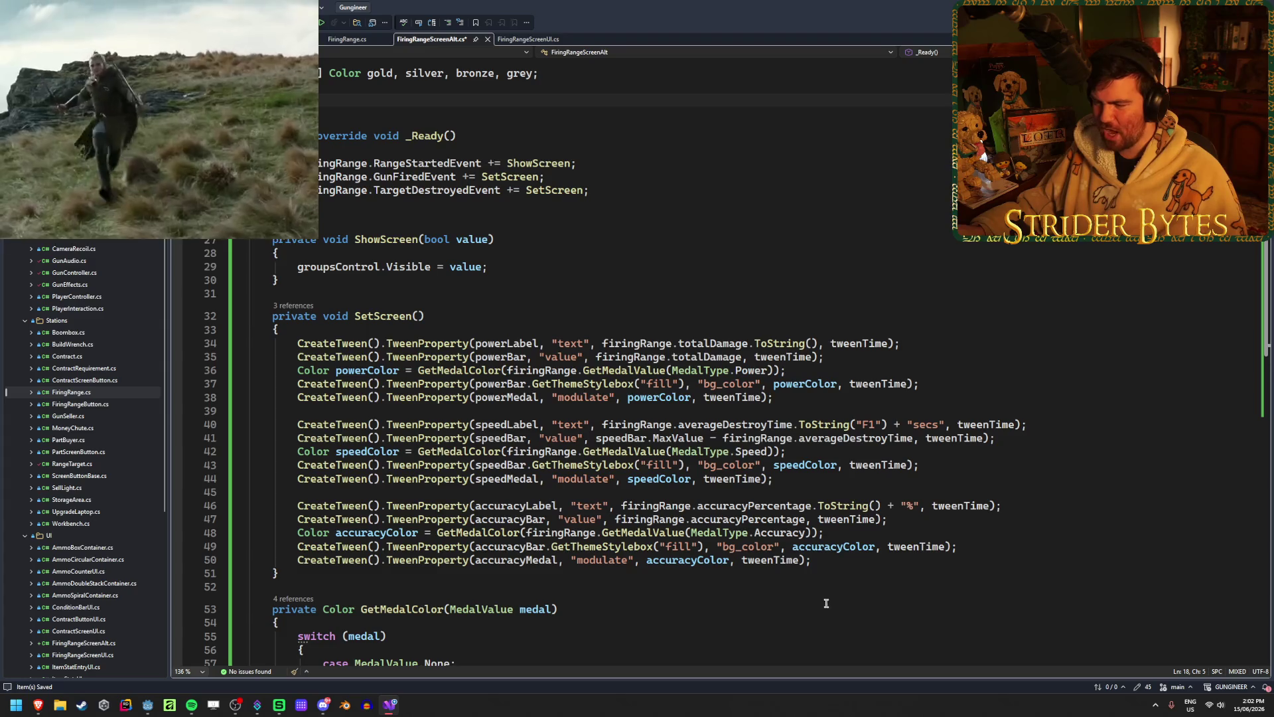
left_click(971, 547)
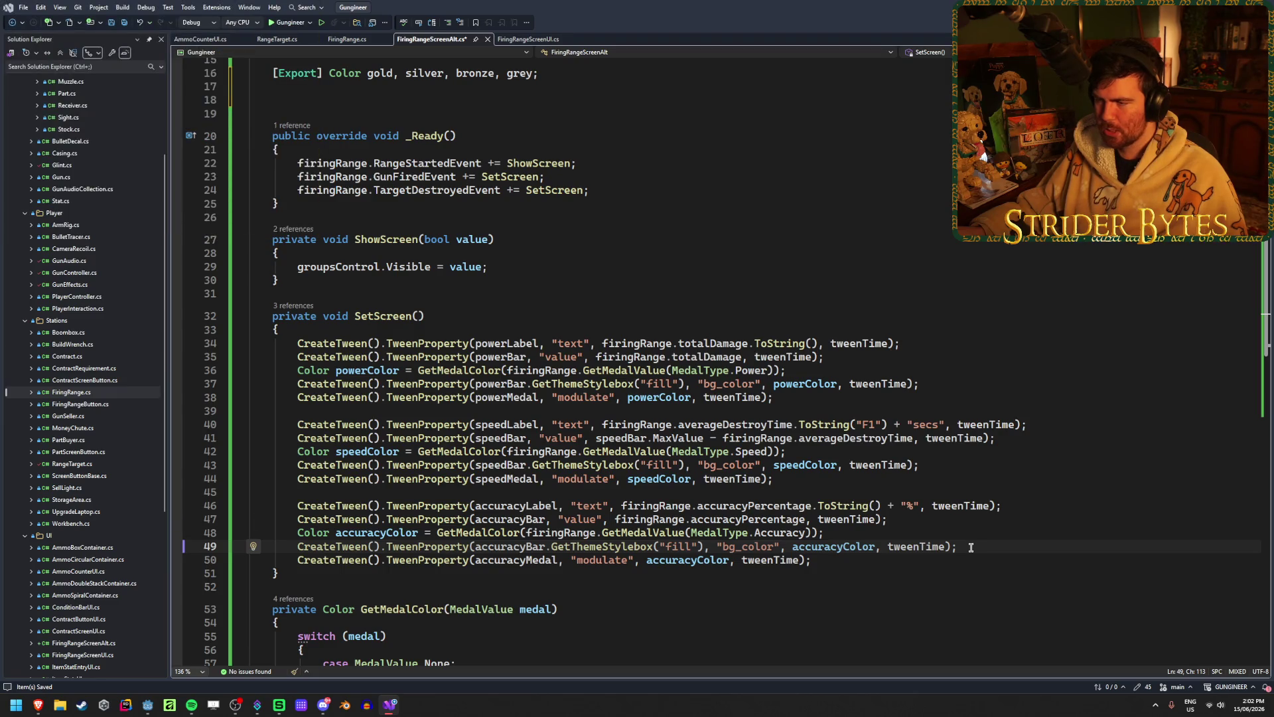
left_click(305, 98)
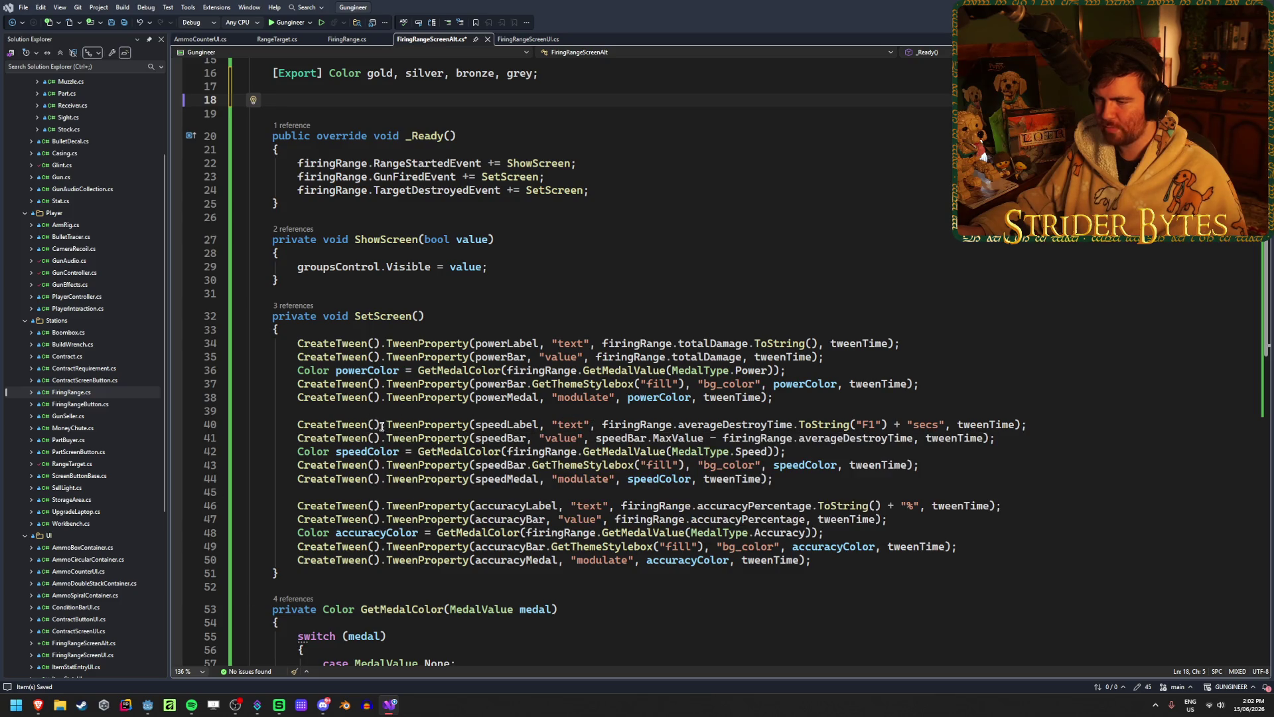
scroll(378, 424, "up", 2)
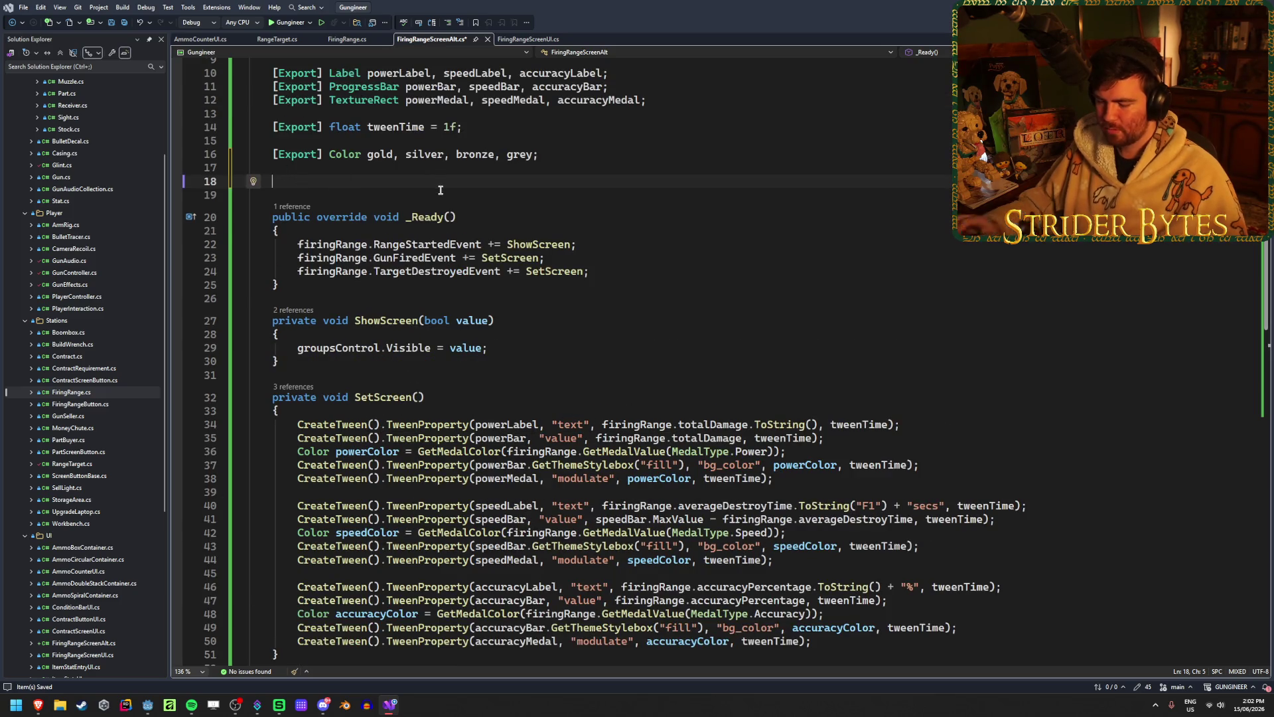
- Declare 'Tween tween;' on line 18, save, and add 'tween.SetParallel(true);' at the end of _Ready
type("Tween tween;")
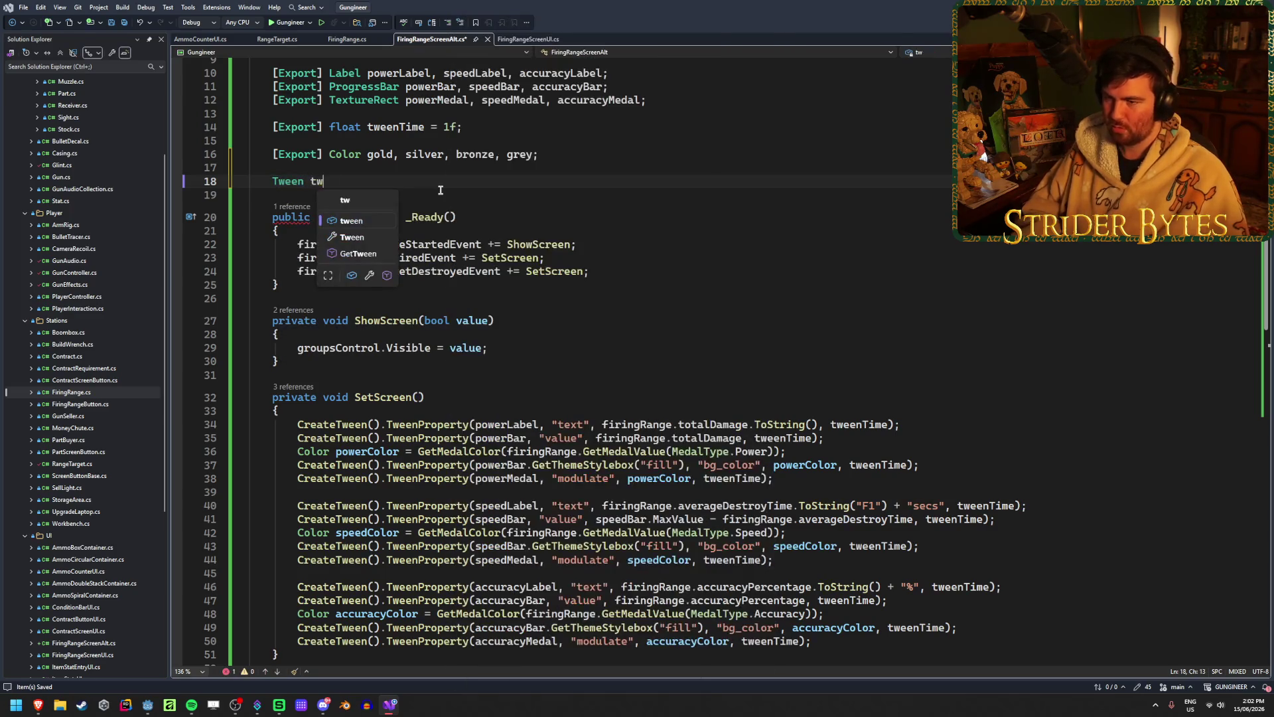
key("ctrl+s")
left_click(613, 275)
key("Return")
key("Return")
type("twee")
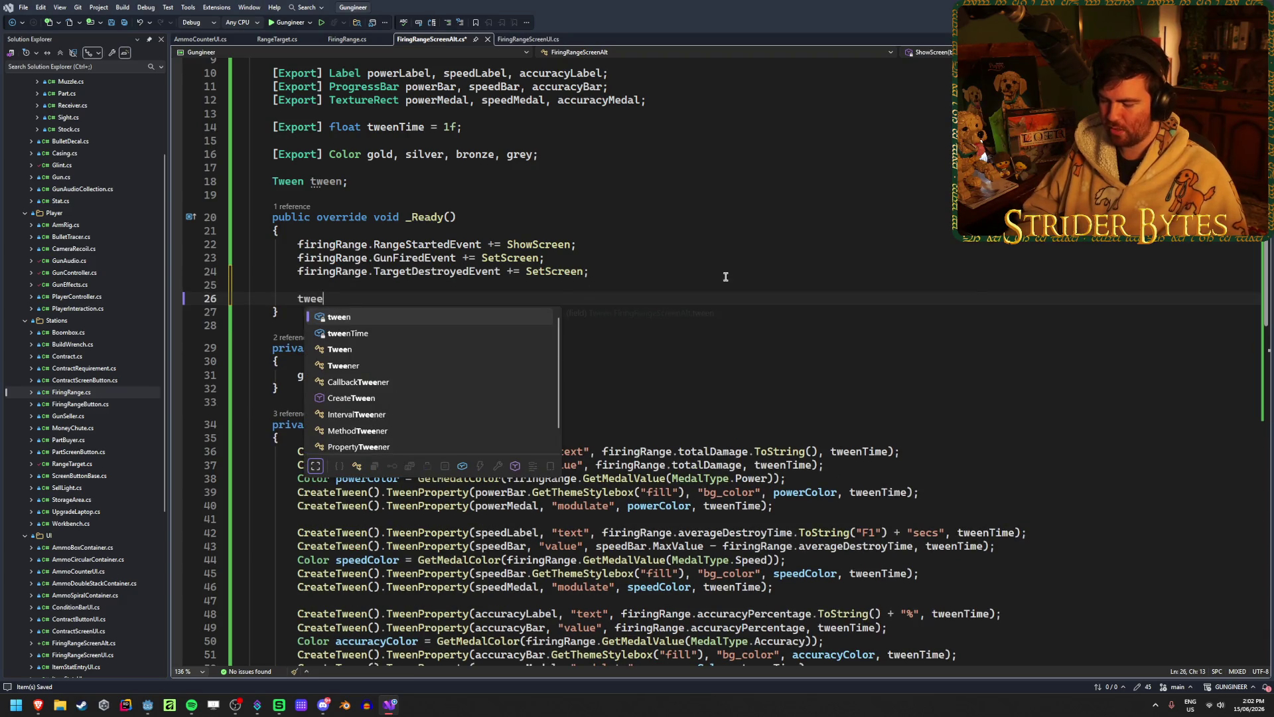
type("n.S")
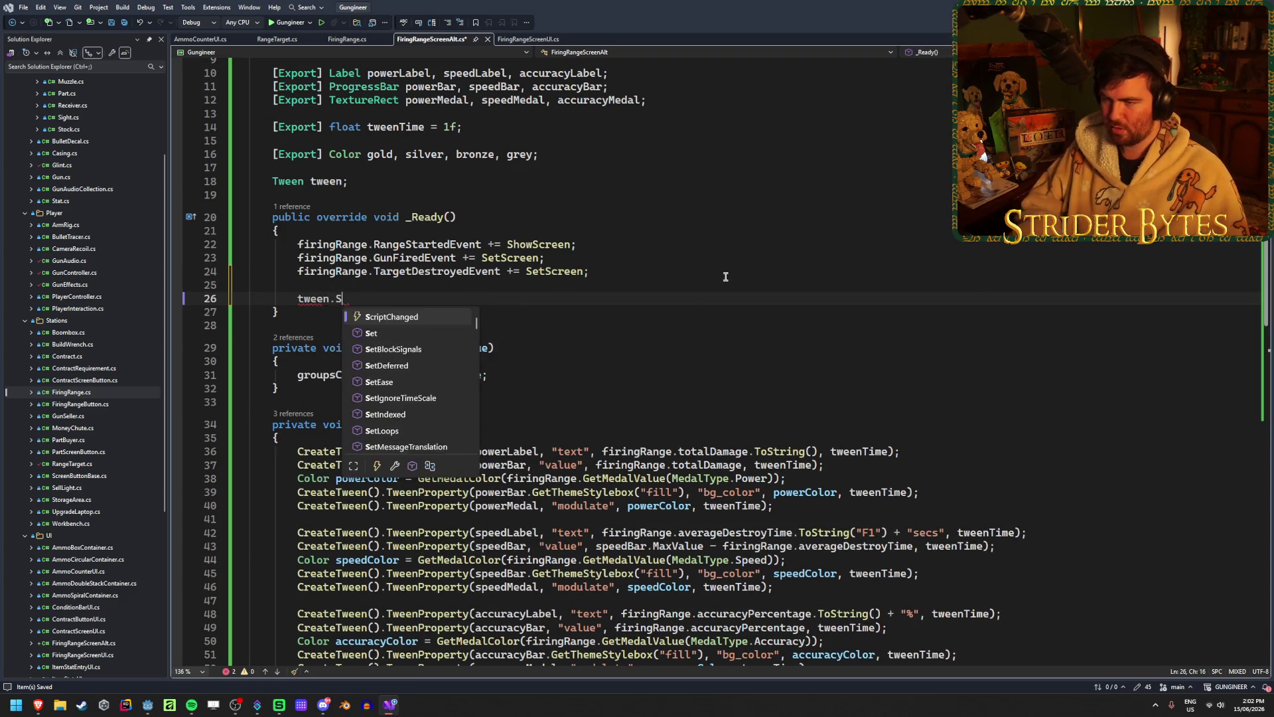
type("etParallel(true);")
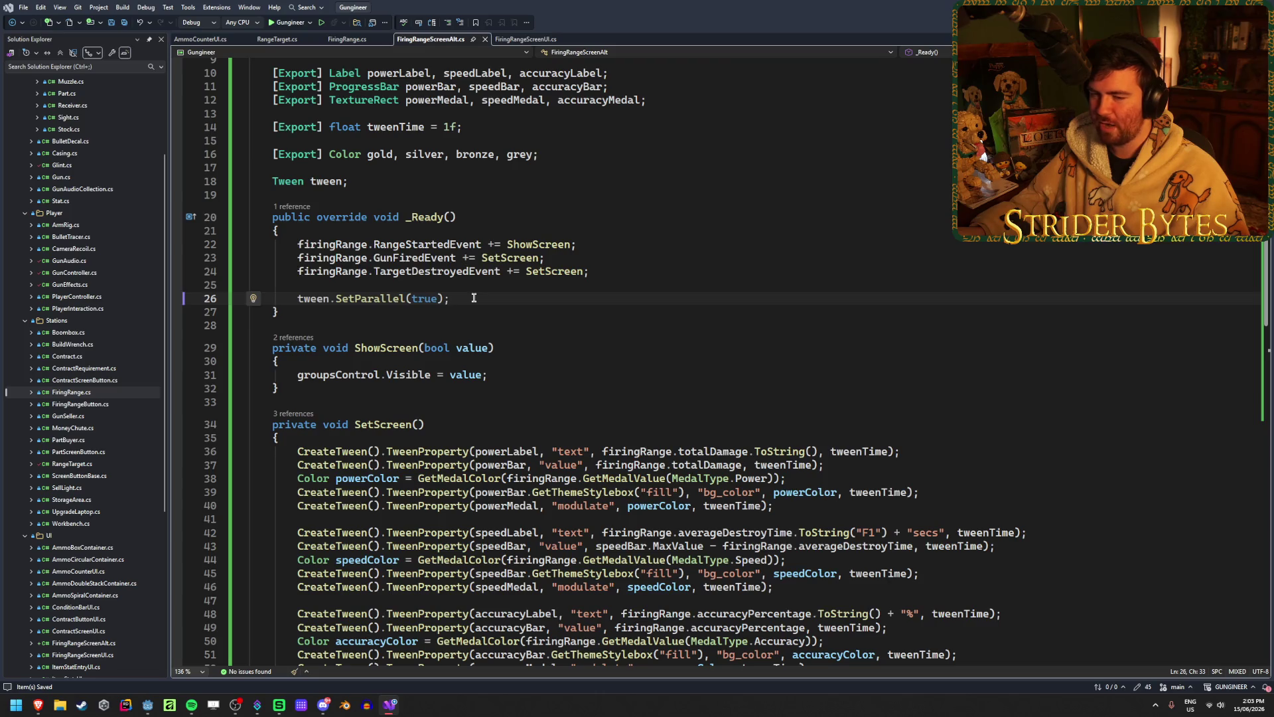
- Select the first CreateTween() call in SetScreen and revisit the SetParallel line
scroll(473, 298, "down", 4)
left_click(368, 437)
left_click_drag(381, 288, 296, 288)
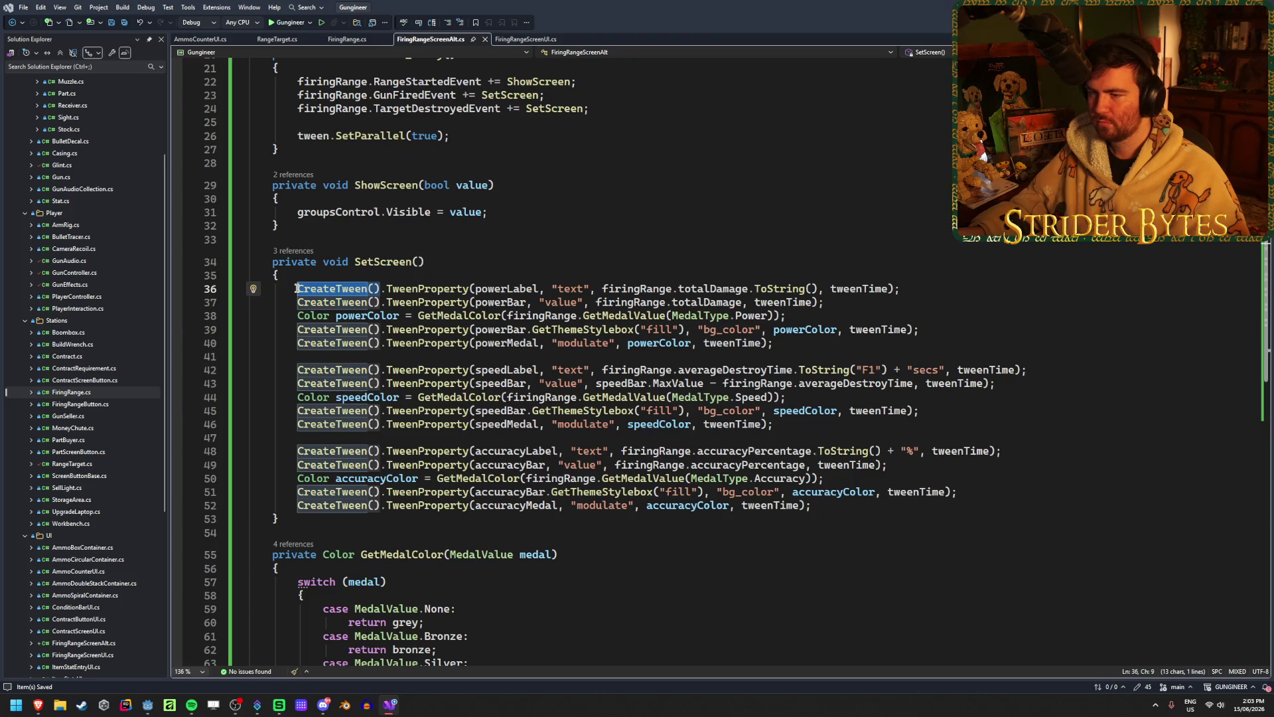
left_click(335, 135)
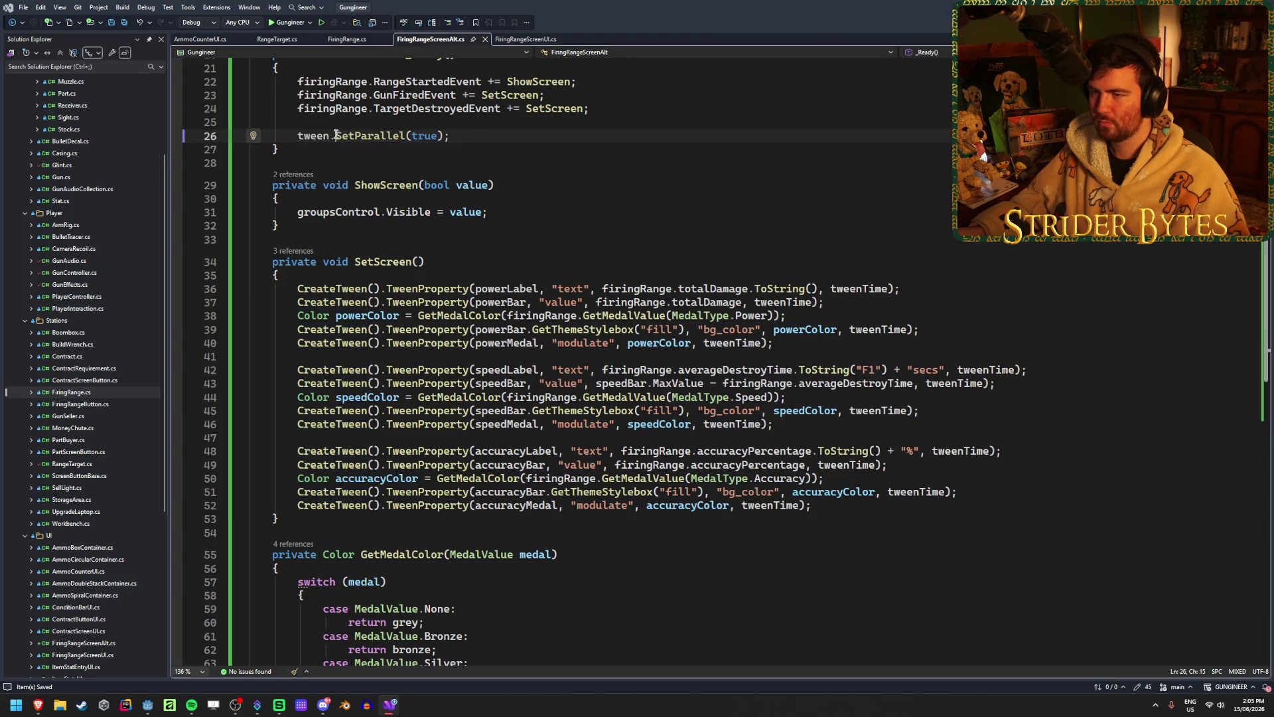
key("End")
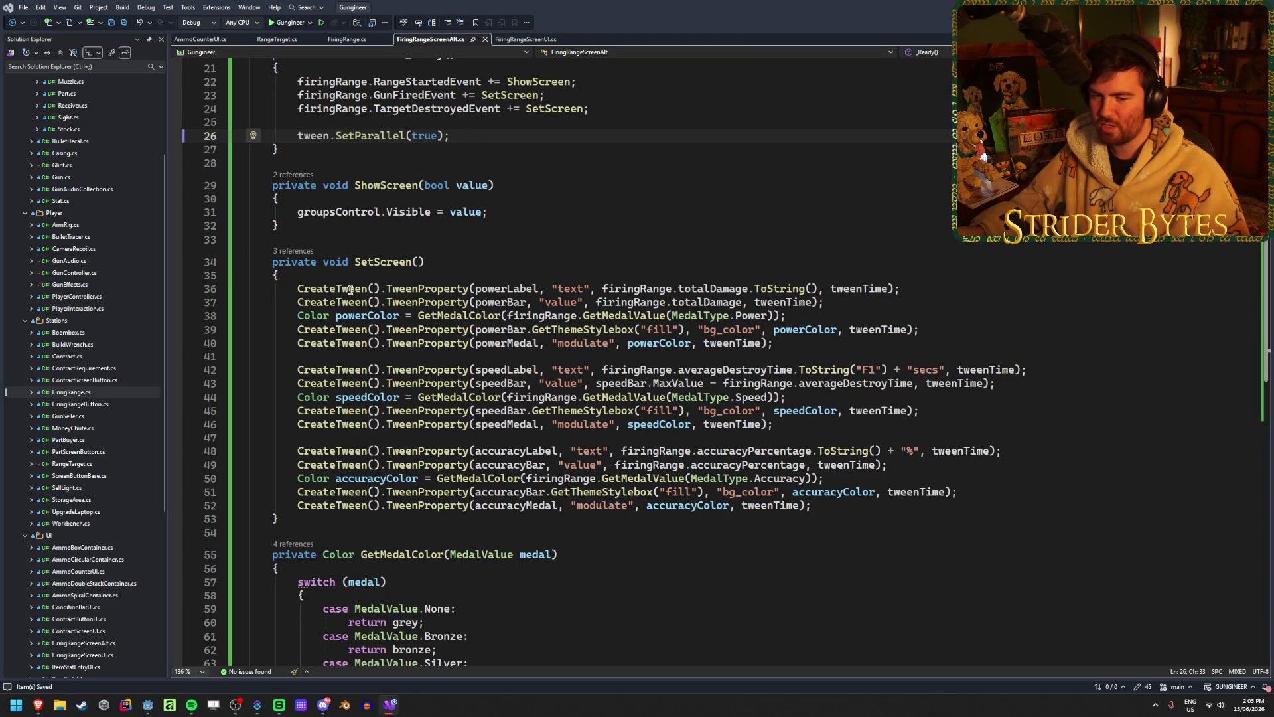
mouse_move(302, 288)
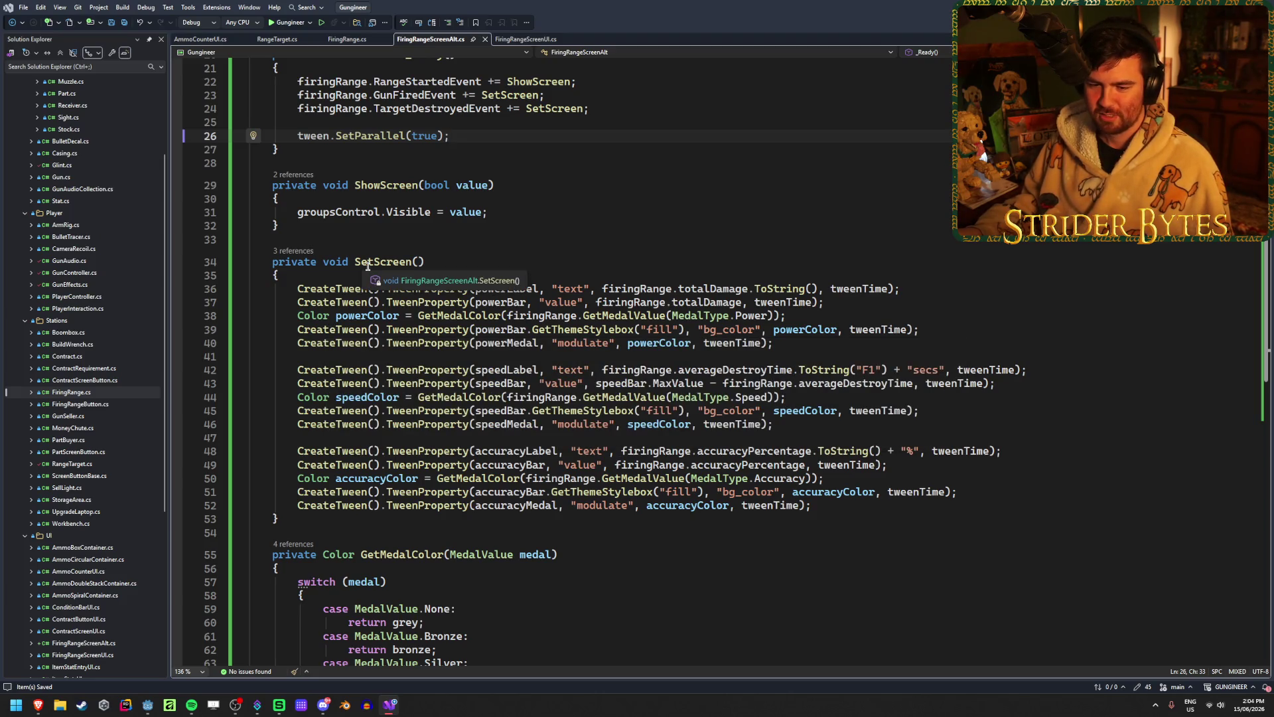
- Replace CreateTween() with tween on lines 36, 37, 39 and 40
left_click_drag(381, 290, 297, 290)
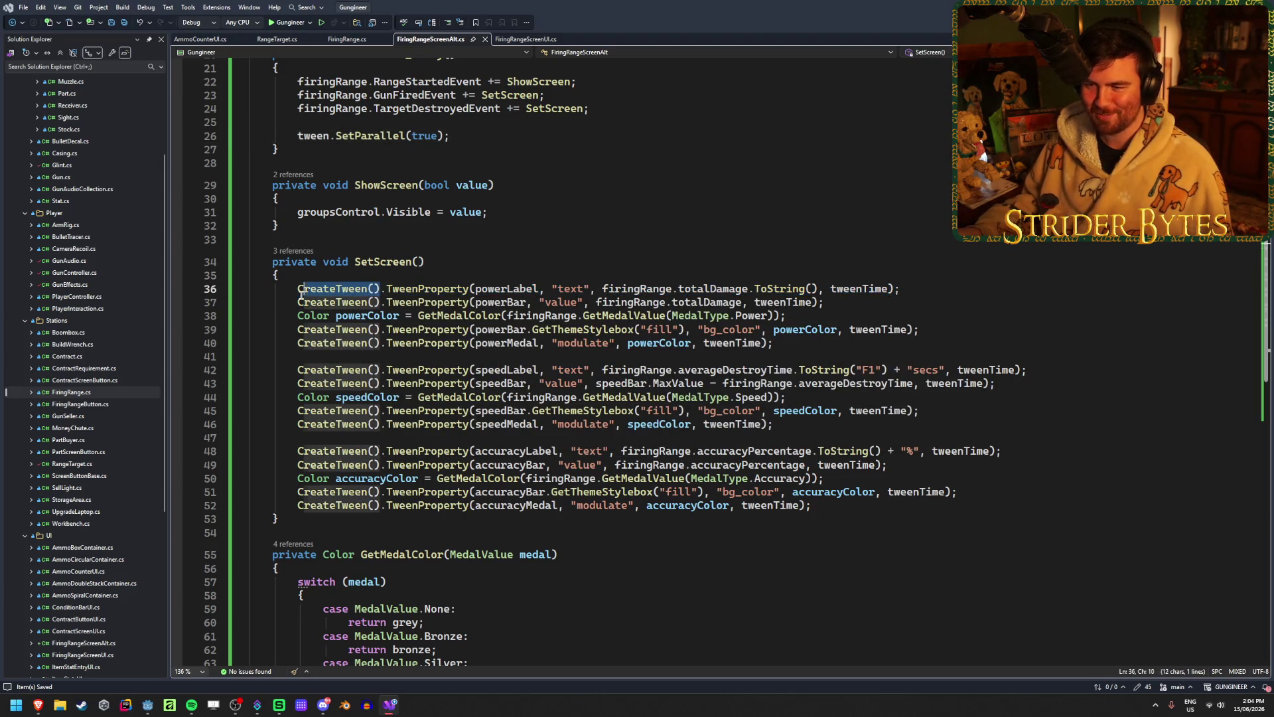
type("tween")
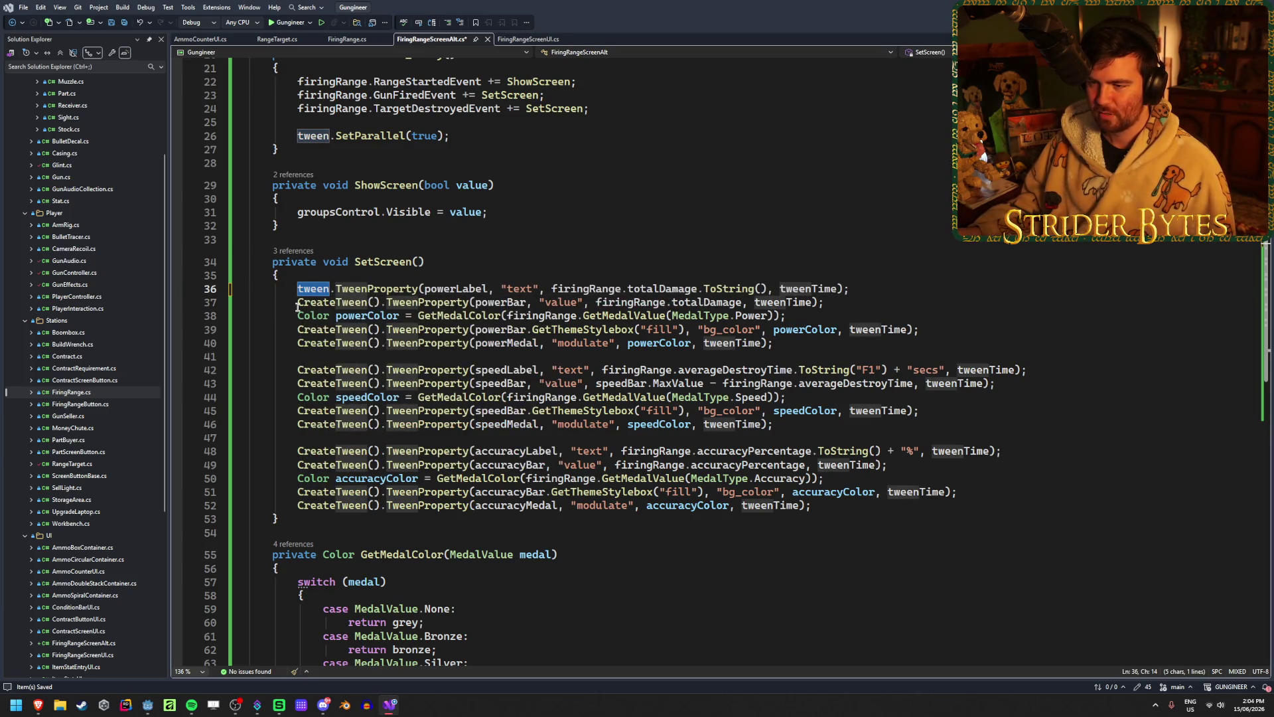
left_click_drag(298, 303, 380, 303)
type("tween")
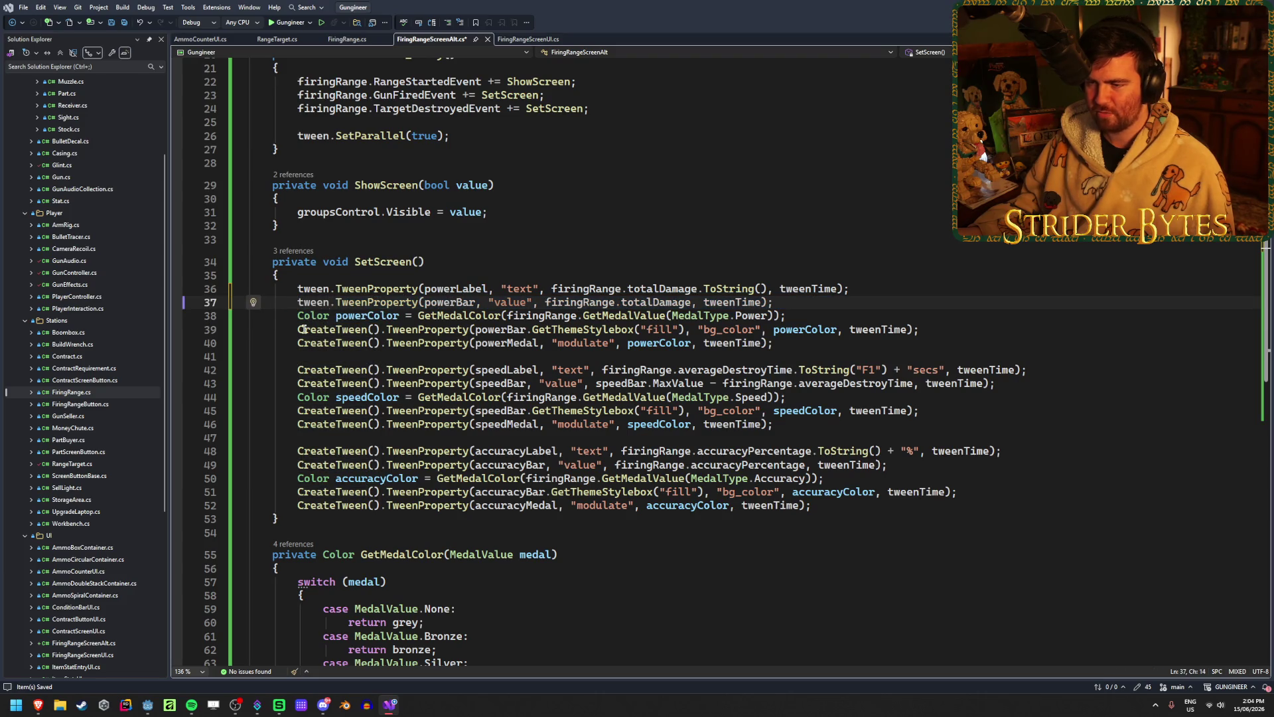
left_click_drag(297, 329, 383, 330)
type("tween")
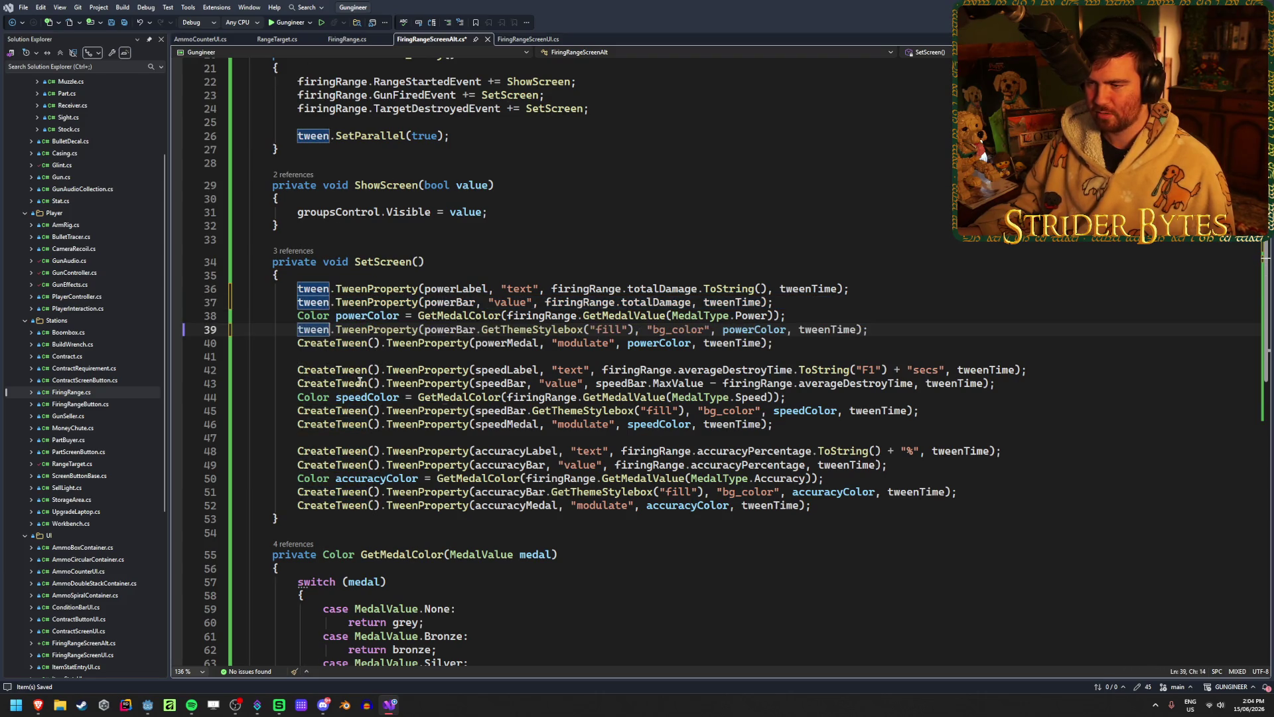
left_click_drag(298, 343, 373, 346)
type("tween")
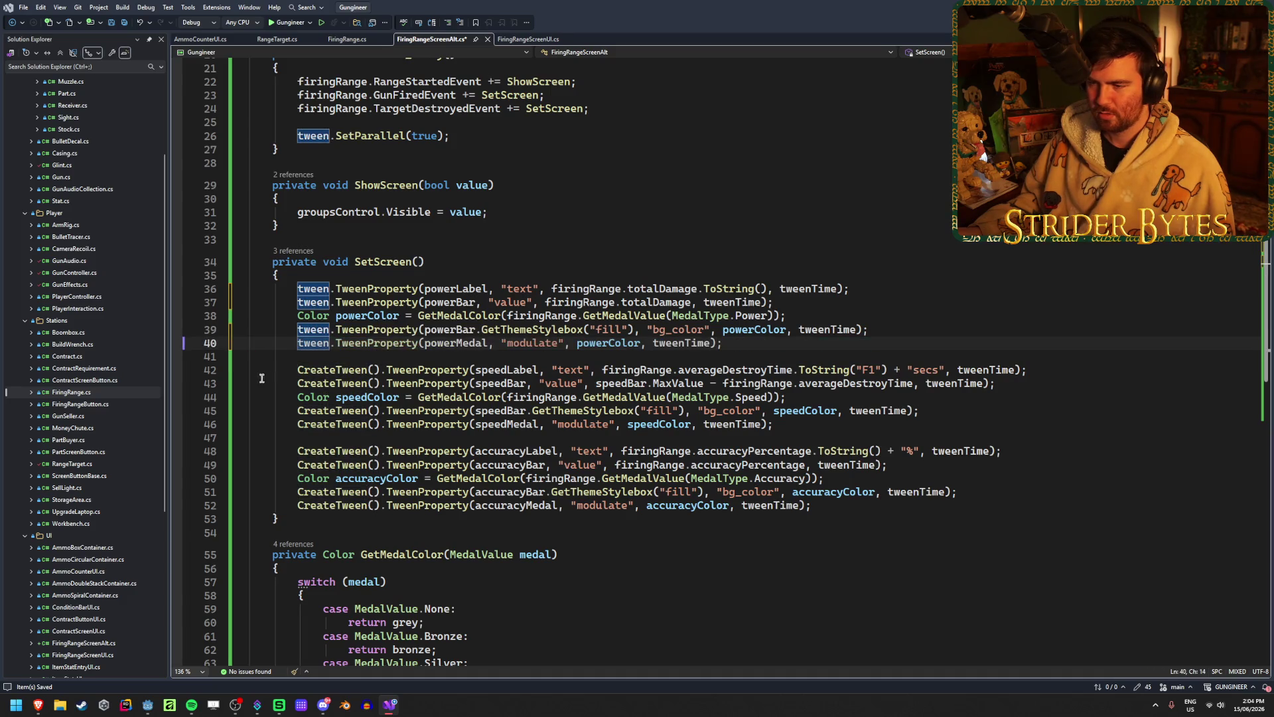
- Accept Copilot suggestions swapping the remaining speed and accuracy CreateTween() calls for tween
left_click(295, 369)
key("Tab")
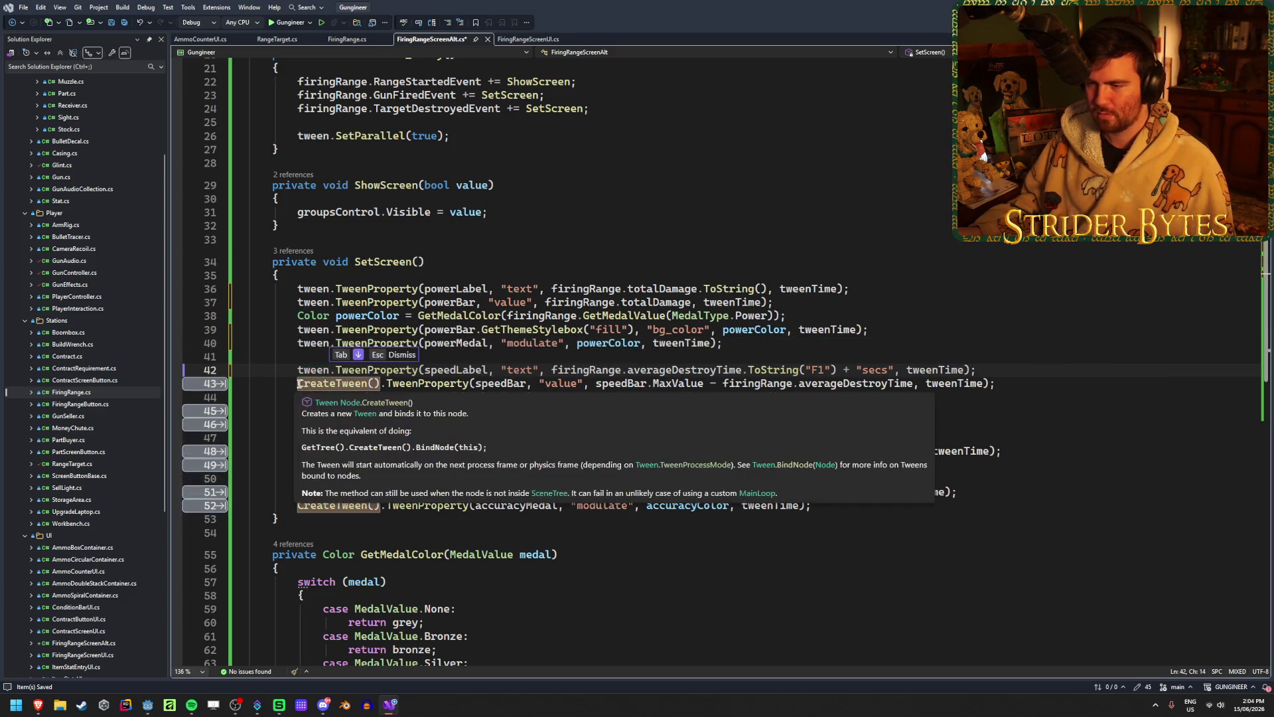
key("Tab")
key("Tab")
key("Tab")
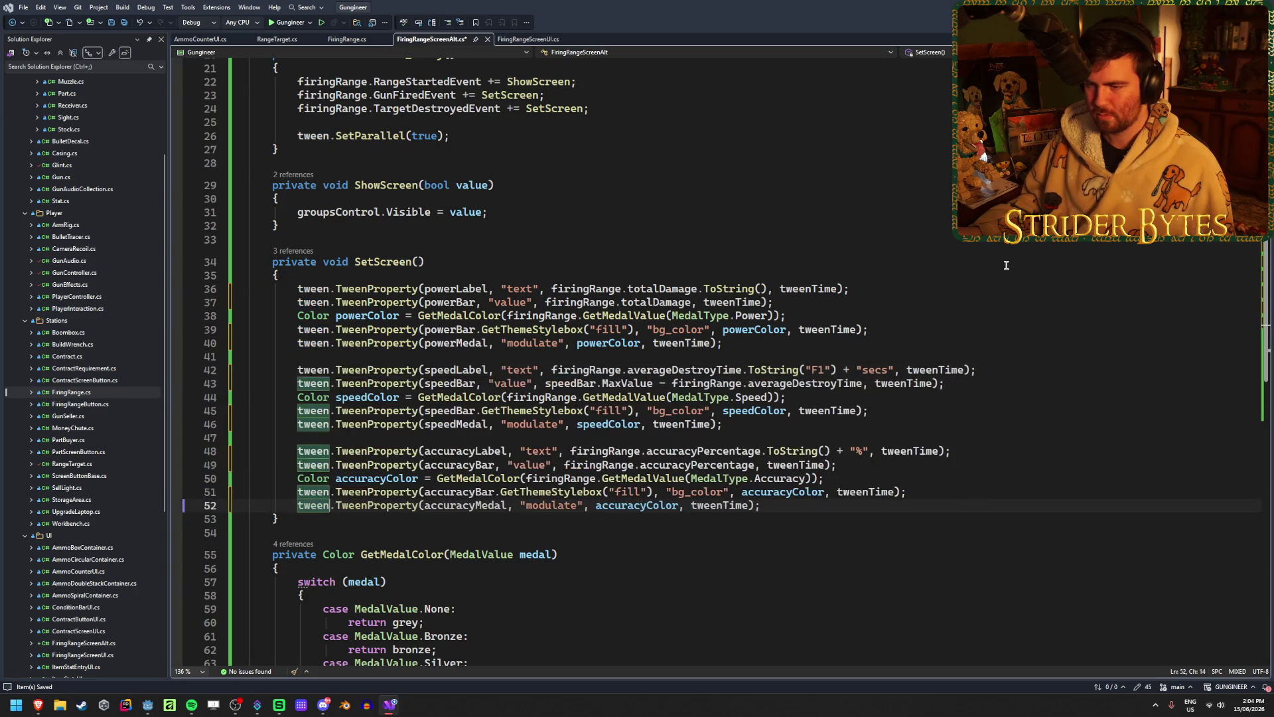
left_click(979, 402)
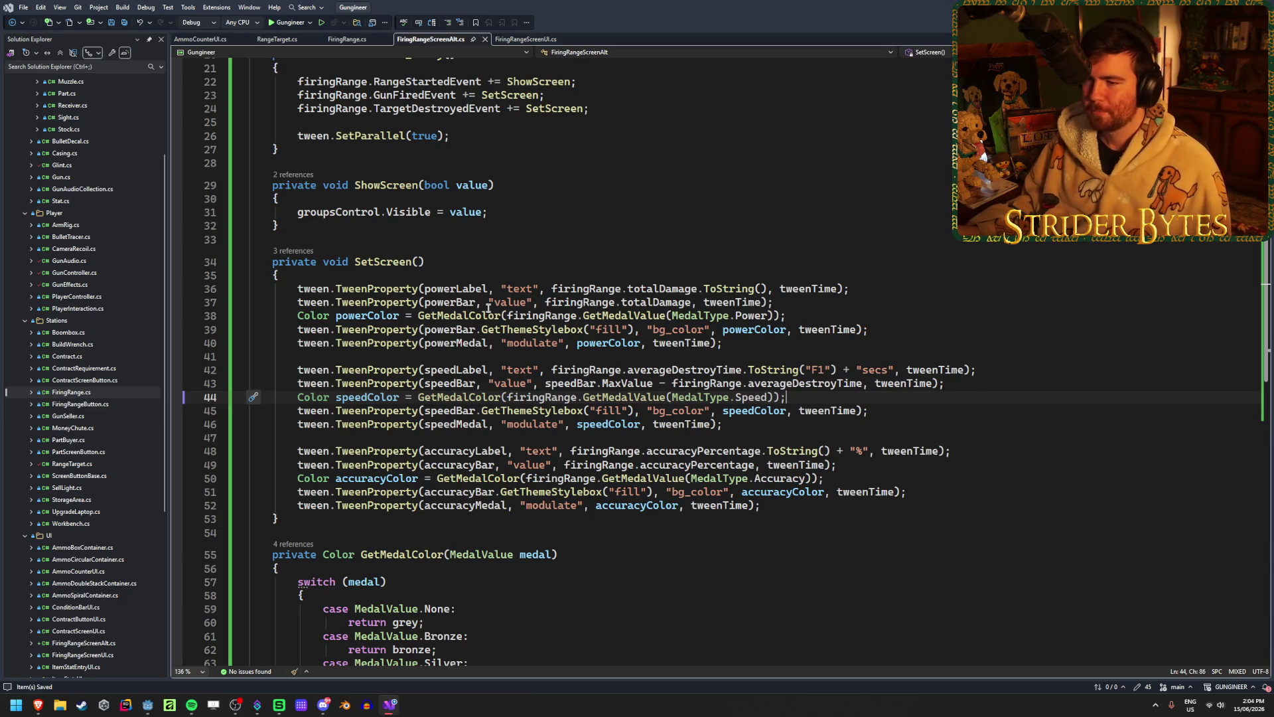
left_click(730, 275)
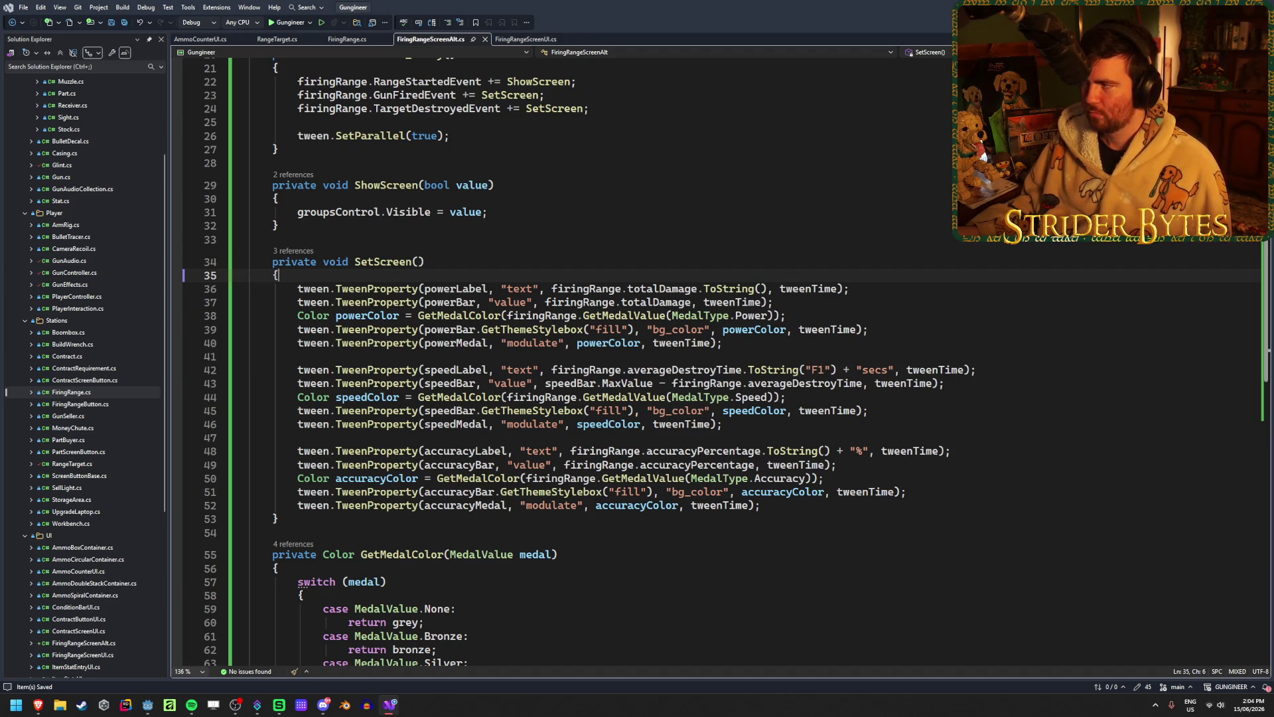
key("alt+Tab")
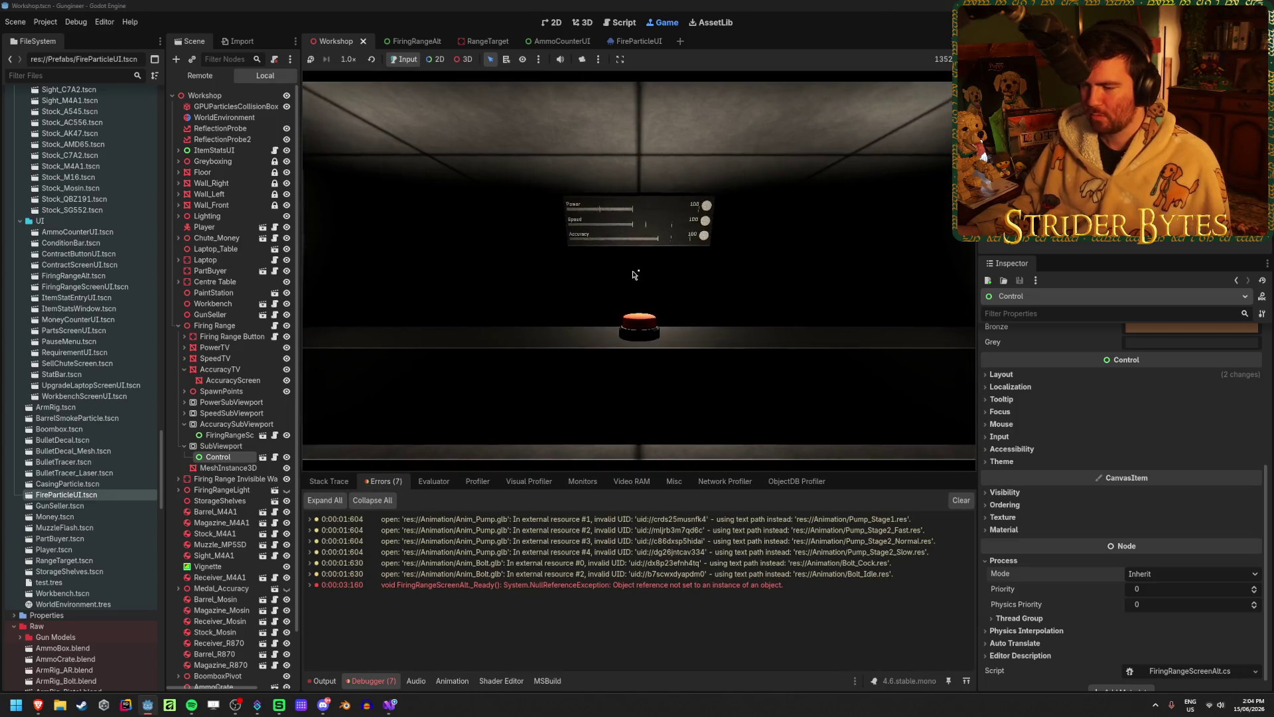
- Play the game, walk to the range, equip a gun, shoot the start button, then stop the game
left_click(634, 275)
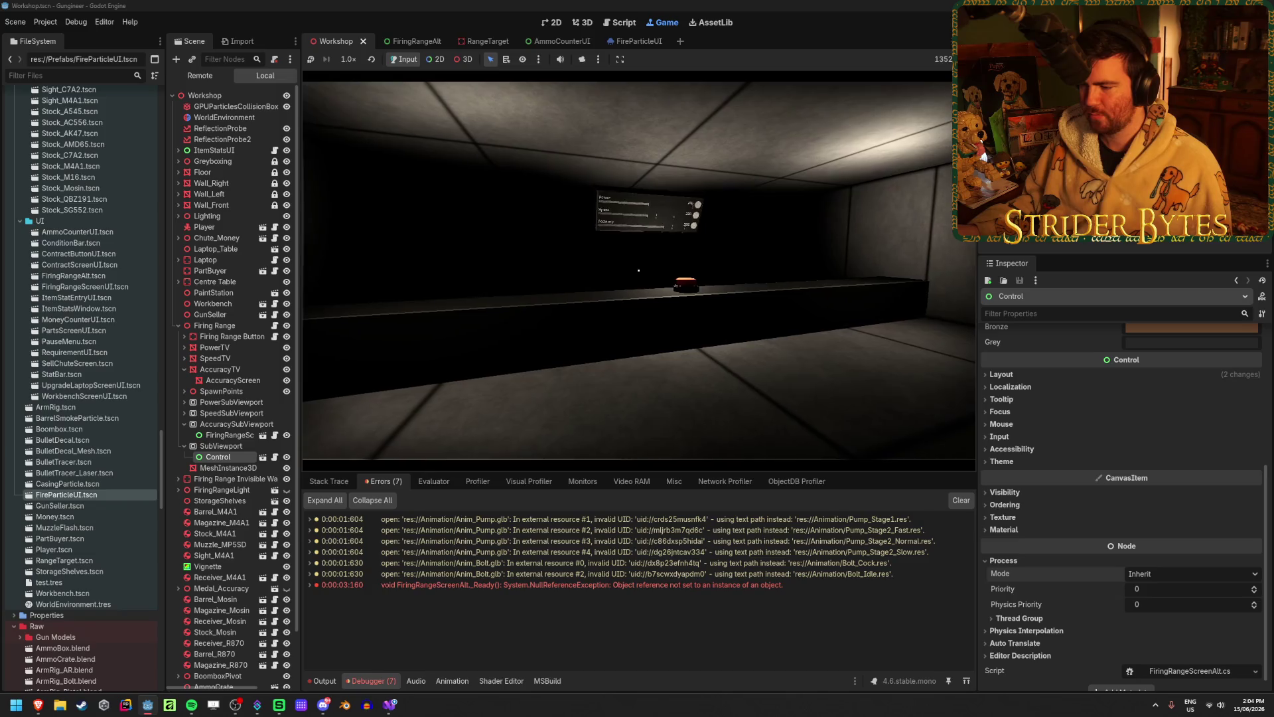
key("w")
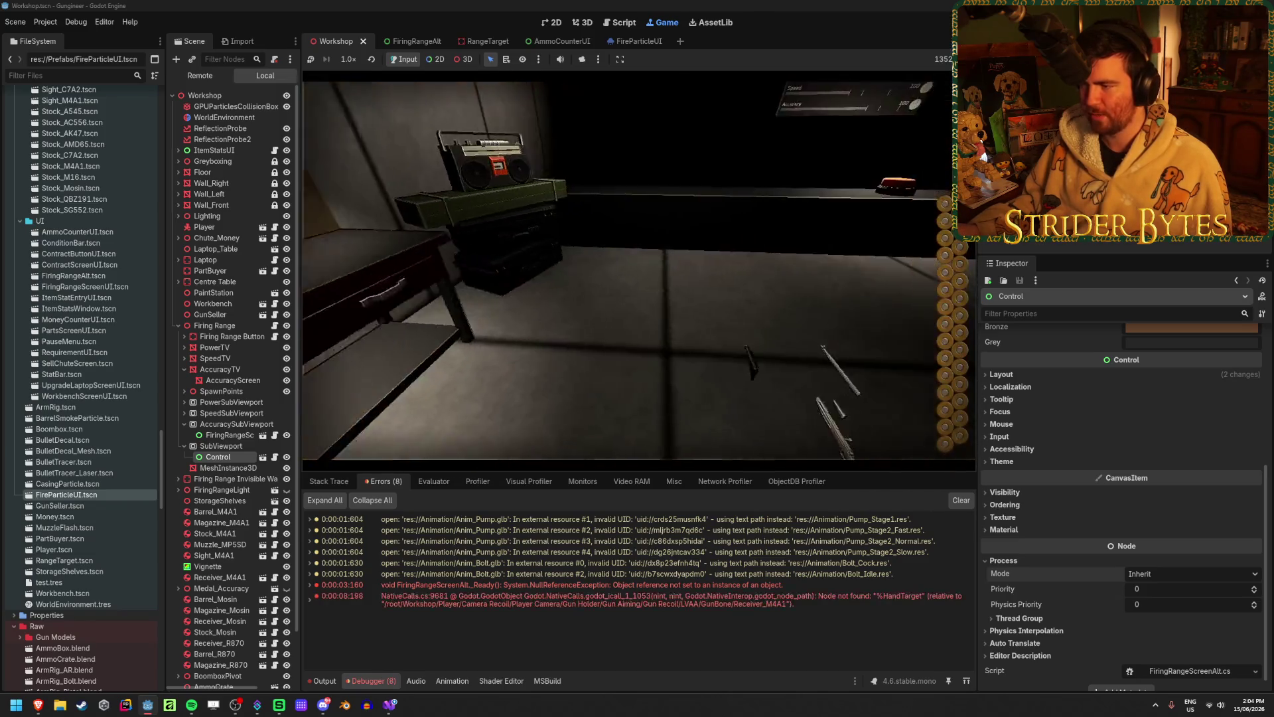
key("1")
key("e")
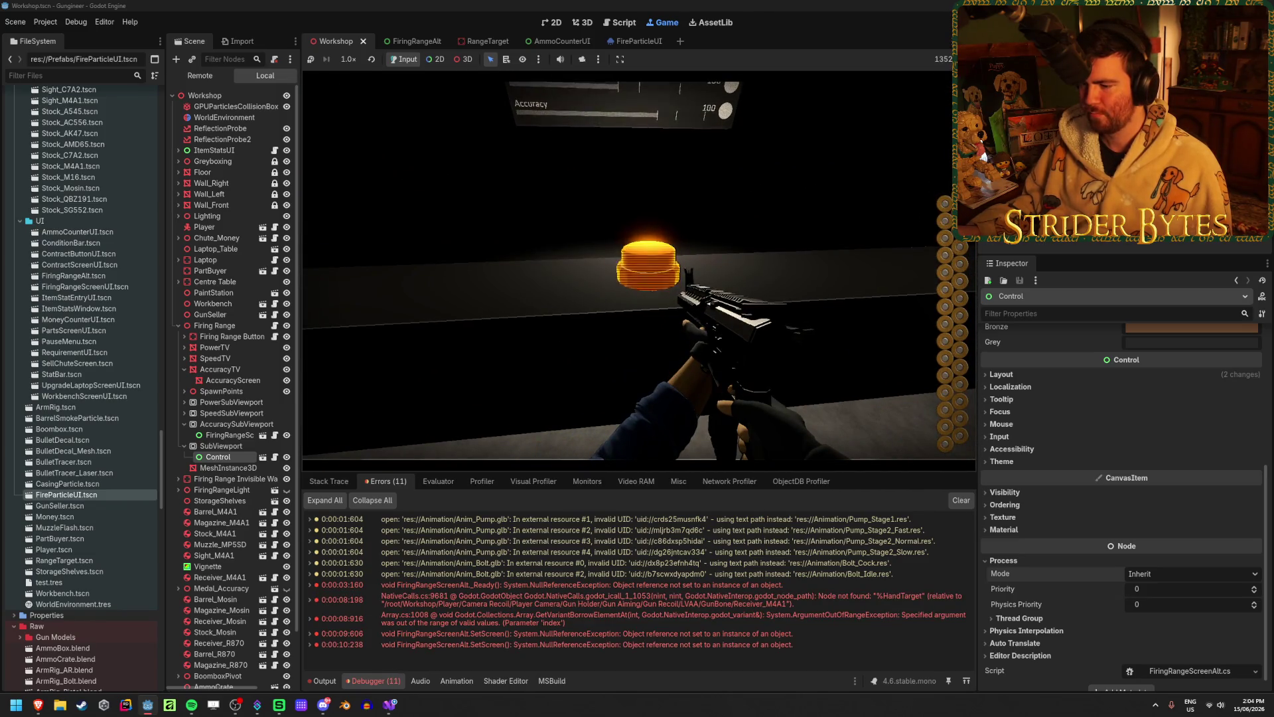
key("e")
key("e")
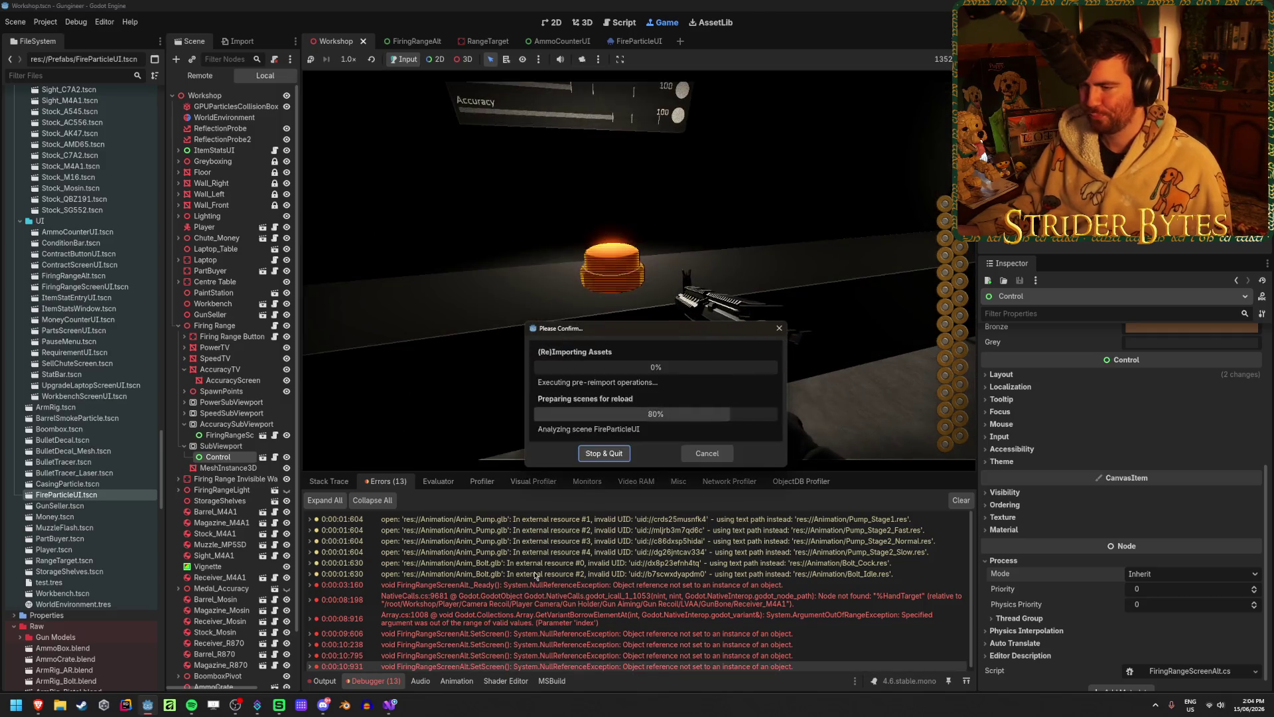
left_click(702, 455)
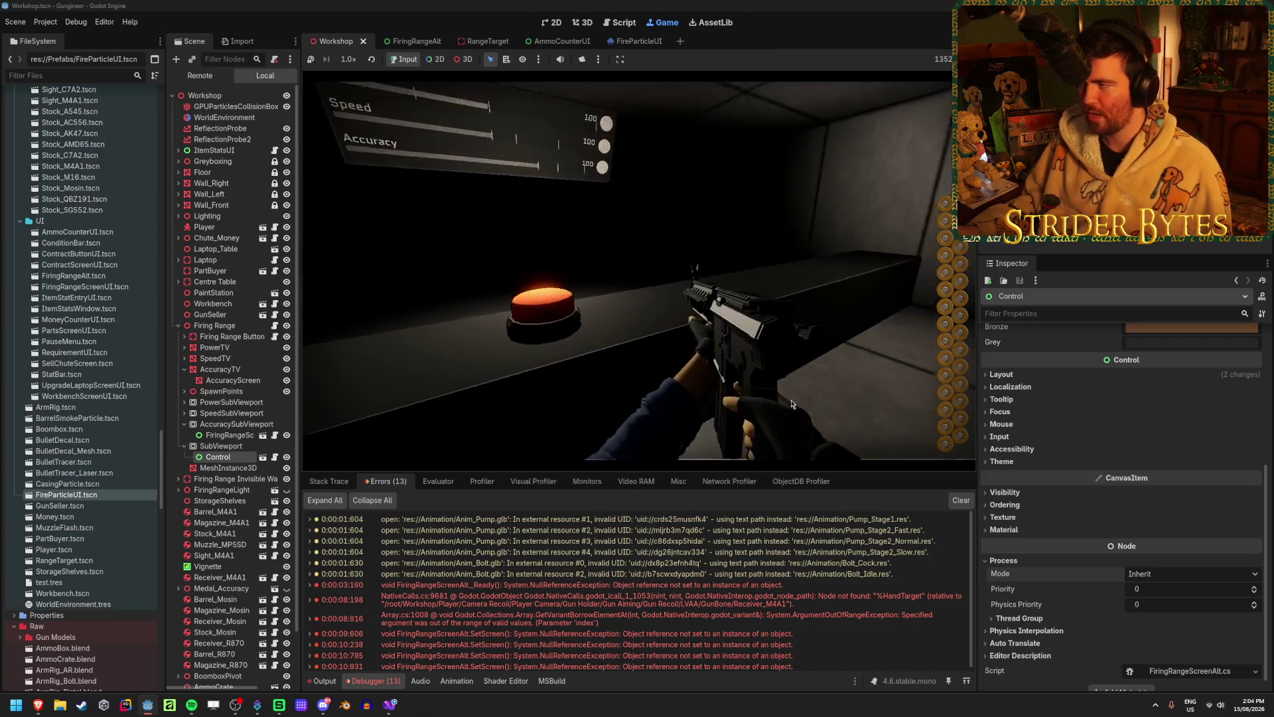
key("F8")
- Remove the tween.SetParallel(true) line from _Ready and save the script
double_click(476, 598)
scroll(475, 376, "up", 6)
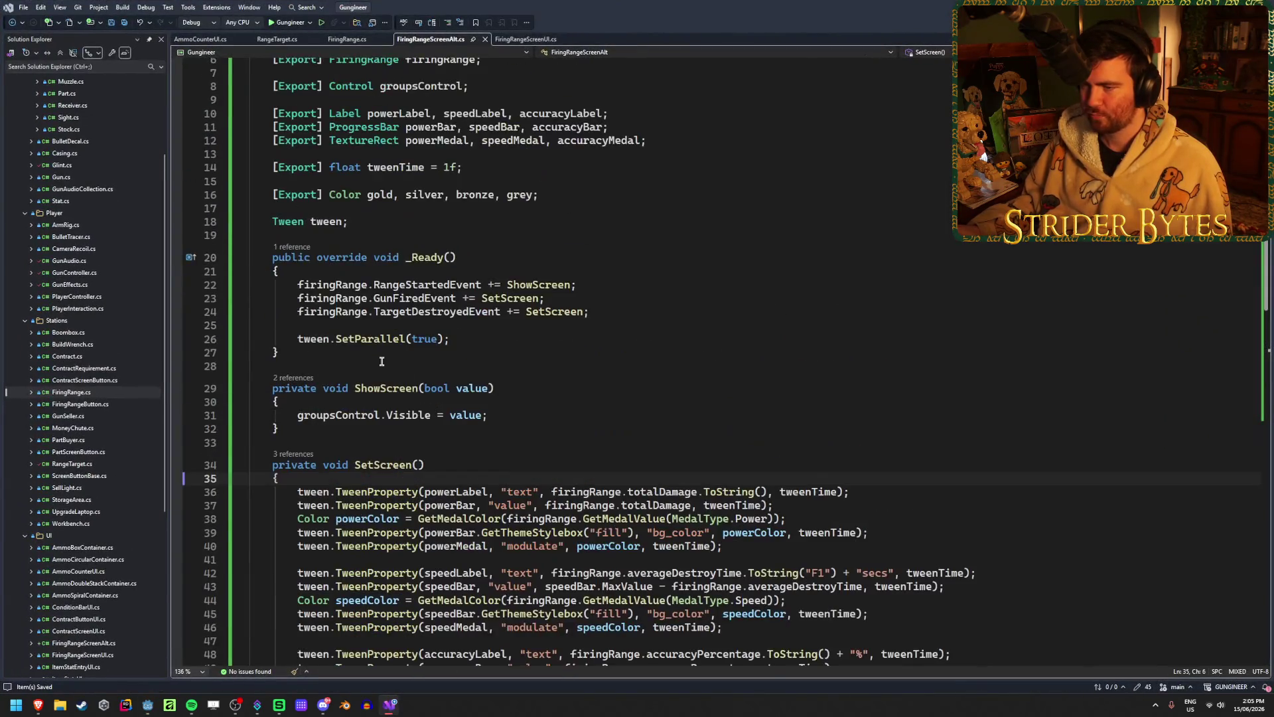
left_click(381, 365)
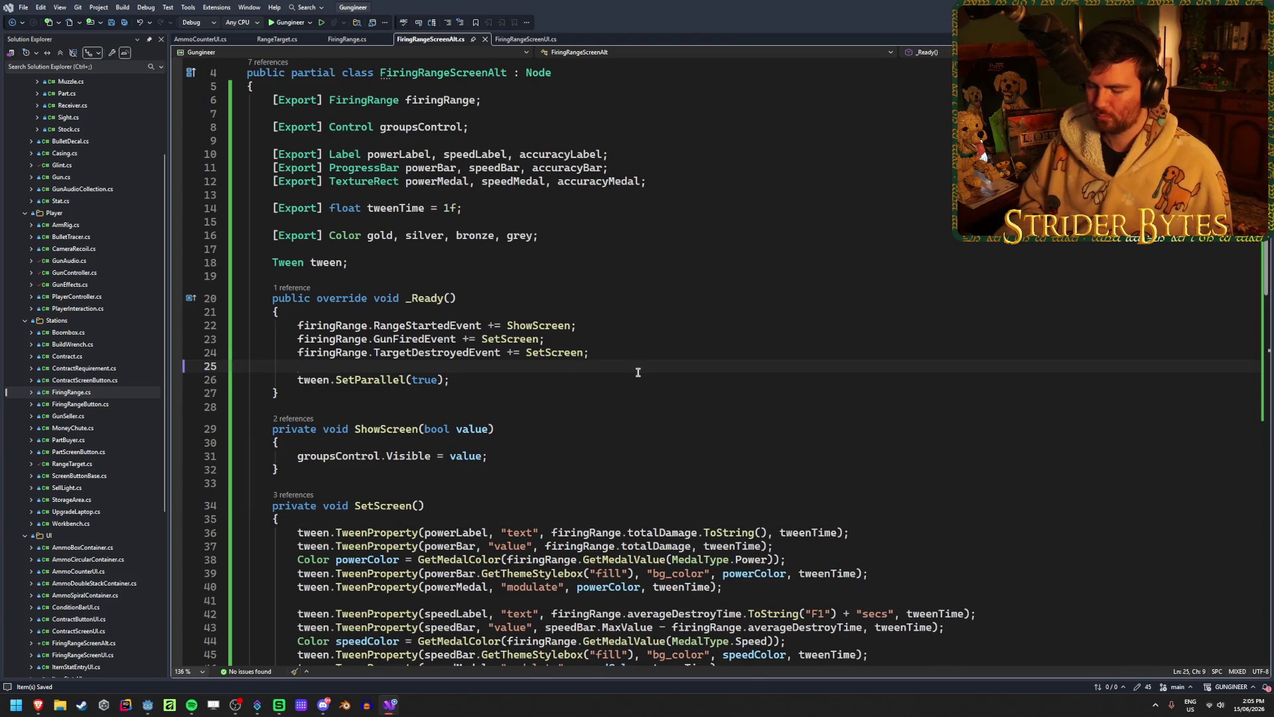
key("Return")
type("twee")
key("BackSpace")
key("BackSpace")
key("BackSpace")
key("ctrl+x")
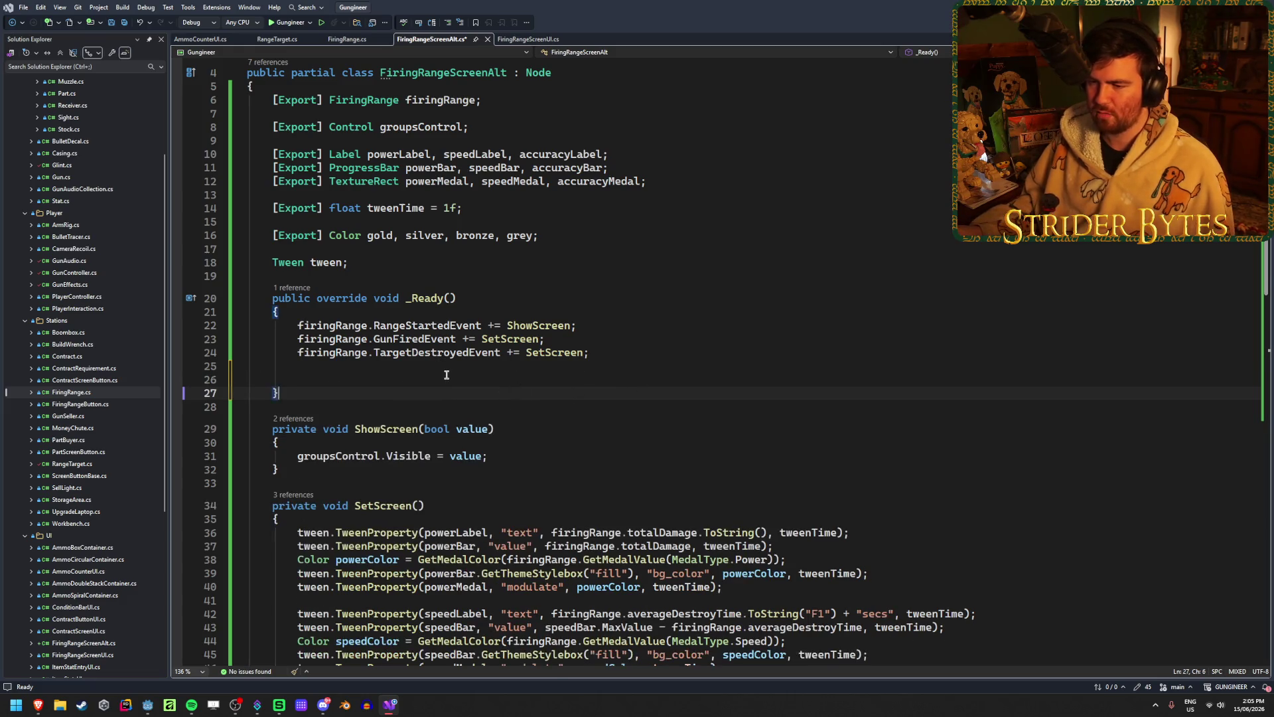
key("BackSpace")
key("BackSpace")
key("BackSpace")
key("ctrl+s")
- Add 'tween = CreateTween().SetParallel(true);' at the top of SetScreen
scroll(442, 374, "down", 2)
left_click(664, 402)
key("Return")
key("Return")
key("Up")
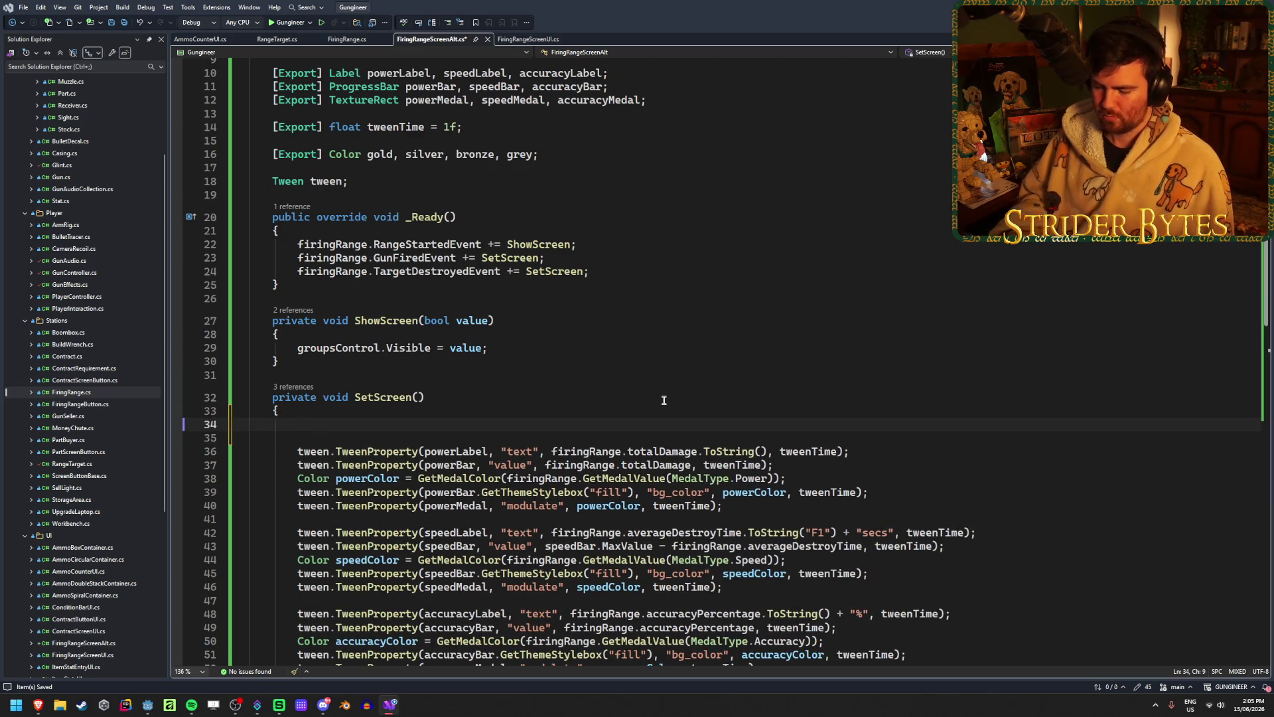
type("tween.Crea")
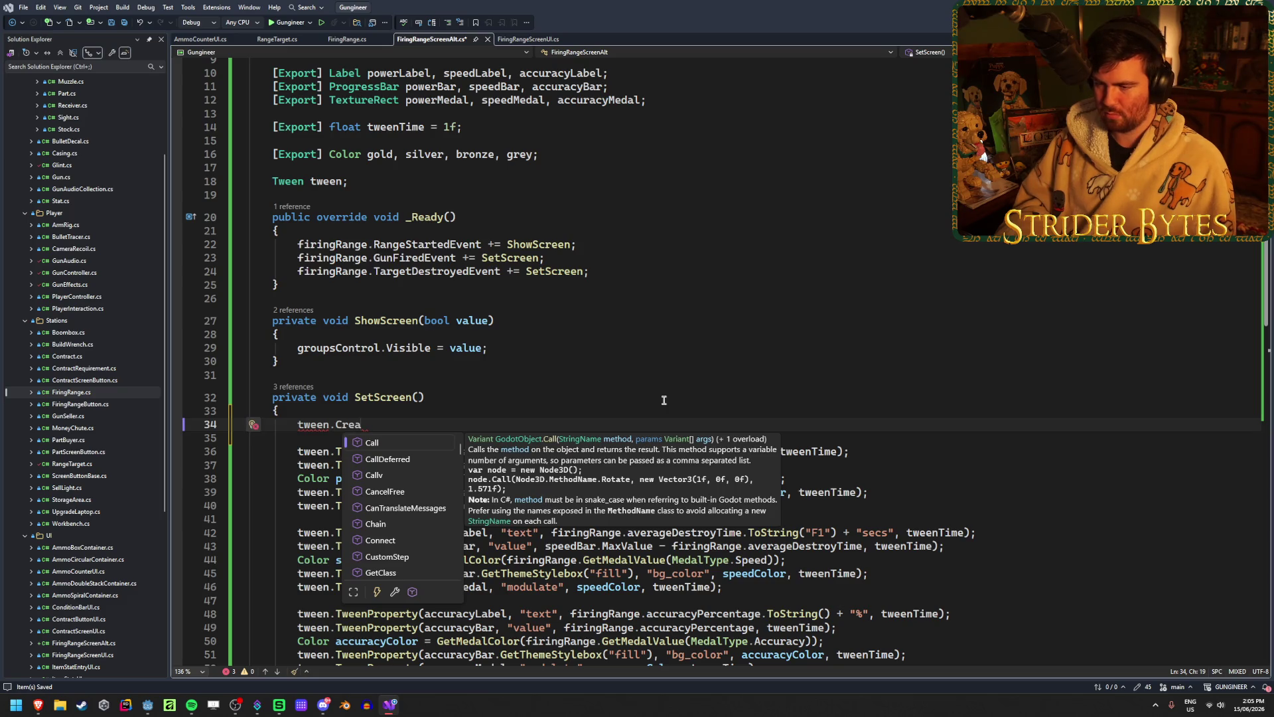
key("BackSpace")
key("BackSpace")
key("BackSpace")
type("Crea")
key("Tab")
type("()")
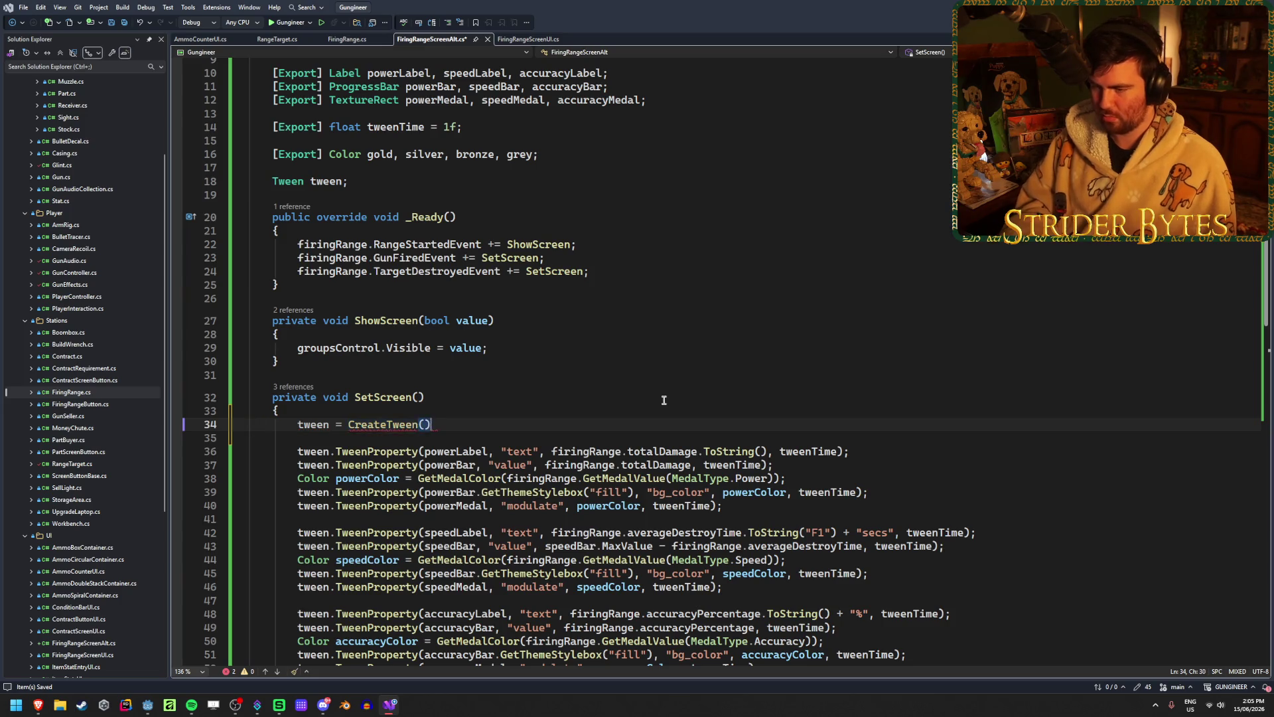
type(".SetPa")
key("Tab")
type("(t")
key("Tab")
type(");")
- Begin an 'if (tween != null)' check on a new line above the tween assignment
key("ctrl+Return")
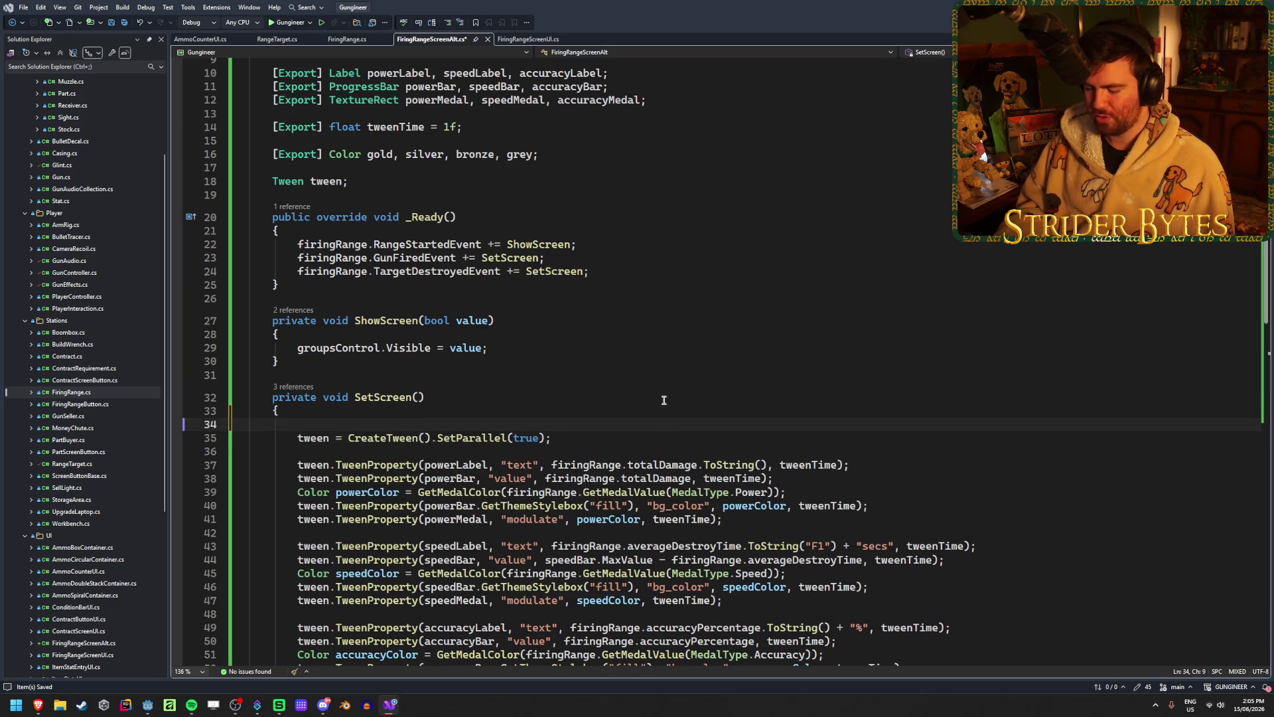
type("if (")
type("tween != ")
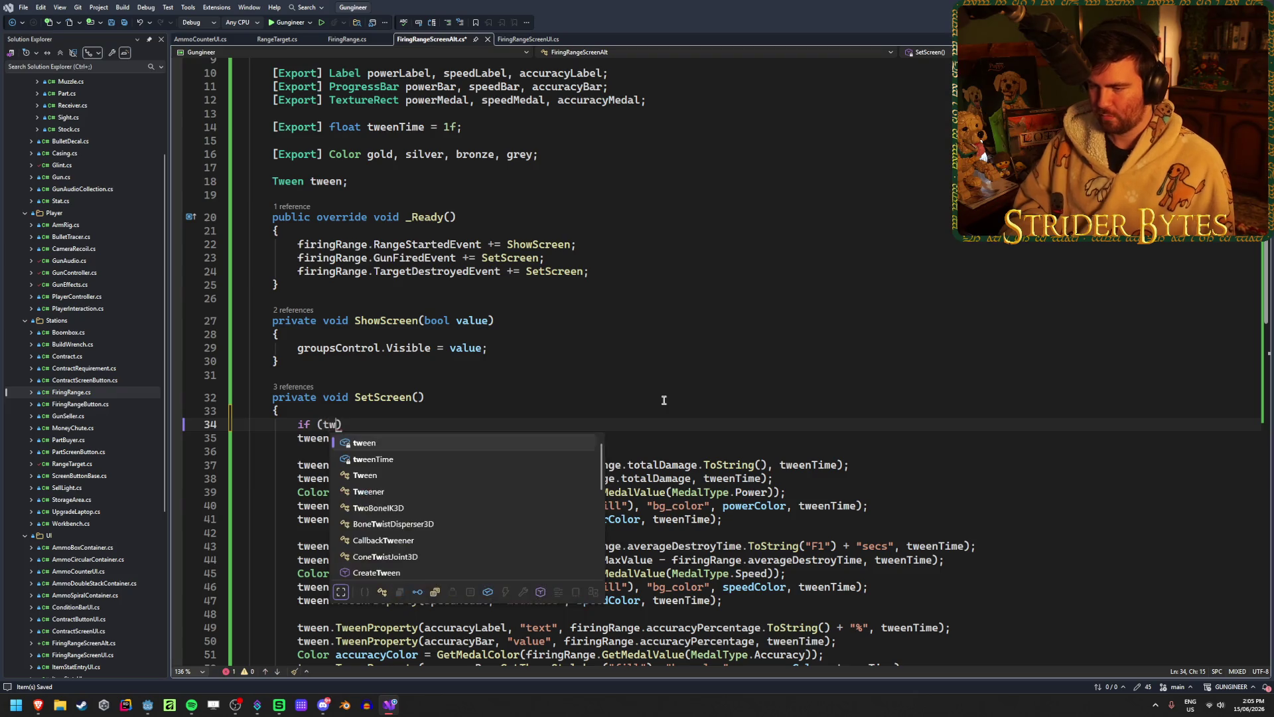
type("null")
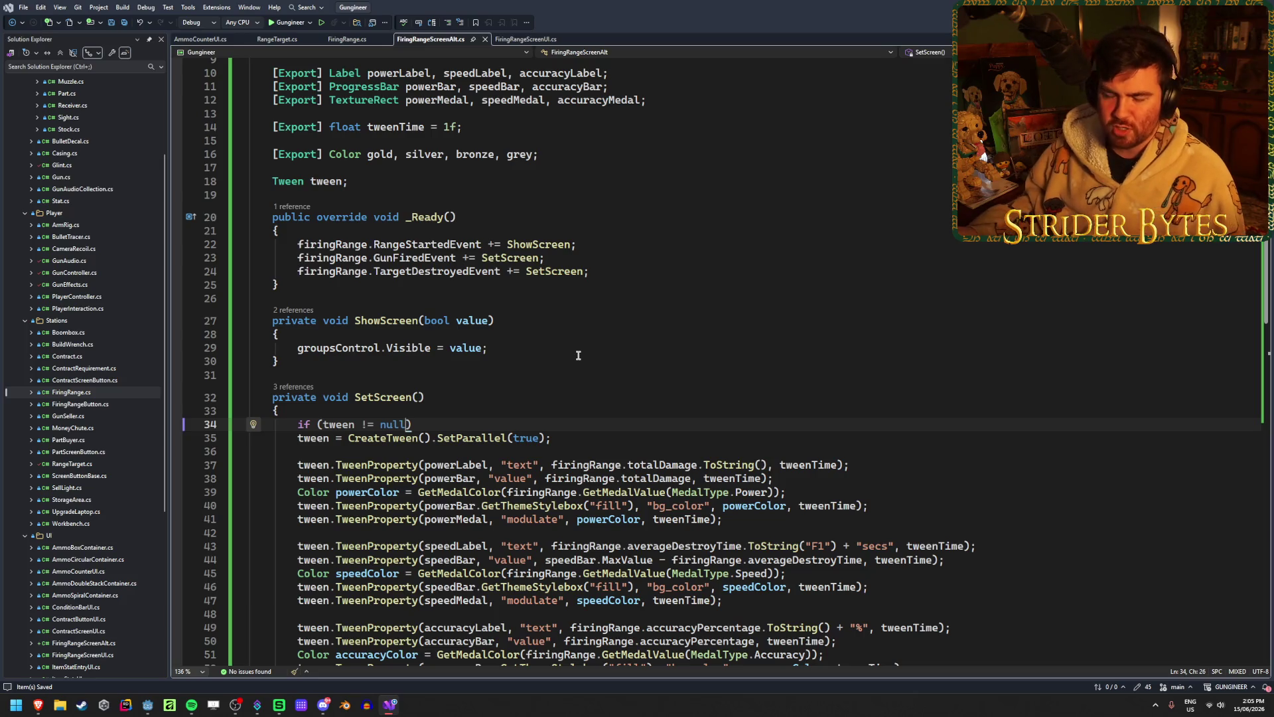
scroll(63, 473, "down", 7)
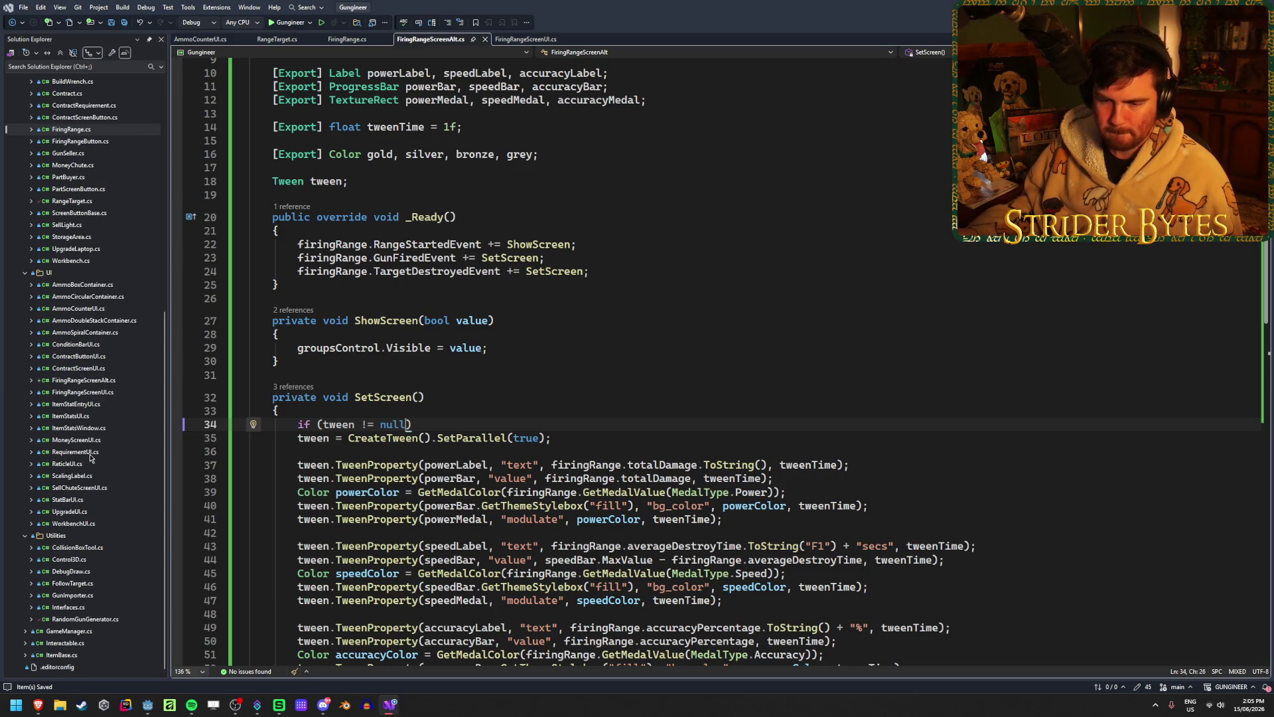
- Open RandomGunGenerator.cs from Solution Explorer and scroll around its CreateTween line
double_click(85, 619)
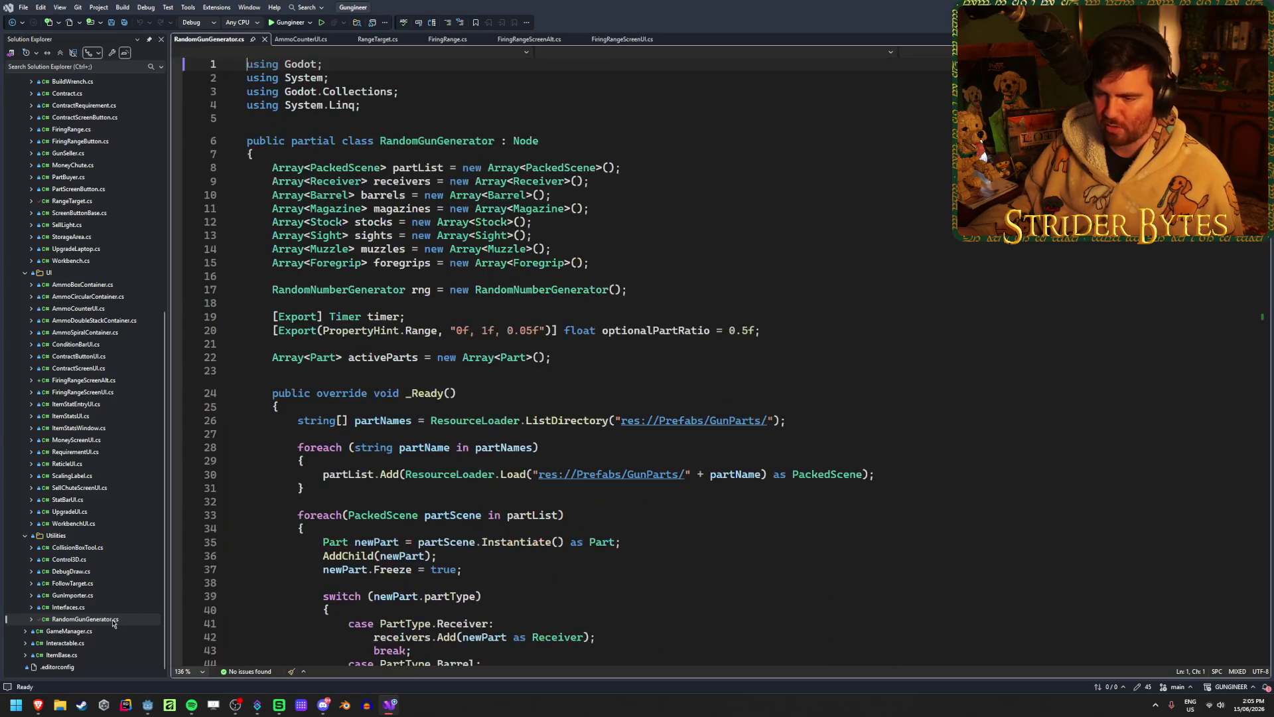
scroll(530, 401, "down", 14)
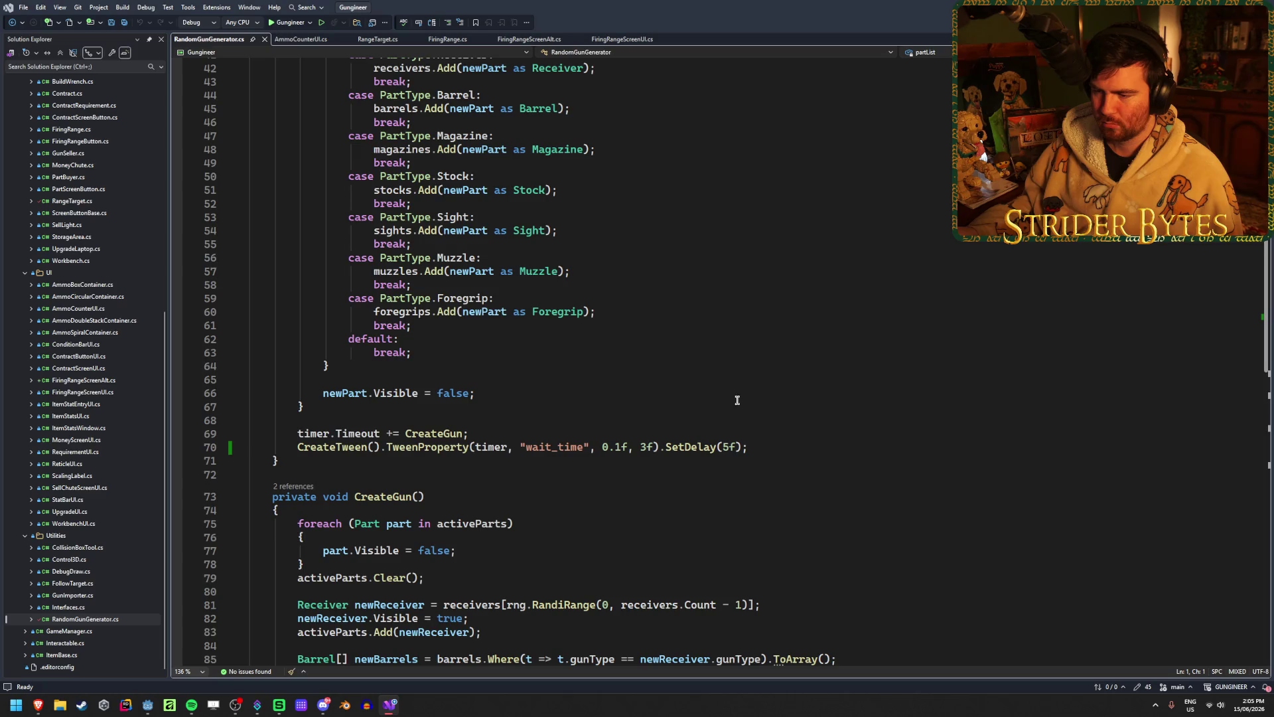
left_click(757, 440)
scroll(759, 441, "down", 5)
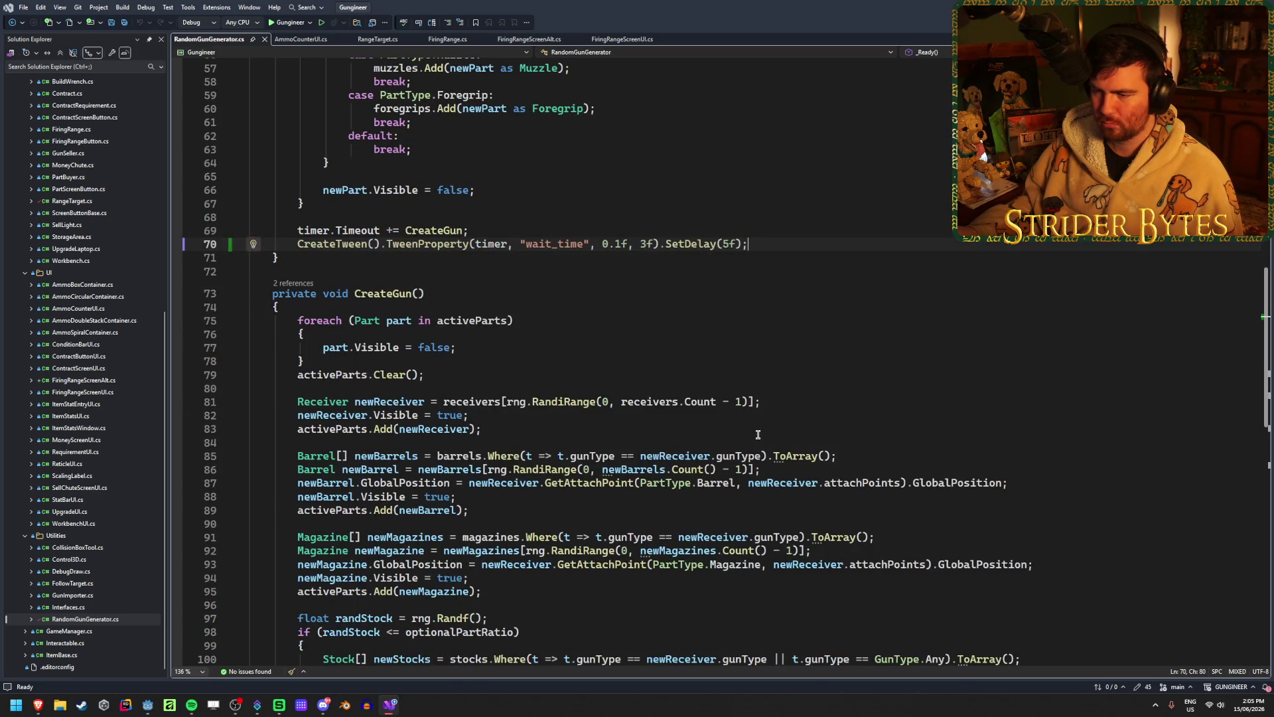
scroll(757, 434, "down", 3)
scroll(757, 435, "down", 4)
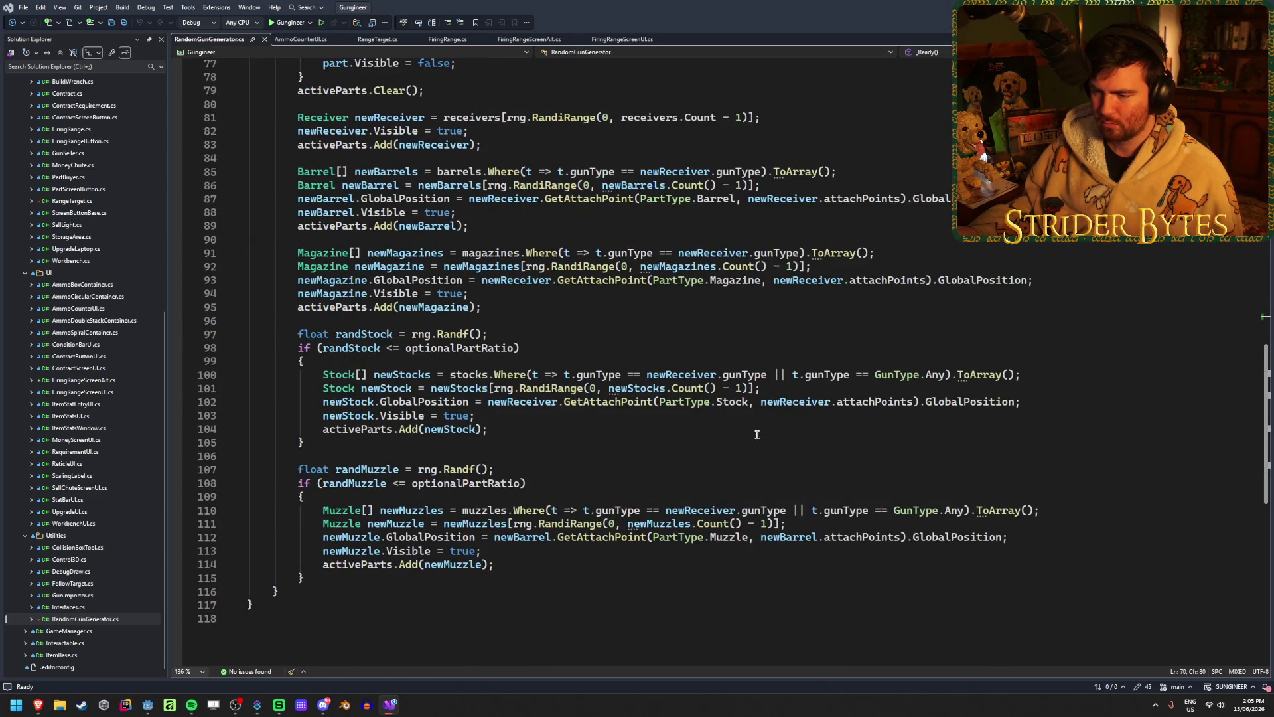
scroll(757, 435, "up", 20)
scroll(757, 434, "down", 3)
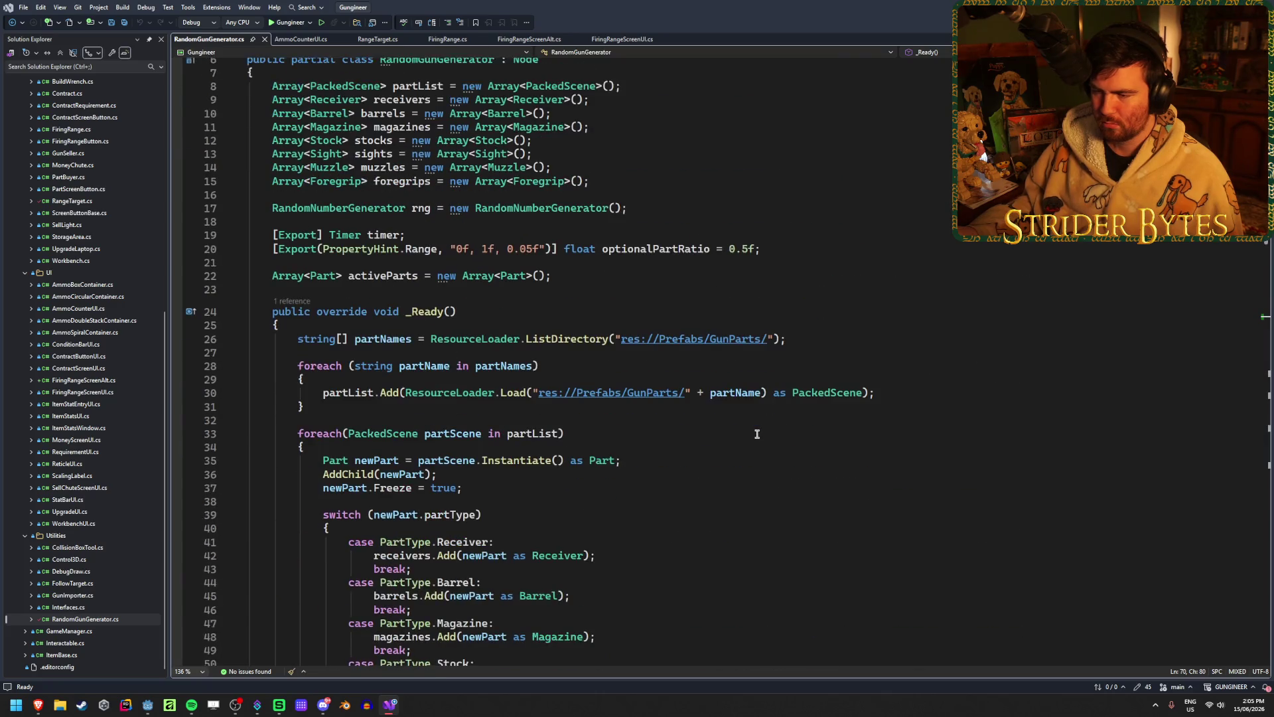
scroll(757, 433, "up", 3)
scroll(757, 434, "down", 4)
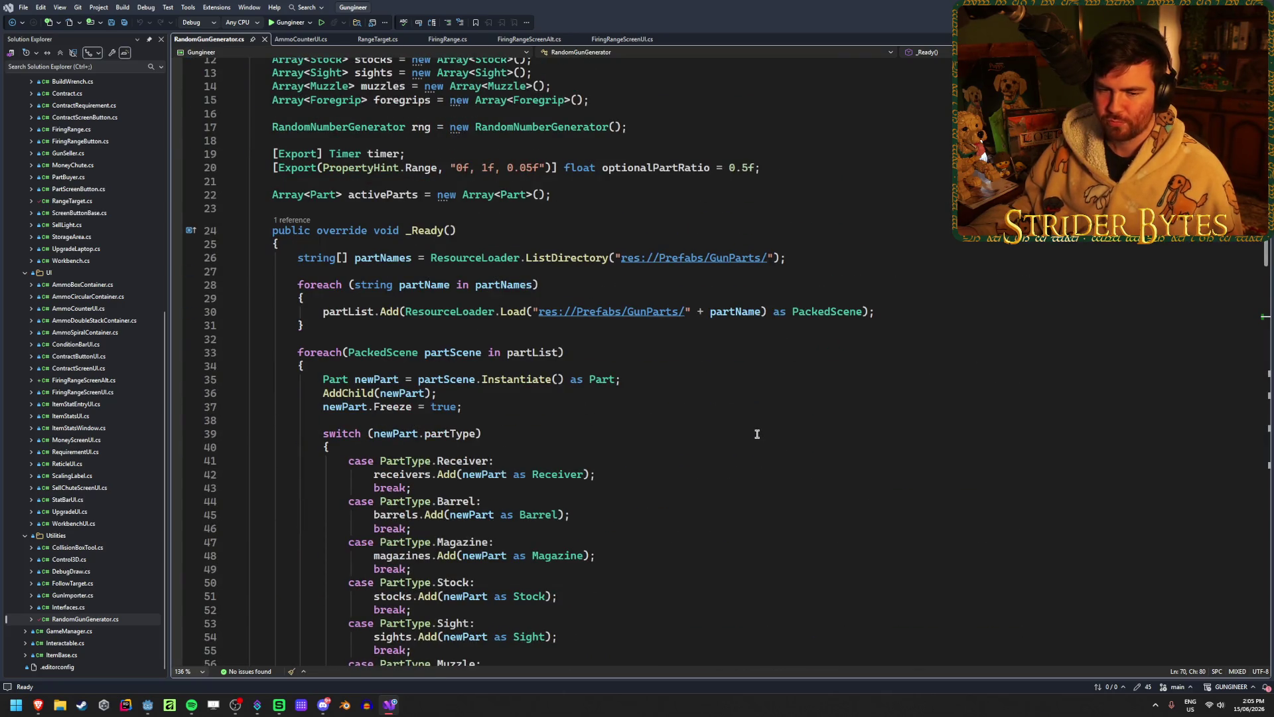